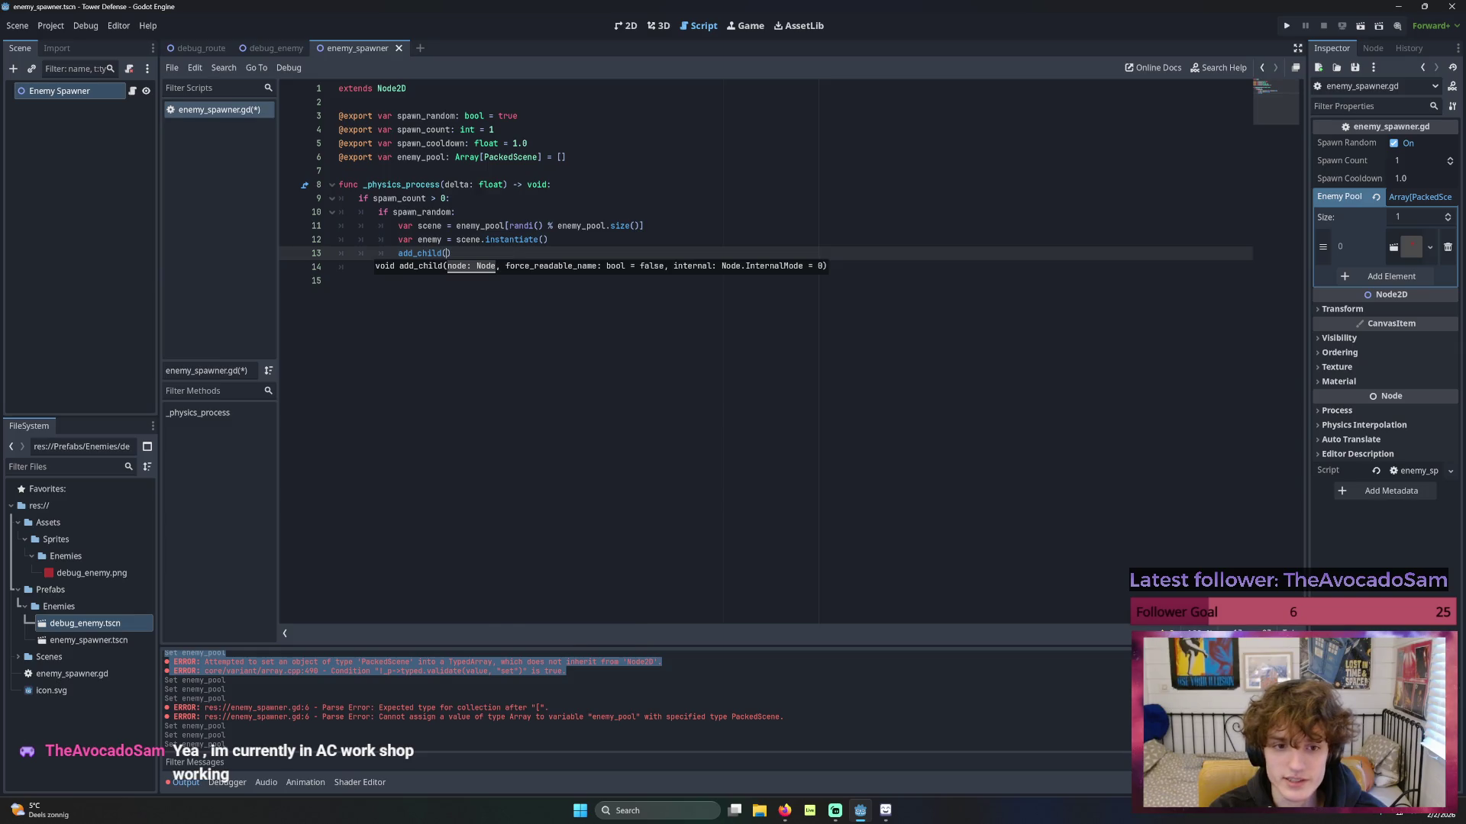
Add add_child(enemy) and spawn_count -= 1 to enemy_spawner.gd, save it, and open debug_route
key(ctrl+s)
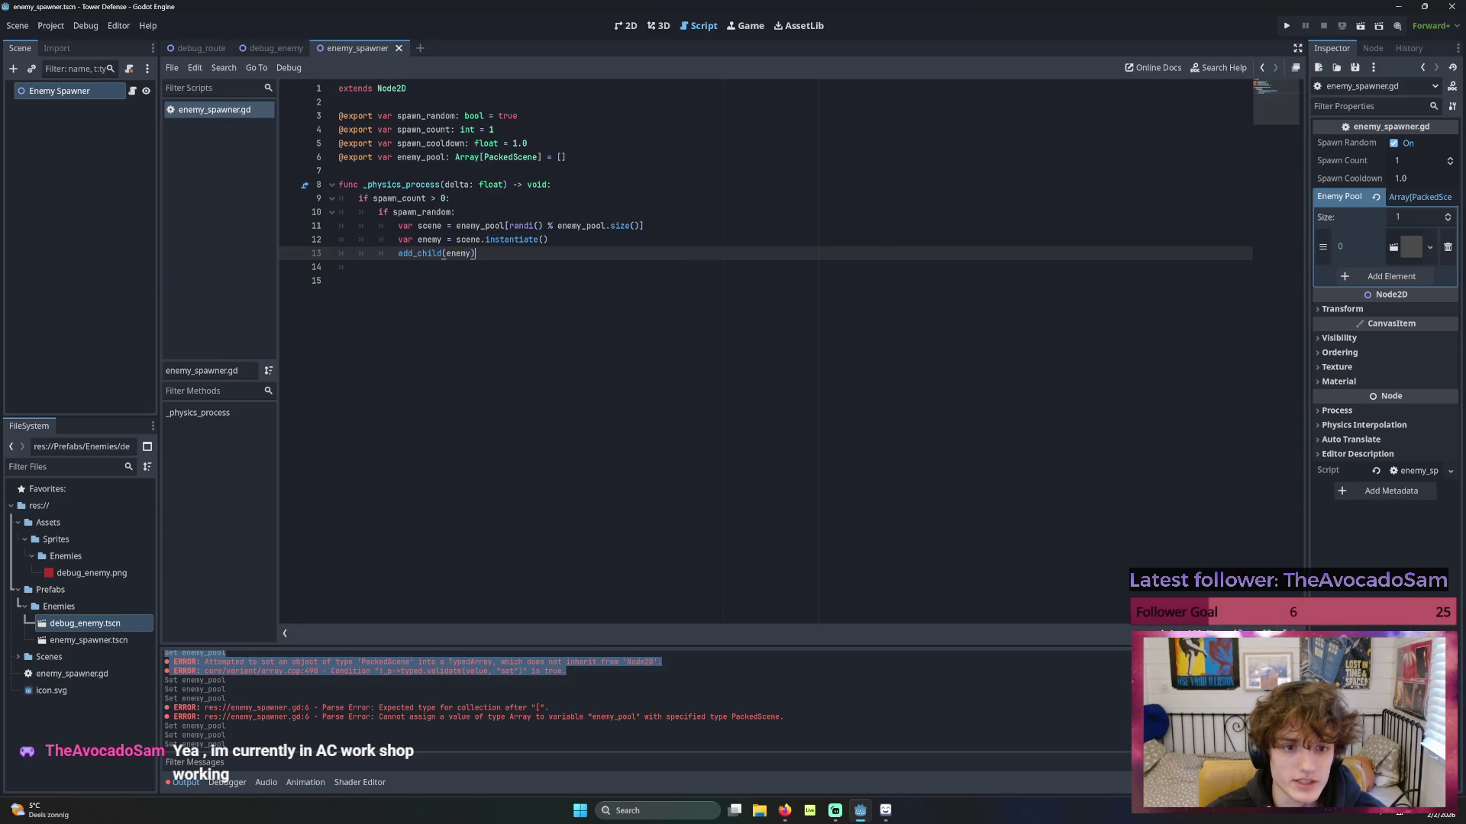
key(Down)
key(Delete)
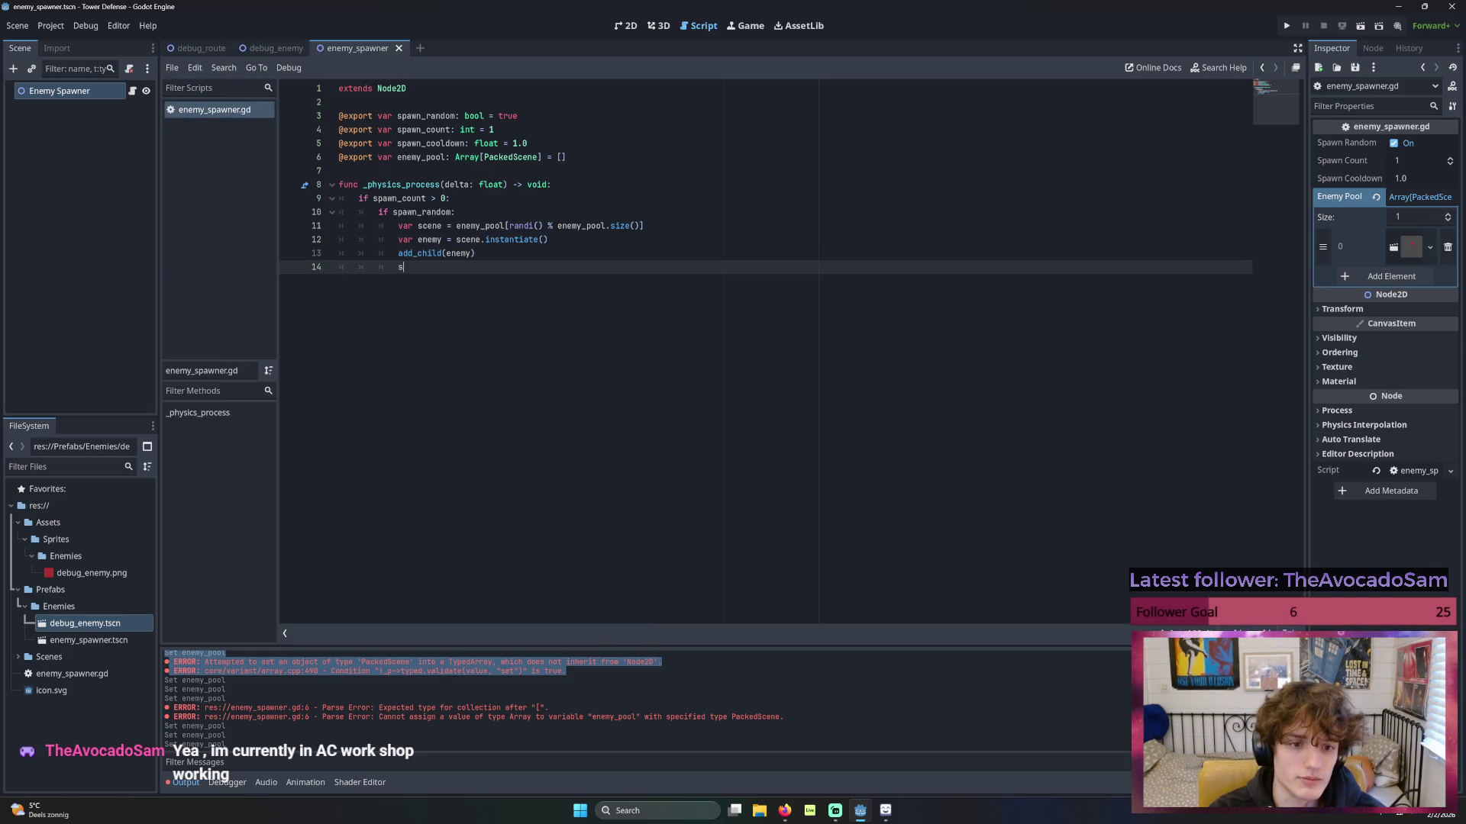
text(_count--)
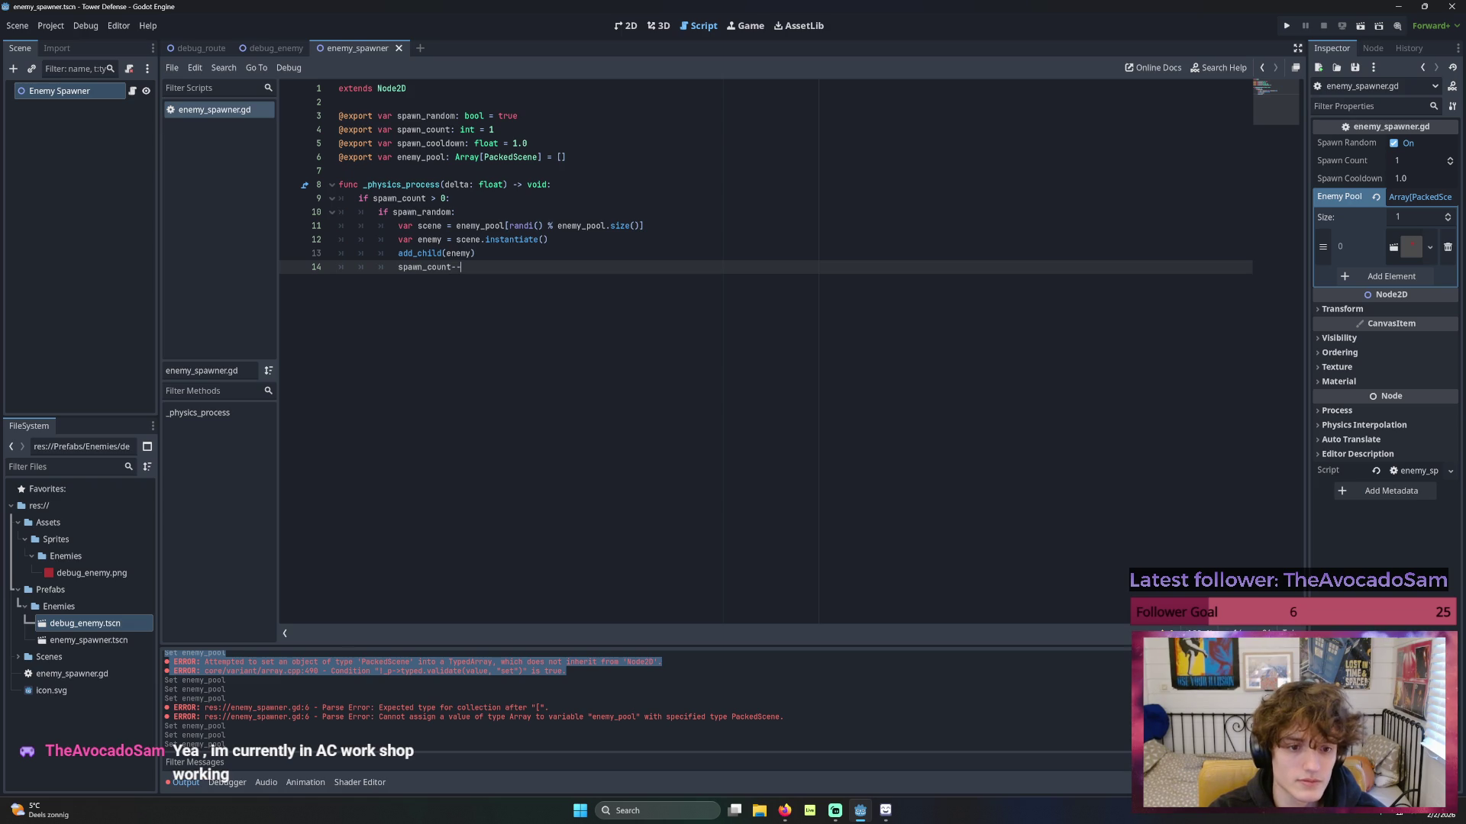
key(ctrl+s)
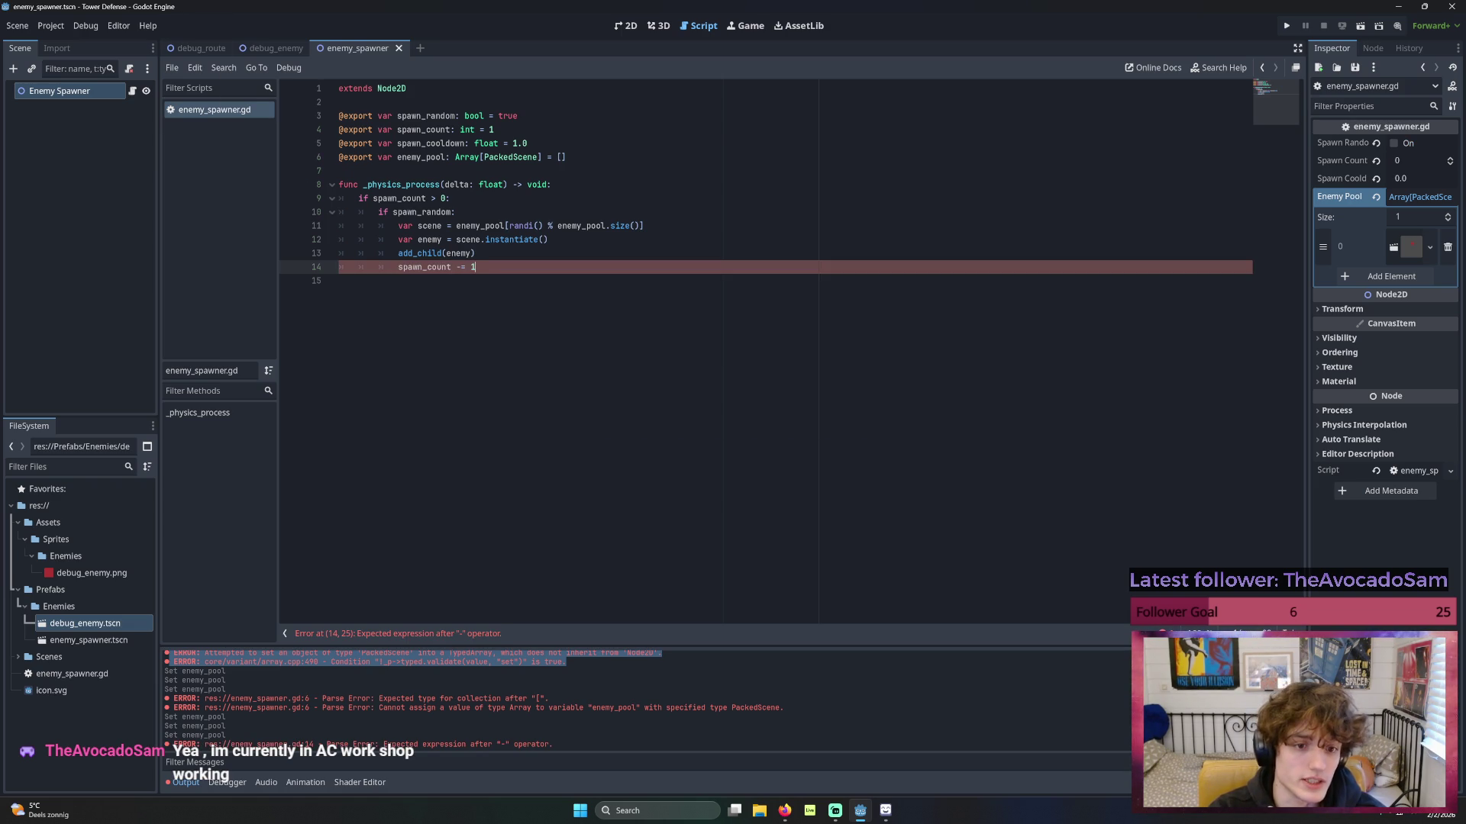
click(197, 48)
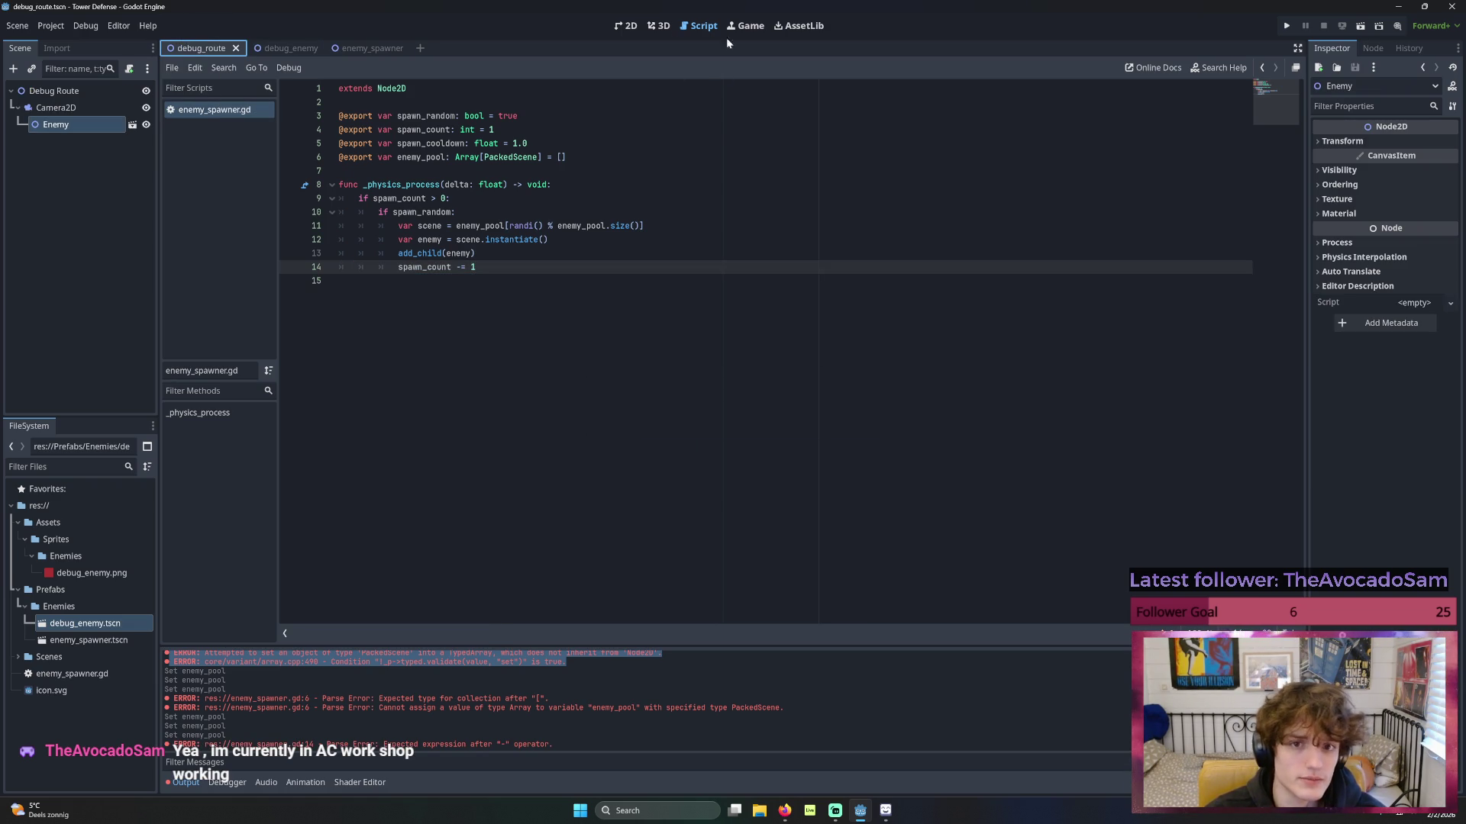
In the 2D view, add an enemy_spawner.tscn instance to Debug Route and delete the Enemy node
click(658, 25)
key(ctrl+F1)
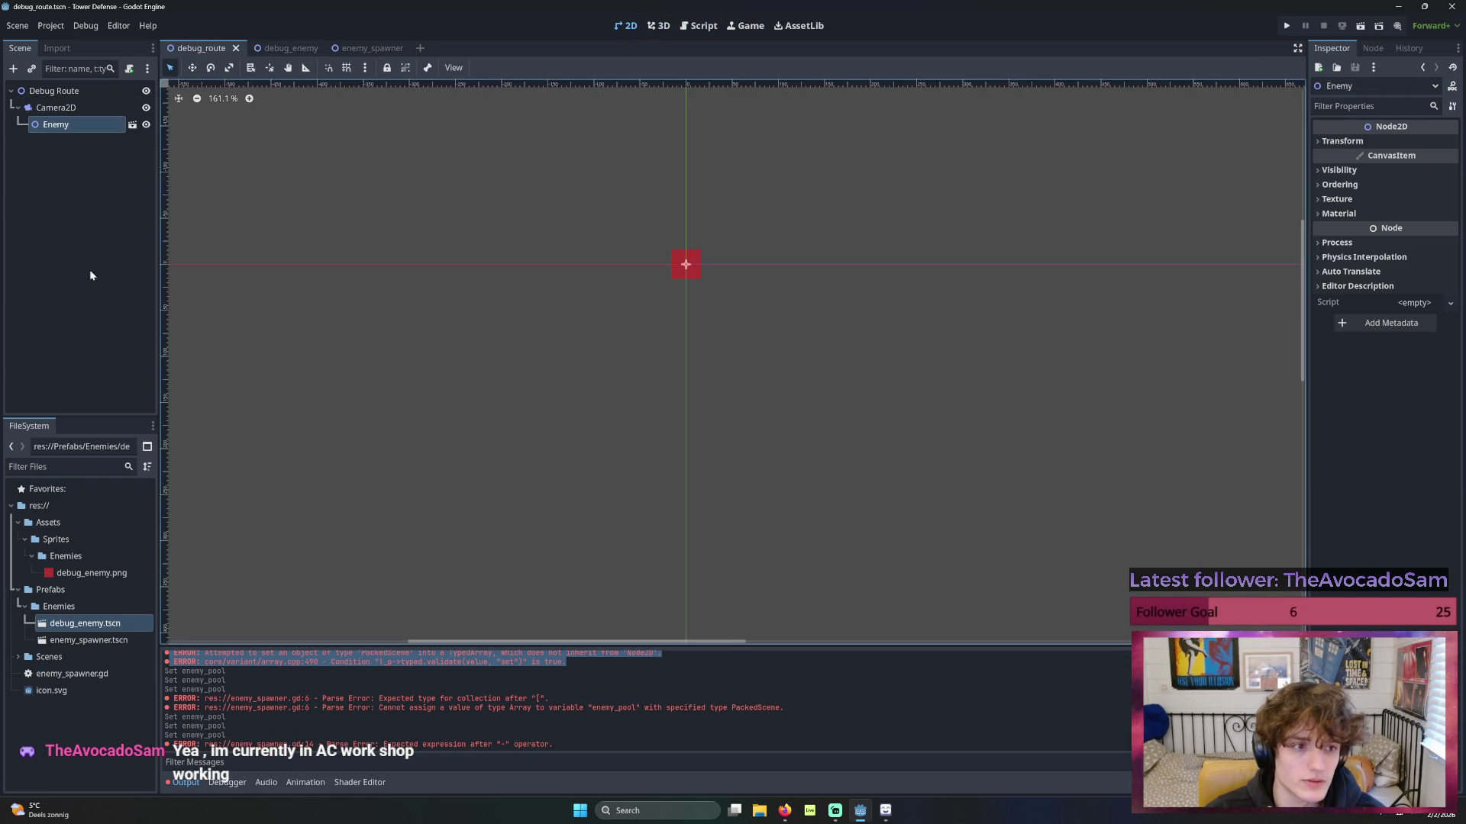
drag(85, 640, 68, 94)
click(77, 125)
key(Delete)
key(Return)
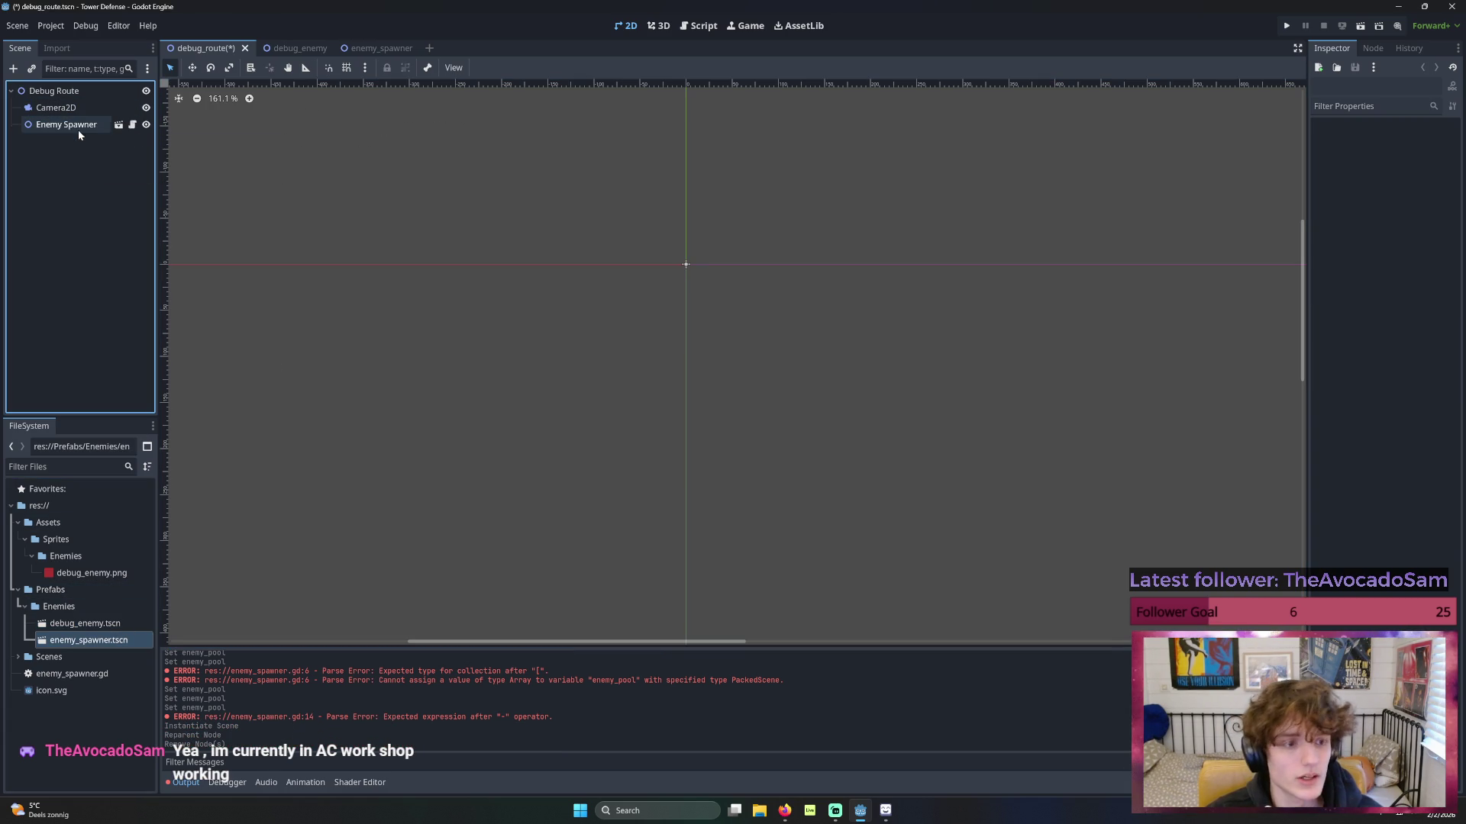
Test-run the game, close it, and switch to the debug_enemy scene
key(F6)
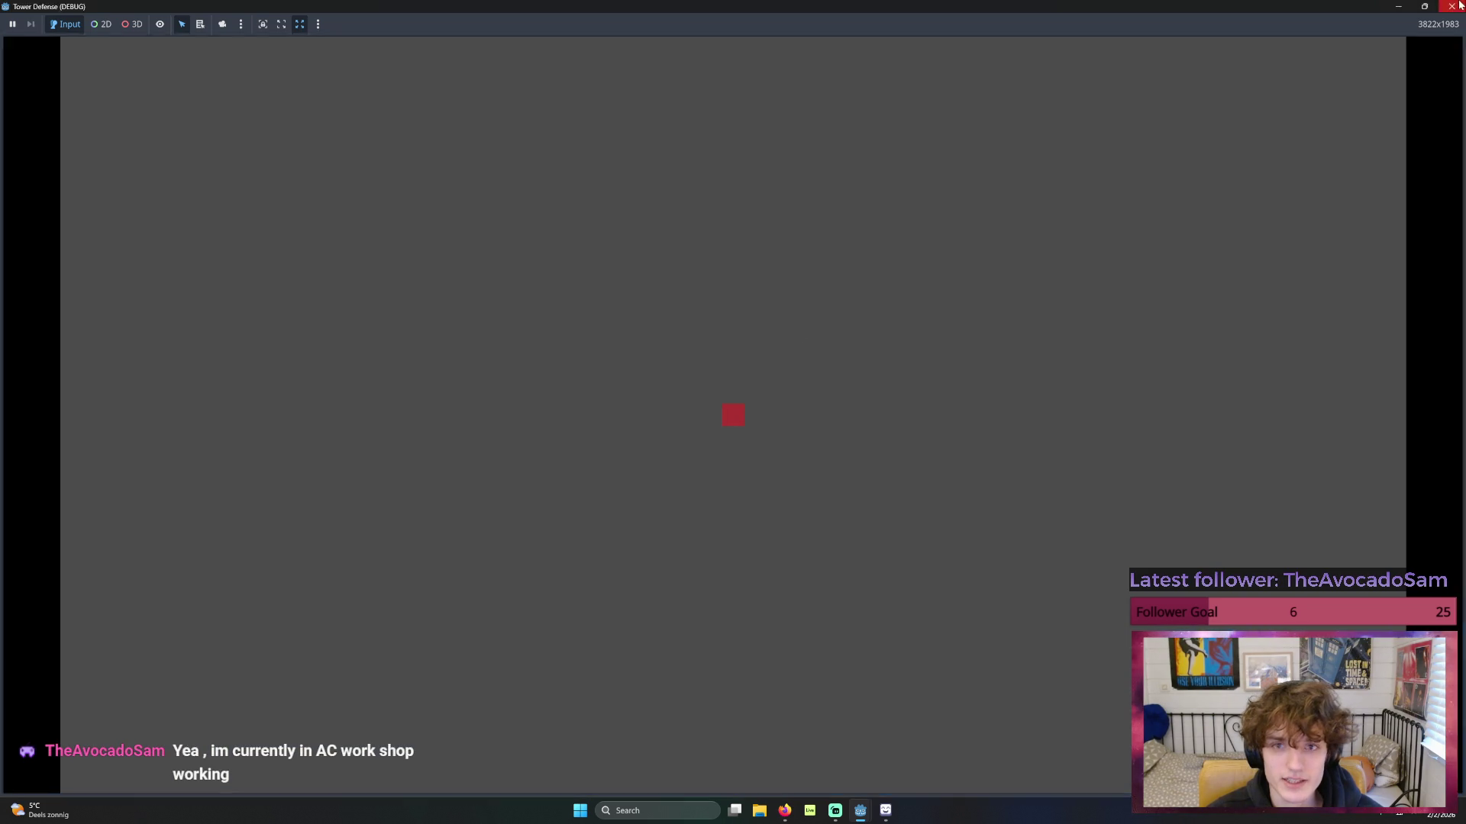
click(1452, 6)
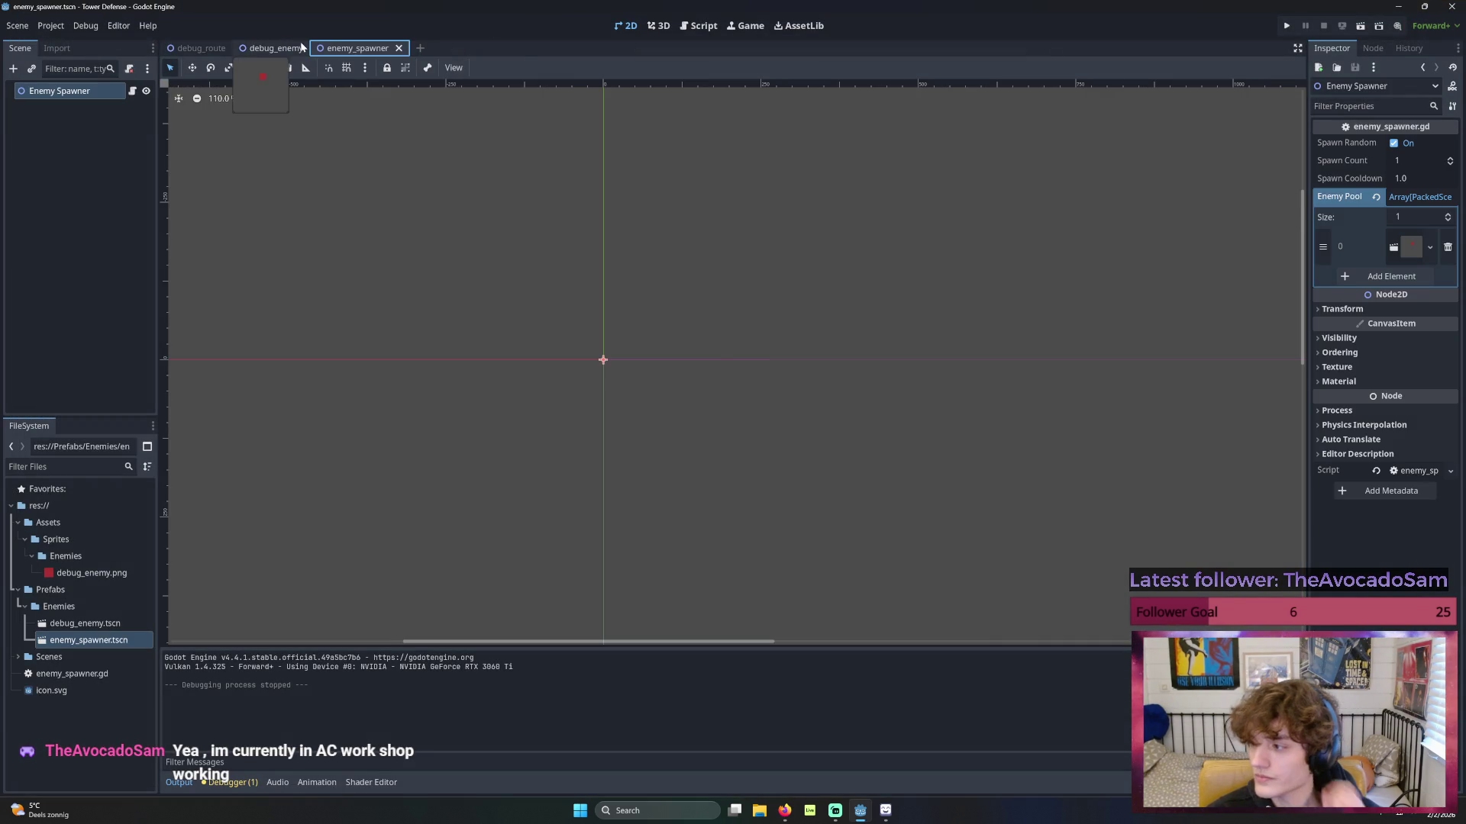
click(271, 48)
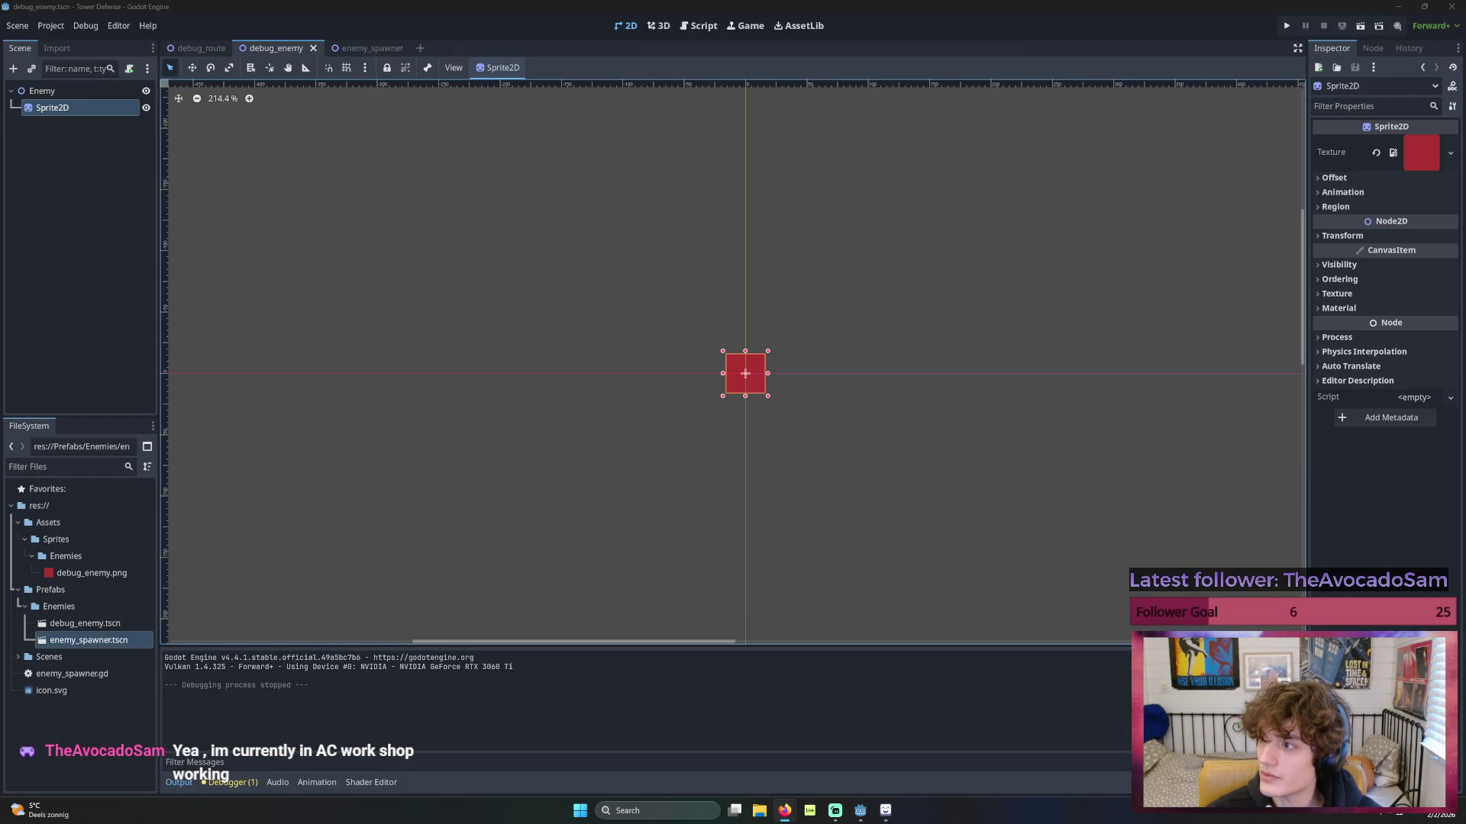
mouse_move(1465, 244)
mouse_down()
mouse_move(1046, 244)
mouse_move(990, 162)
mouse_move(1462, 191)
mouse_up()
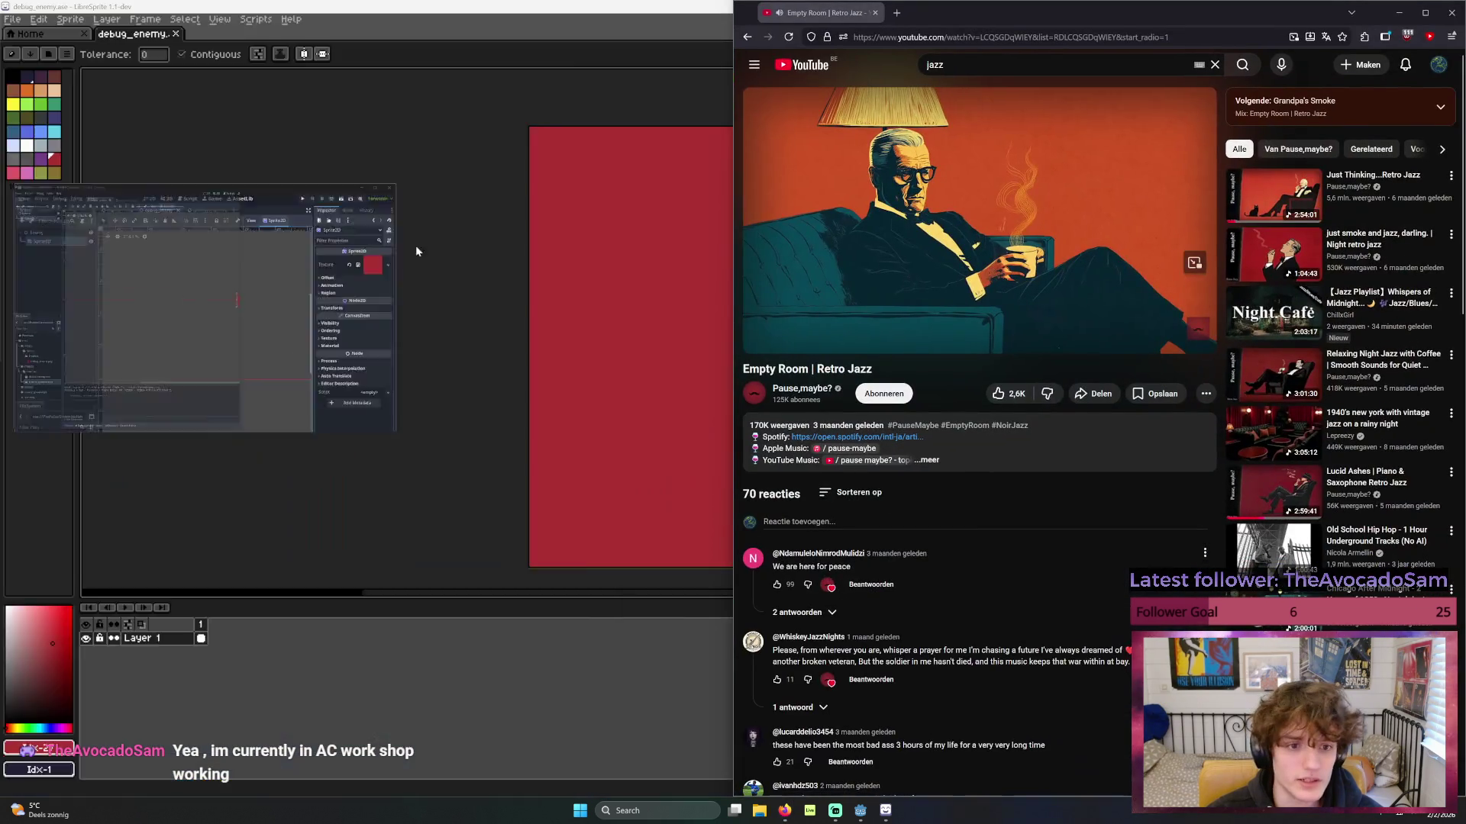
Tile the editor beside Firefox, search how to wait in Godot, and open the forum thread
click(415, 245)
mouse_move(733, 275)
mouse_down()
mouse_move(953, 278)
mouse_move(1011, 295)
mouse_up()
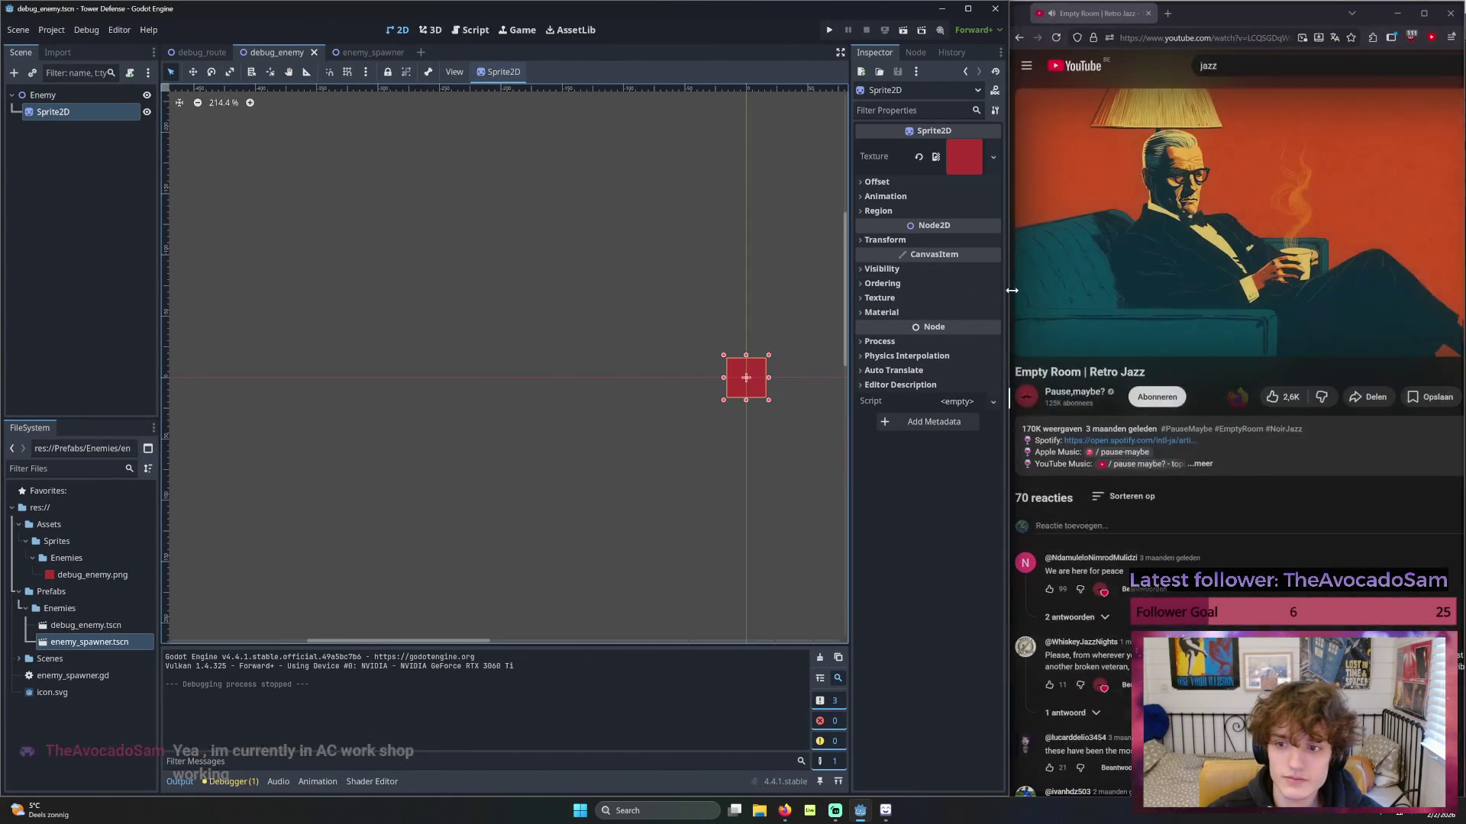
key(ctrl+t)
text(godot add)
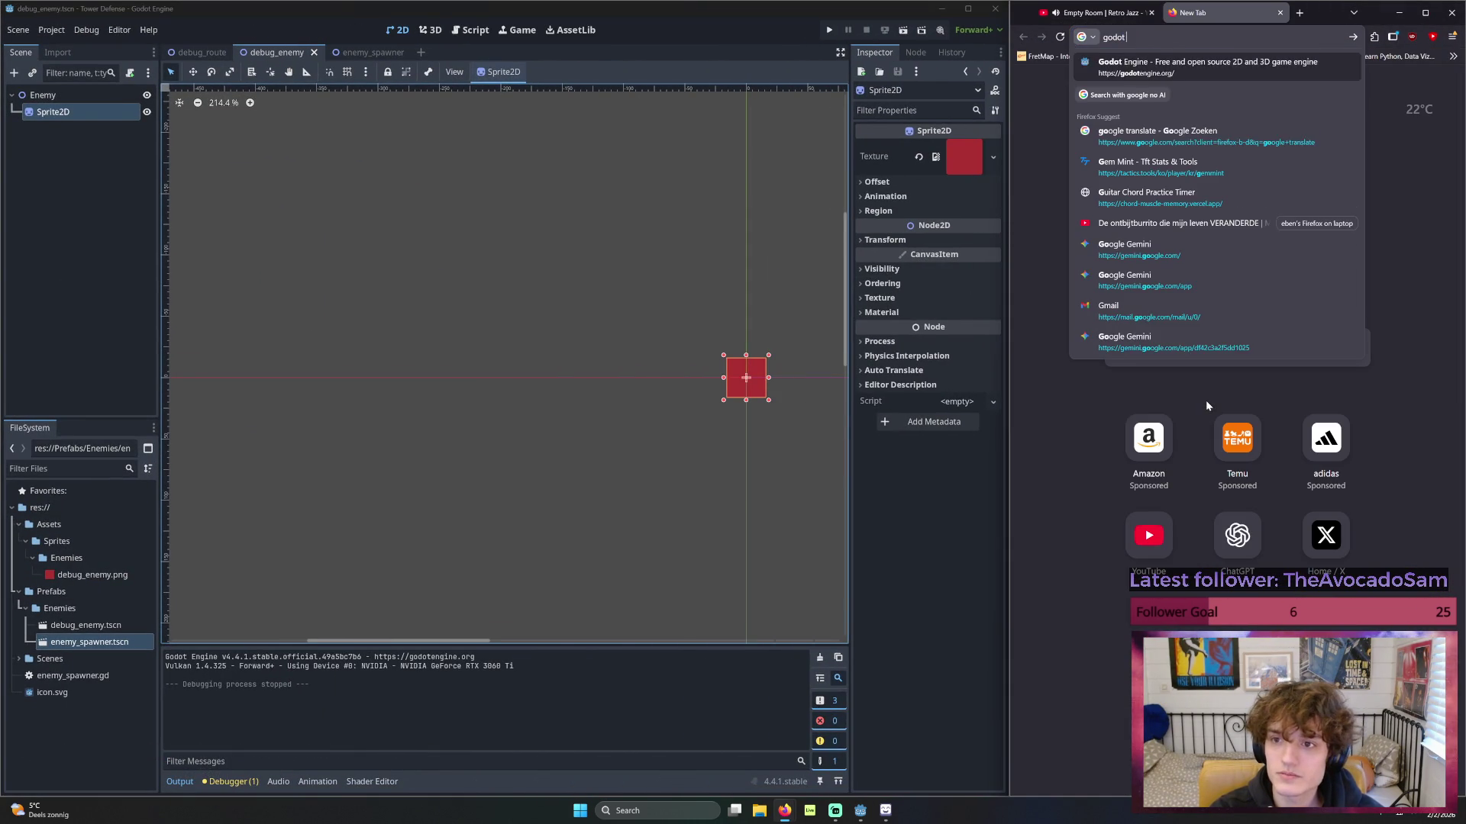
key(BackSpace)
key(BackSpace)
key(BackSpace)
text(wait f)
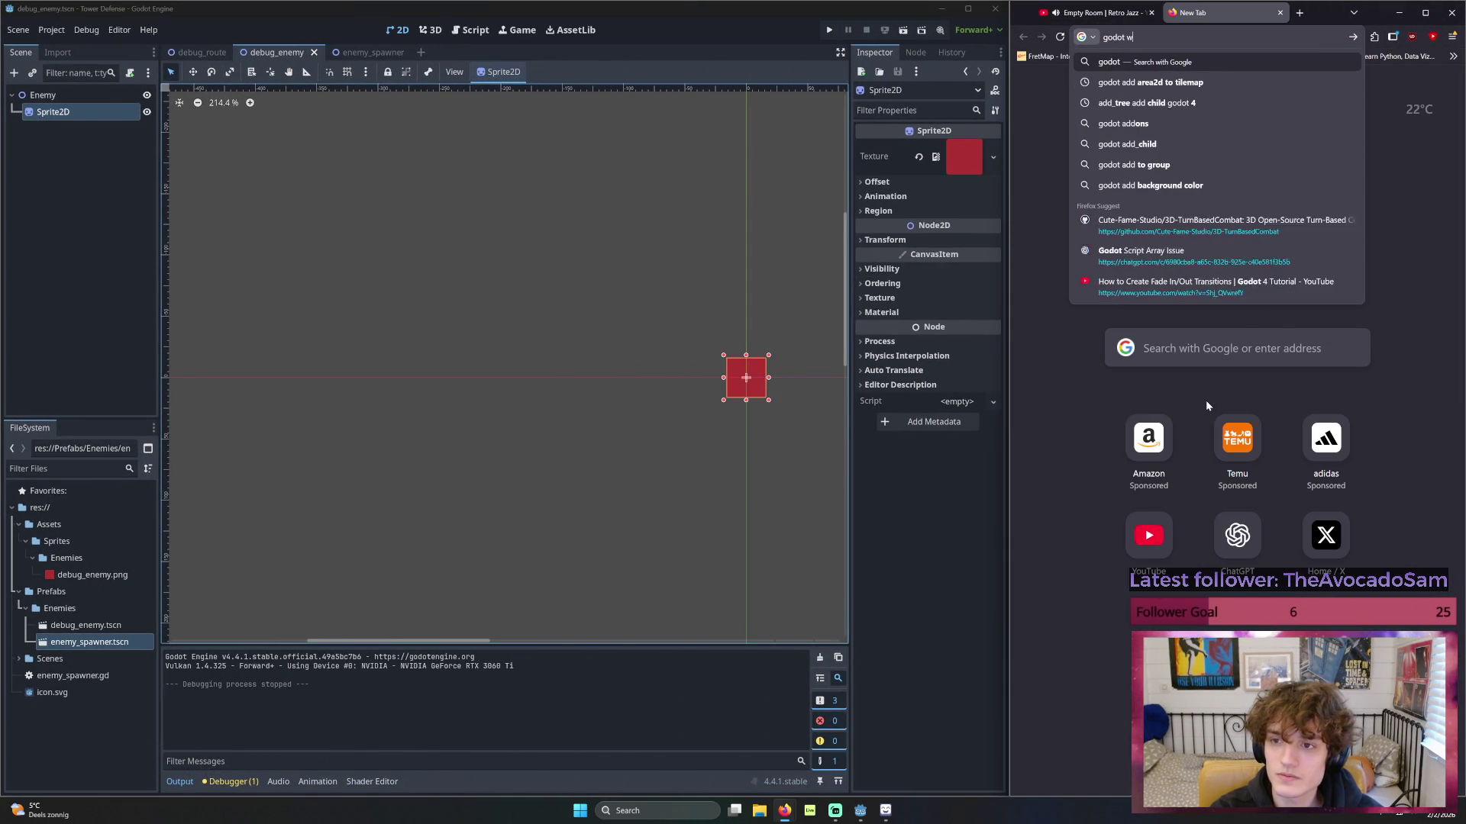
text(ond)
key(Return)
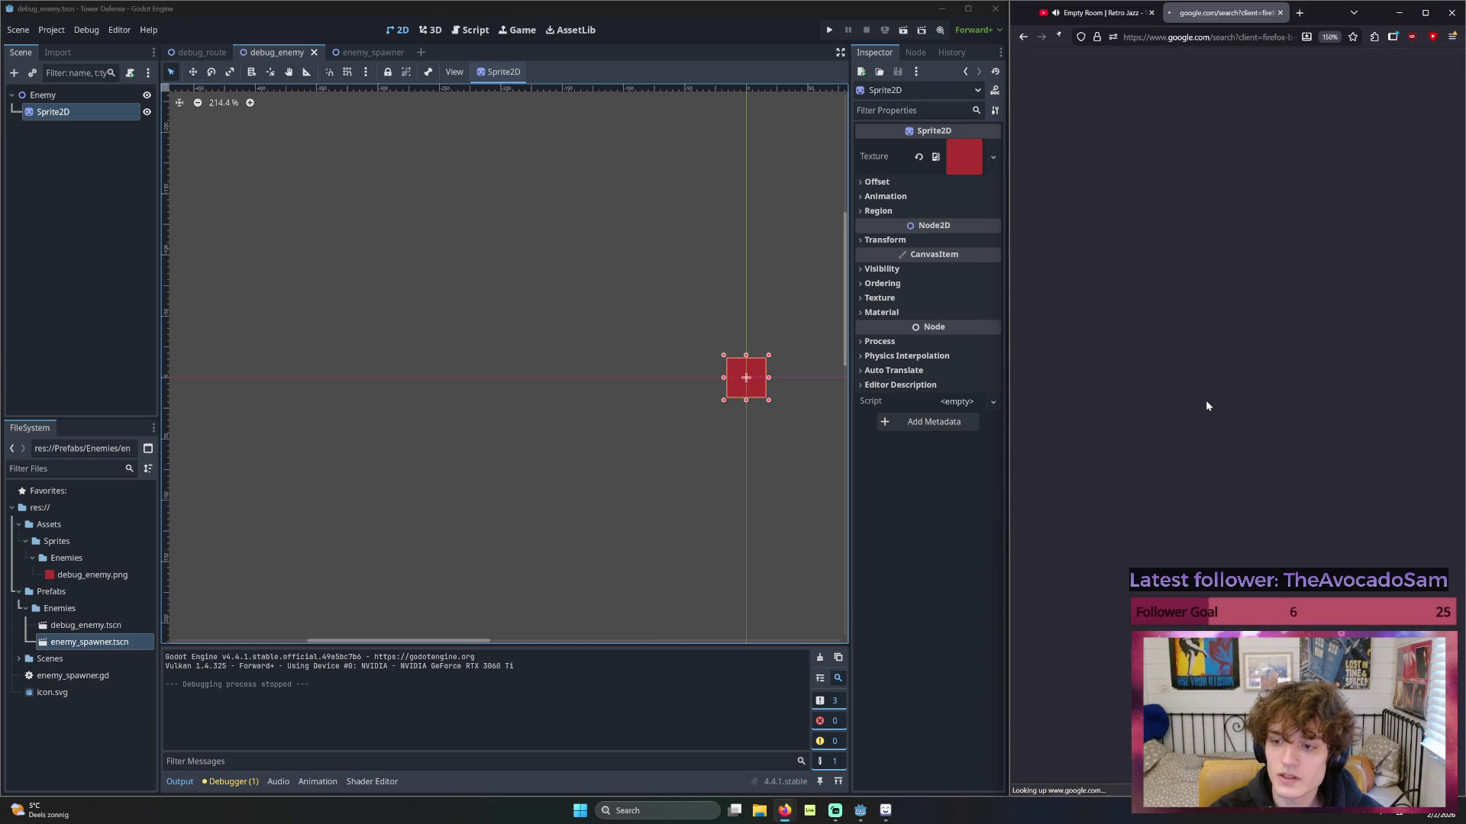
click(1171, 336)
click(359, 52)
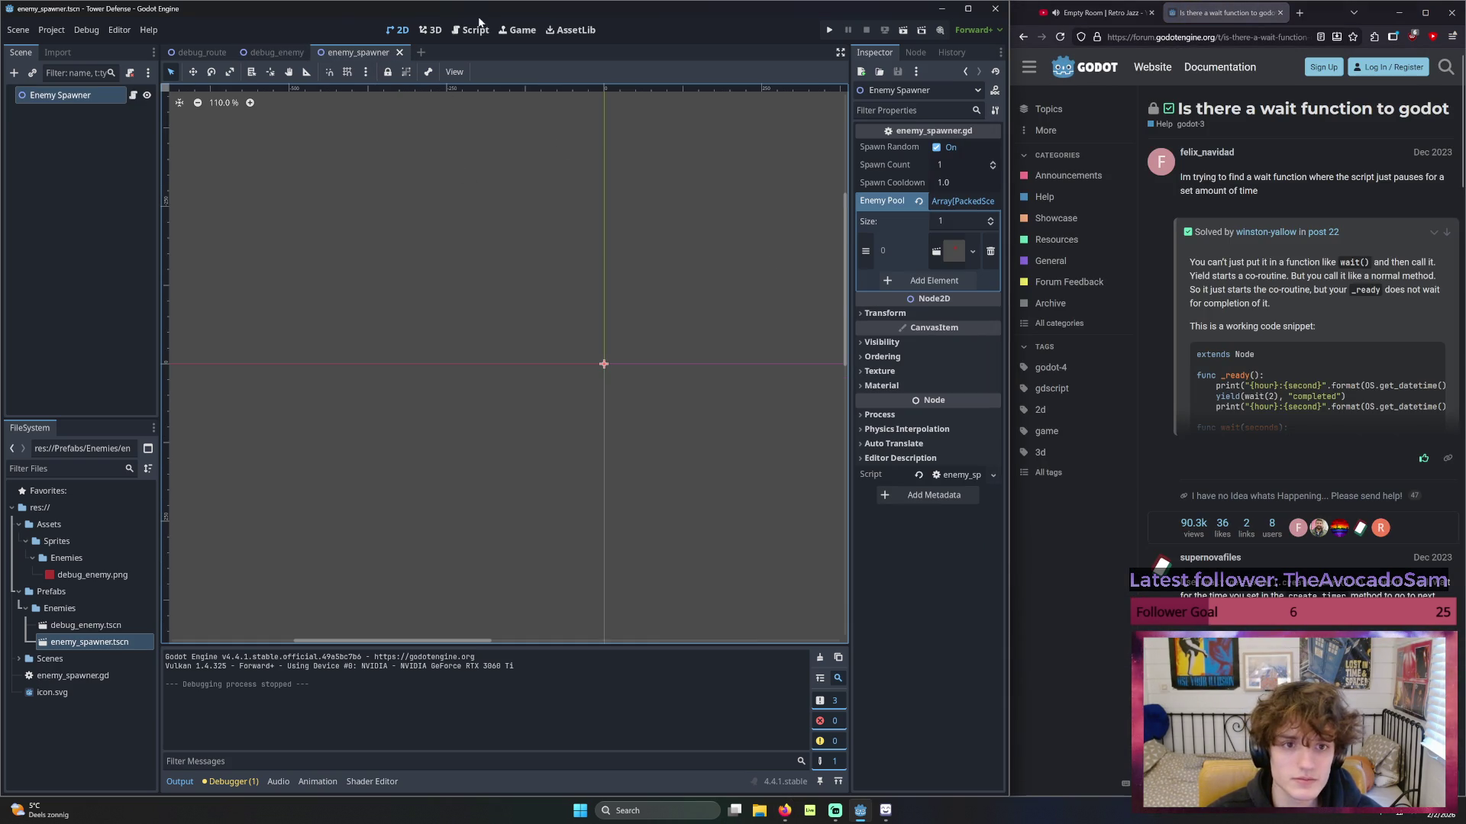
Insert await get_tree().create_timer(spawn_cooldown).timeout above the spawn code, unindent it, and save
click(476, 28)
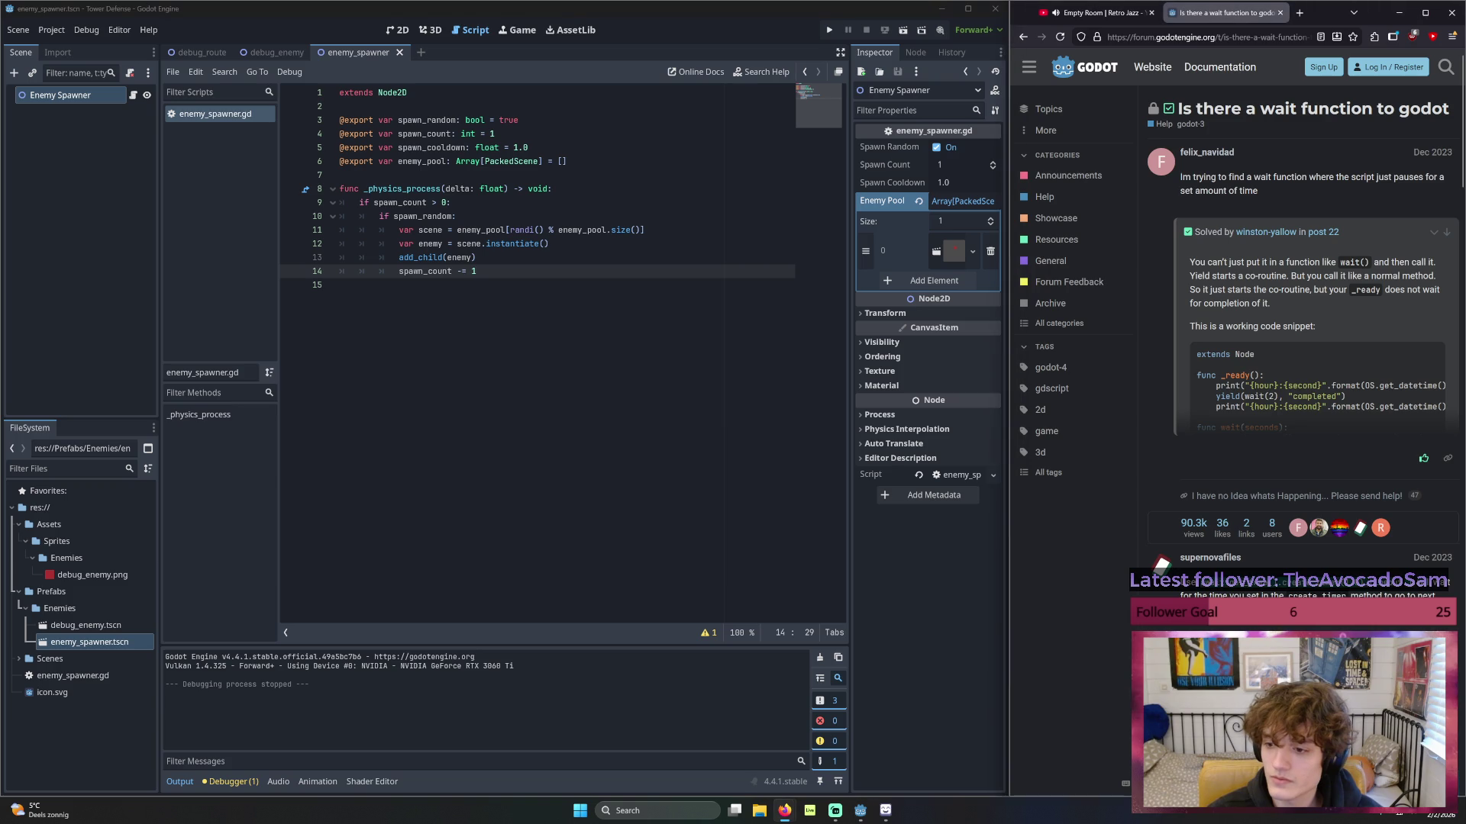
click(339, 285)
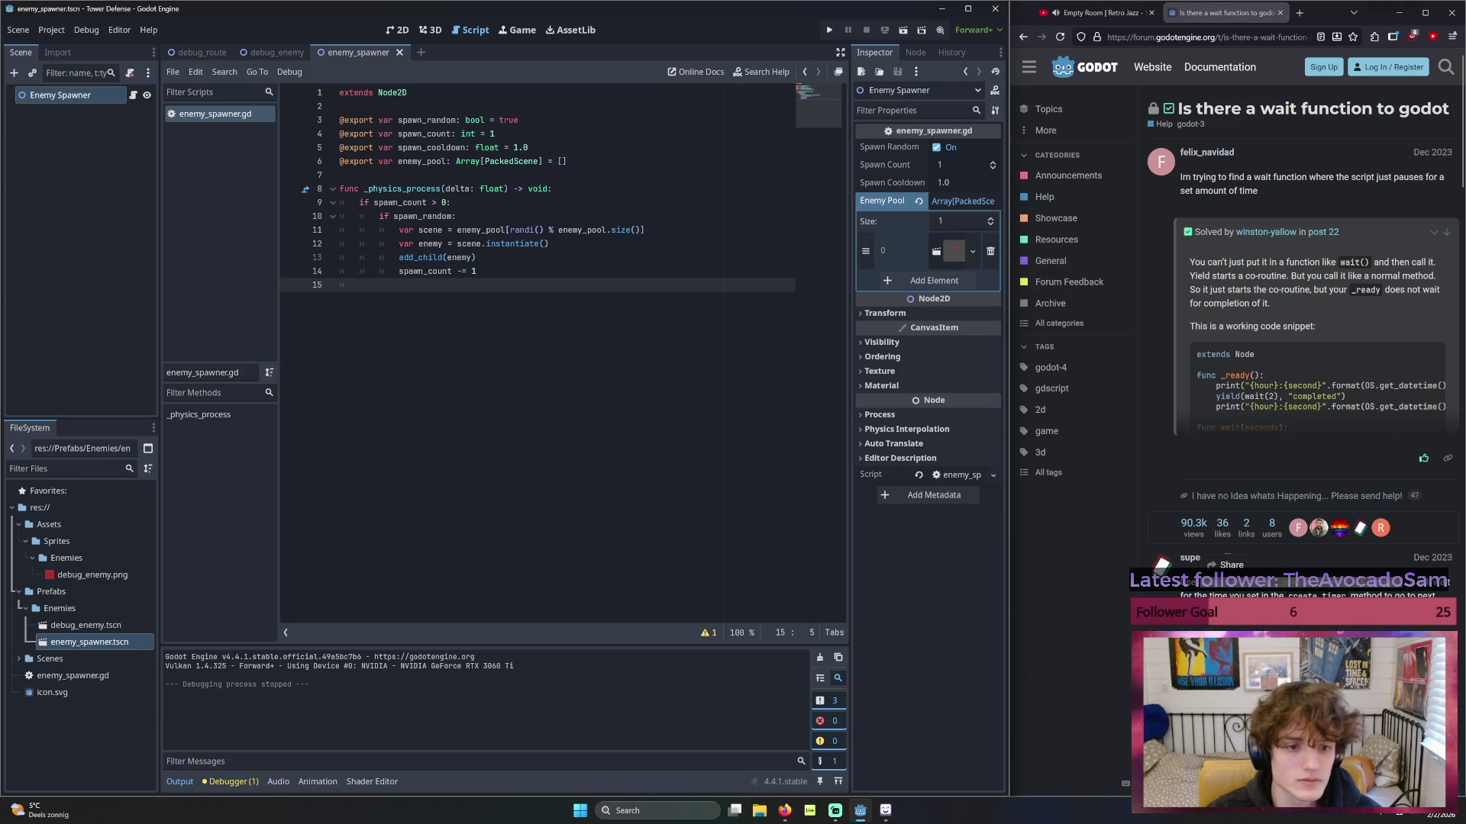
text(await get_tree().create_timer(1.0).timeout)
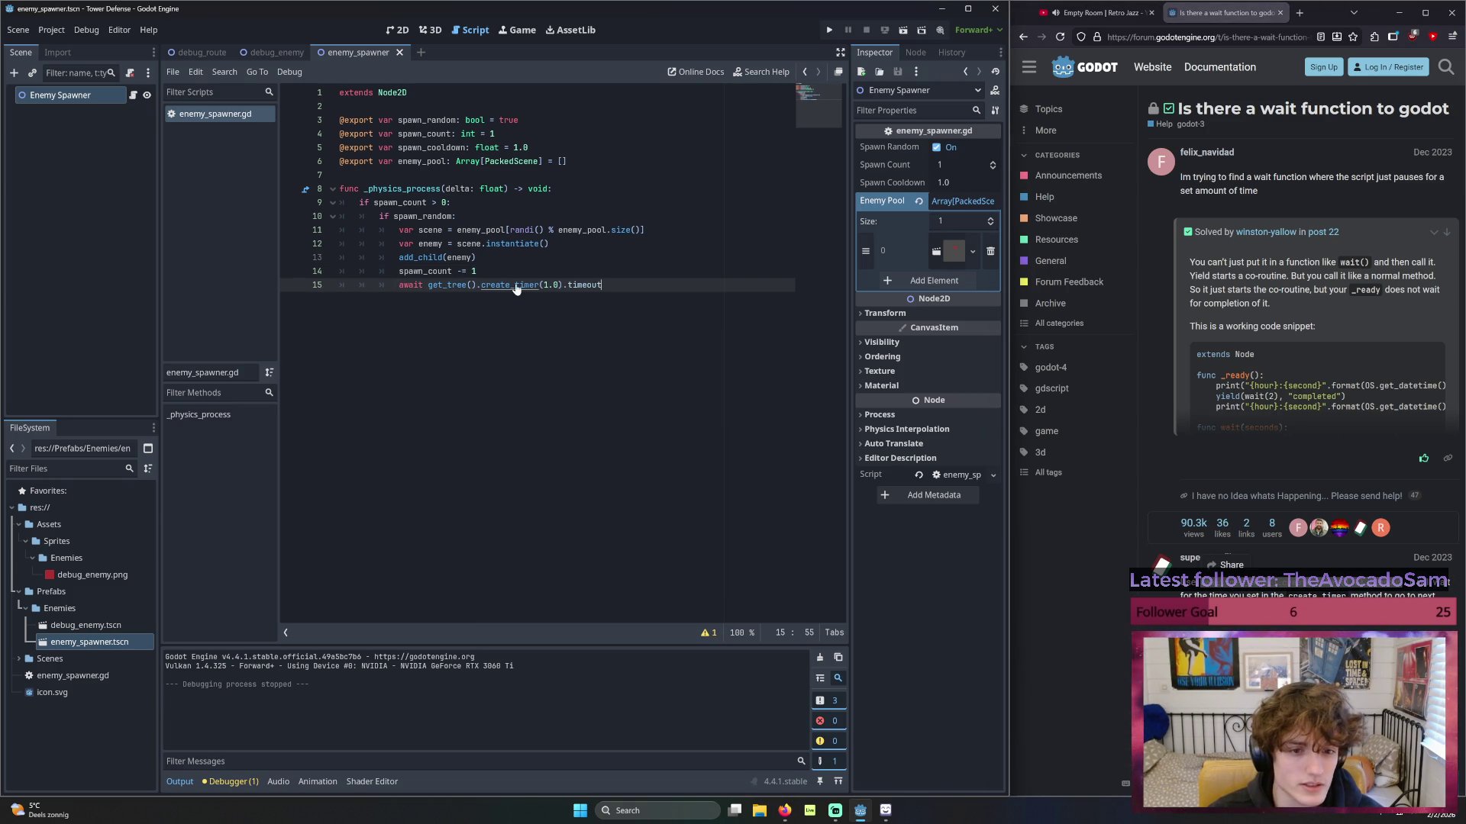
ctrl+click(516, 285)
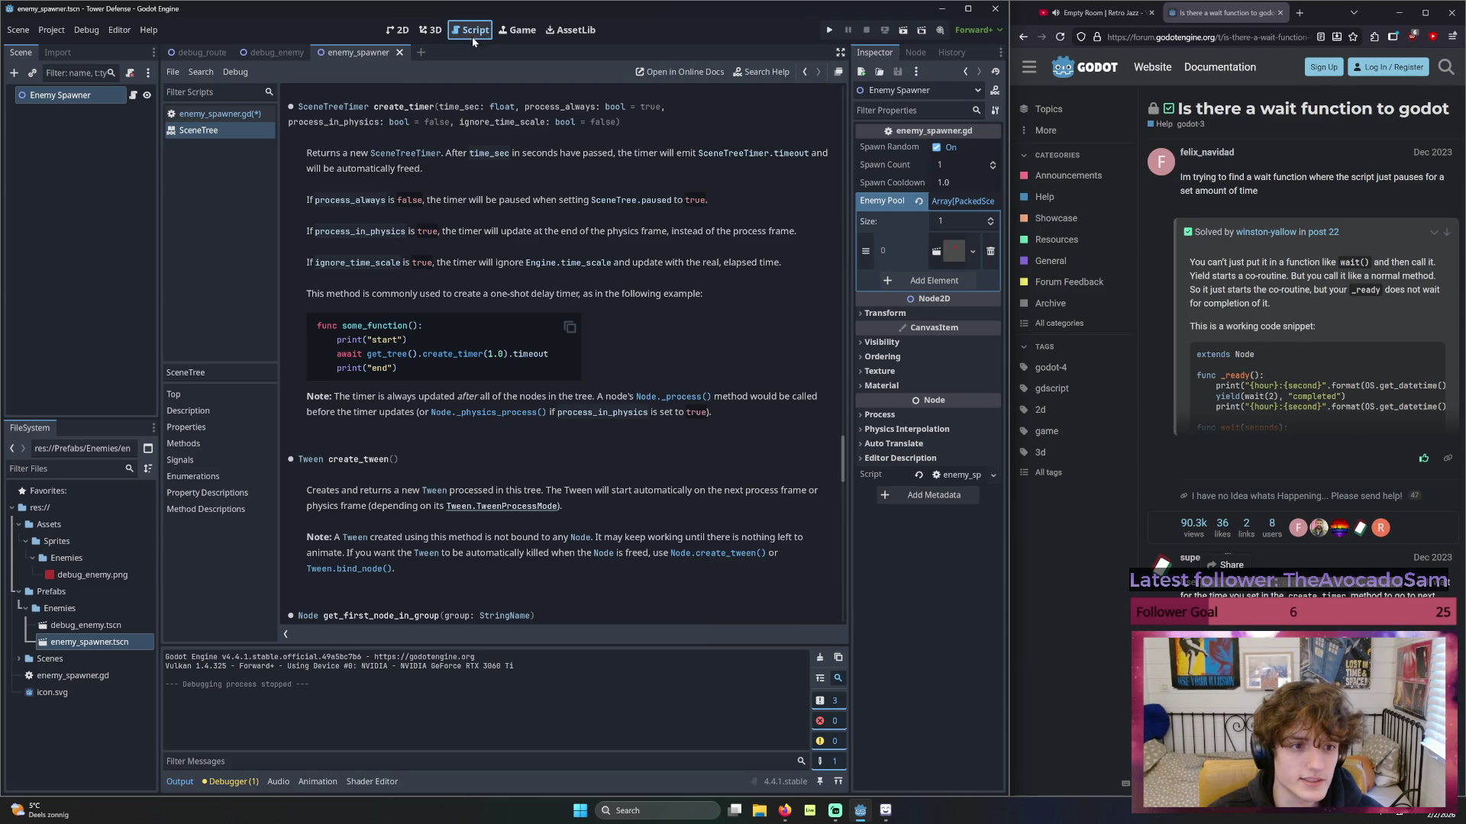
click(215, 114)
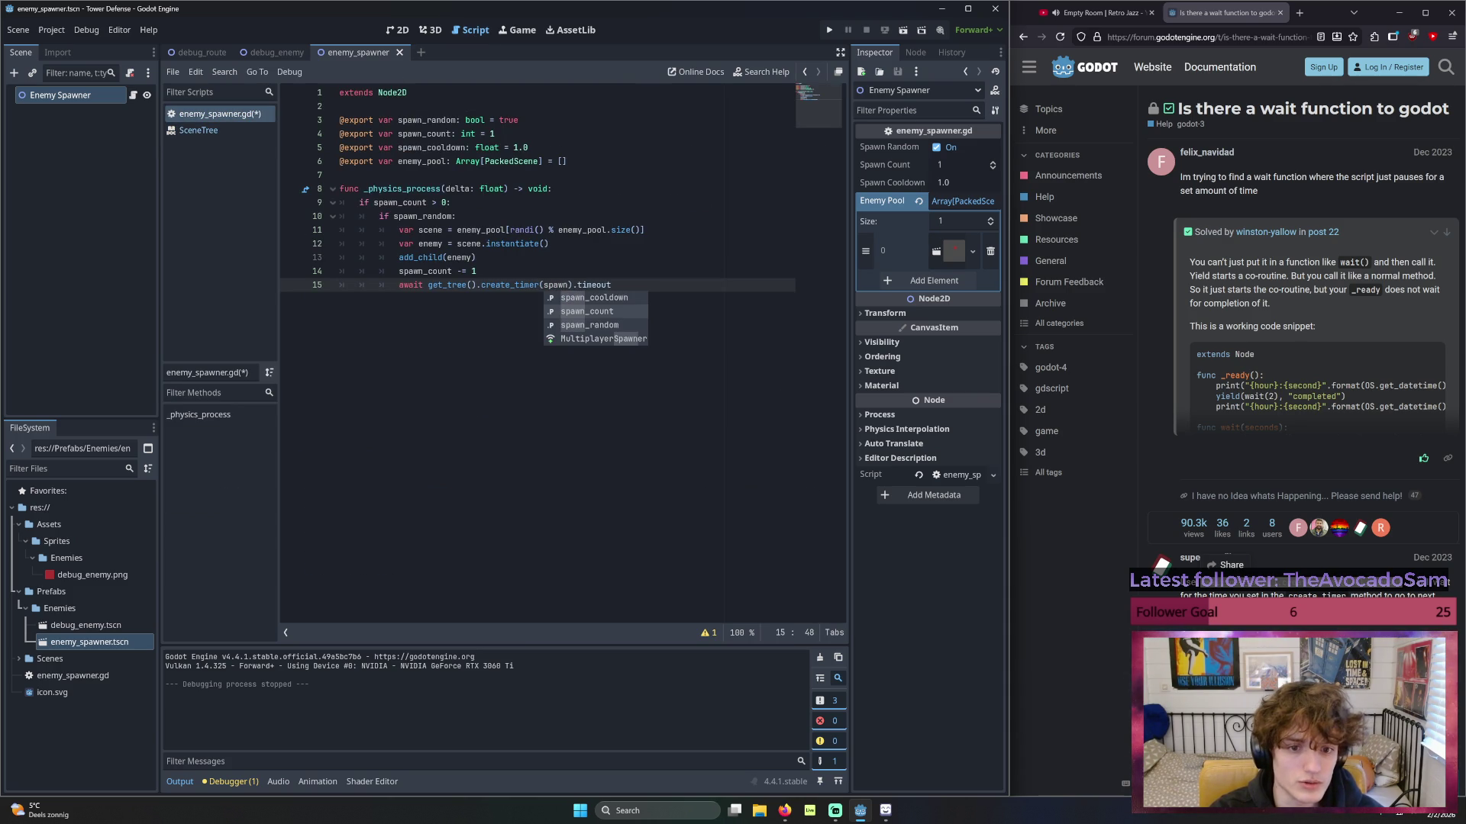
key(Return)
key(alt+Up)
key(alt+Up)
key(alt+Up)
key(ctrl+s)
key(shift+Tab)
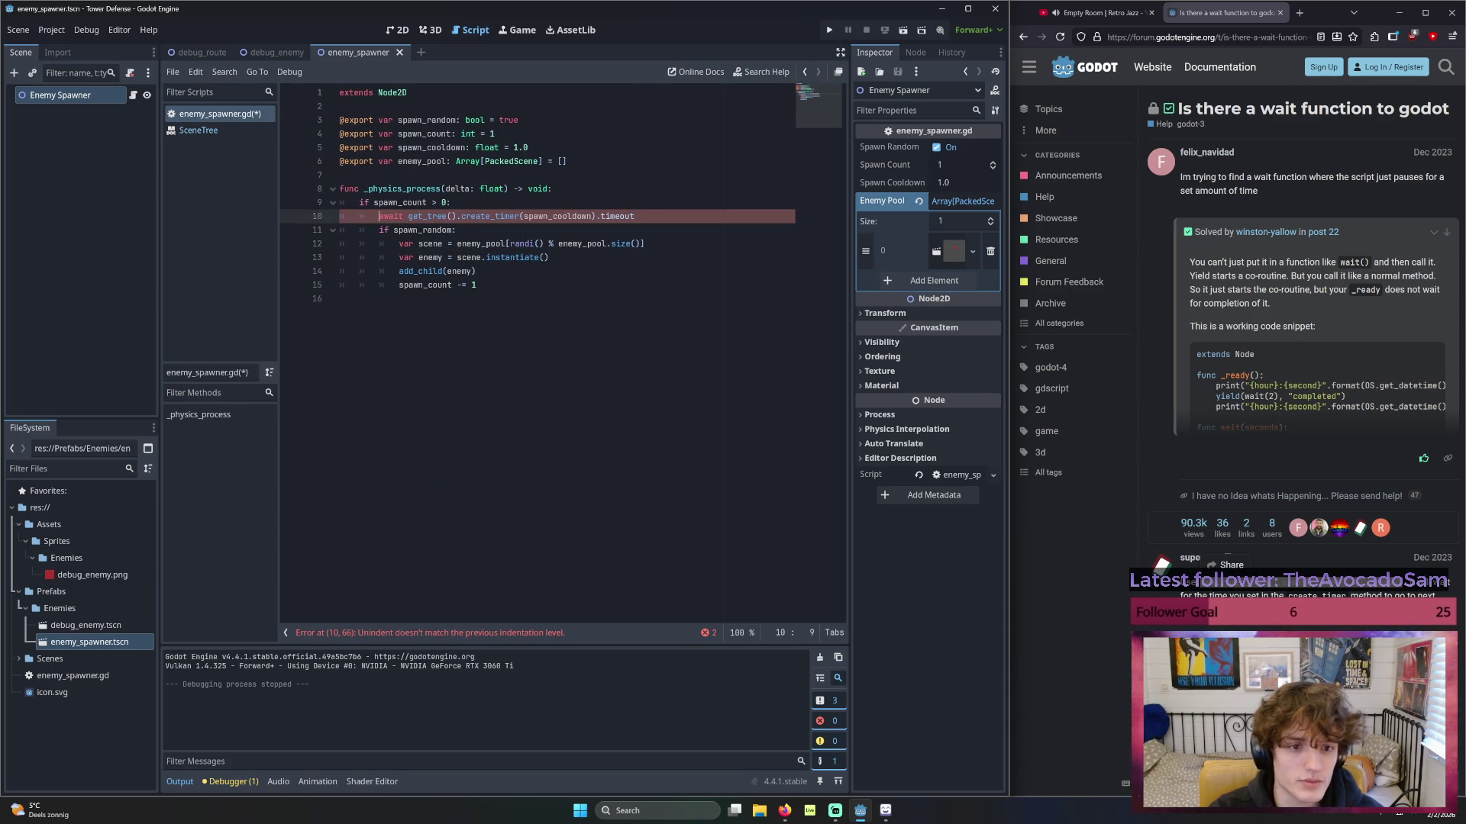
click(339, 298)
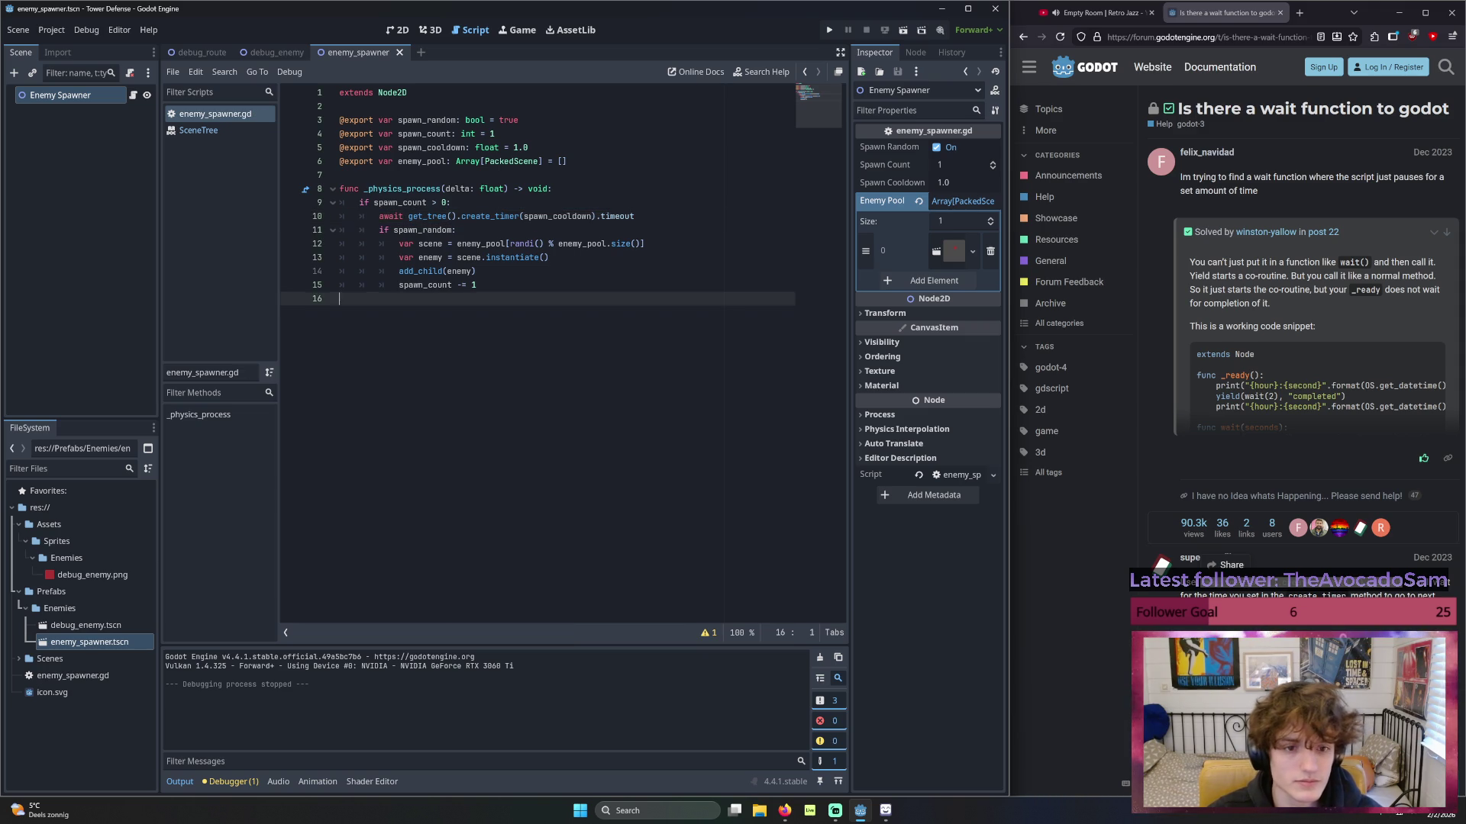
Test-run the game to check the timed spawning, then close it
key(F5)
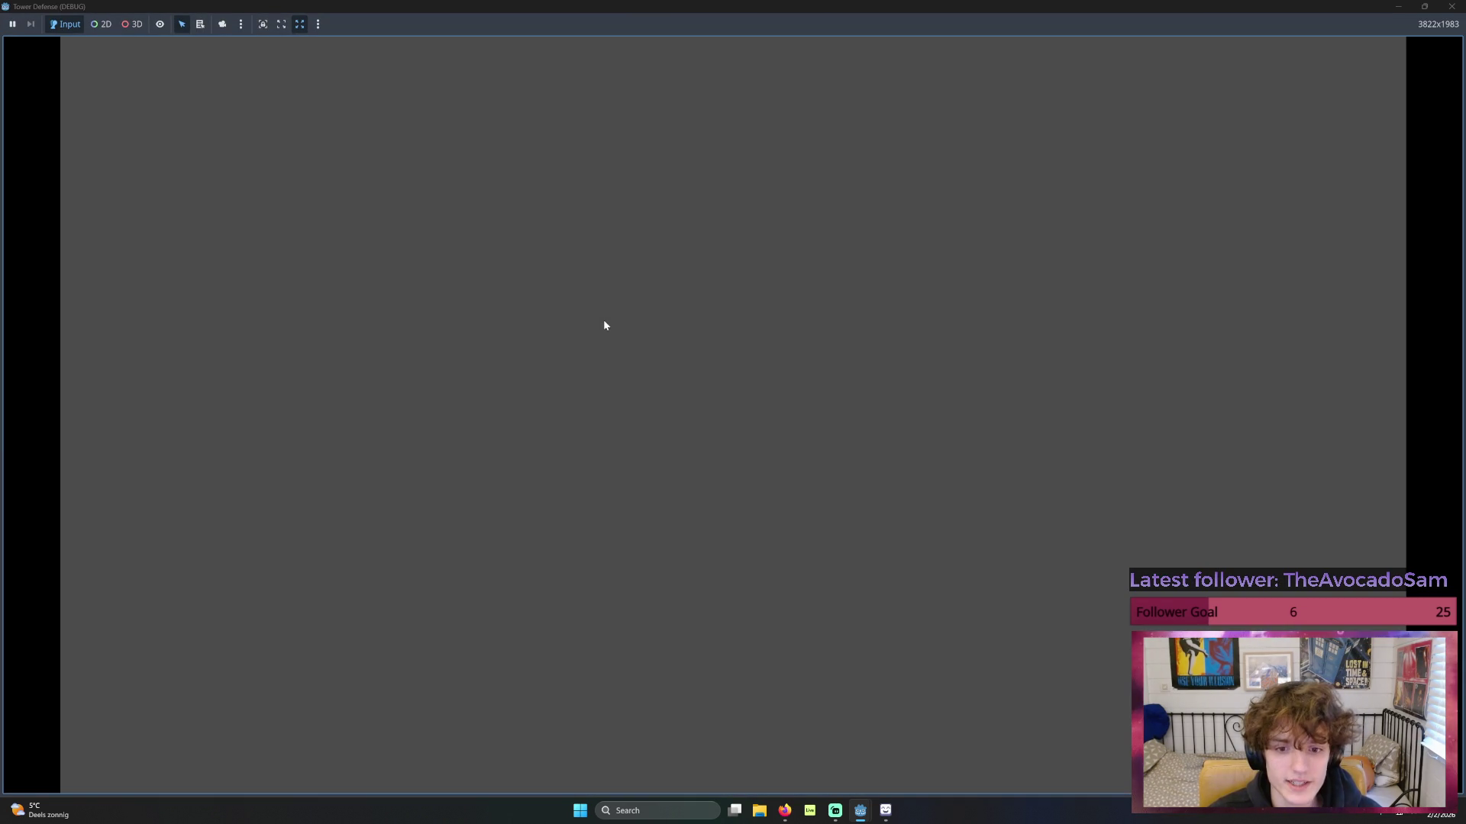
click(1461, 7)
click(476, 285)
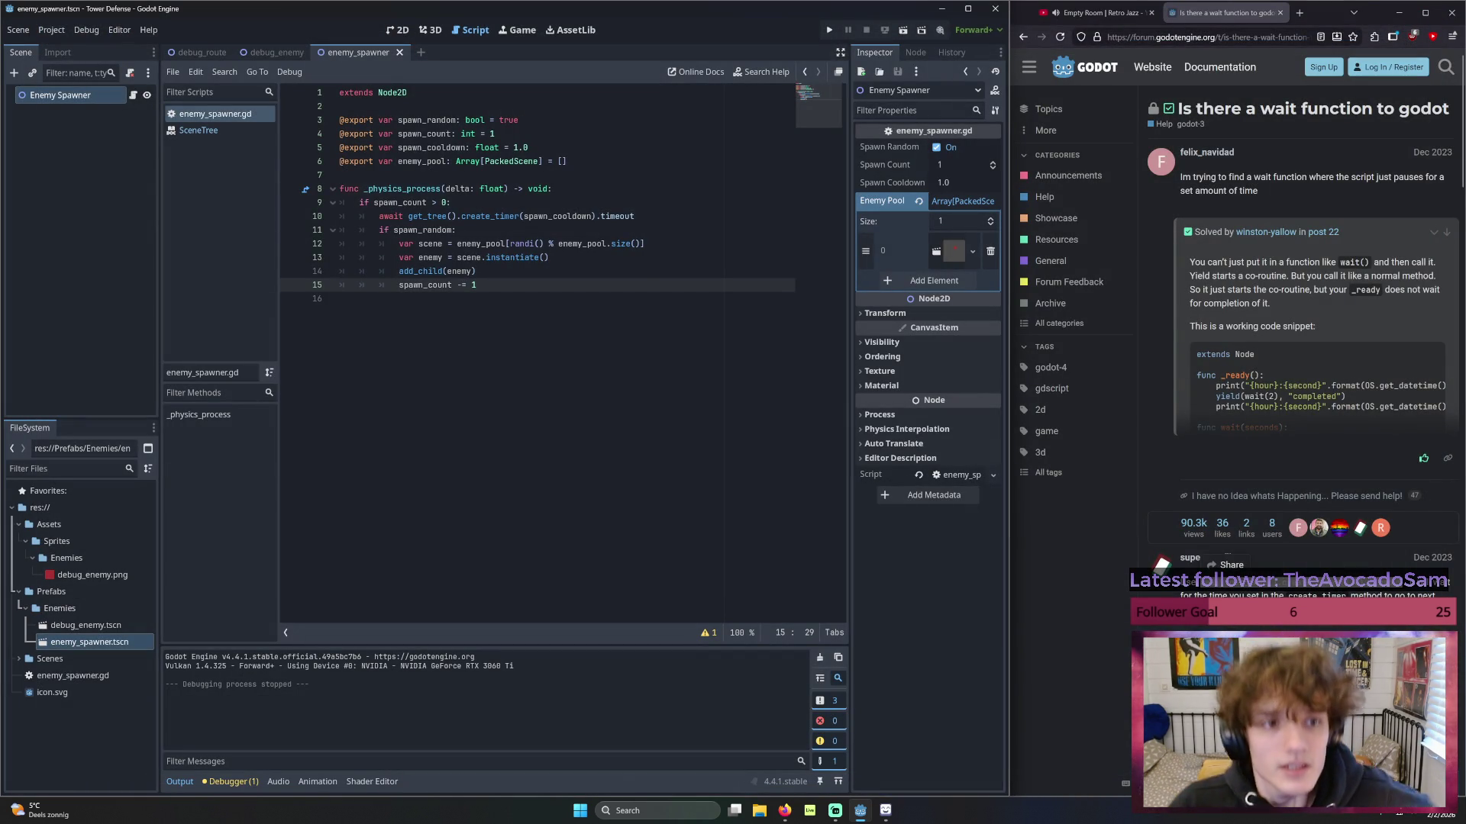
click(1159, 266)
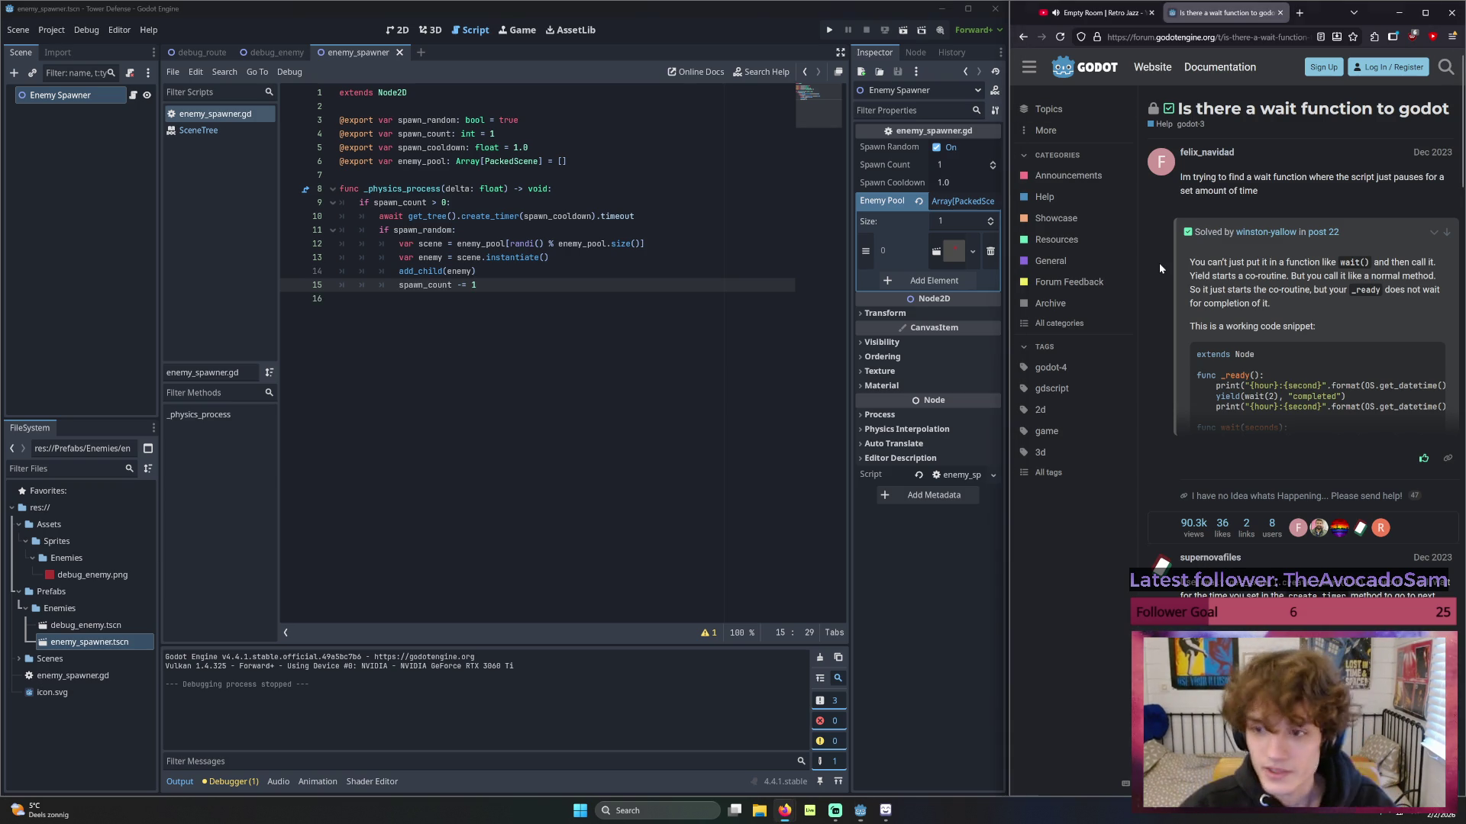
key(ctrl+t)
Search Google for 'how to make a path to follow godot 4'
text(how to make a )
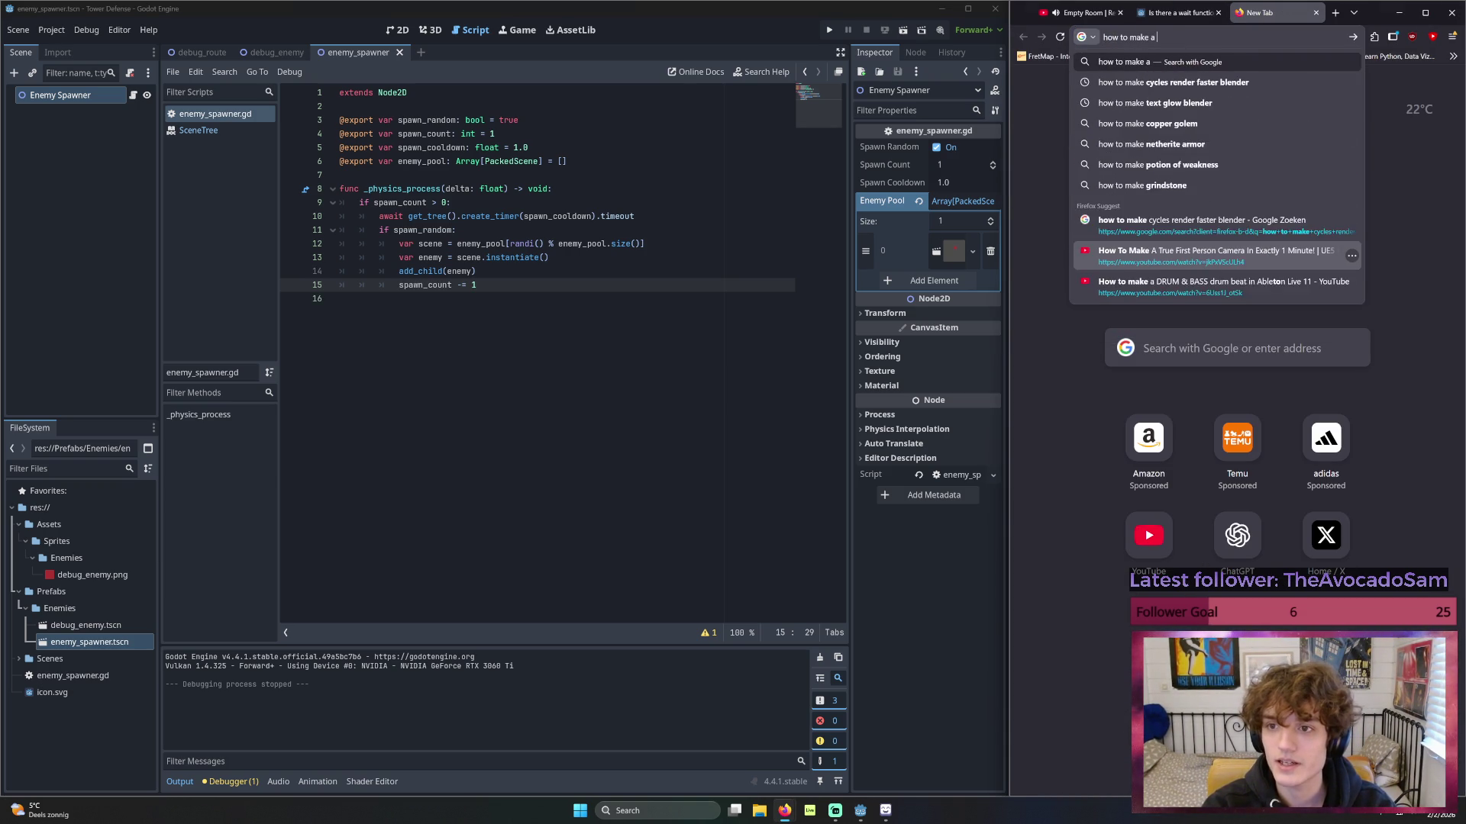
text(path to follow godot)
key(Return)
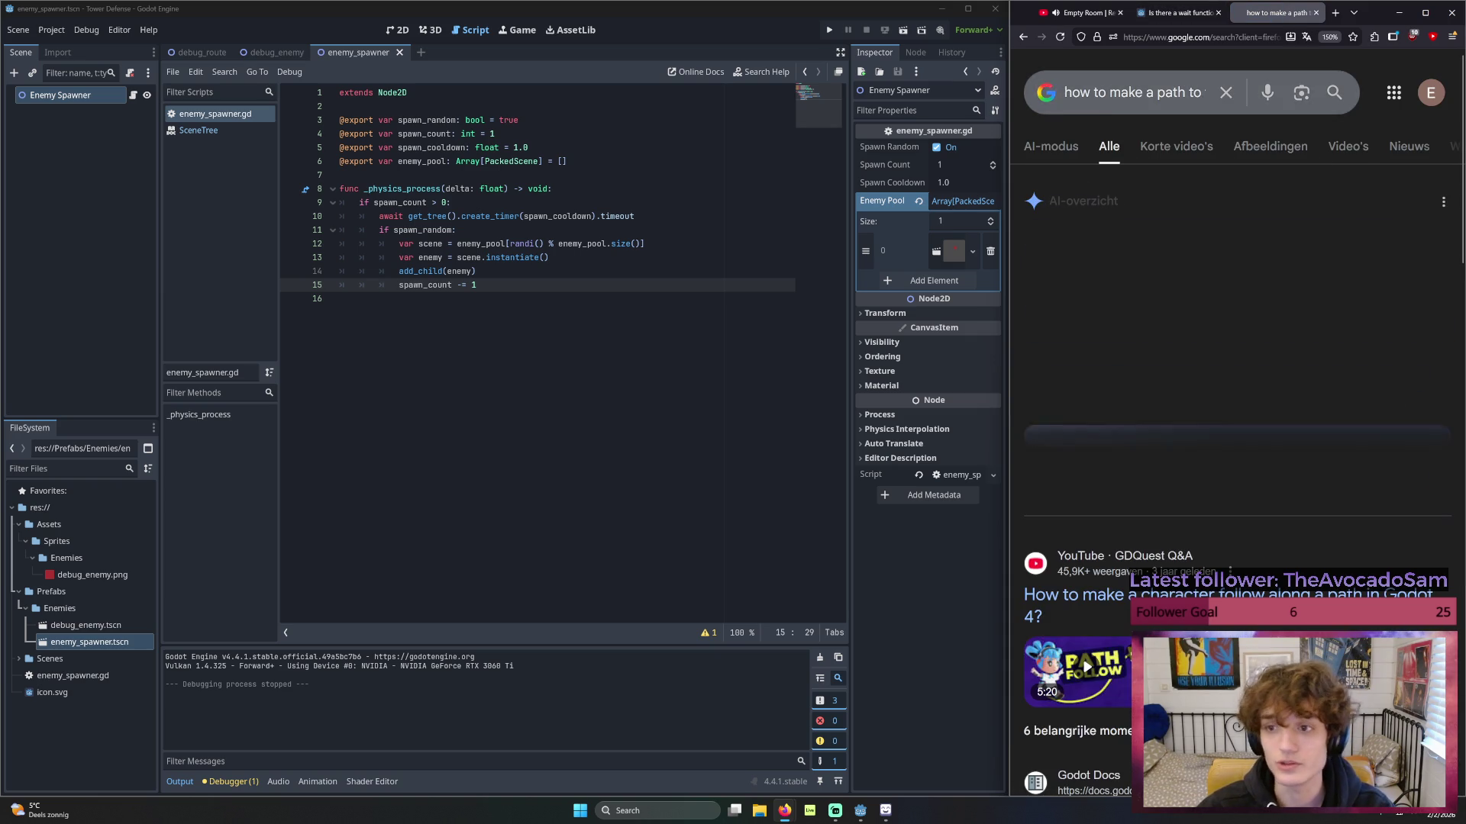
click(1116, 111)
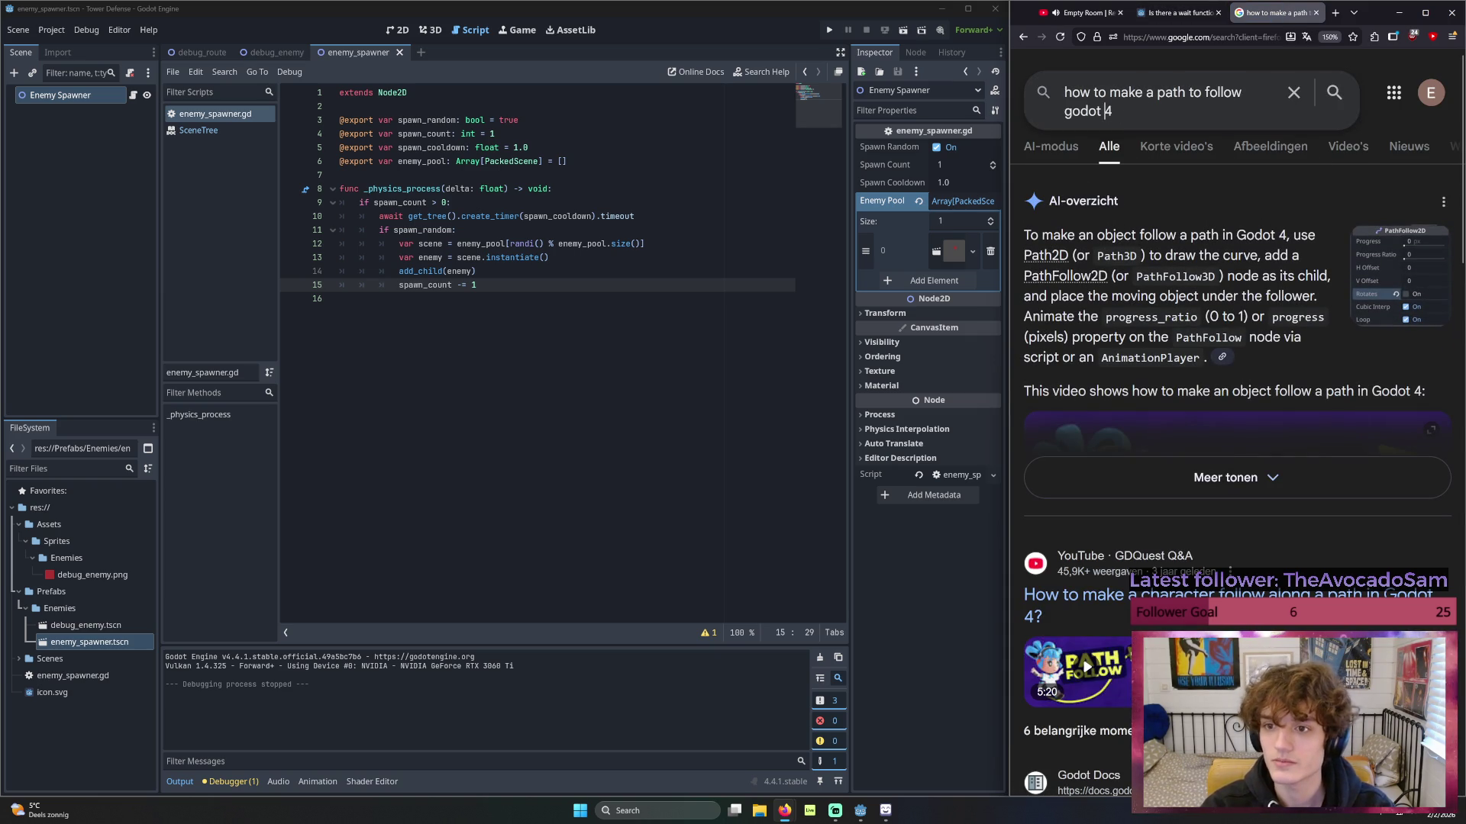
key(Return)
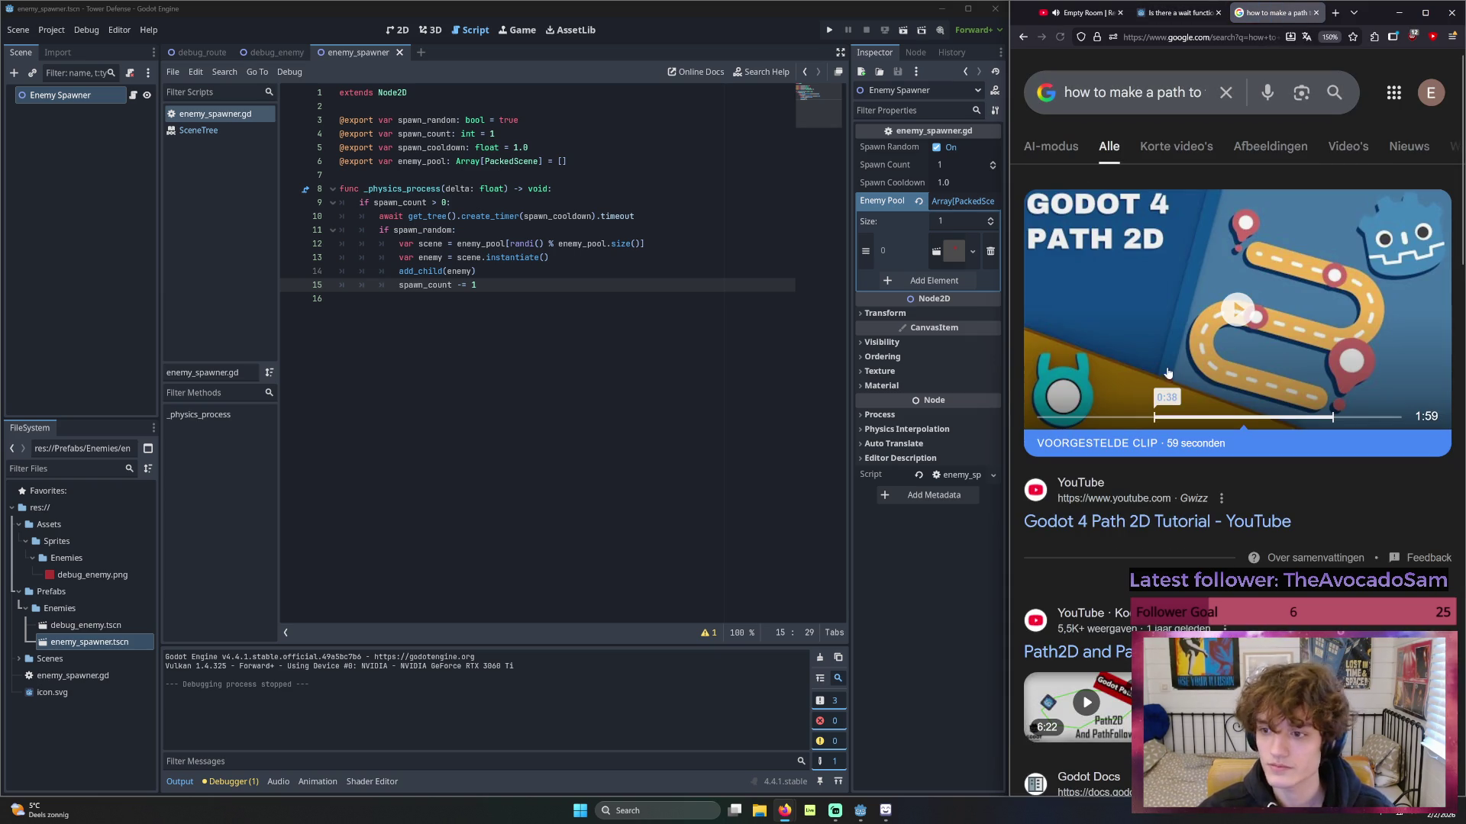
click(200, 51)
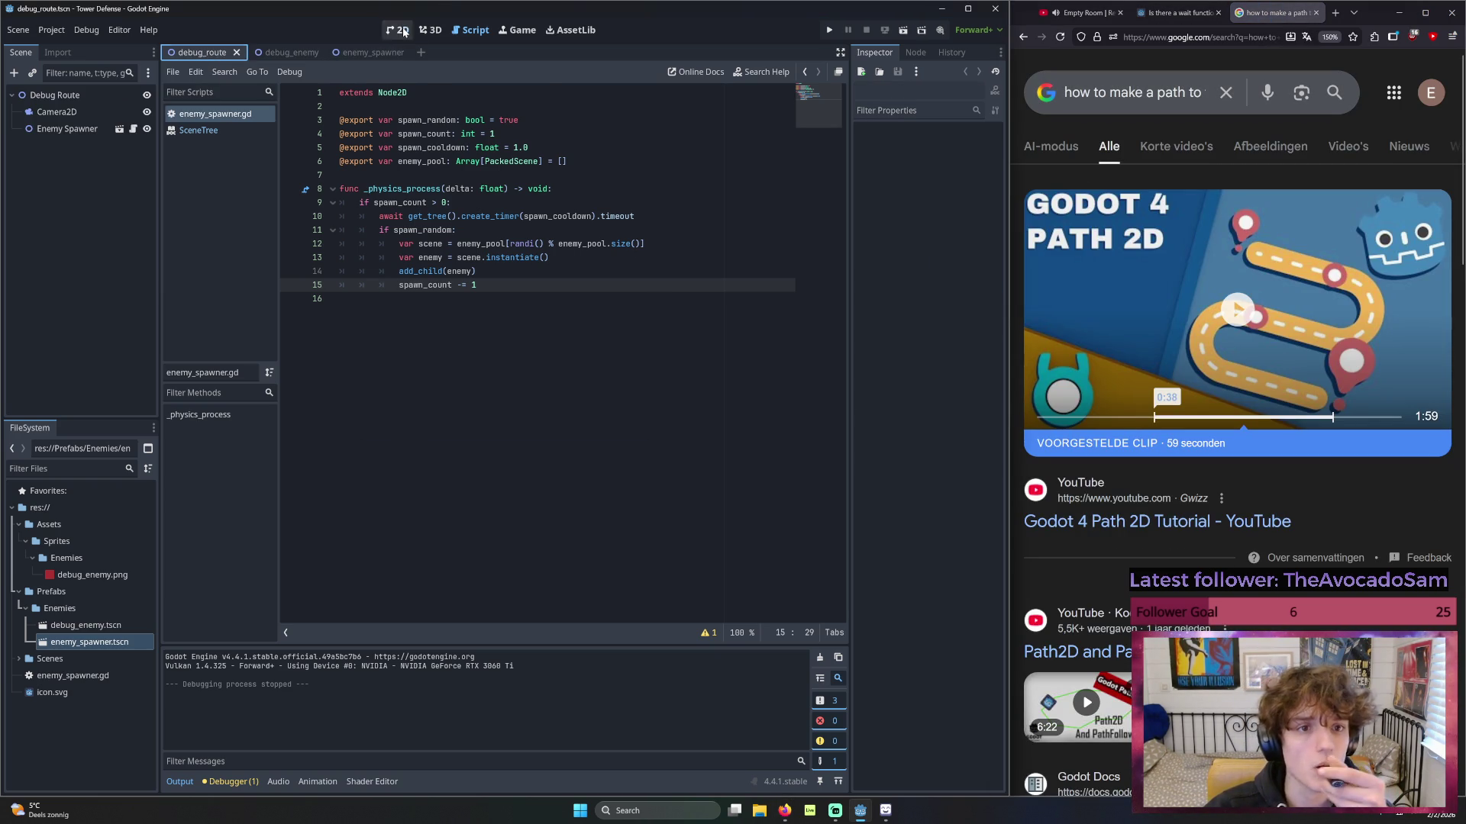
Add a Path2D child under Debug Route and name it 'Enemy Path'
click(397, 30)
click(61, 95)
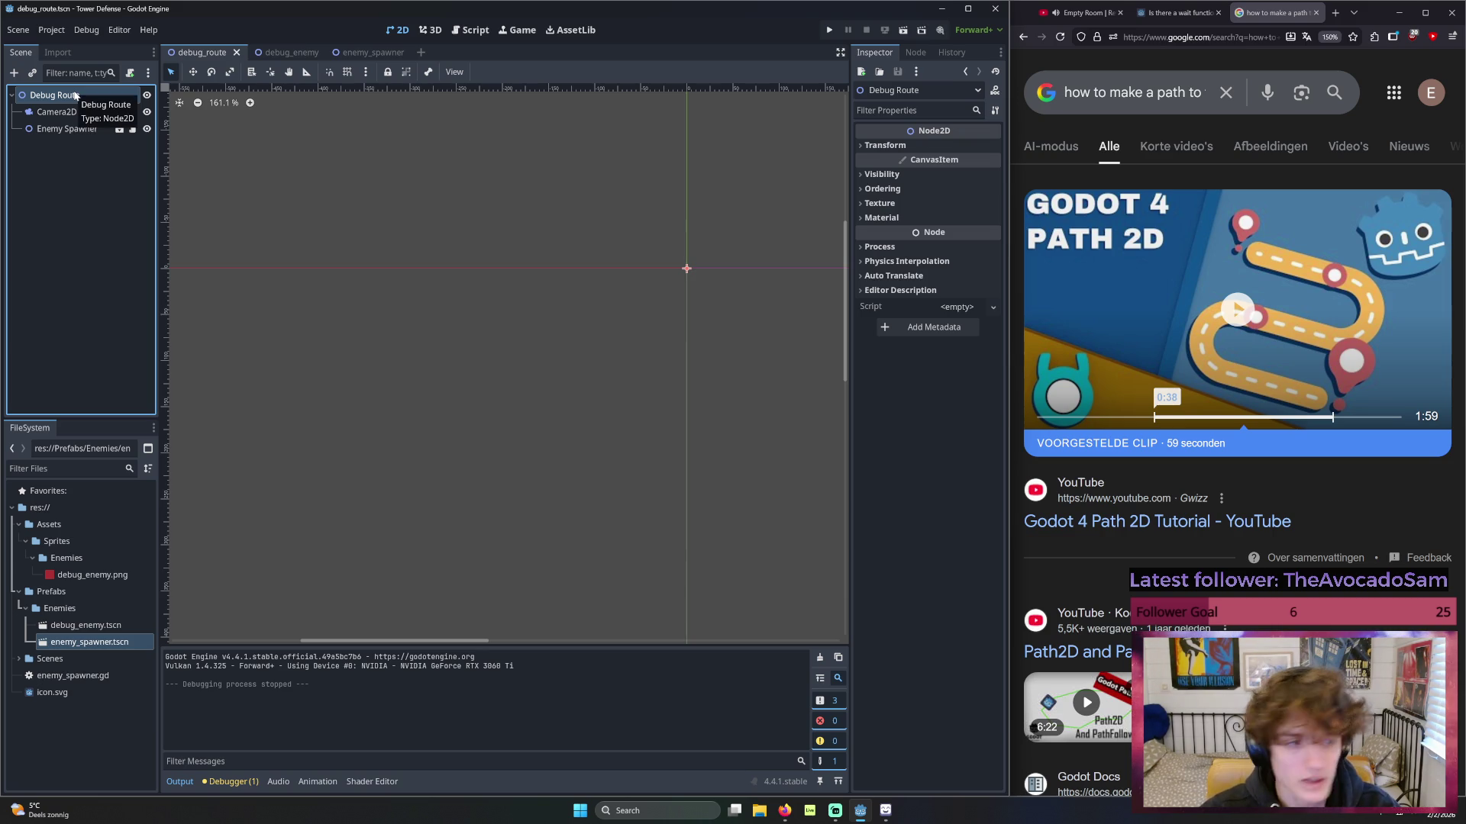
key(ctrl+a)
text(Path)
key(Return)
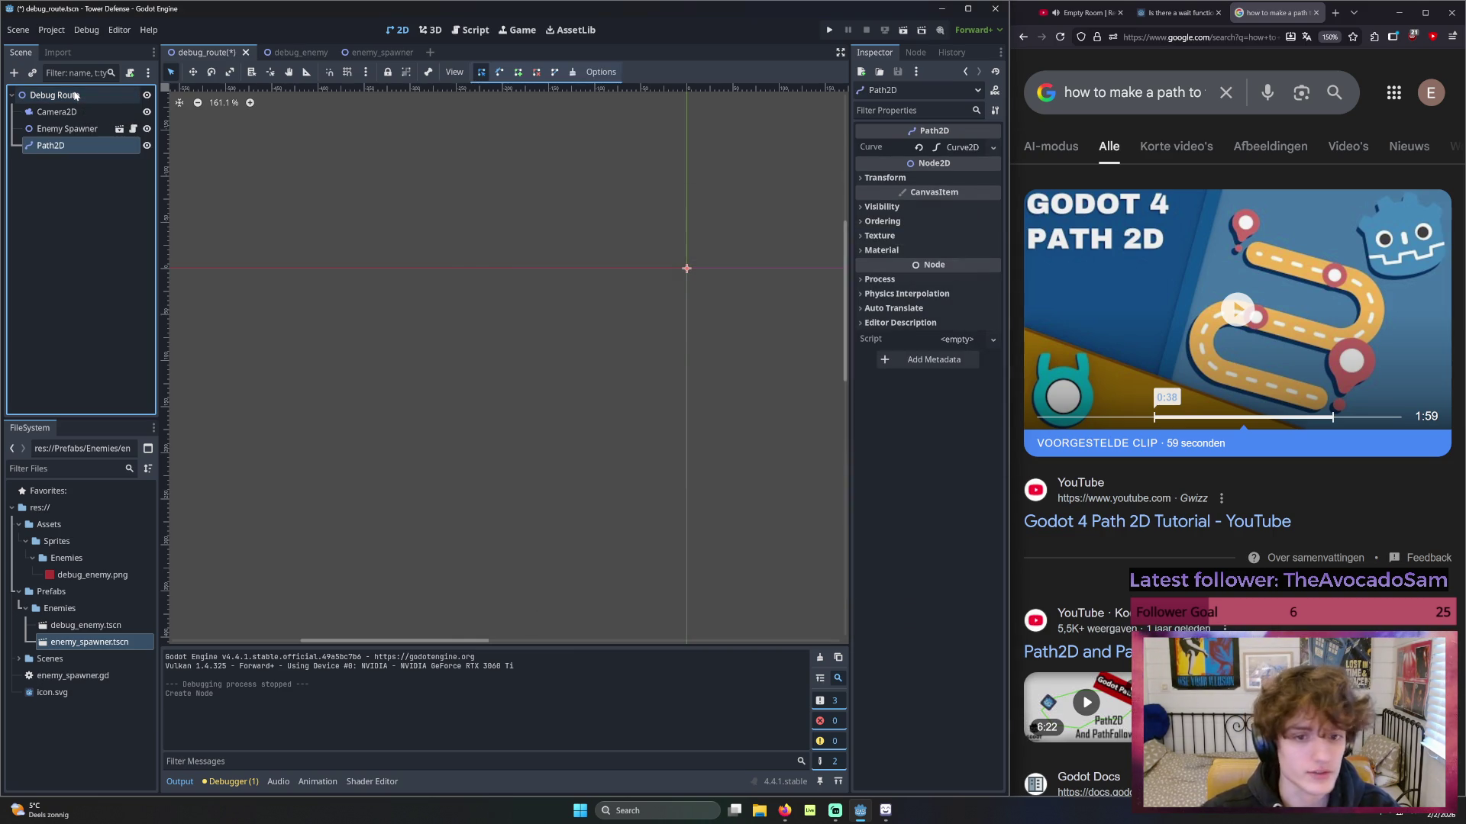
text(Enemy Path)
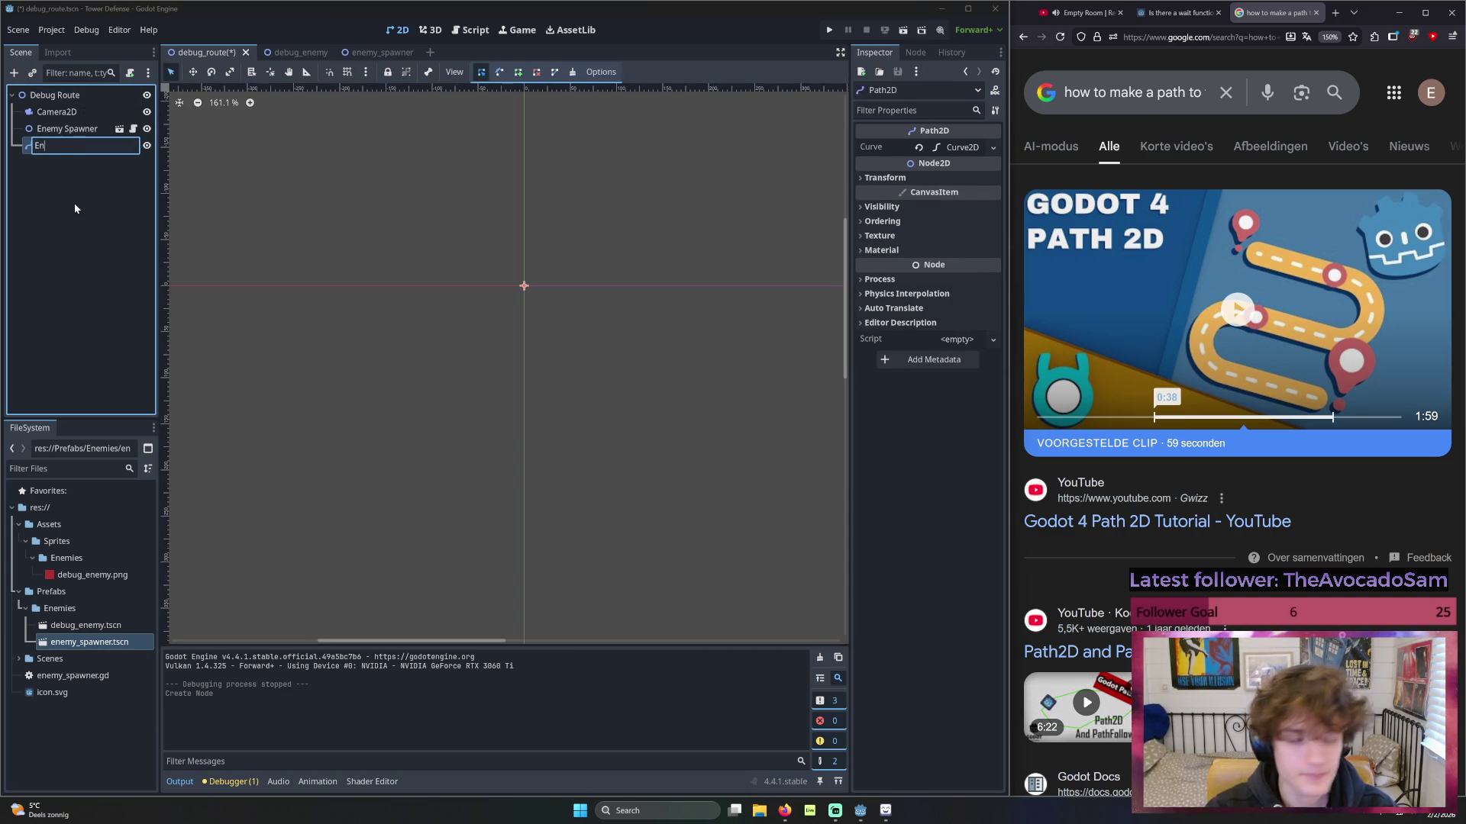
key(Return)
Expand Enemy Path's Curve2D points in the Inspector and add the first two points
scroll(458, 221, right, 2)
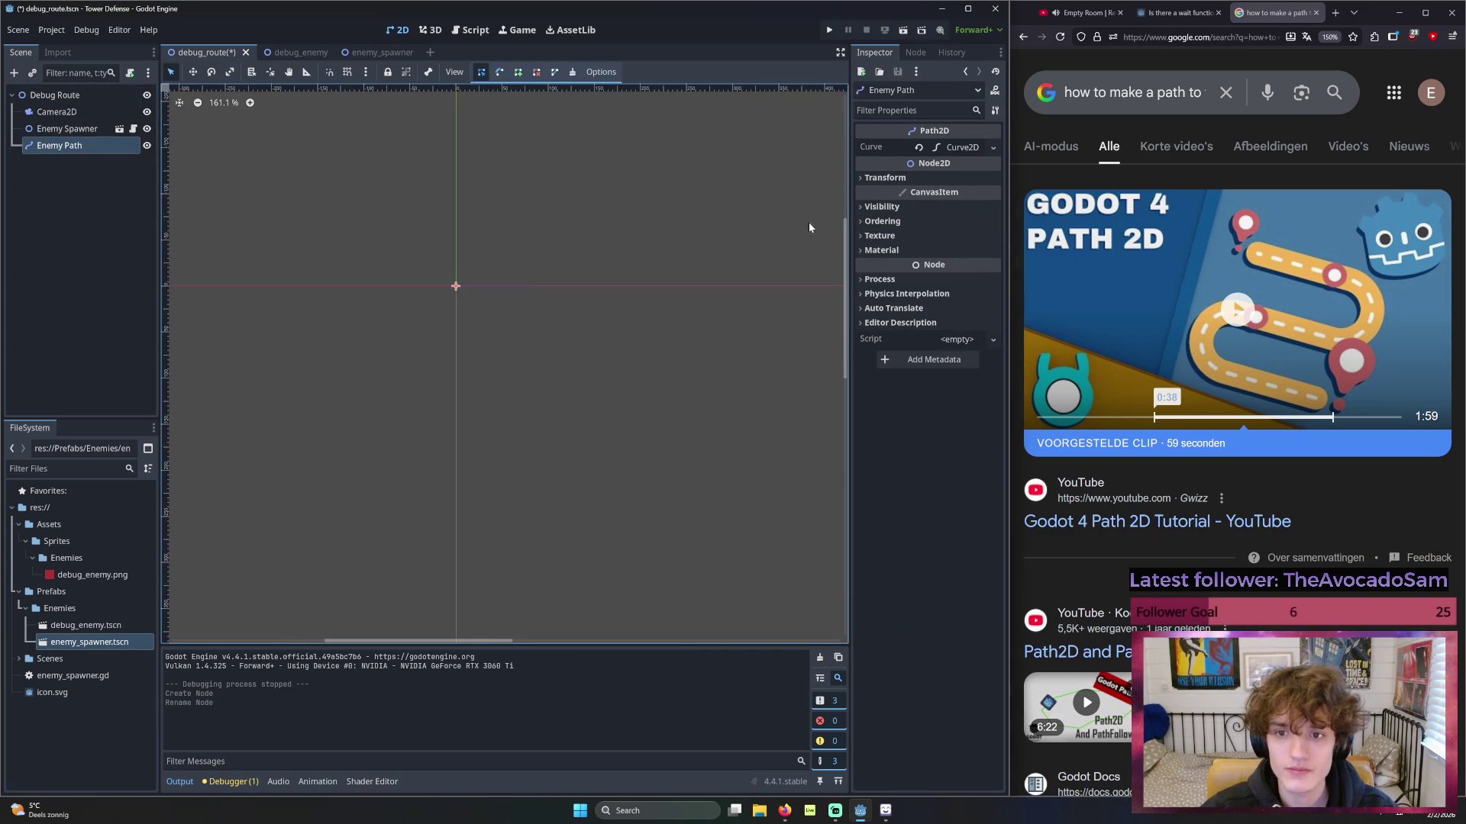
drag(450, 292, 521, 291)
key(ctrl+z)
click(72, 145)
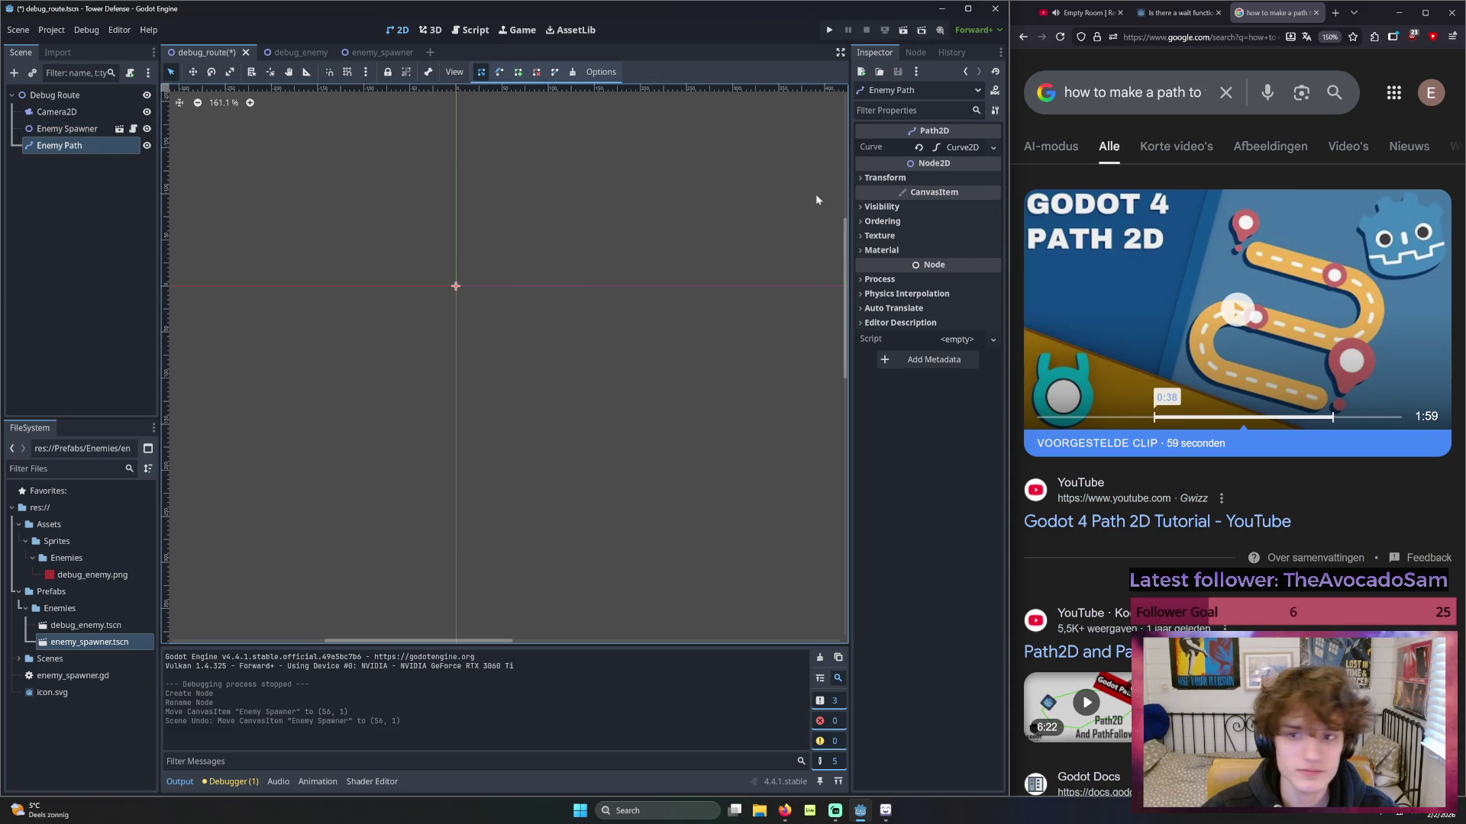
click(960, 147)
click(909, 175)
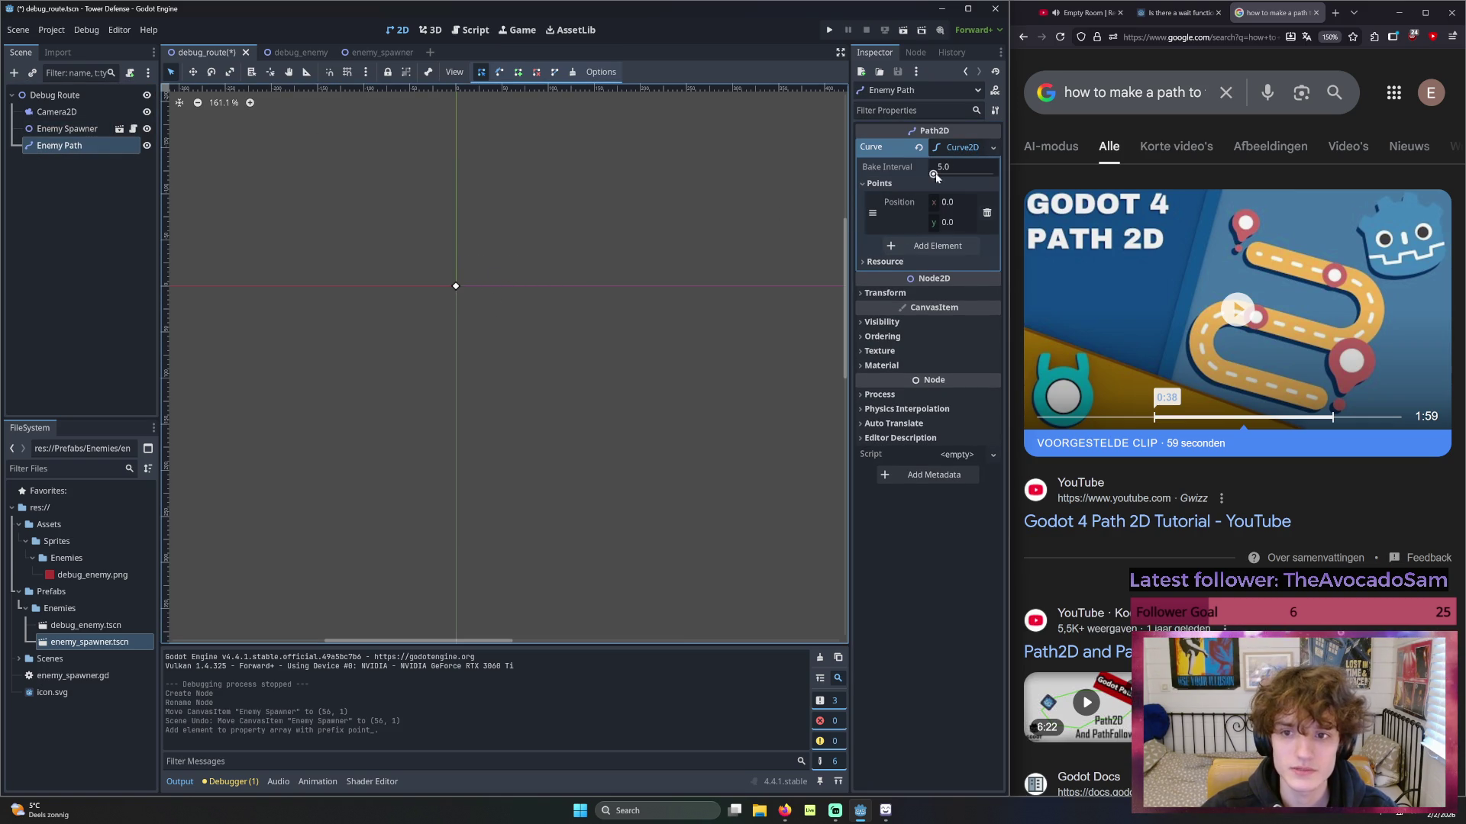
click(925, 246)
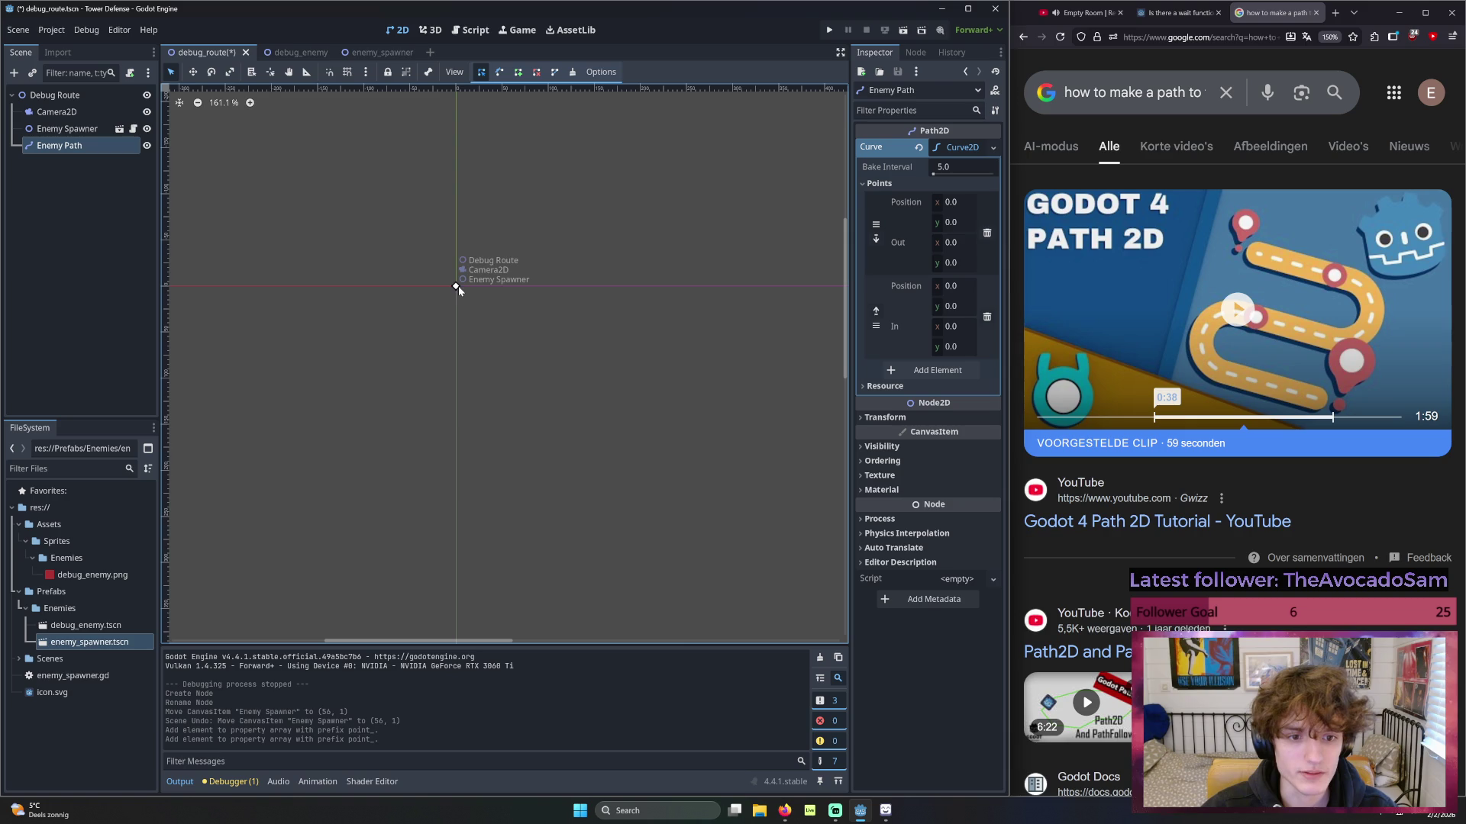
mouse_move(498, 287)
mouse_down()
mouse_move(687, 289)
mouse_move(696, 361)
mouse_up()
key(ctrl+z)
drag(953, 286, 969, 286)
Try placing a debug enemy instance, undo it, and reselect Enemy Path
scroll(432, 295, down, 3)
scroll(431, 295, down, 3)
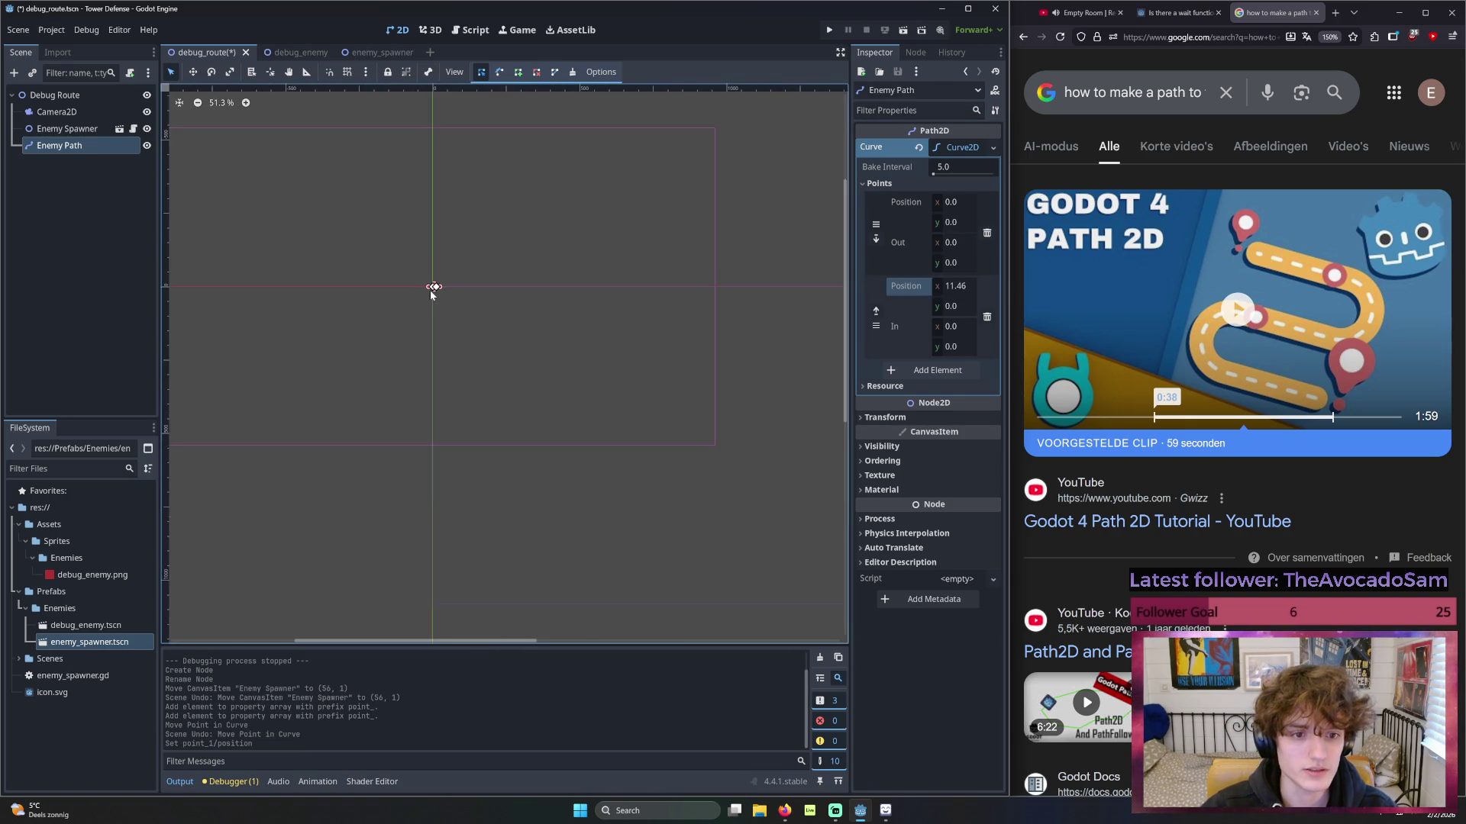
scroll(443, 315, up, 2)
drag(86, 625, 435, 348)
key(ctrl+z)
click(67, 128)
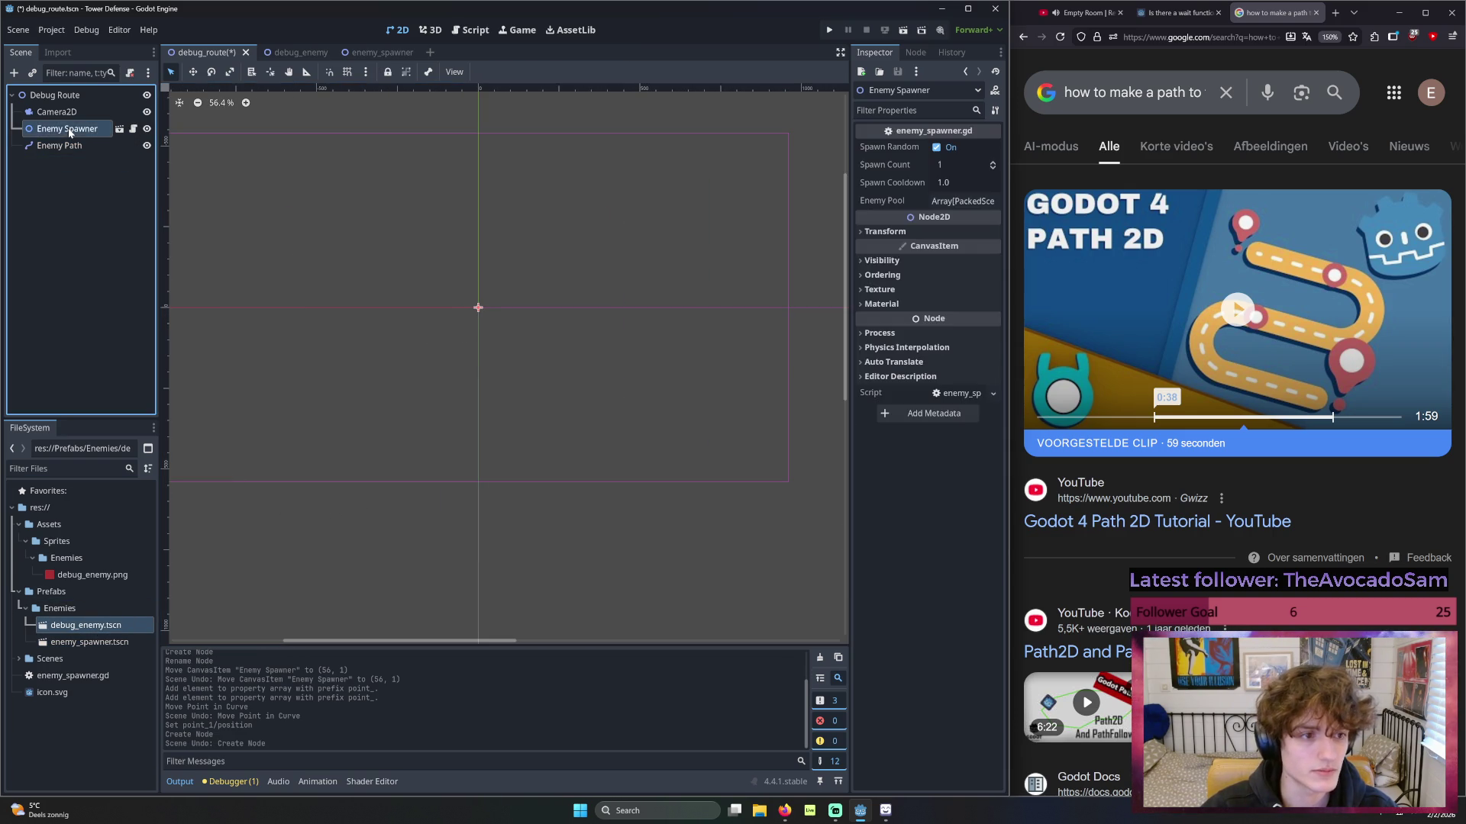
click(59, 145)
Set the second curve point to (200, 0) and add a third at (200, -100)
click(951, 287)
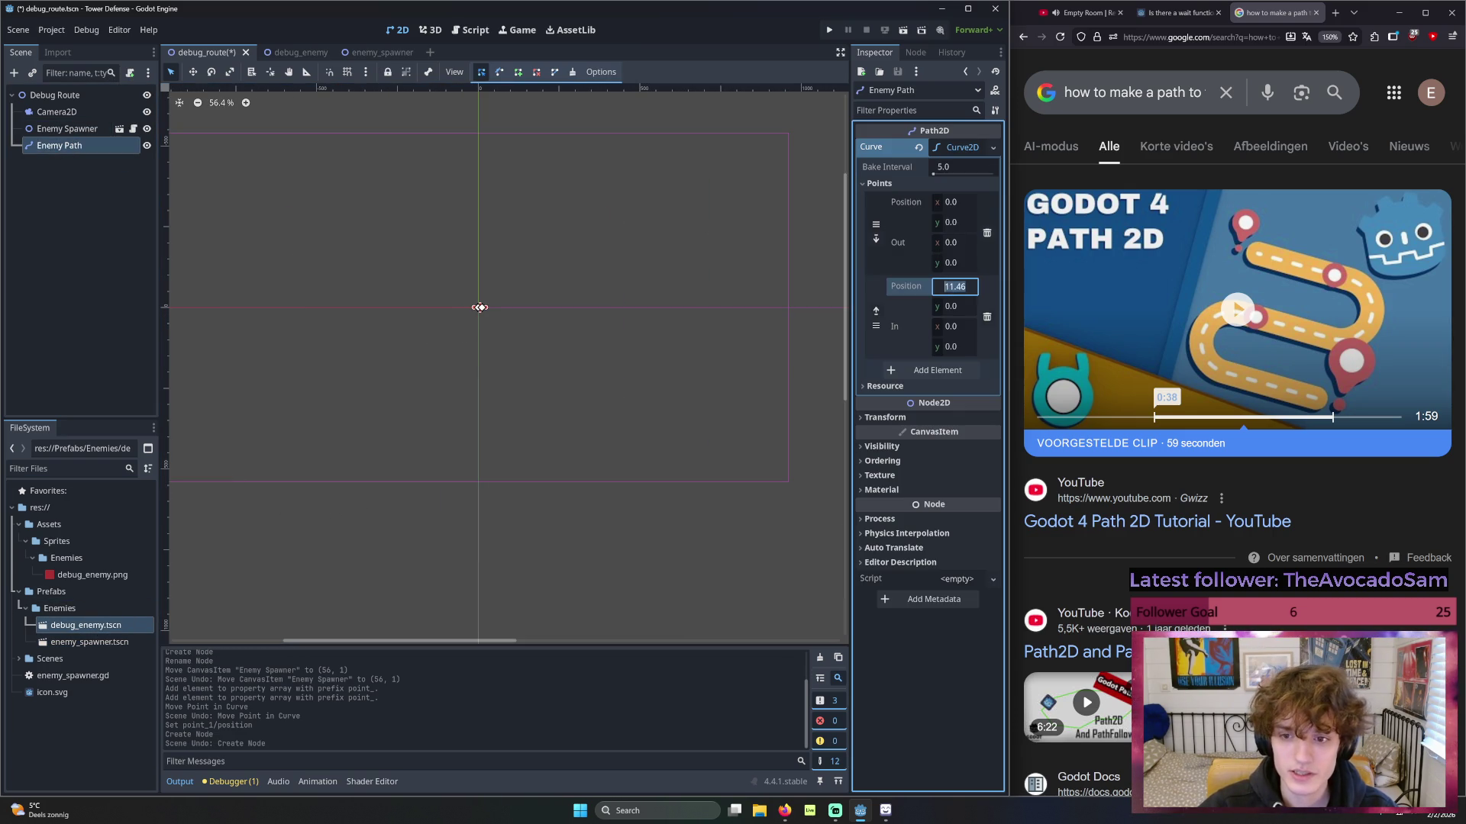
key(Return)
text(0)
key(Return)
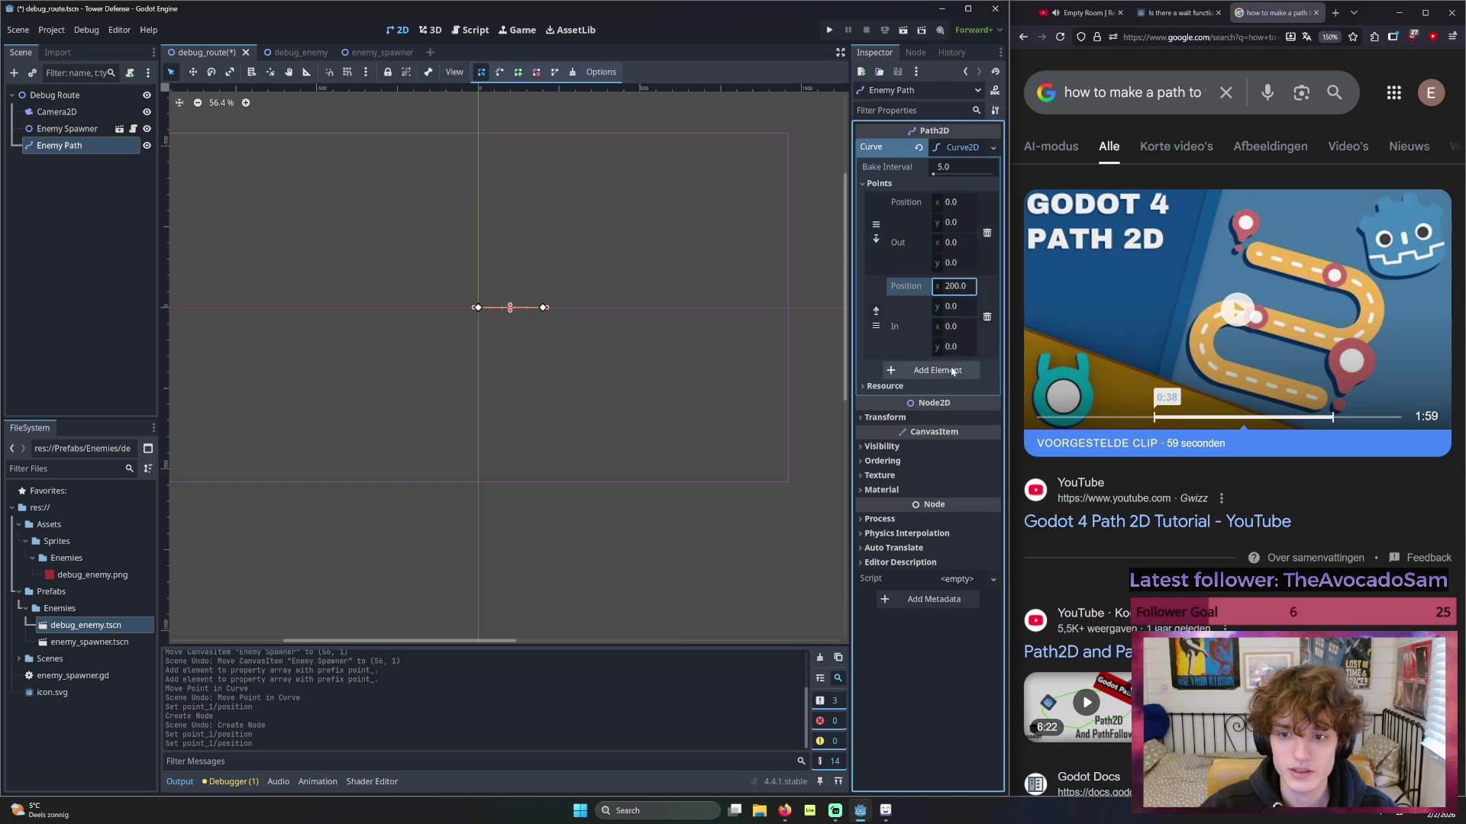
click(952, 371)
click(951, 410)
text(200)
key(Tab)
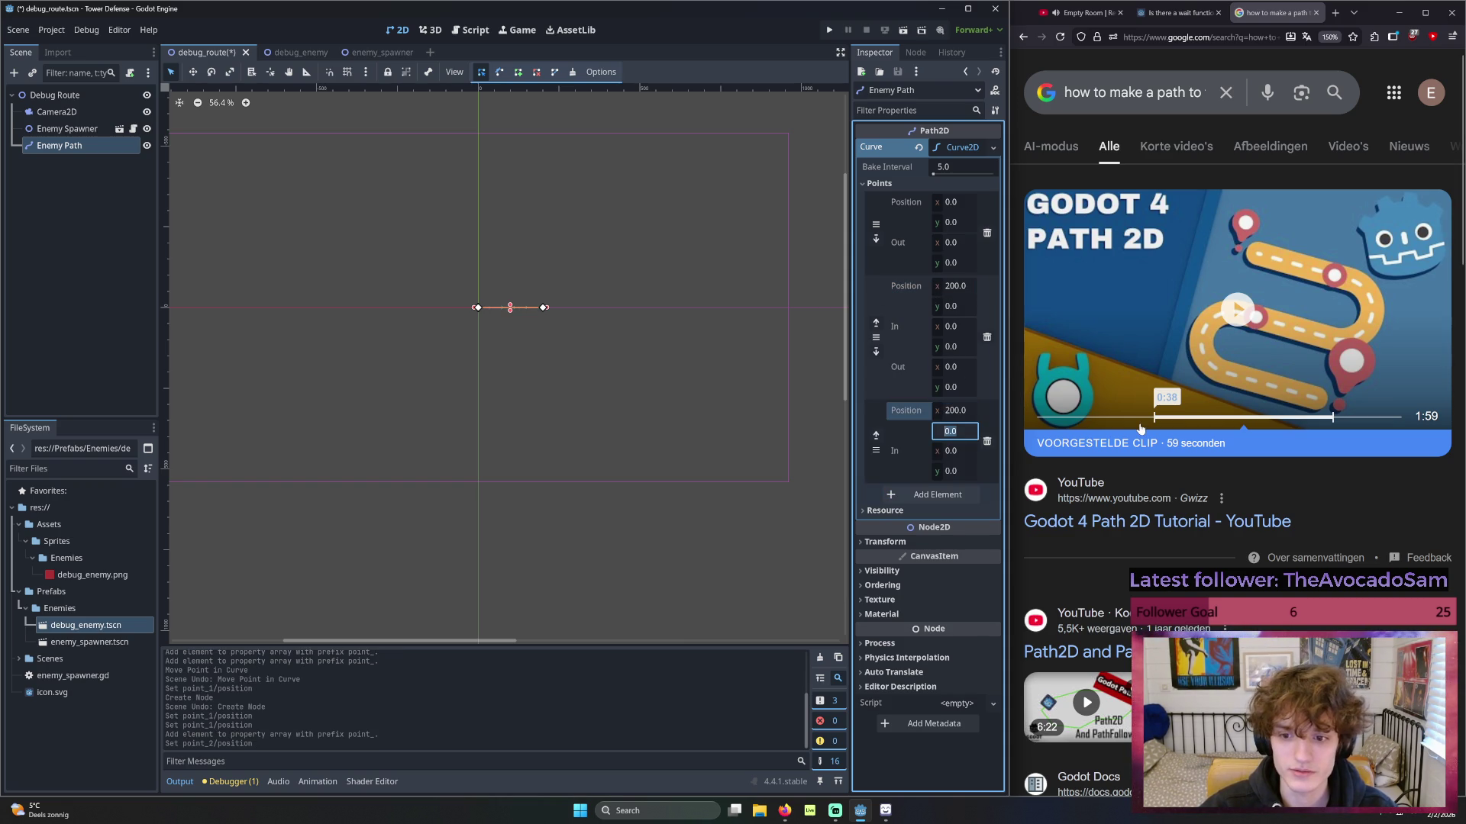
key(Return)
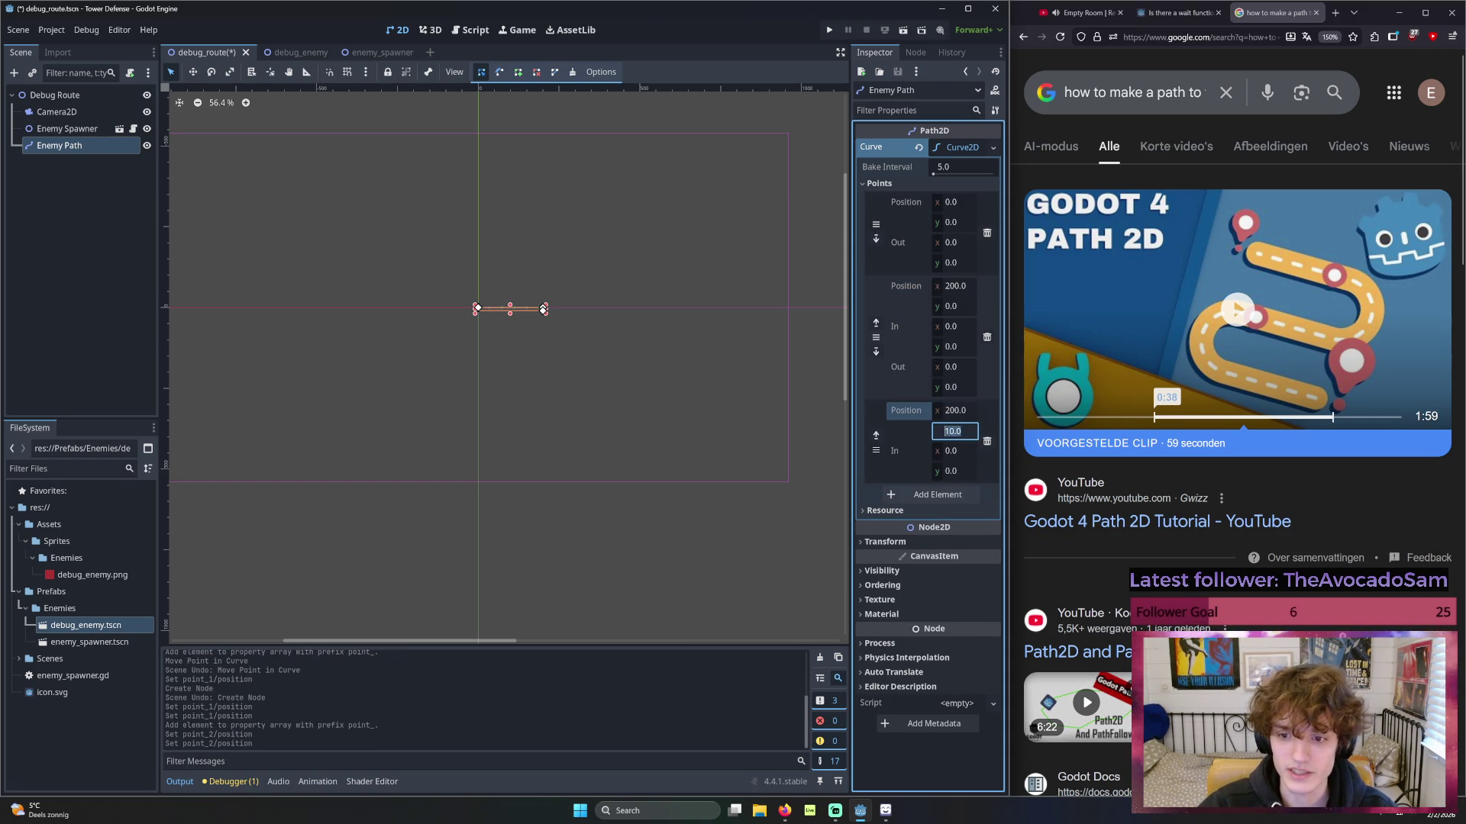
text(0)
key(Return)
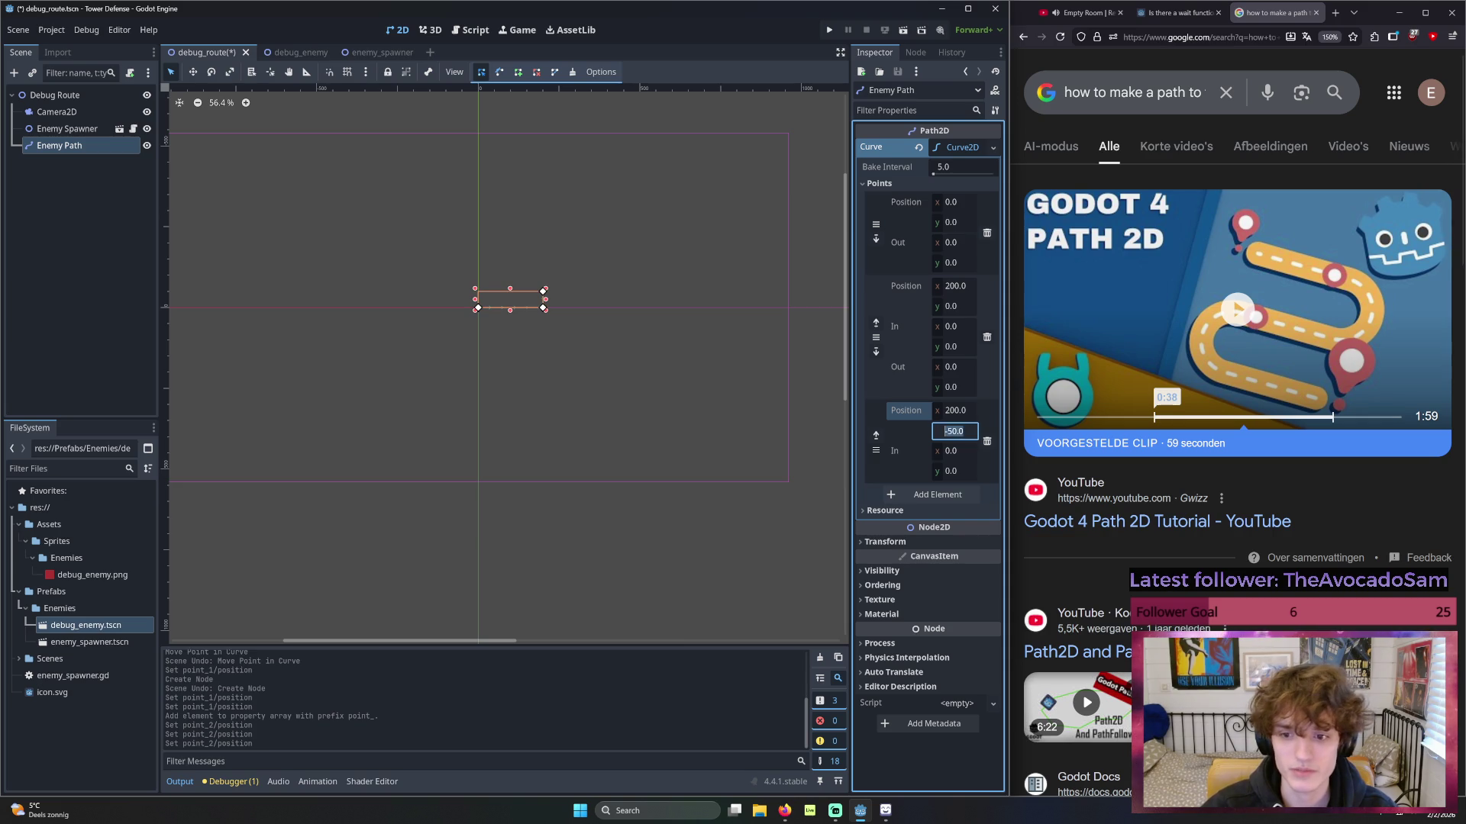
text(00)
key(Return)
Add a fourth curve point to Enemy Path and enter its coordinates
click(702, 430)
scroll(539, 319, up, 5)
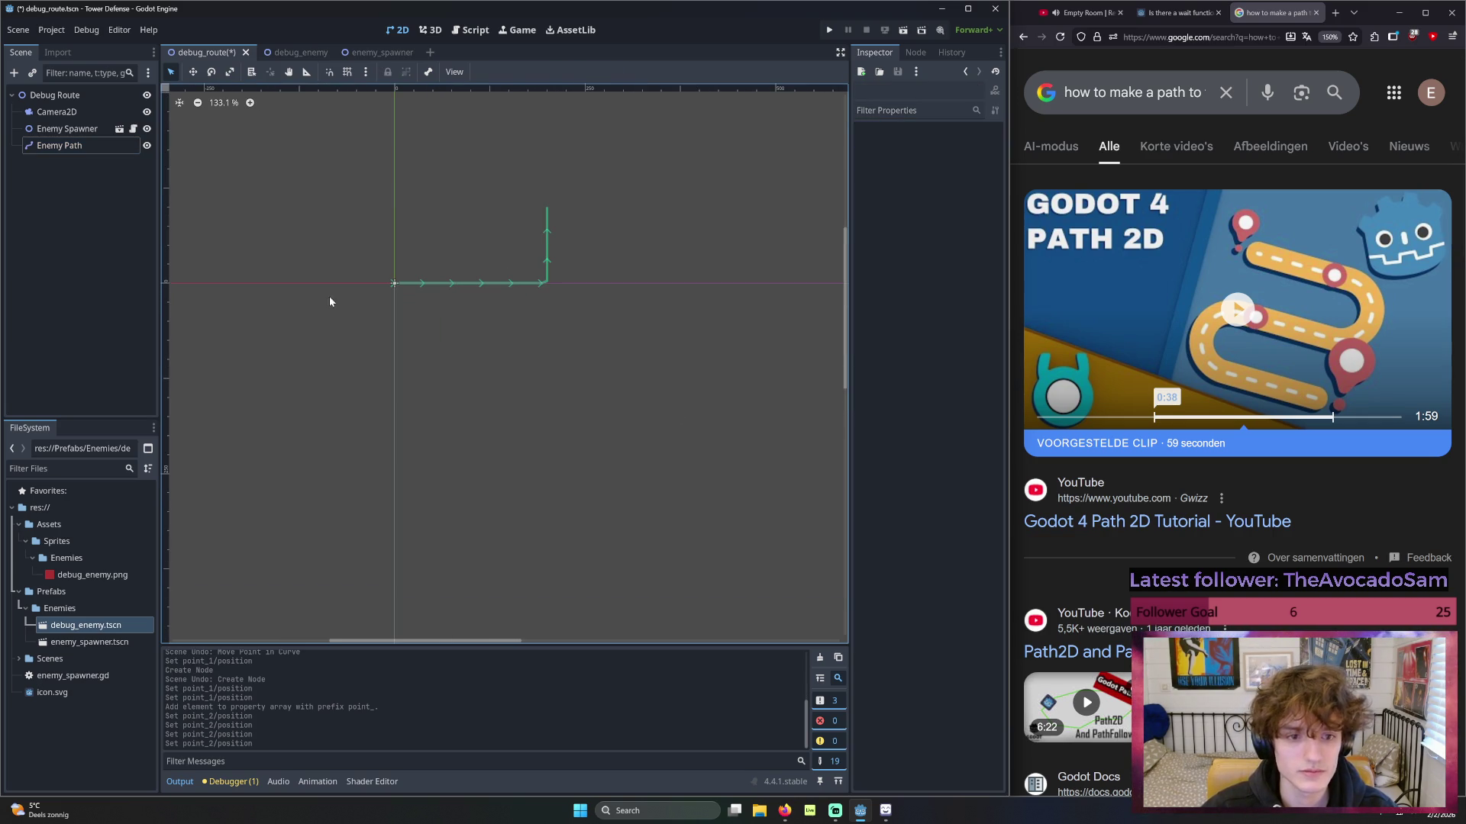
click(64, 146)
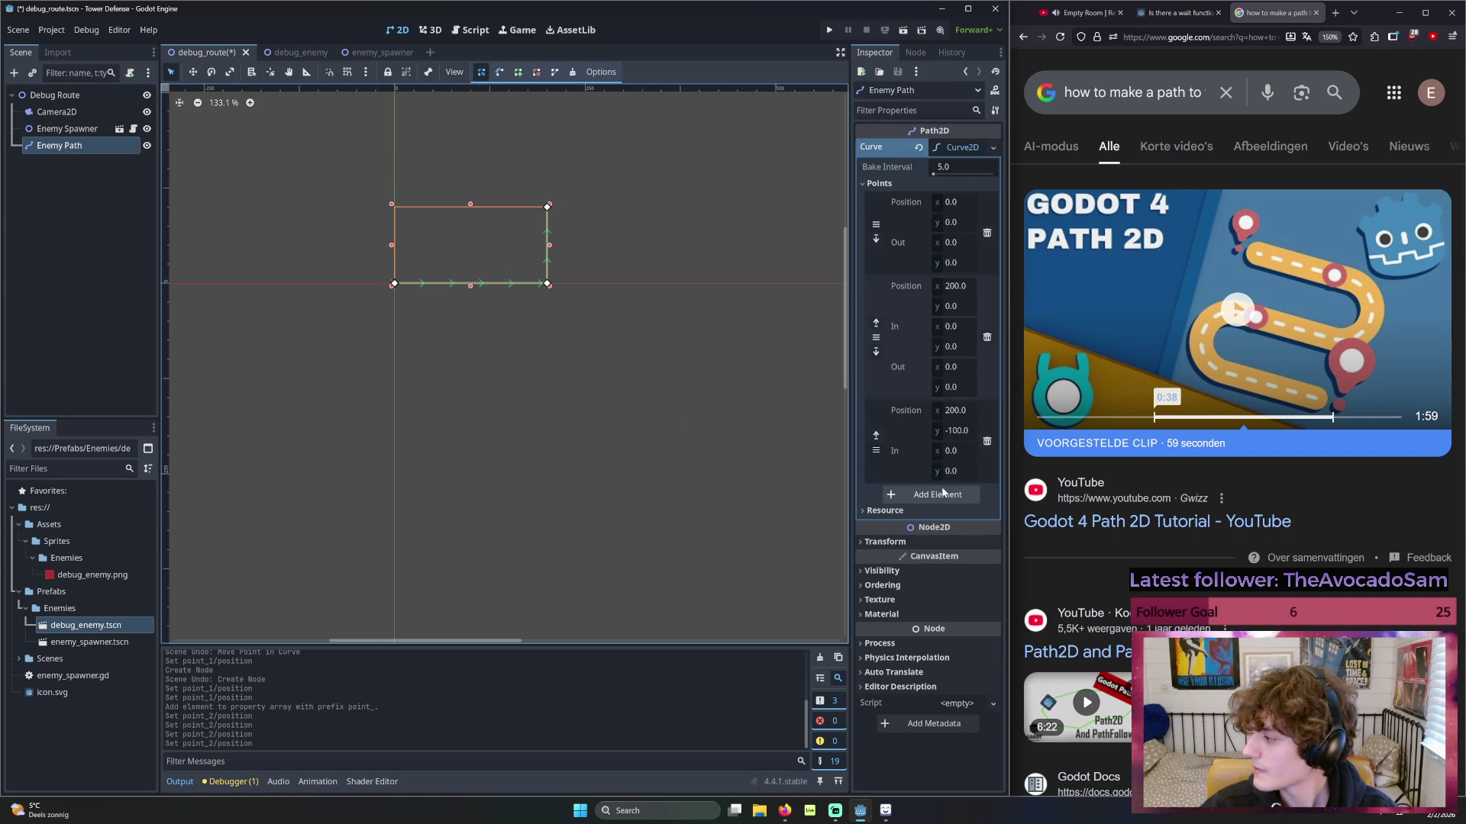
click(943, 493)
click(947, 536)
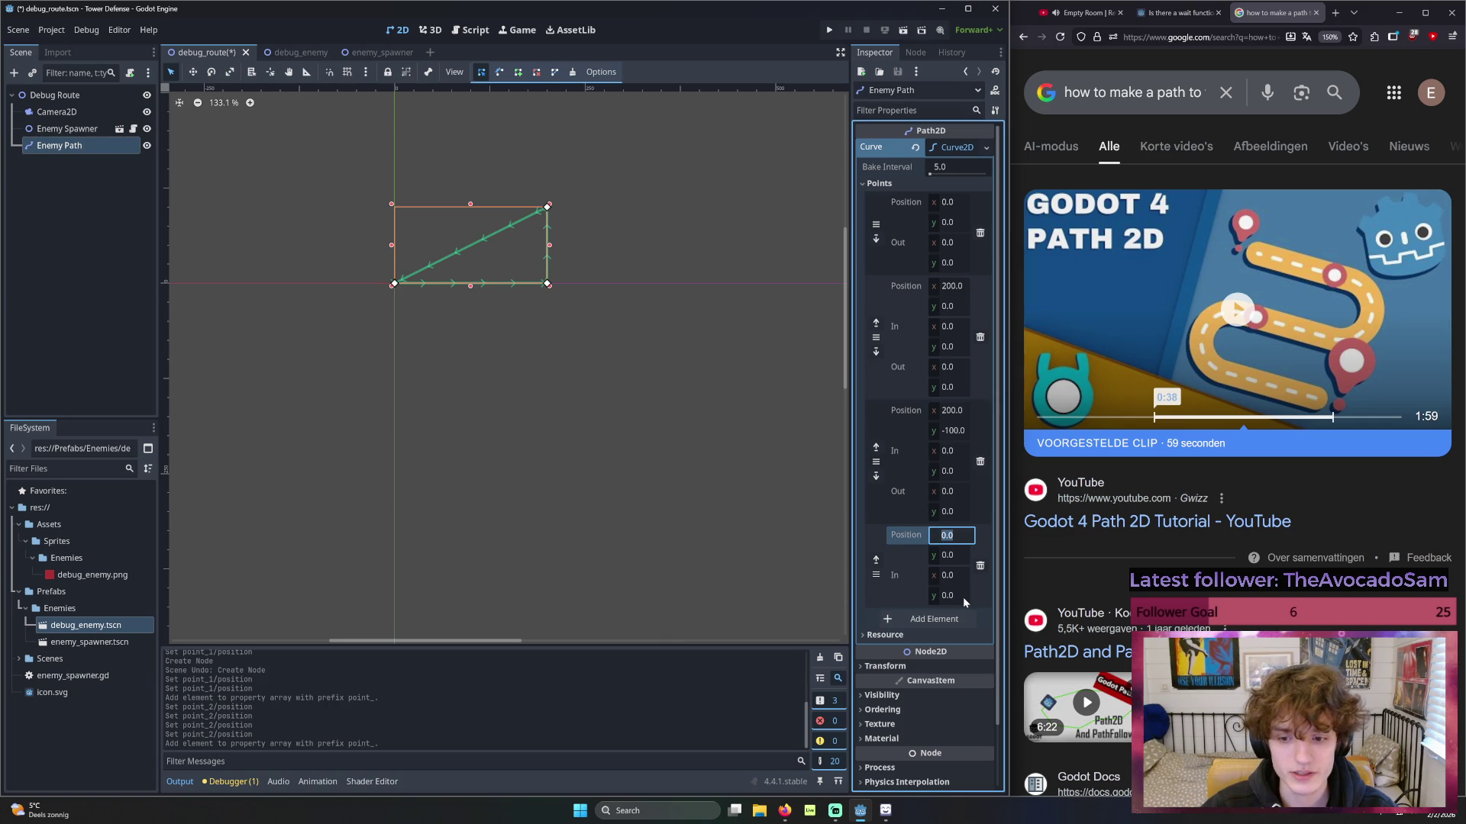
text(-100)
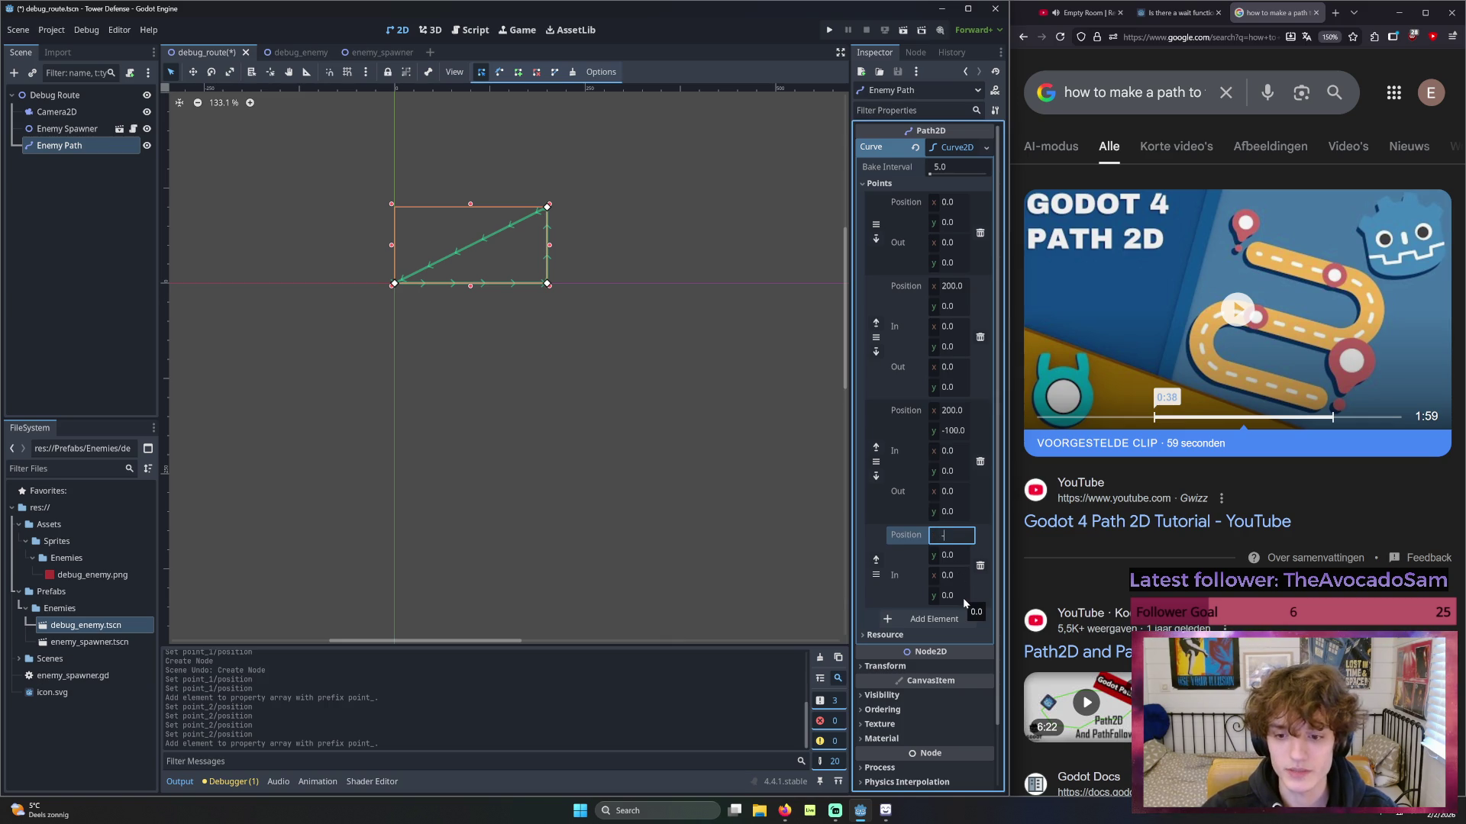
key(Tab)
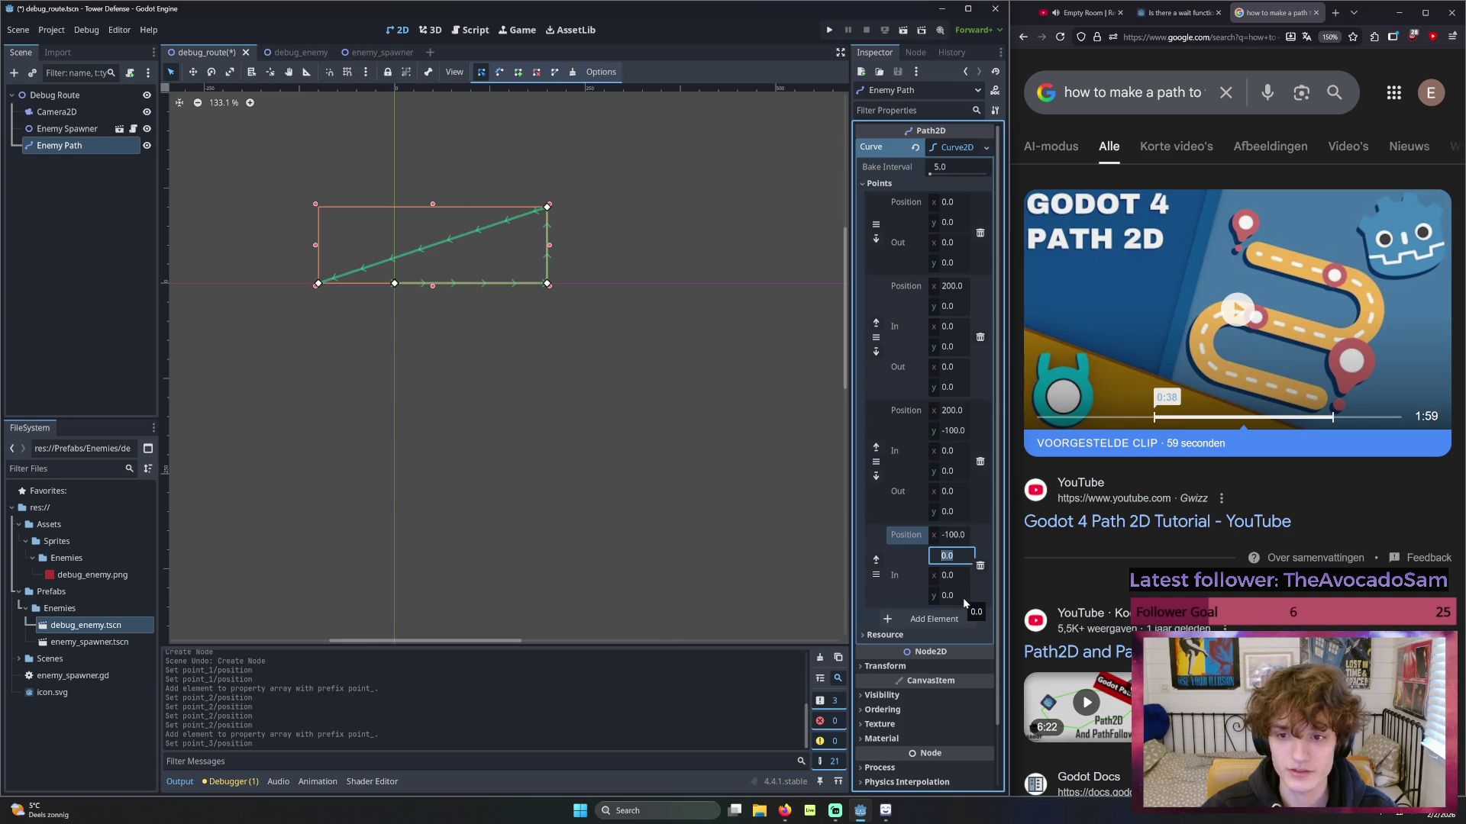
text(400)
key(Tab)
Correct the fourth curve point to x 400, y -100
key(shift+Tab)
key(shift+Tab)
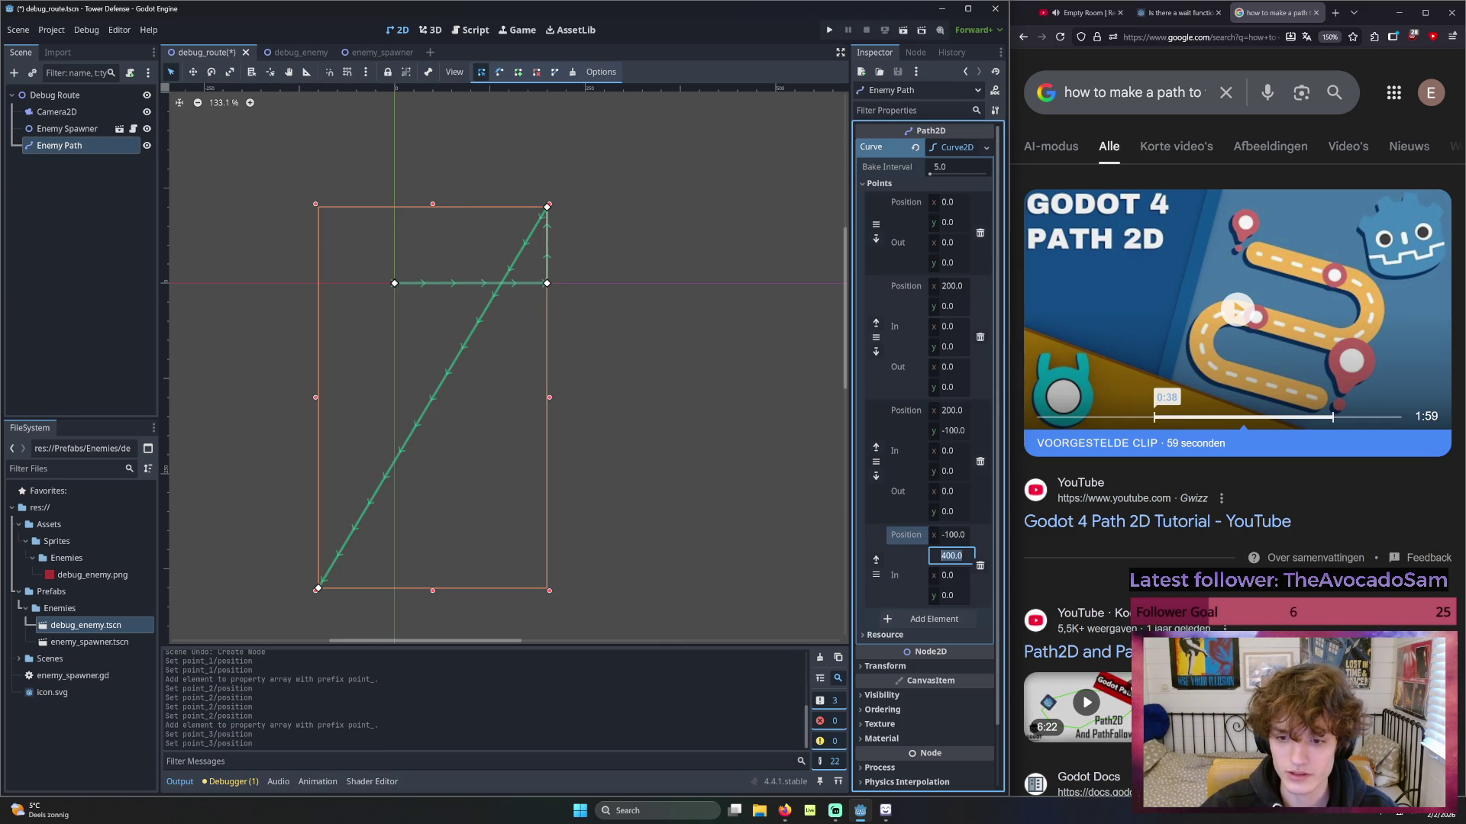
text(0)
key(Tab)
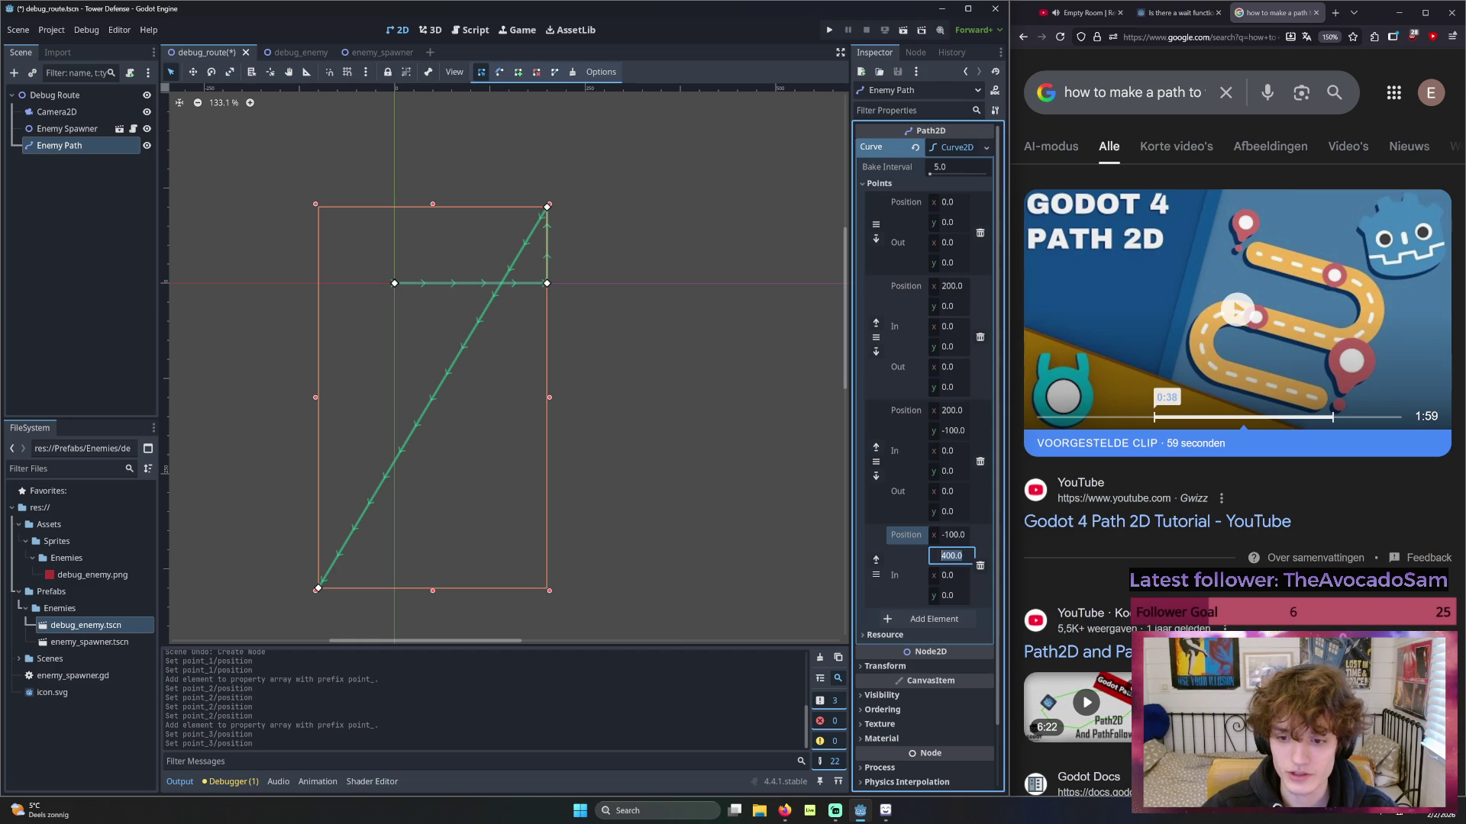
key(shift+Tab)
text(400)
key(Tab)
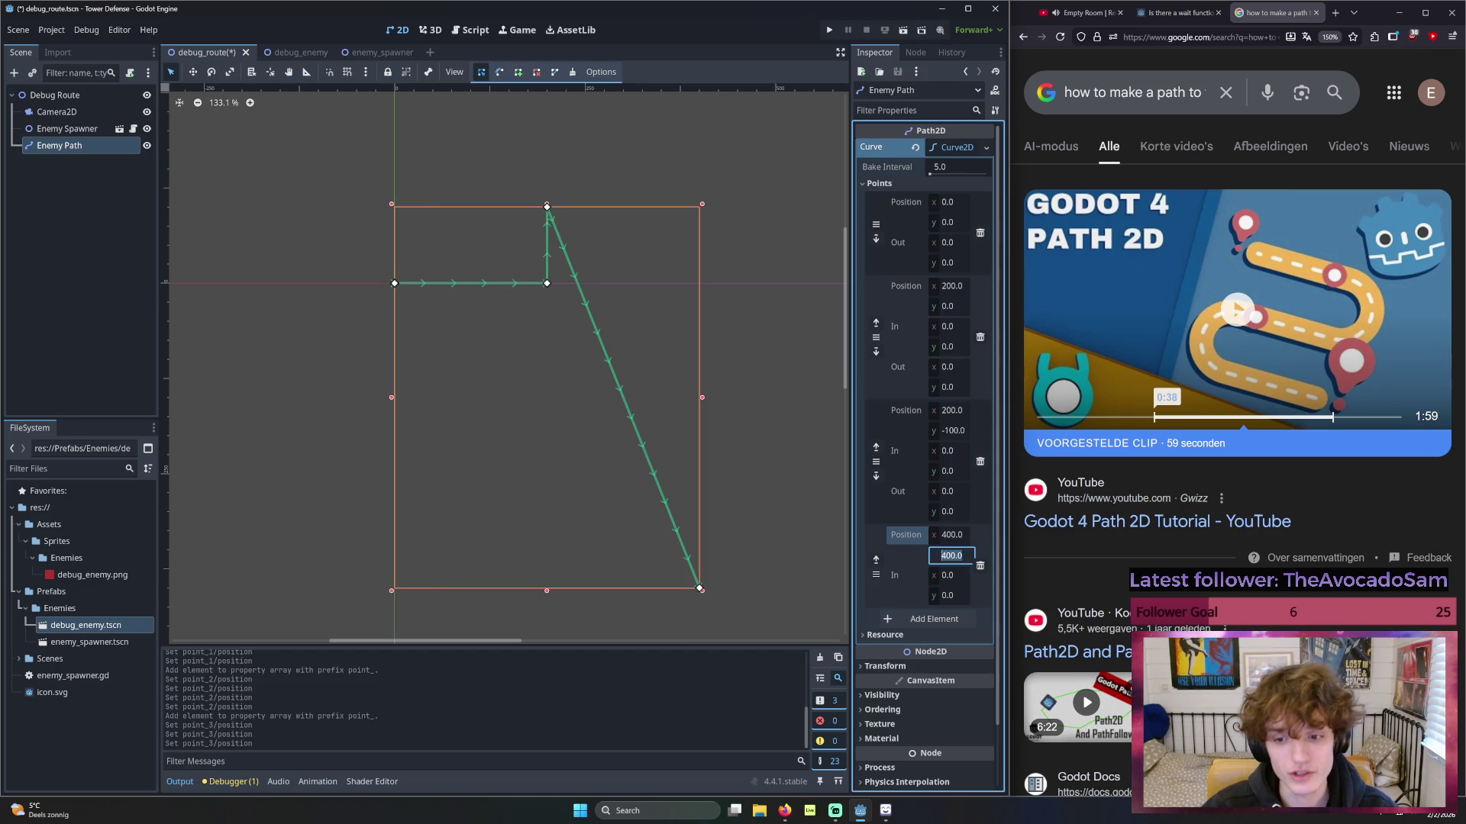
text(00)
key(Return)
Deselect and pan the view to inspect the step-shaped route
click(440, 470)
drag(575, 358, 508, 367)
scroll(509, 367, down, 2)
click(55, 146)
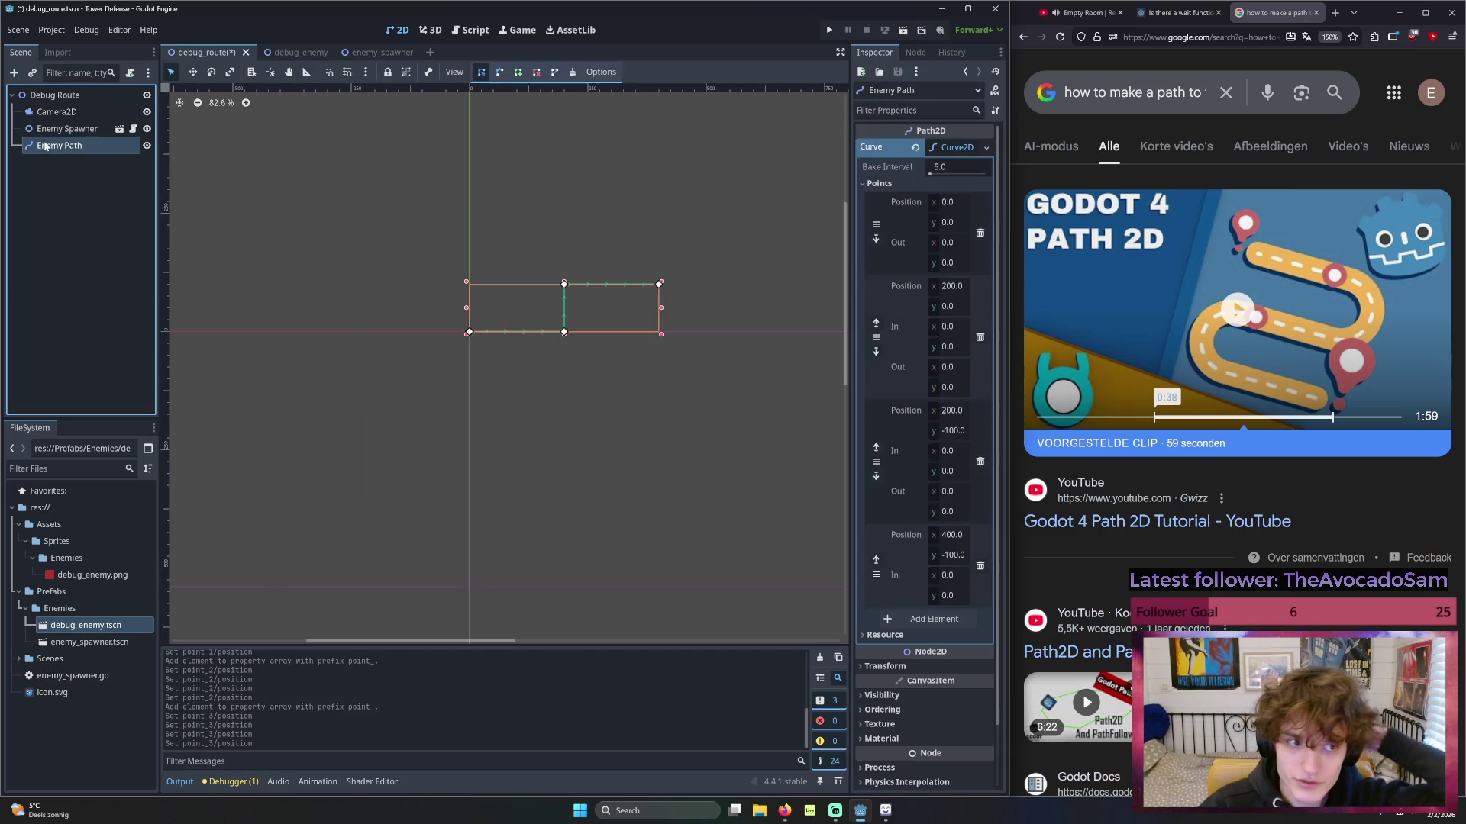
click(428, 344)
scroll(1103, 543, down, 7)
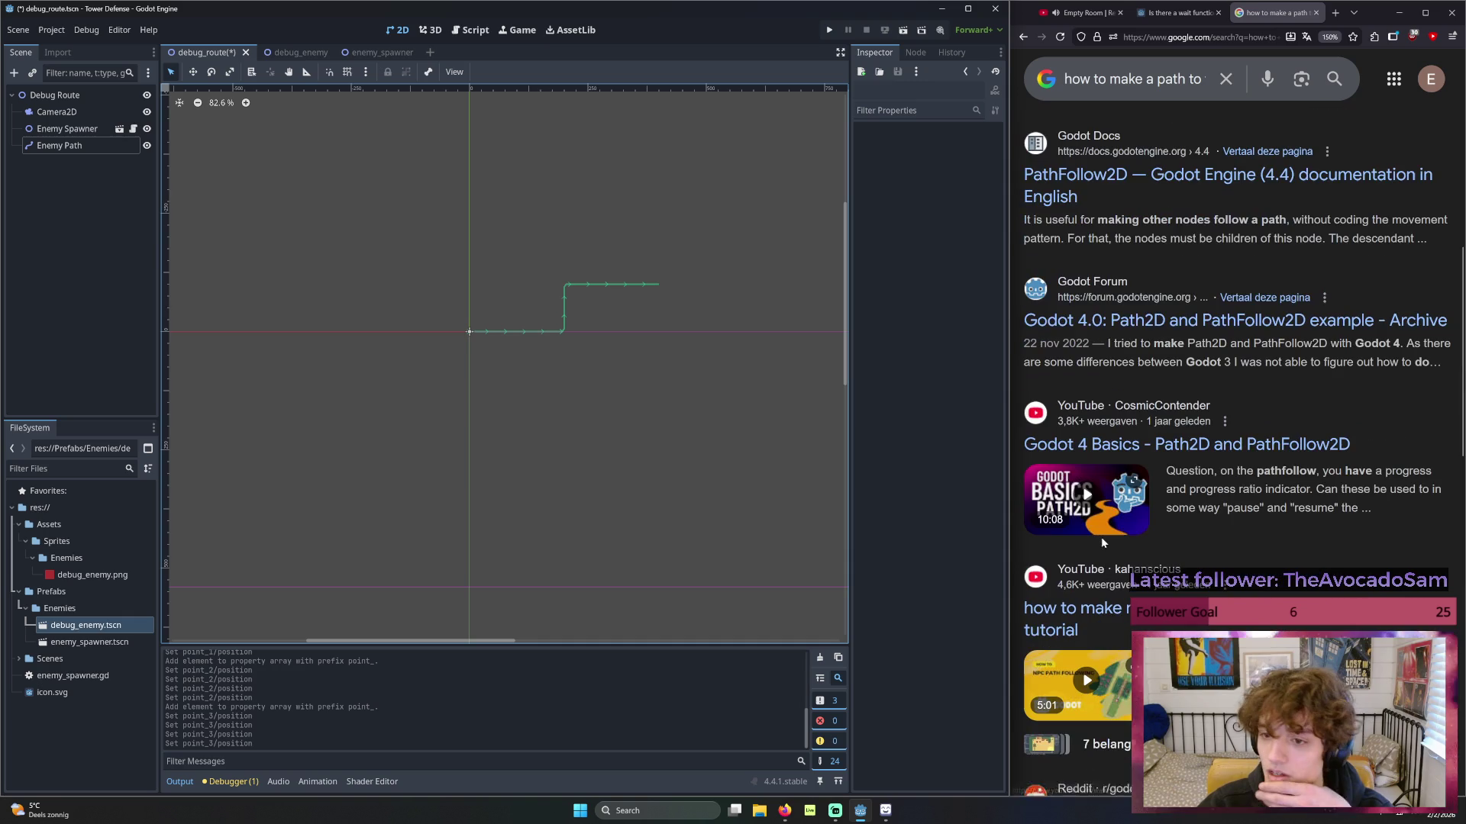
Open the 'Godot 4 Path 2D Tutorial' video on YouTube
scroll(1158, 179, up, 8)
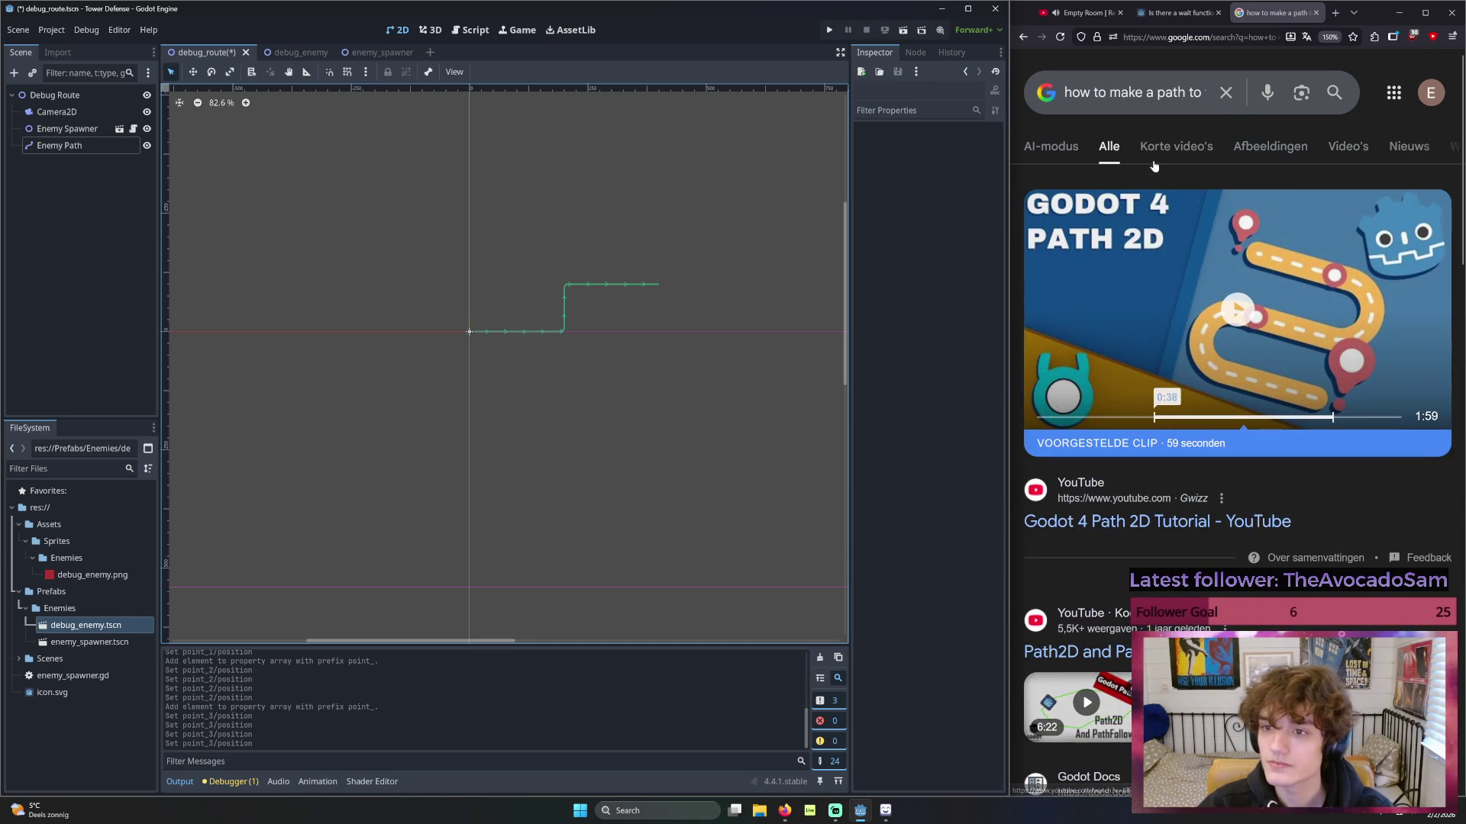
click(1180, 413)
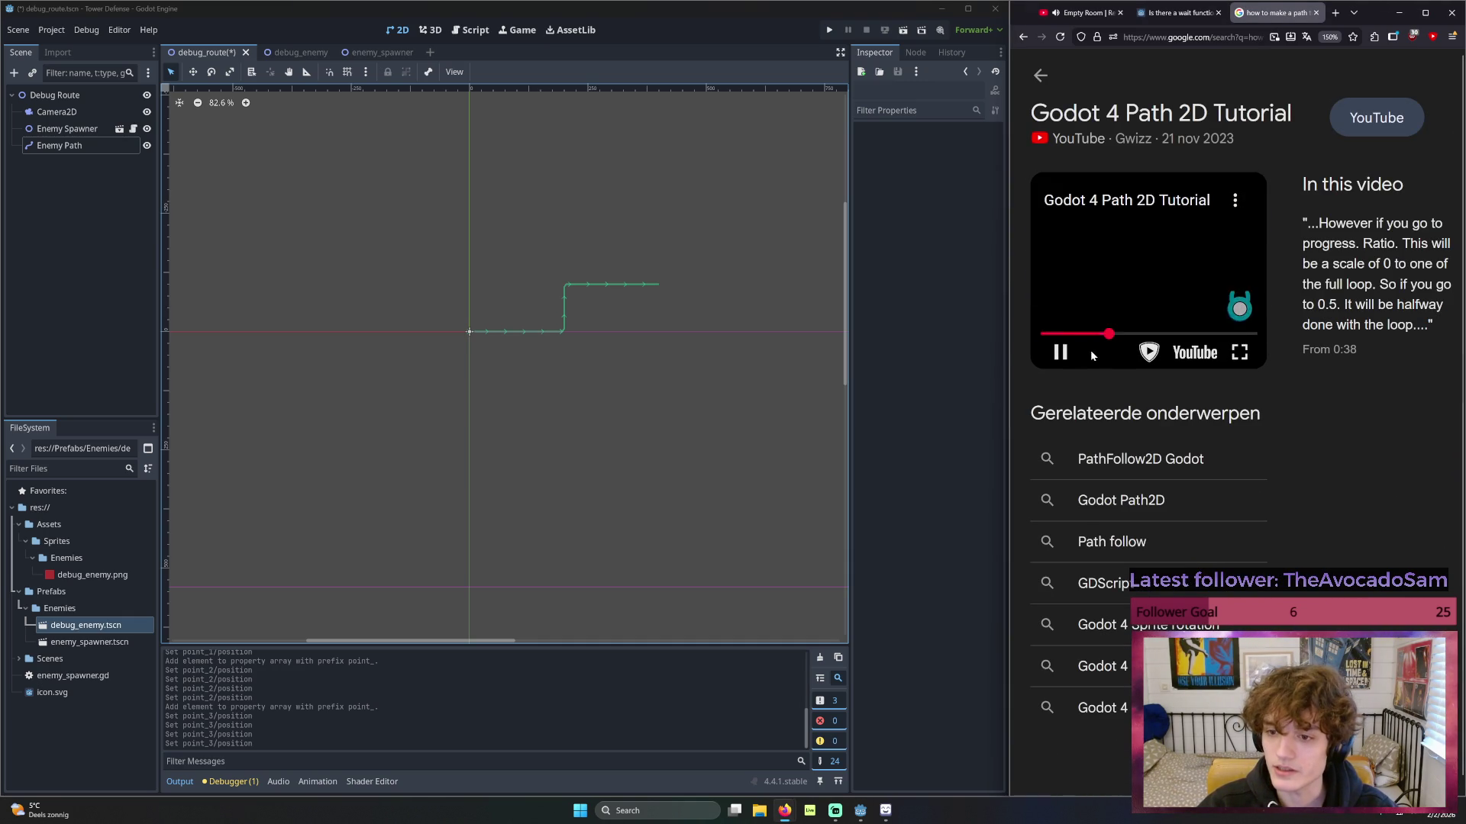
click(1143, 200)
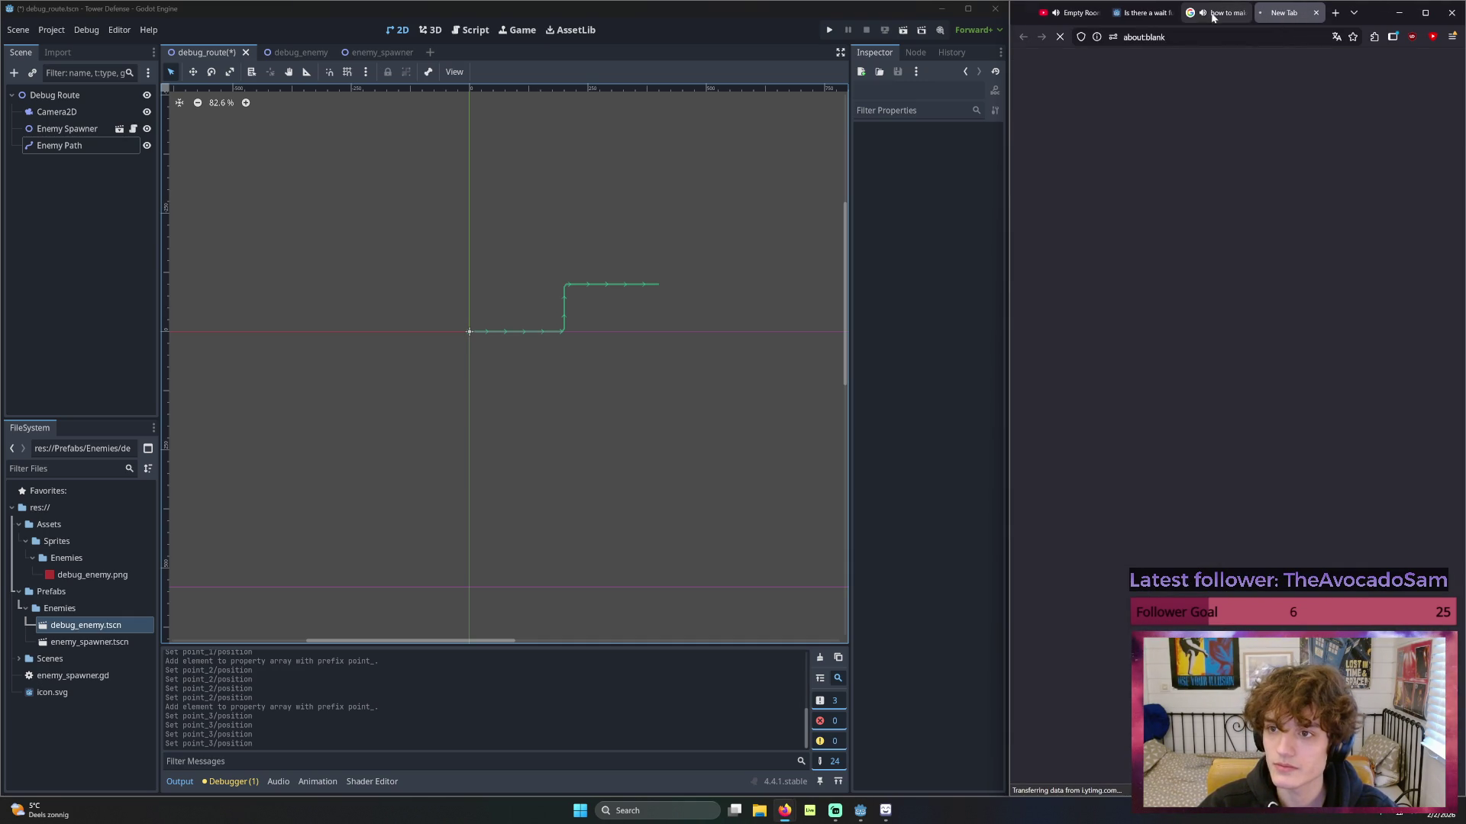
middle_click(1158, 13)
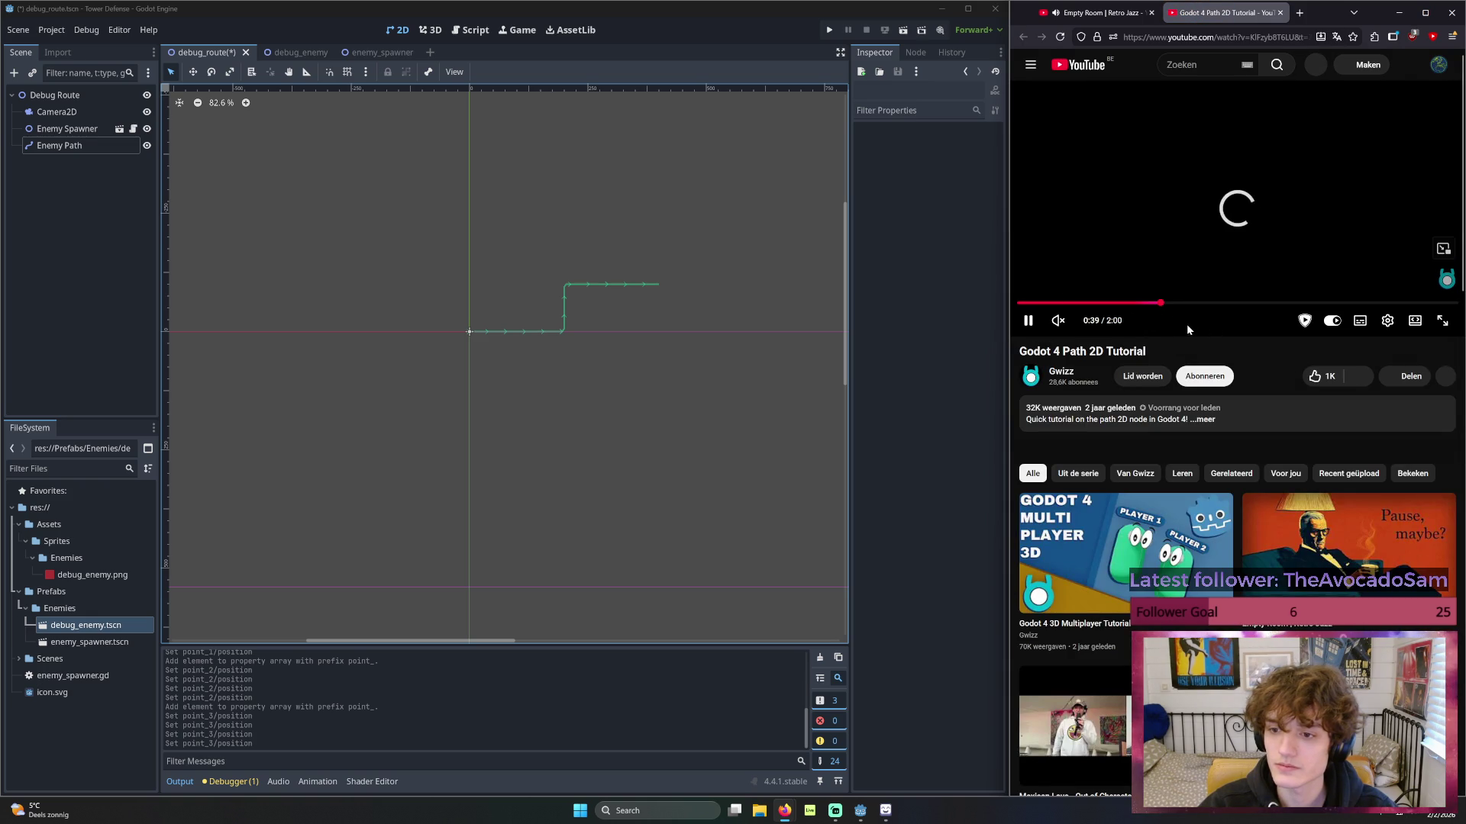
Skip the tutorial ahead to about 1:17 and pause it
click(1135, 232)
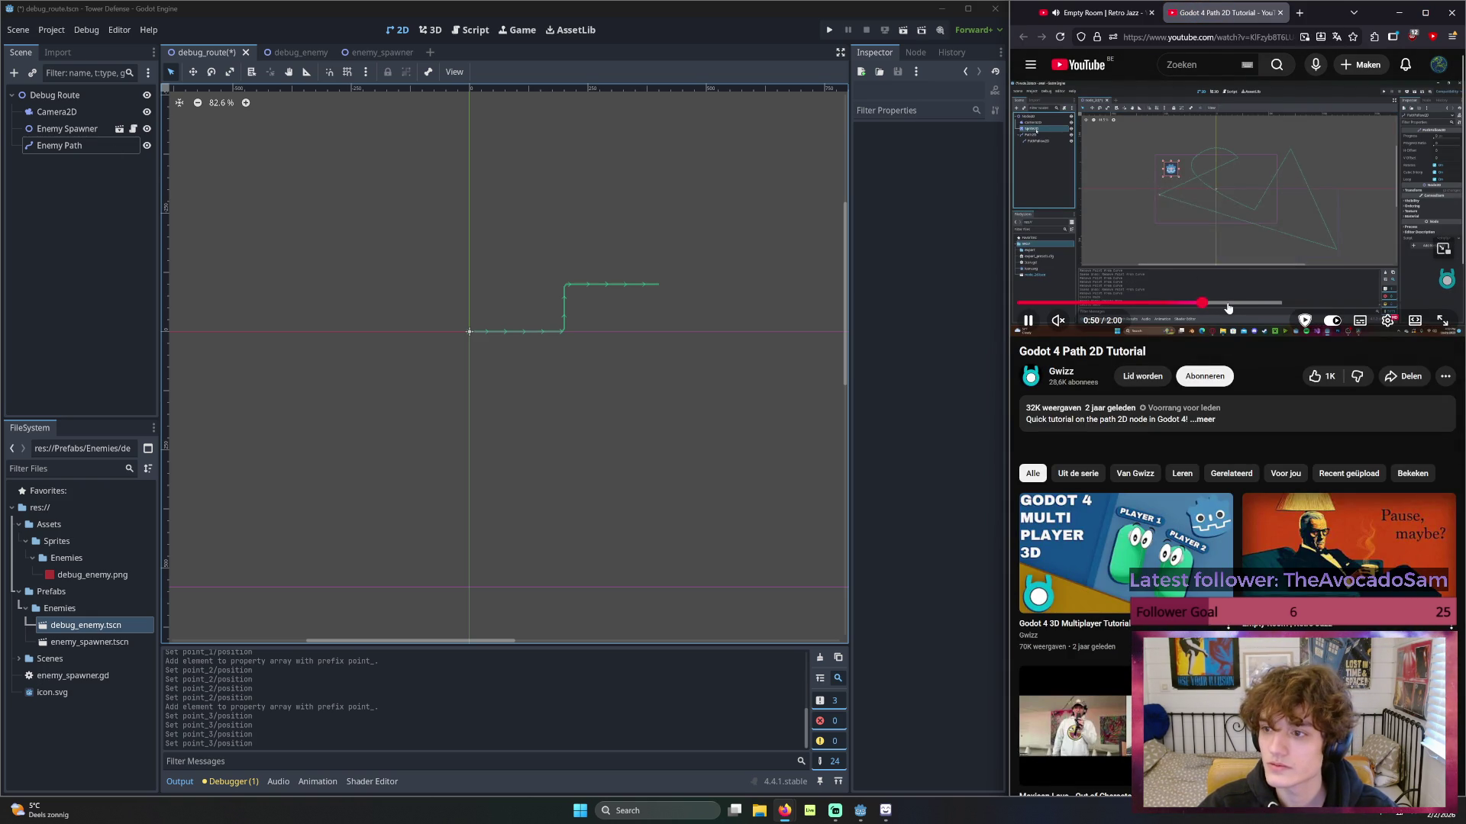
click(1231, 303)
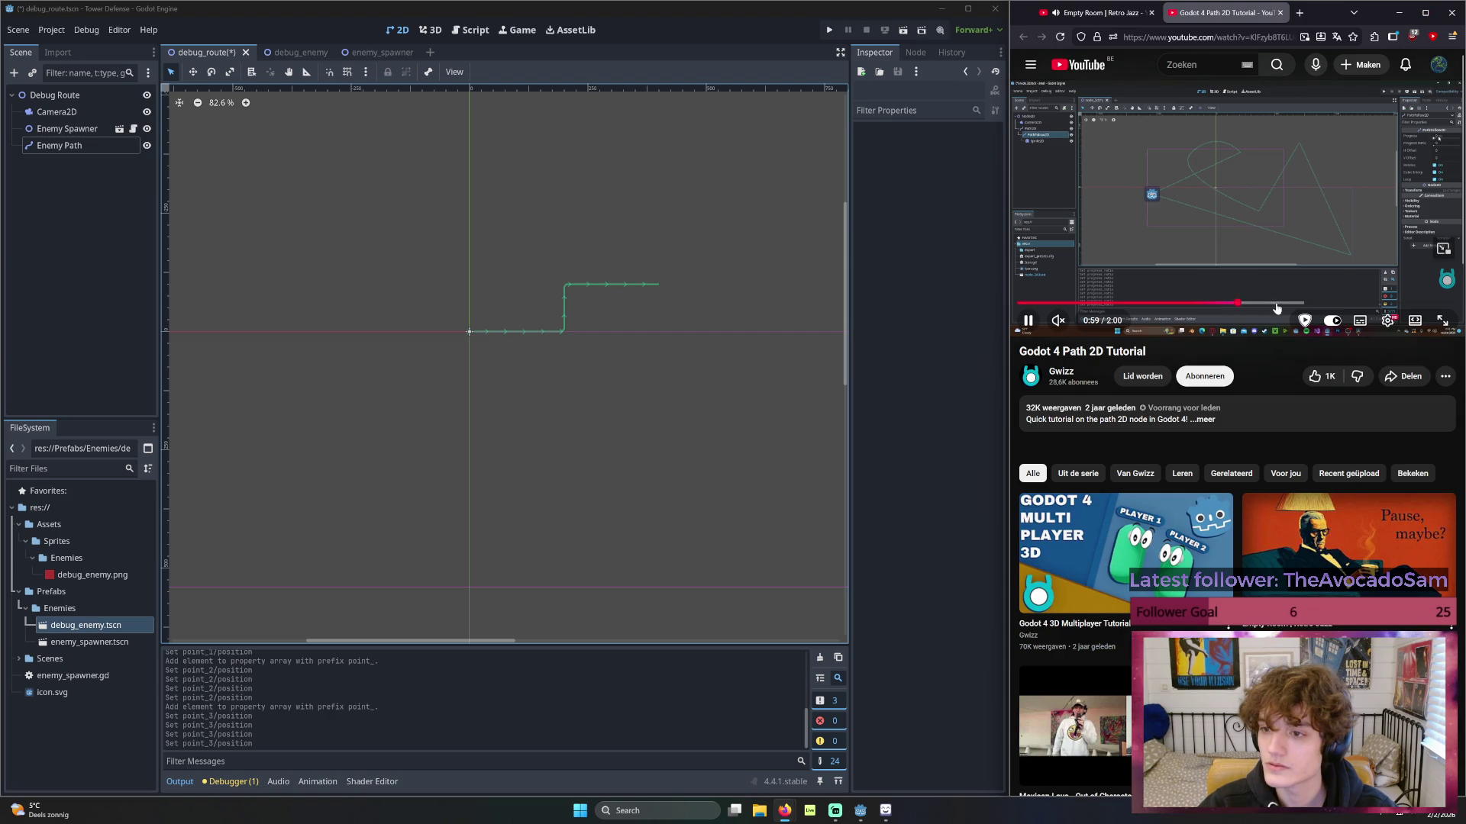
click(1276, 303)
click(1302, 304)
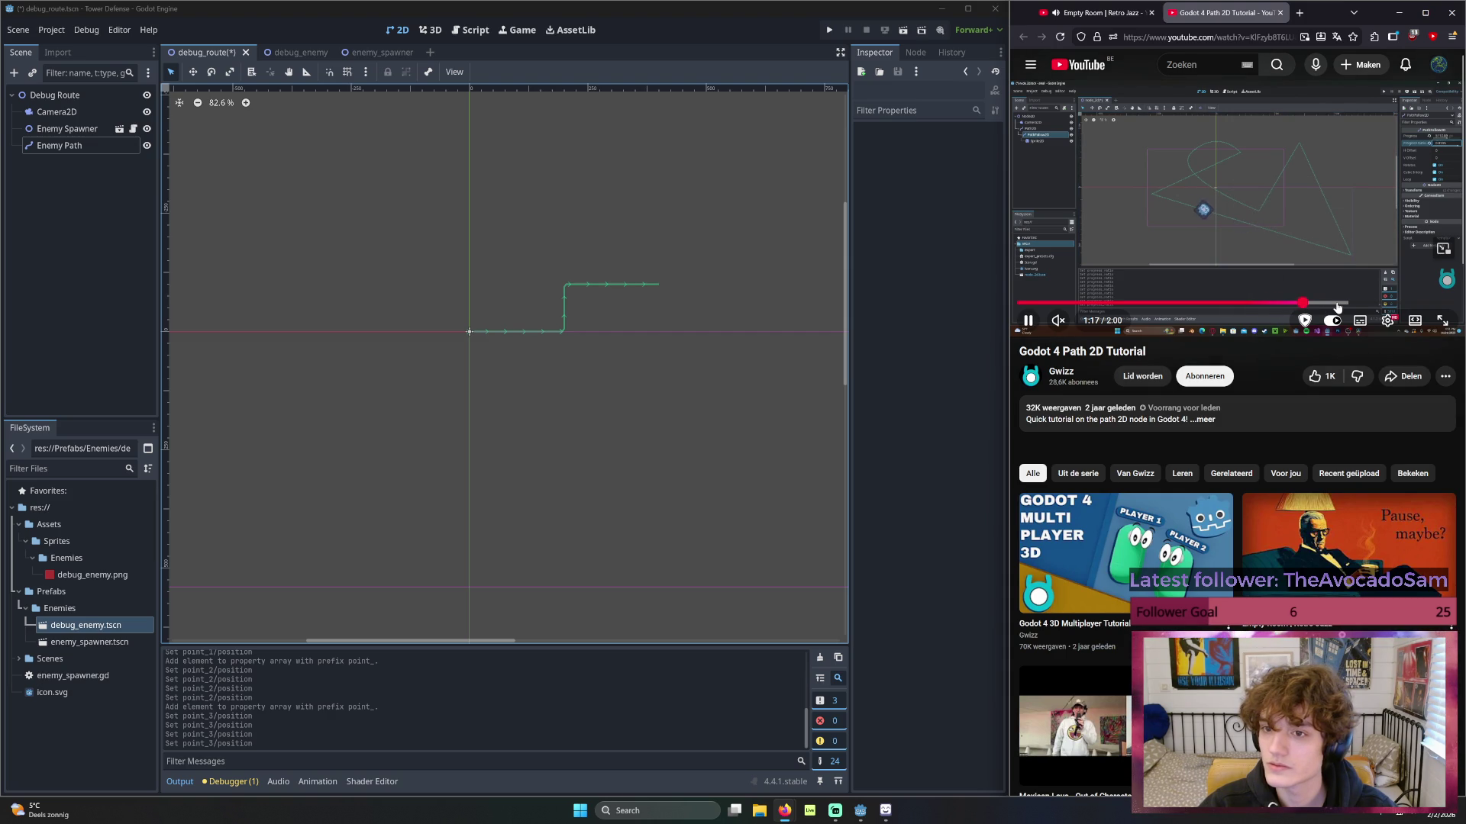
click(1238, 201)
click(99, 95)
Add a PathFollow2D node and move it under Enemy Path
key(ctrl+a)
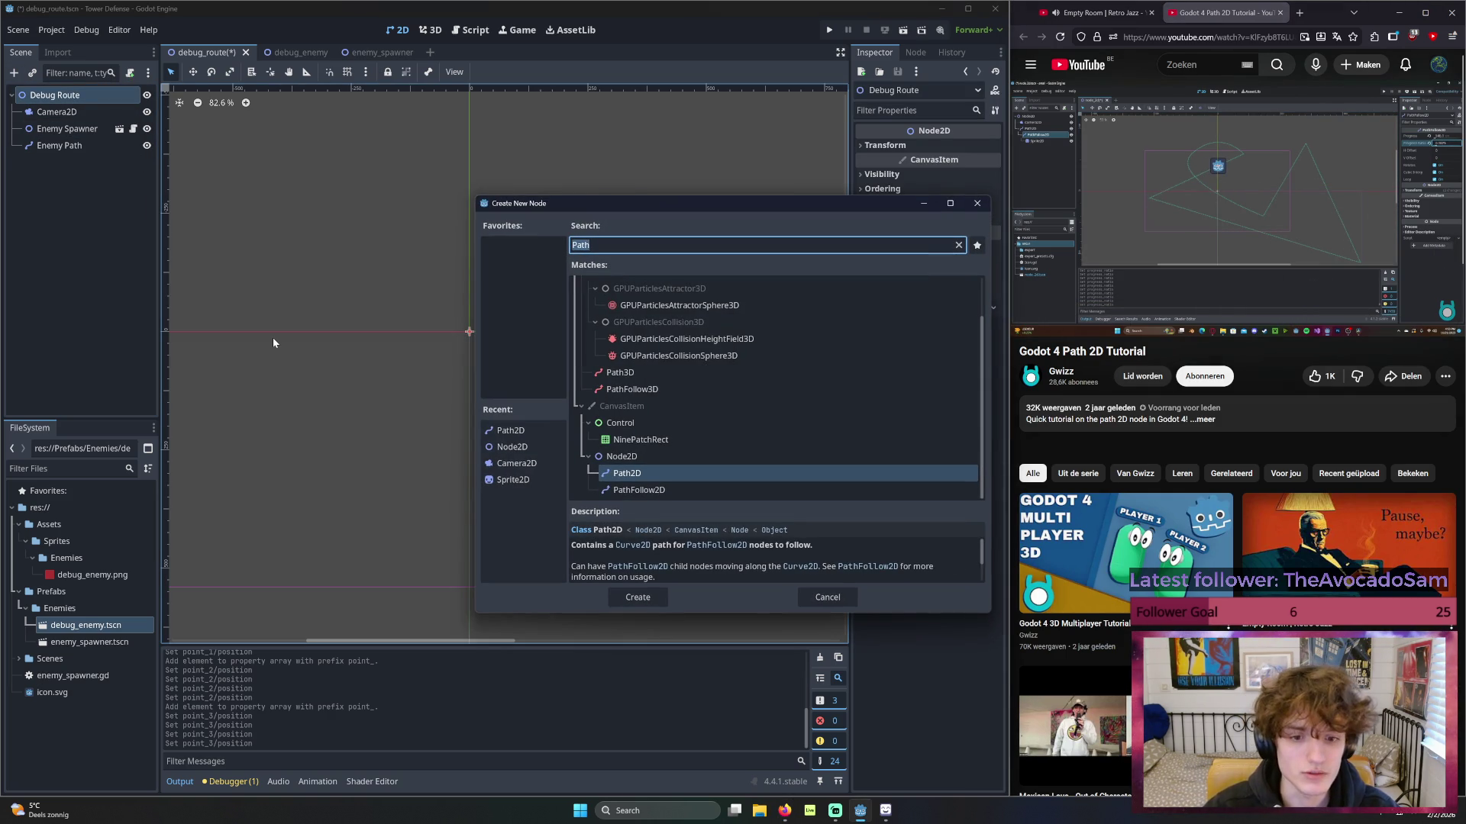
key(Down)
key(Return)
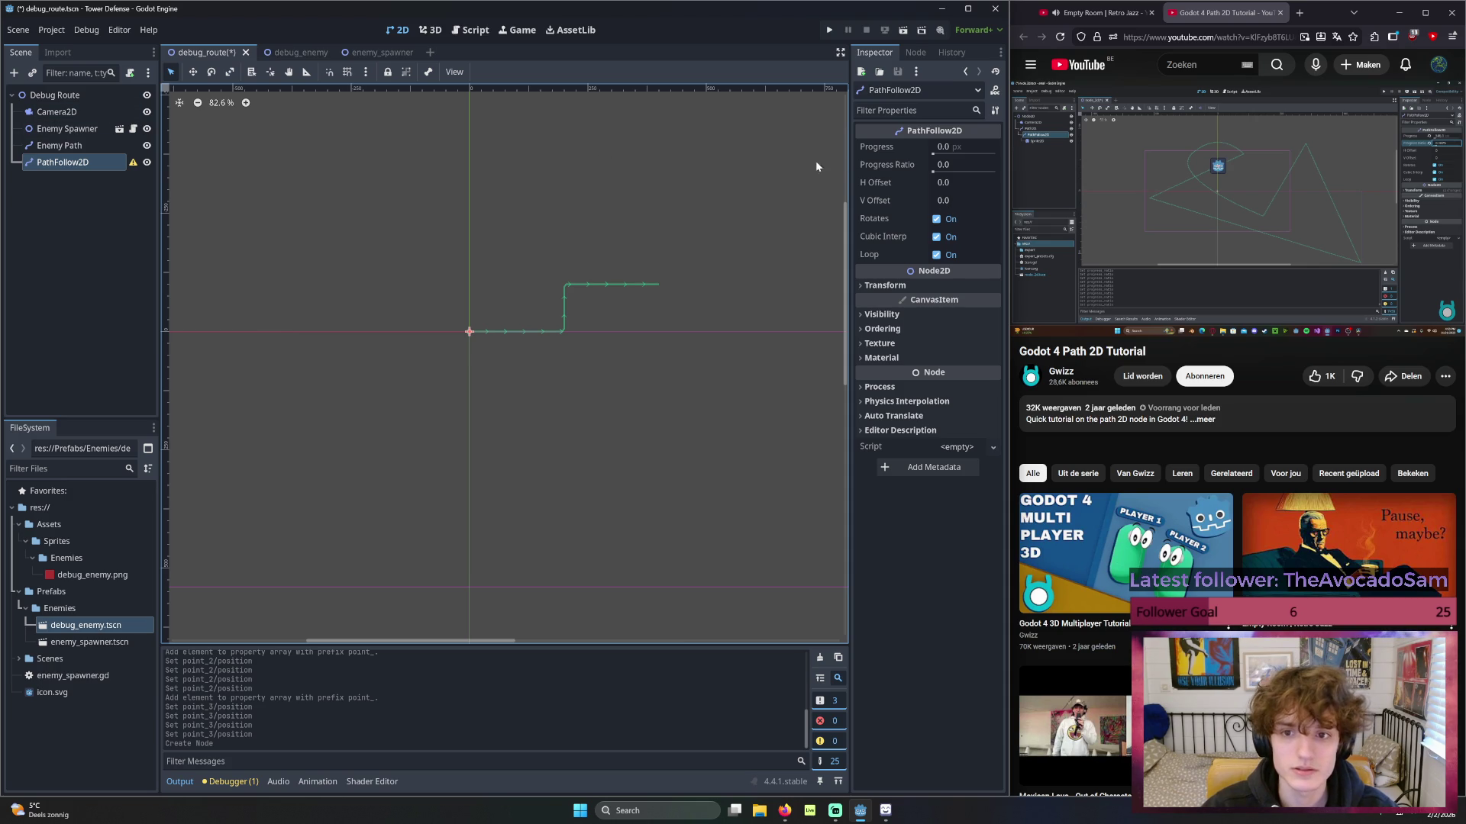
drag(63, 162, 59, 145)
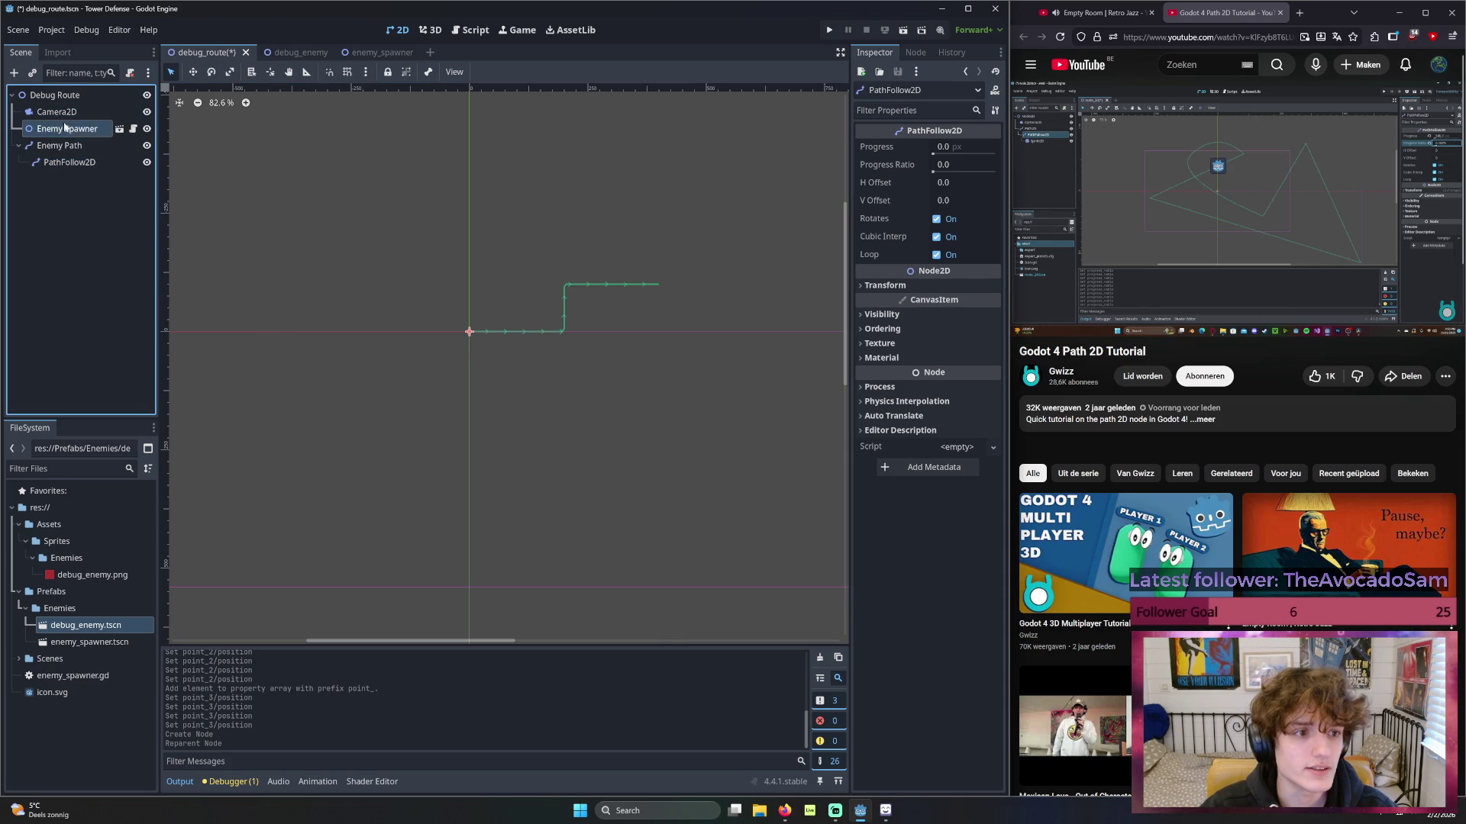
click(68, 162)
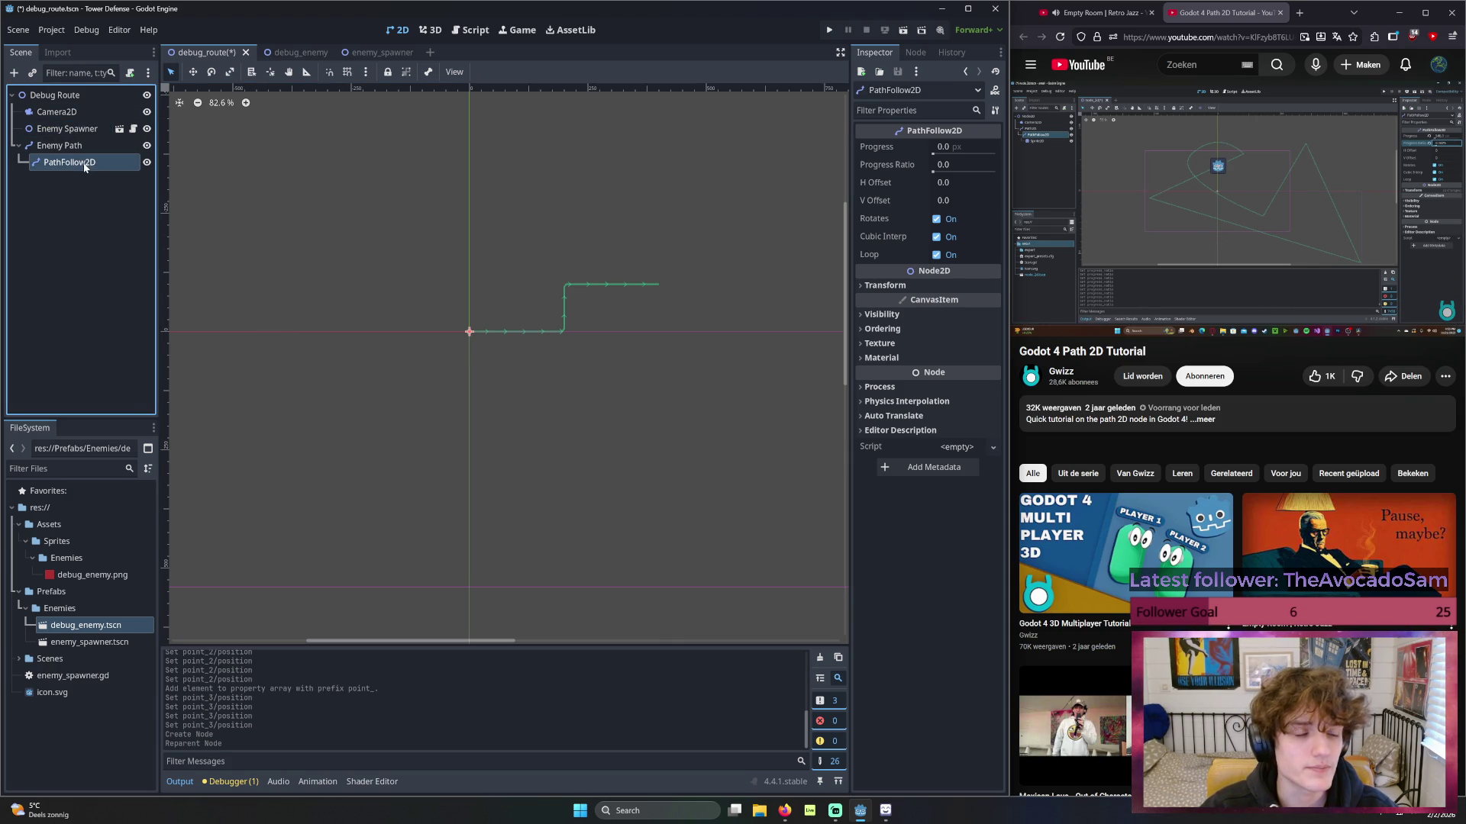
Create a global group named 'Path' with a description for the PathFollow2D
click(915, 51)
click(966, 73)
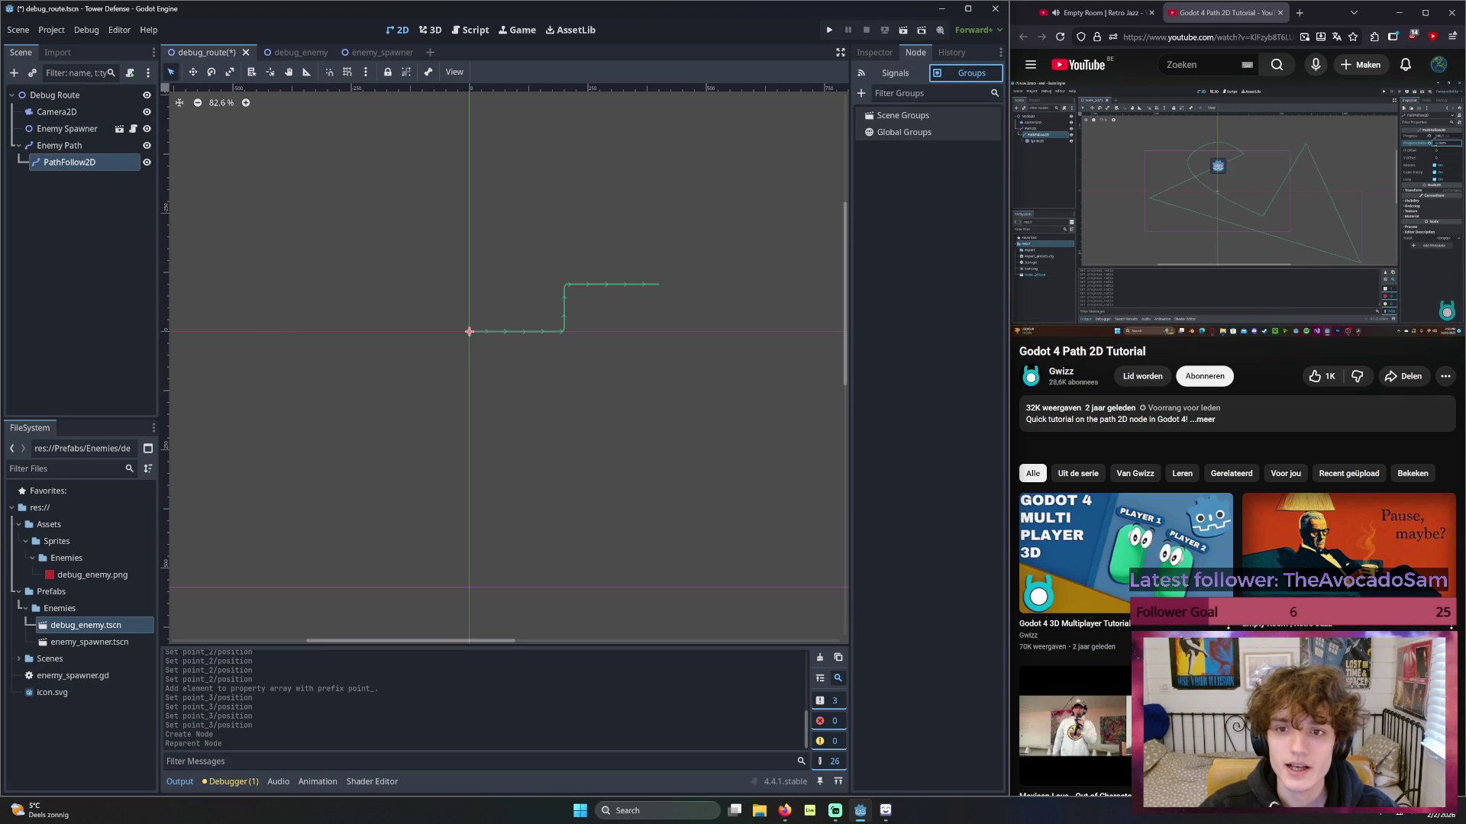
click(862, 93)
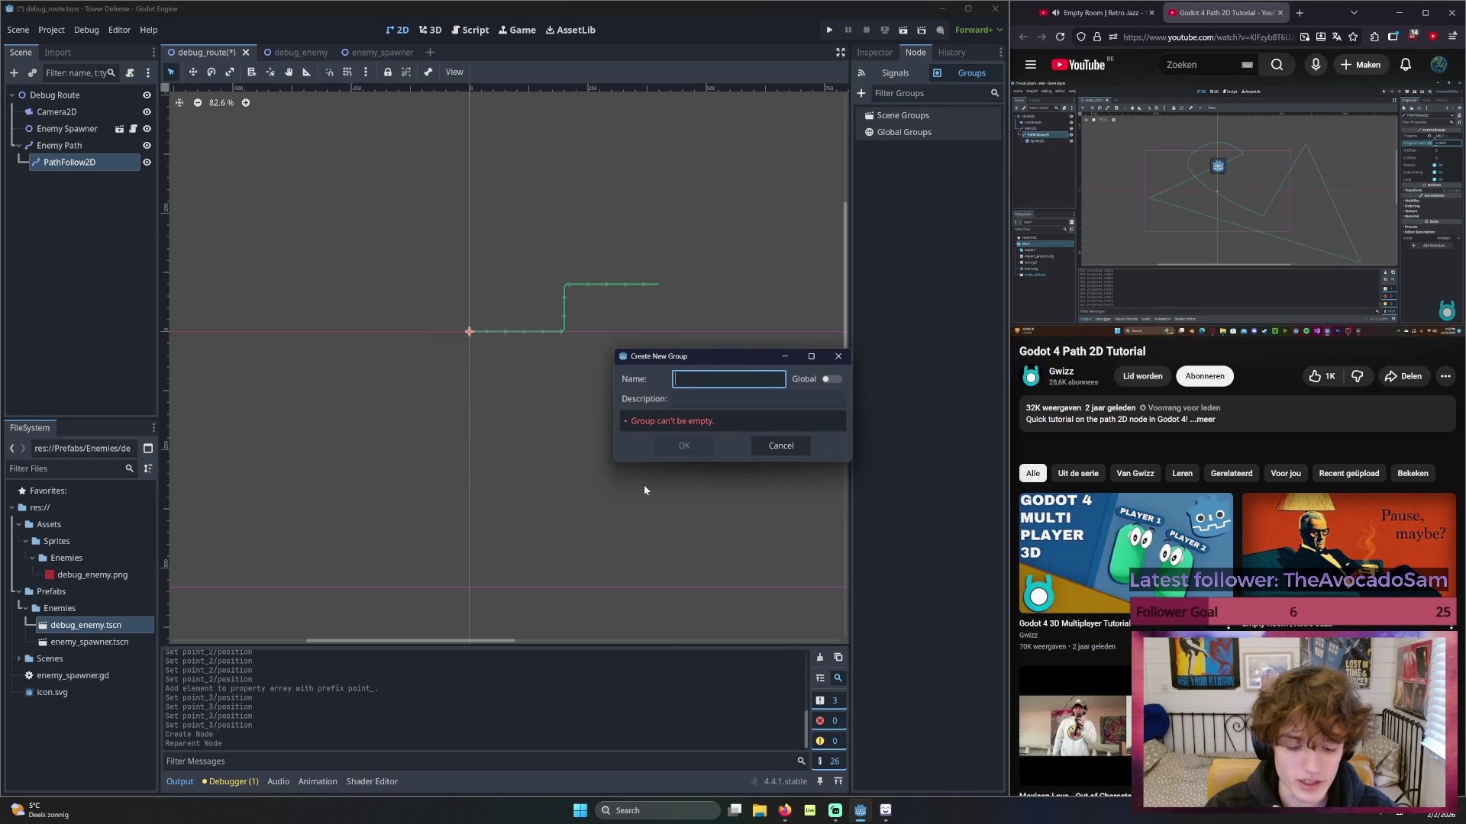
text(Path)
key(ctrl+a)
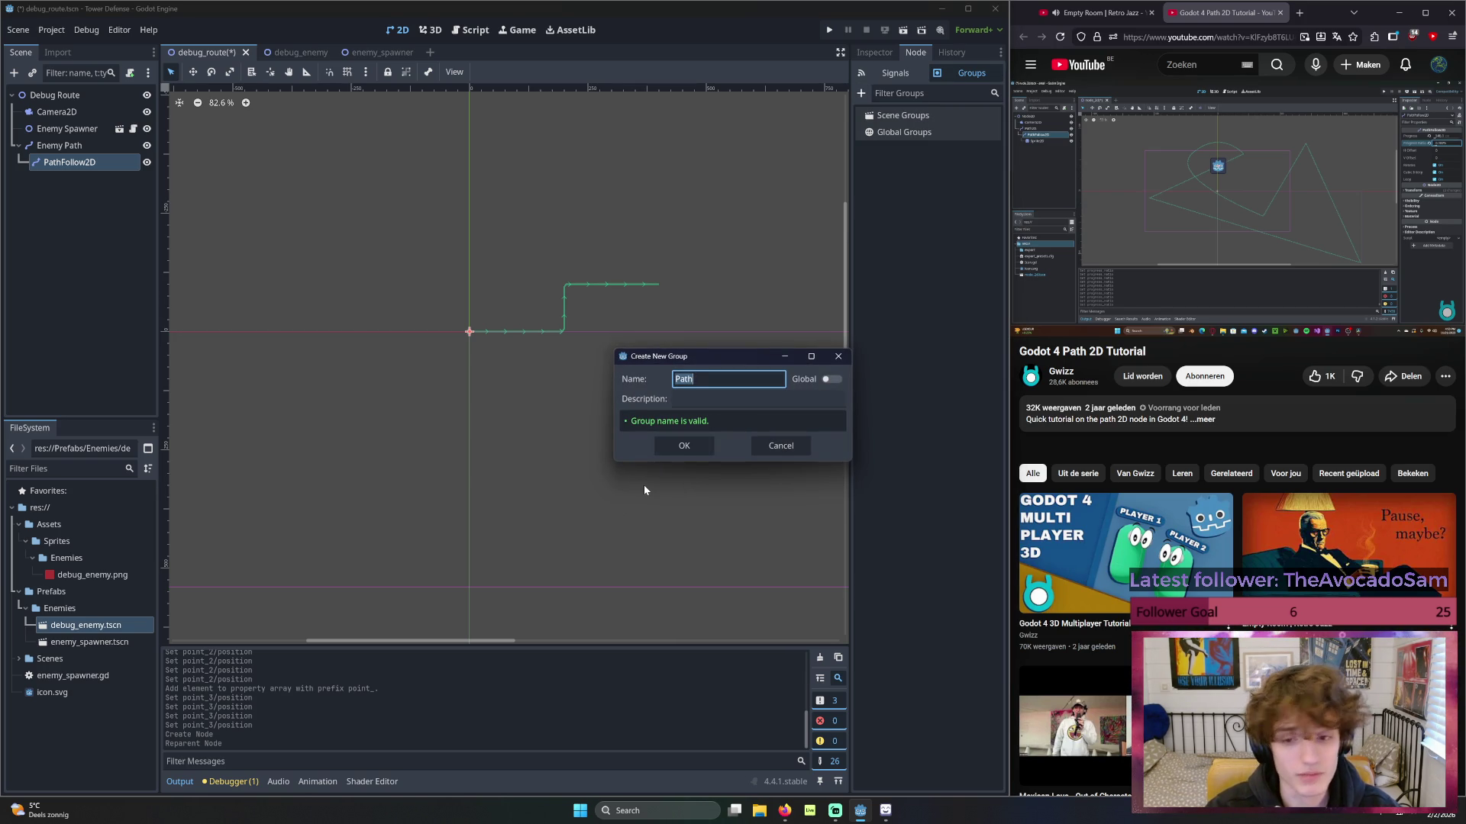
click(831, 379)
key(Tab)
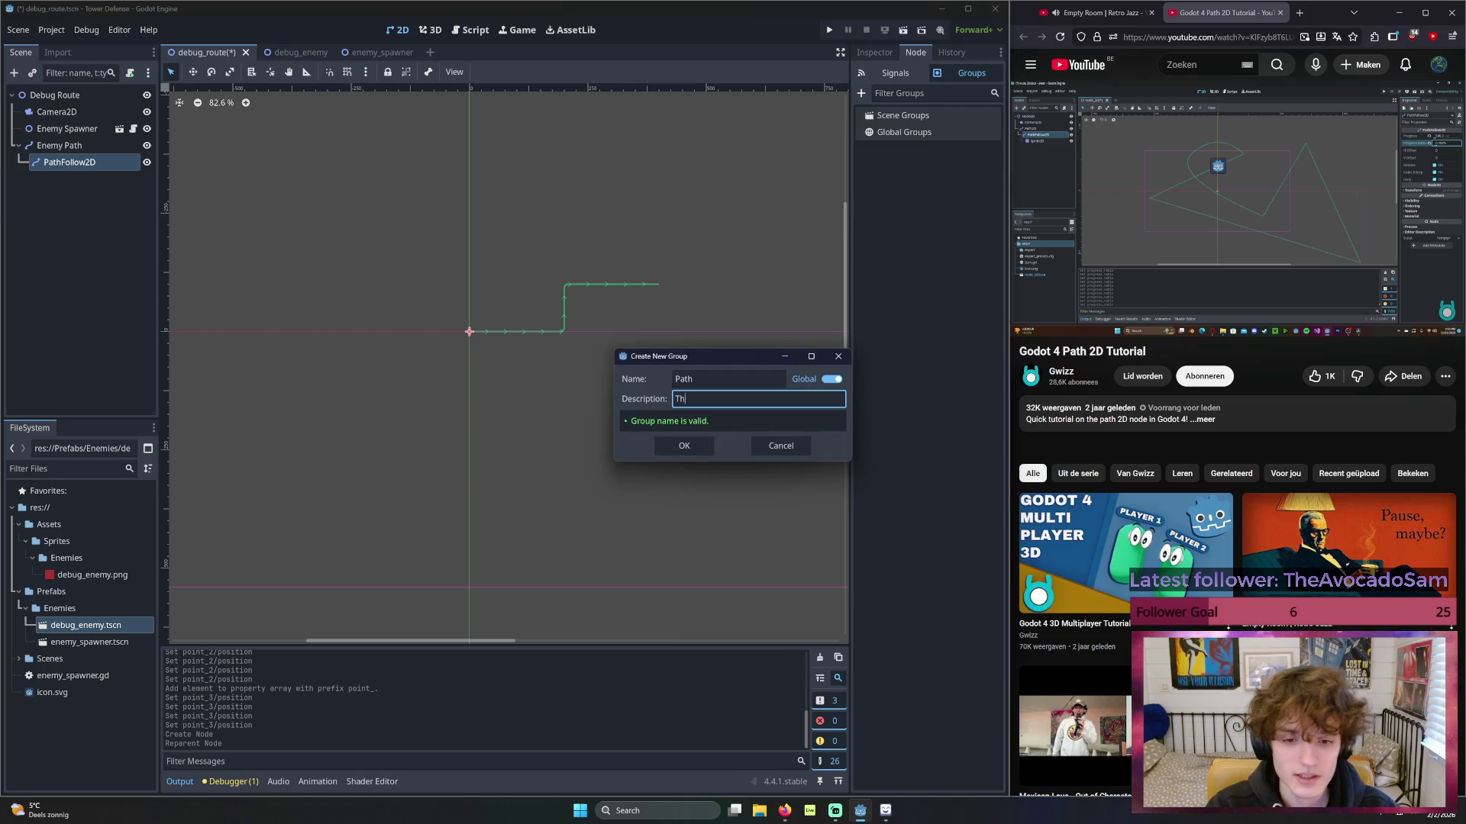
text(ies walk up)
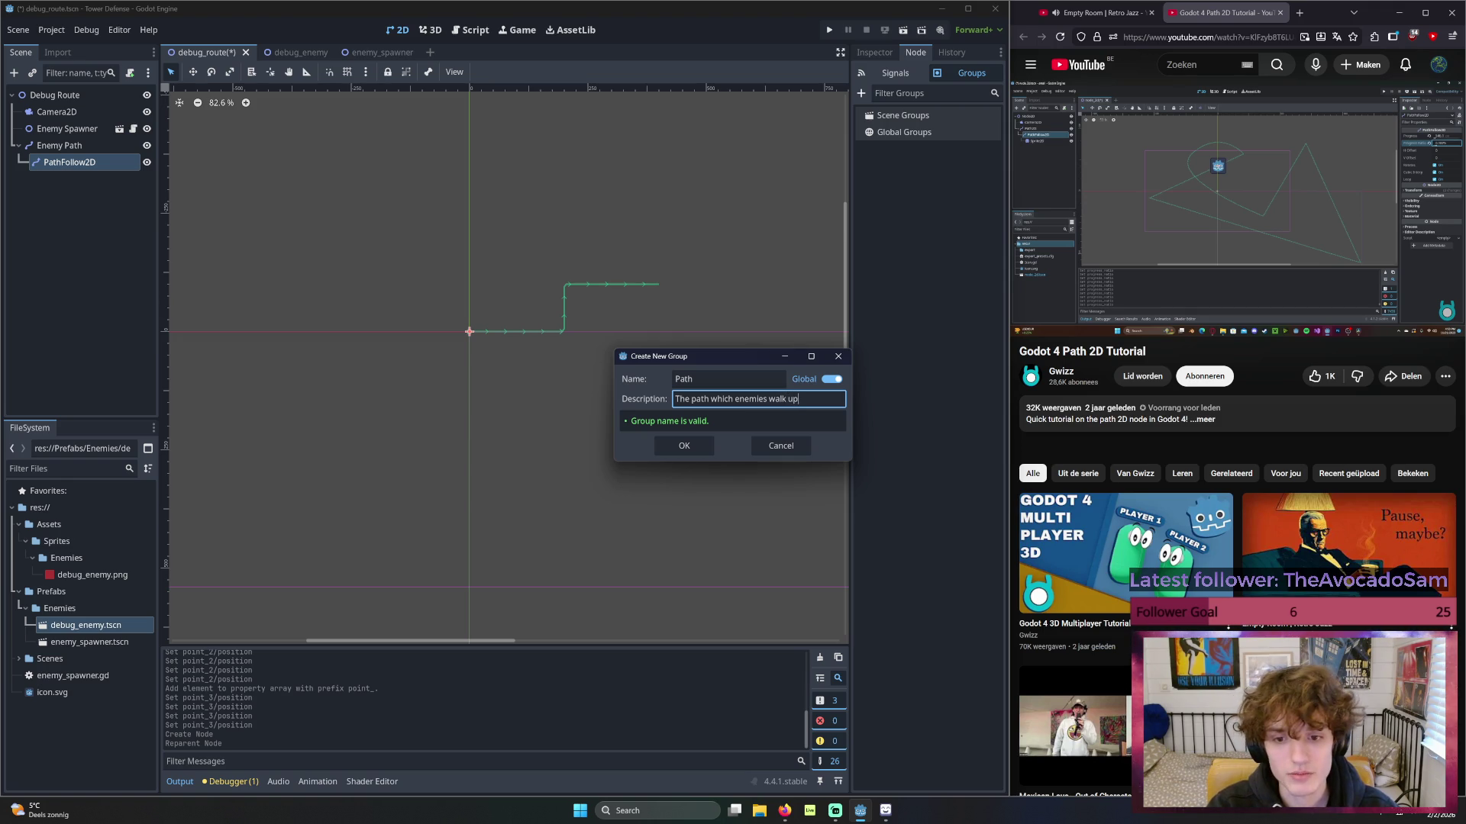
key(Return)
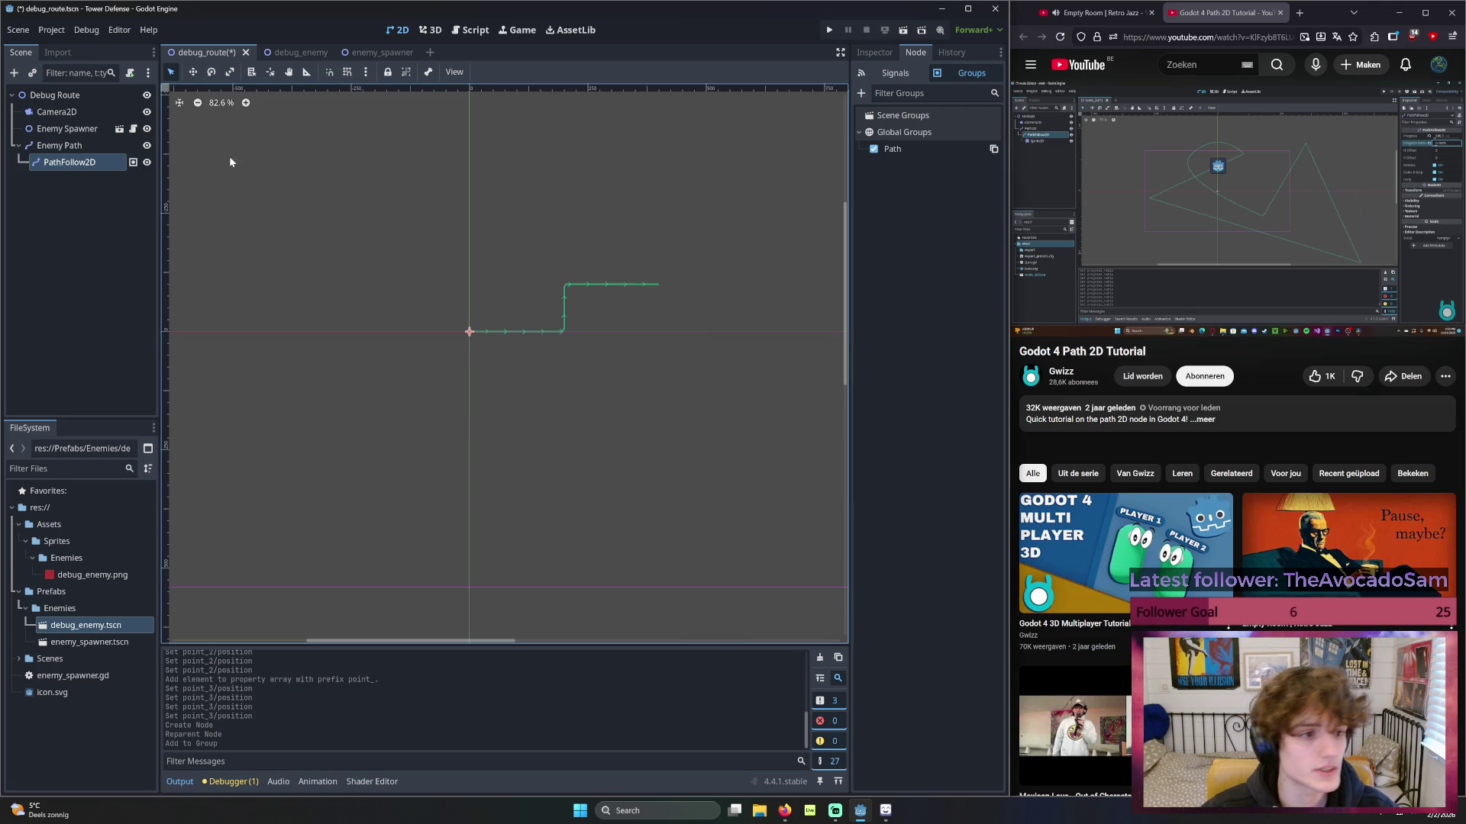
click(79, 131)
click(376, 51)
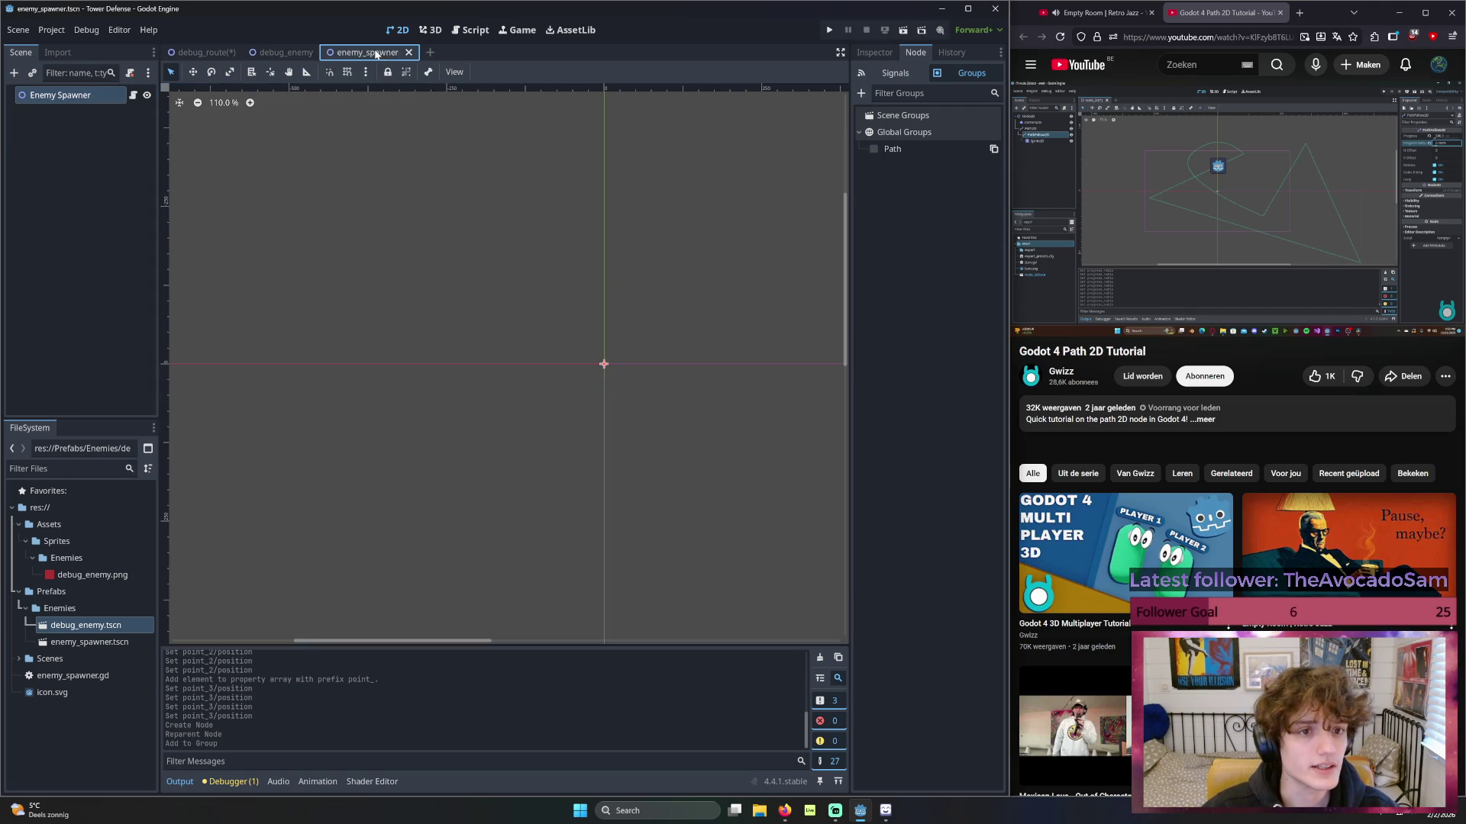
click(474, 32)
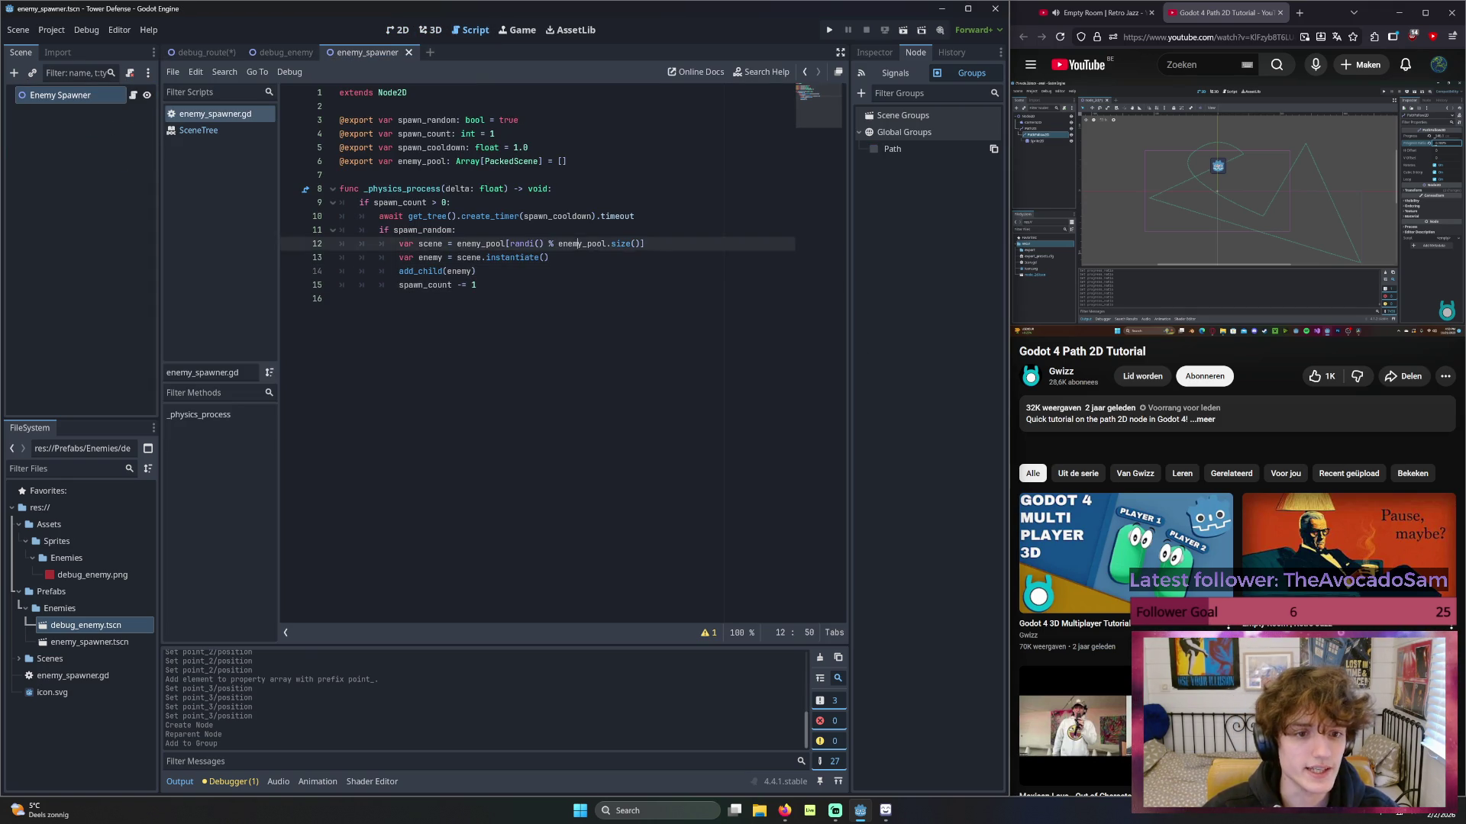
click(340, 175)
key(Return)
key(Return)
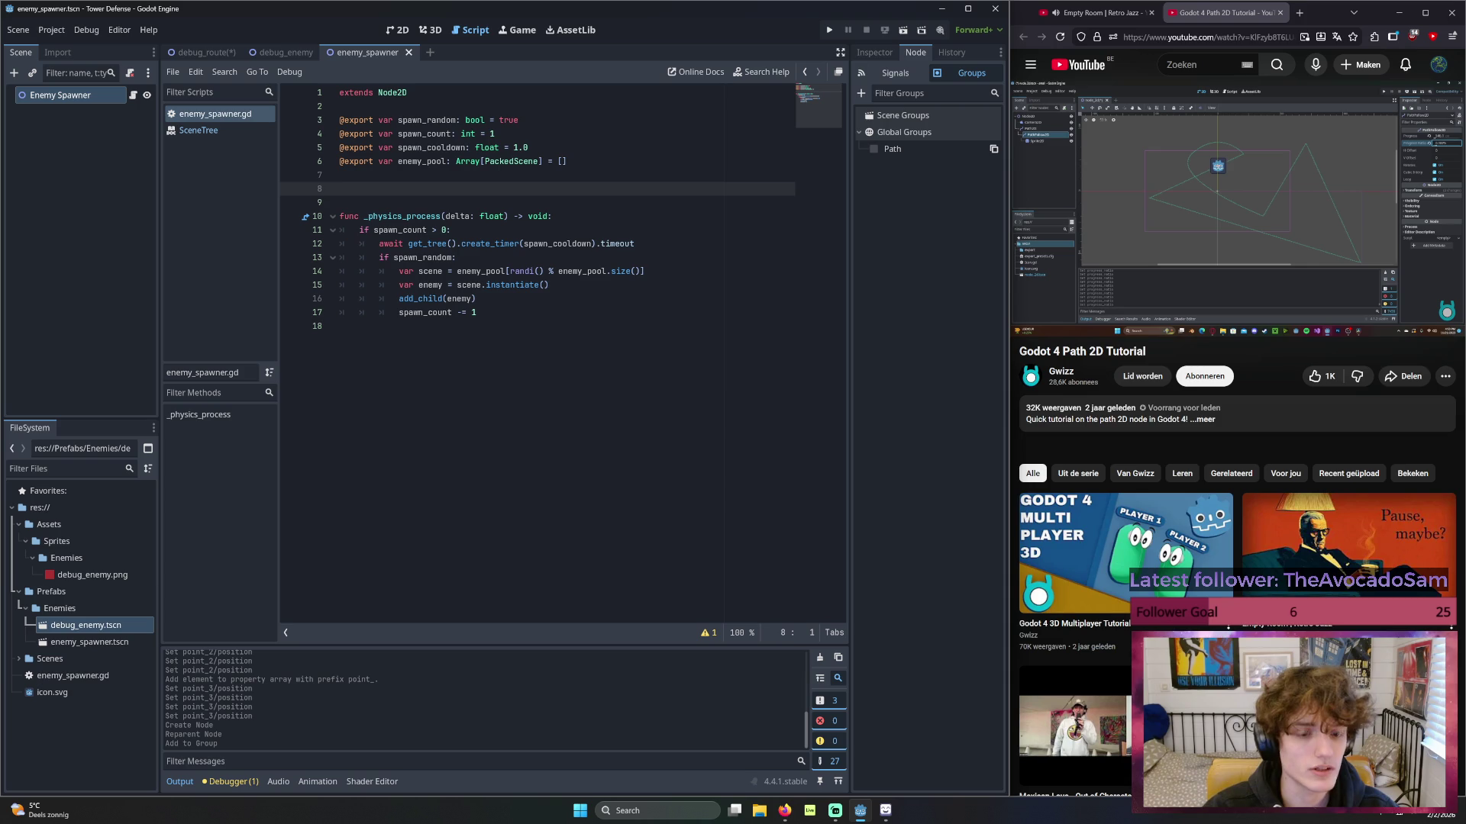
key(BackSpace)
text(@onready var path)
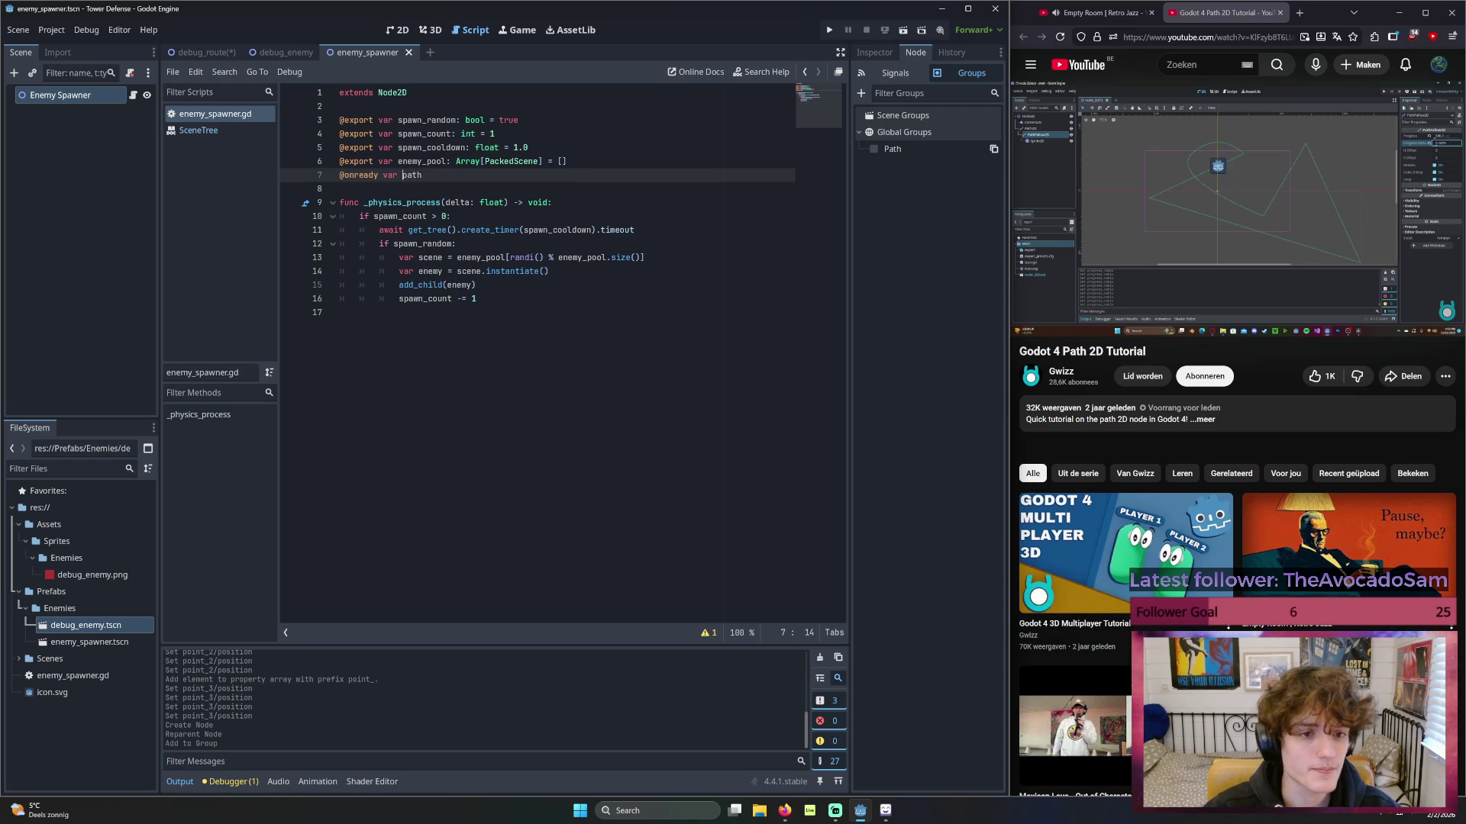
key(Home)
key(Return)
text(get_trer)
key(BackSpace)
text(e().get_first_g)
key(Return)
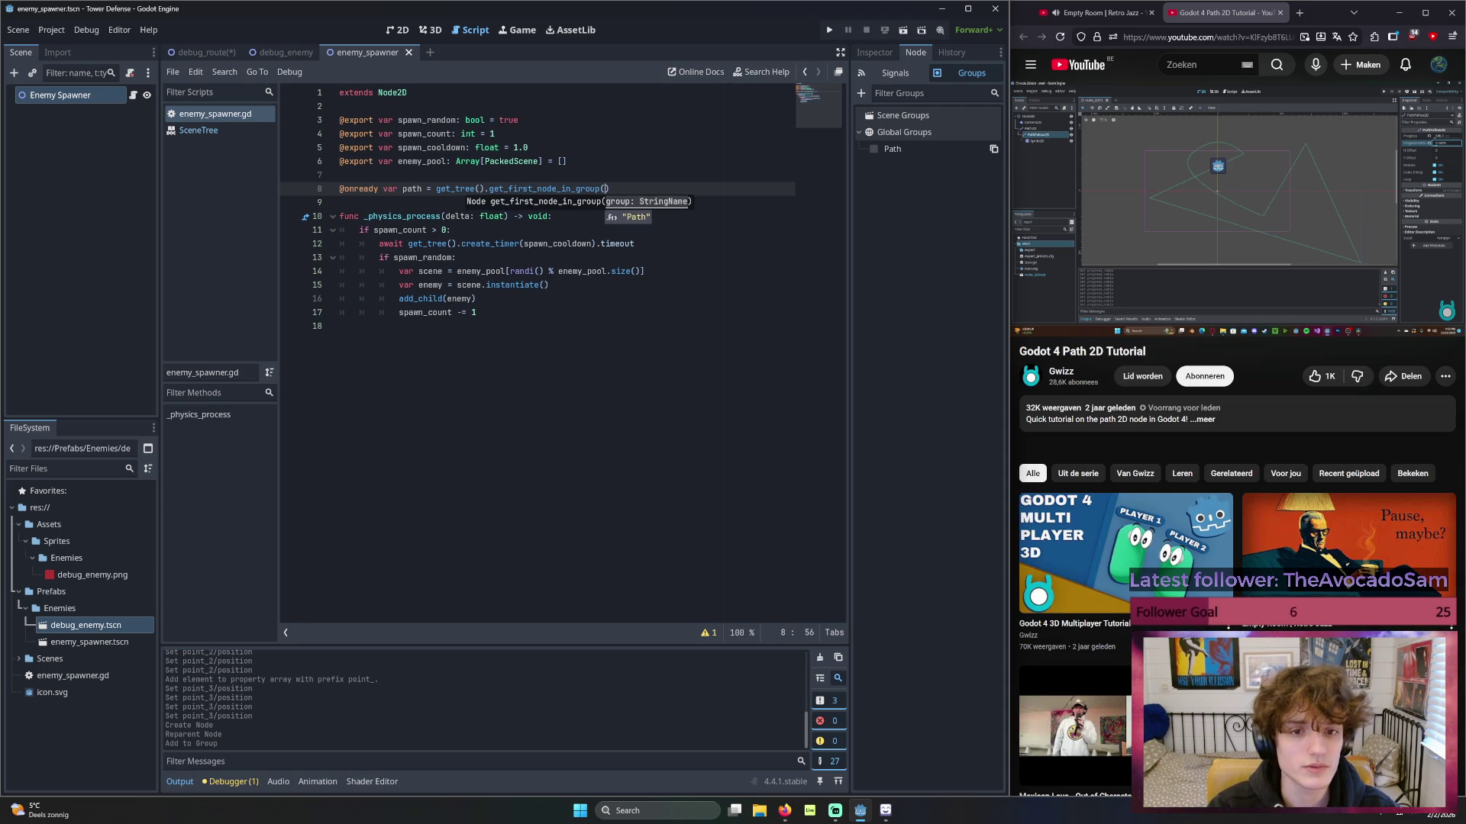
key(Return)
Change add_child(enemy) to path.add_child(enemy) and save from the debug_route scene
click(475, 299)
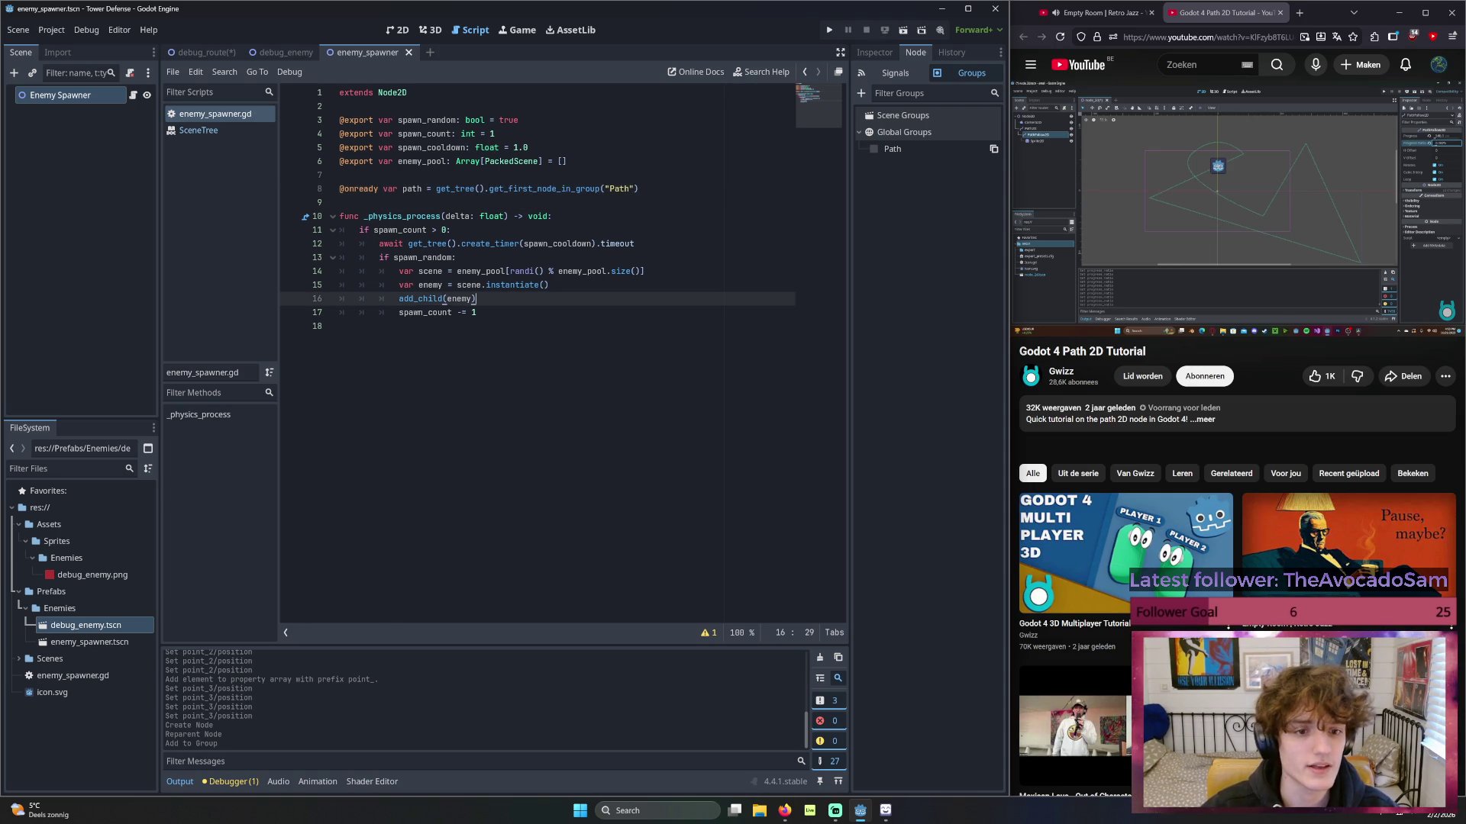
text(path.)
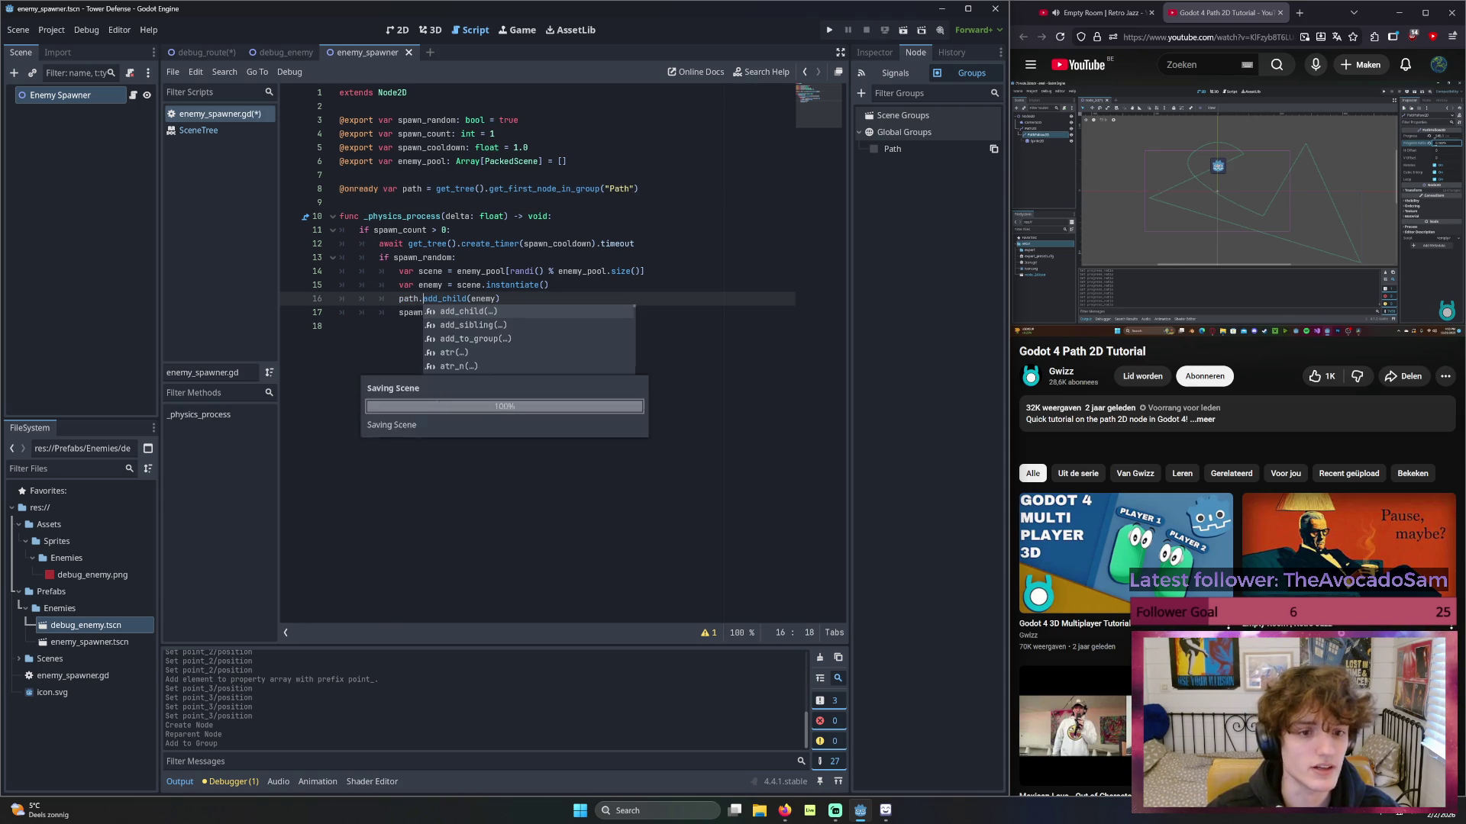
click(548, 285)
click(430, 30)
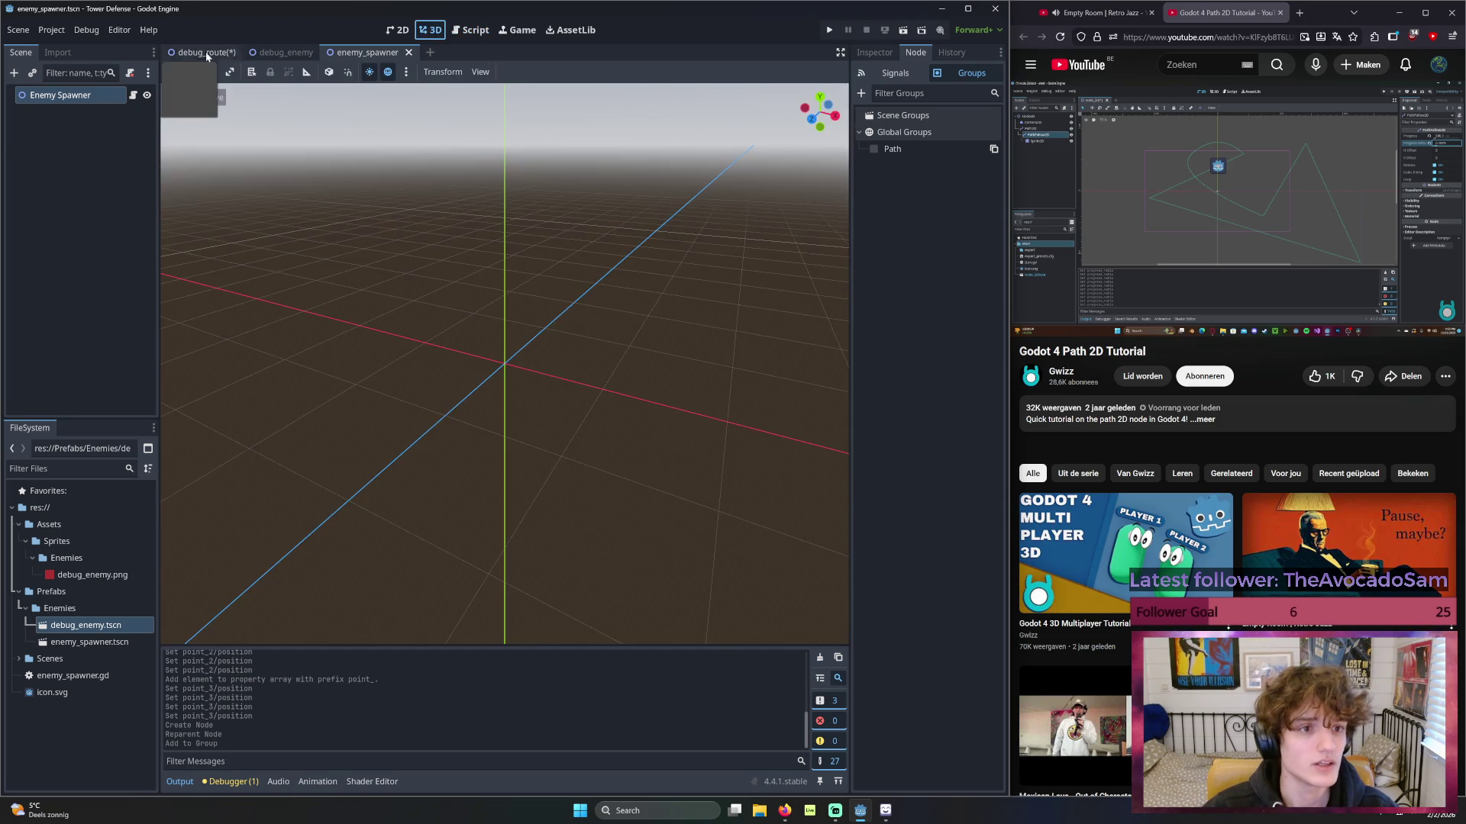
click(202, 52)
key(ctrl+s)
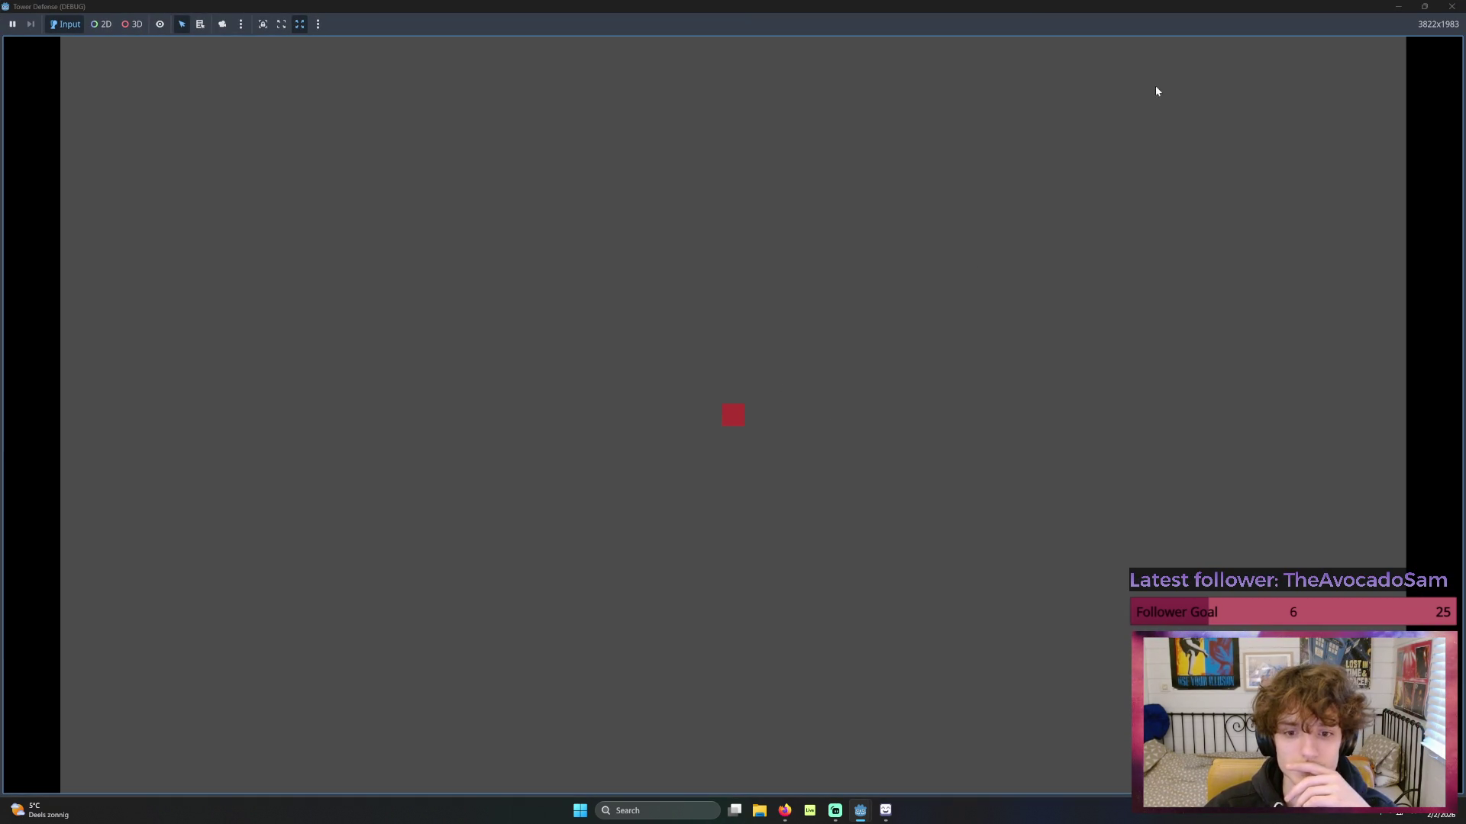
Close the test game window and replay part of the tutorial video
click(1451, 6)
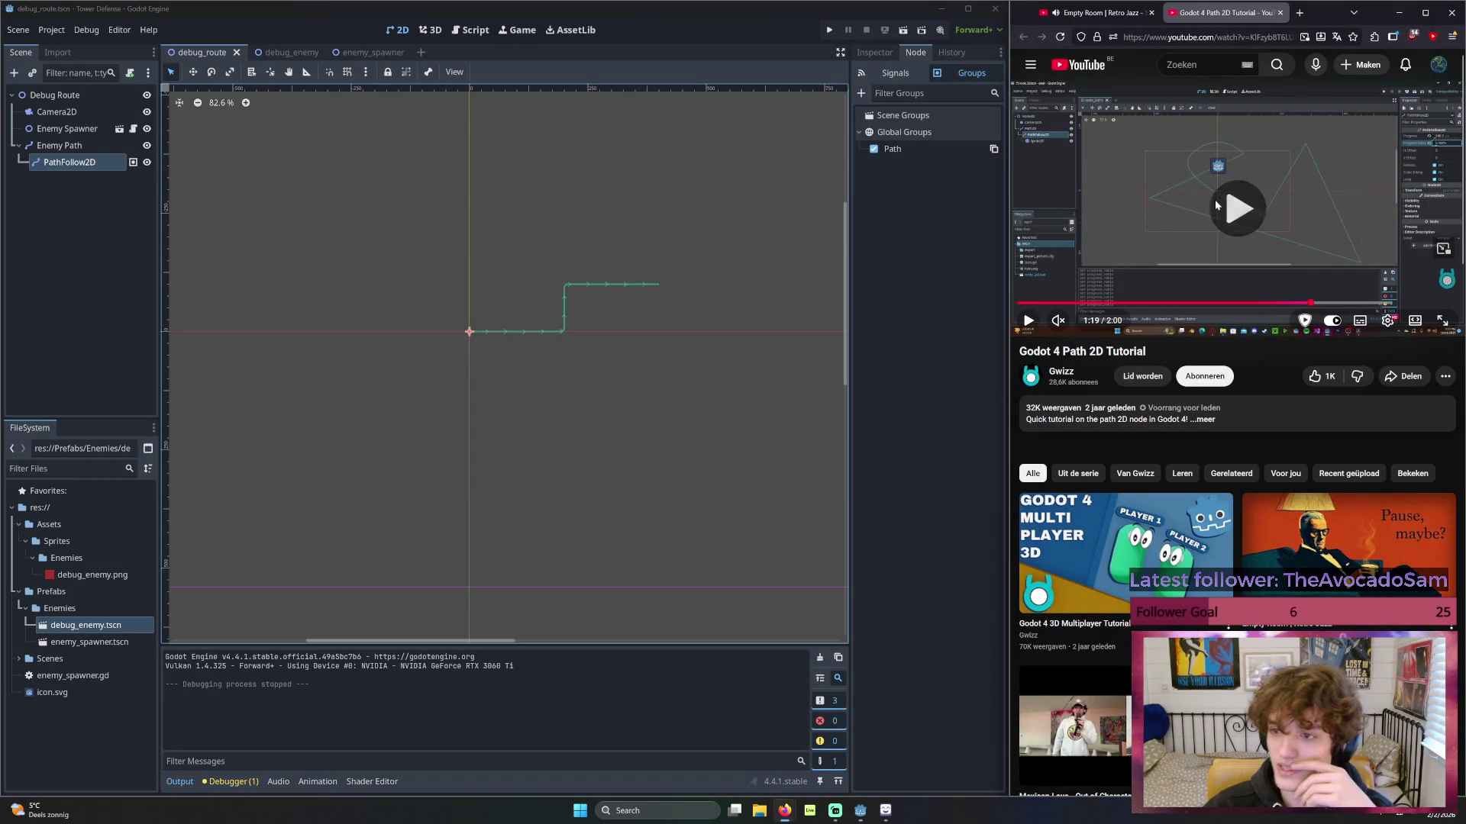
click(1215, 205)
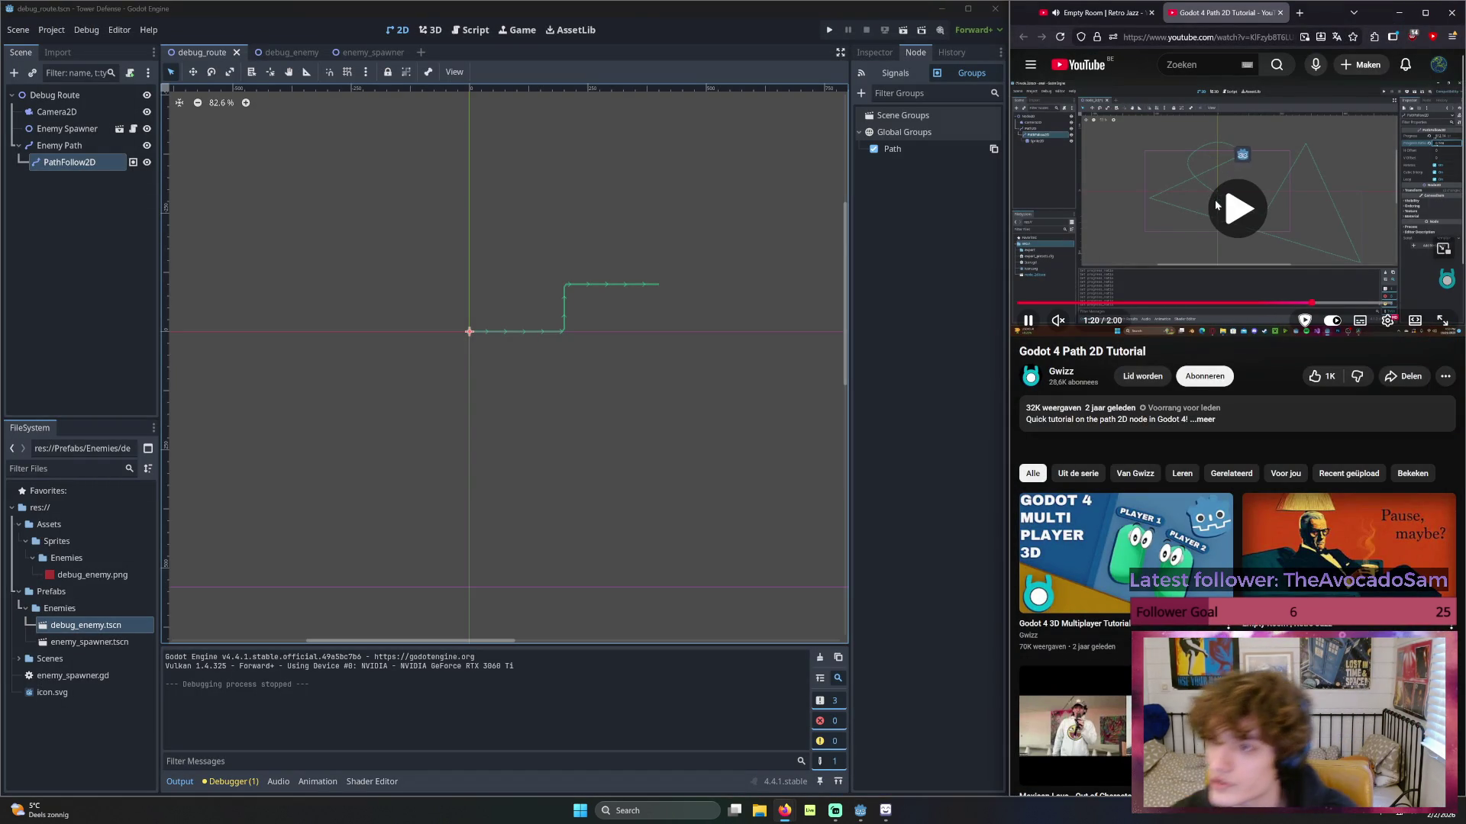
click(1308, 145)
click(844, 60)
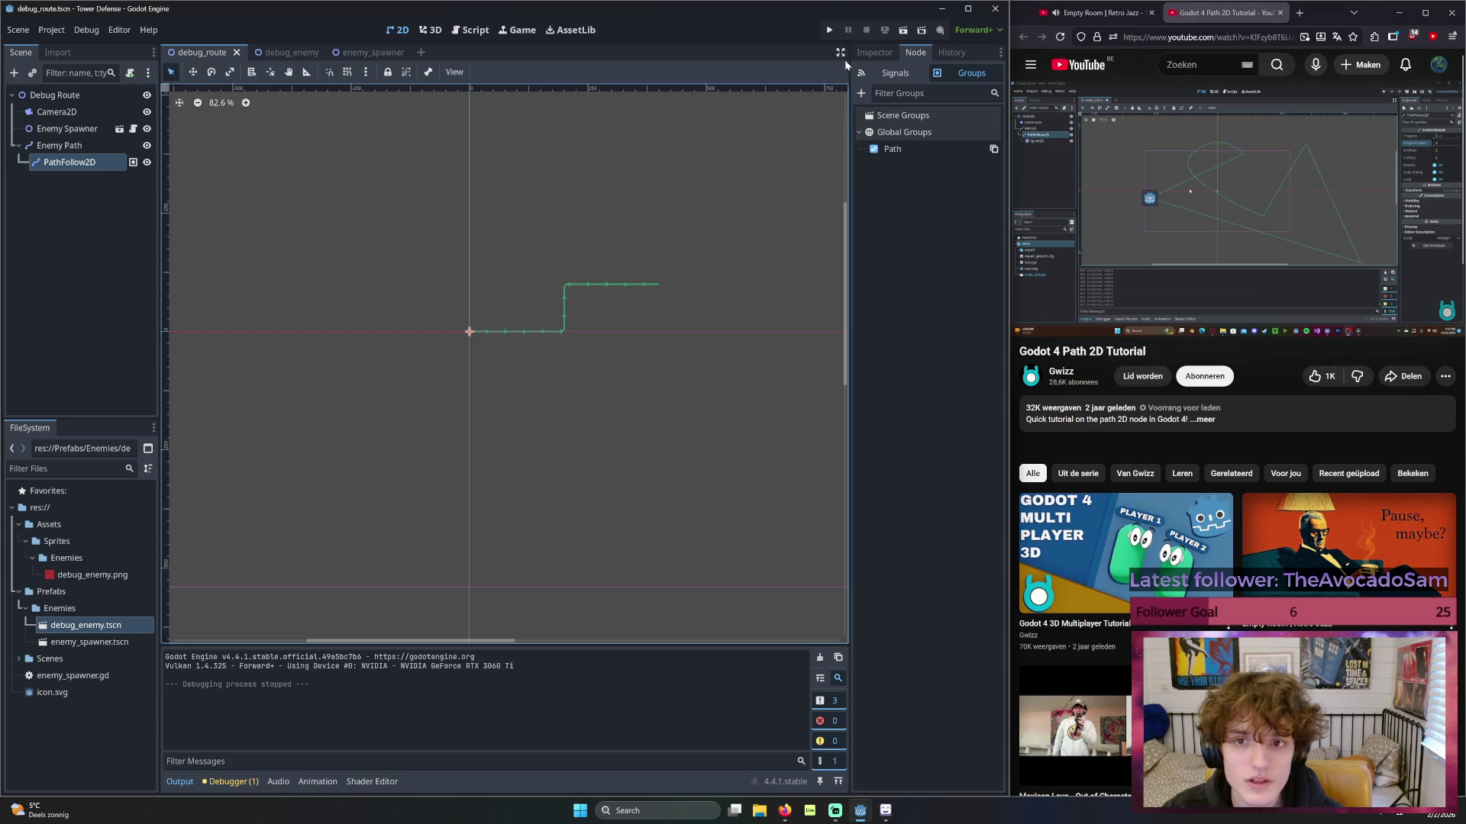
Bring up PathFollow2D's properties in the Inspector and rewind the tutorial 15 seconds
click(872, 52)
click(1133, 177)
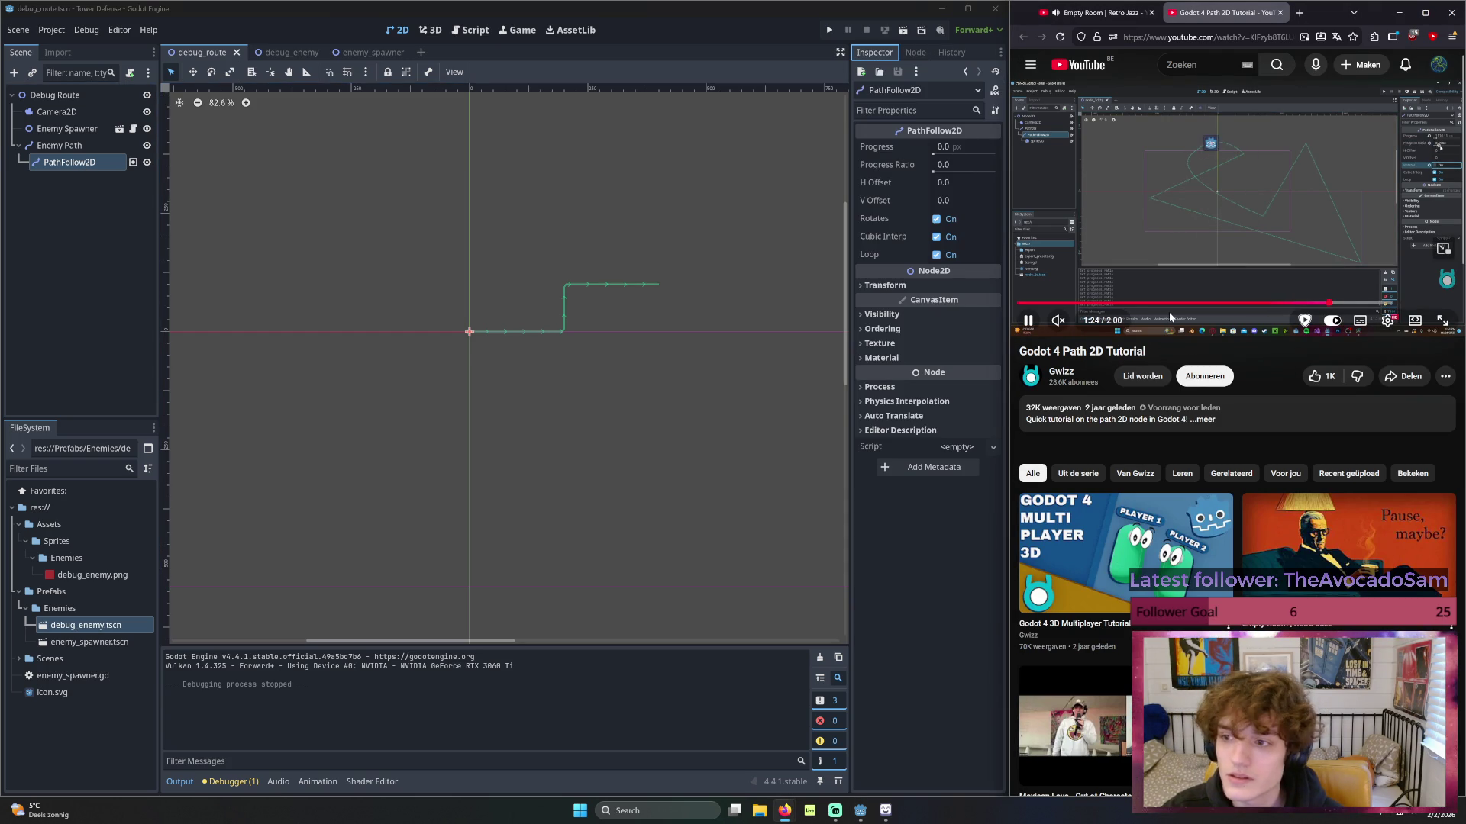
key(Left)
key(Left)
key(Left)
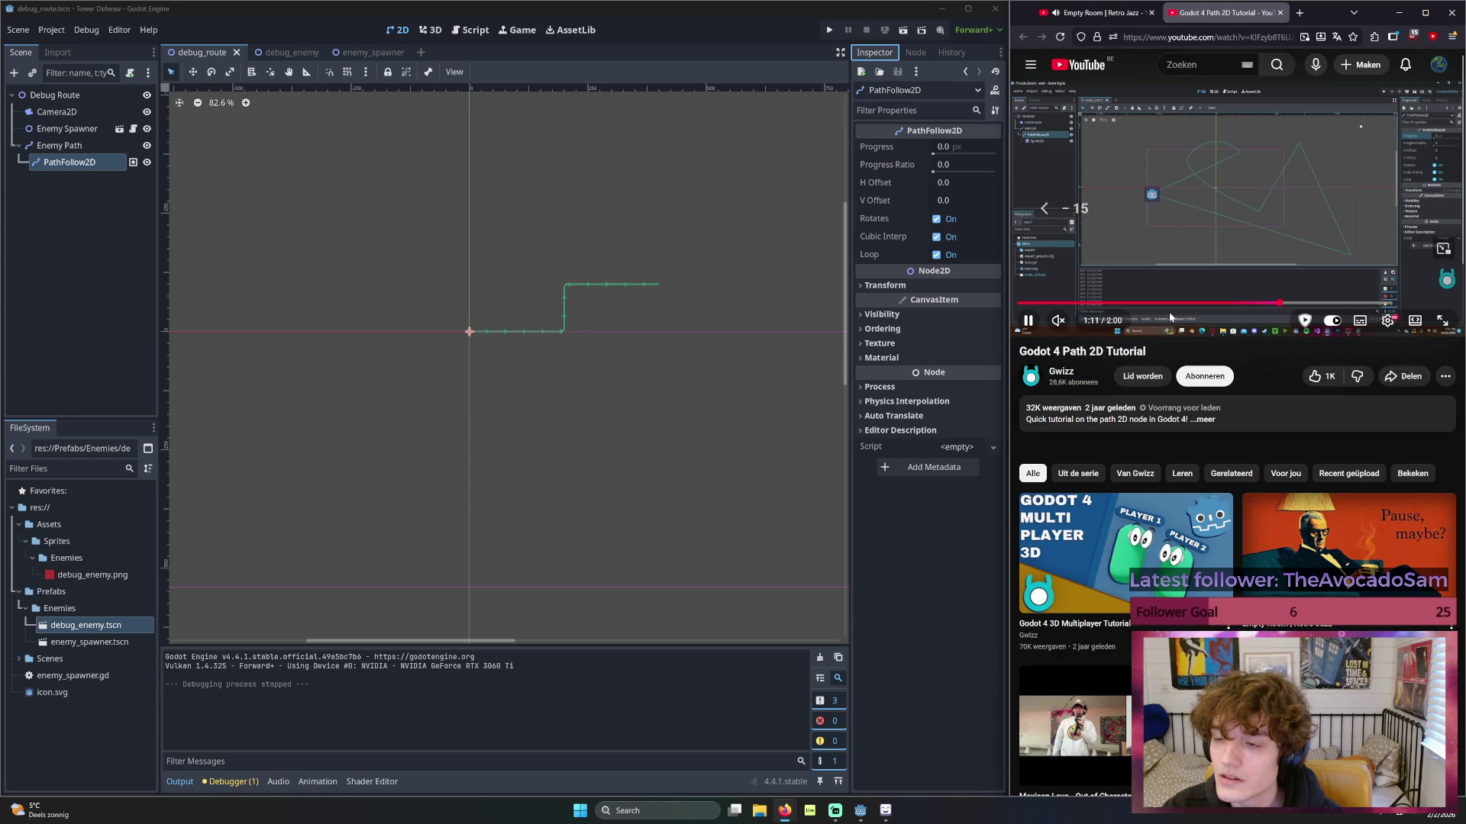
key(space)
right_click(69, 163)
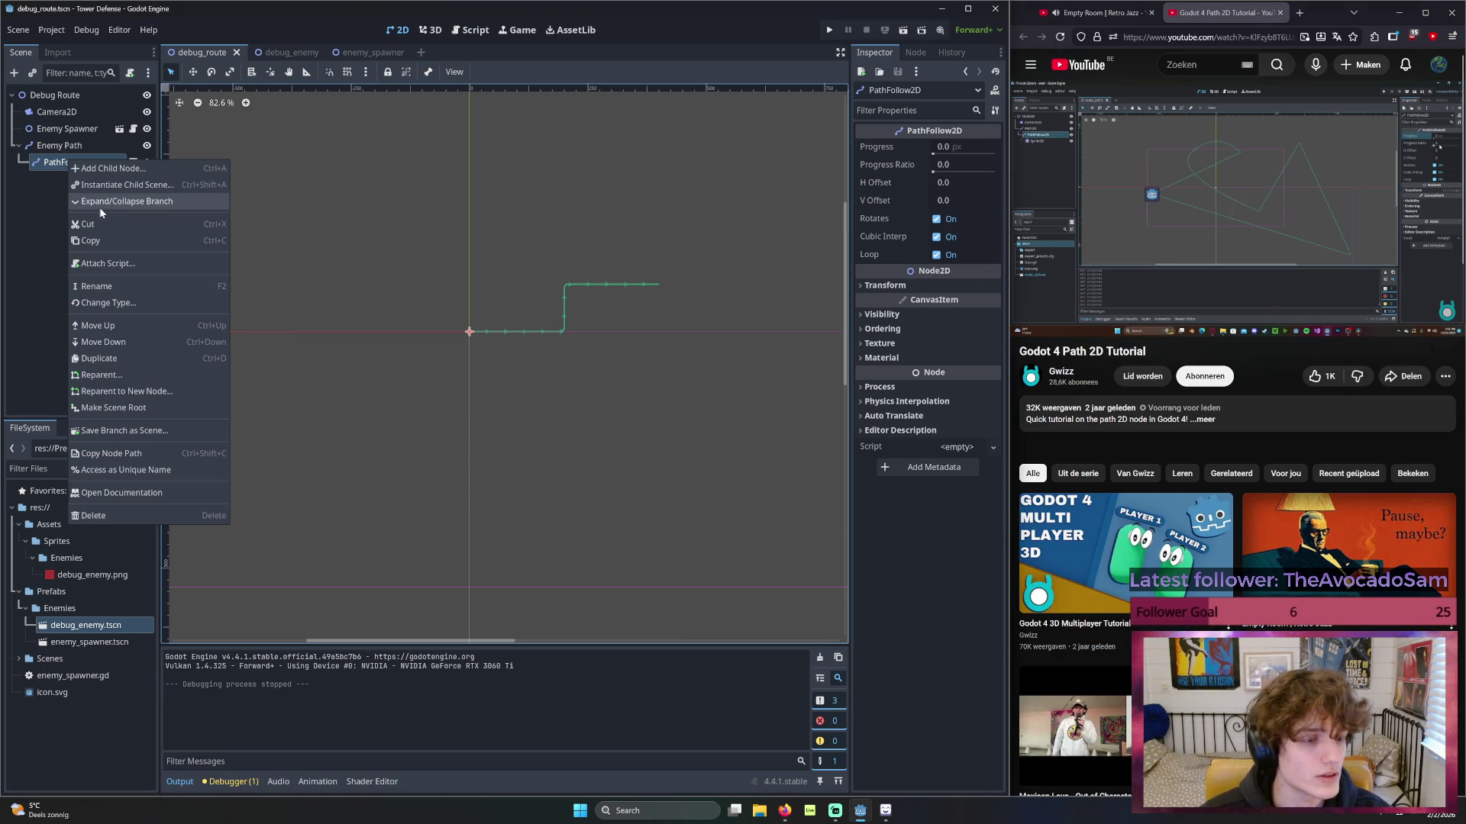
Add a debug_enemy.tscn instance as a child of PathFollow2D
click(350, 262)
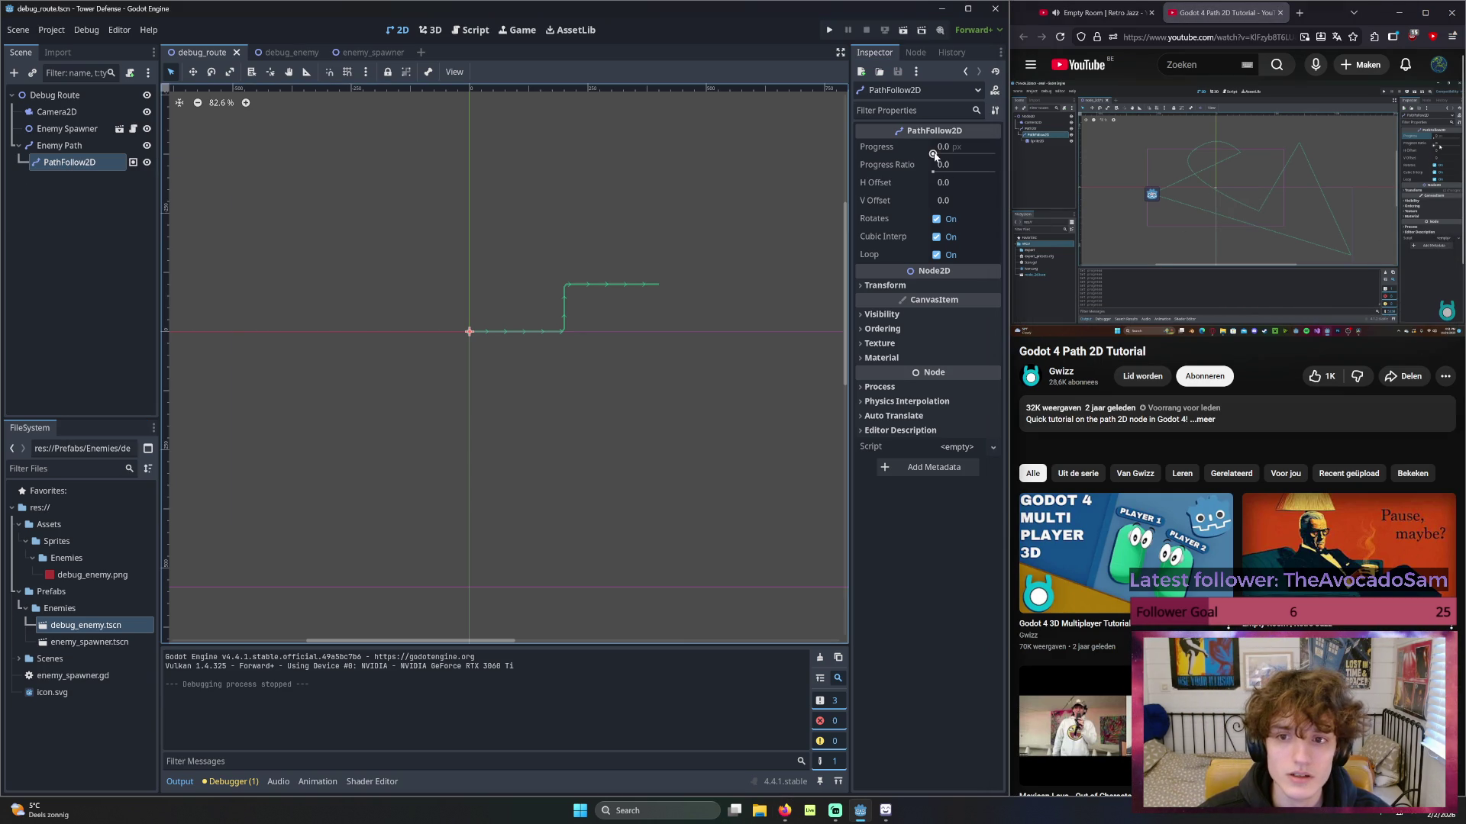
drag(933, 155, 952, 160)
key(ctrl+z)
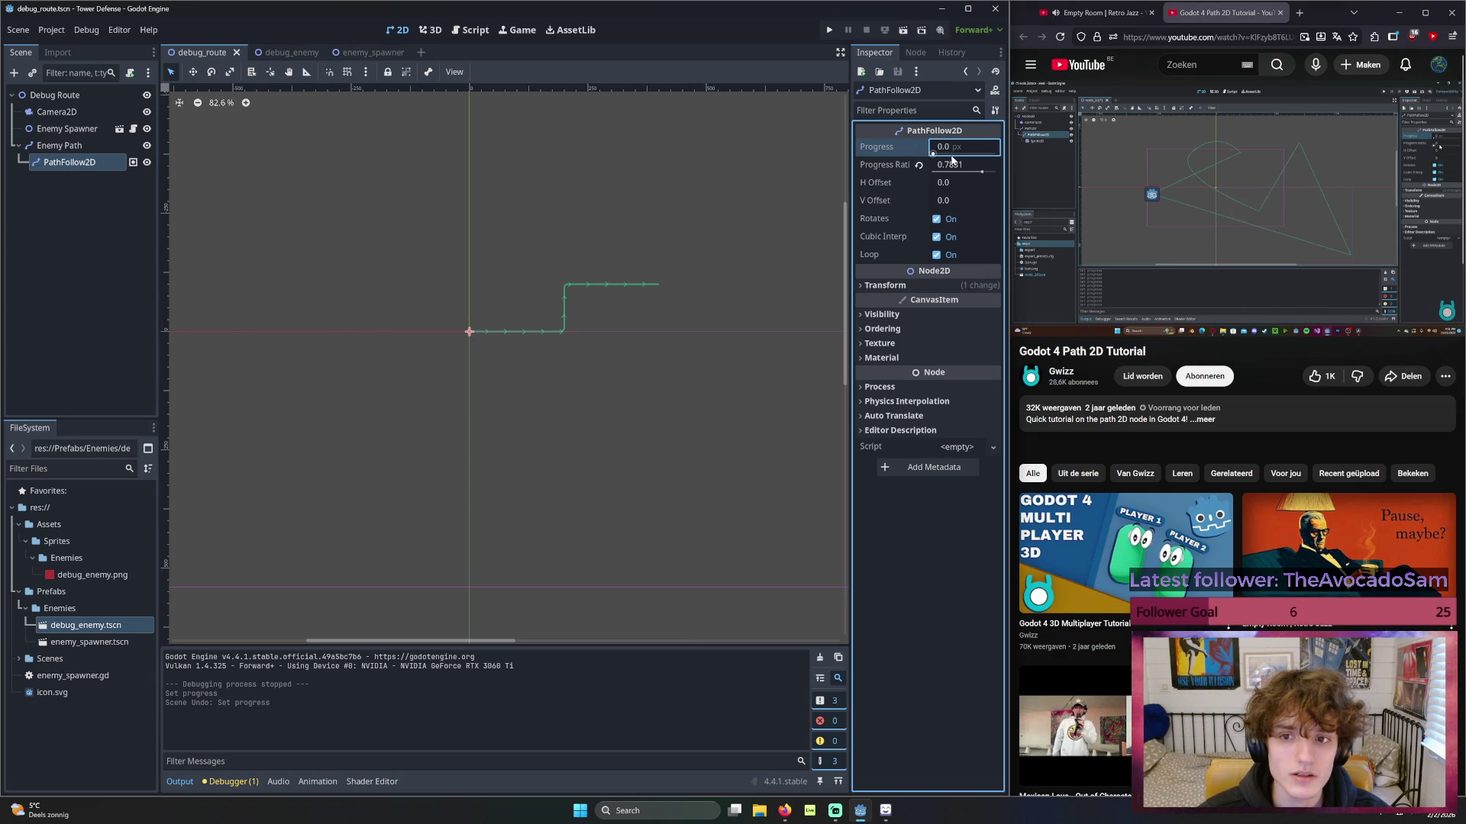
mouse_move(93, 627)
mouse_down()
mouse_move(130, 253)
mouse_move(104, 162)
mouse_up()
Scrub PathFollow2D's Progress to slide the enemy along the path, then reset it to 0
click(104, 161)
drag(933, 155, 951, 159)
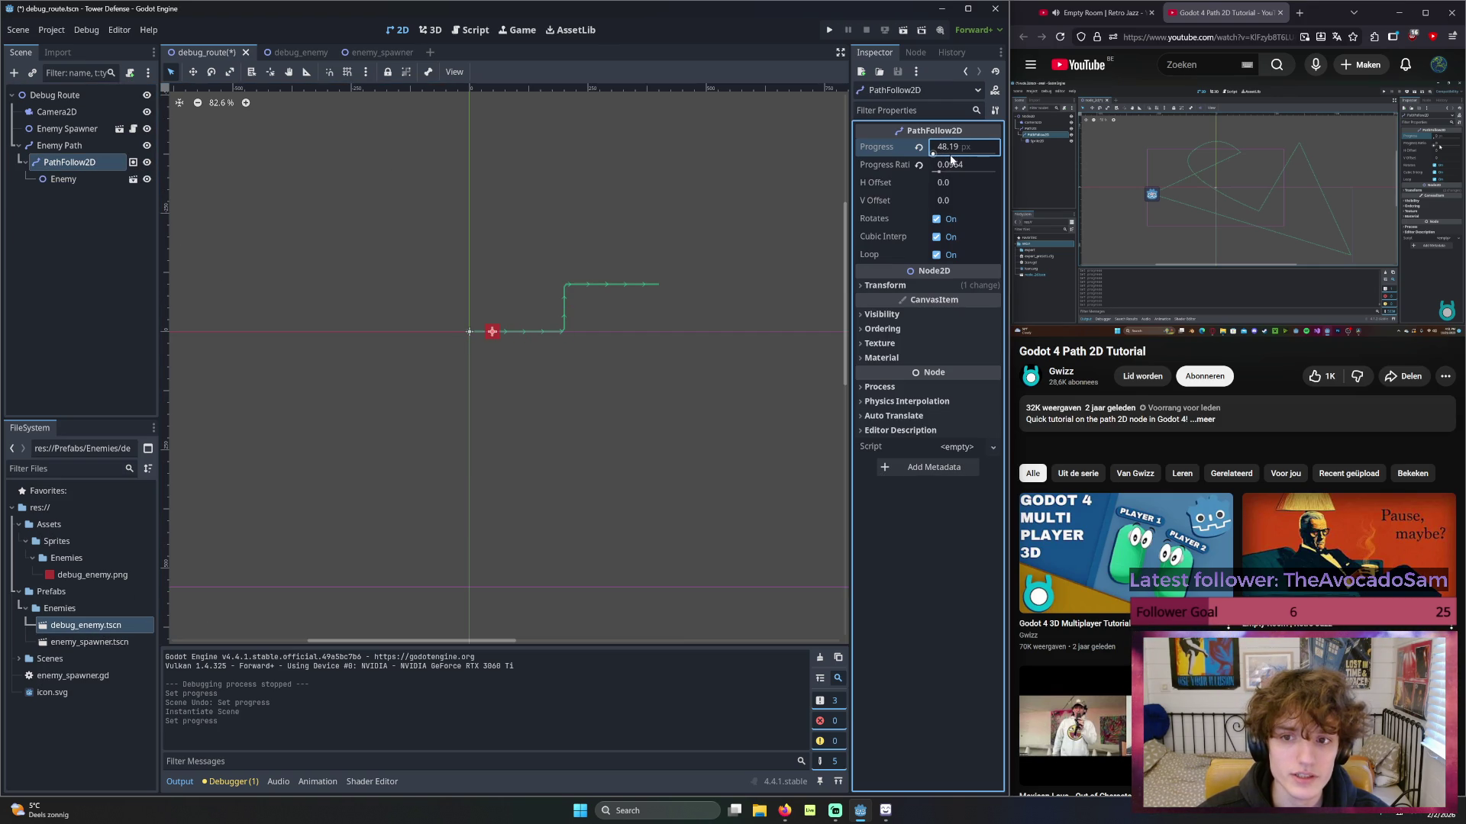
click(919, 146)
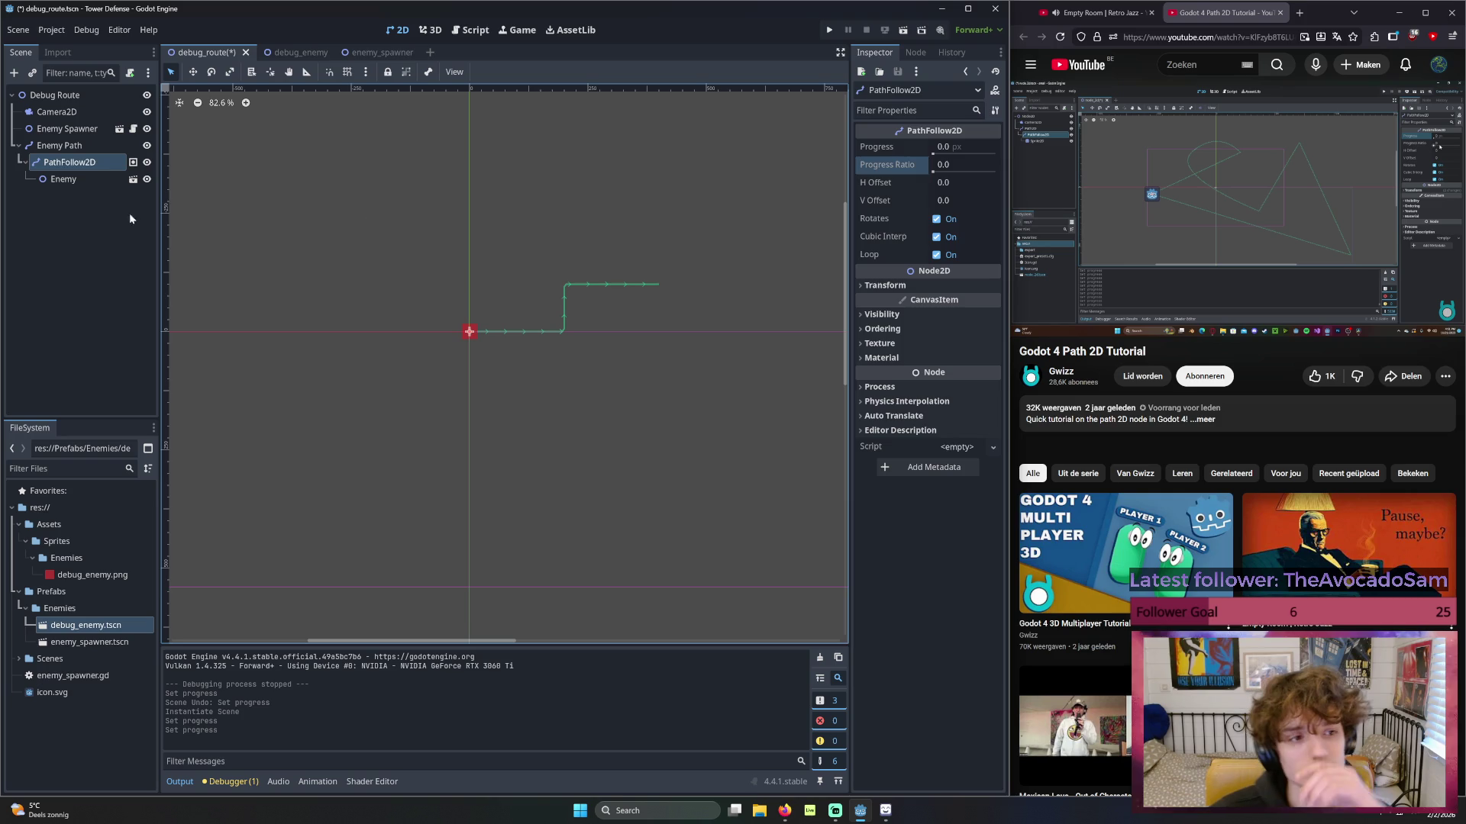
click(112, 199)
click(84, 163)
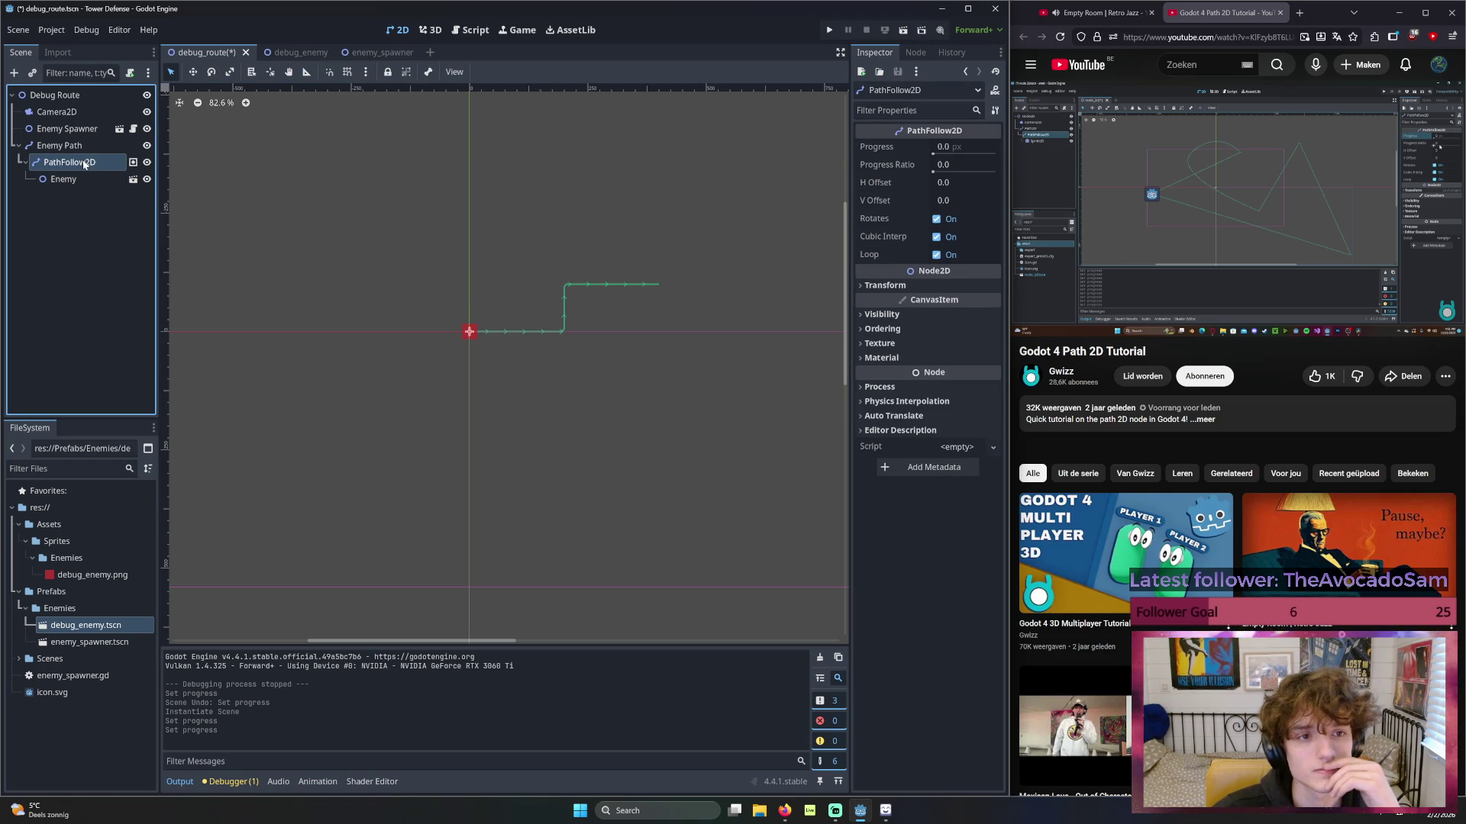
In debug_enemy, change the Enemy root node's type to PathFollow2D
click(382, 52)
click(86, 96)
right_click(49, 97)
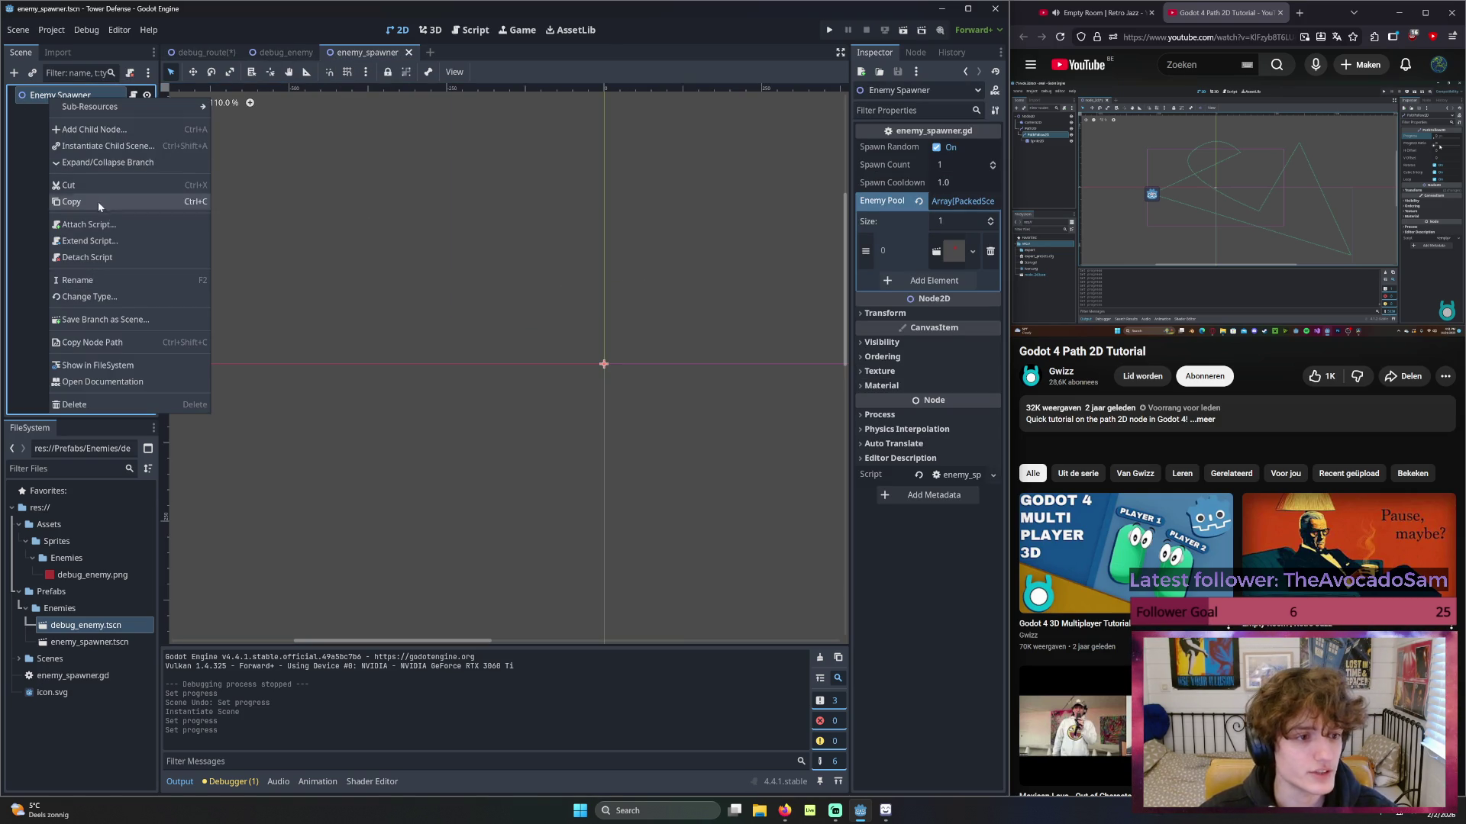
click(270, 69)
click(293, 48)
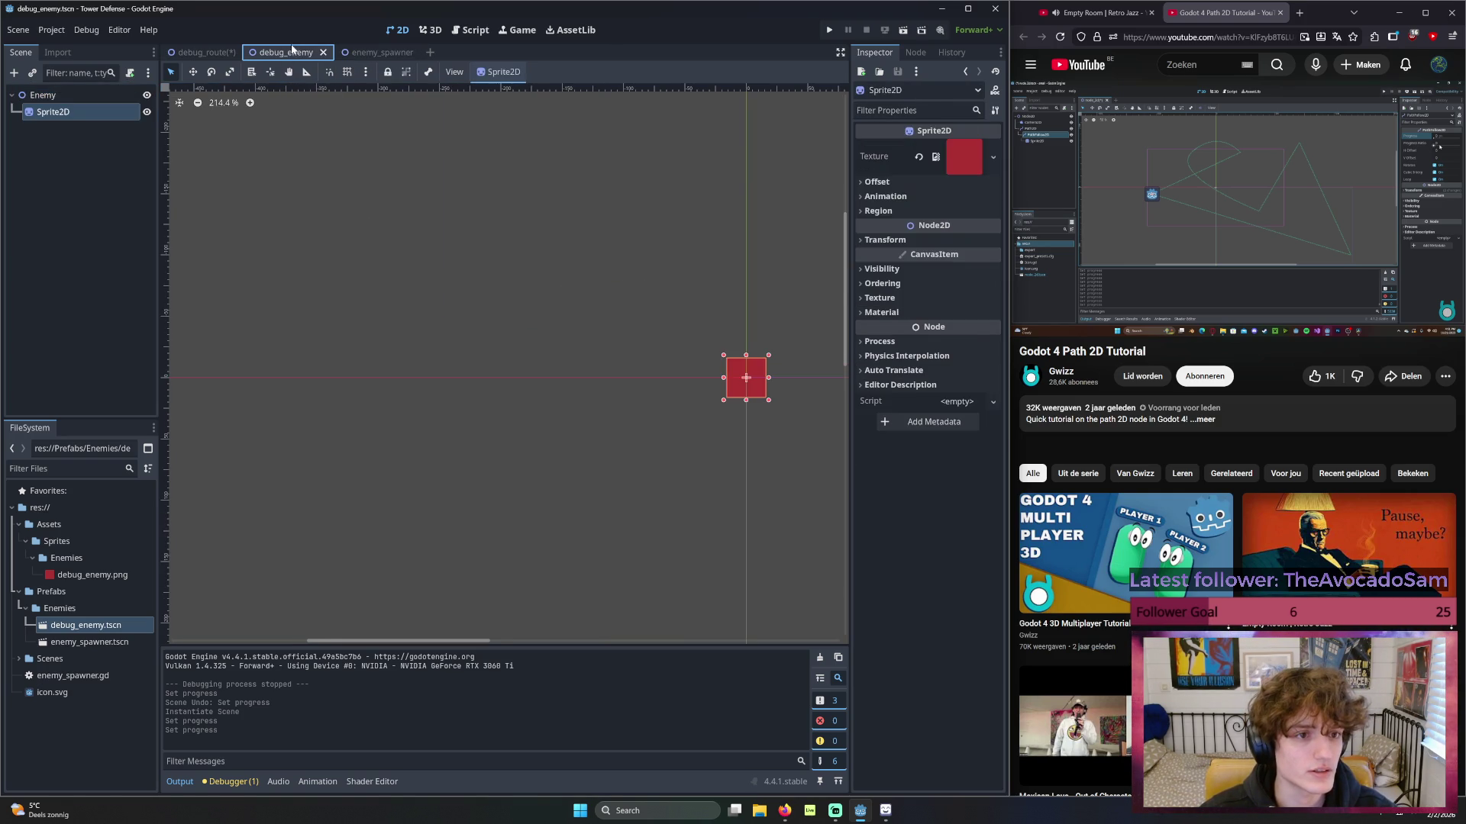
right_click(43, 95)
click(149, 241)
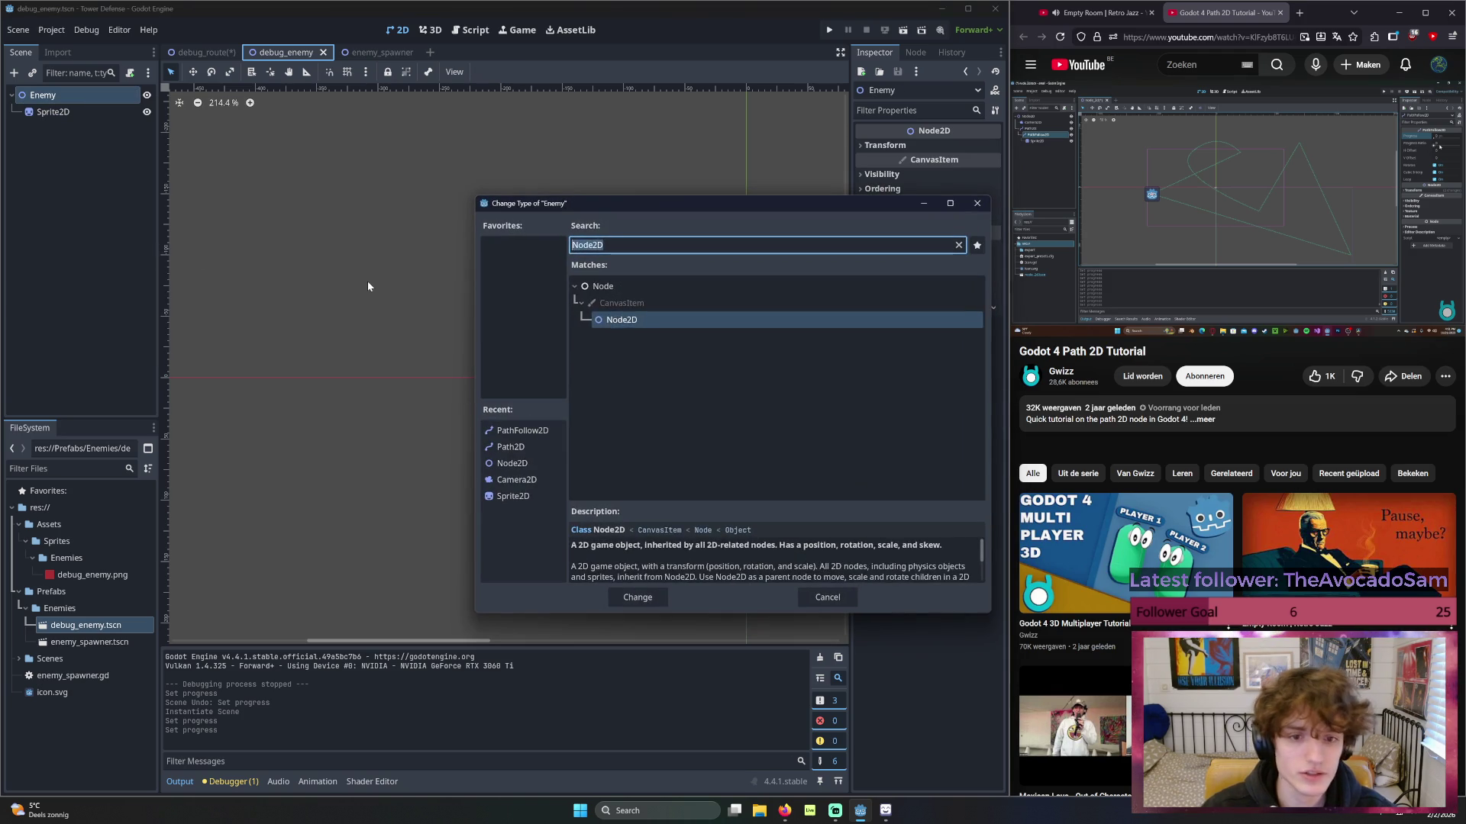
text(pathfollow)
key(Return)
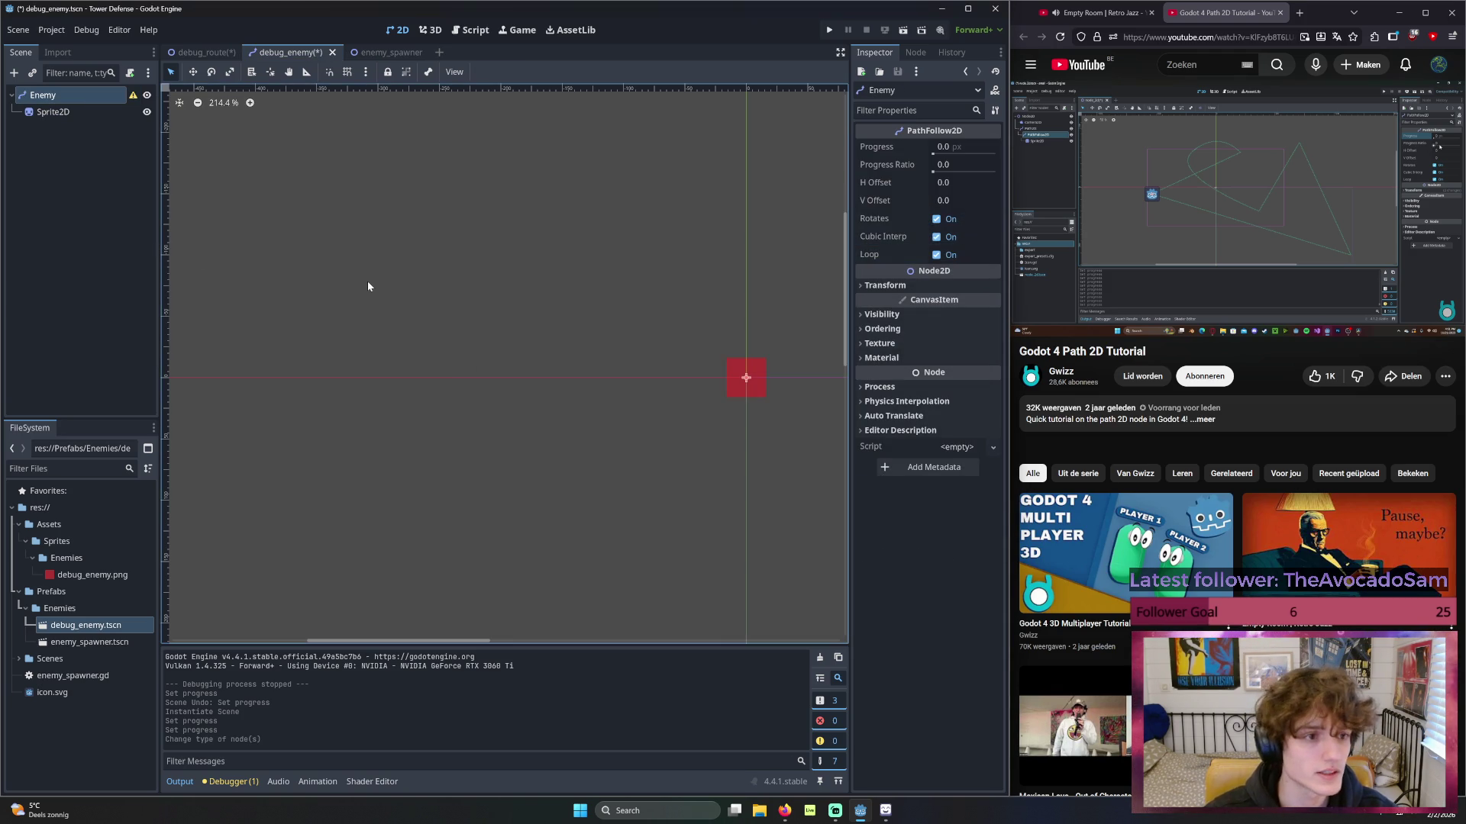
Save debug_enemy past the configuration warning, then save debug_route too
key(ctrl+s)
click(132, 97)
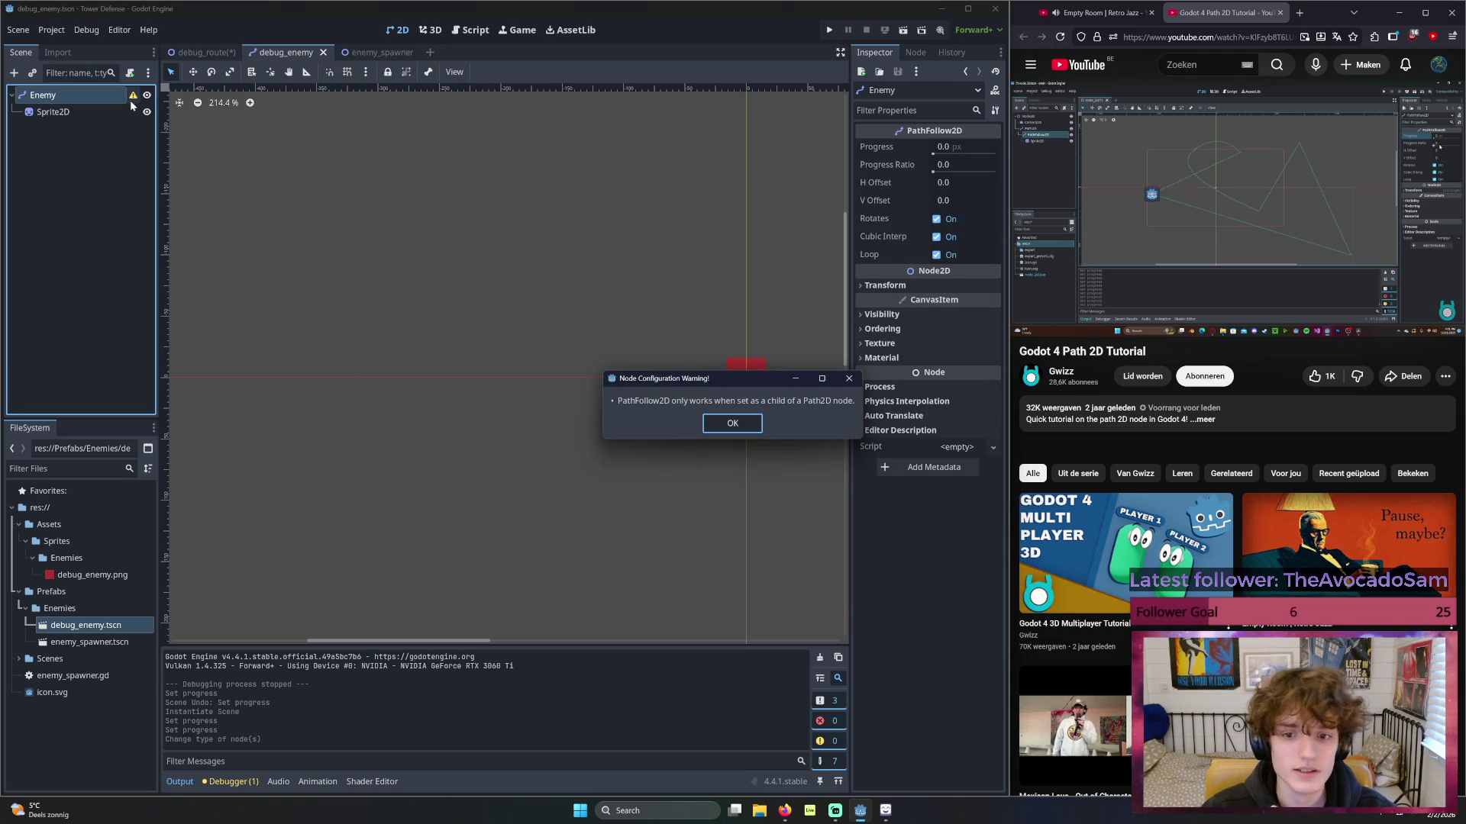
key(Return)
key(ctrl+s)
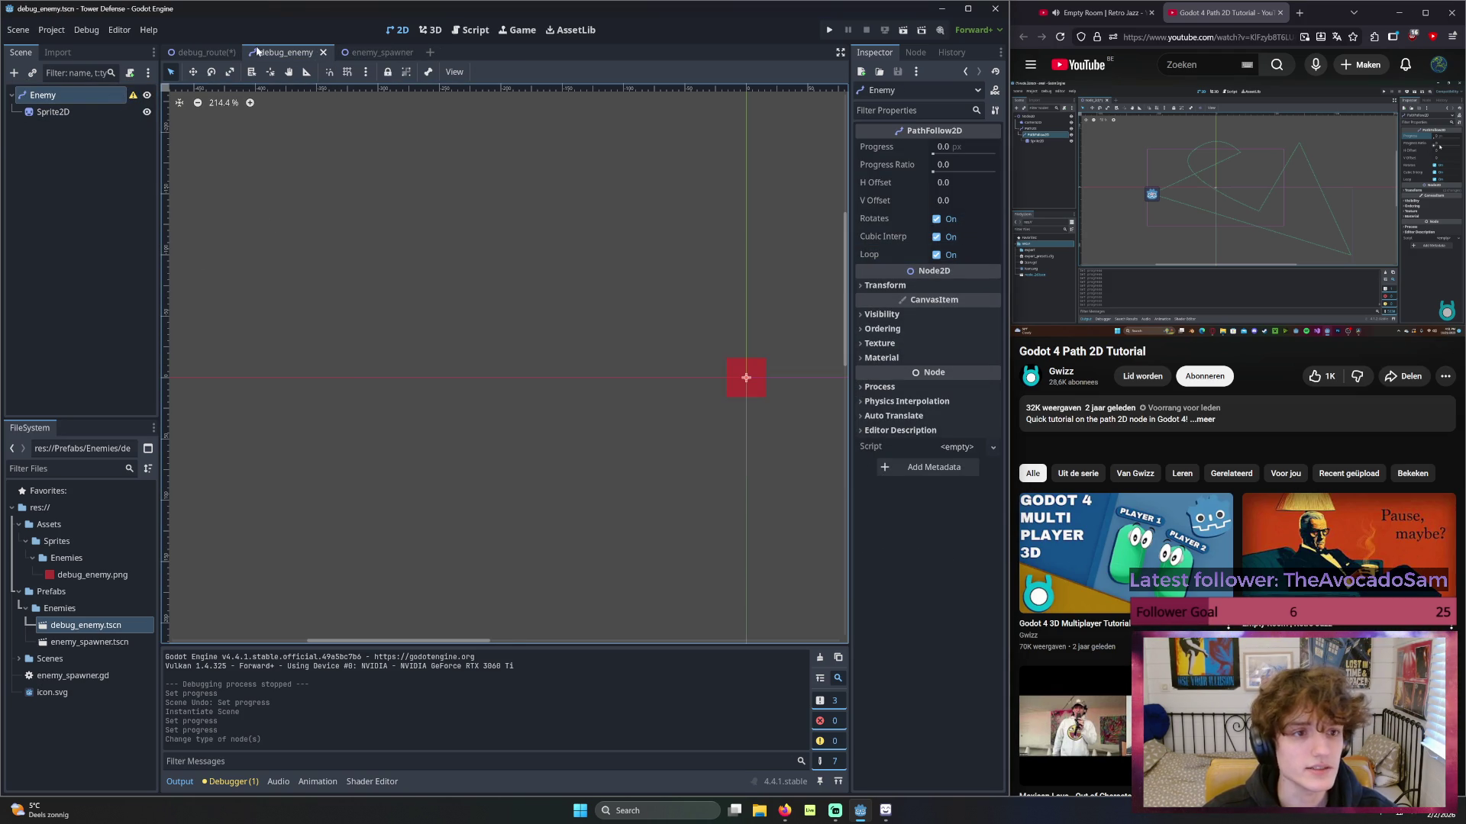
click(203, 52)
key(ctrl+s)
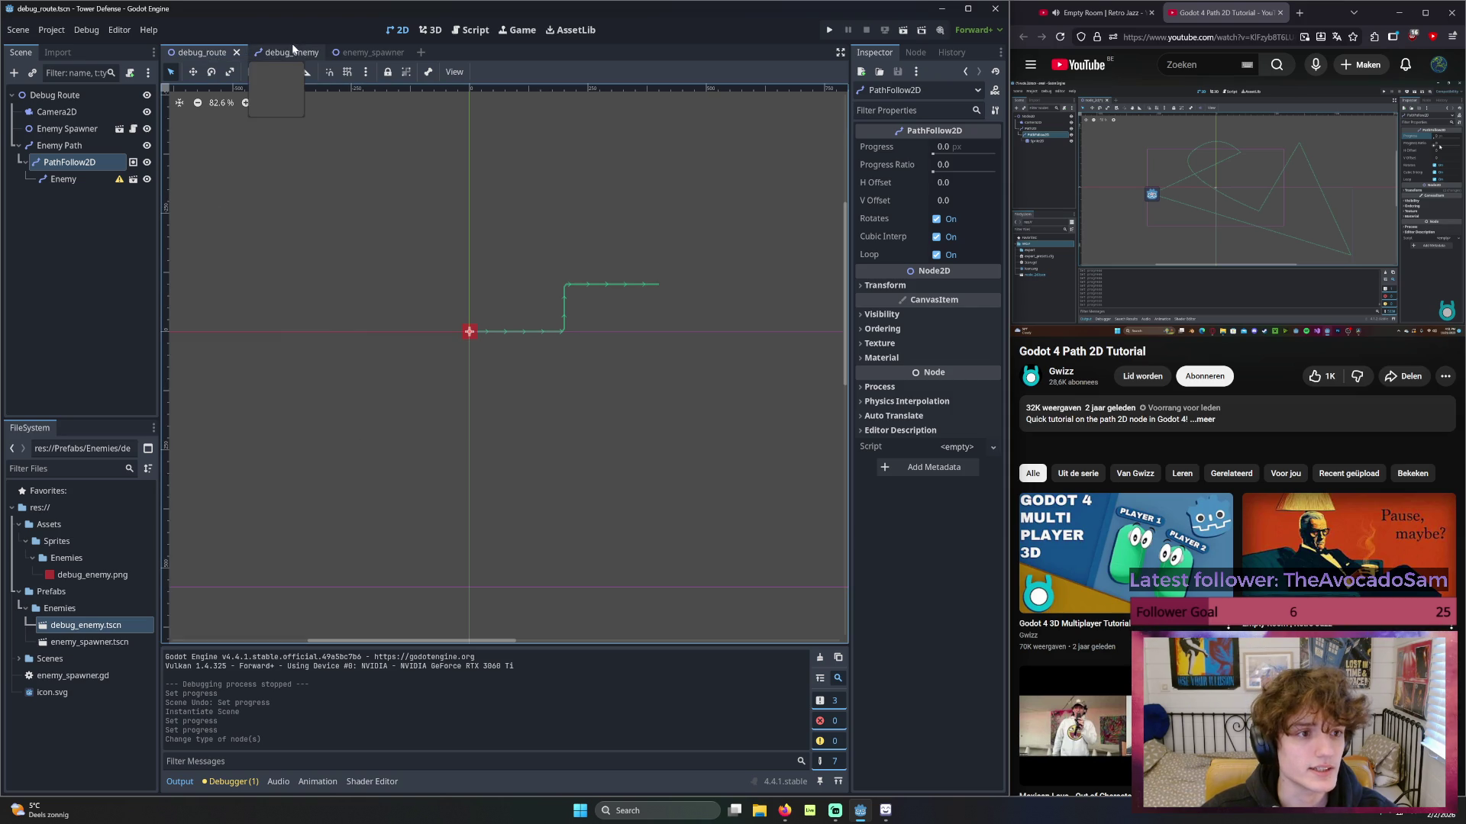
click(293, 51)
right_click(76, 95)
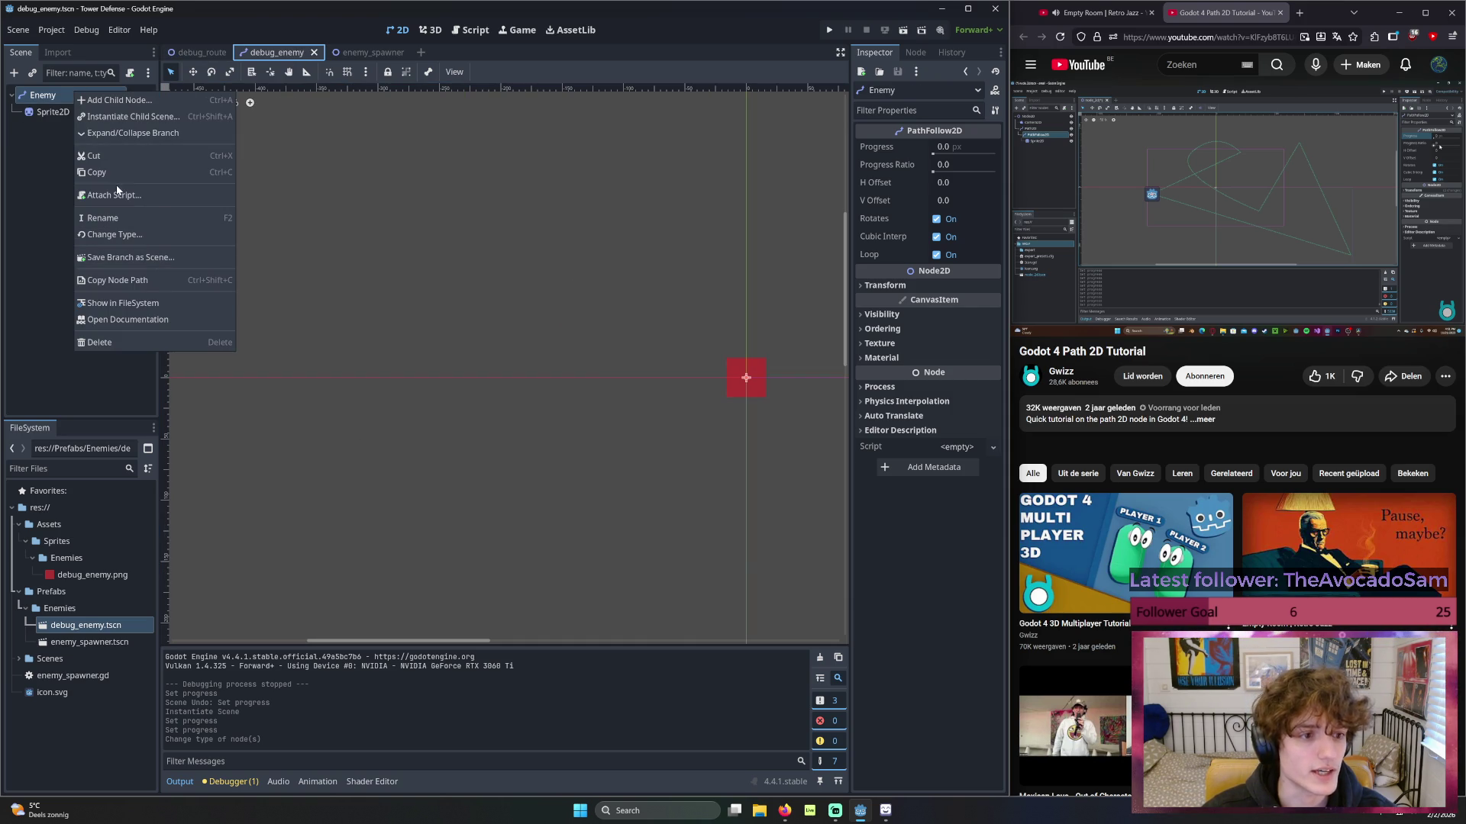
Begin attaching a script to Enemy and create a Scripts folder in the project root
click(114, 195)
click(841, 388)
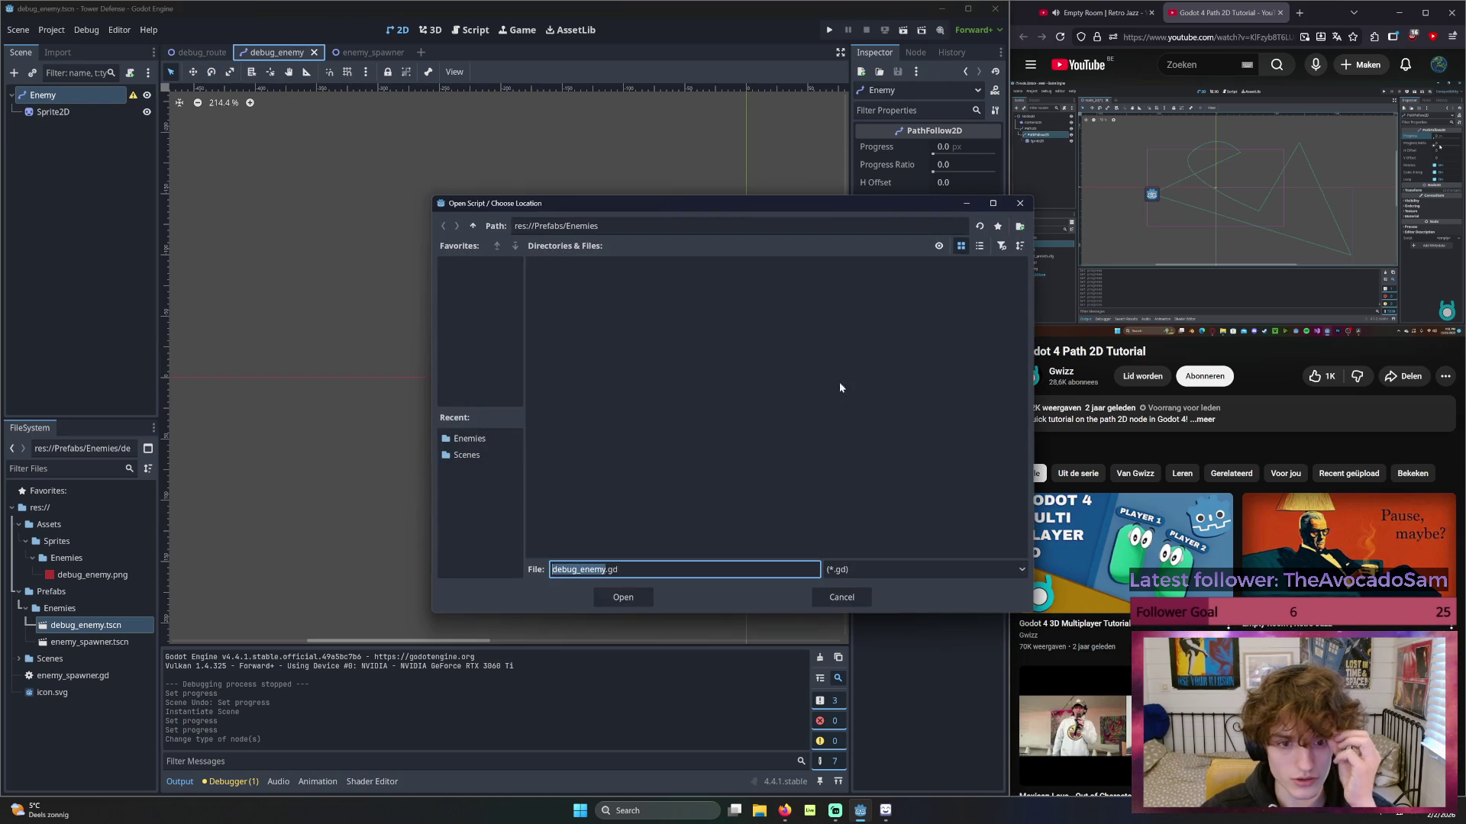
double_click(473, 226)
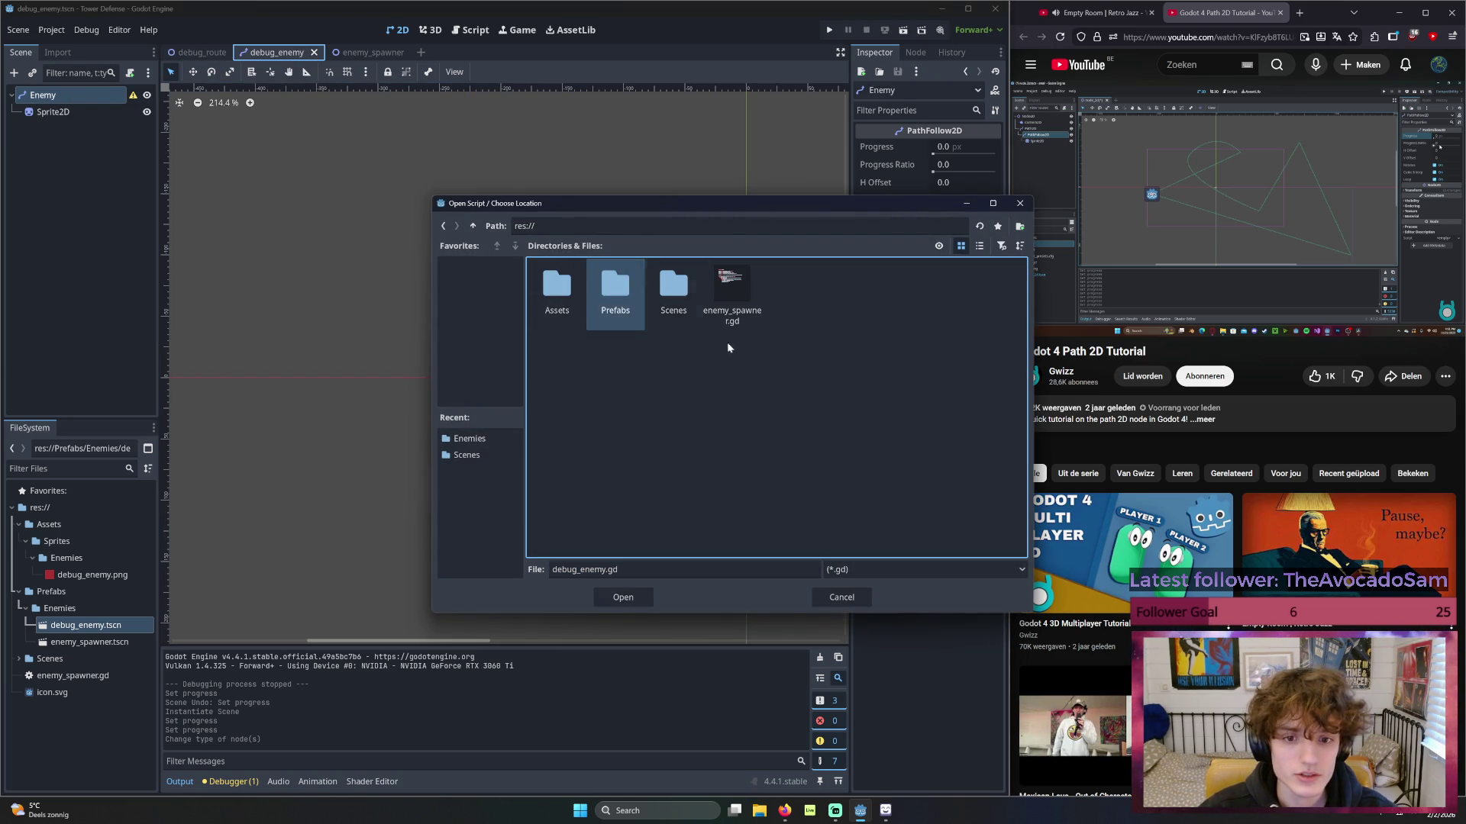
click(1019, 226)
text(Scripts)
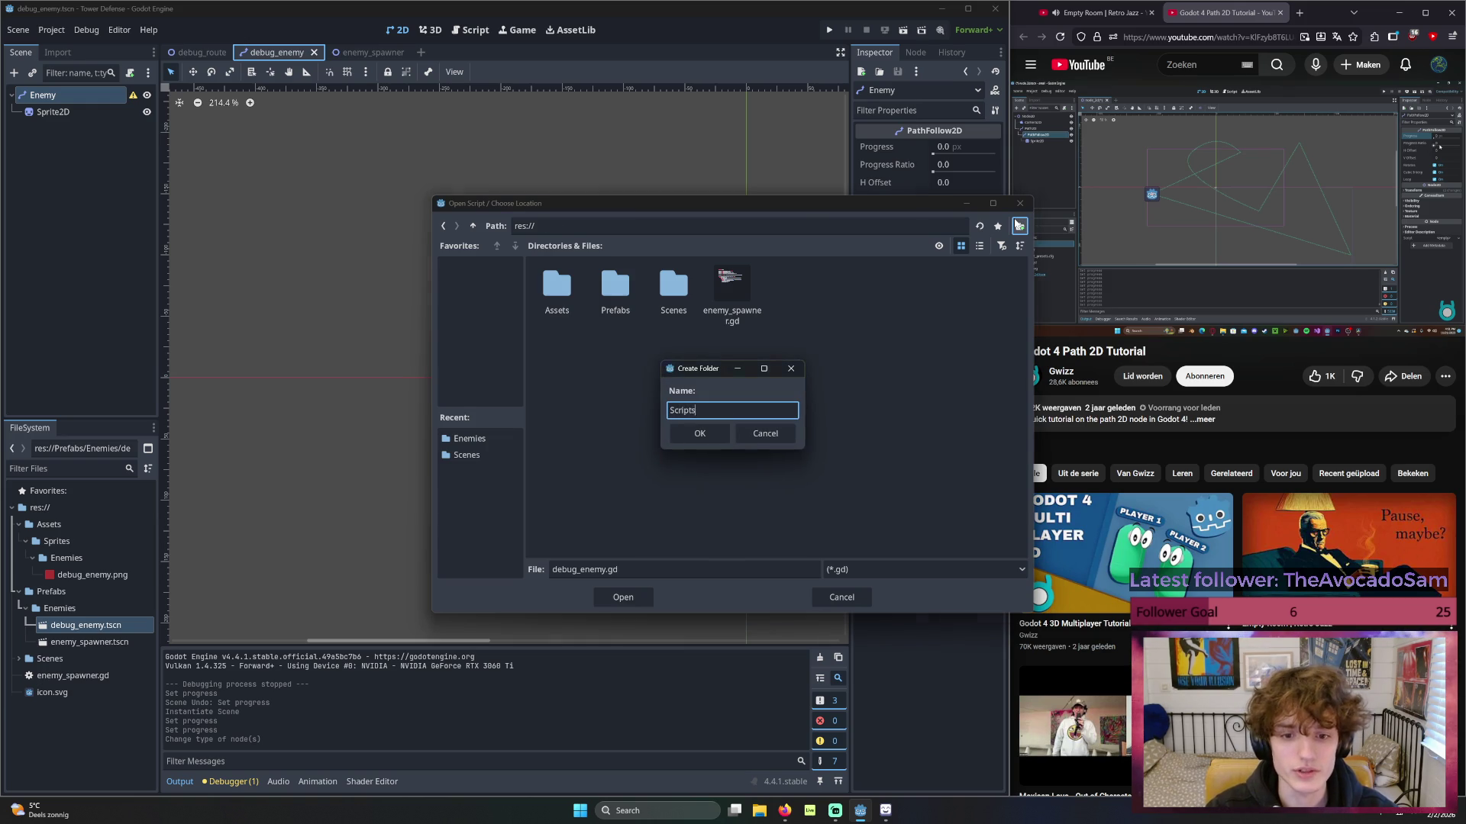
key(Return)
Create an Enemy folder inside Scripts and create enemy.gd there, selecting its template code
click(472, 226)
click(773, 321)
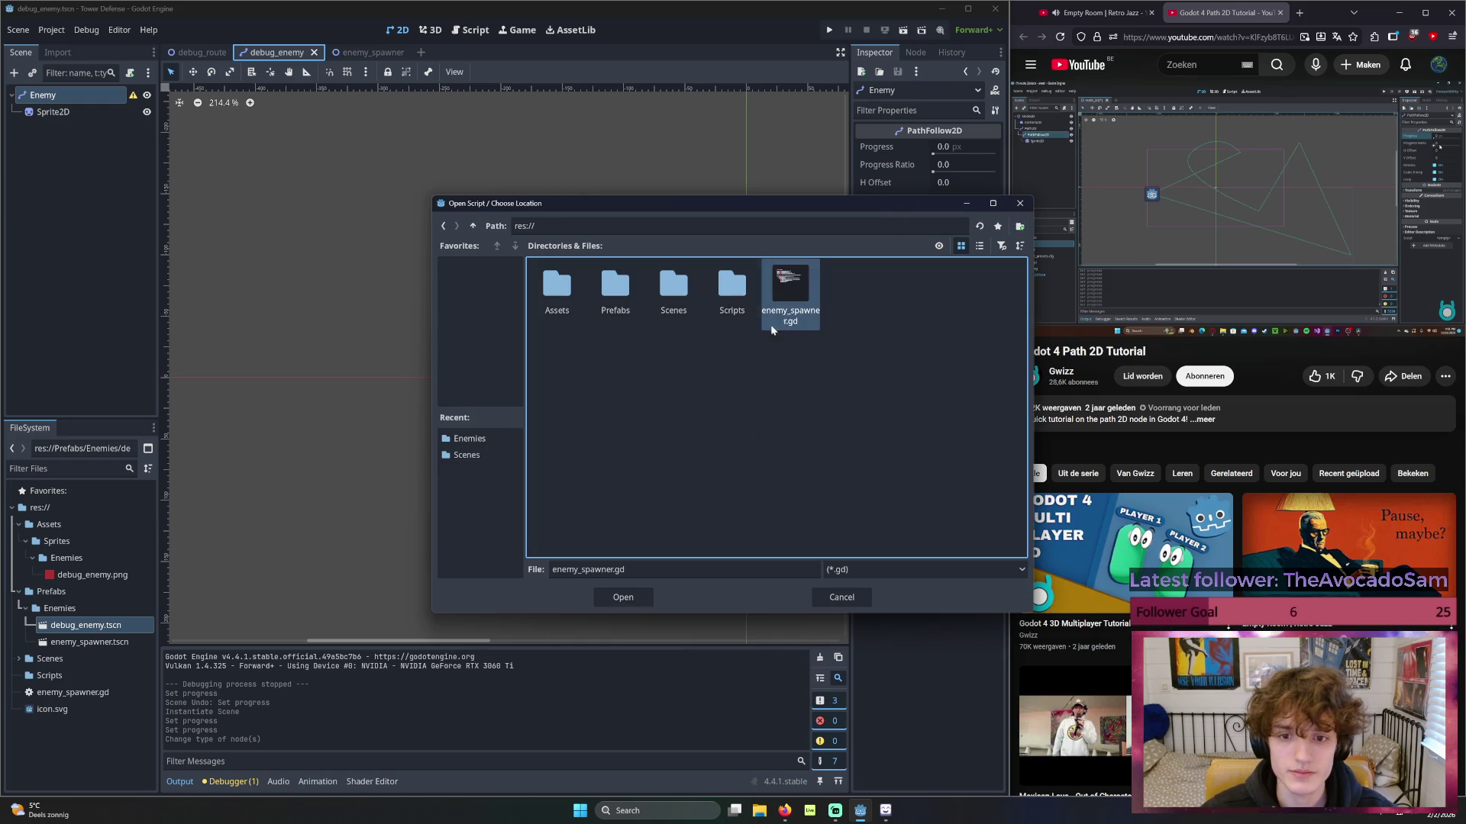
click(735, 295)
double_click(735, 296)
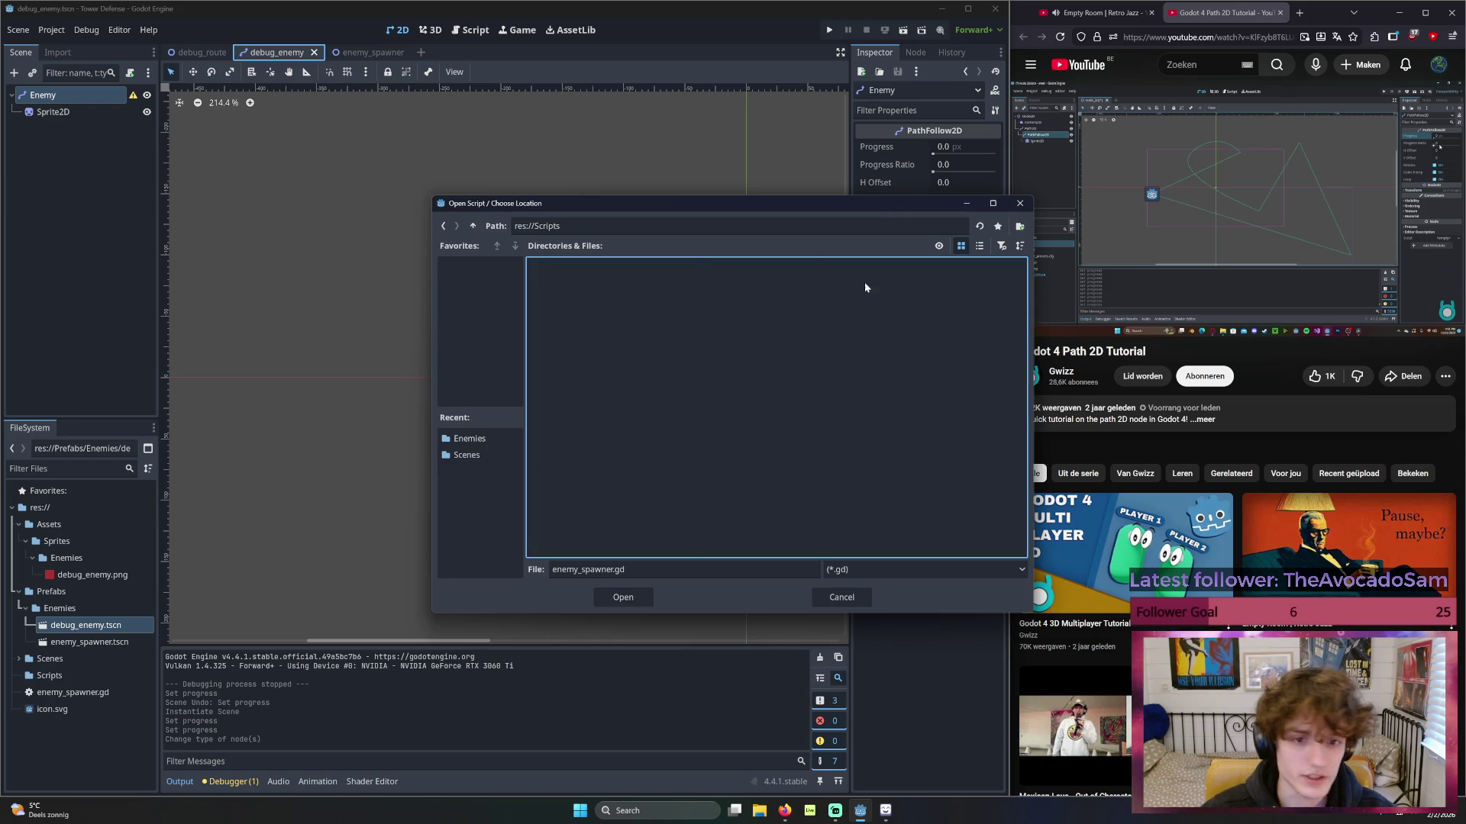
click(1020, 226)
text(Enemy)
key(Return)
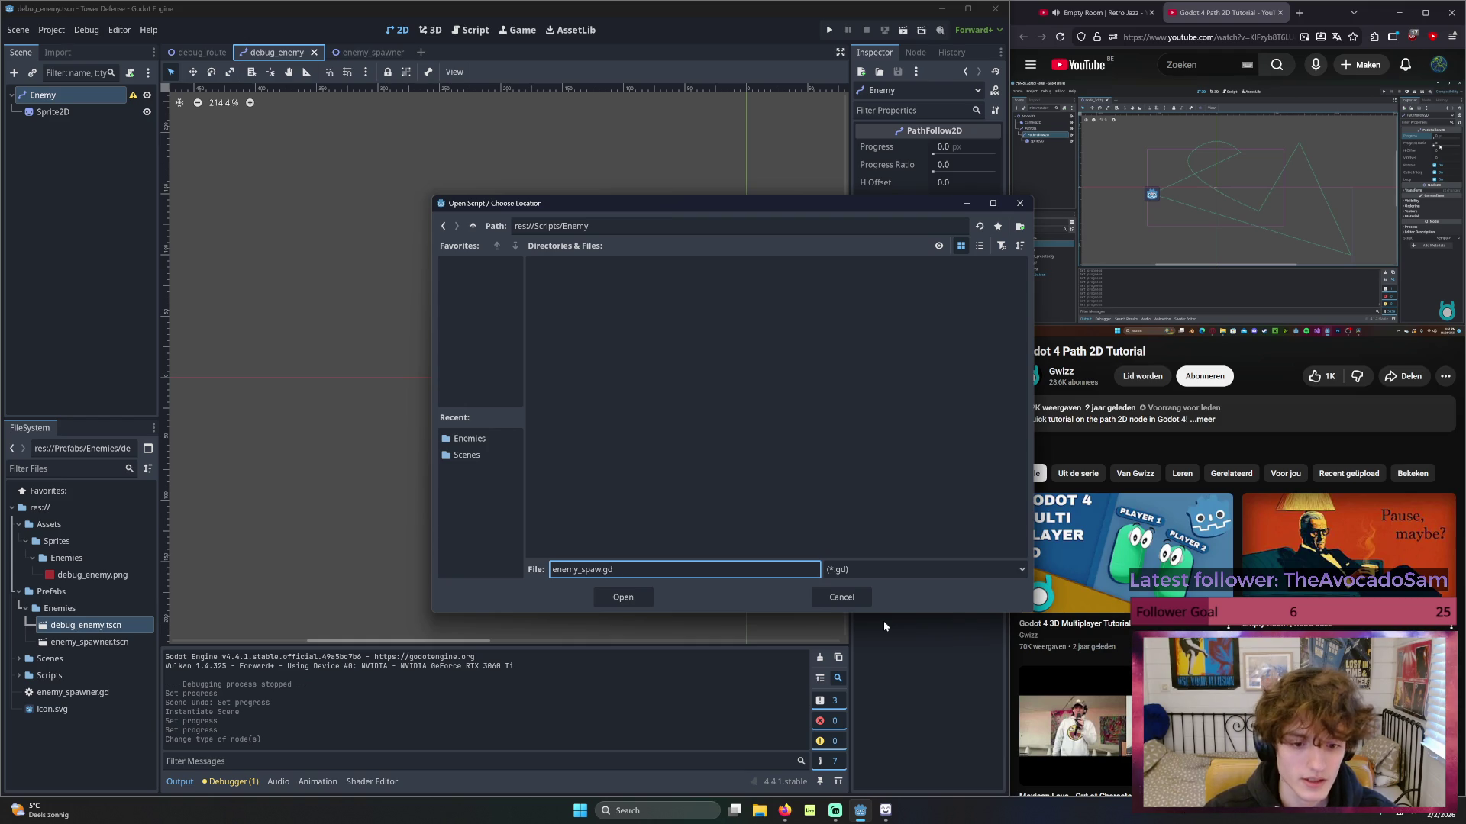
key(Return)
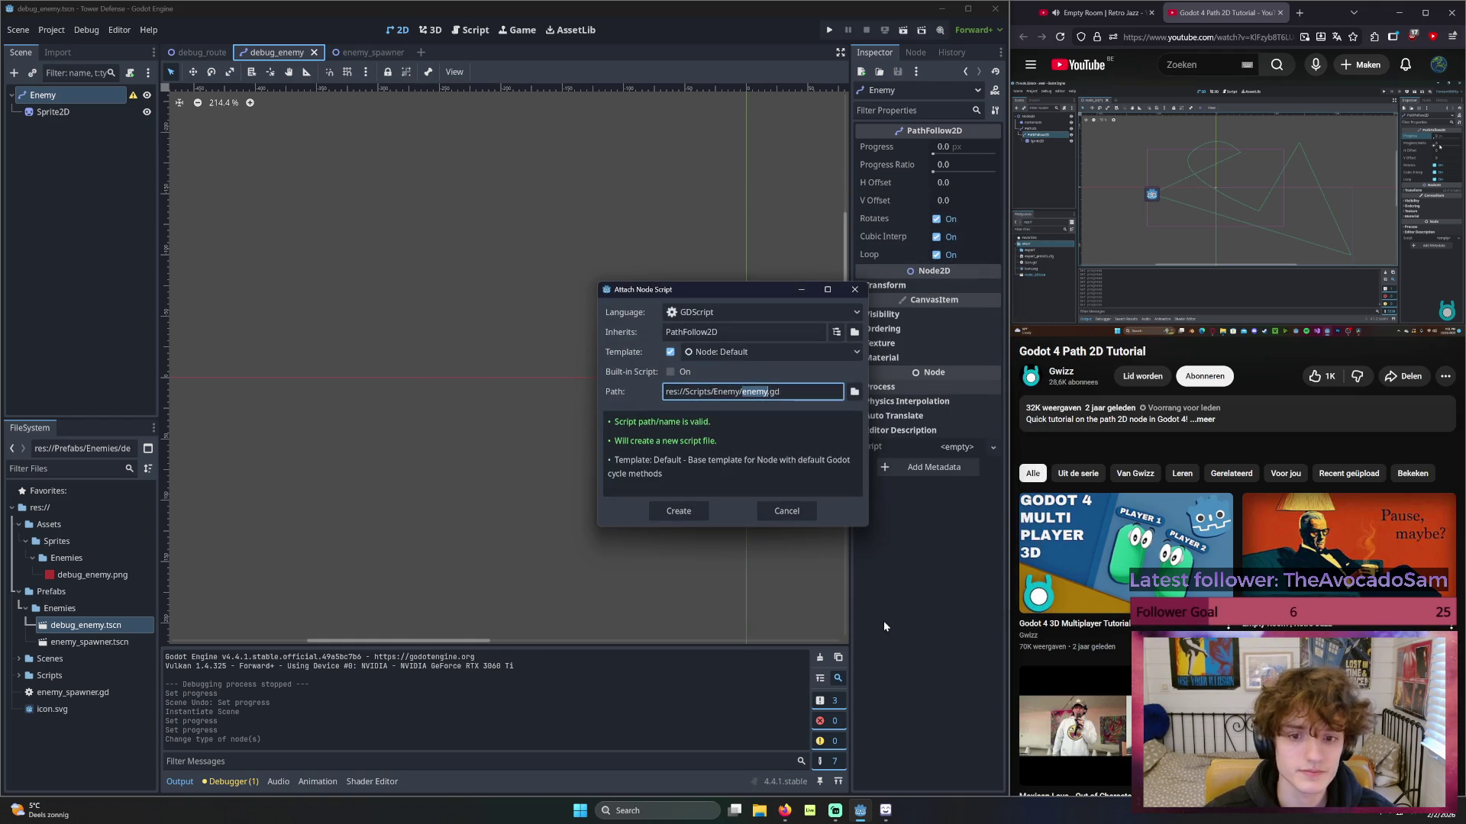
click(696, 500)
drag(458, 244, 336, 120)
key(BackSpace)
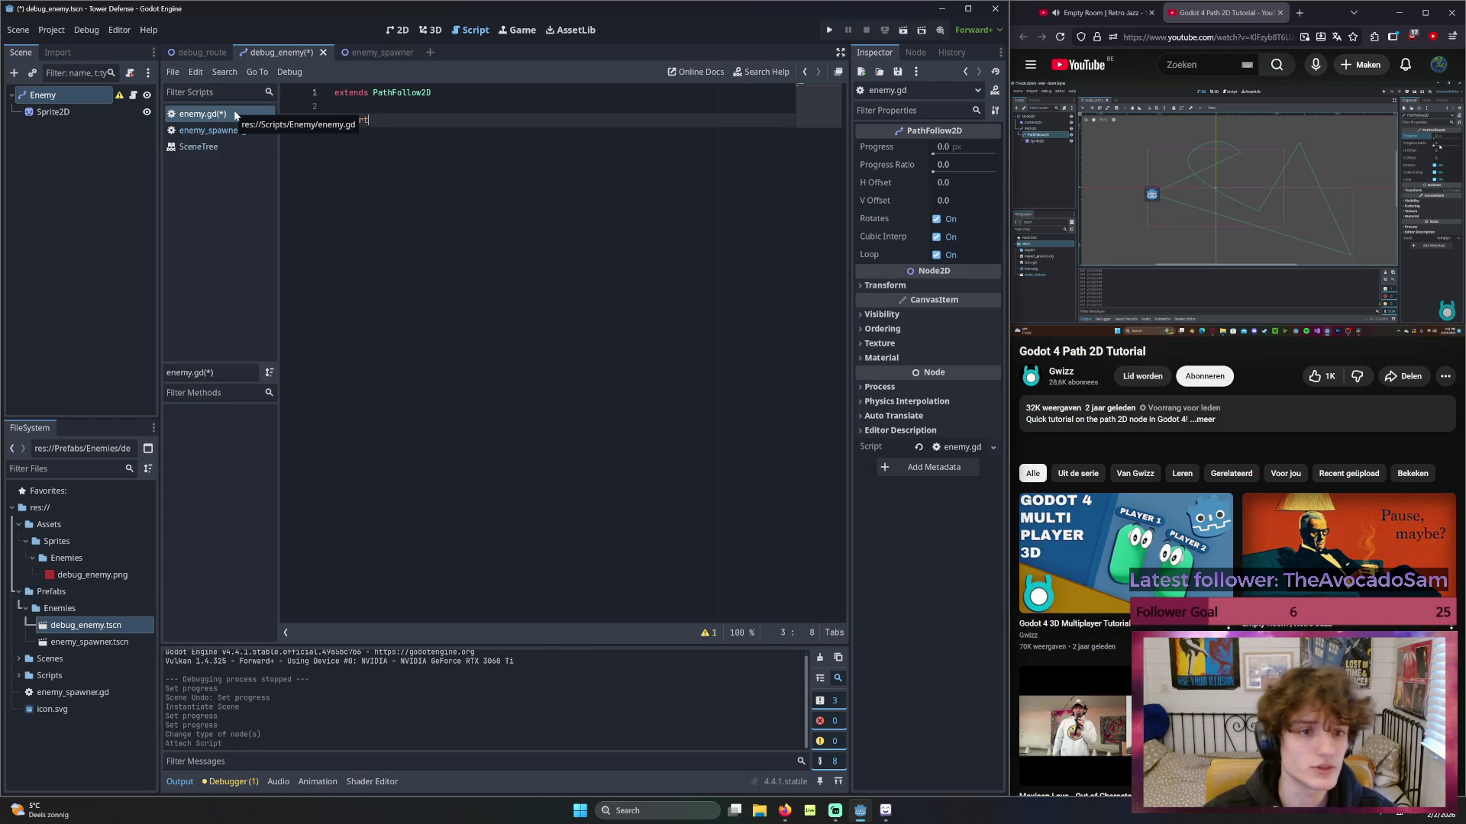
text(var speed: float =)
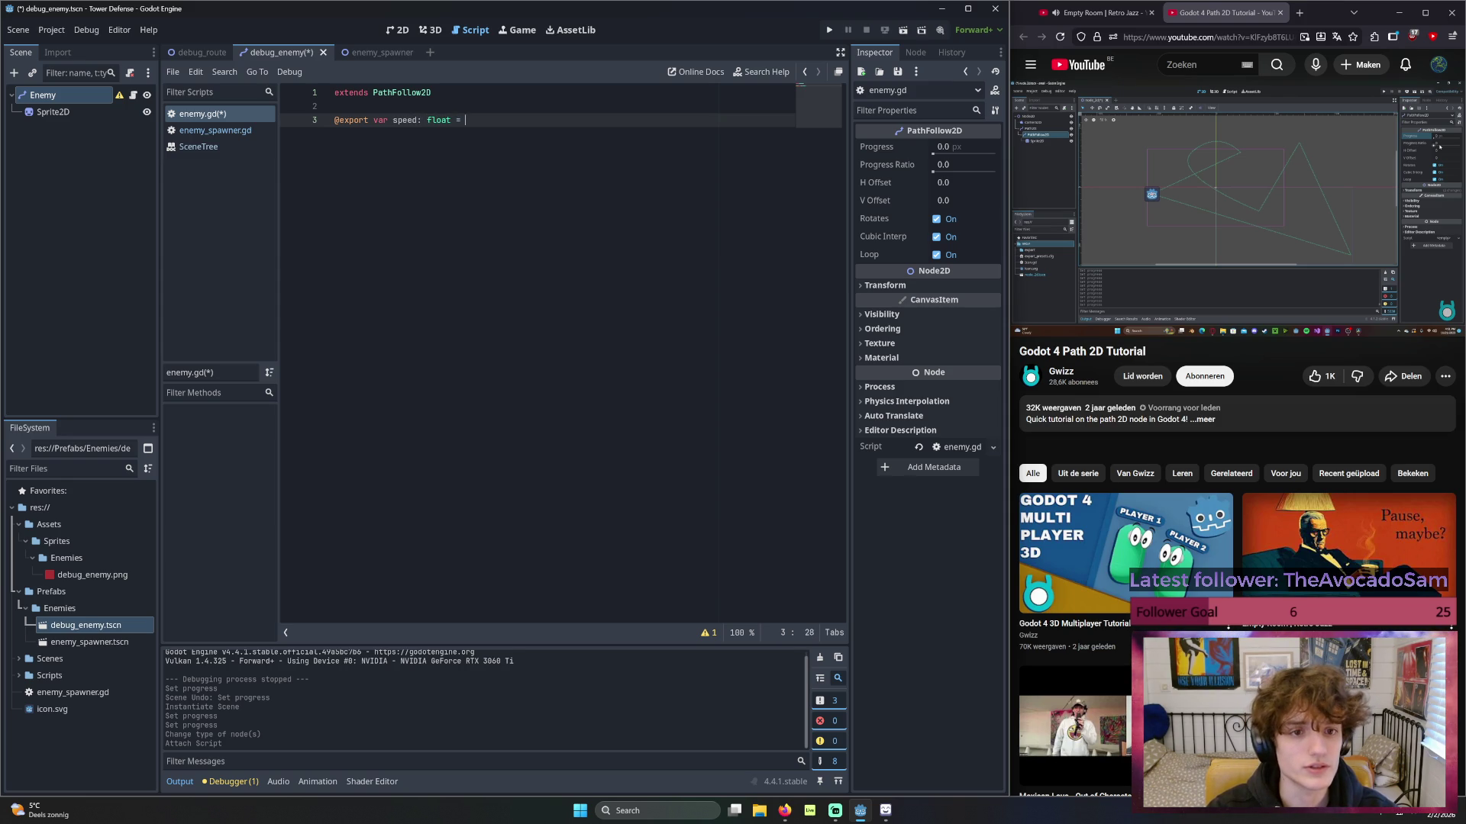
text(5.0)
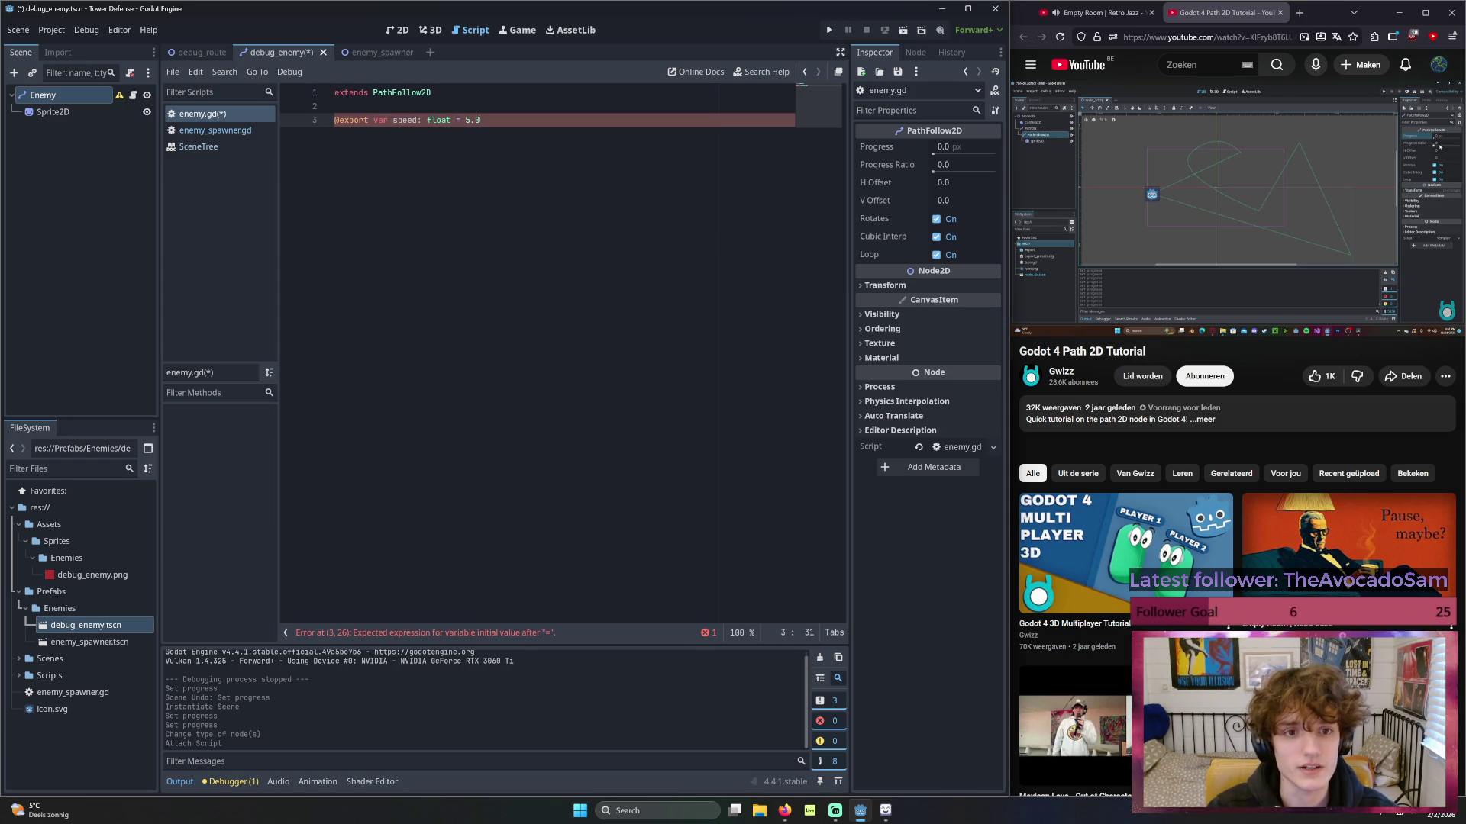
key(ctrl+s)
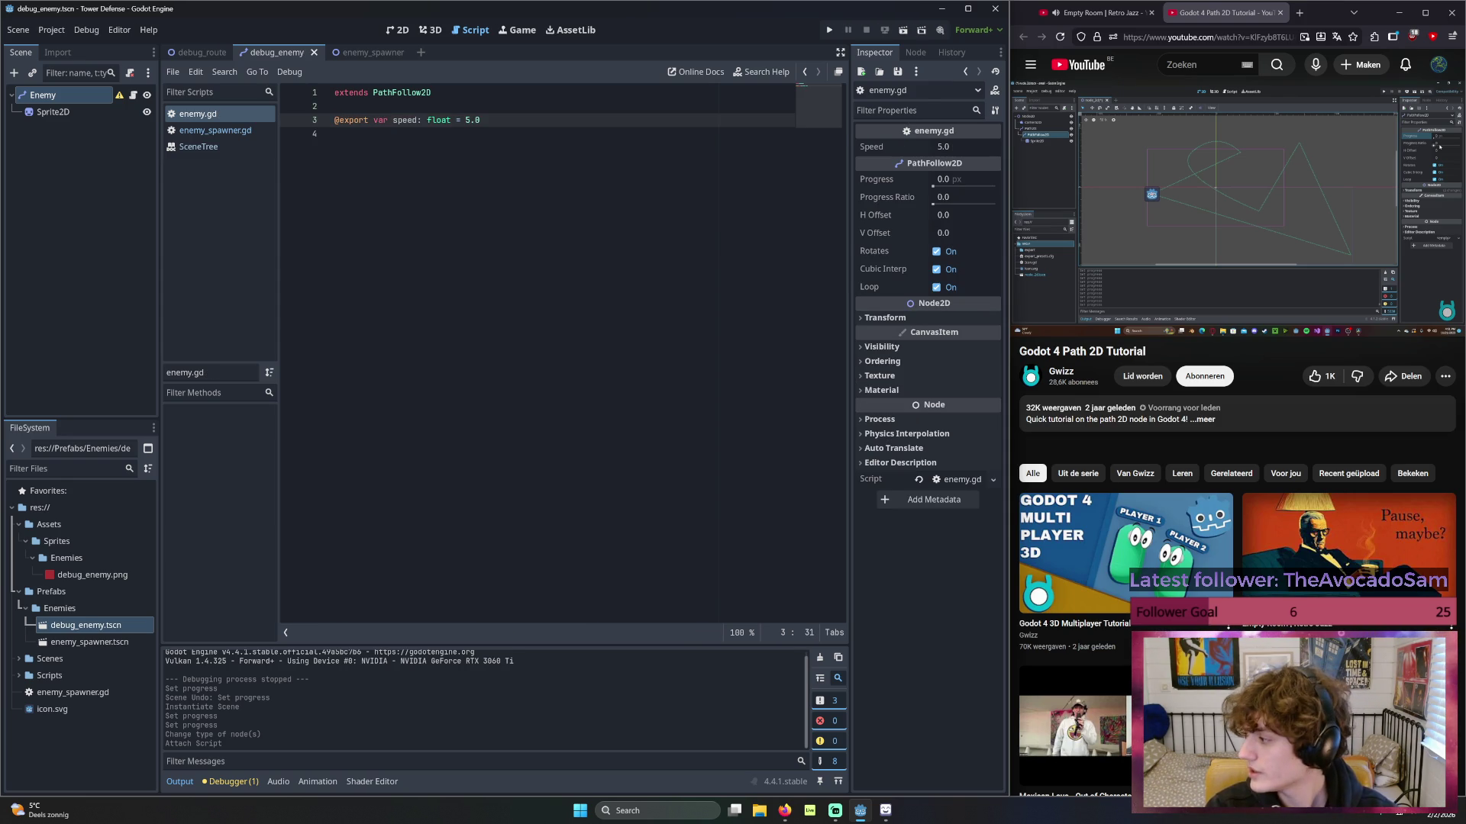
Add a _physics_process function doing 'progress += speed' and save
click(335, 134)
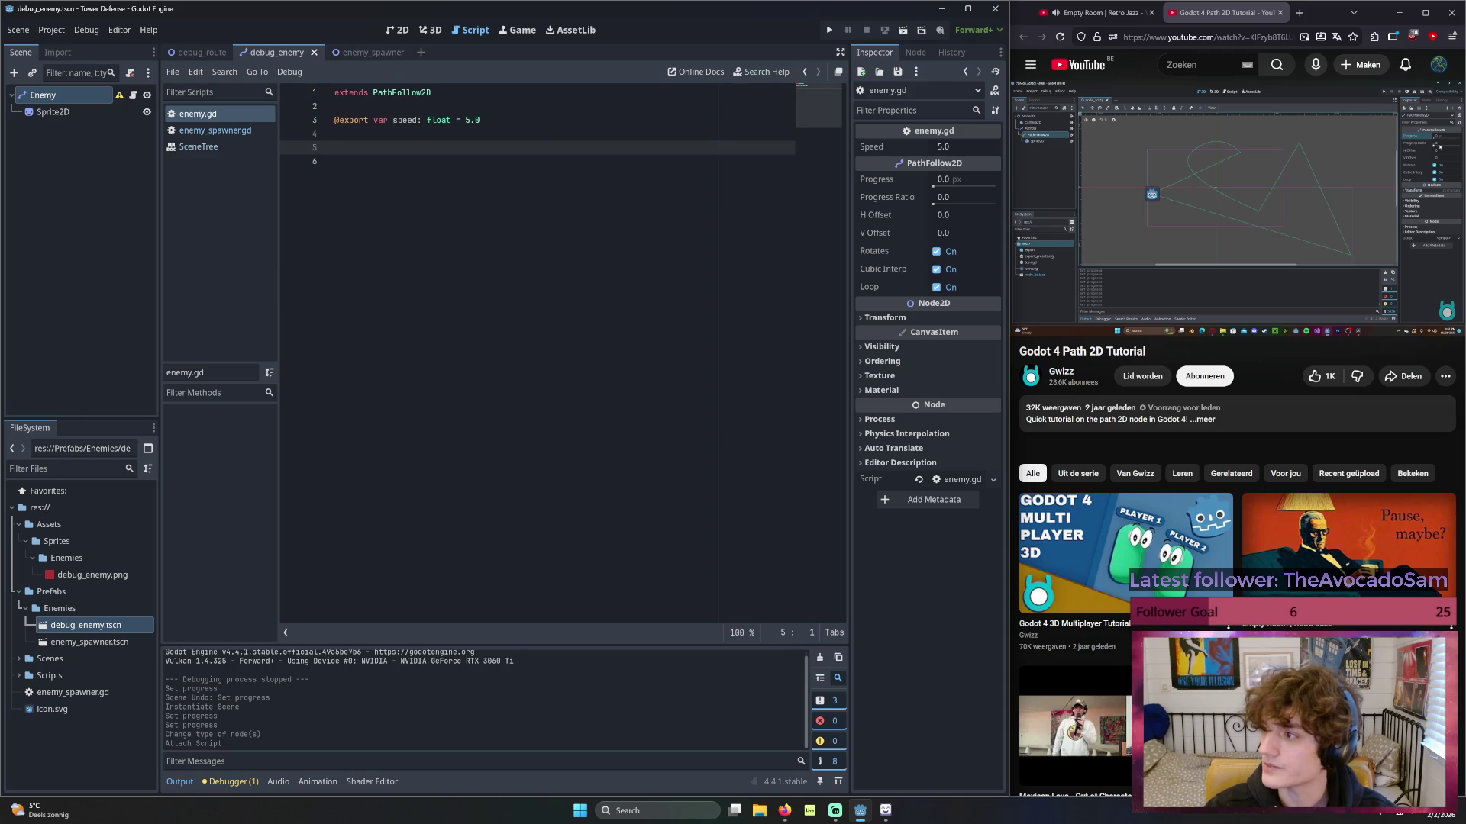
key(Return)
text(fu)
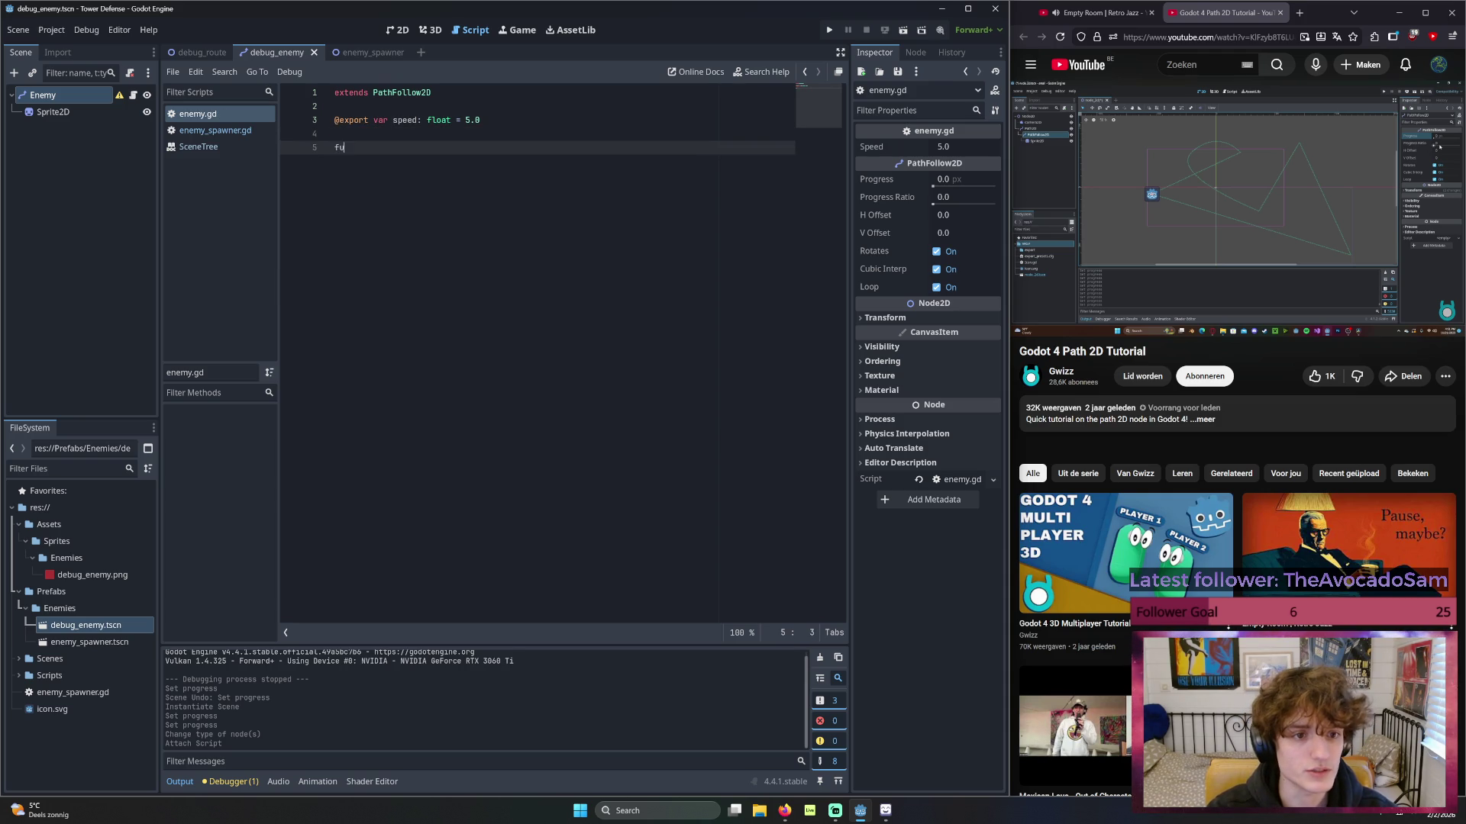
text(s)
key(Return)
key(Return)
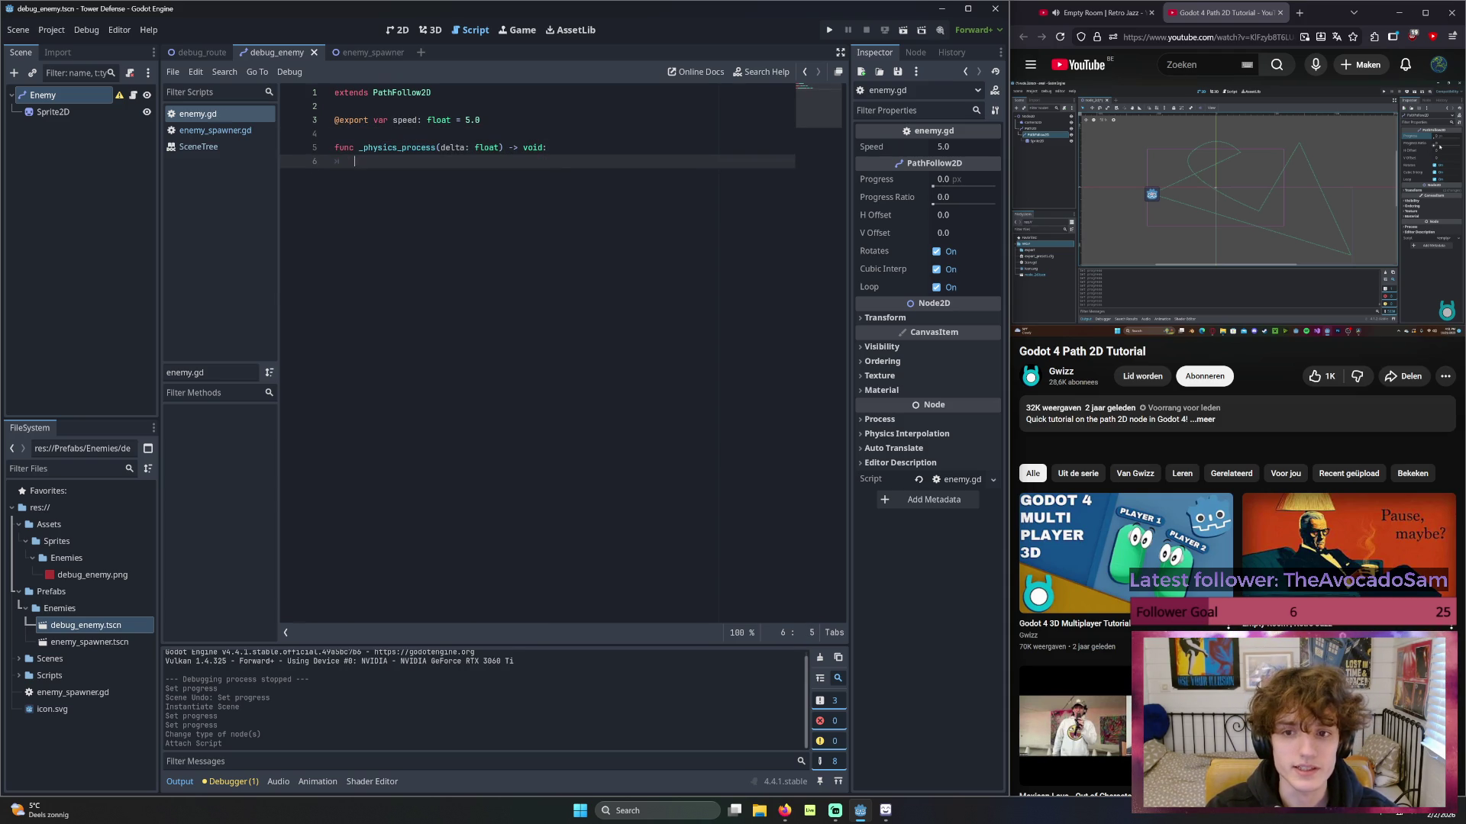
text(progress += speed)
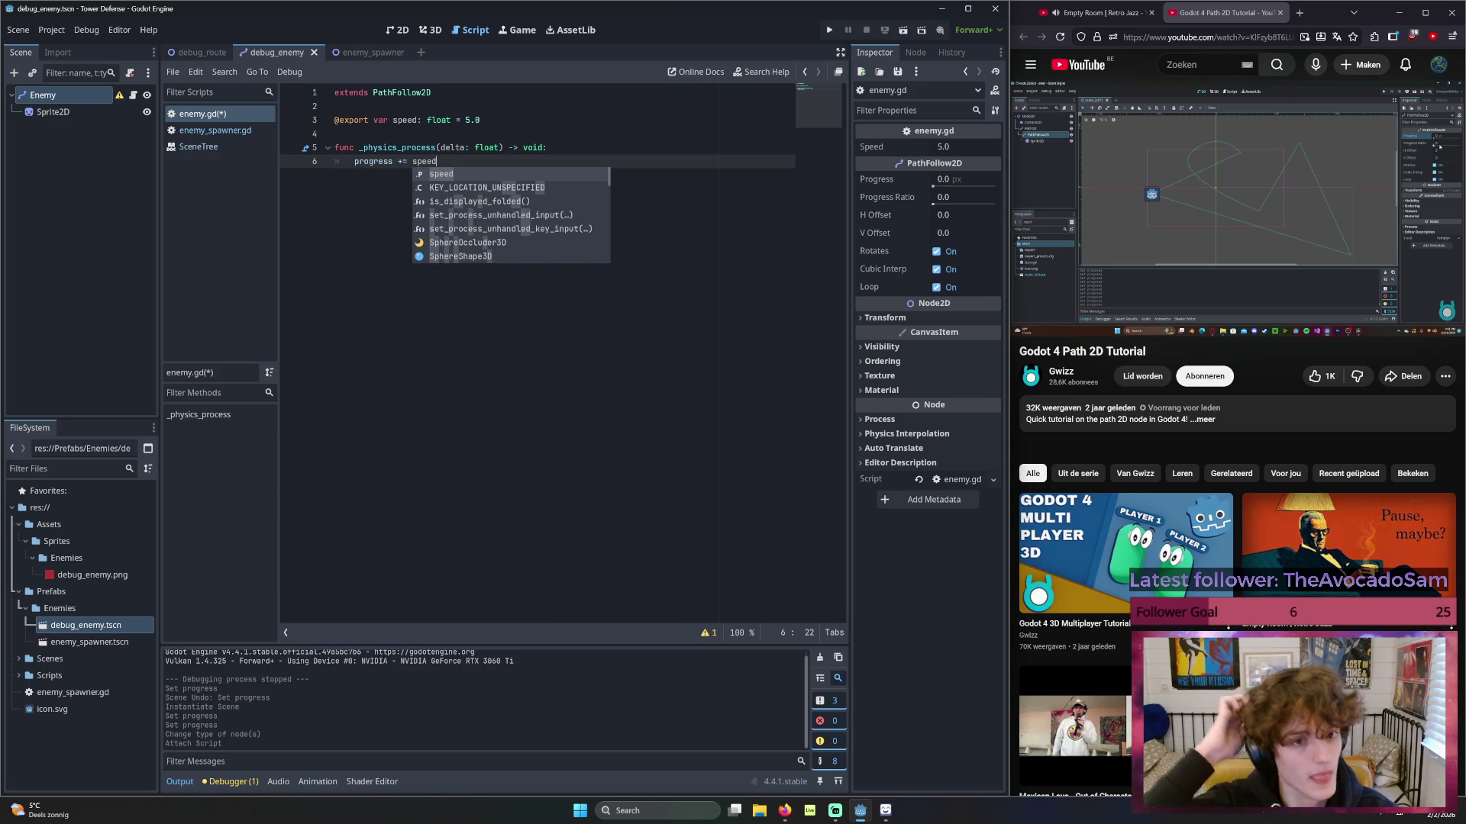
key(Escape)
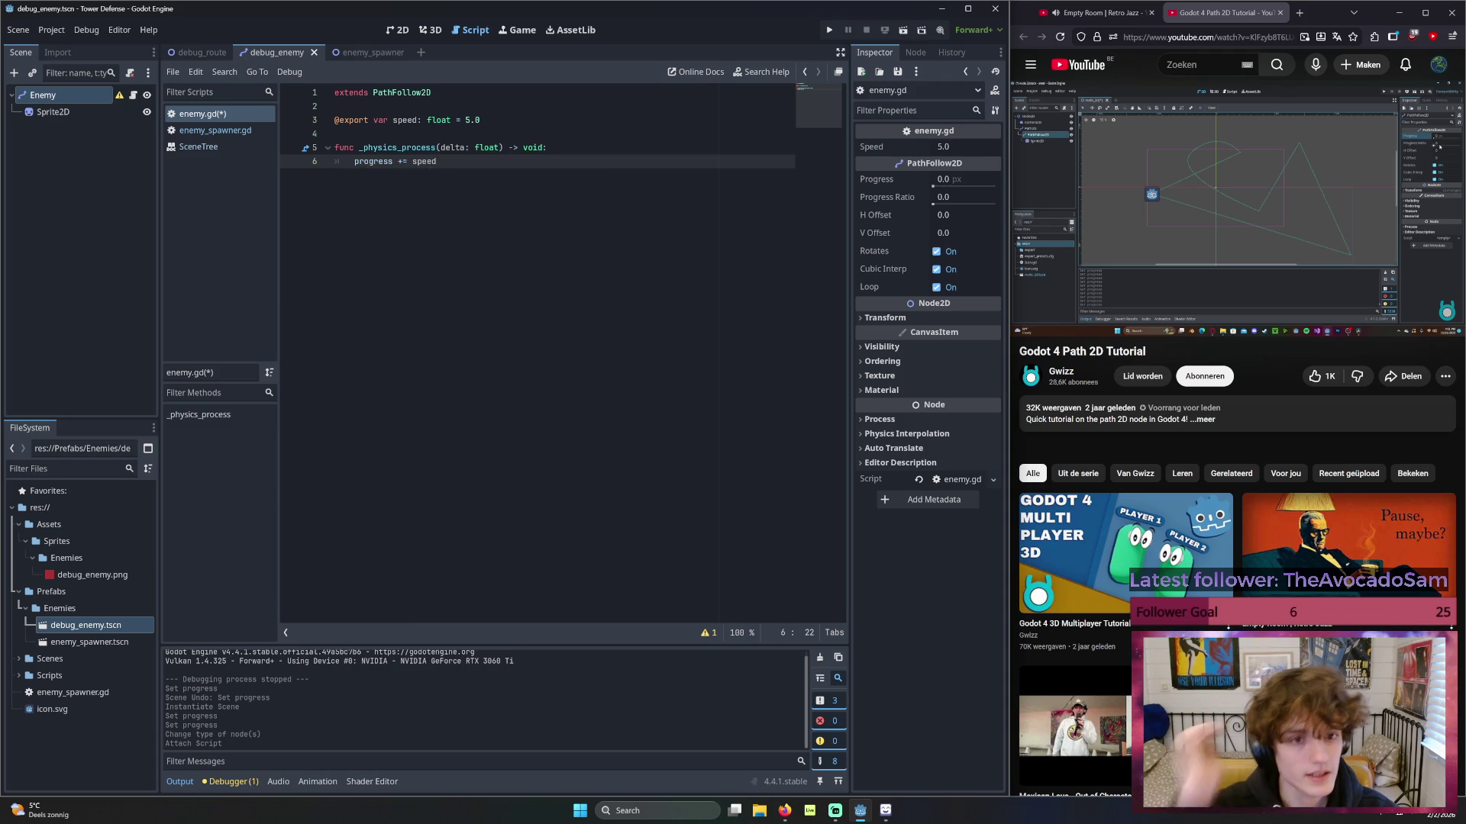
key(ctrl+s)
Remove a stray 5 from the speed default so it stays 0.5
click(335, 133)
click(451, 120)
key(Left)
key(BackSpace)
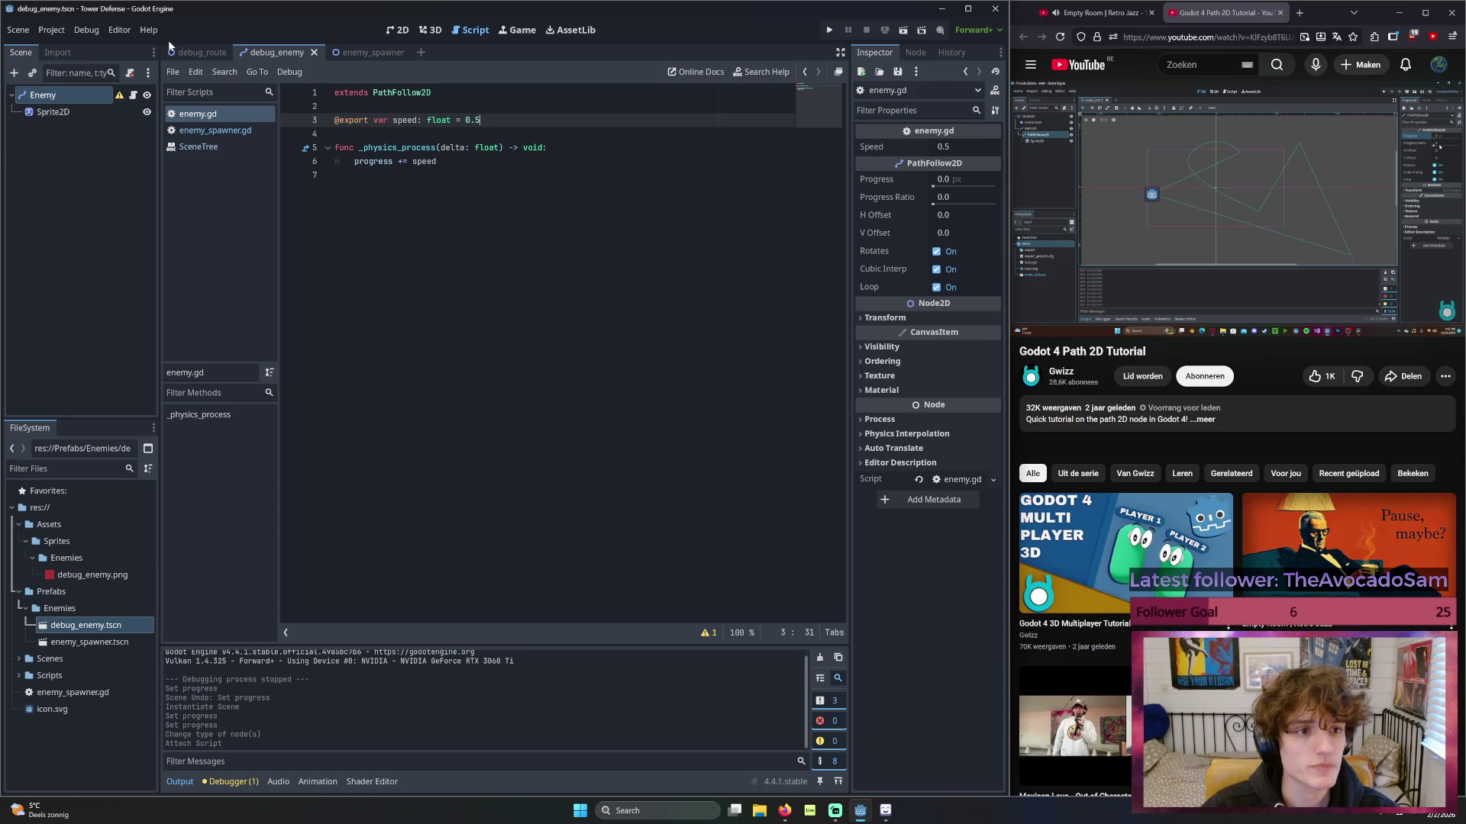
click(359, 53)
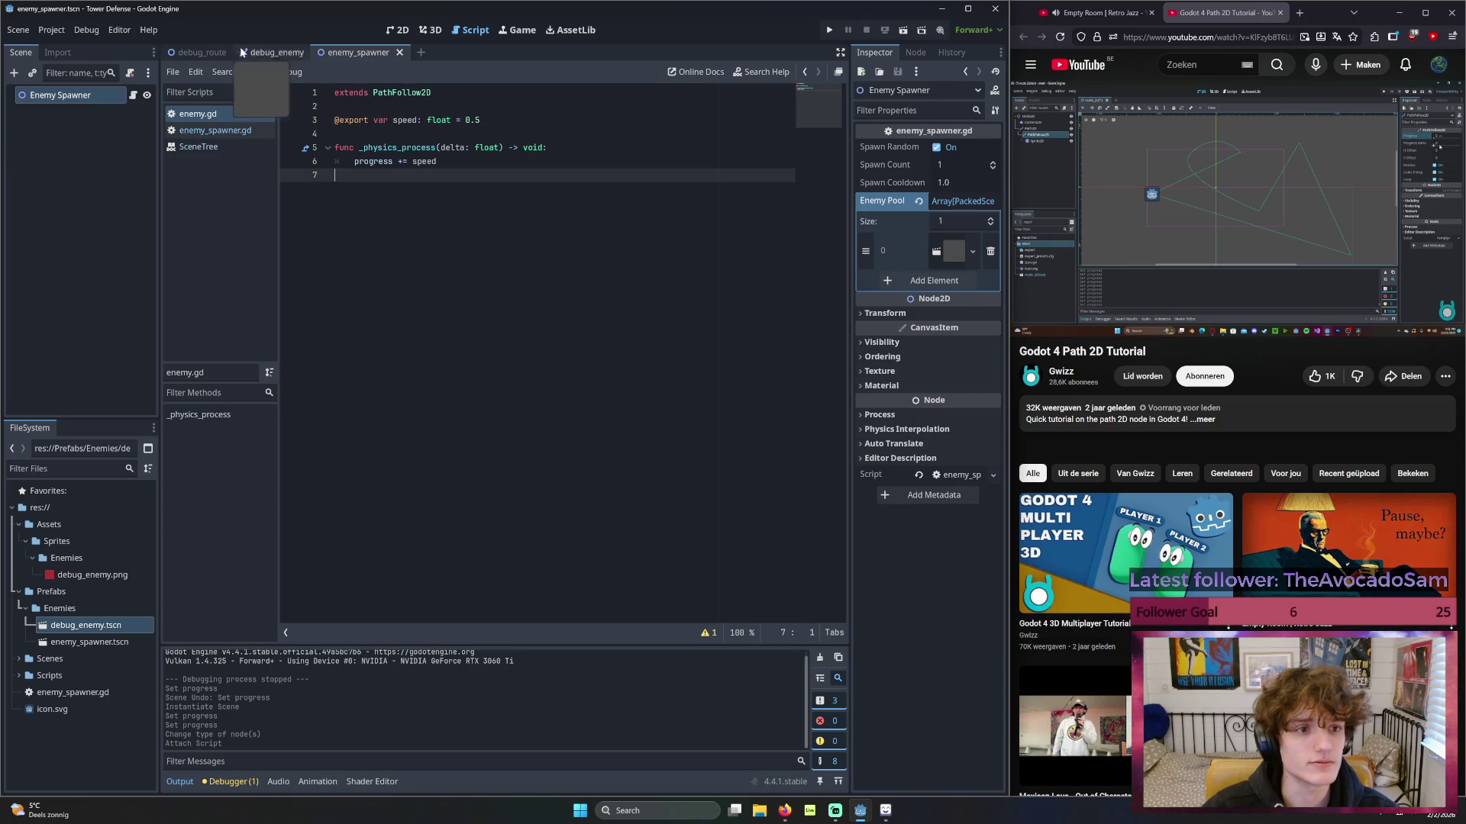
In debug_route, add the Enemy Path node to the Path group
click(200, 52)
click(368, 54)
click(200, 53)
click(59, 146)
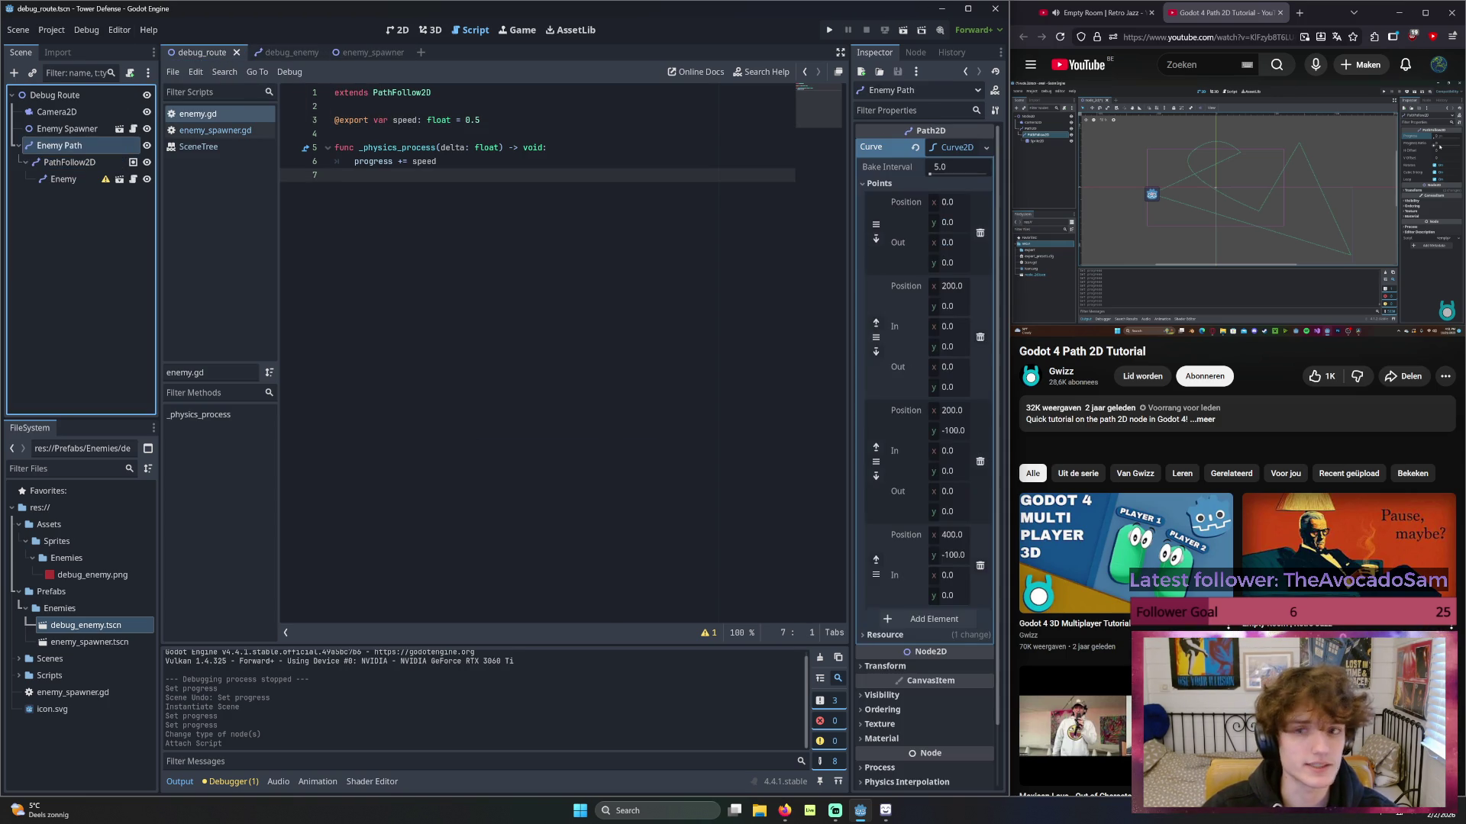
click(915, 52)
click(965, 72)
click(874, 149)
Delete PathFollow2D with its Enemy child, then test-run the game with F5
click(92, 163)
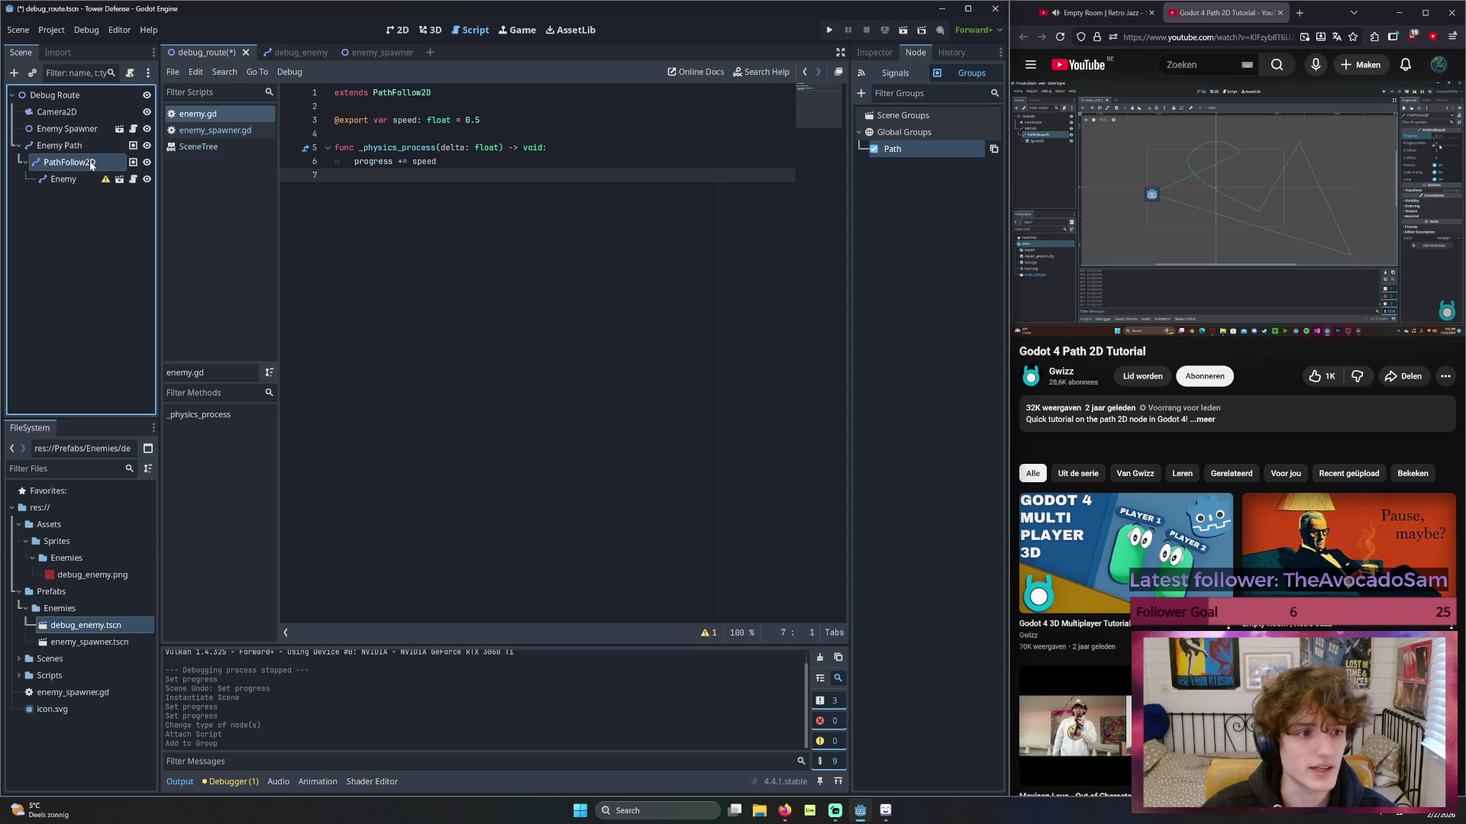
key(Delete)
key(Return)
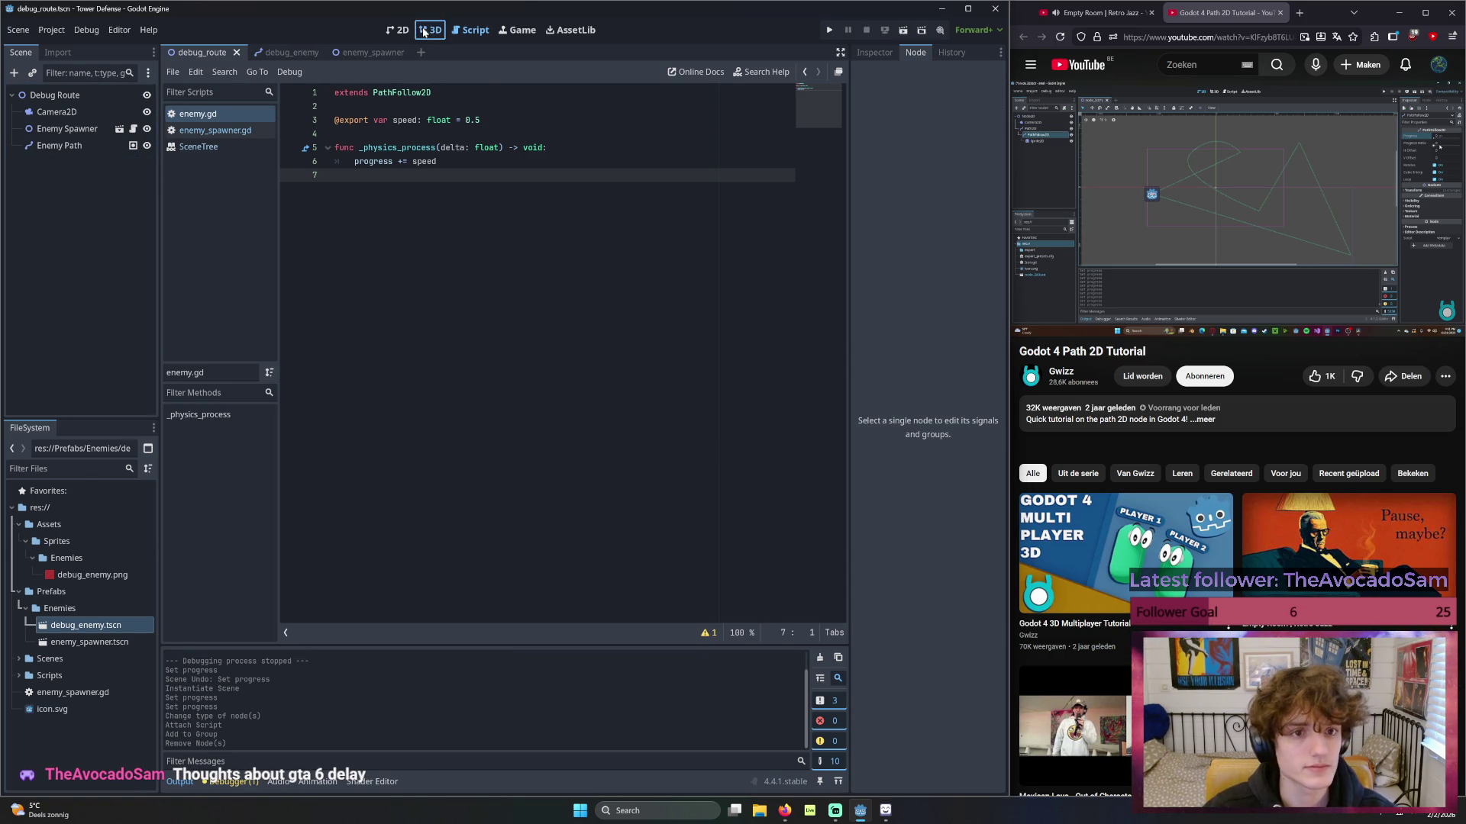
click(430, 30)
key(F5)
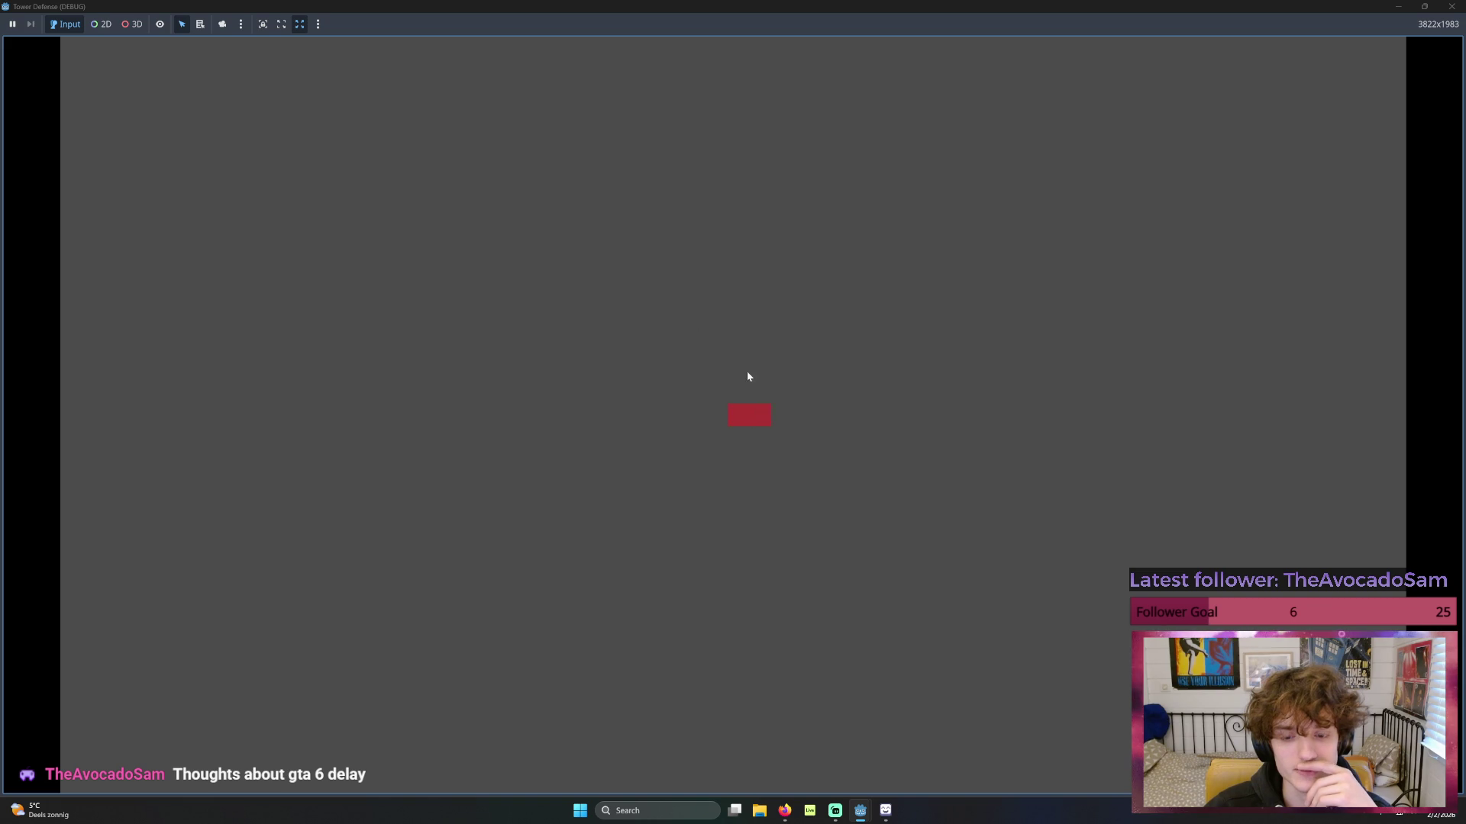
click(1451, 6)
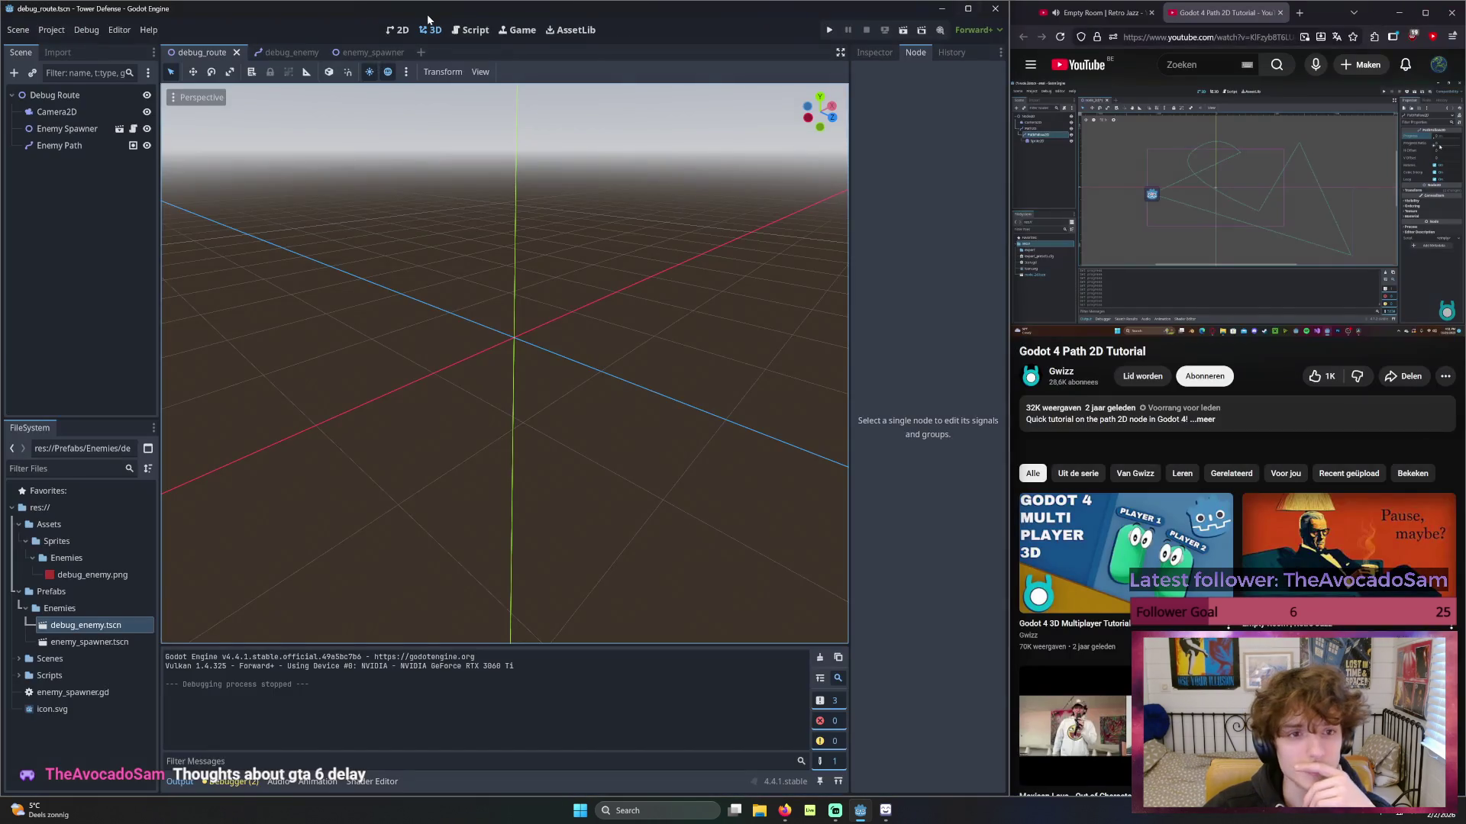
Insert print("Spawn") after spawn_count -= 1 in enemy_spawner.gd and run a test
click(466, 31)
click(215, 131)
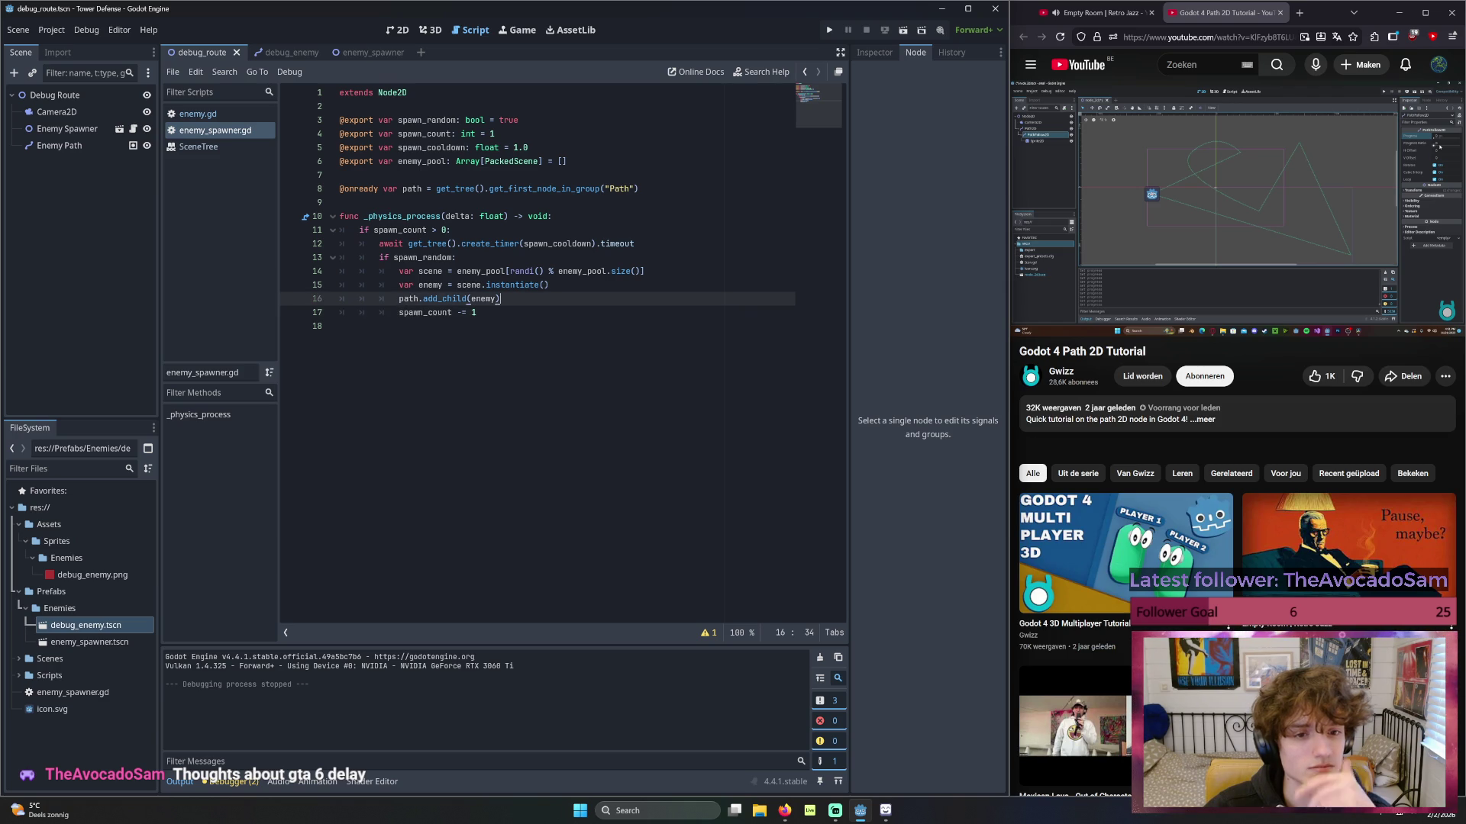
key(Return)
key(BackSpace)
text(int()
key(Return)
text("Spawn)
key(F6)
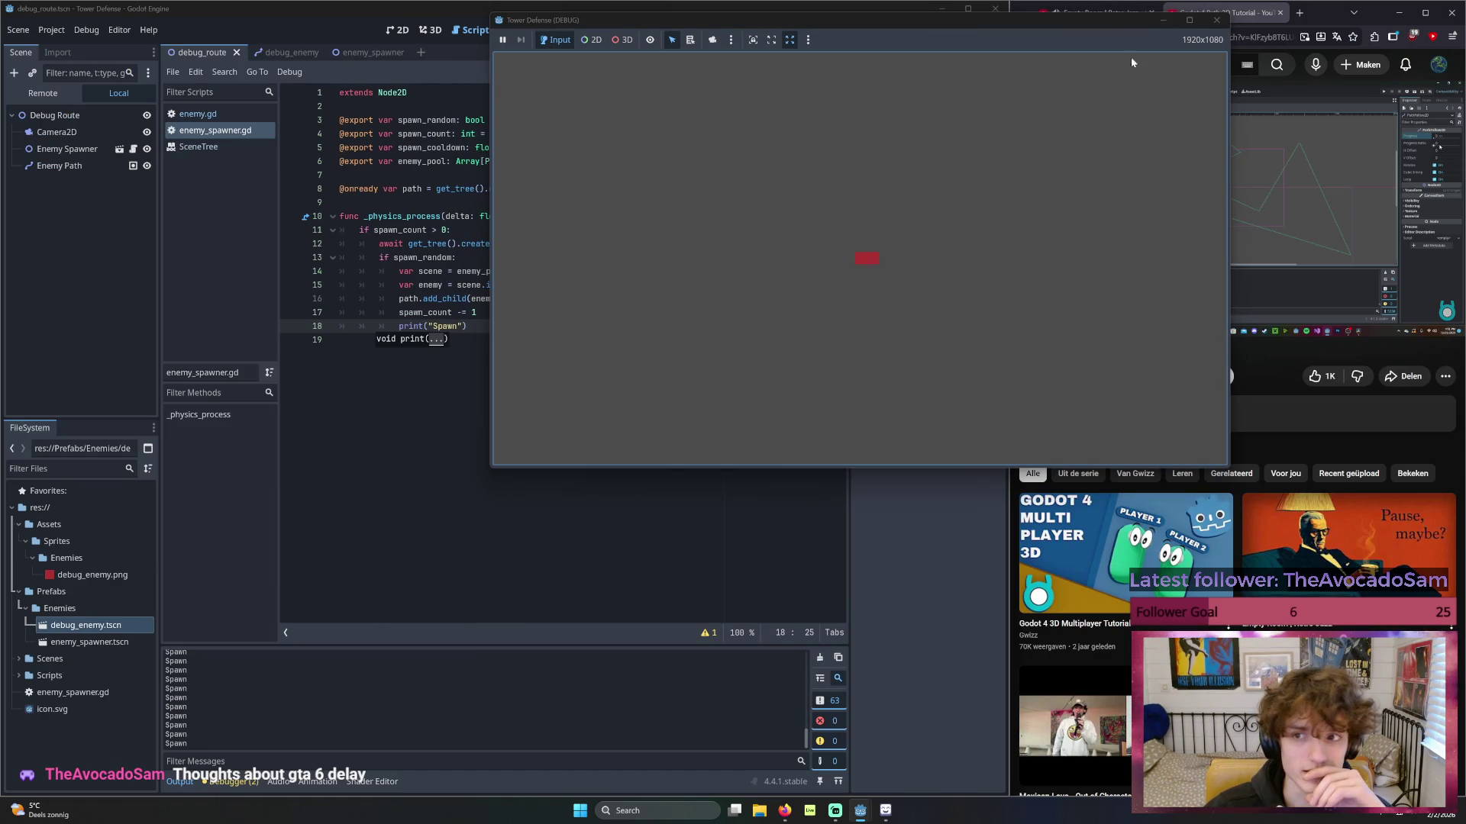
click(1216, 20)
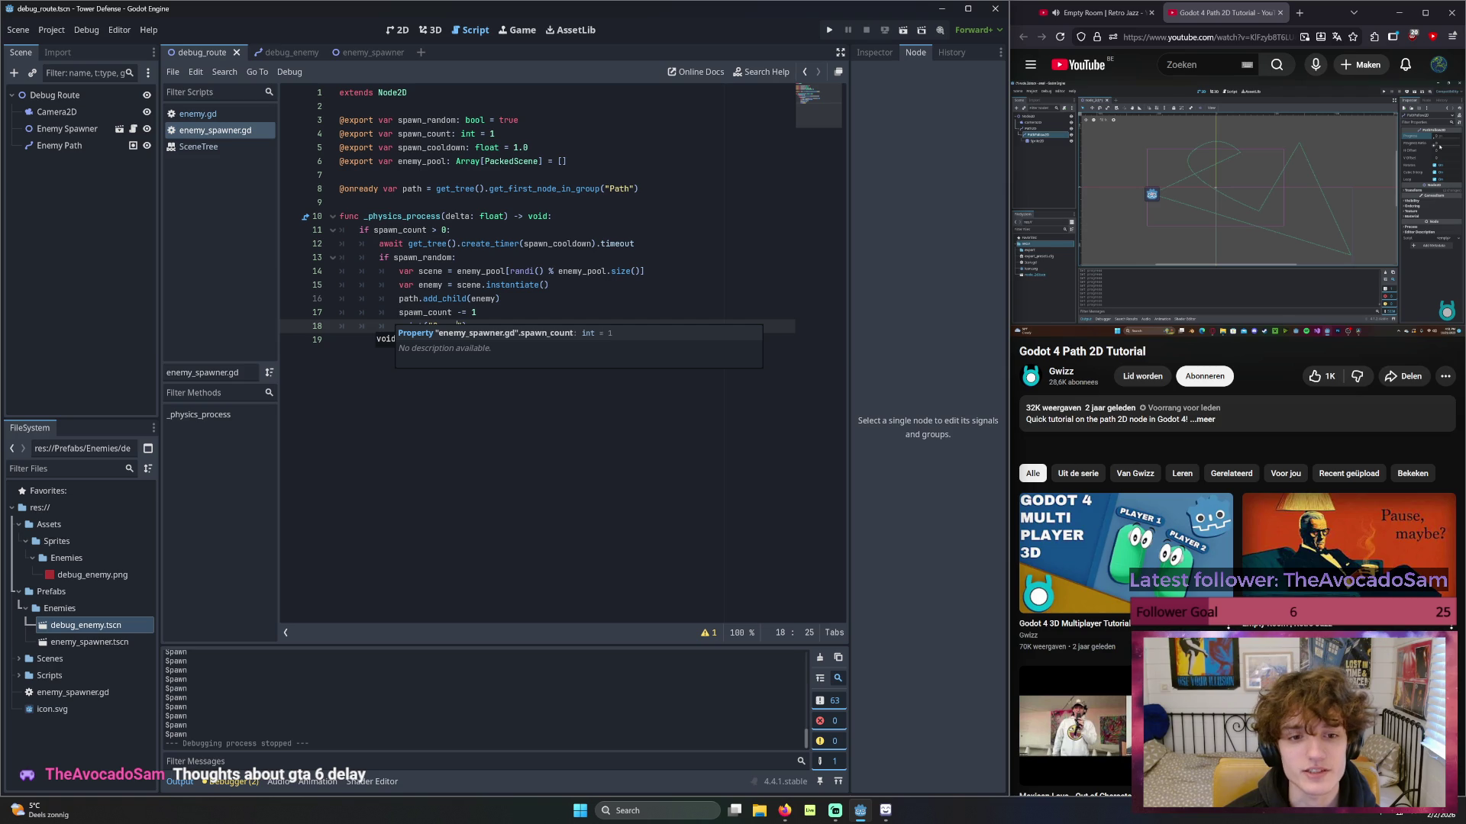
Move the await create_timer line below spawn_count -= 1, indented into the spawn_random block
key(ctrl+z)
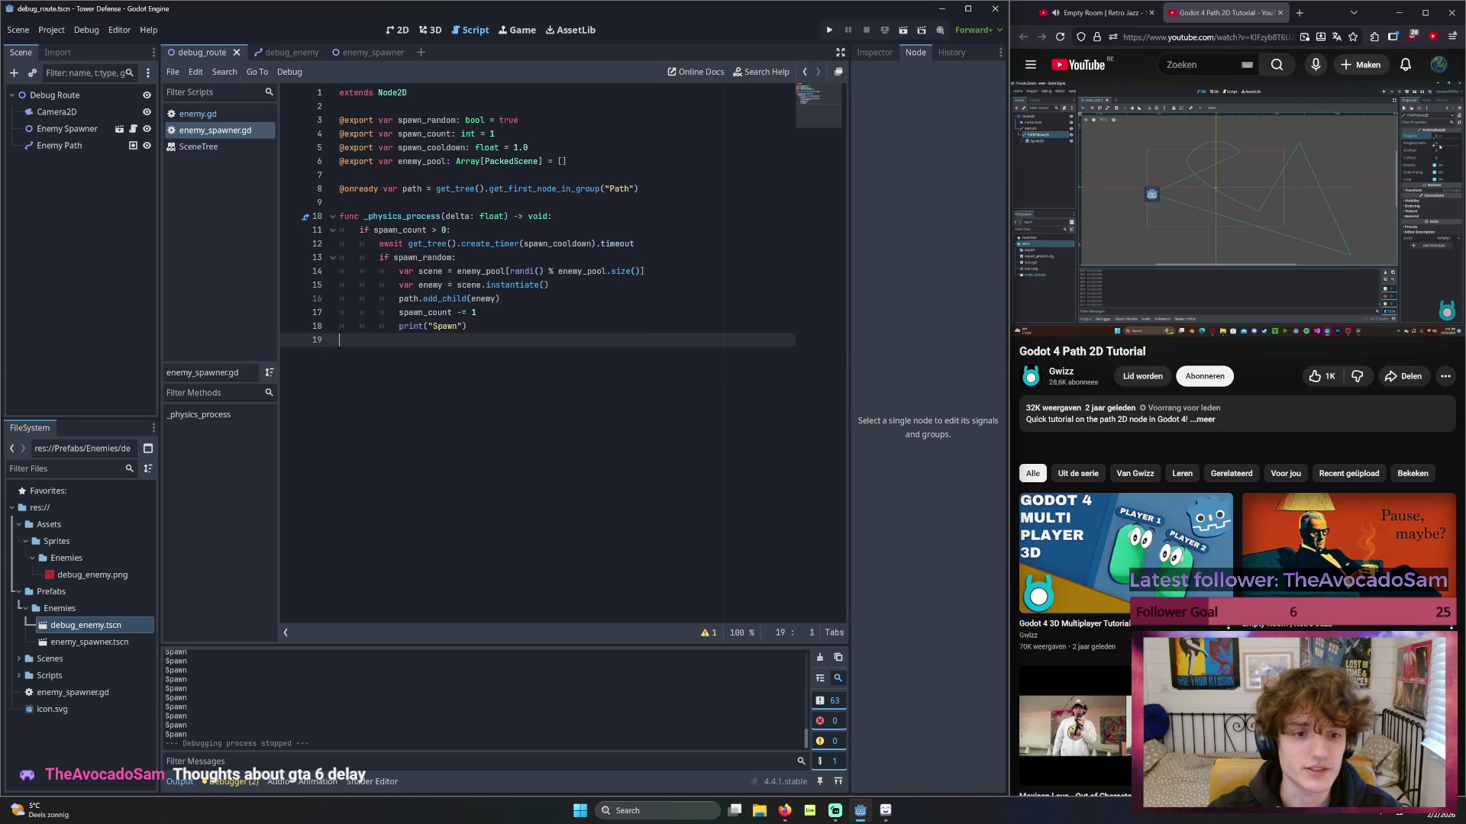
click(438, 216)
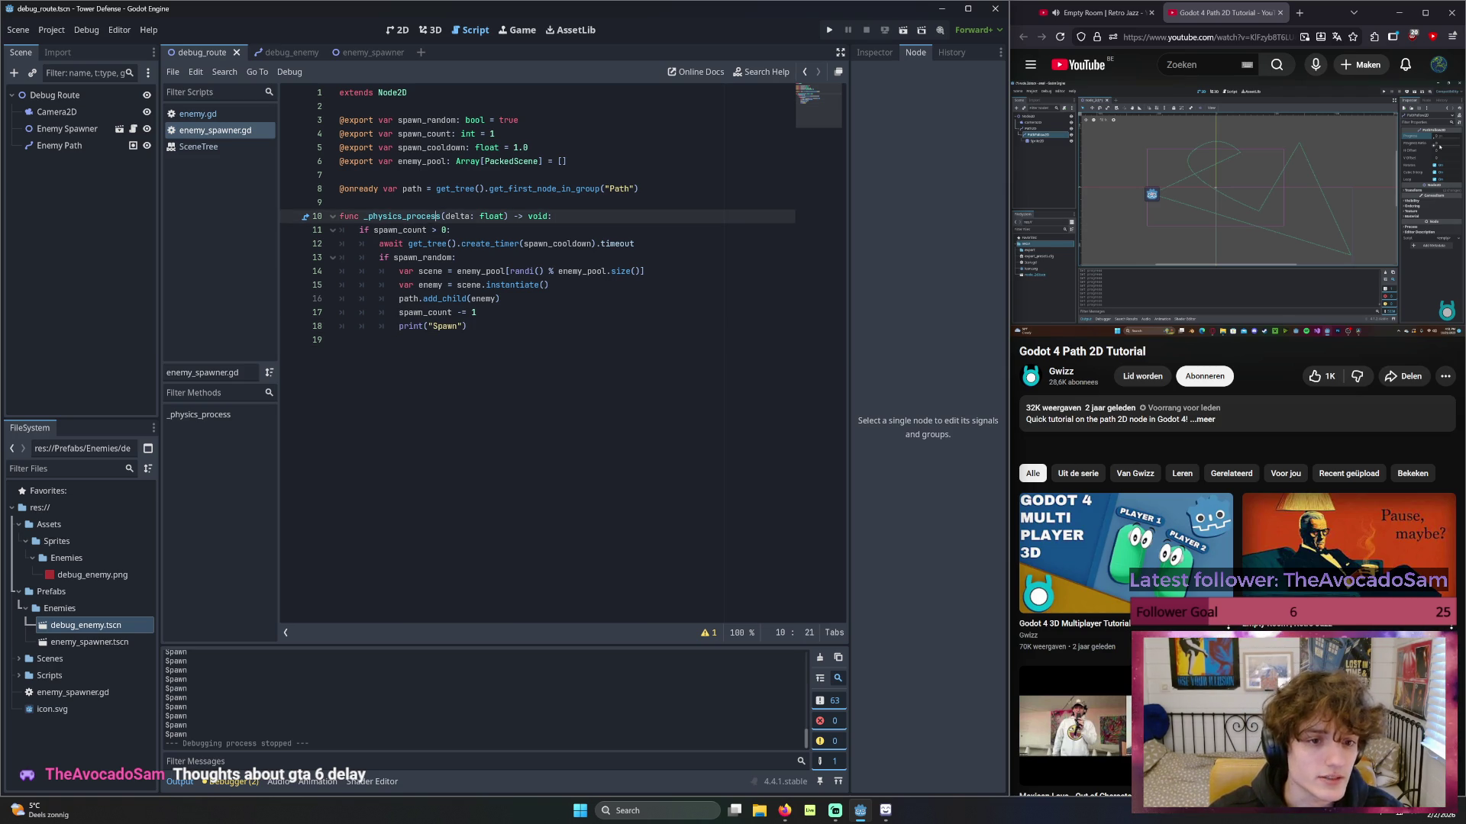
key(Down)
key(Down)
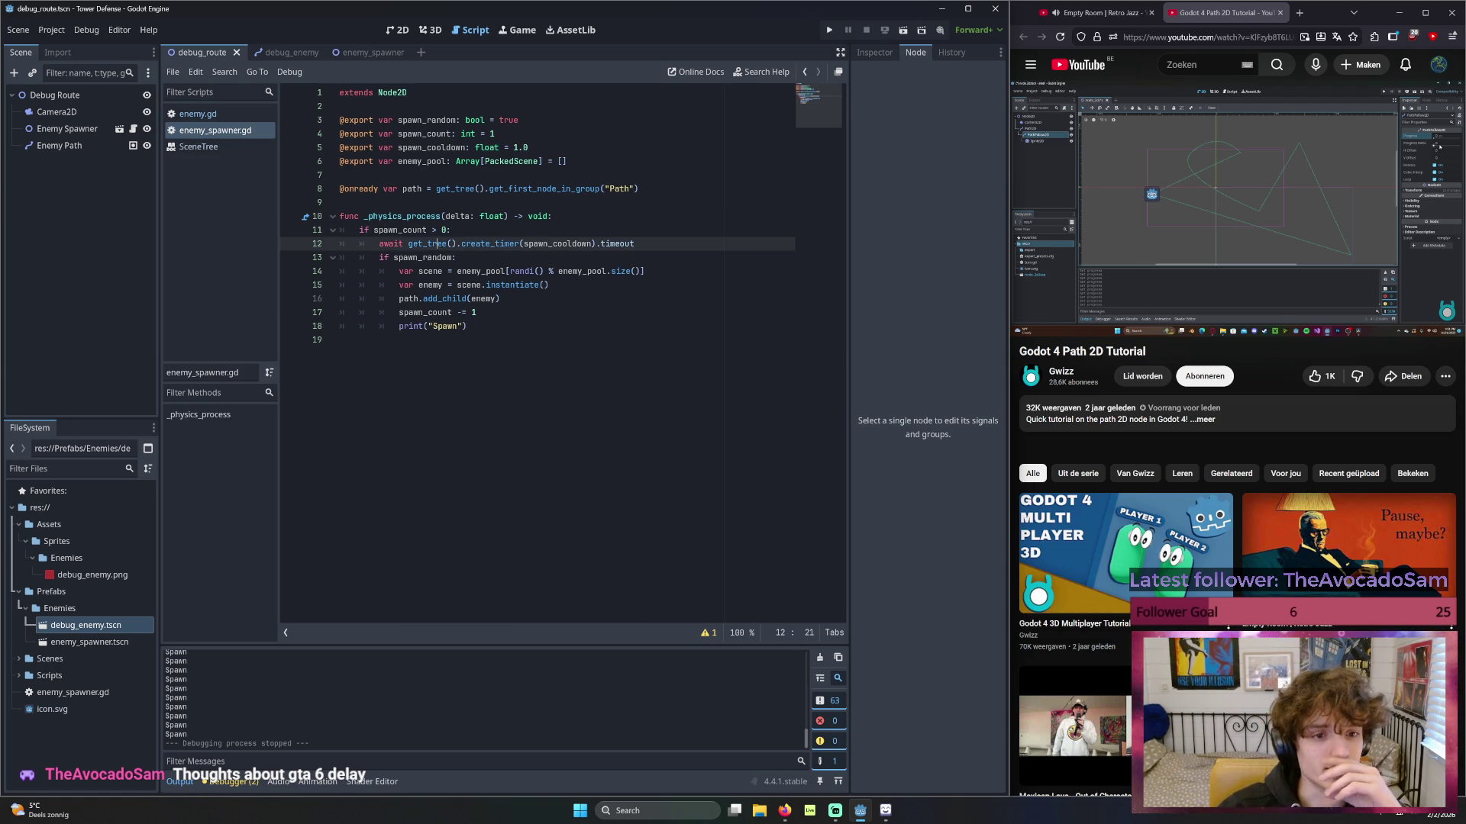
key(alt+Down)
key(alt+Down)
key(alt+Down)
key(Tab)
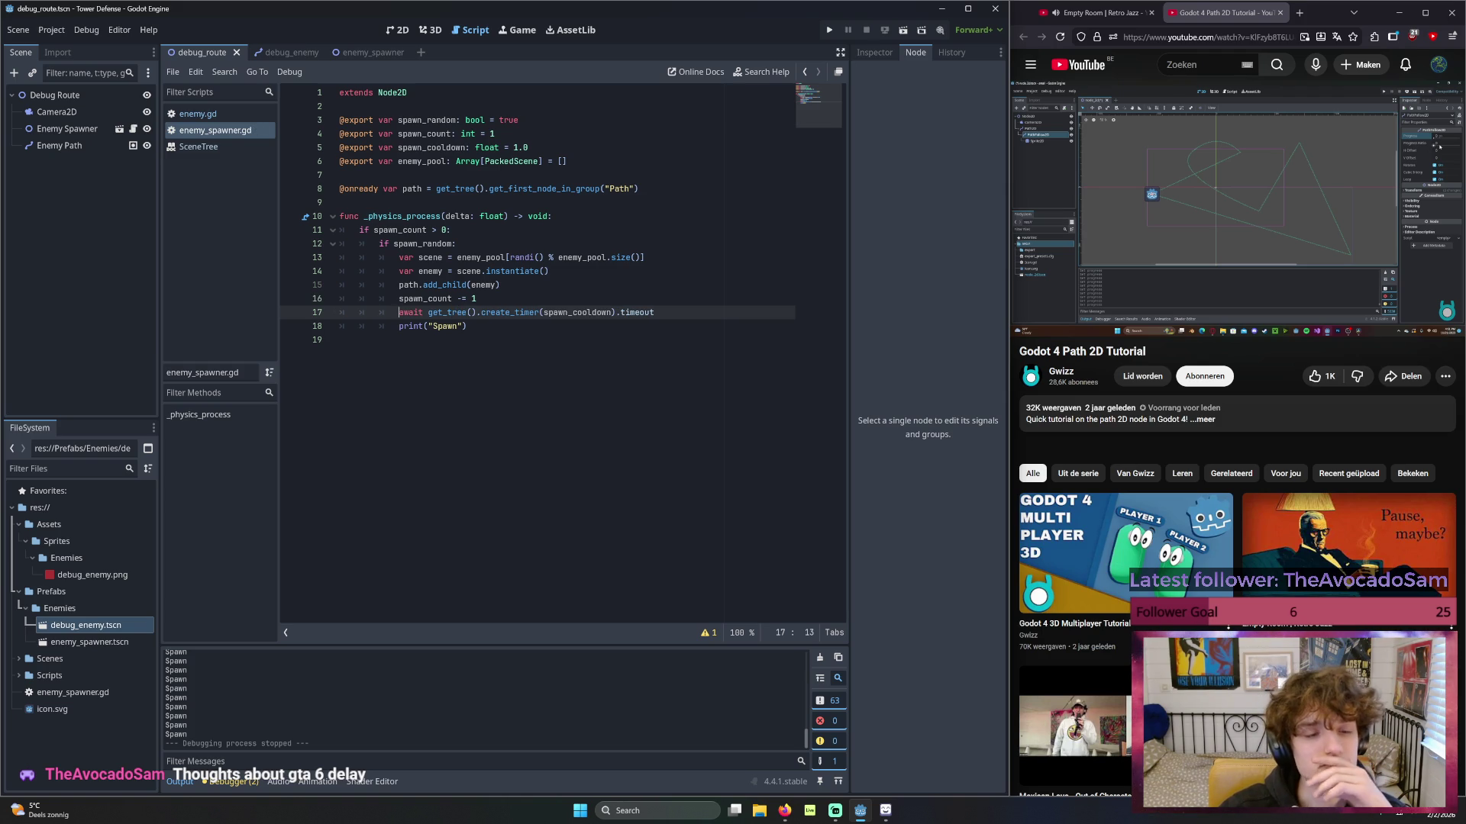
key(Up)
key(Up)
key(Up)
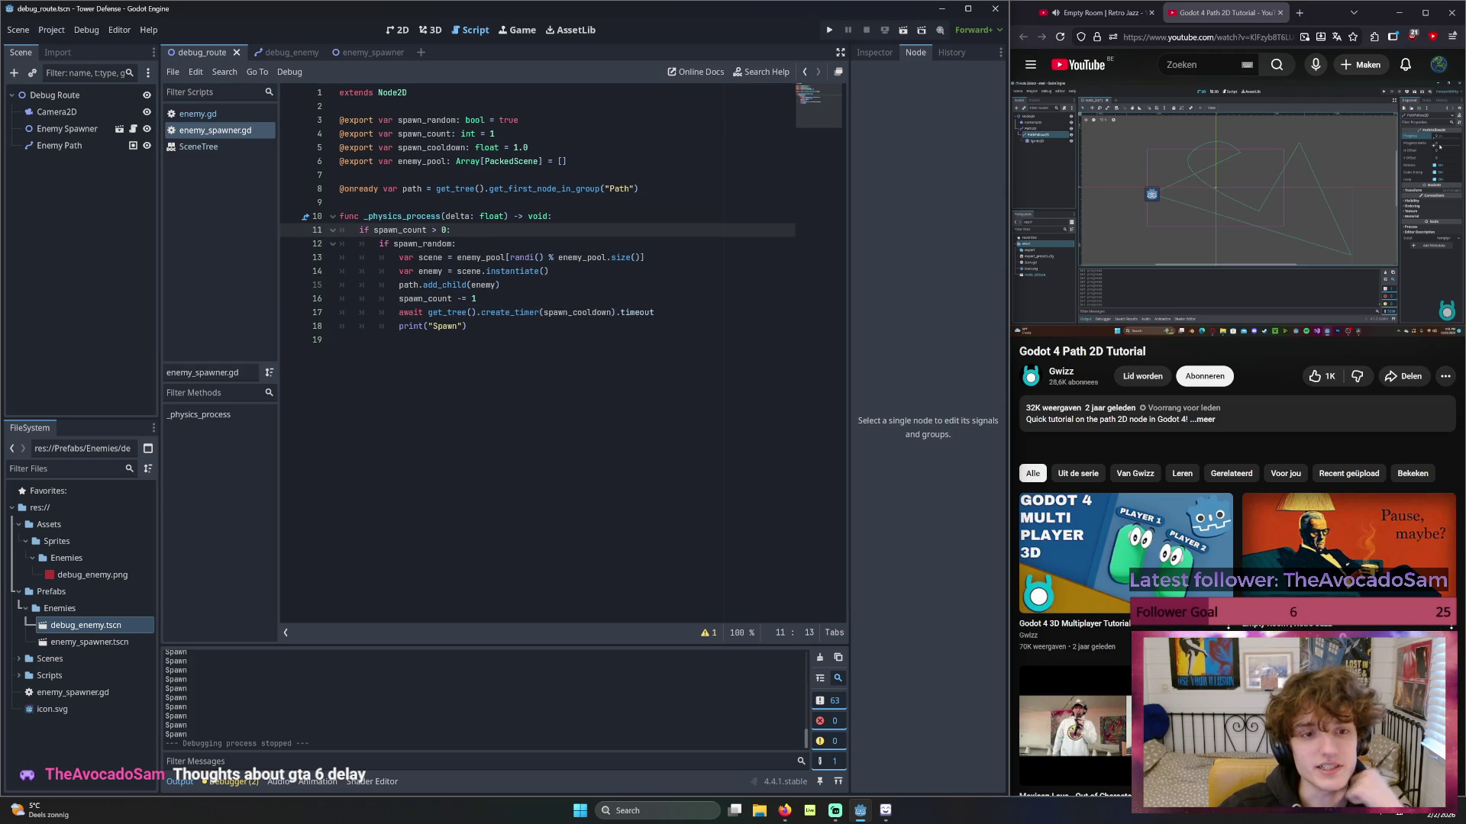
Check the block's indentation, add spawn_count to the debug print, and run the game
click(395, 244)
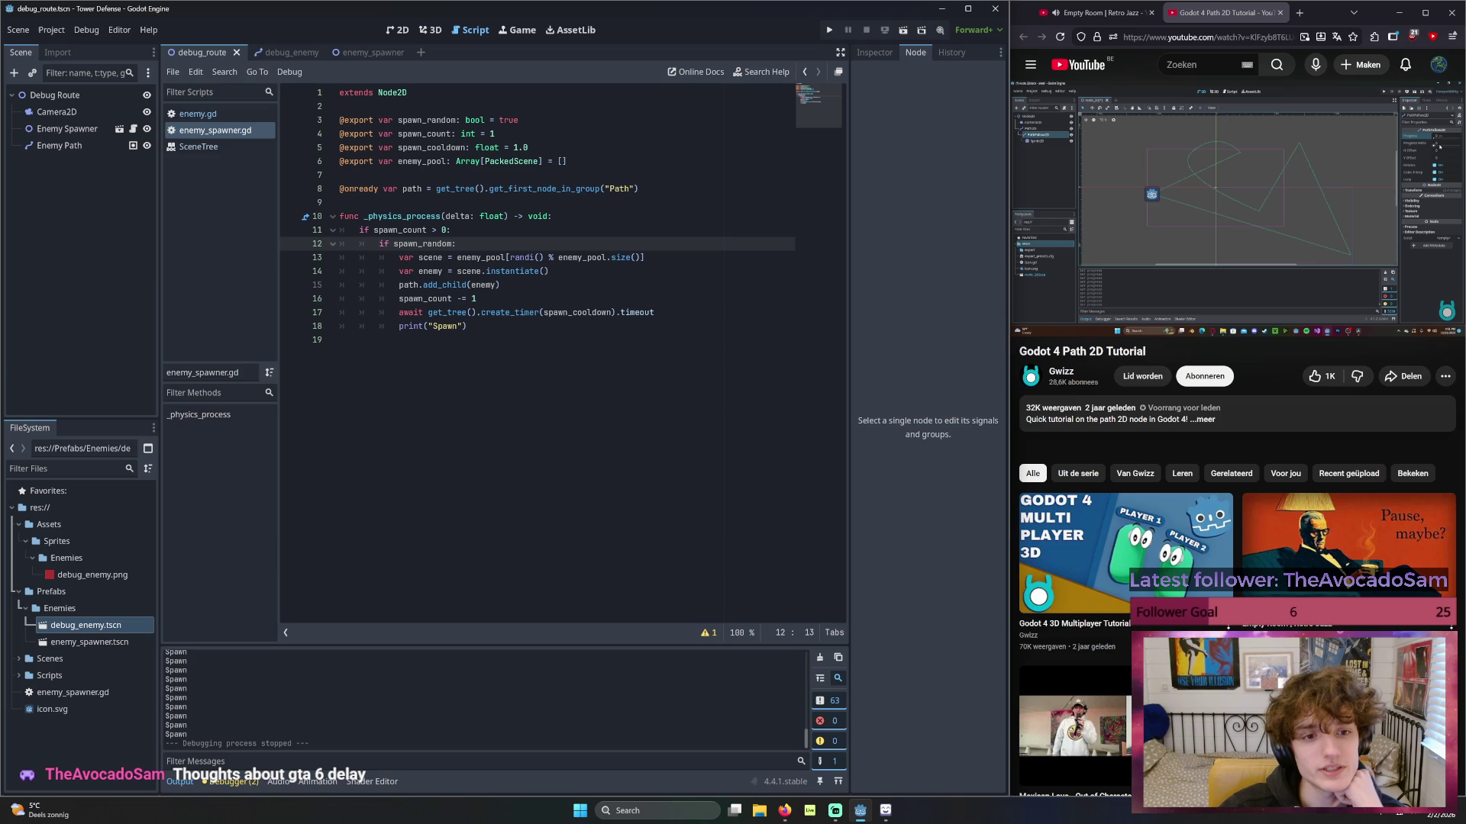
click(399, 257)
click(398, 271)
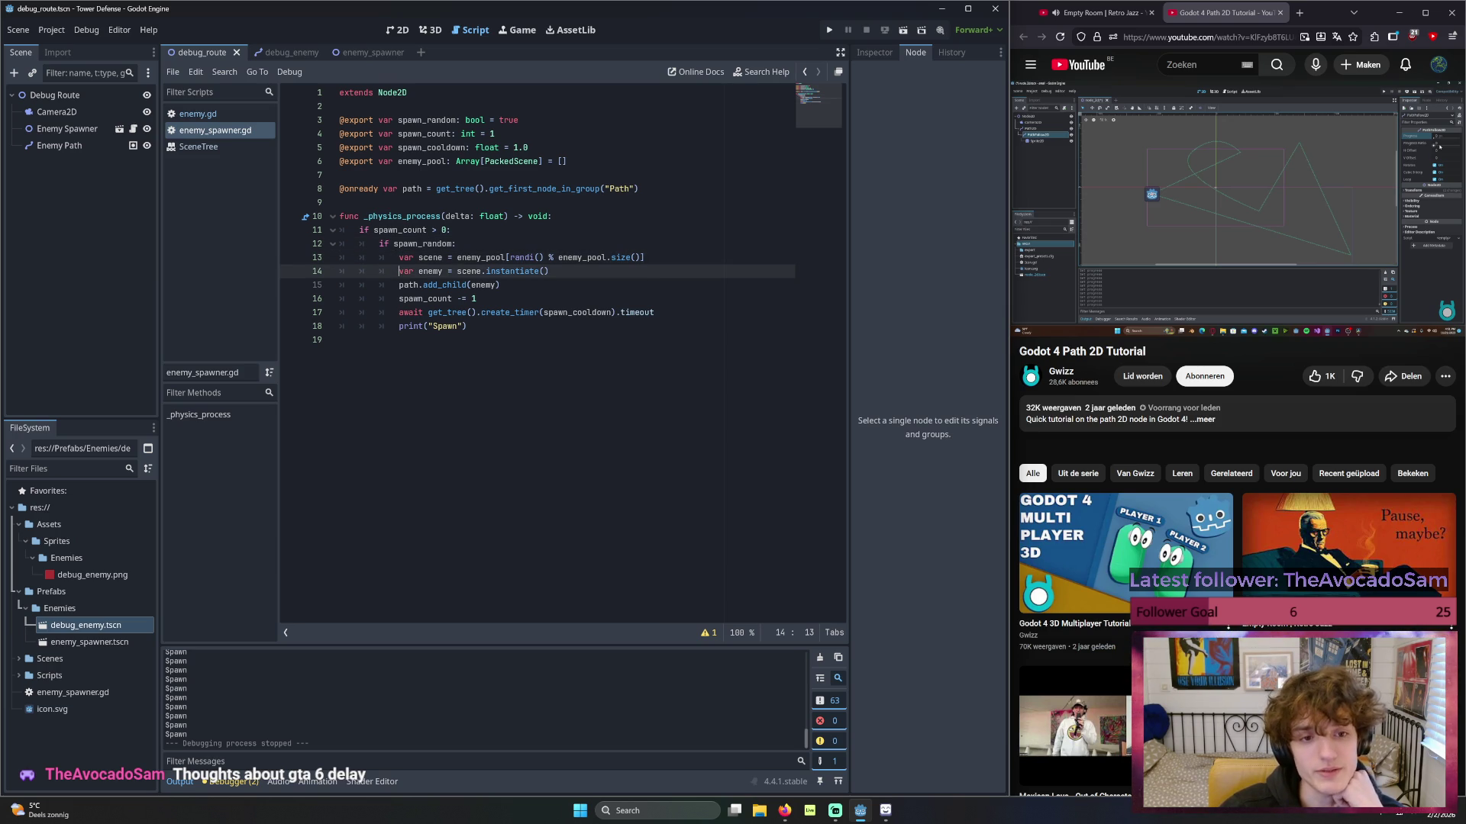
click(398, 284)
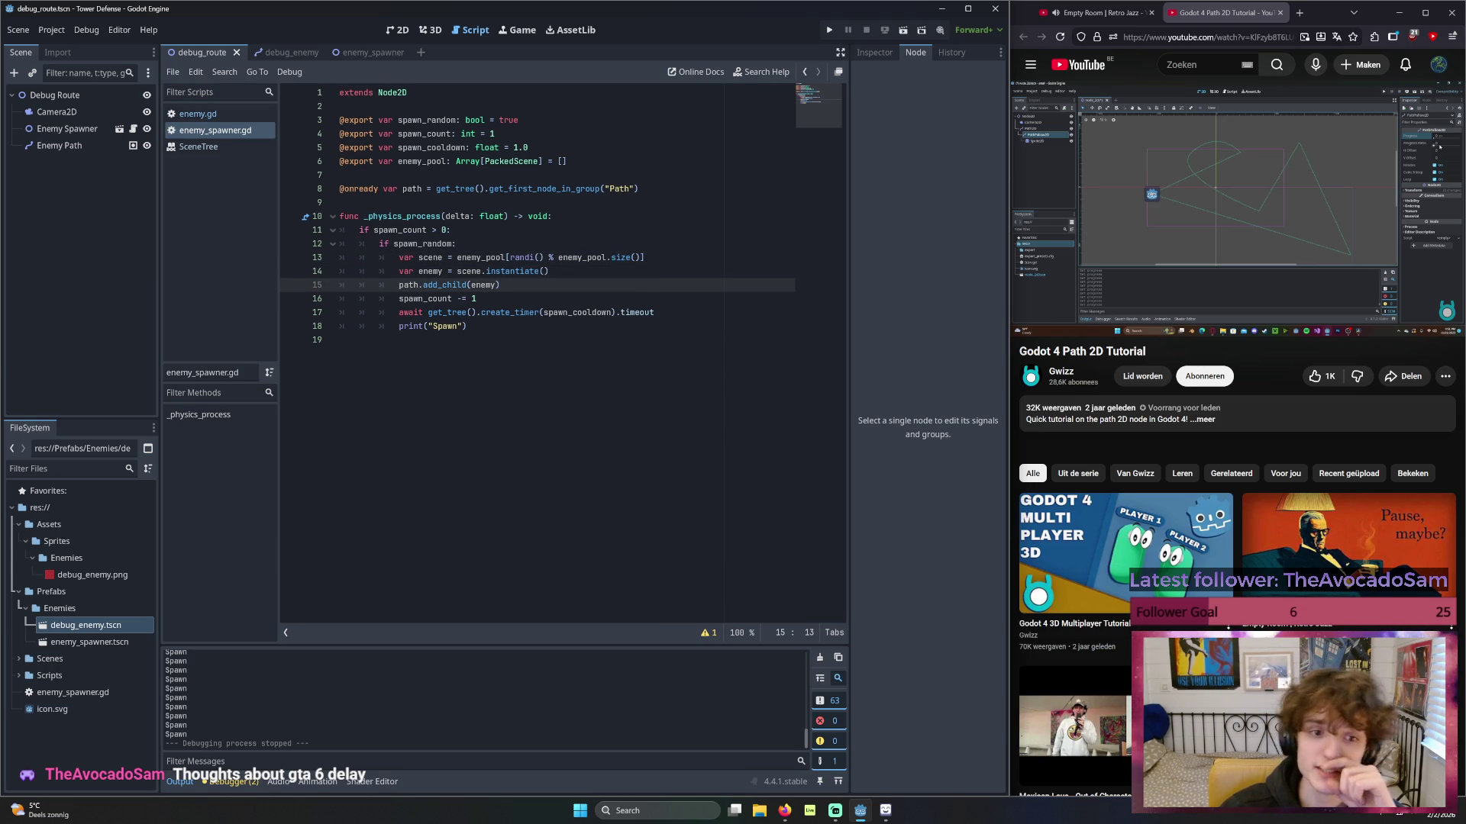
click(399, 298)
click(398, 312)
click(398, 326)
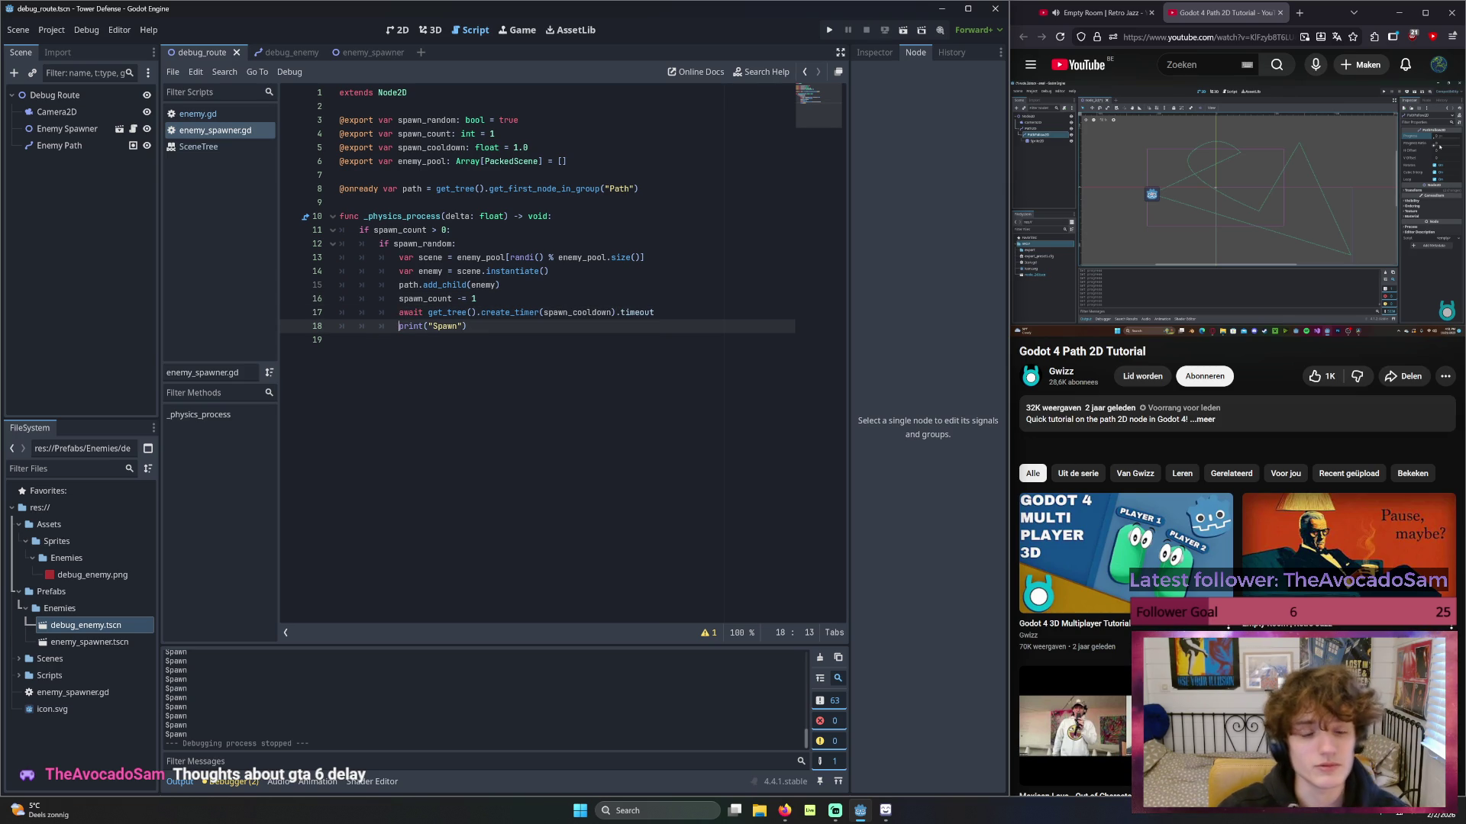
key(BackSpace)
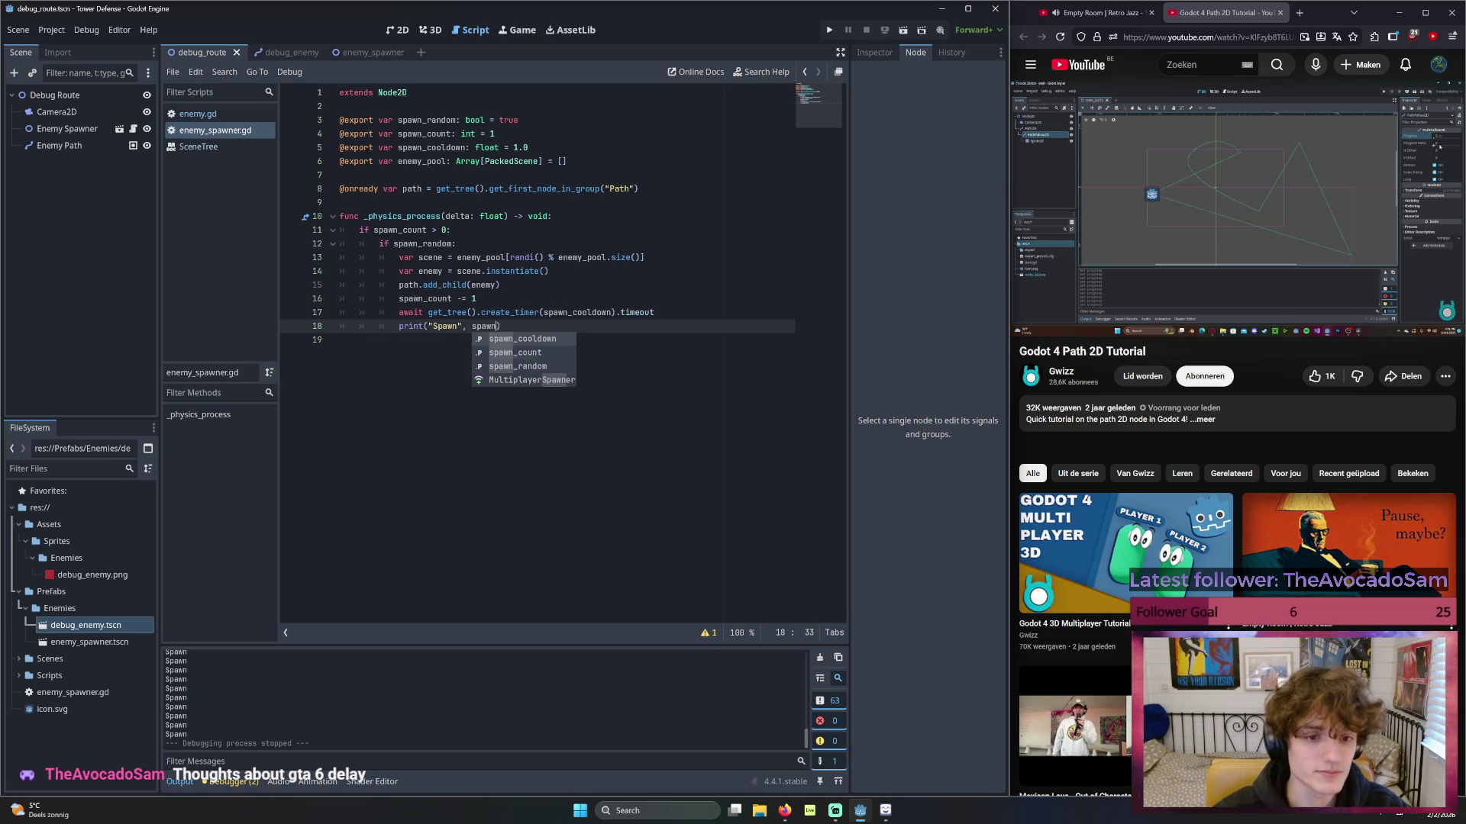
key(Down)
key(Return)
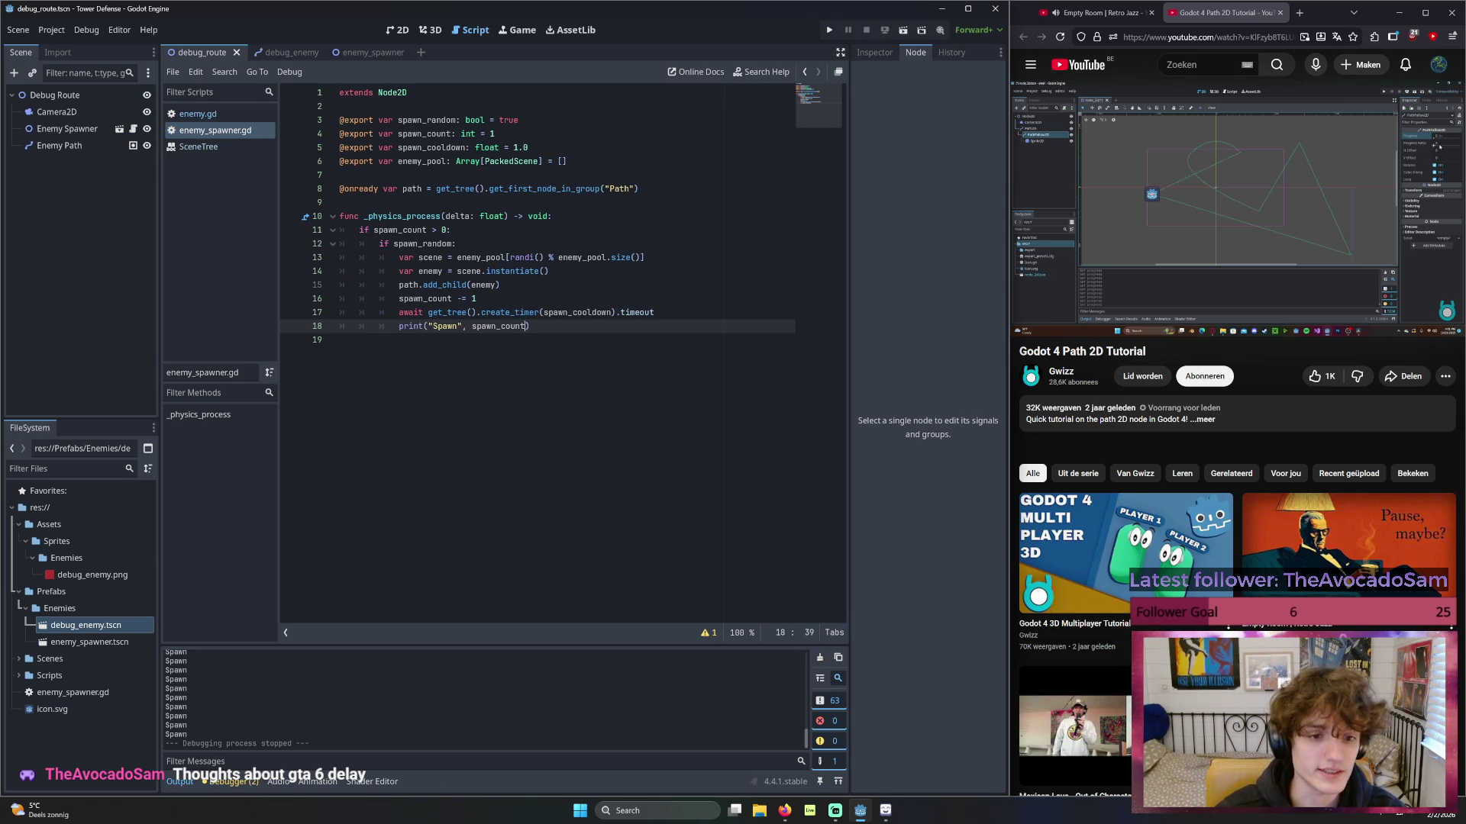
key(F5)
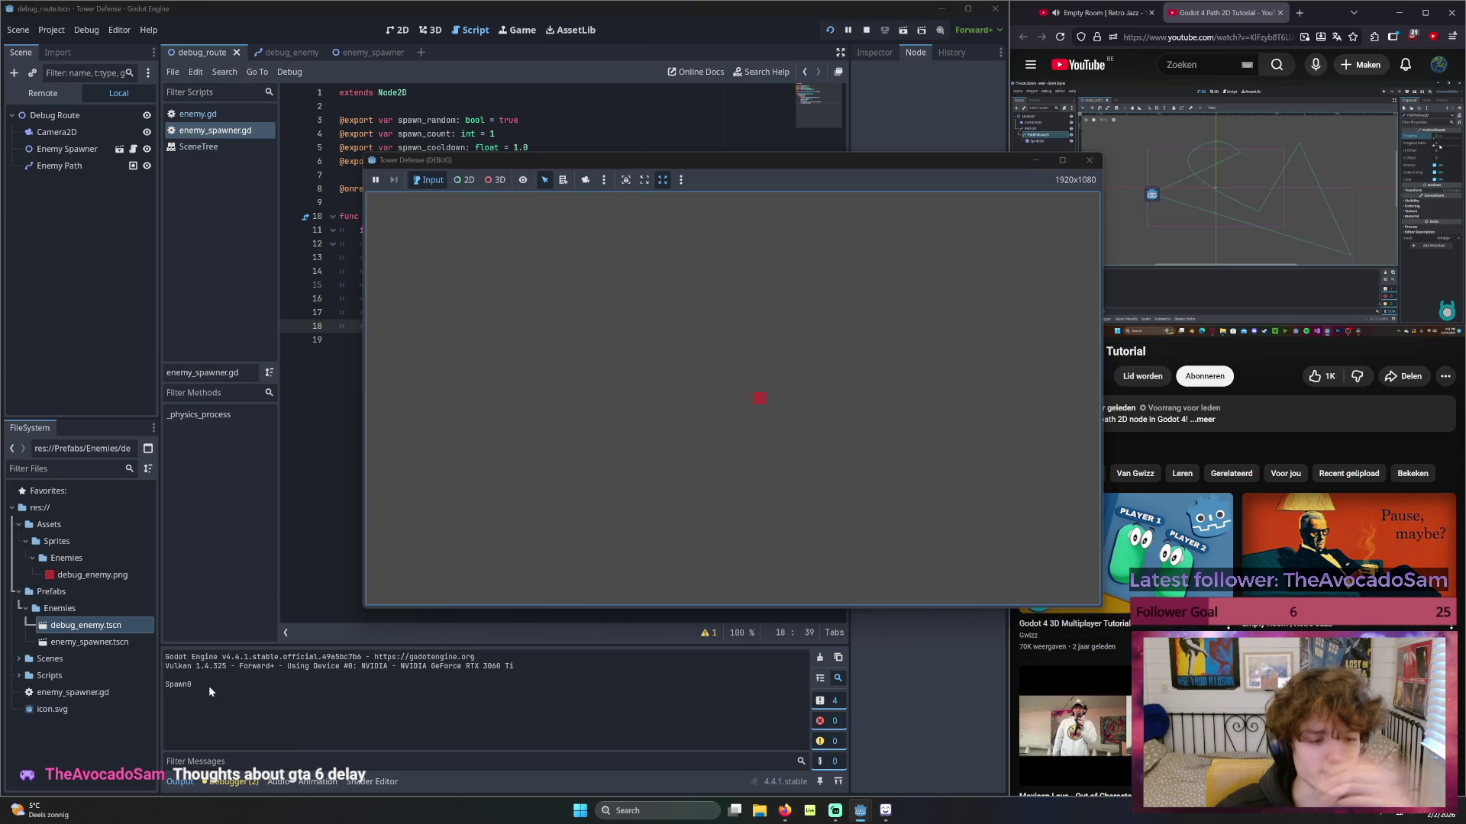
Stop the game, delete the debug print line, and save the script
click(1084, 164)
click(591, 312)
click(534, 326)
drag(534, 326, 281, 325)
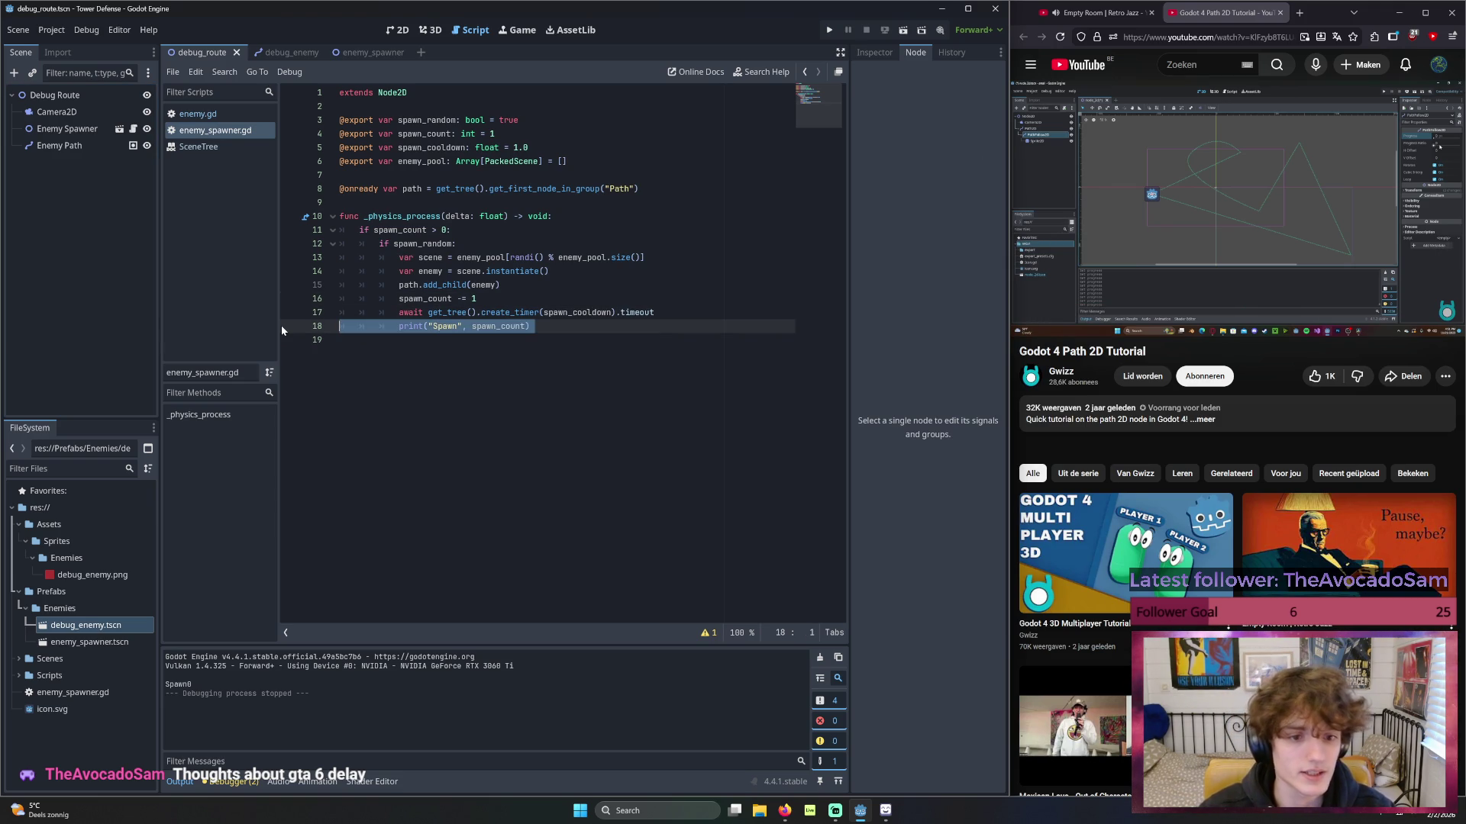
key(BackSpace)
key(BackSpace)
key(ctrl+s)
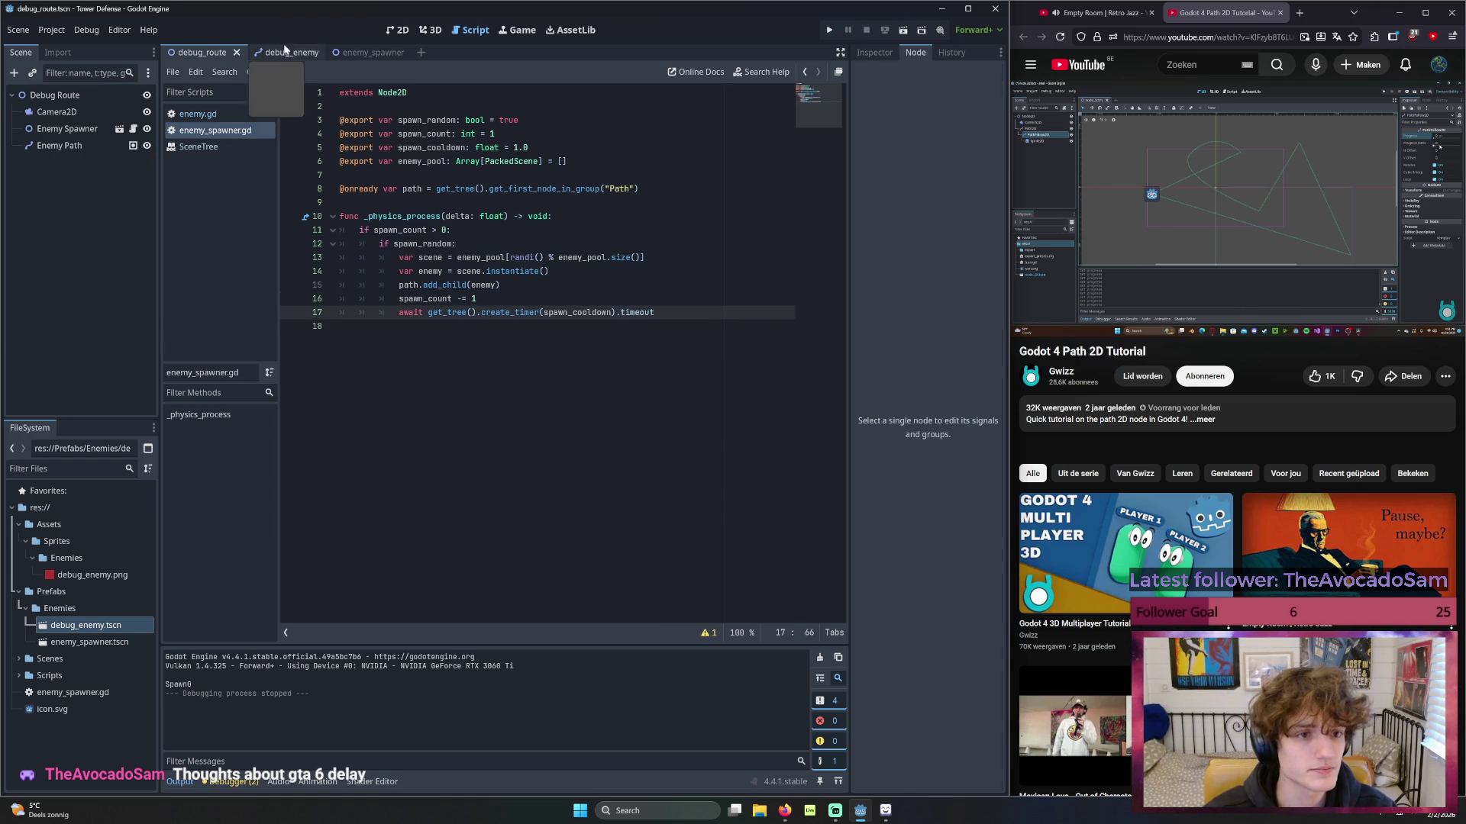
Return to the debug_route scene in the editor
click(367, 51)
click(397, 30)
click(430, 30)
click(471, 29)
click(200, 52)
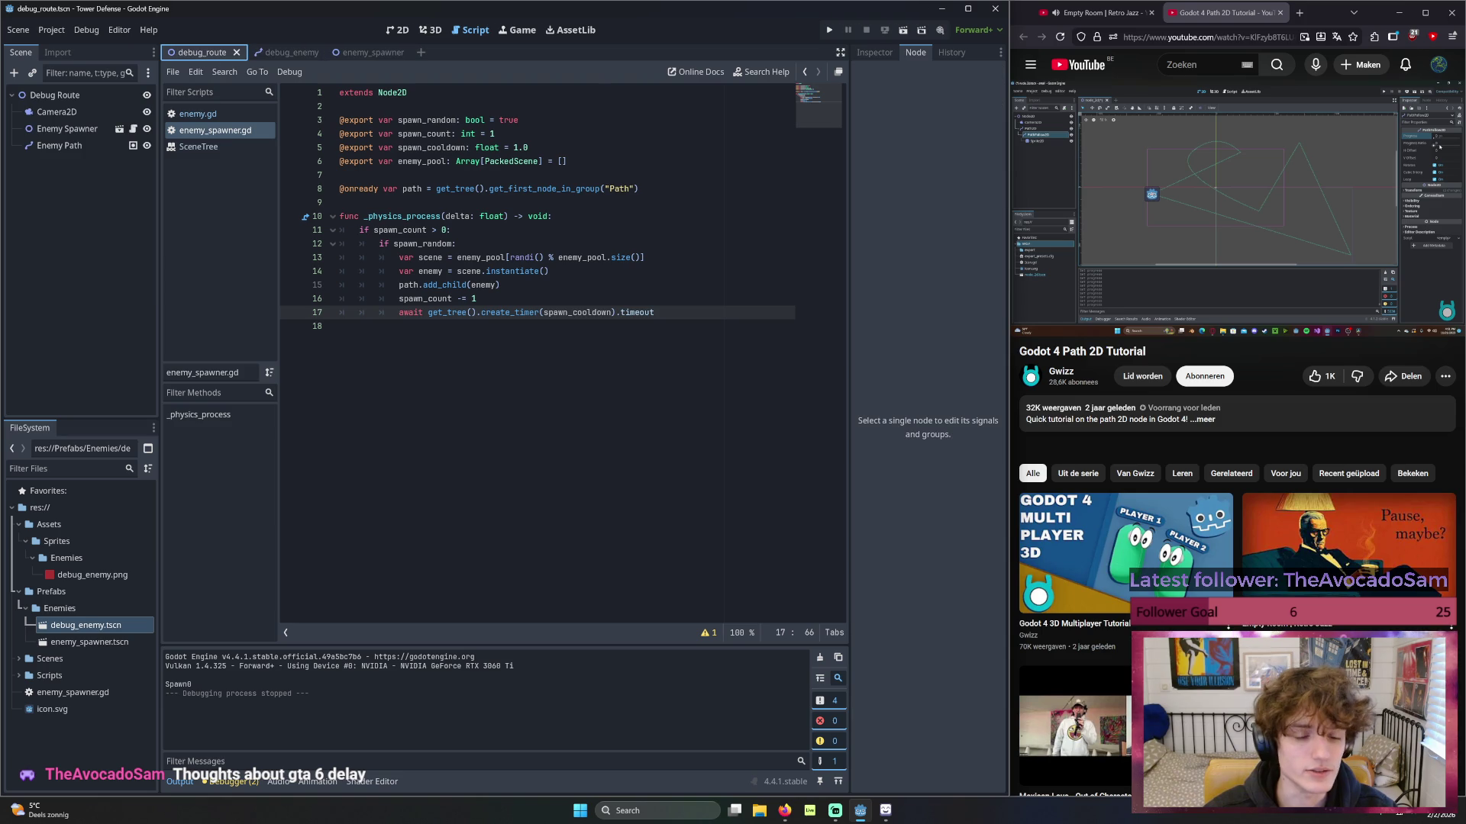
Start a new 32×32 px sprite in LibreSprite
click(885, 810)
click(12, 19)
click(31, 28)
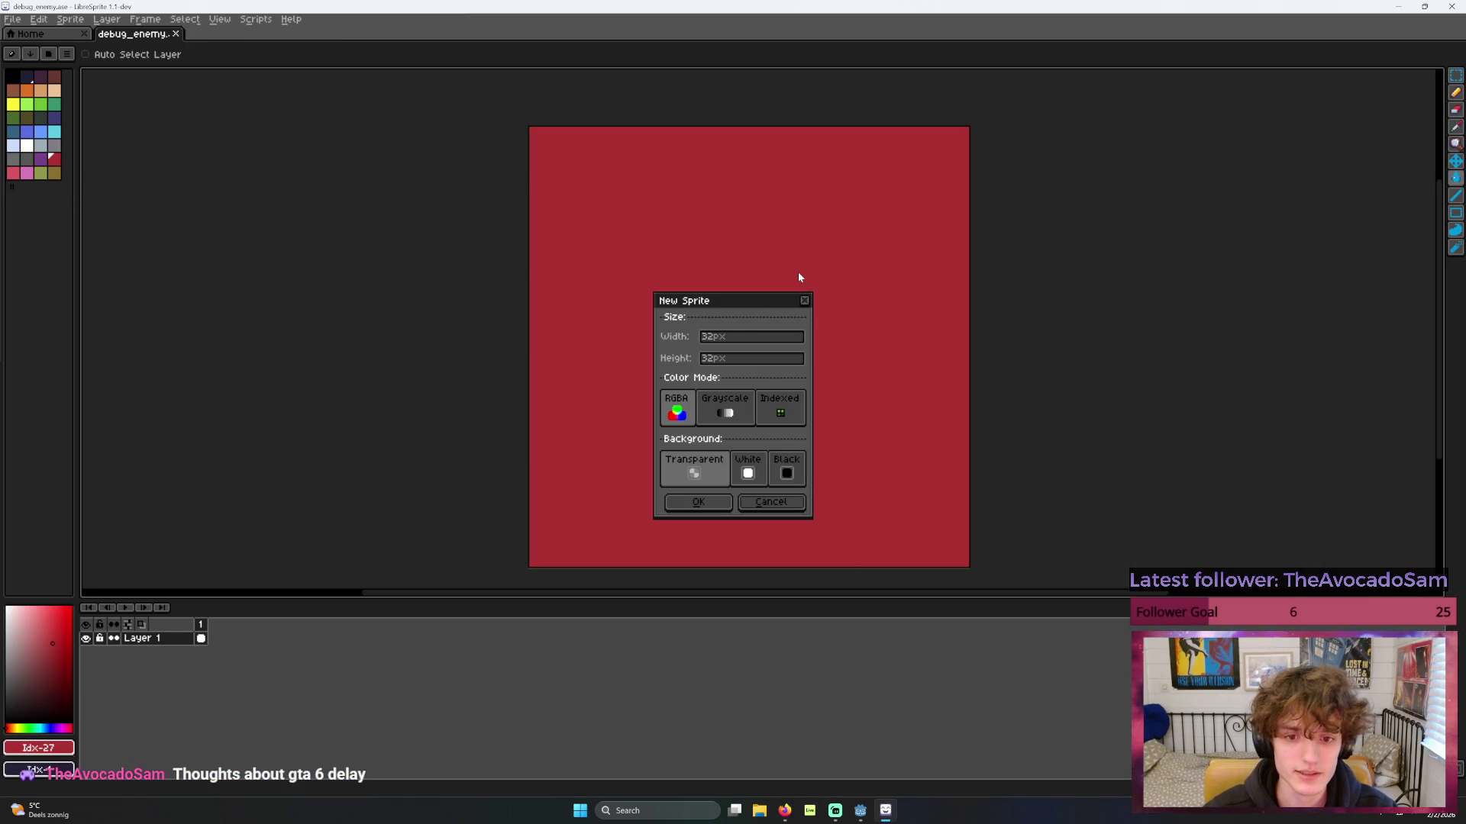
Start editing the new sprite's width and look for a calculator app
click(739, 334)
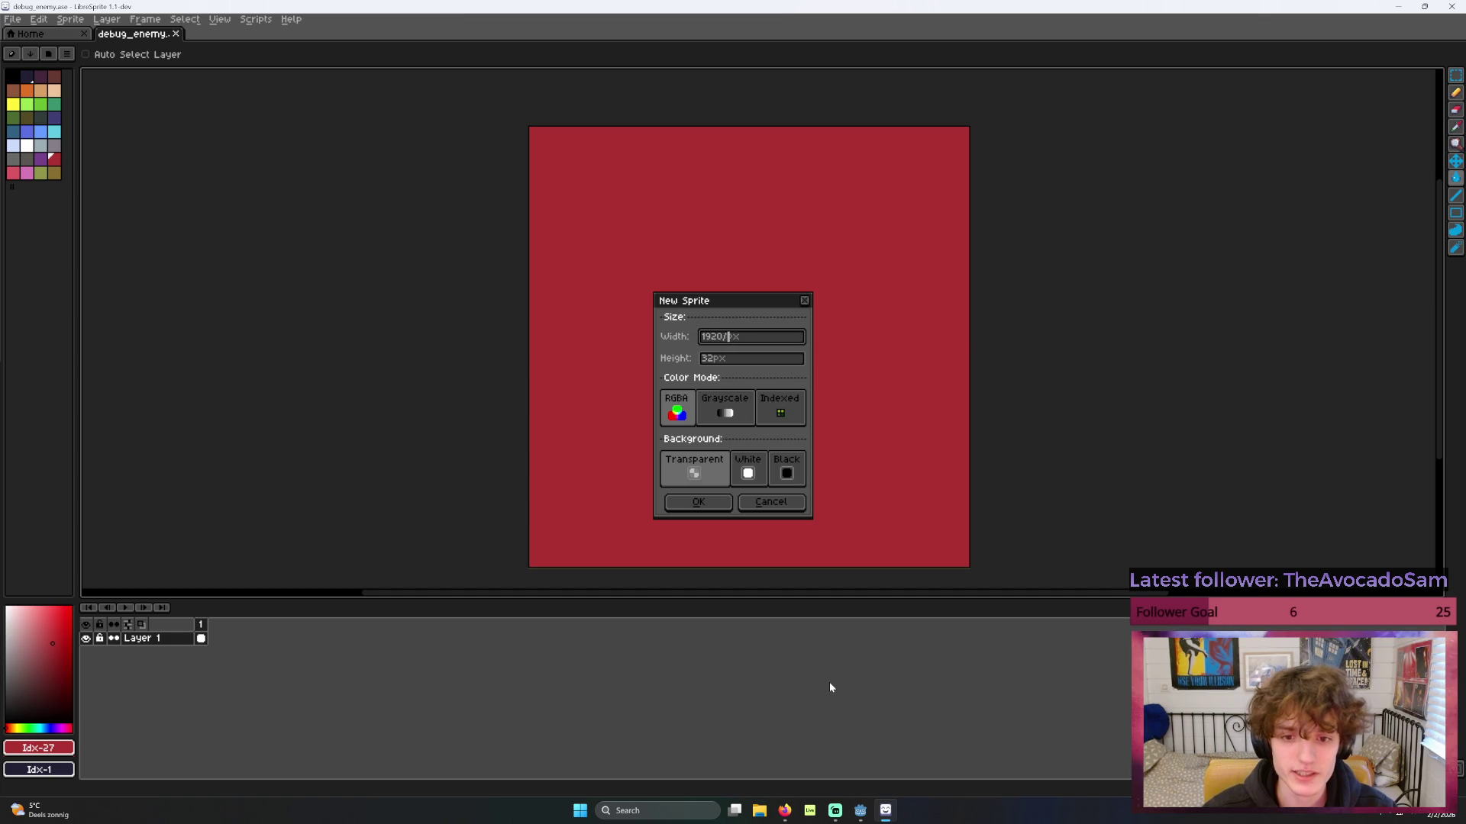
text(4)
key(Tab)
key(super)
text(calcula)
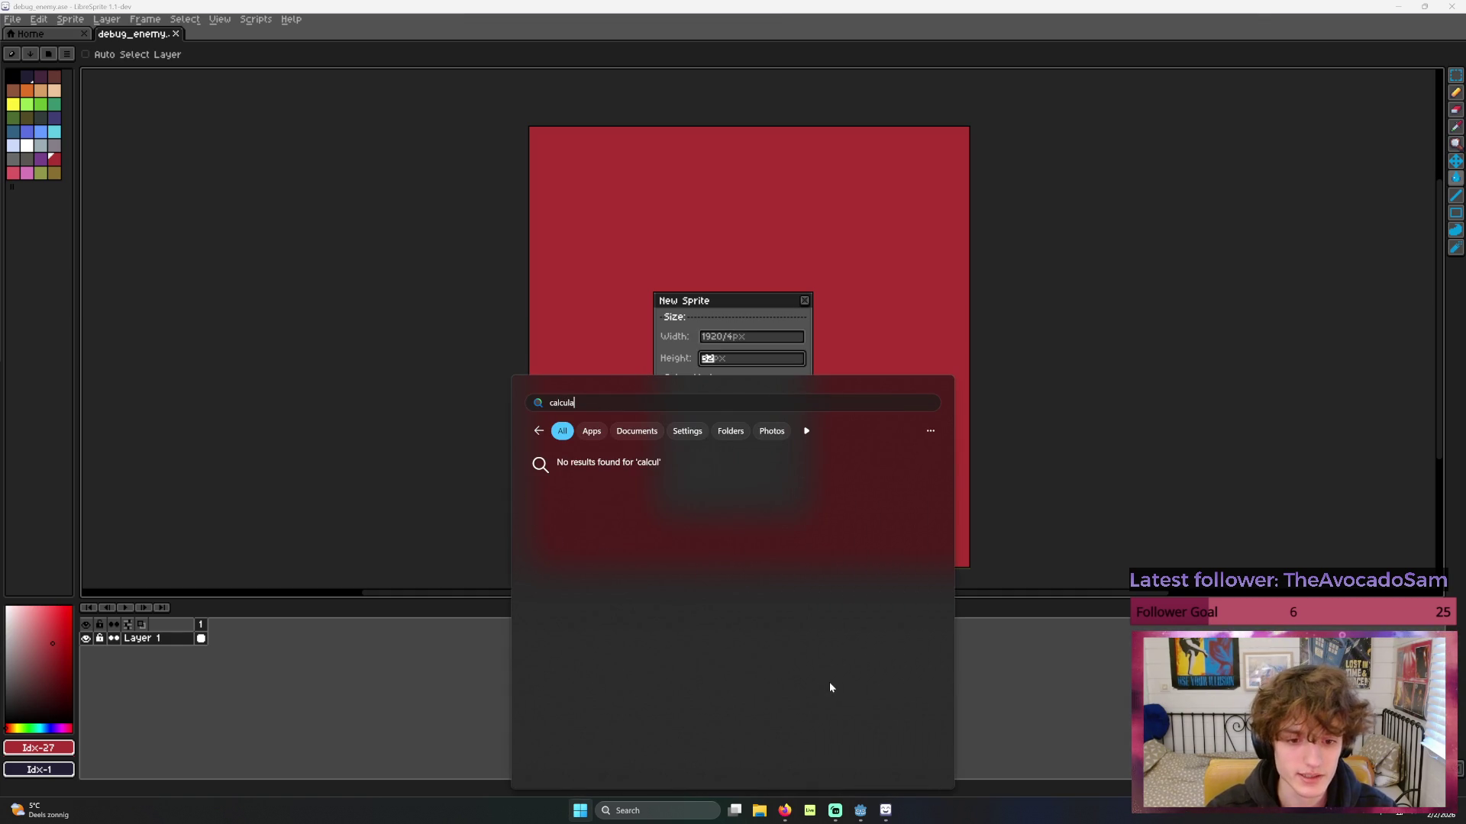
text(tor)
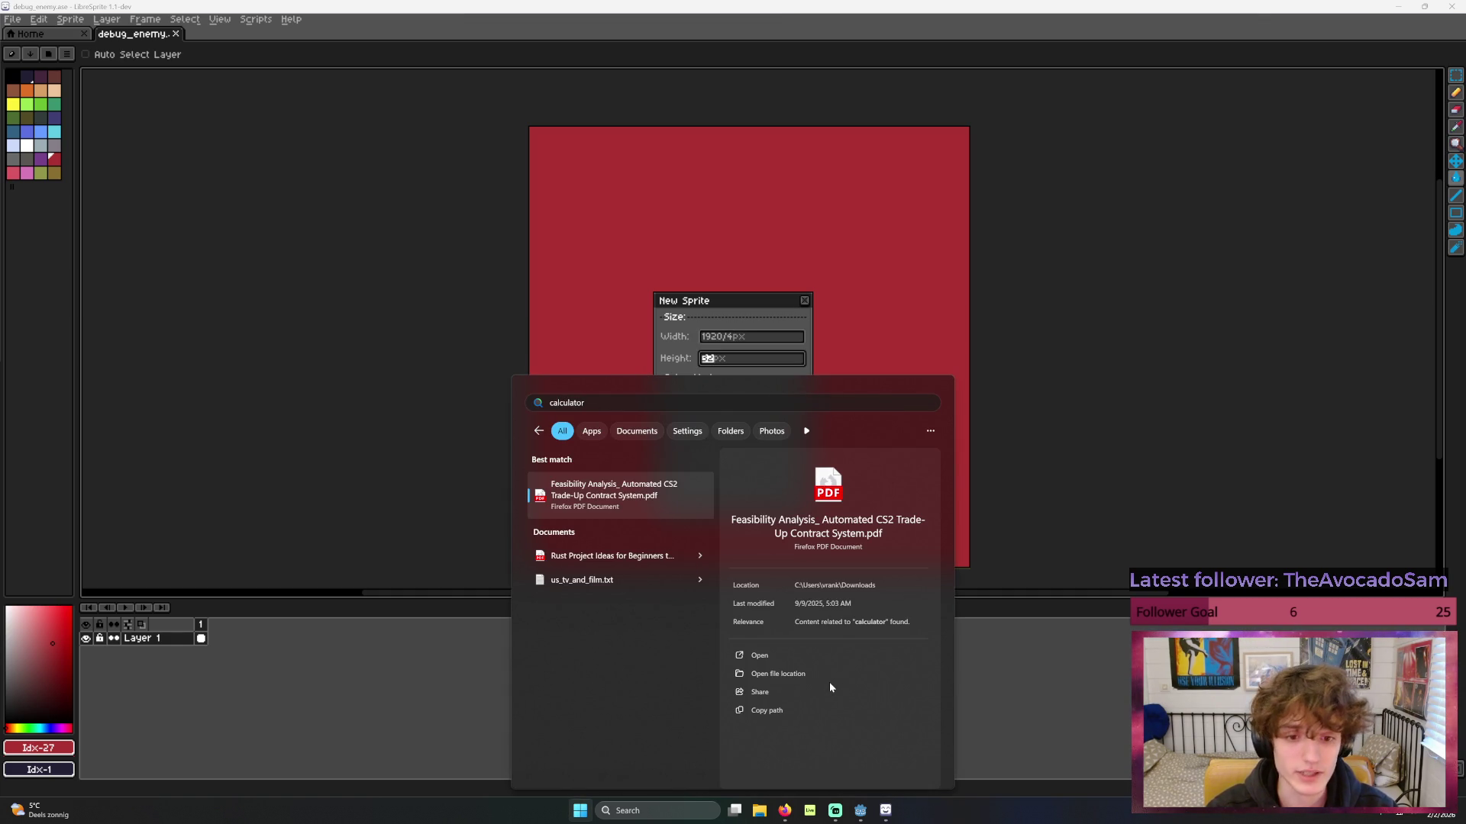
key(ctrl+Tab)
key(BackSpace)
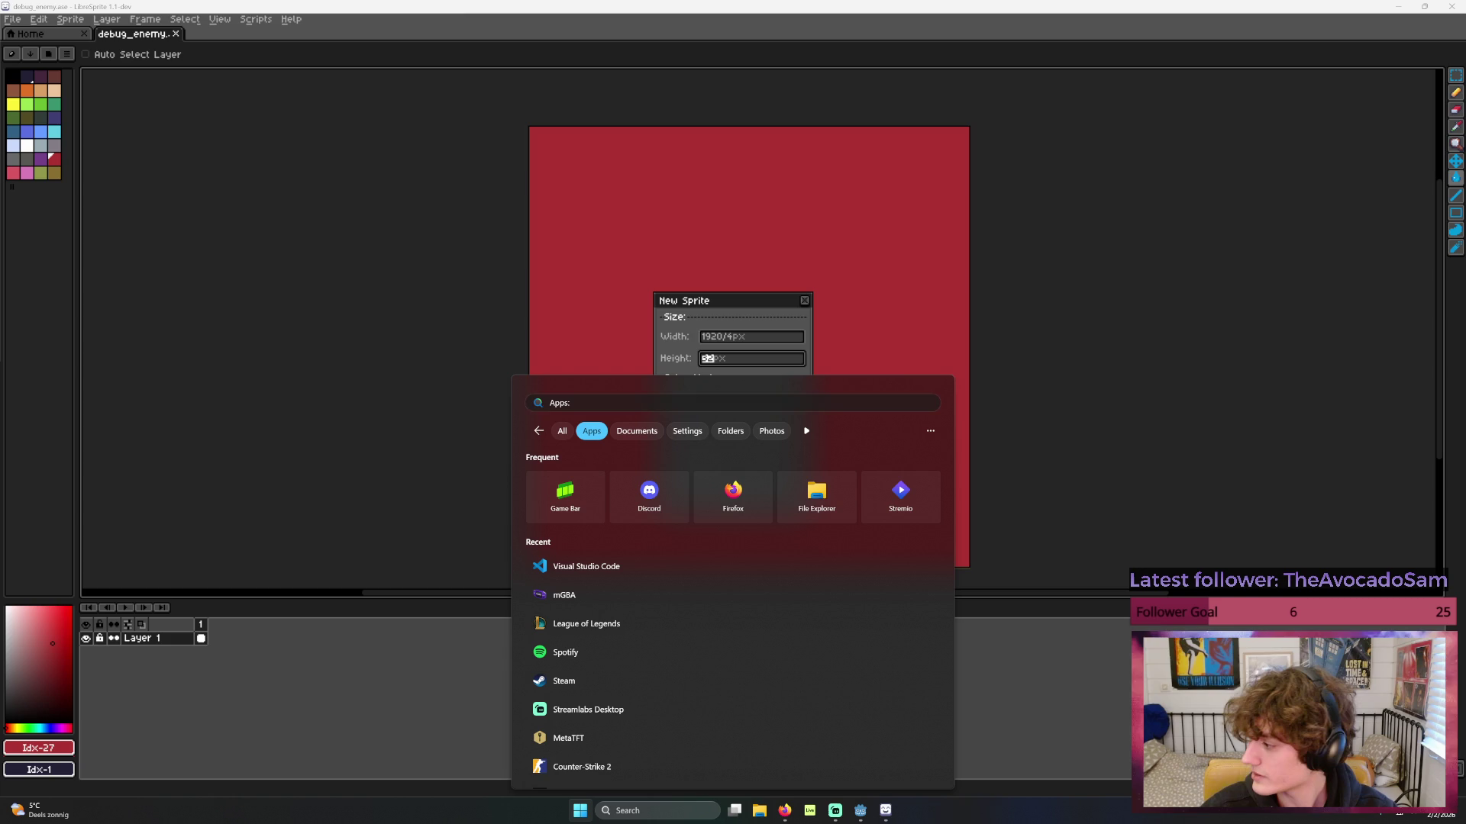
key(Escape)
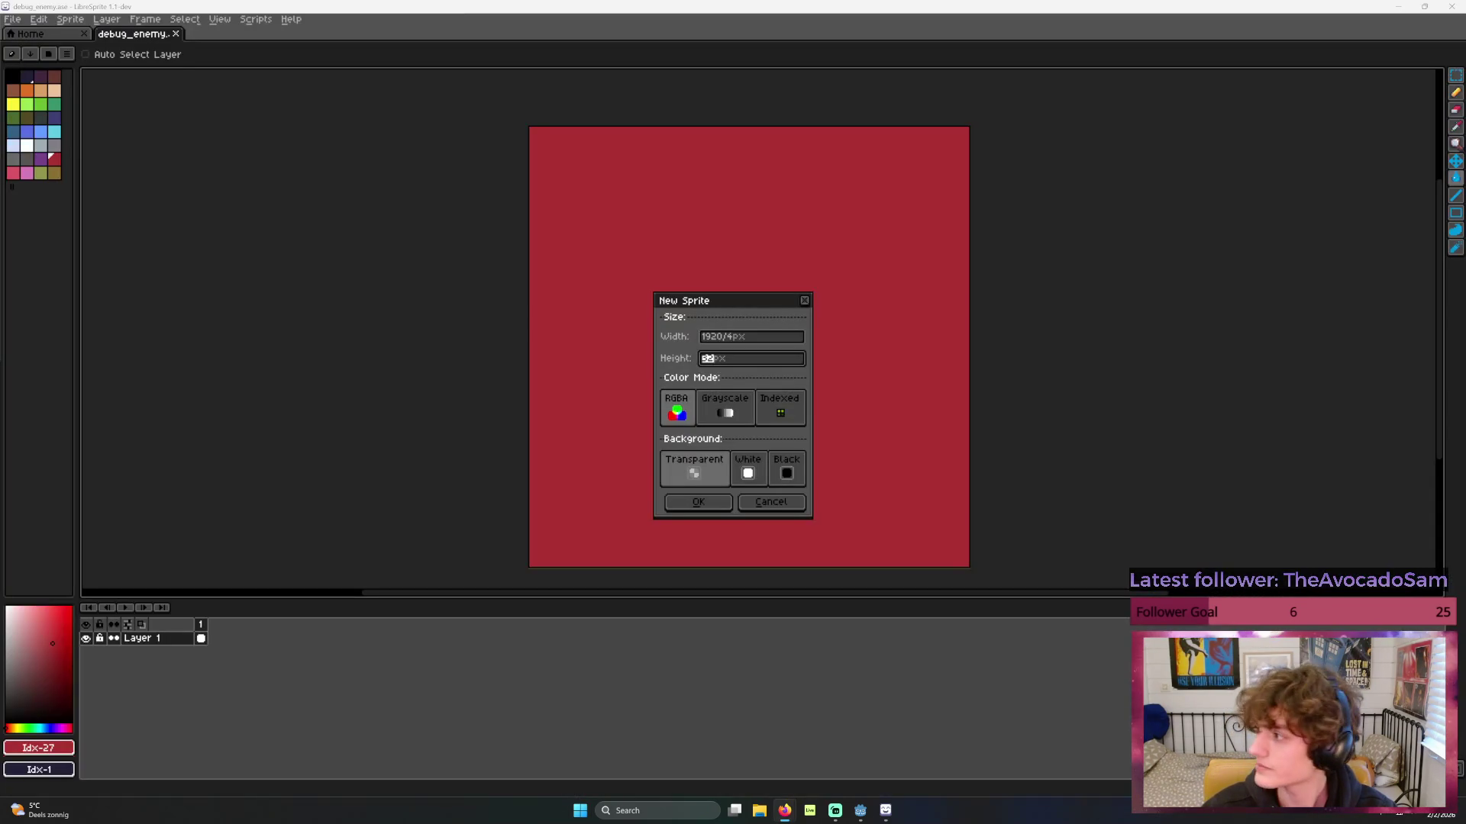
key(alt+Tab)
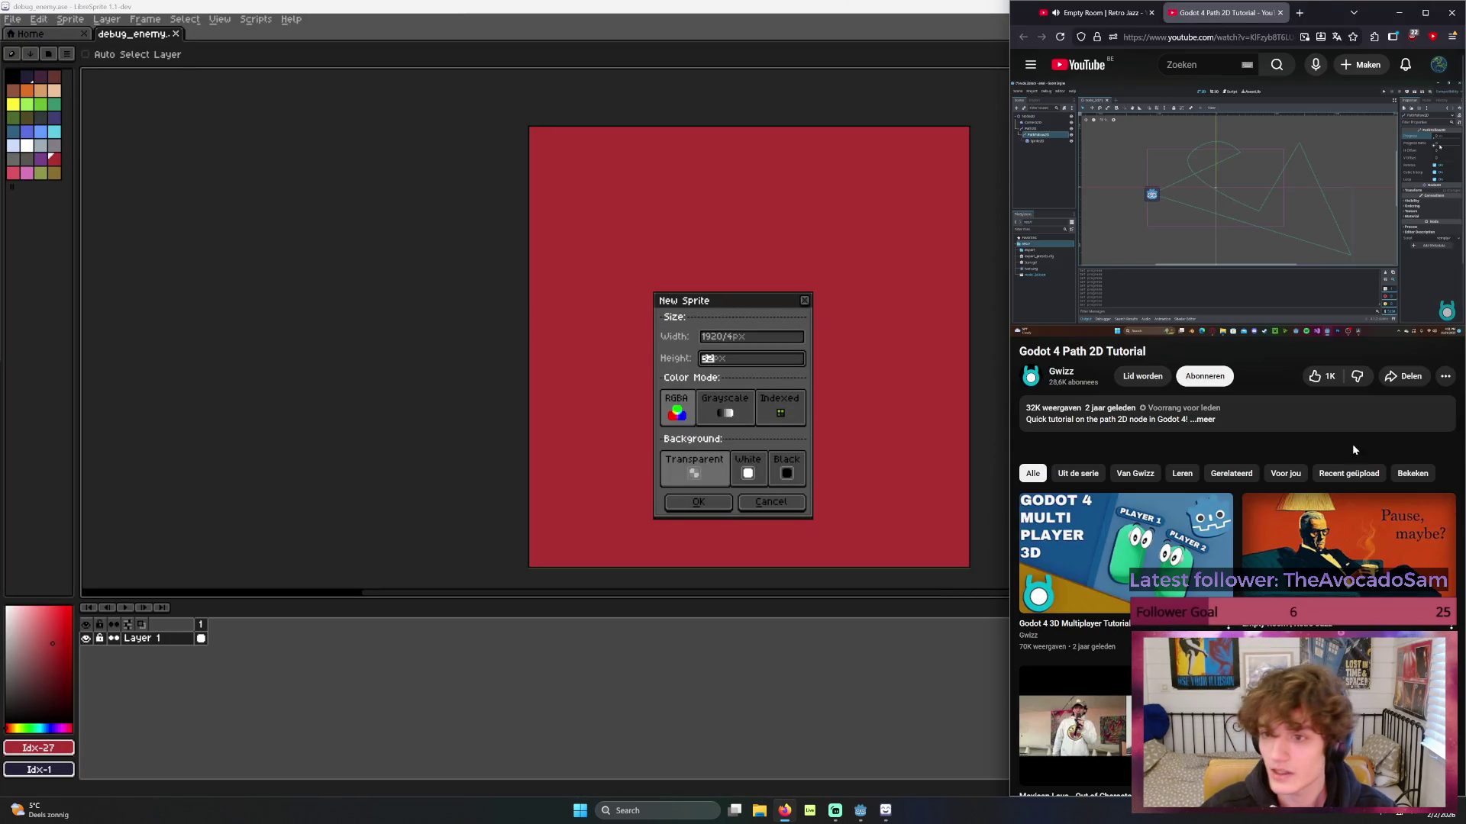
Compute 1920/4 in a Firefox tab and set the sprite width to 480 px
key(ctrl+t)
text(calculator)
key(ctrl+a)
text(1920/4)
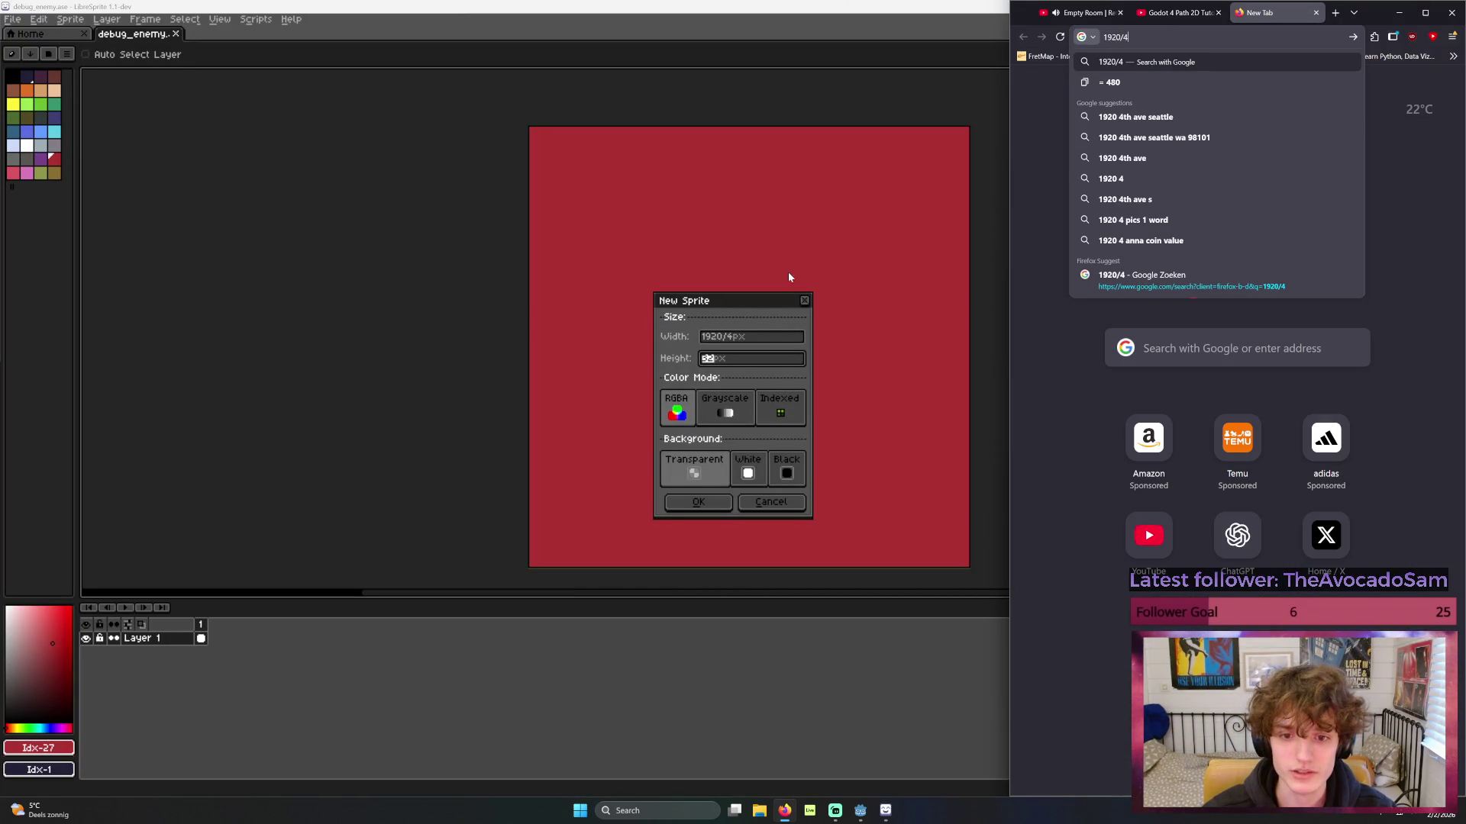
key(alt+Tab)
click(768, 334)
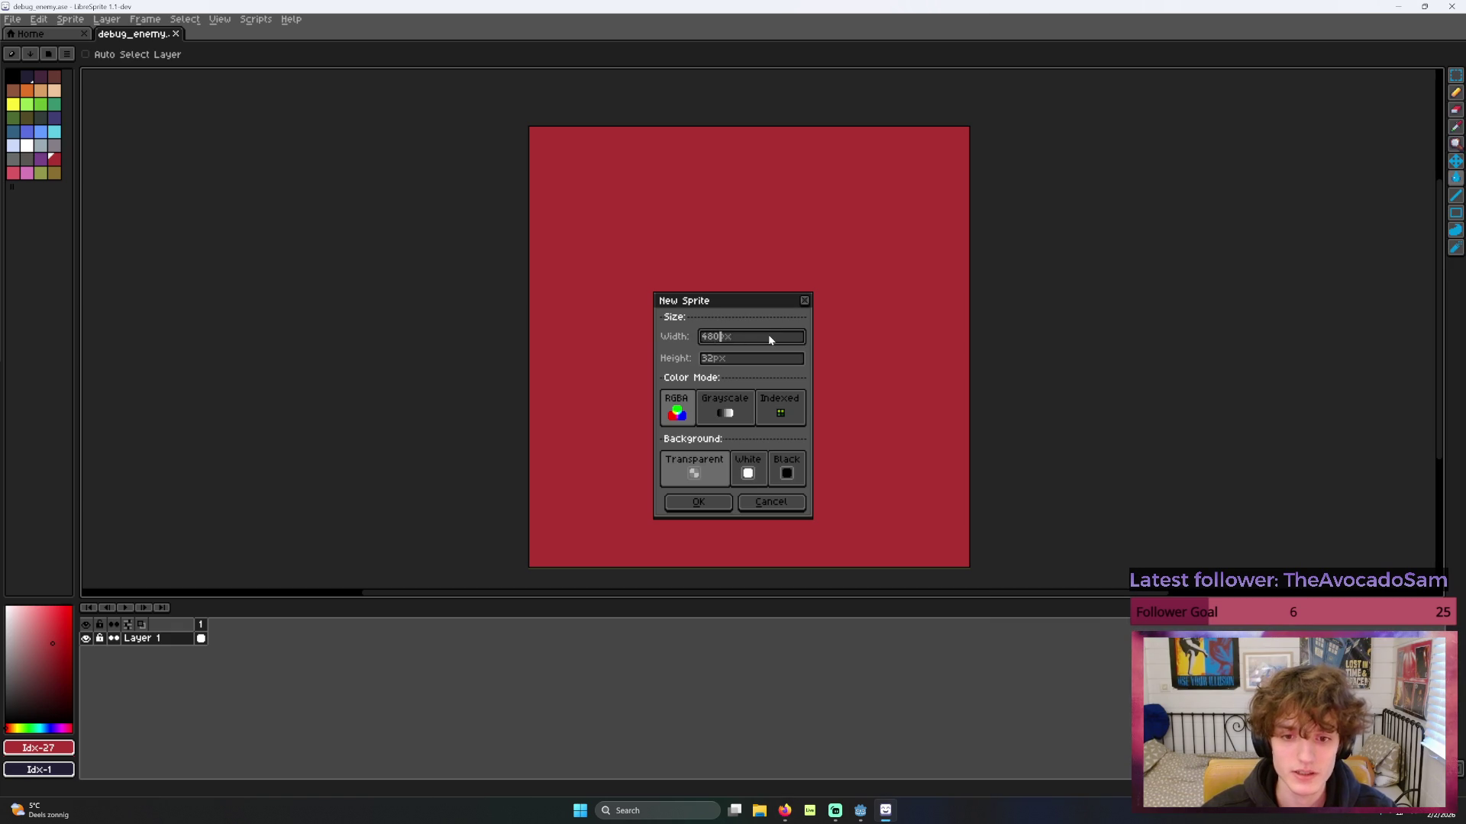
key(Tab)
Compute 1080/4, set the height to 270 px and create the transparent sprite
key(alt+Tab)
text(10)
key(ctrl+a)
text(1080/4)
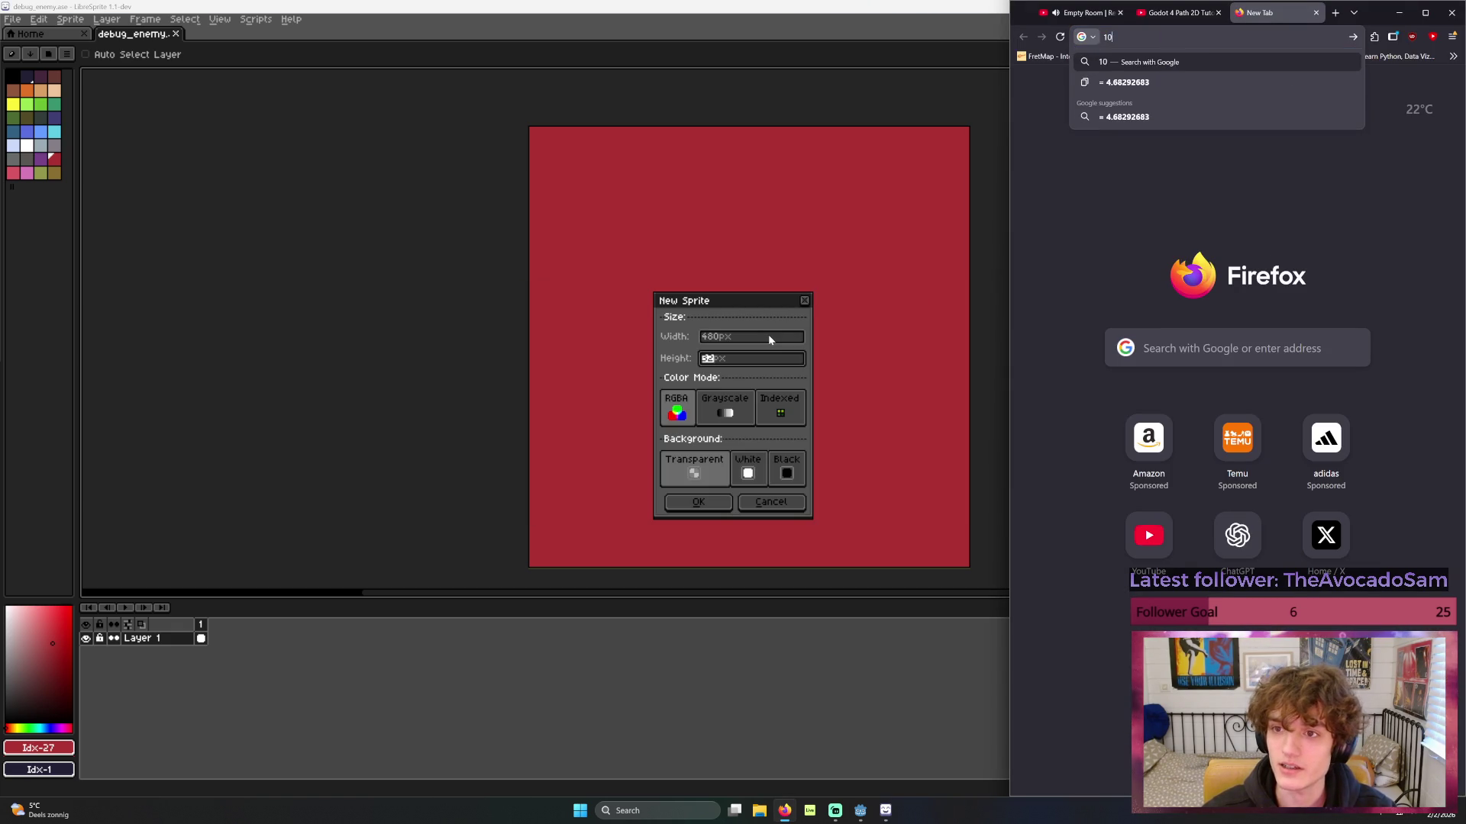
key(alt+Tab)
text(270)
key(Return)
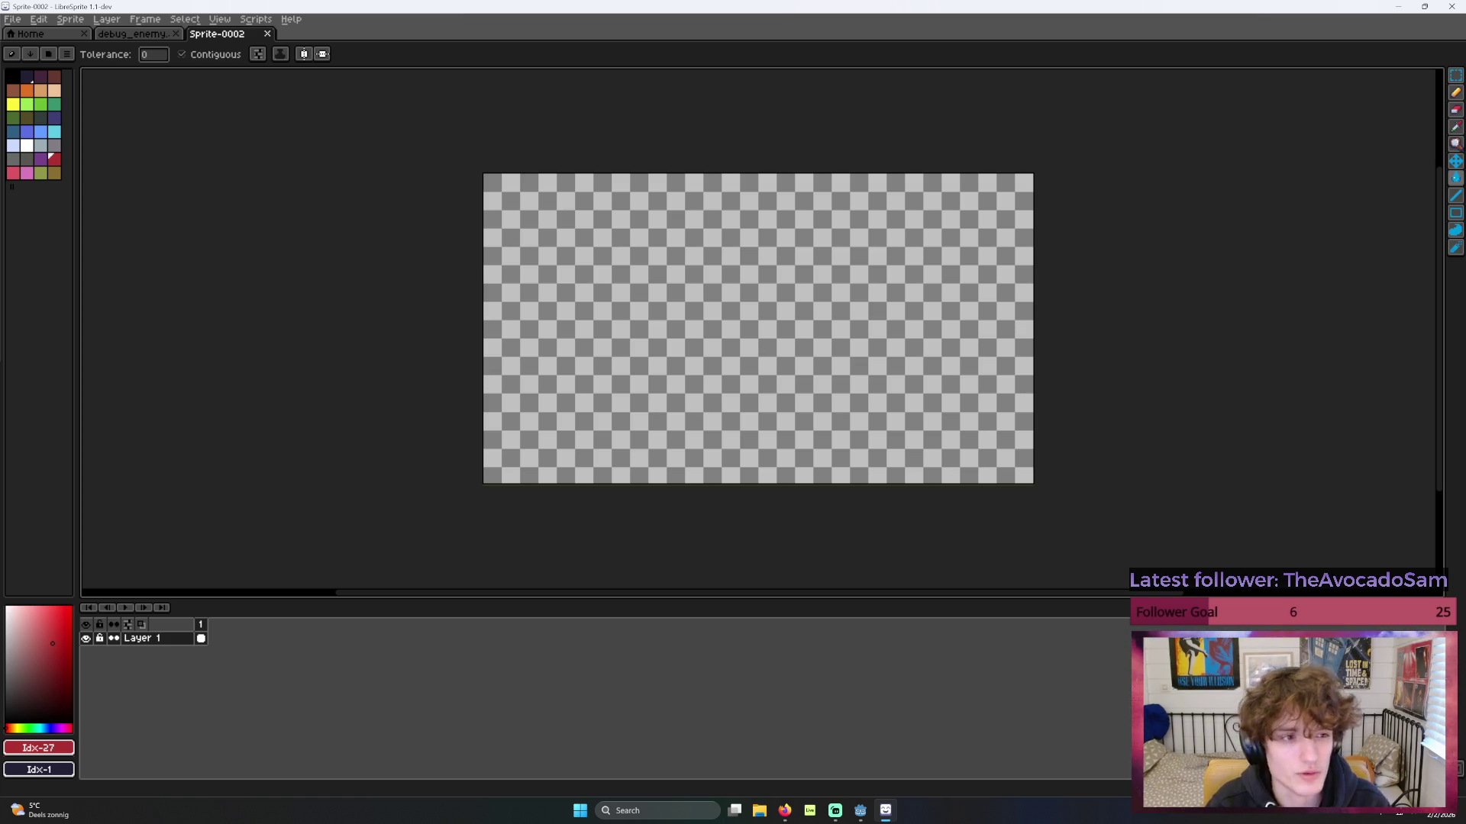
Load the aap-64 palette from the available palettes
click(66, 54)
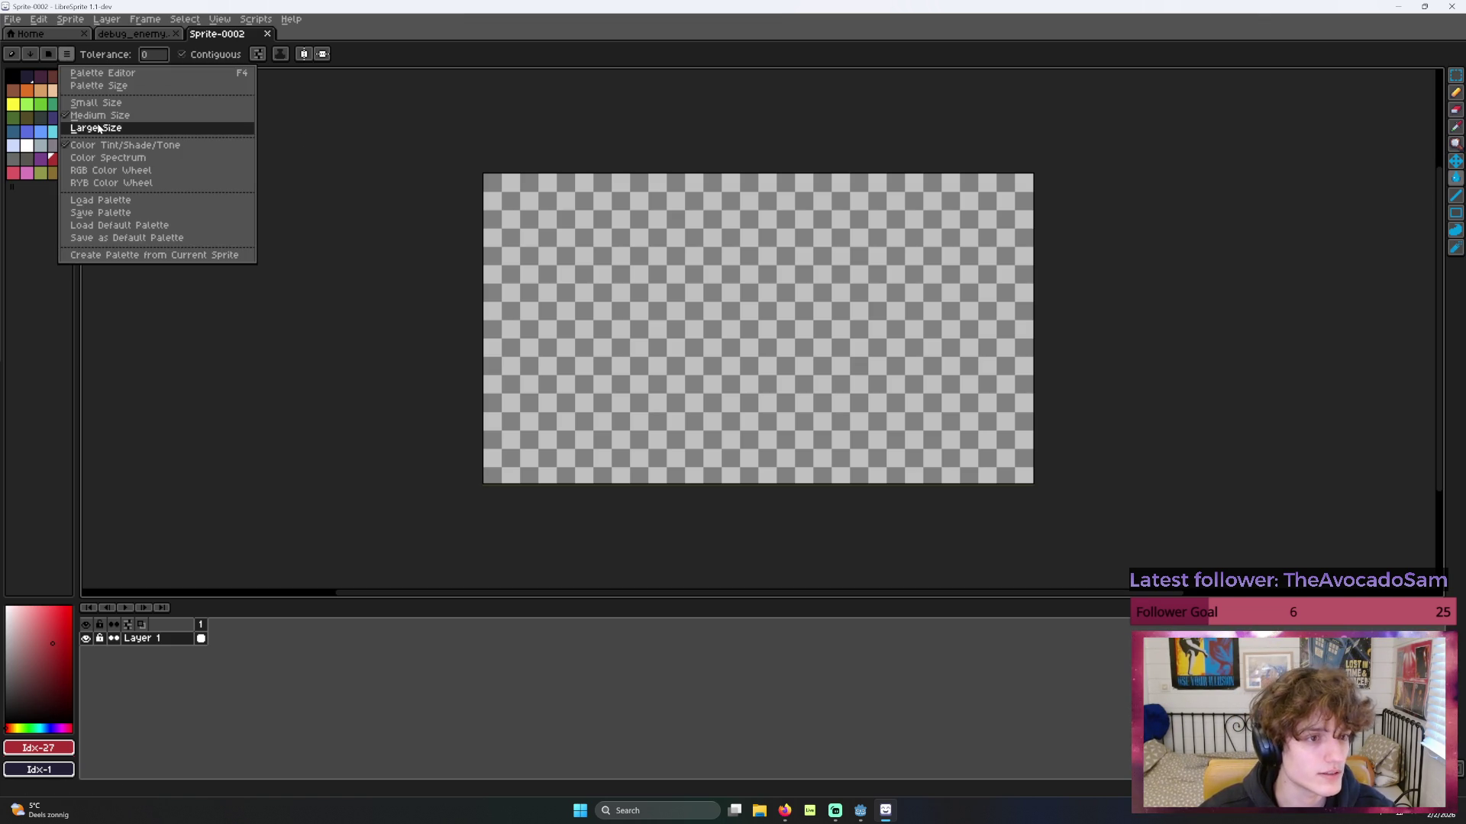
click(49, 53)
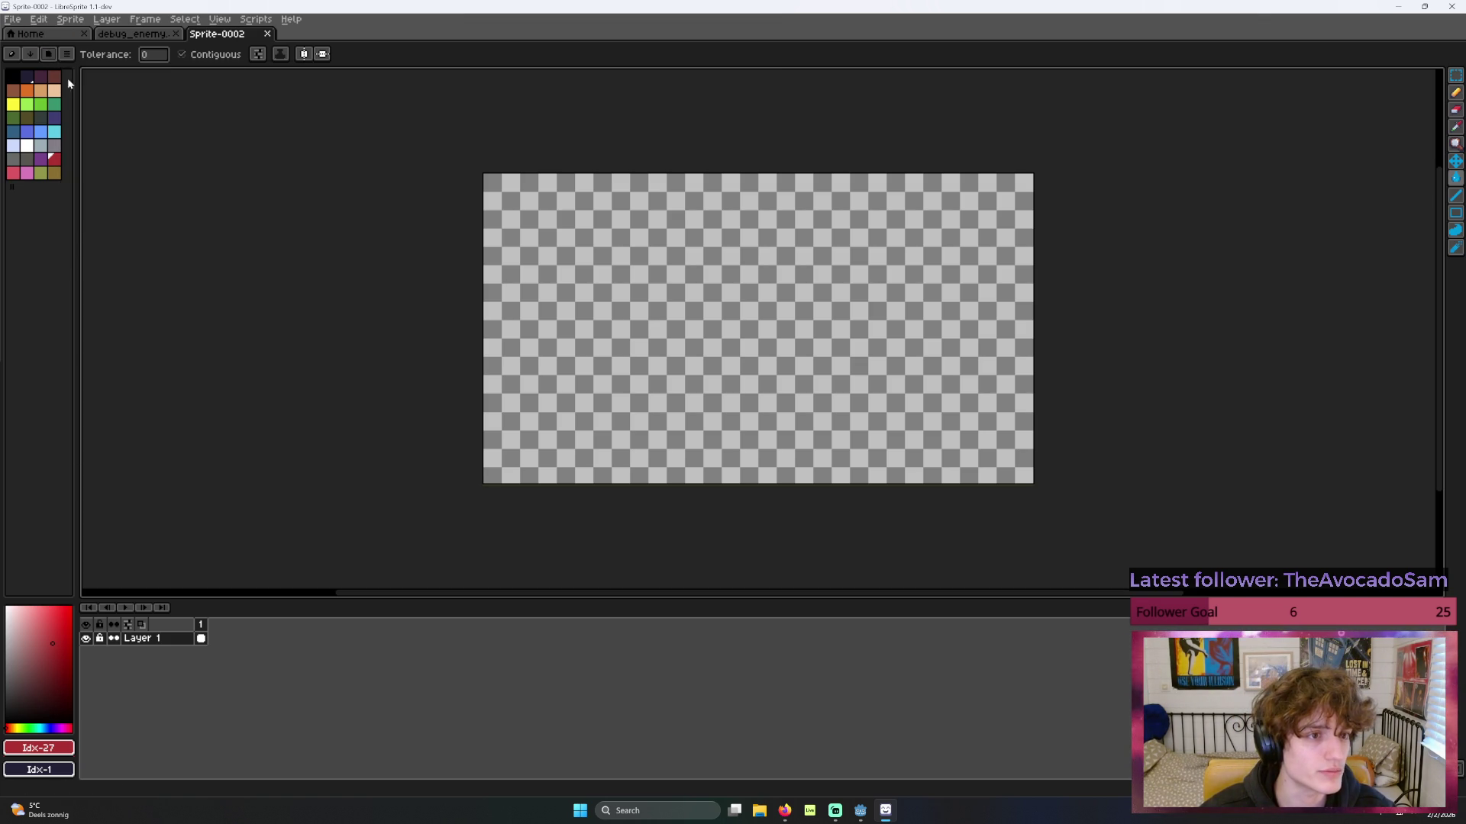
click(48, 53)
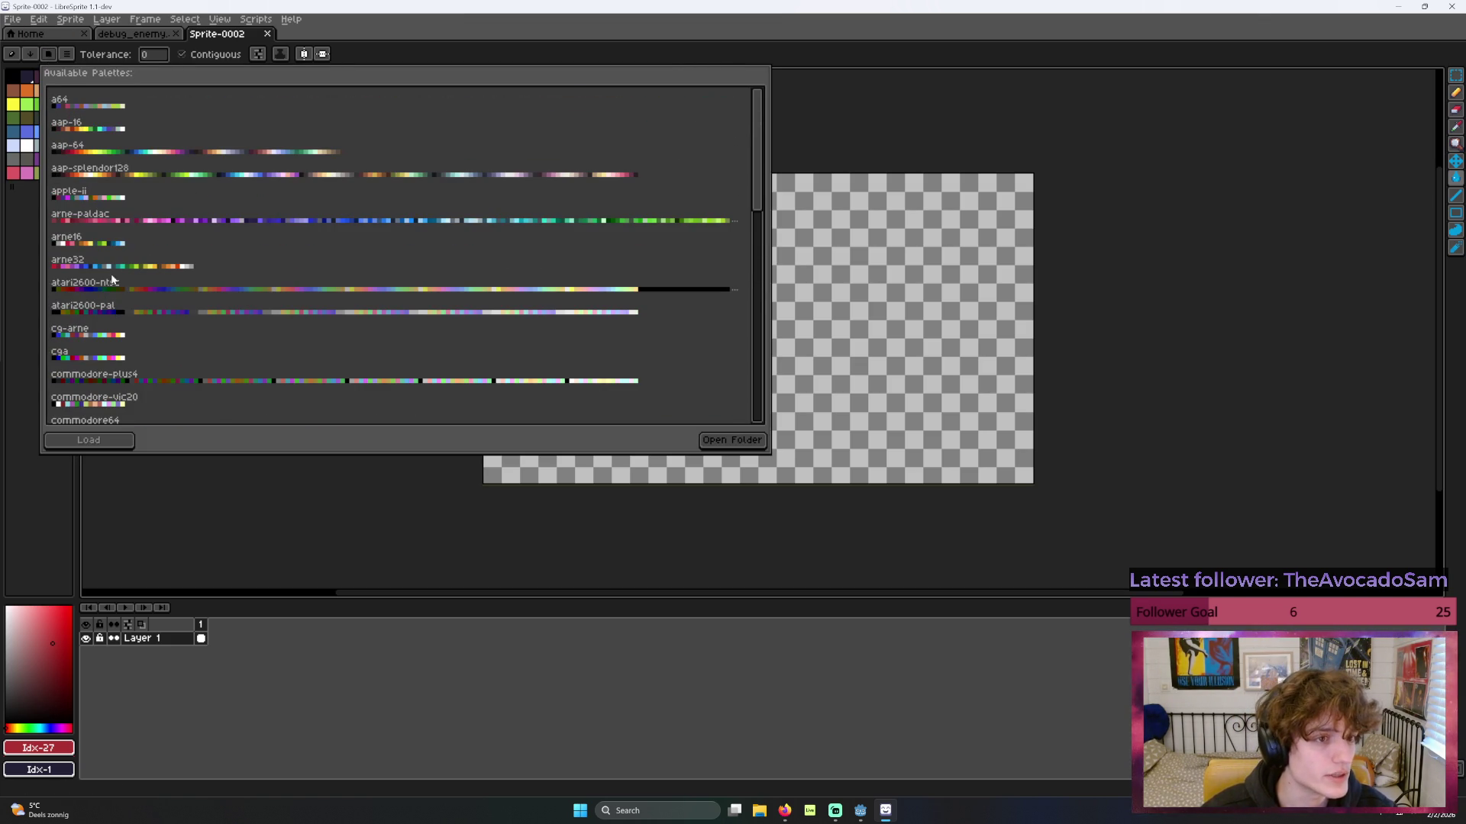
click(98, 155)
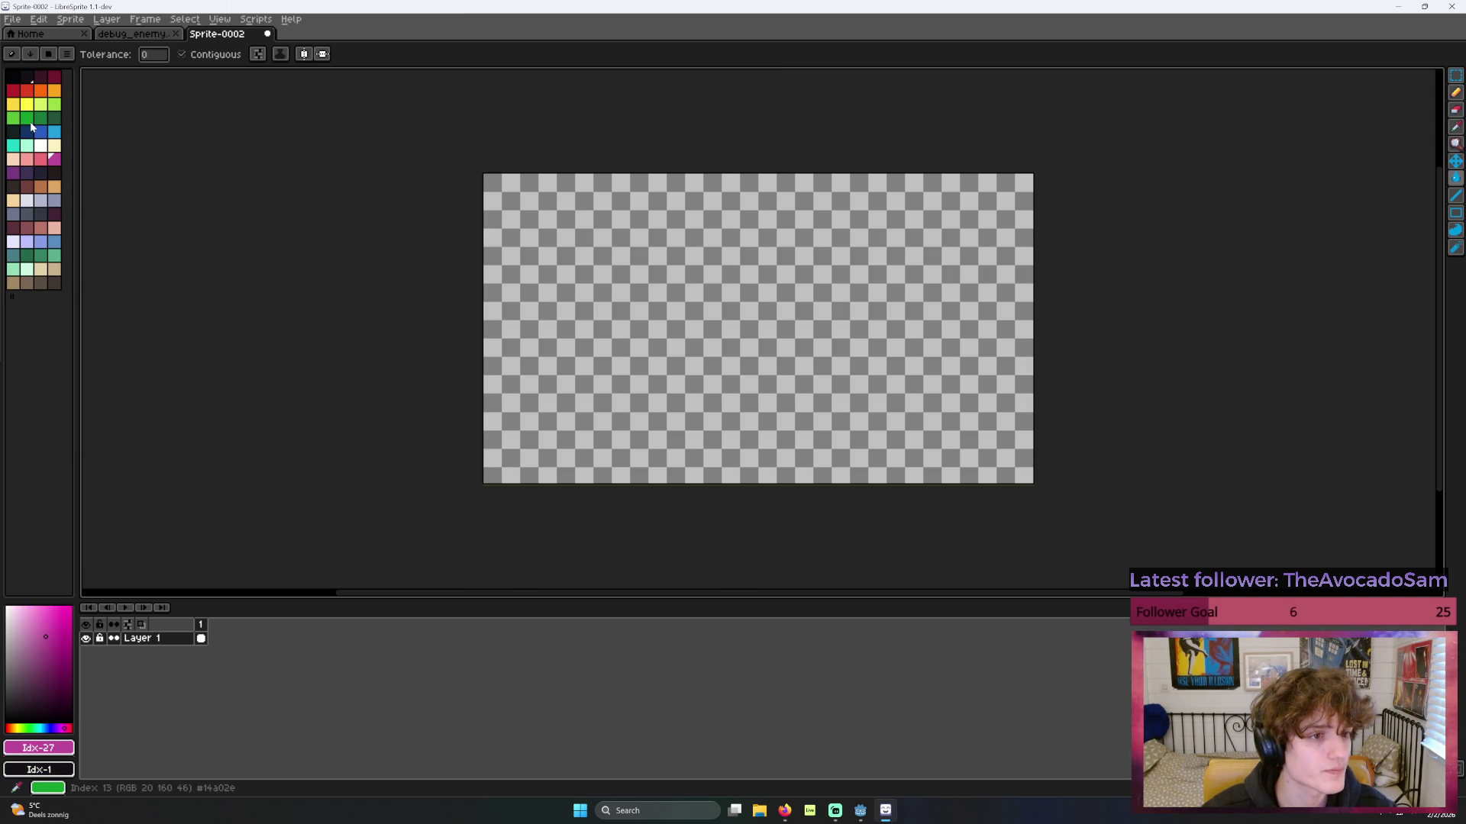
Fill the whole canvas with green from the aap-64 palette
click(27, 118)
click(740, 376)
scroll(733, 378, right, 2)
key(v)
key(w)
scroll(713, 350, up, 3)
scroll(608, 340, down, 1)
scroll(396, 337, down, 3)
scroll(416, 343, up, 3)
scroll(416, 343, down, 2)
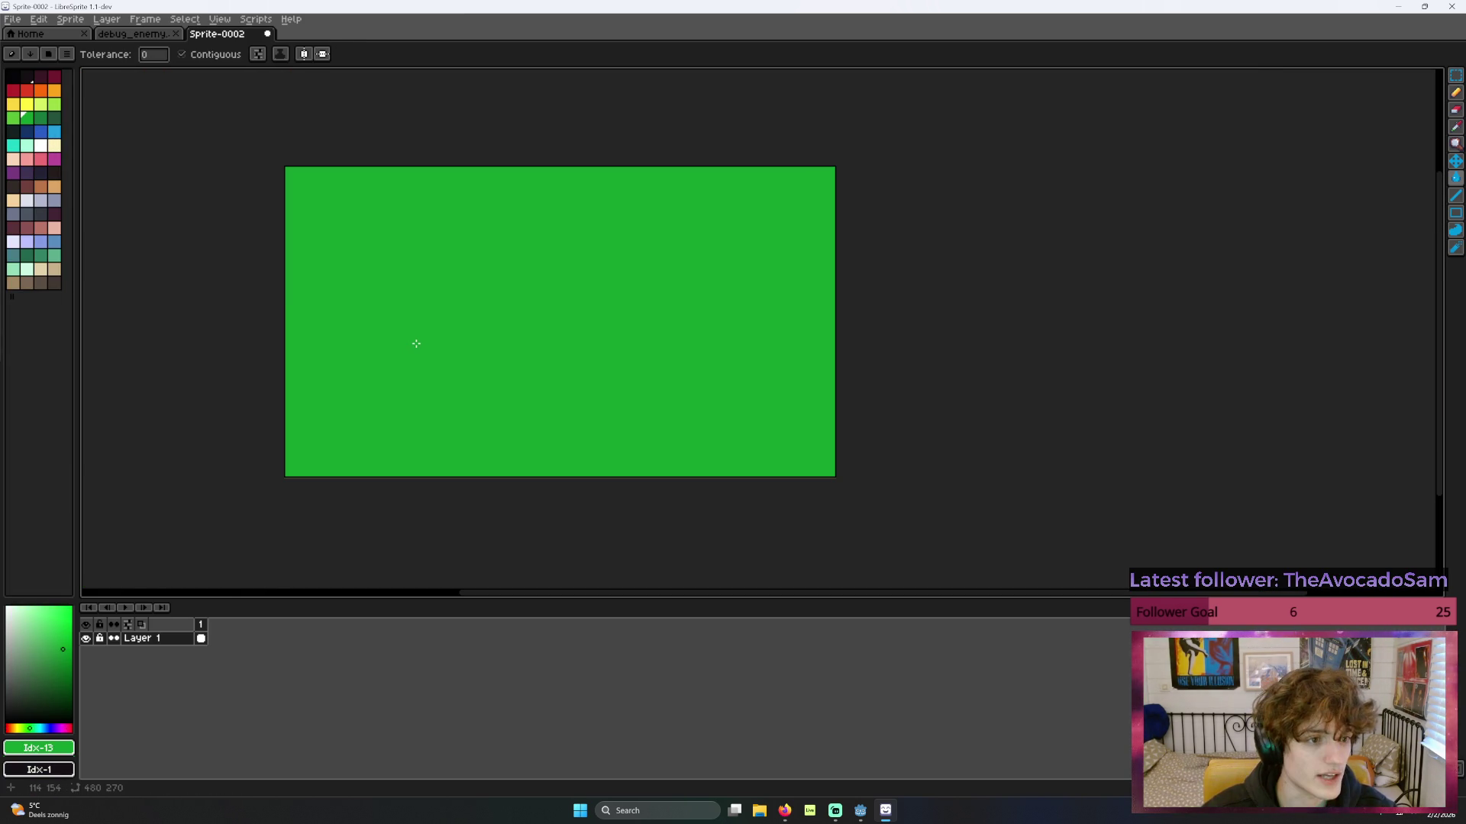
Pick tan as the drawing colour and try a rectangular selection on the canvas
click(55, 186)
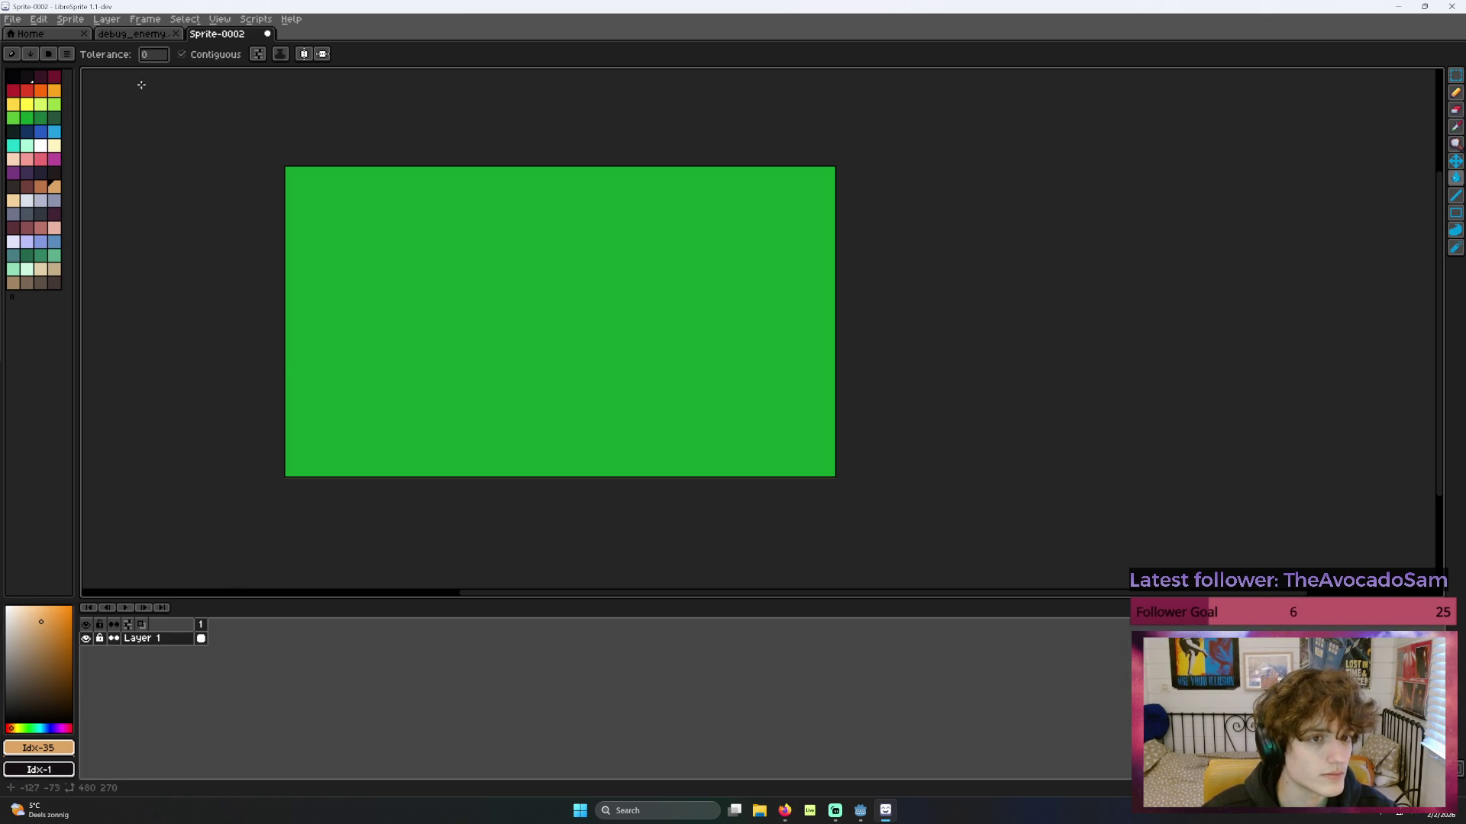
key(m)
drag(286, 261, 535, 389)
click(334, 323)
scroll(308, 297, up, 1)
scroll(308, 298, down, 1)
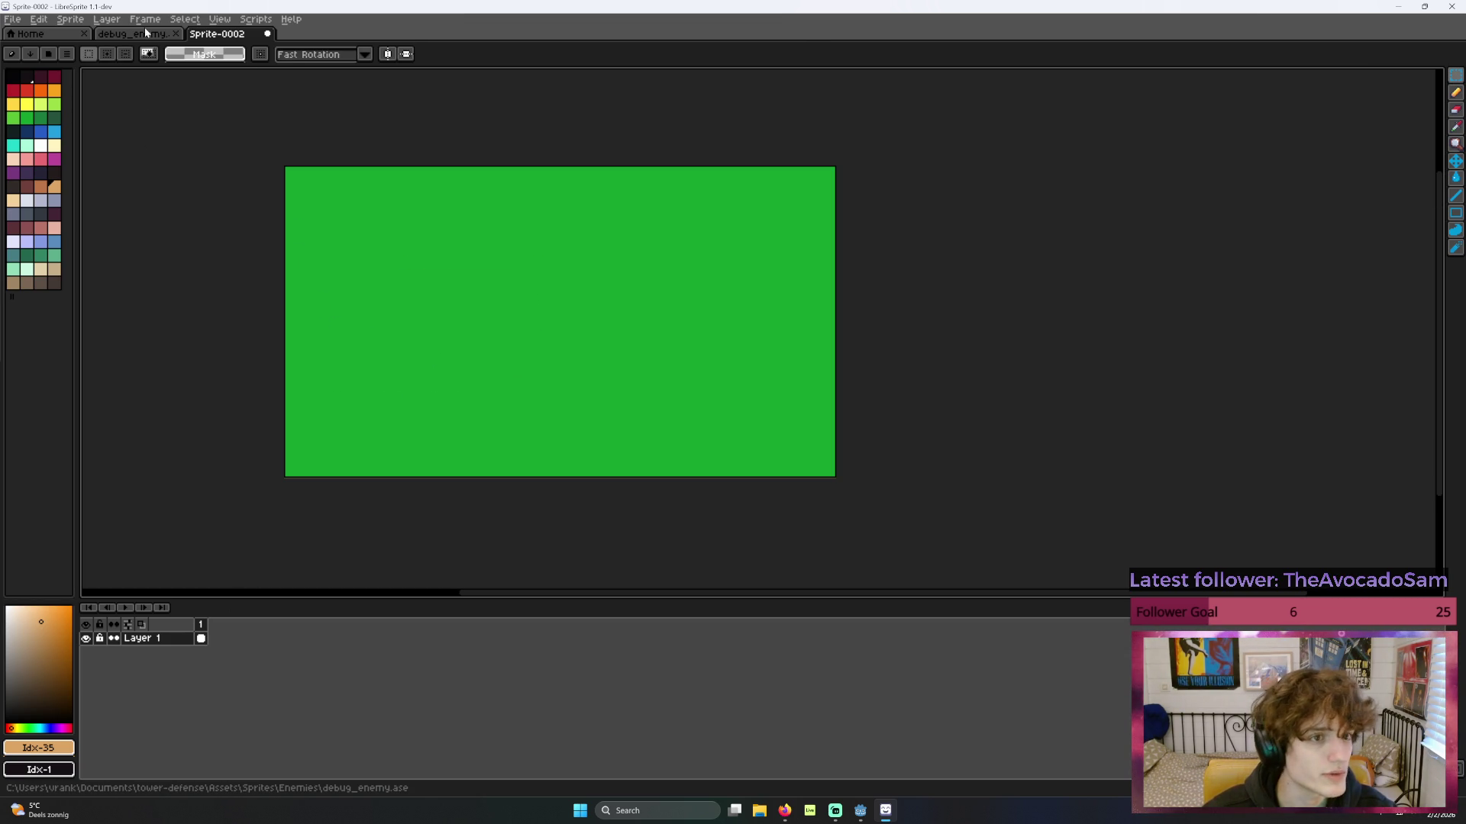
Apply a 16-pixel grid from View > Grid > Grid Settings
click(113, 21)
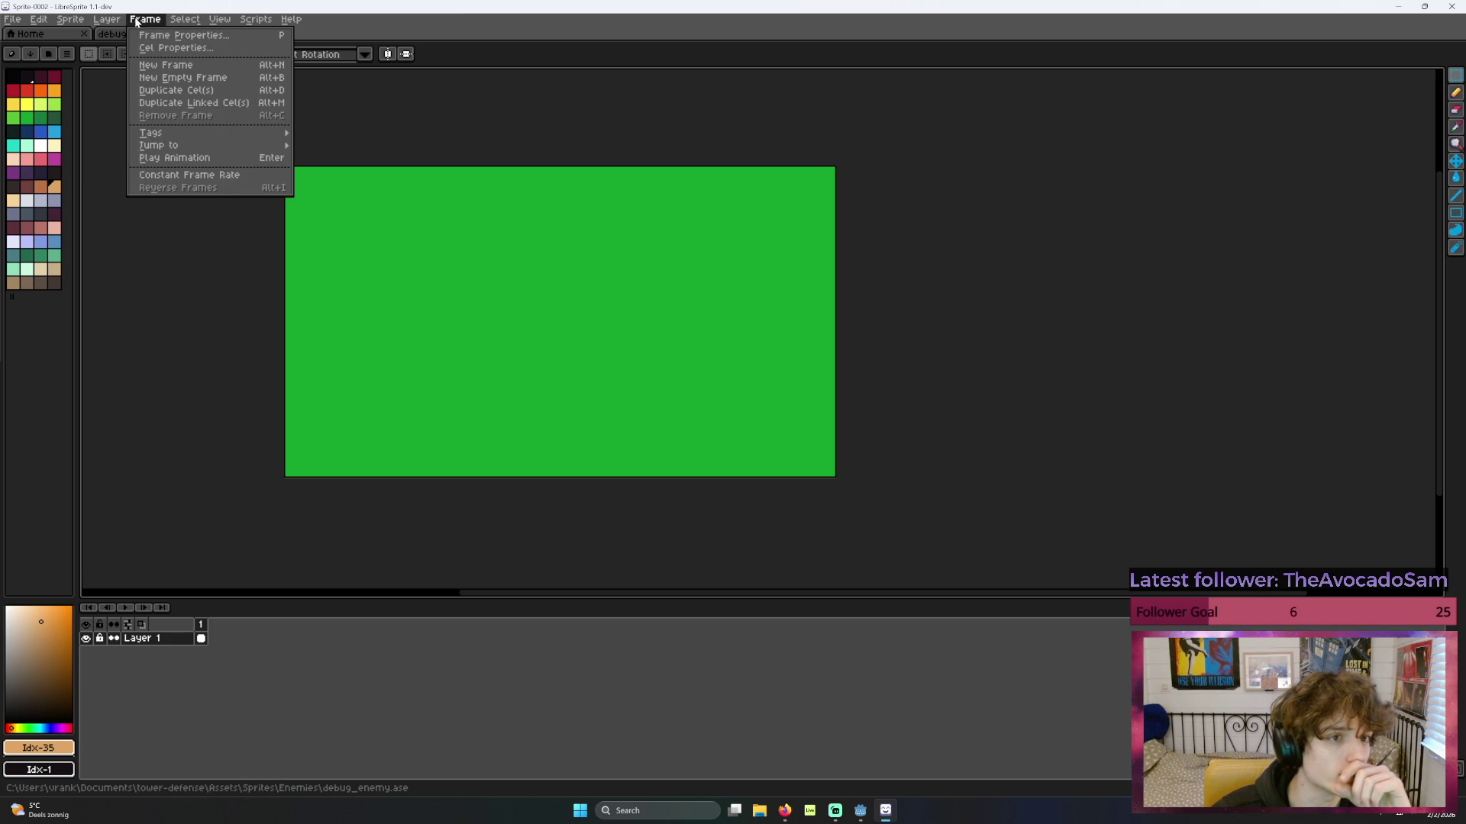
mouse_move(251, 99)
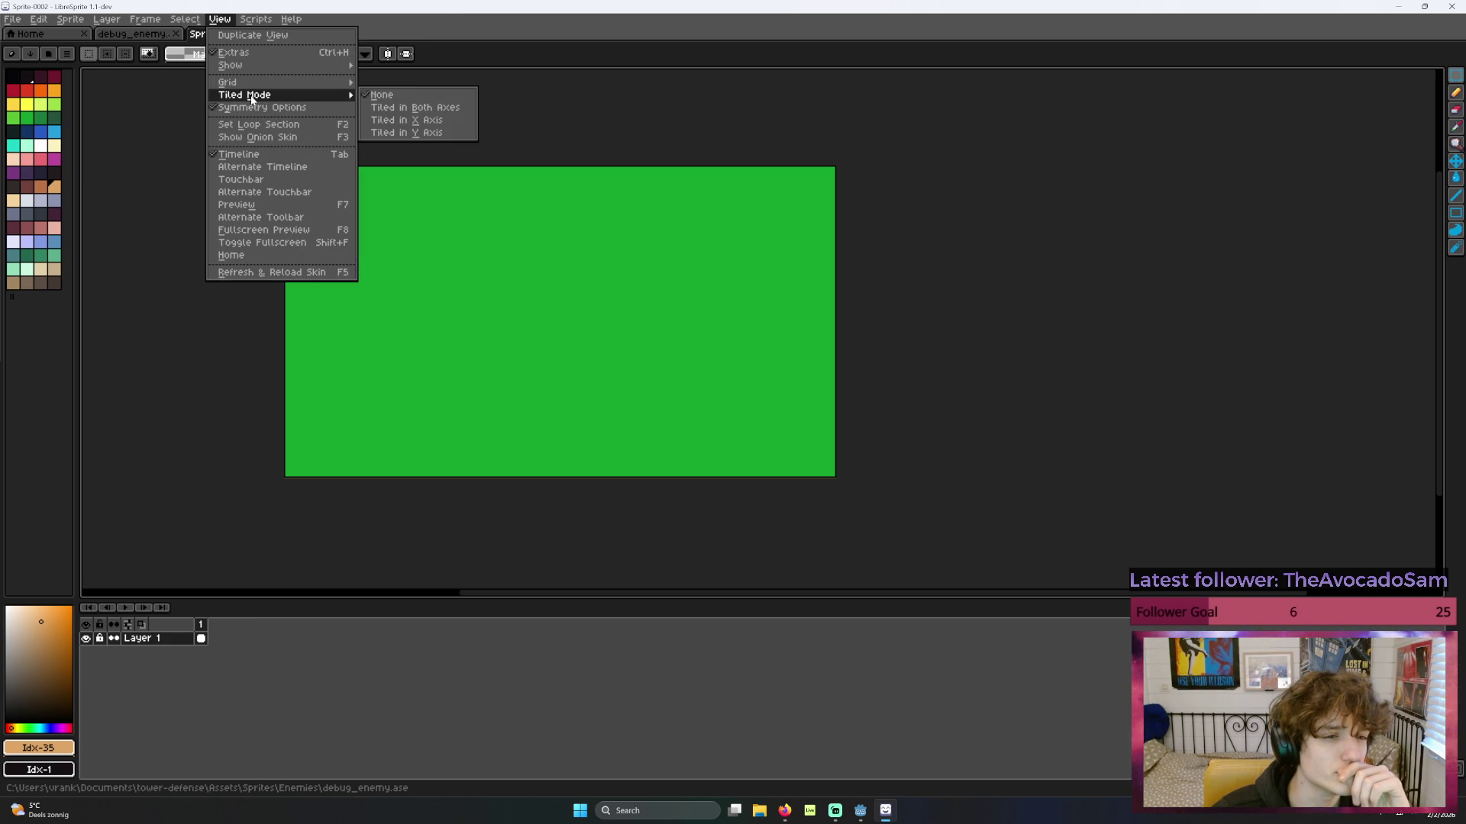
click(408, 108)
key(Tab)
key(Tab)
key(Tab)
key(Return)
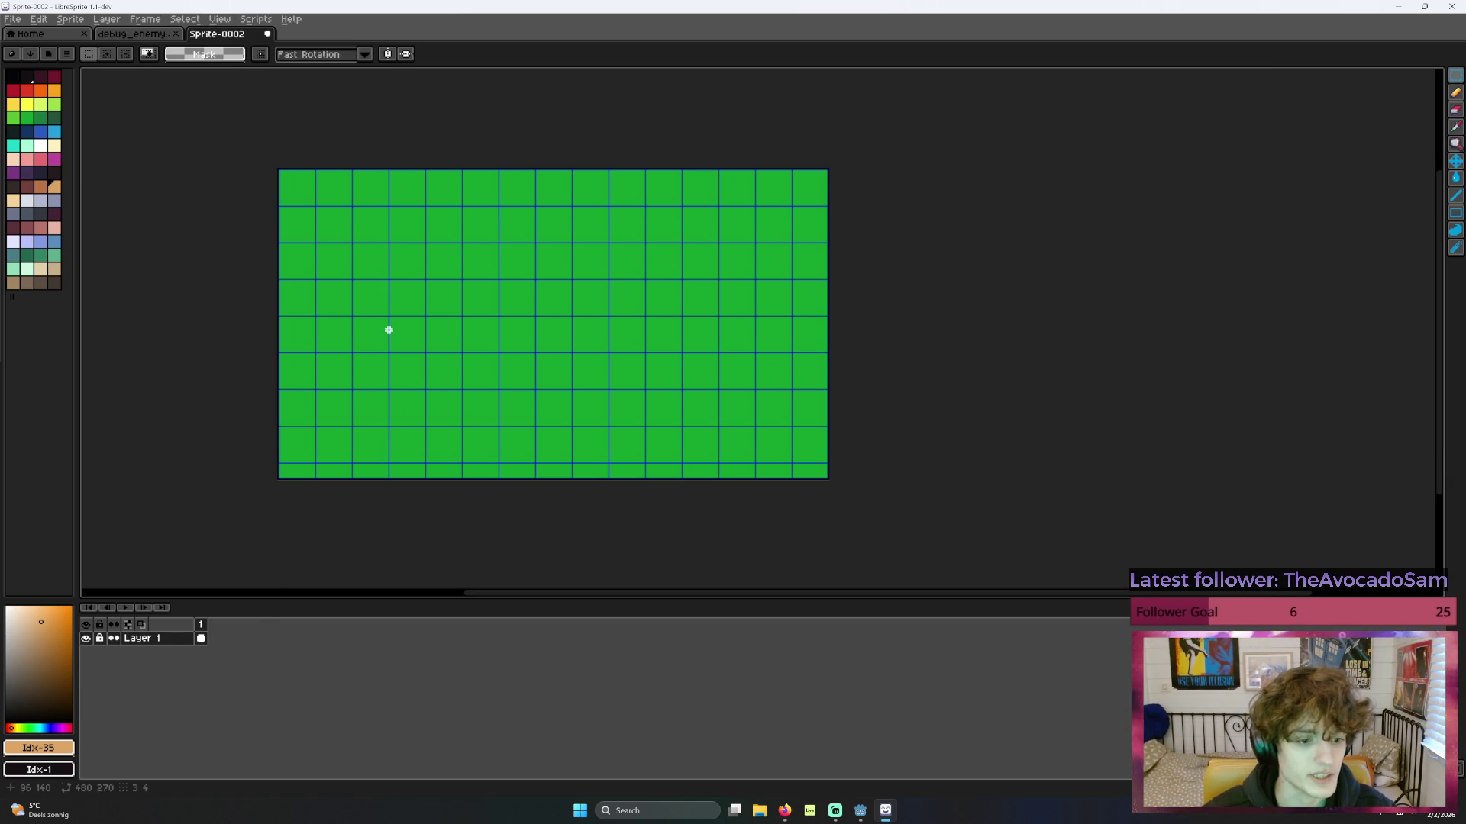
Extend the Sprite-0002 canvas downward to 287 px tall with Canvas Size
drag(398, 328, 422, 324)
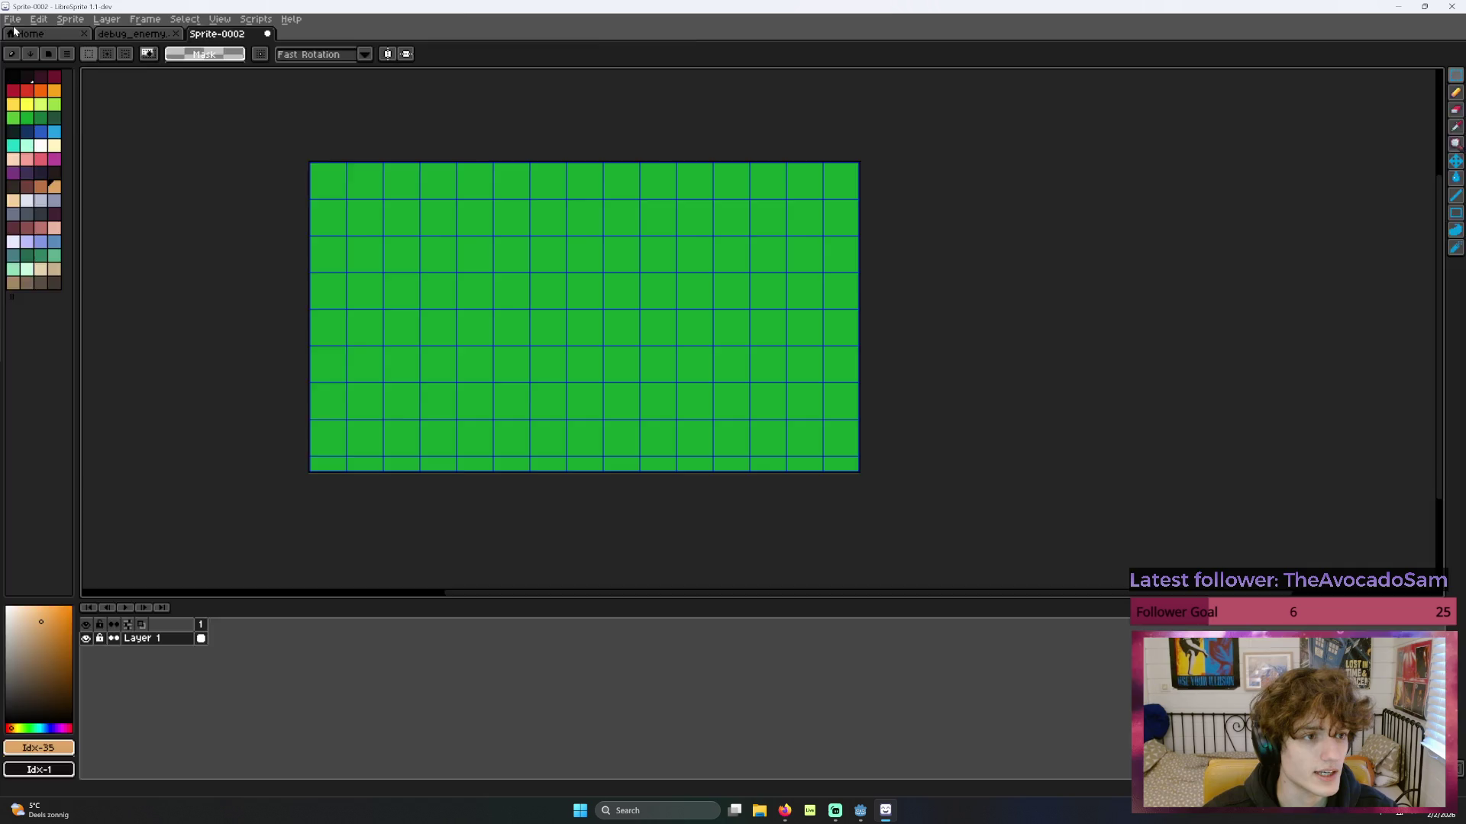
click(46, 33)
key(ctrl+shift+Tab)
click(70, 19)
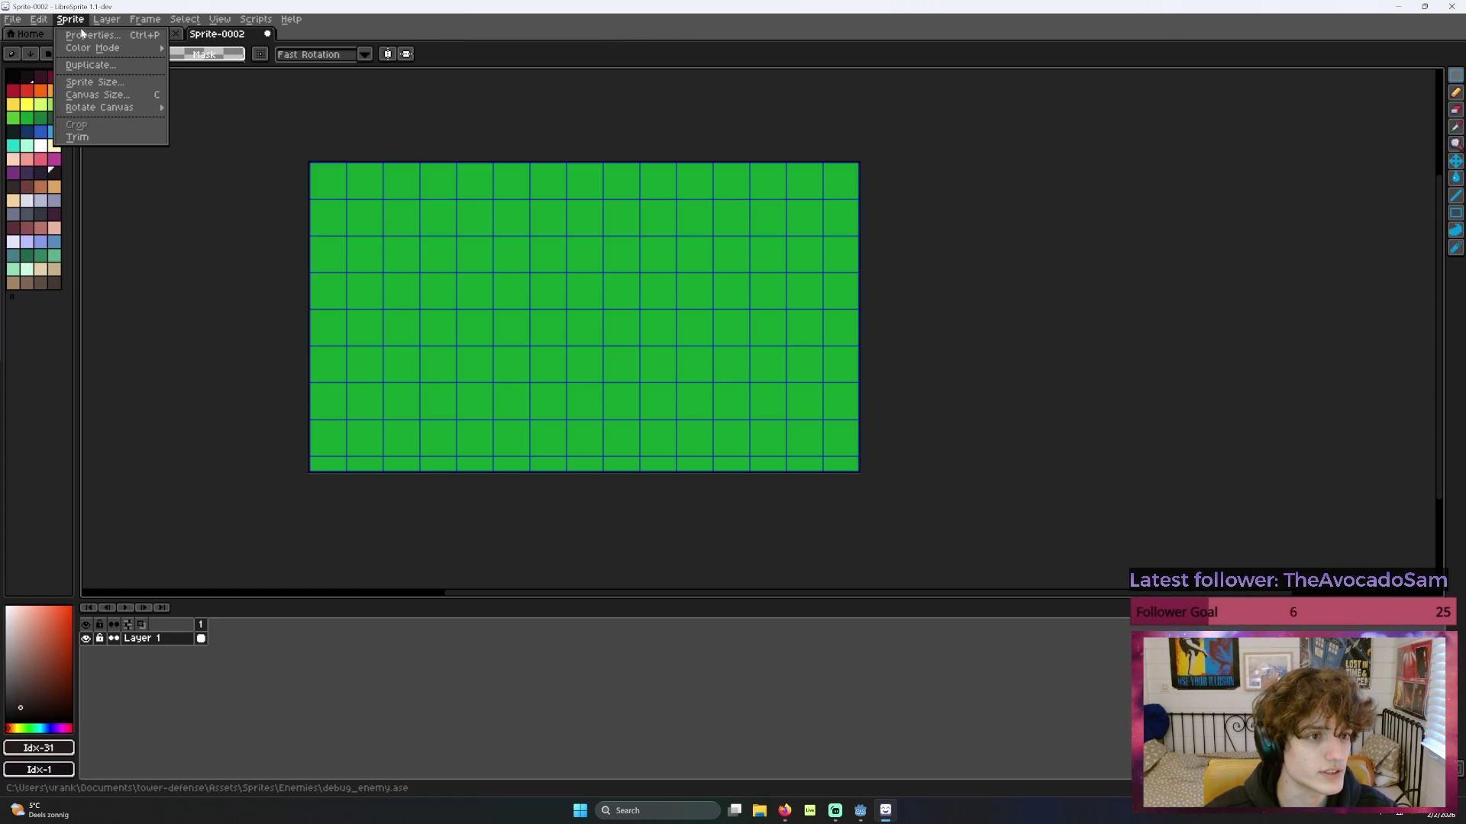
click(84, 94)
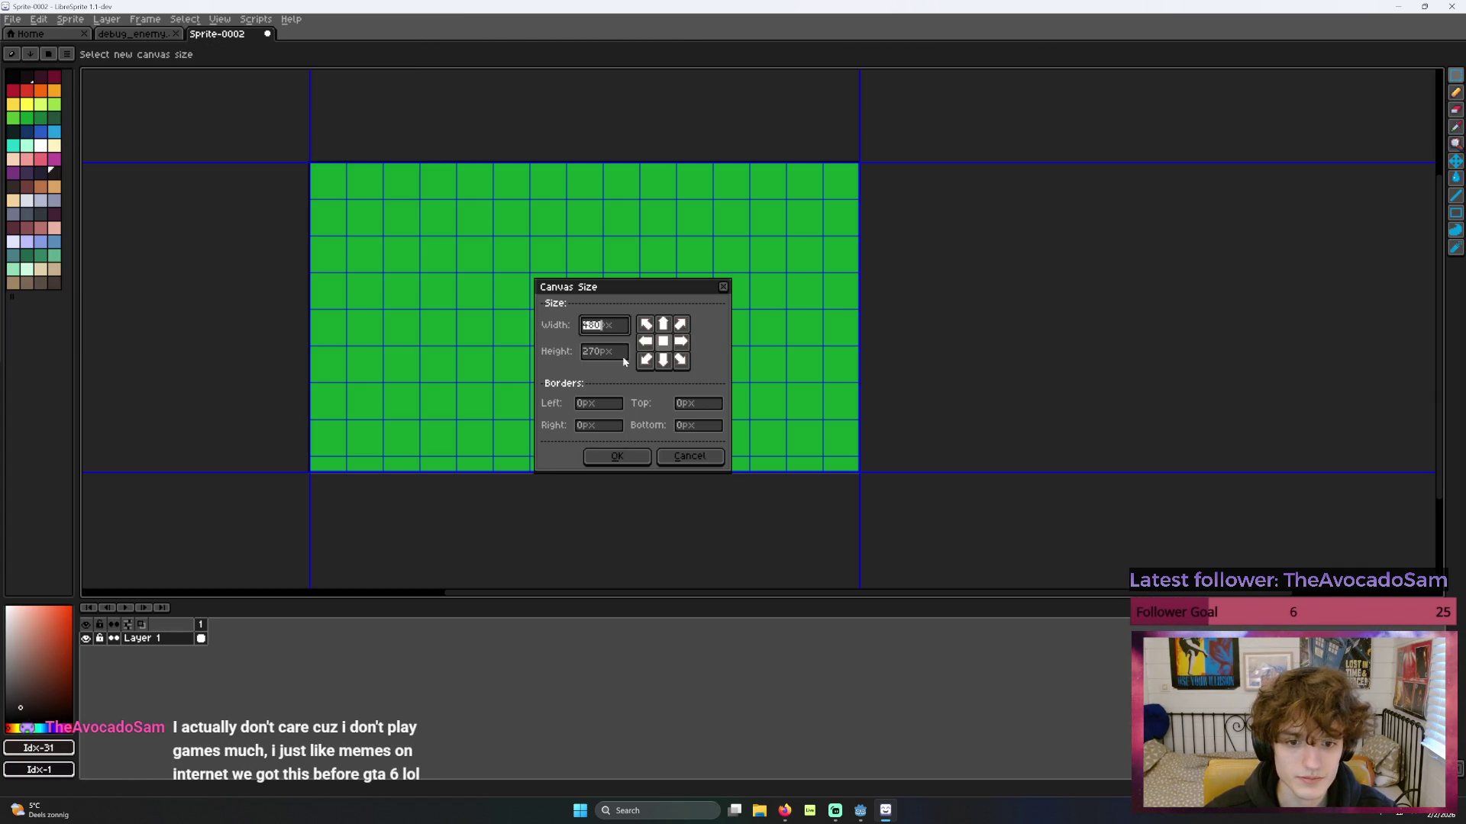
drag(522, 474, 524, 491)
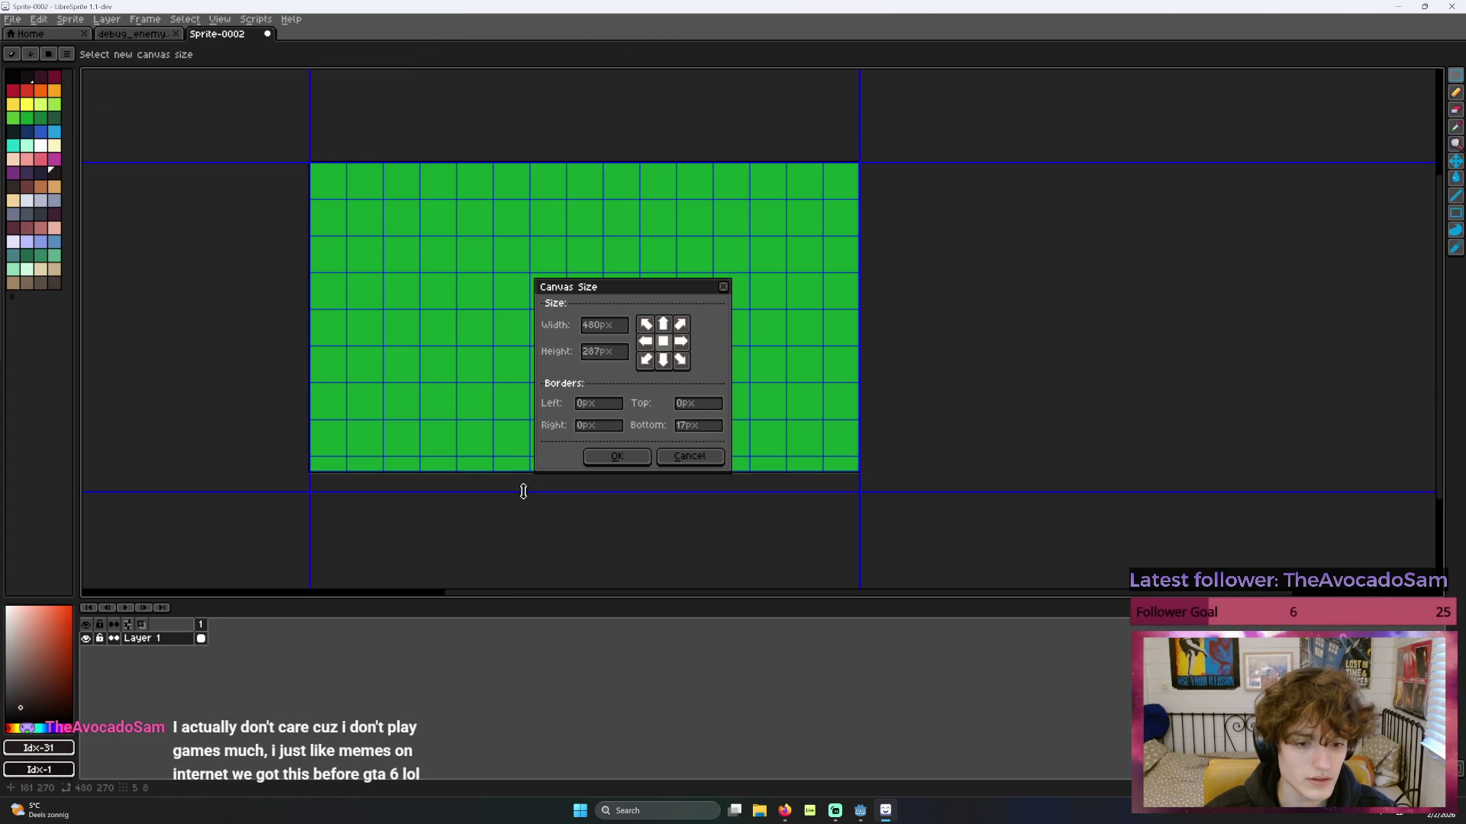
click(603, 456)
Bucket-fill the new bottom strip with the map's green
scroll(344, 506, up, 2)
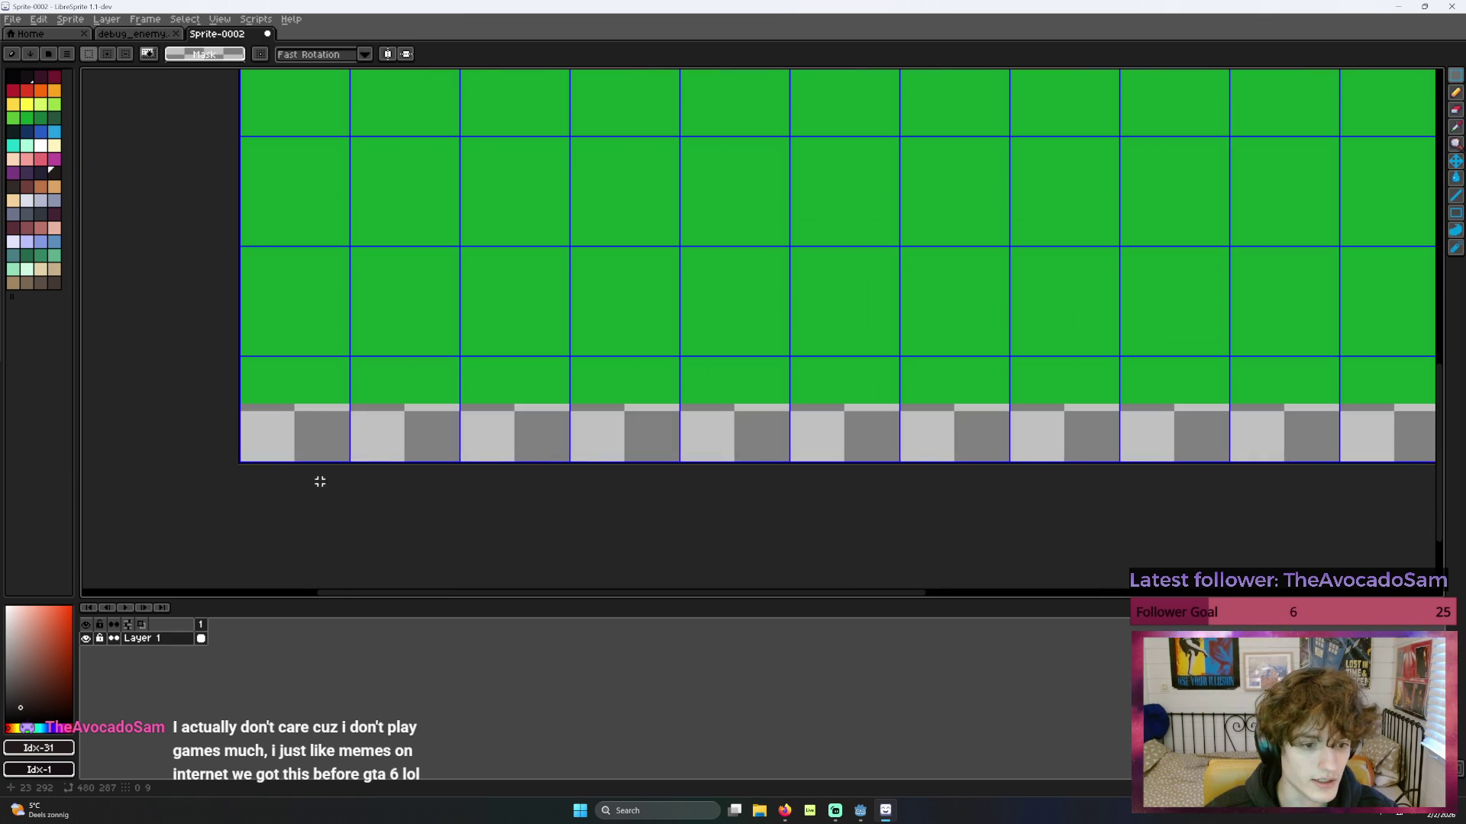
scroll(320, 482, up, 2)
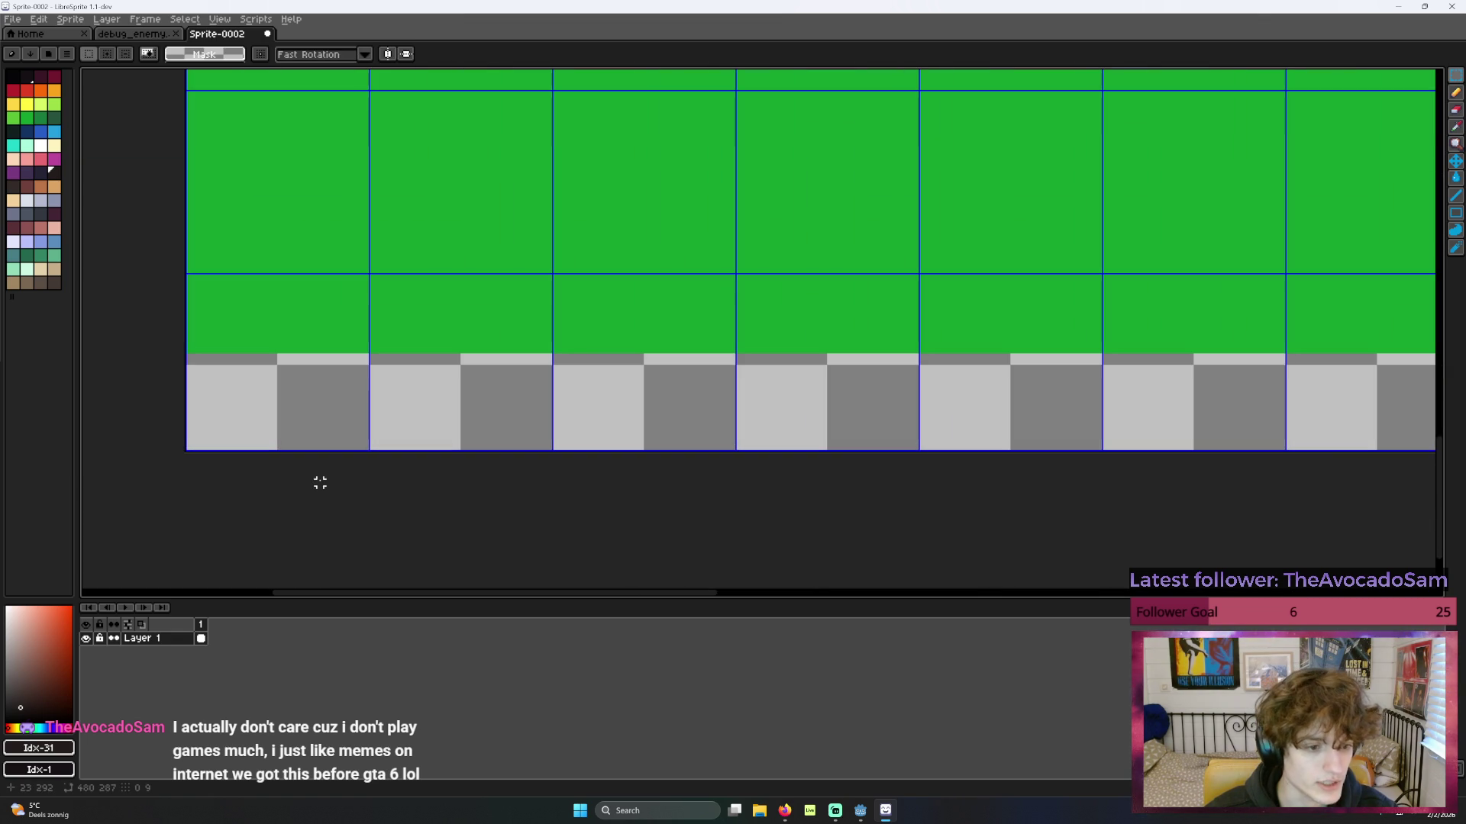
key(g)
alt+click(271, 313)
click(274, 390)
click(396, 396)
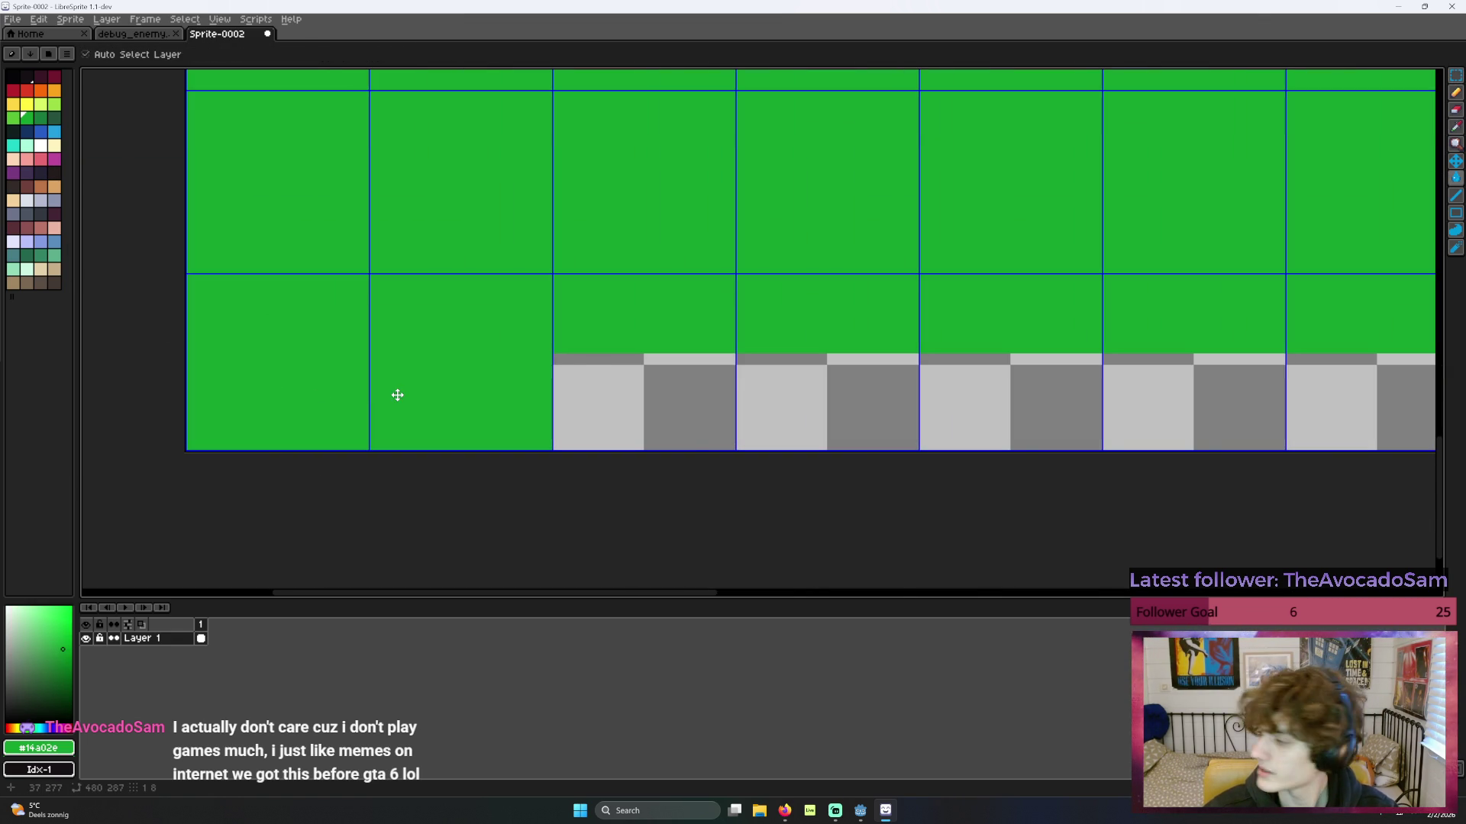
scroll(425, 412, down, 2)
scroll(426, 413, down, 3)
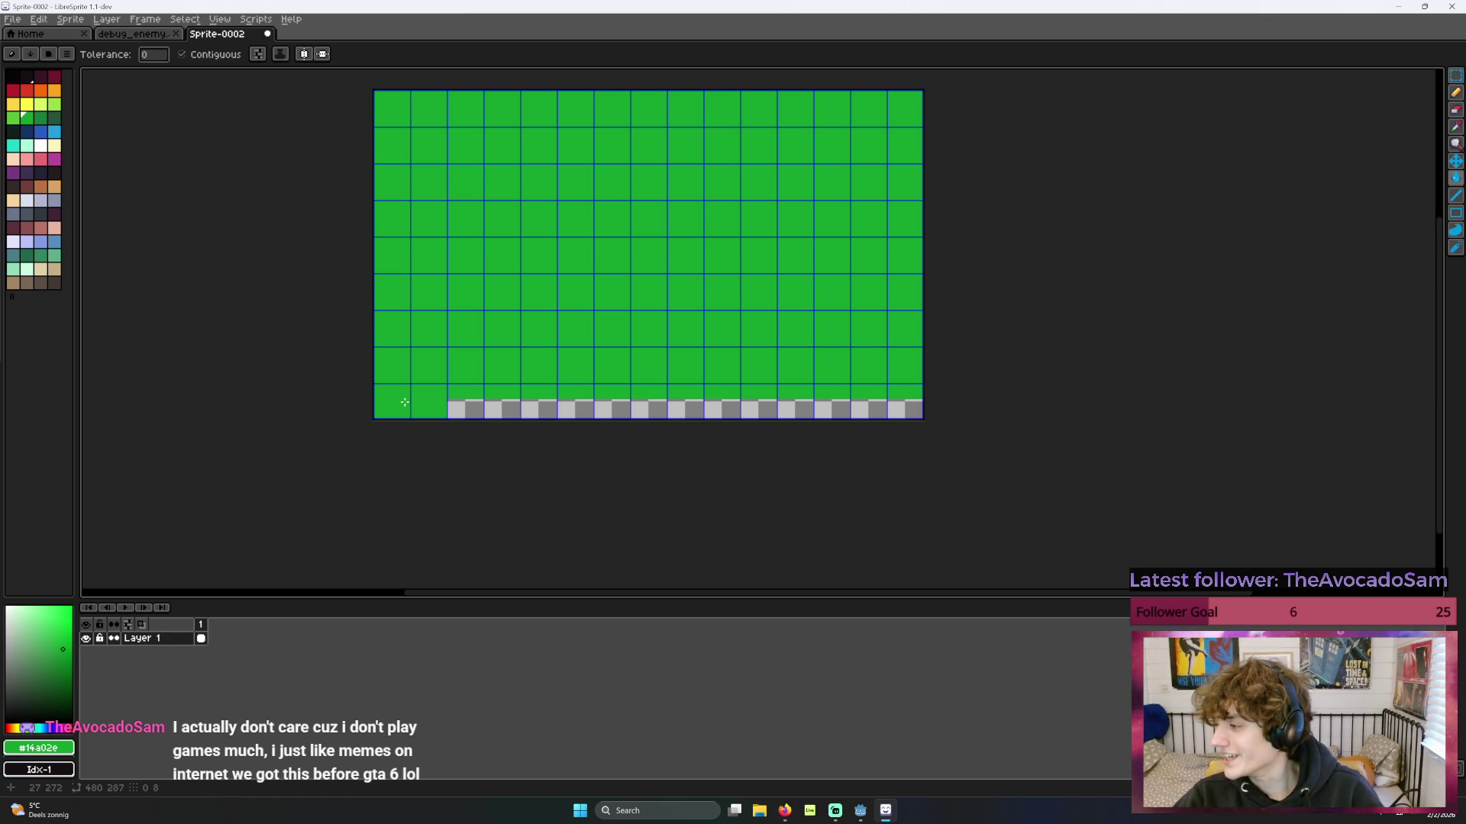
click(464, 408)
Bucket-fill the twelve remaining bottom-row gaps of the grid green
click(502, 408)
click(538, 408)
click(596, 405)
click(575, 408)
click(648, 408)
click(685, 408)
click(758, 408)
click(722, 408)
click(795, 408)
click(832, 408)
click(869, 408)
click(905, 408)
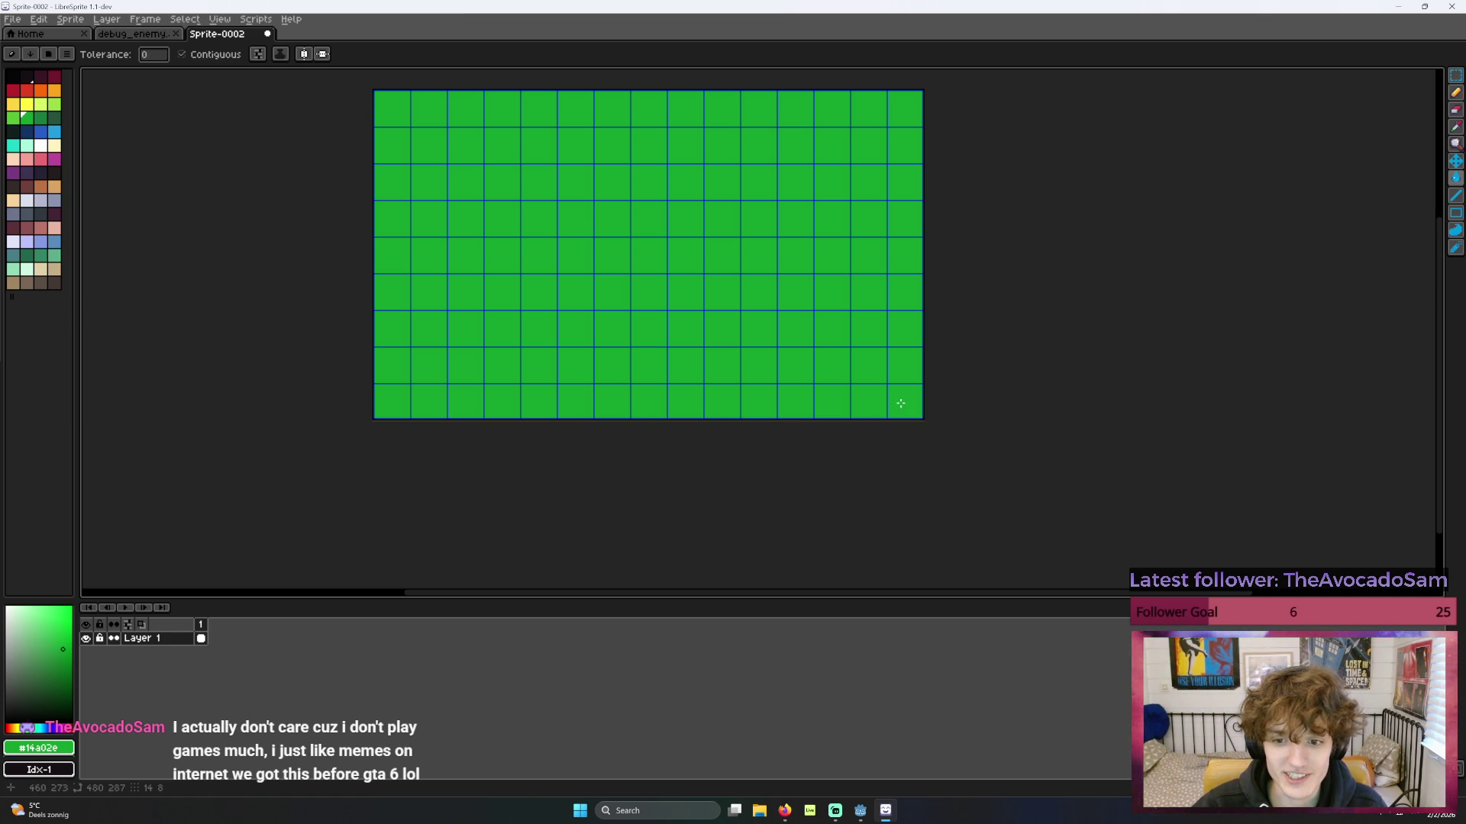
scroll(718, 458, up, 4)
scroll(717, 512, down, 6)
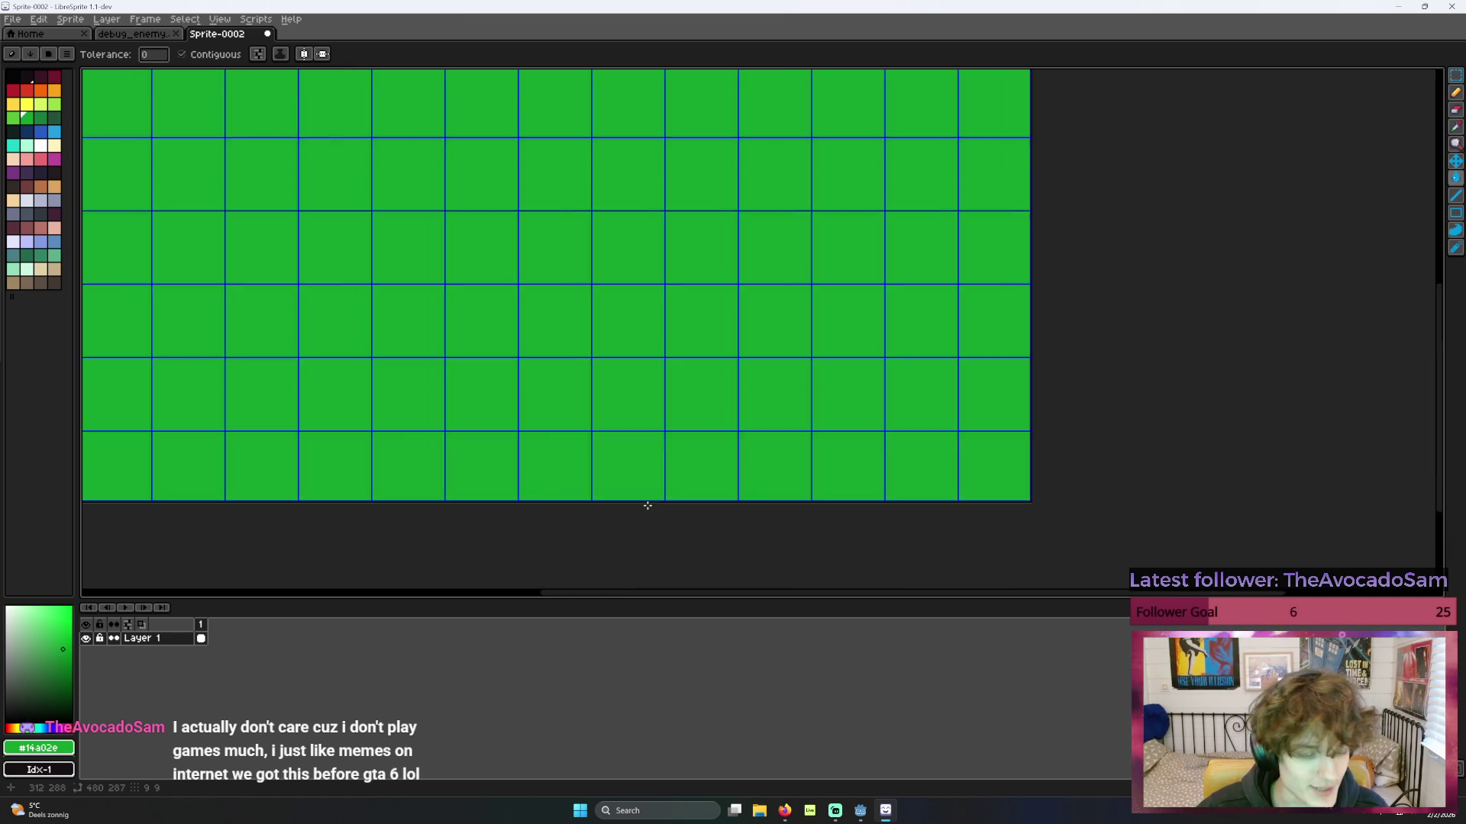
scroll(615, 486, up, 5)
scroll(616, 487, down, 4)
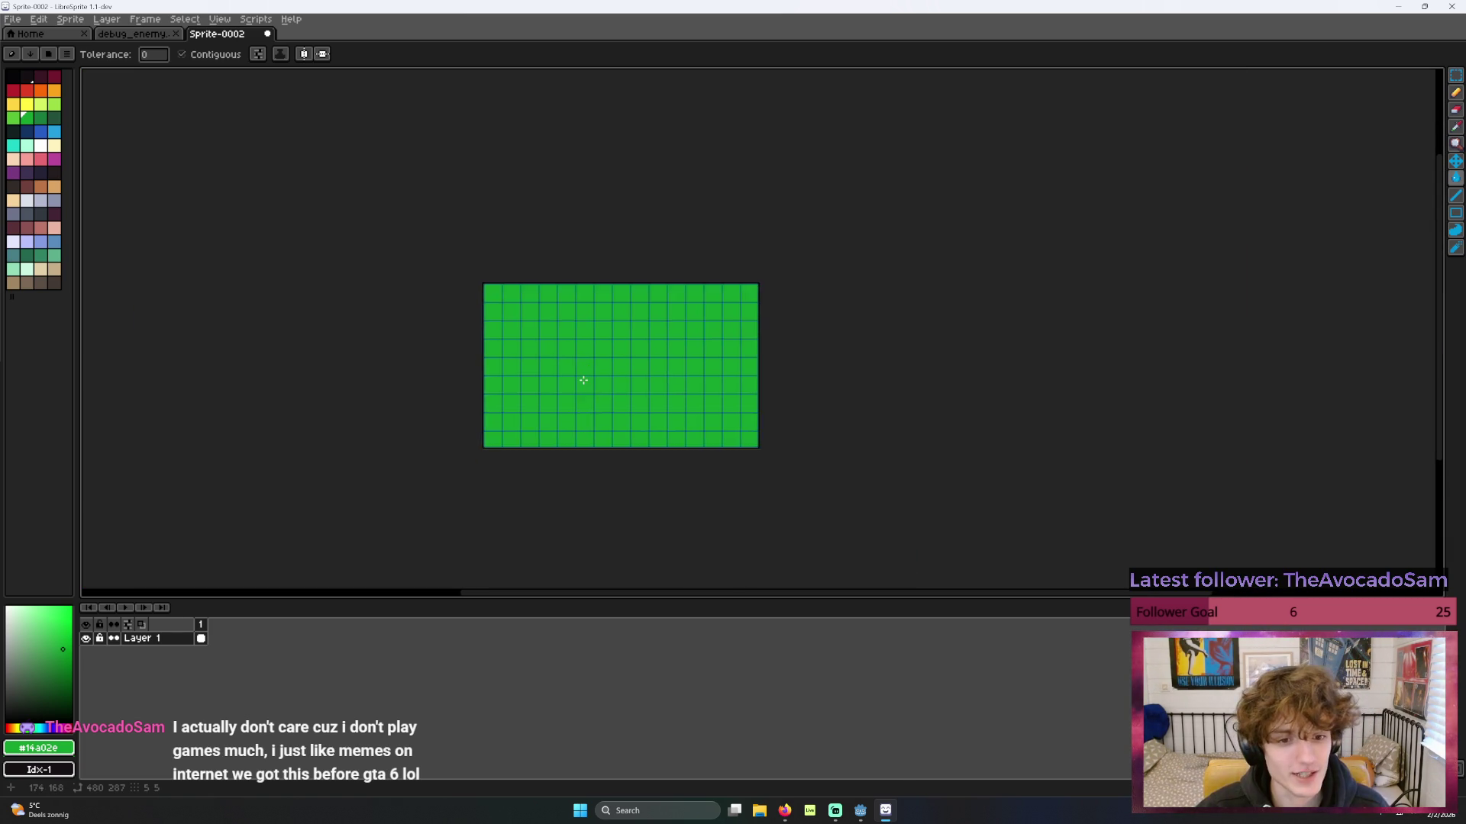
scroll(580, 378, up, 2)
Pick tan and start the path at the left edge, stepping up along the upper row
click(55, 189)
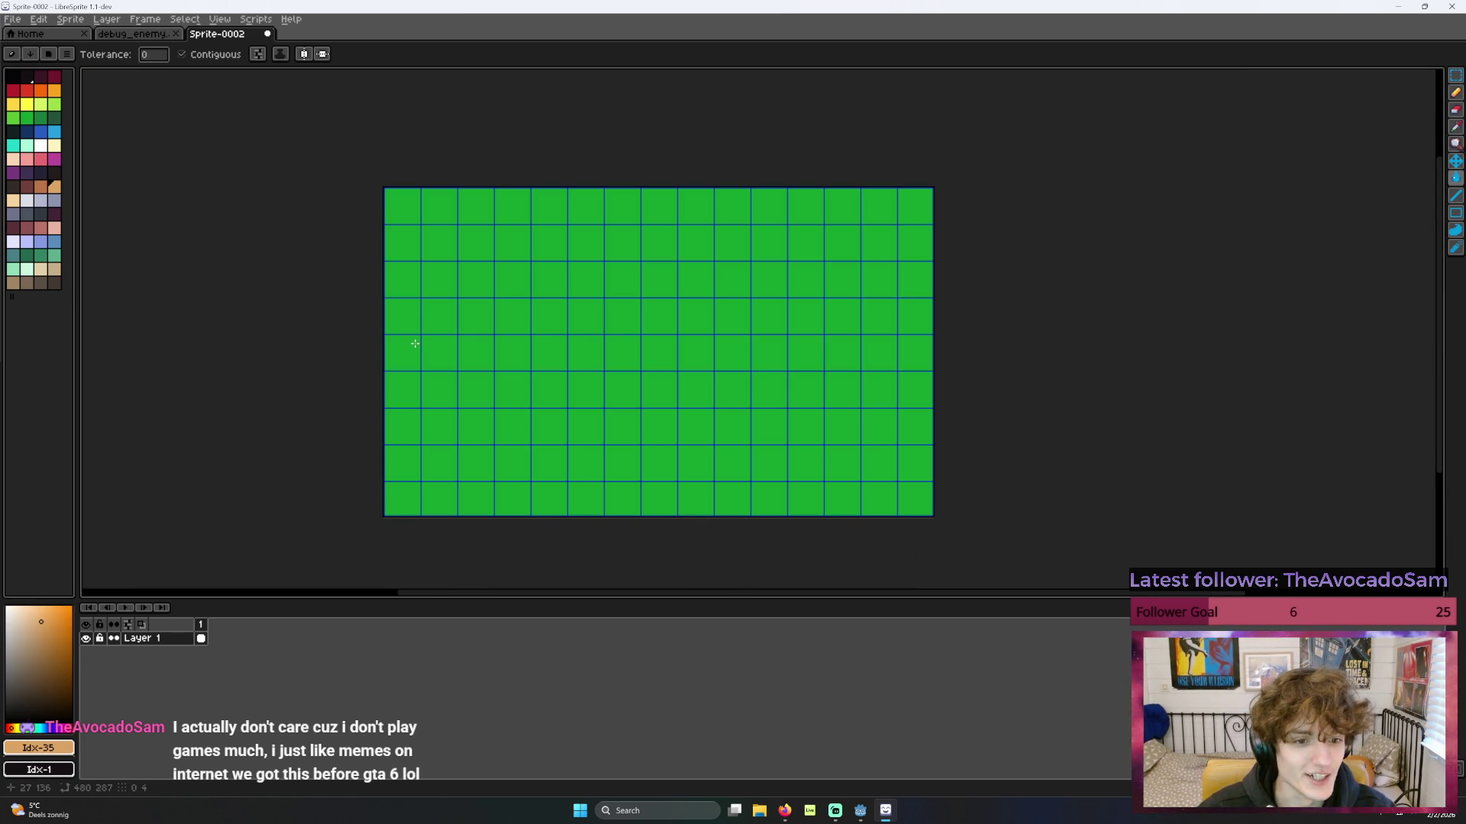
click(401, 351)
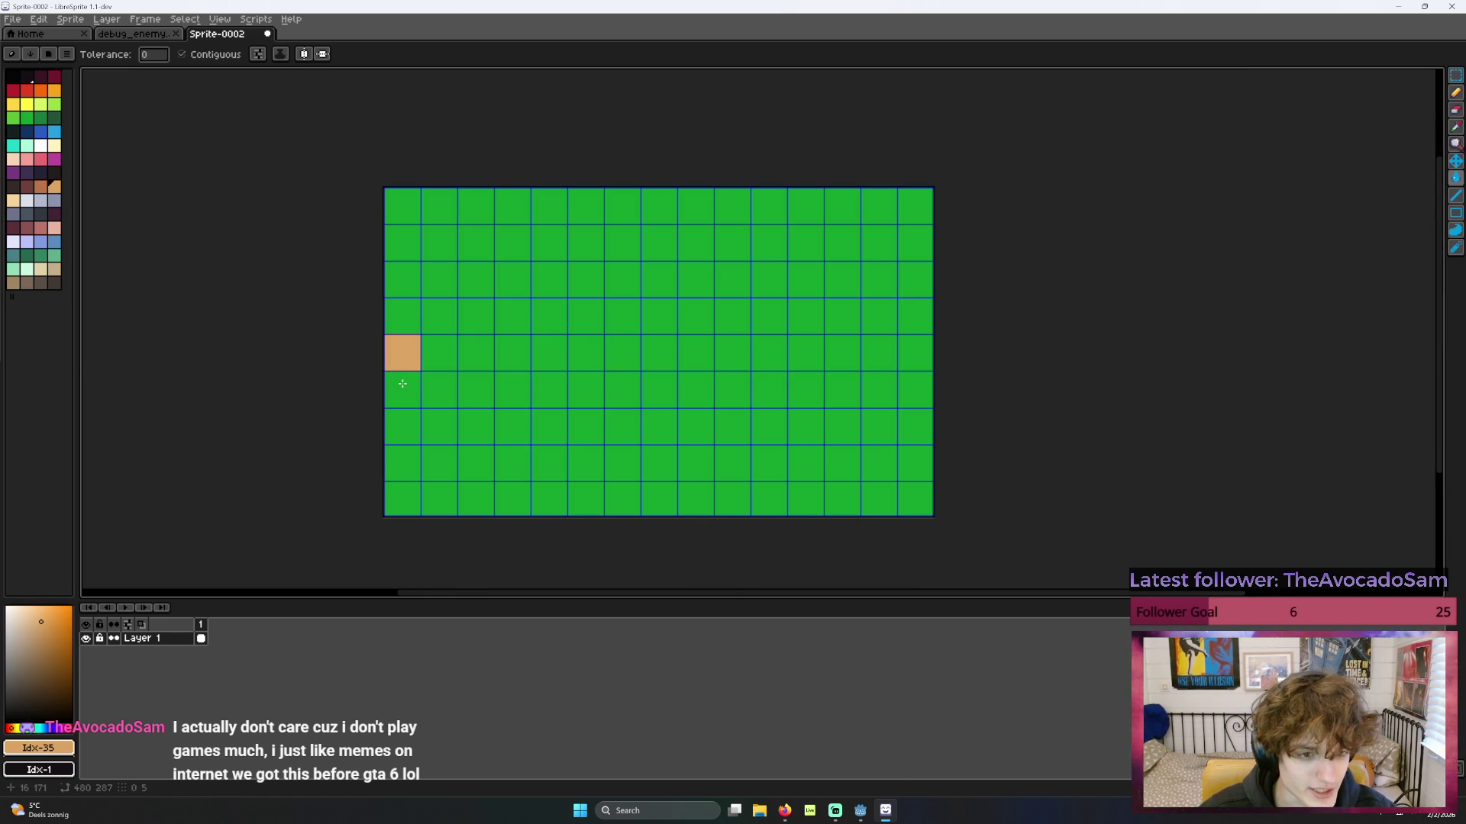
click(439, 353)
click(476, 353)
click(513, 352)
click(549, 353)
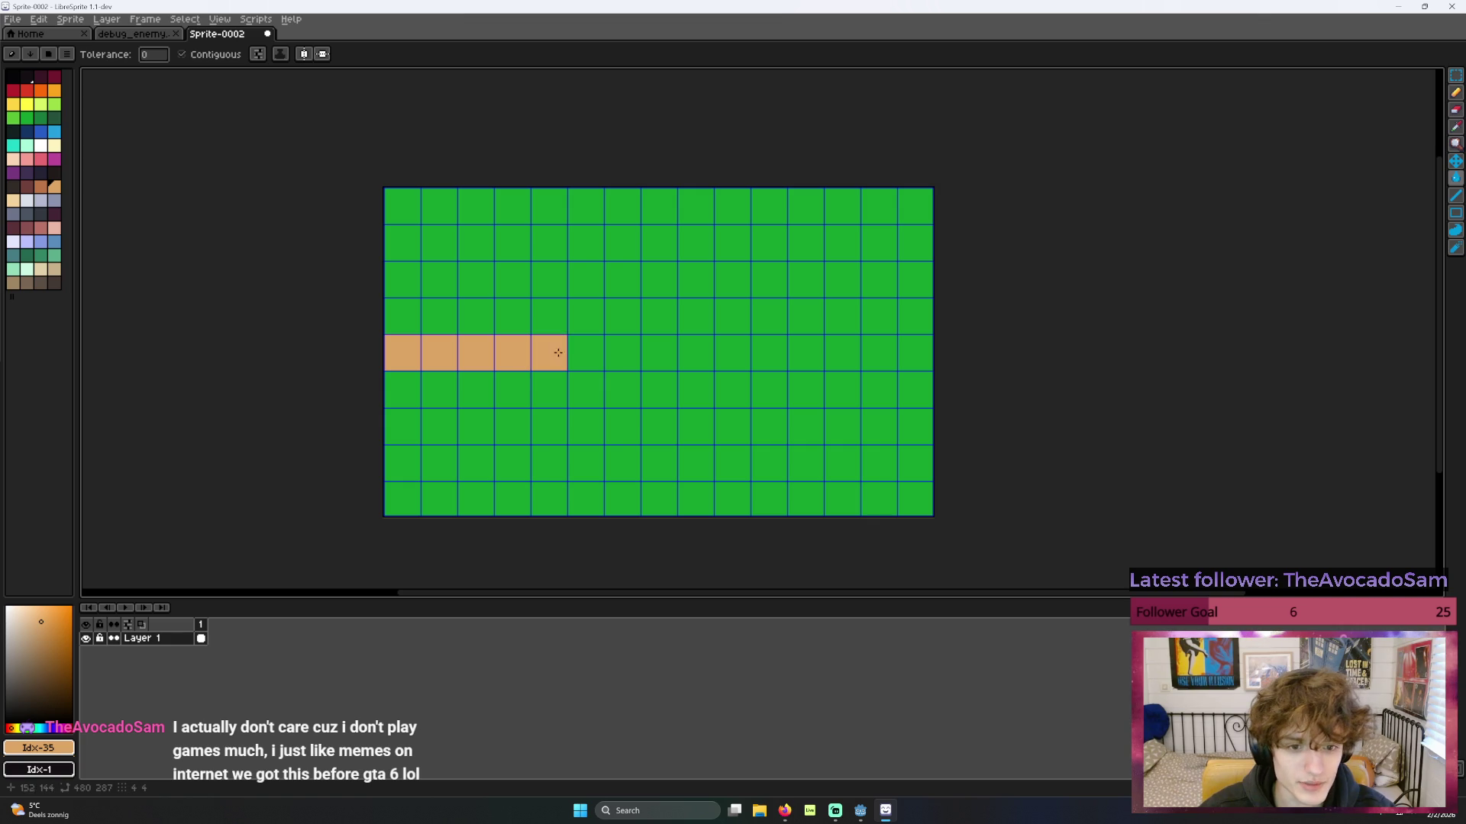
click(549, 316)
click(586, 316)
click(623, 316)
click(659, 316)
Continue the tan path down, along the lower row, then back up to the right edge
click(660, 352)
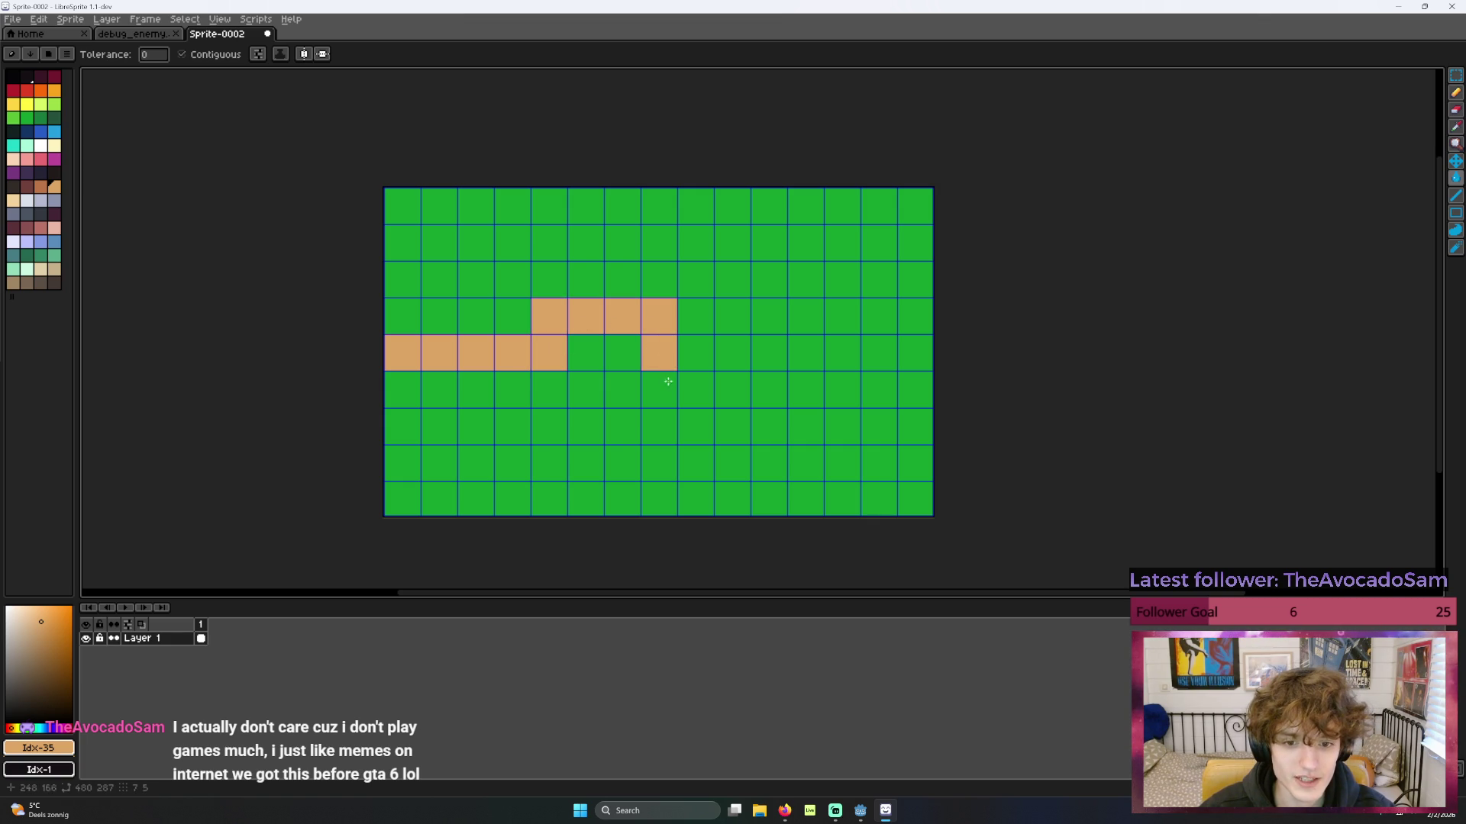
click(668, 401)
click(696, 391)
click(737, 397)
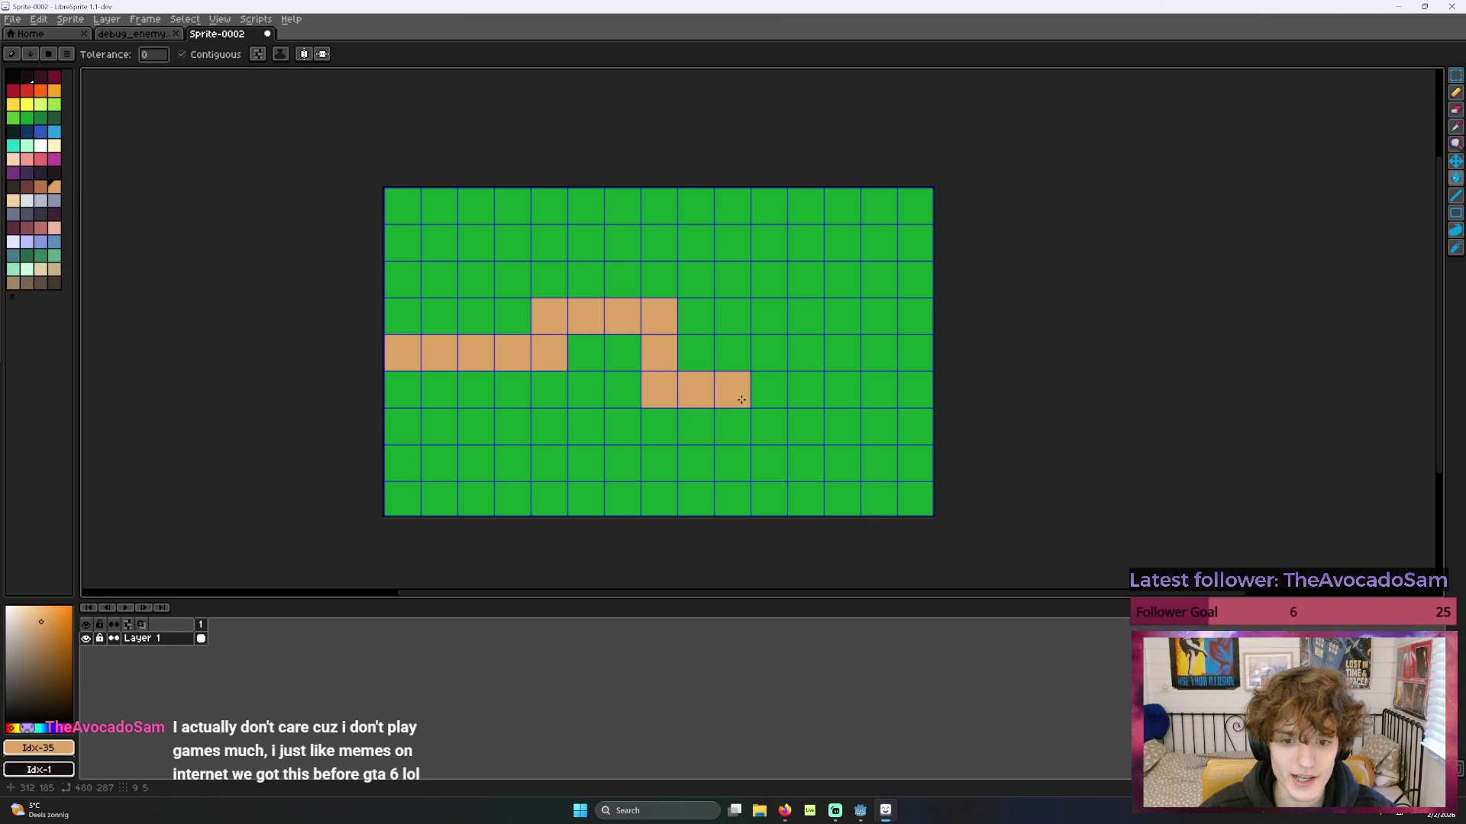
click(767, 393)
click(769, 353)
click(806, 353)
click(843, 353)
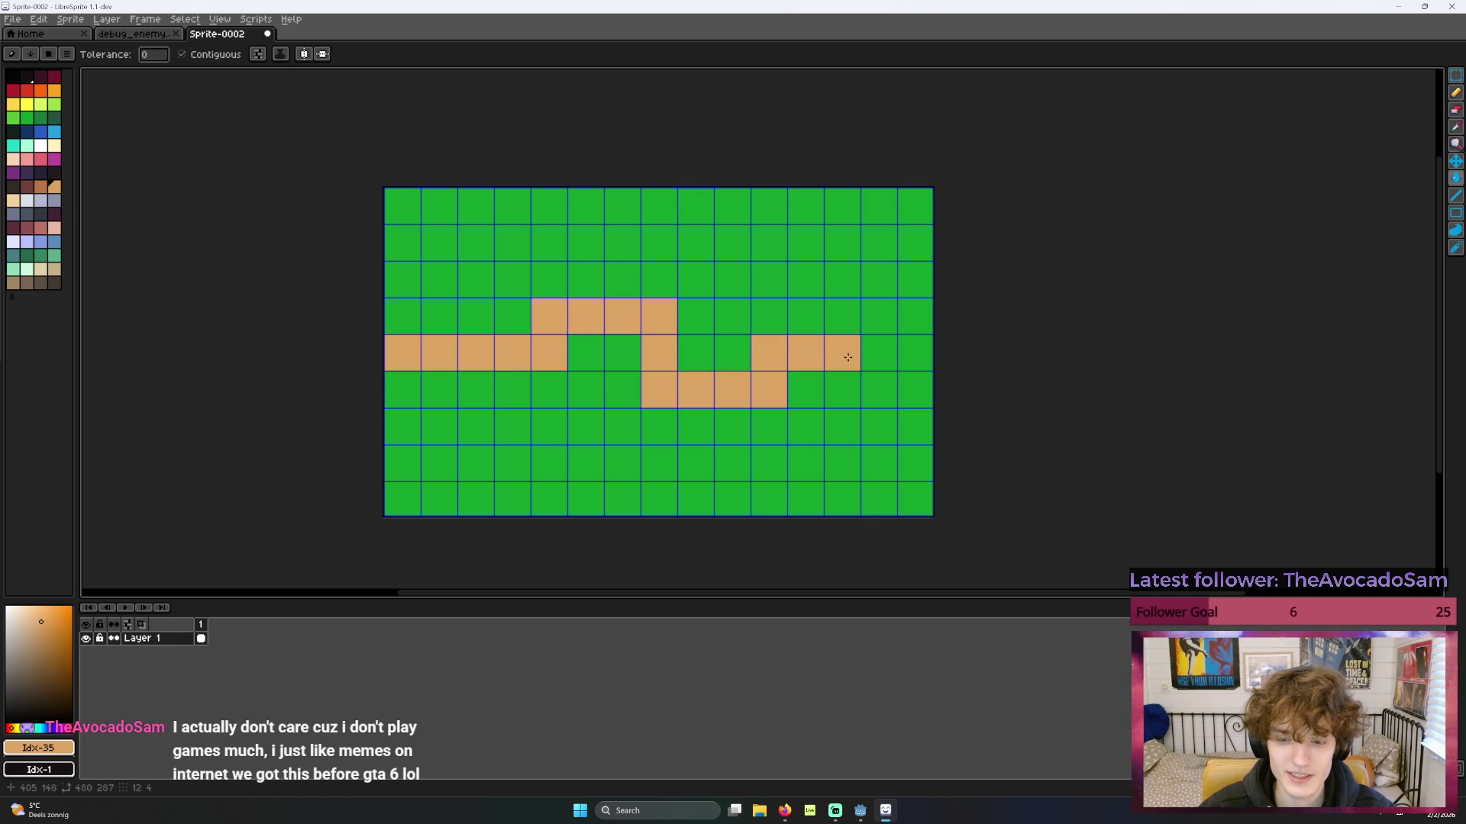
click(886, 353)
click(901, 353)
Fill one extra path cell tan and turn a stray tan cell back green
scroll(940, 369, up, 3)
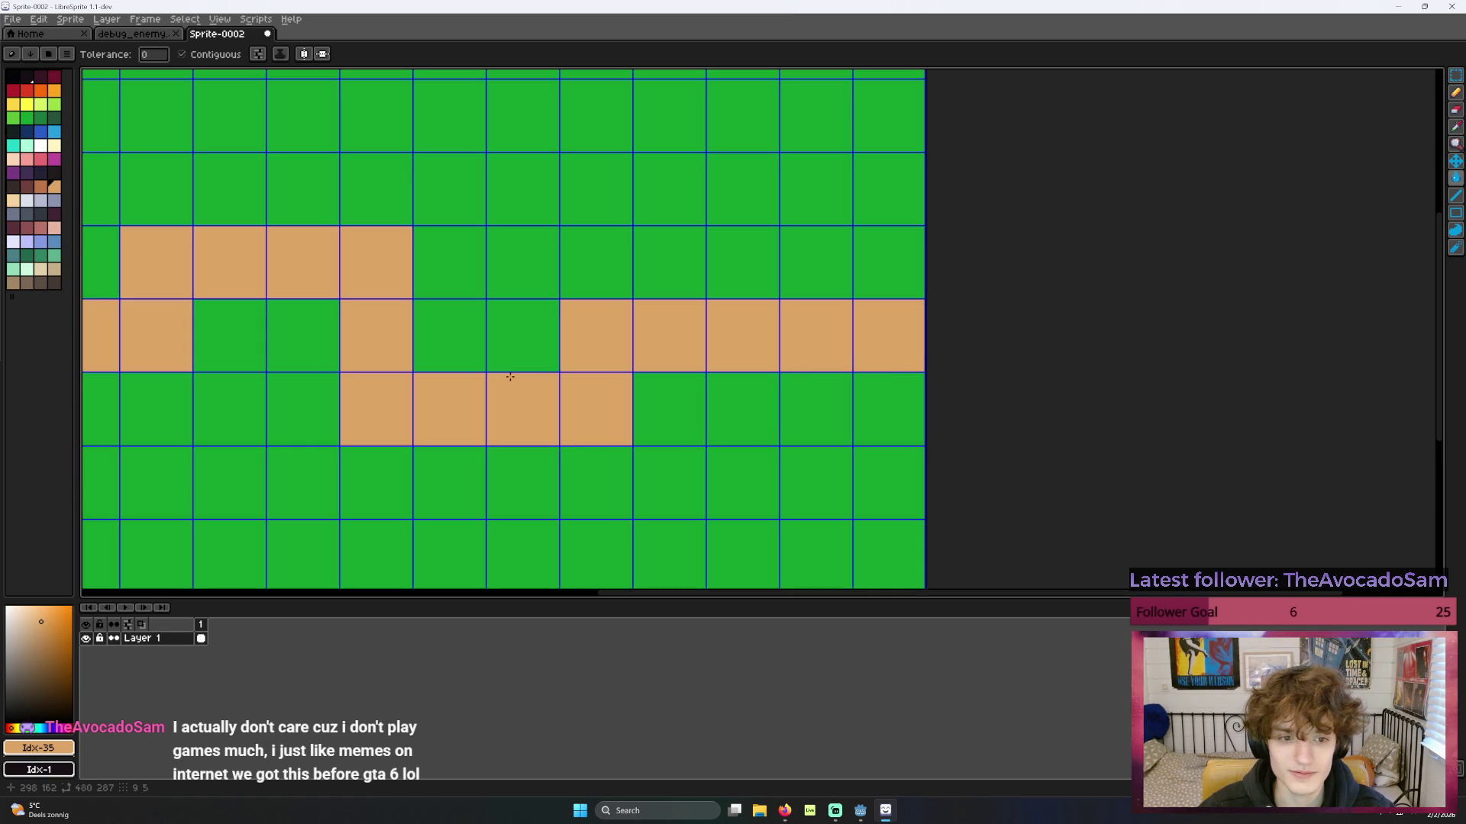
scroll(696, 385, down, 3)
scroll(333, 367, up, 3)
click(435, 302)
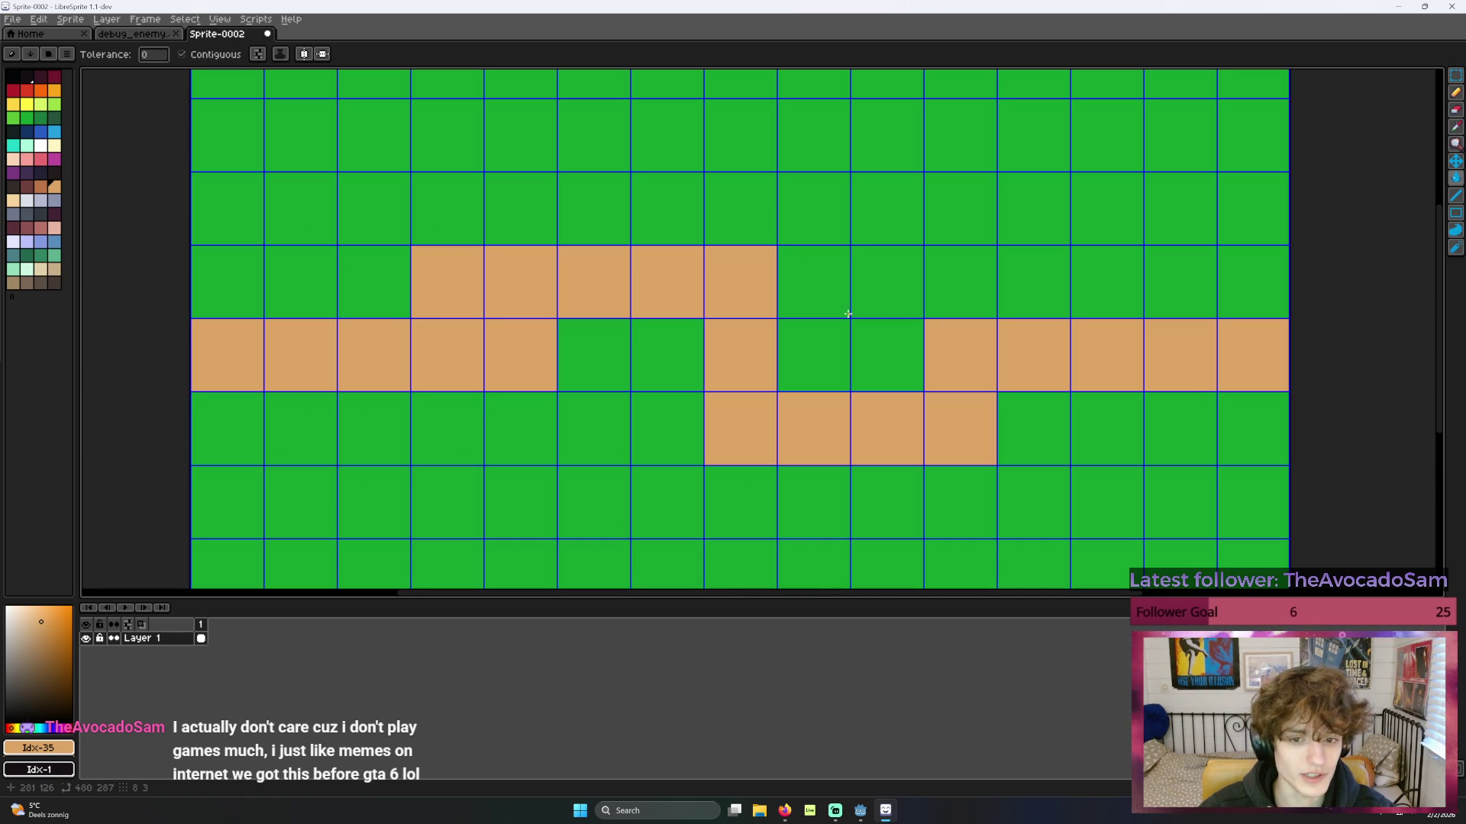
scroll(817, 341, down, 1)
scroll(640, 363, up, 1)
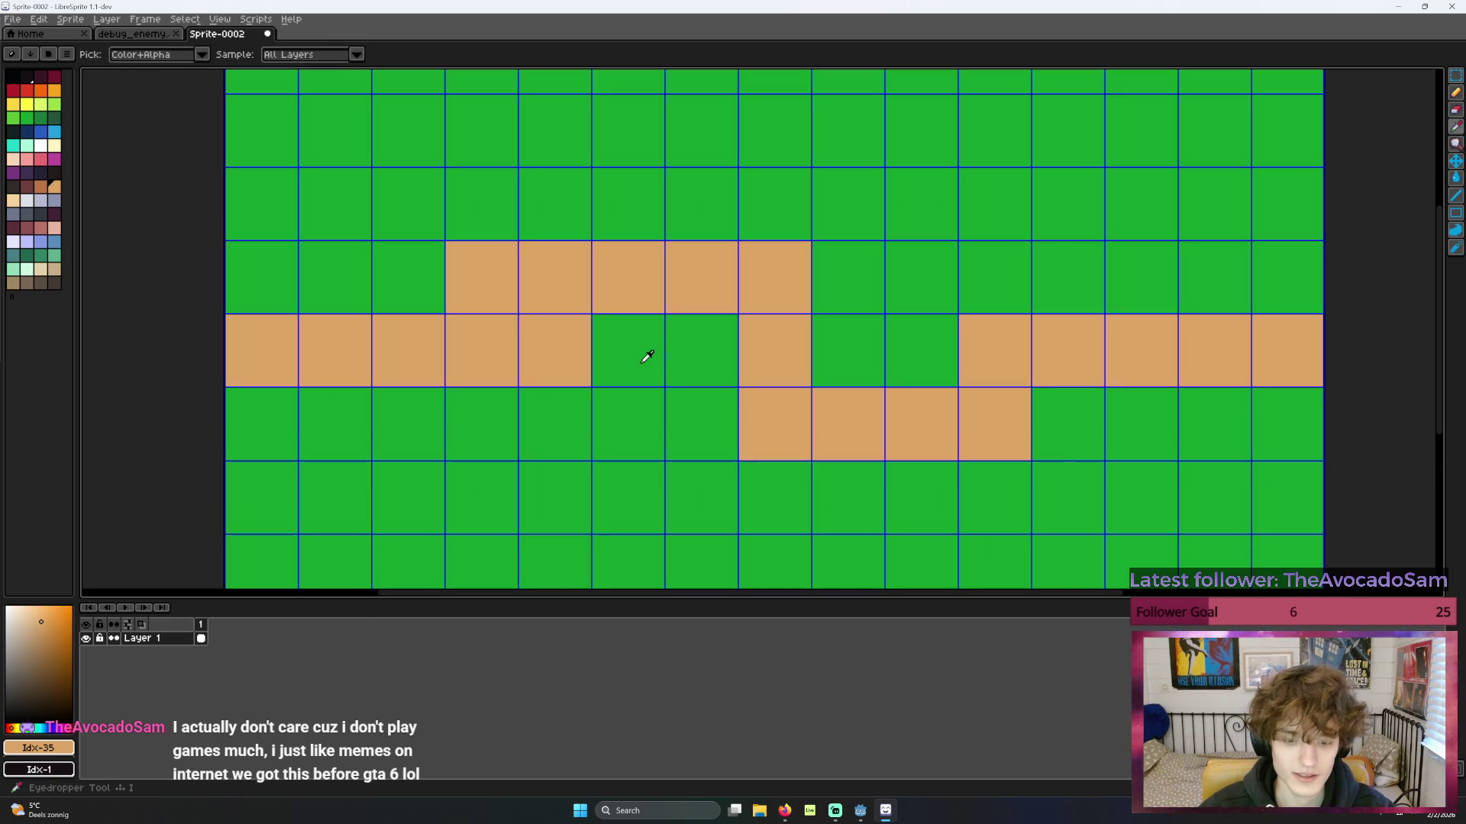
alt+click(648, 351)
click(565, 350)
scroll(607, 375, down, 1)
drag(704, 380, 674, 387)
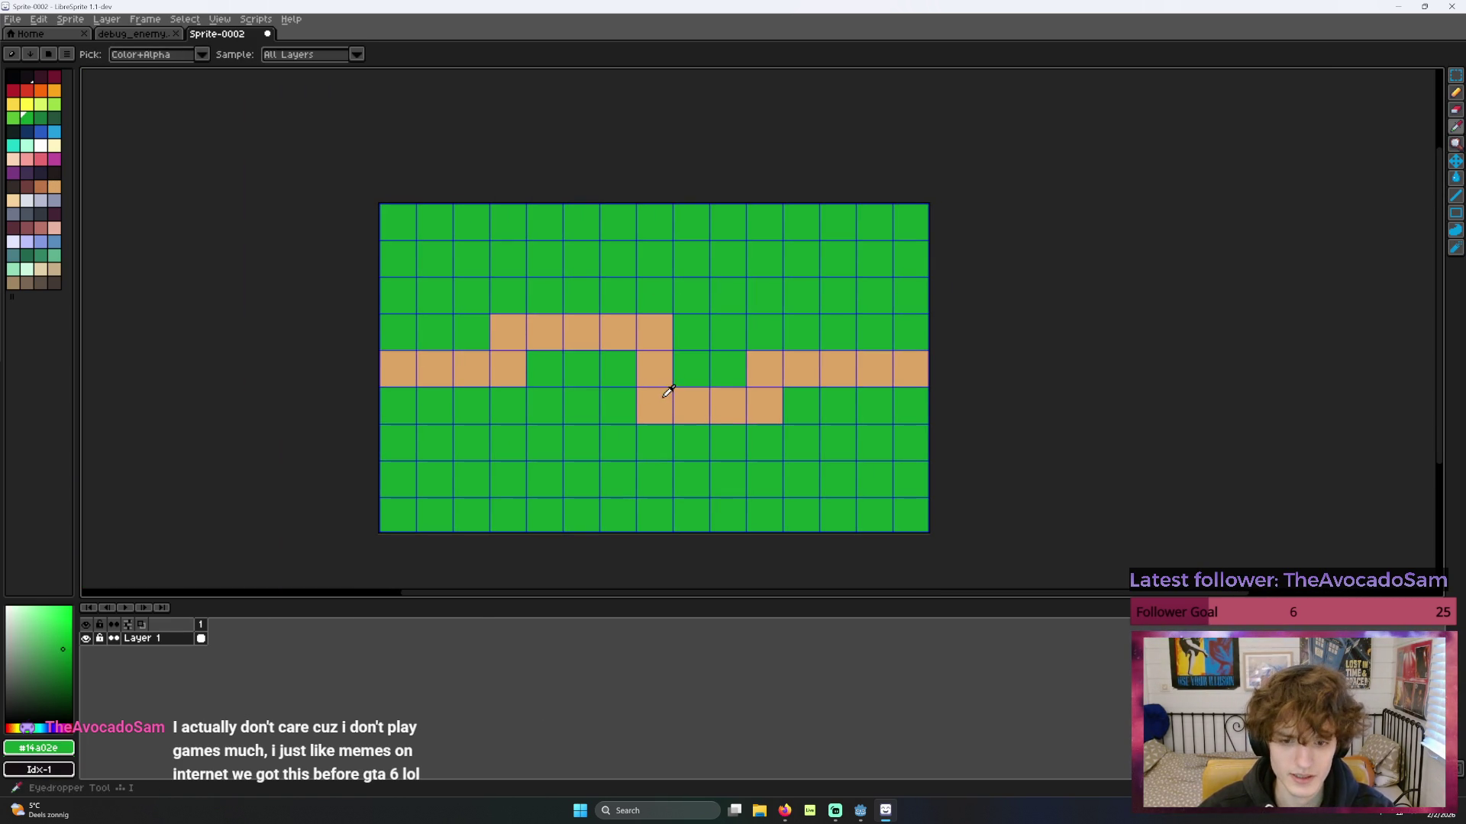
Add another tan cell, revert one to green, and undo a stray pencil change to resume bucket filling
alt+click(676, 391)
click(789, 391)
alt+click(764, 345)
click(762, 360)
scroll(760, 362, down, 1)
scroll(756, 362, up, 1)
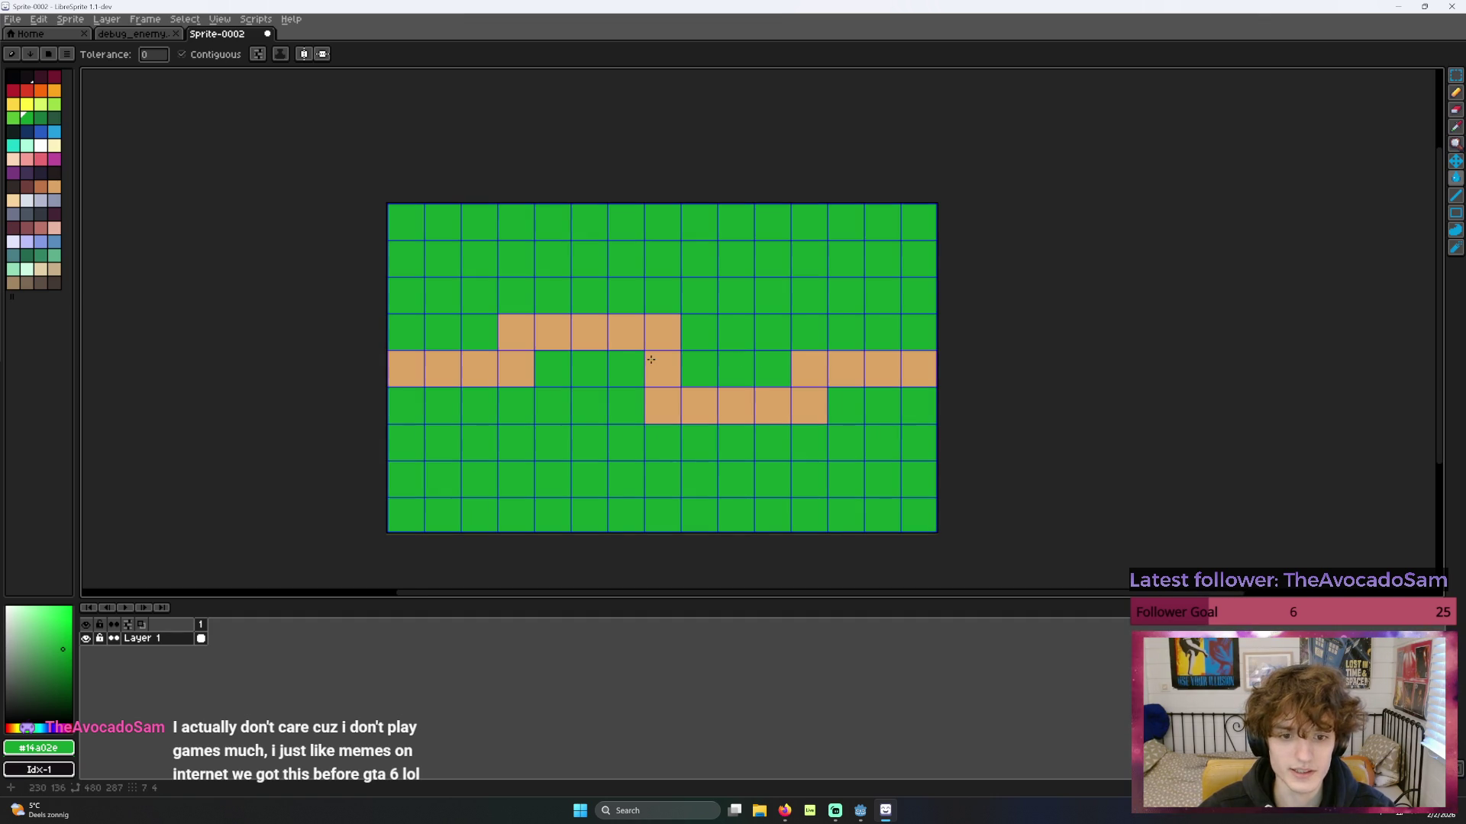
alt+click(542, 320)
key(ctrl+z)
key(g)
Fill five upper-row and five lower-row path cells tan
click(518, 296)
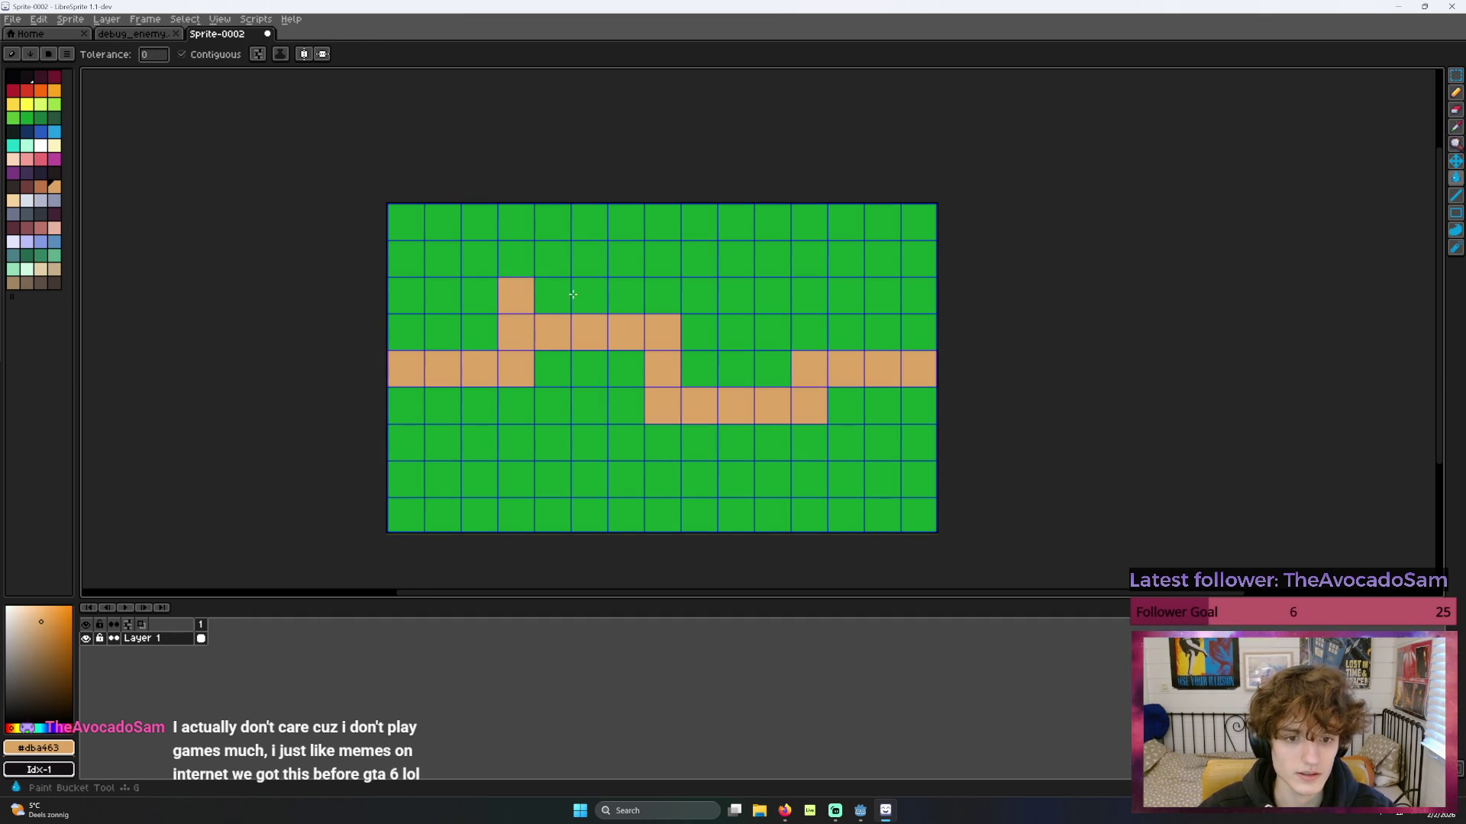
click(556, 296)
click(589, 297)
click(625, 296)
click(662, 296)
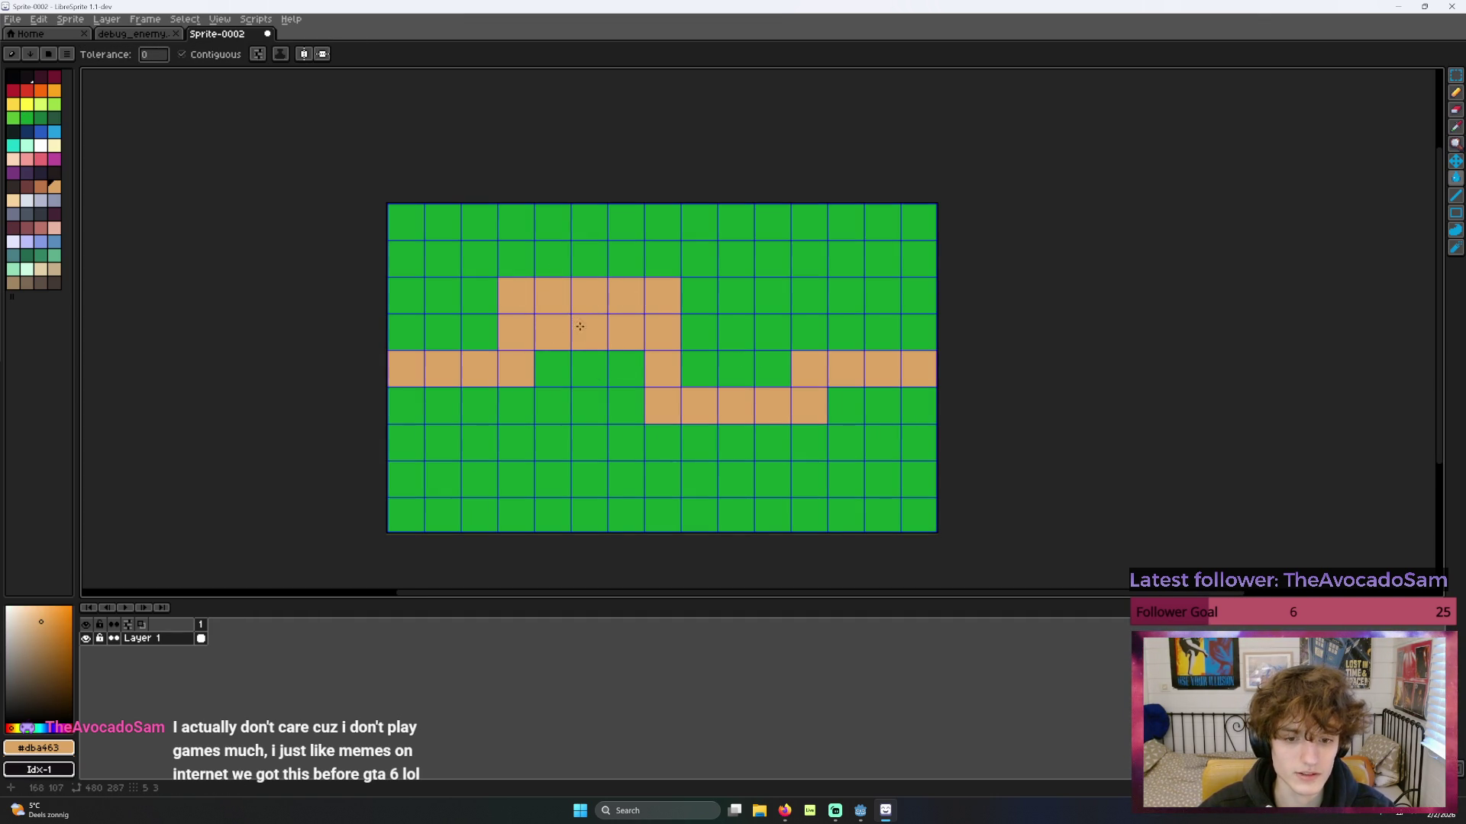
click(662, 442)
click(698, 441)
click(736, 442)
click(772, 442)
click(808, 442)
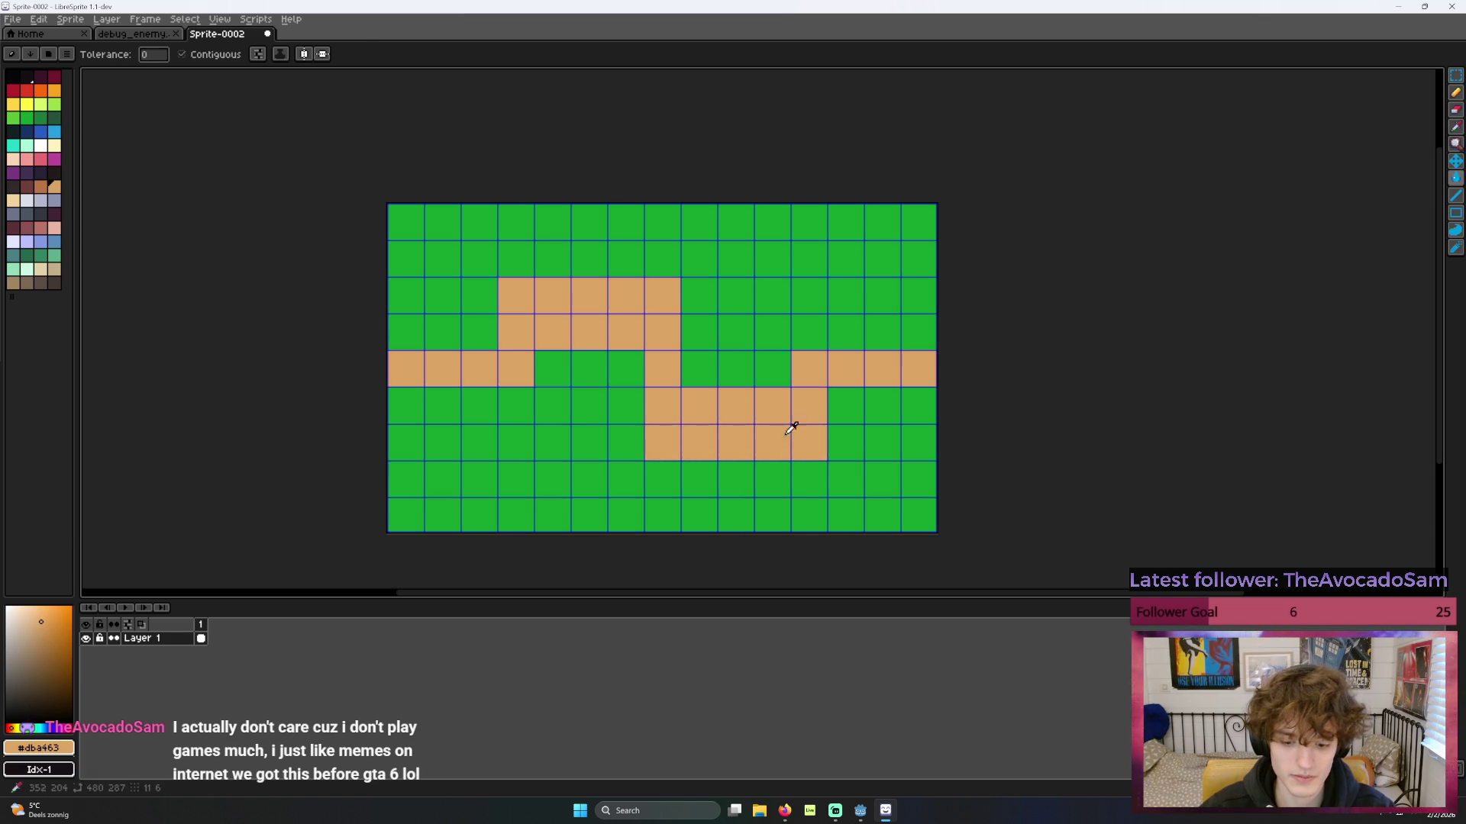
Pick the map's green and revert six stray path cells back to green
alt+click(717, 347)
click(698, 405)
click(735, 405)
click(771, 405)
click(551, 332)
click(588, 332)
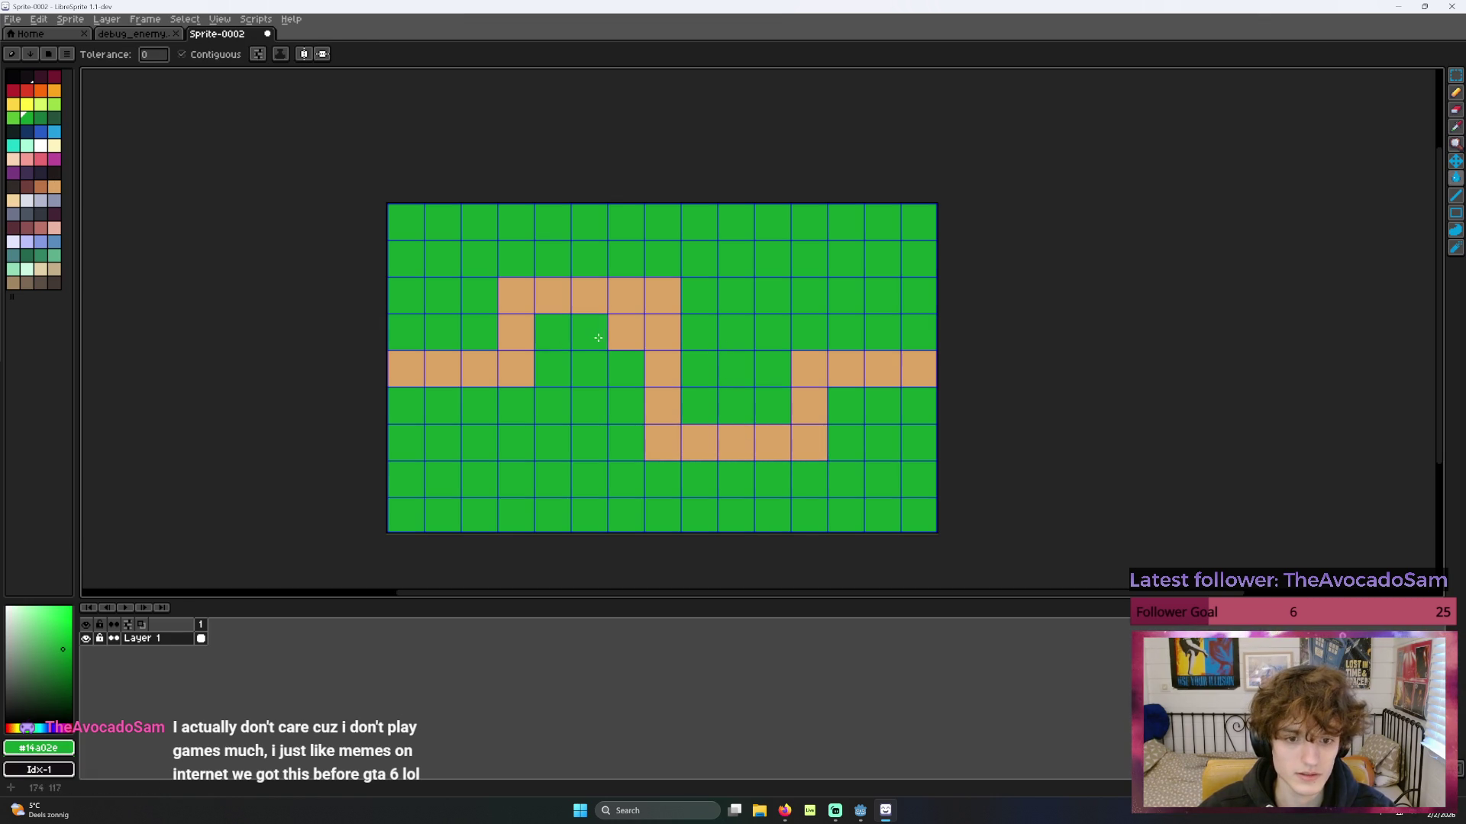
click(625, 332)
scroll(620, 348, down, 1)
scroll(610, 376, up, 1)
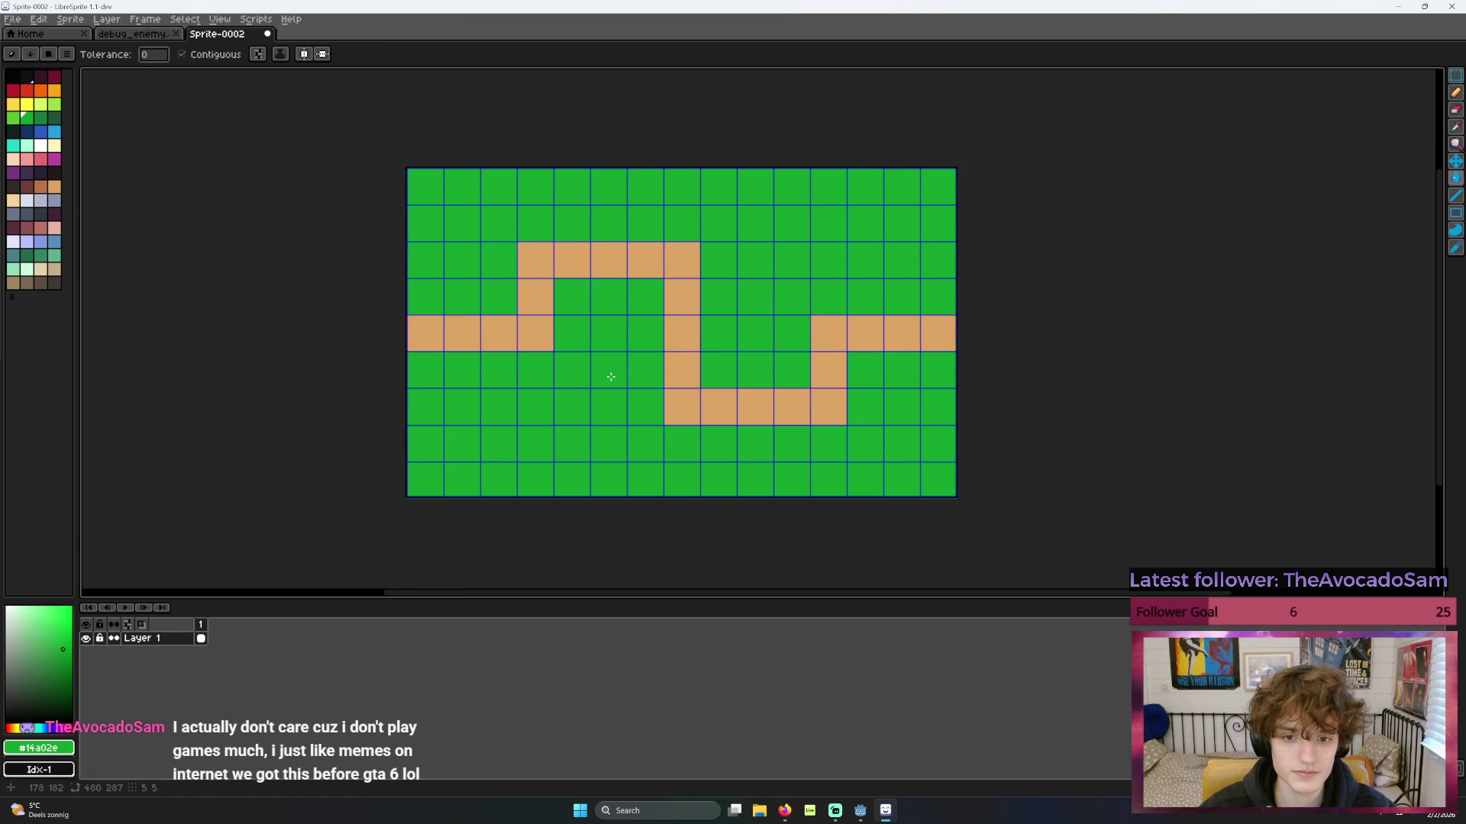
drag(610, 376, 582, 379)
click(13, 19)
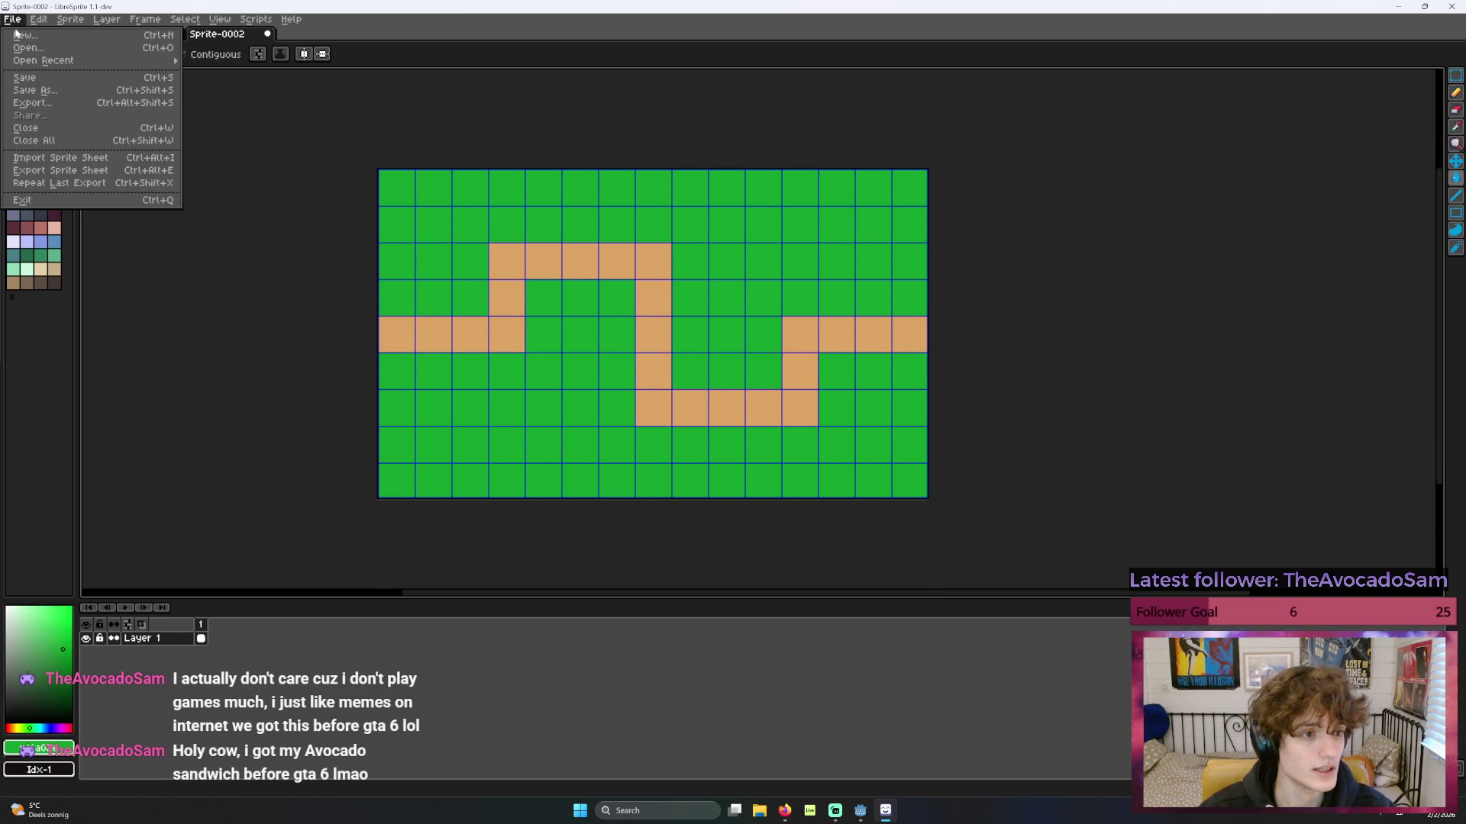
Save the map as debug_map.ase in a new Maps folder under Sprites
click(30, 90)
click(133, 85)
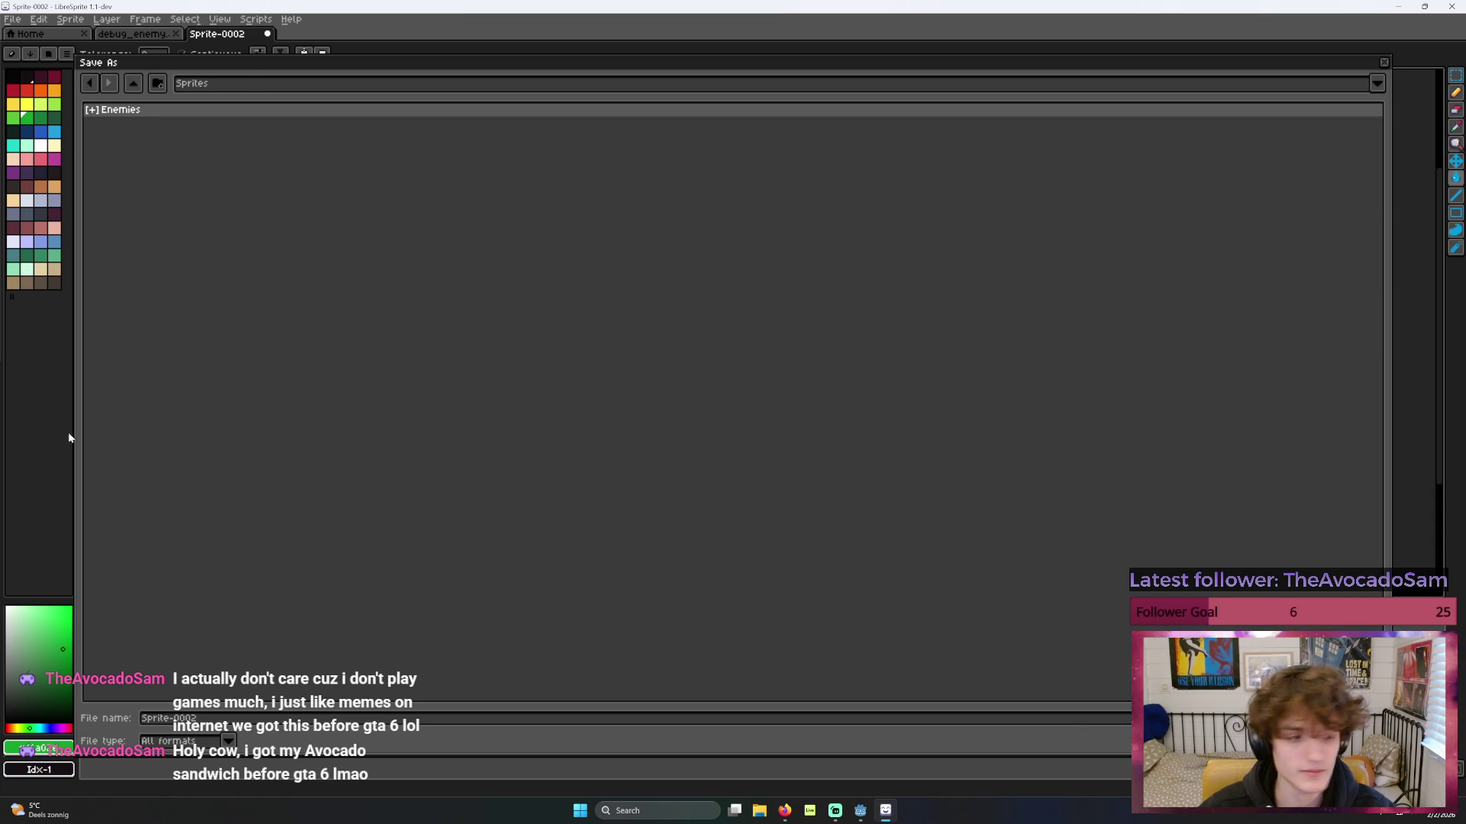
click(150, 86)
text(Maps)
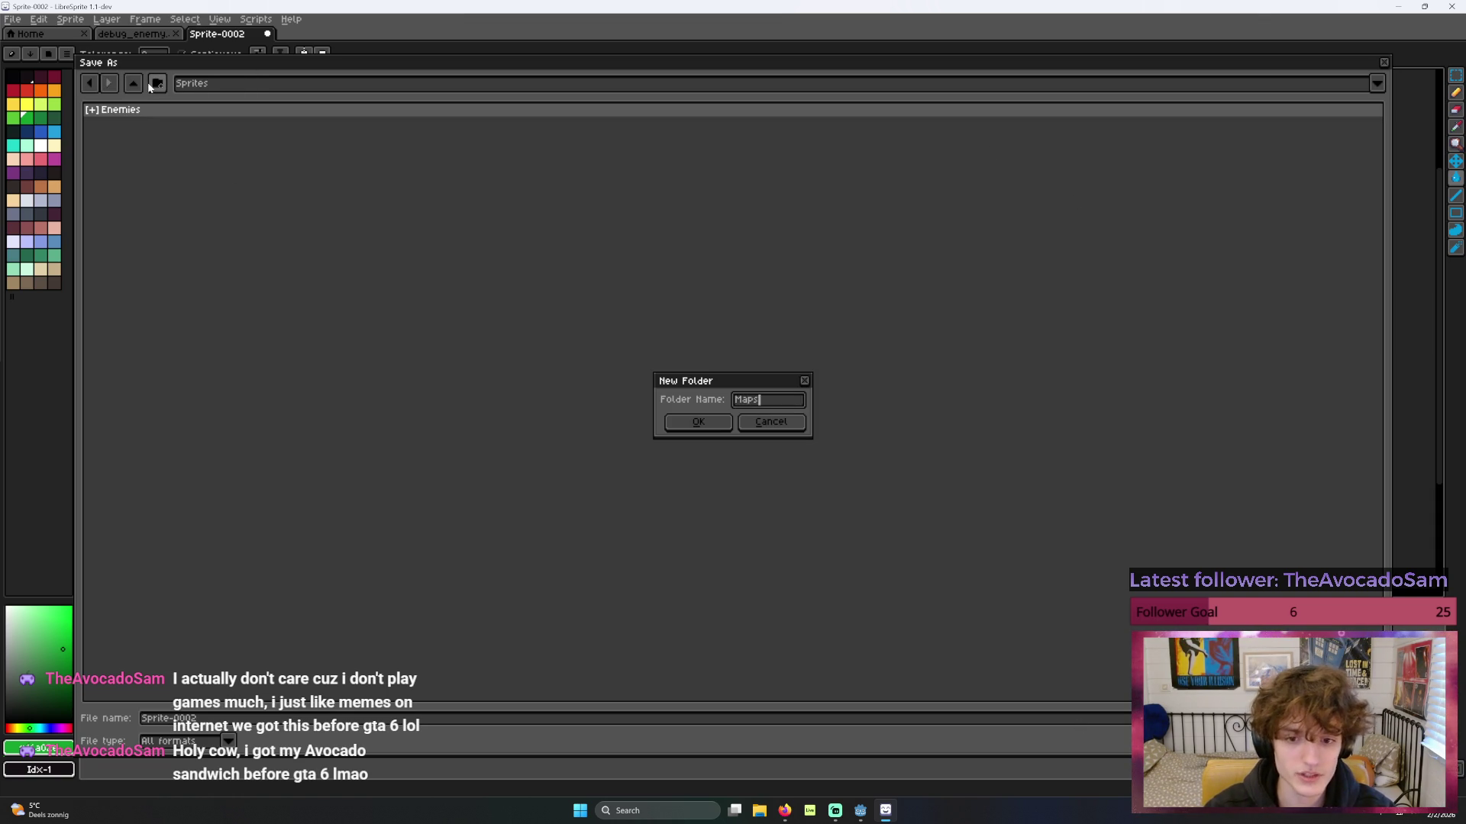
key(Return)
text(debug_m)
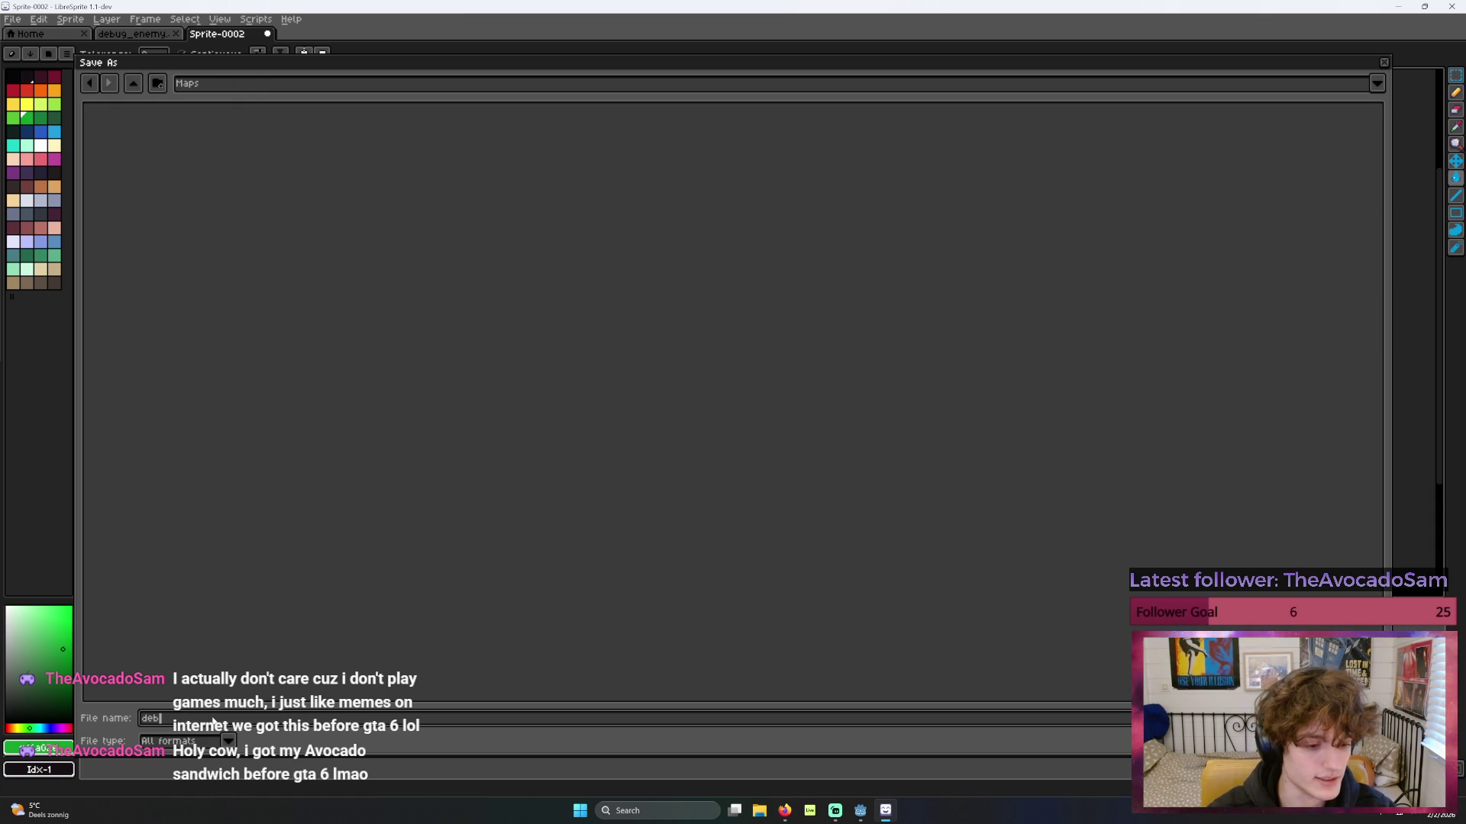
text(ap)
key(Return)
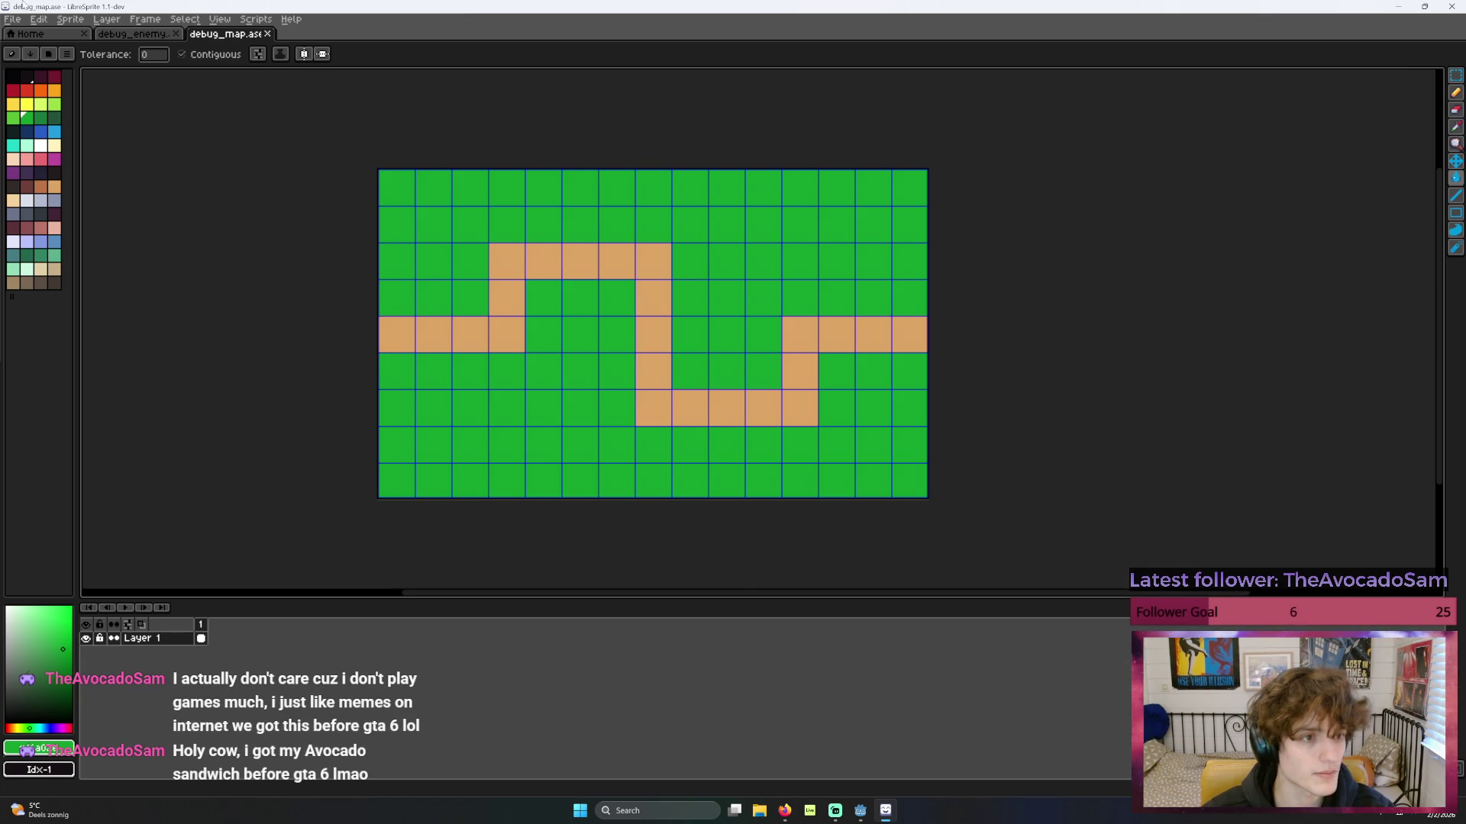
Export a PNG copy of the map, then return to the Godot editor
click(12, 19)
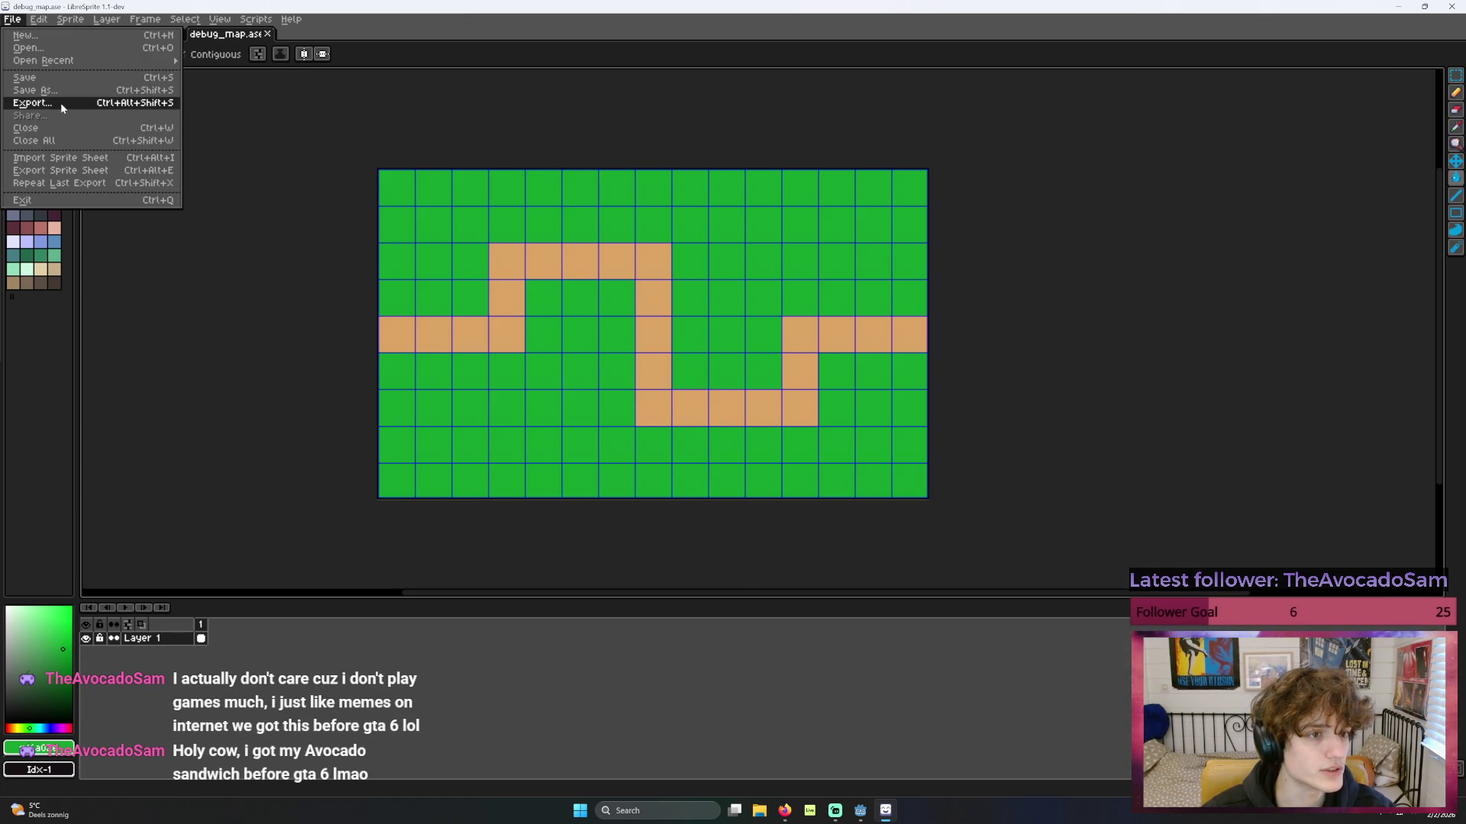
click(61, 104)
click(226, 739)
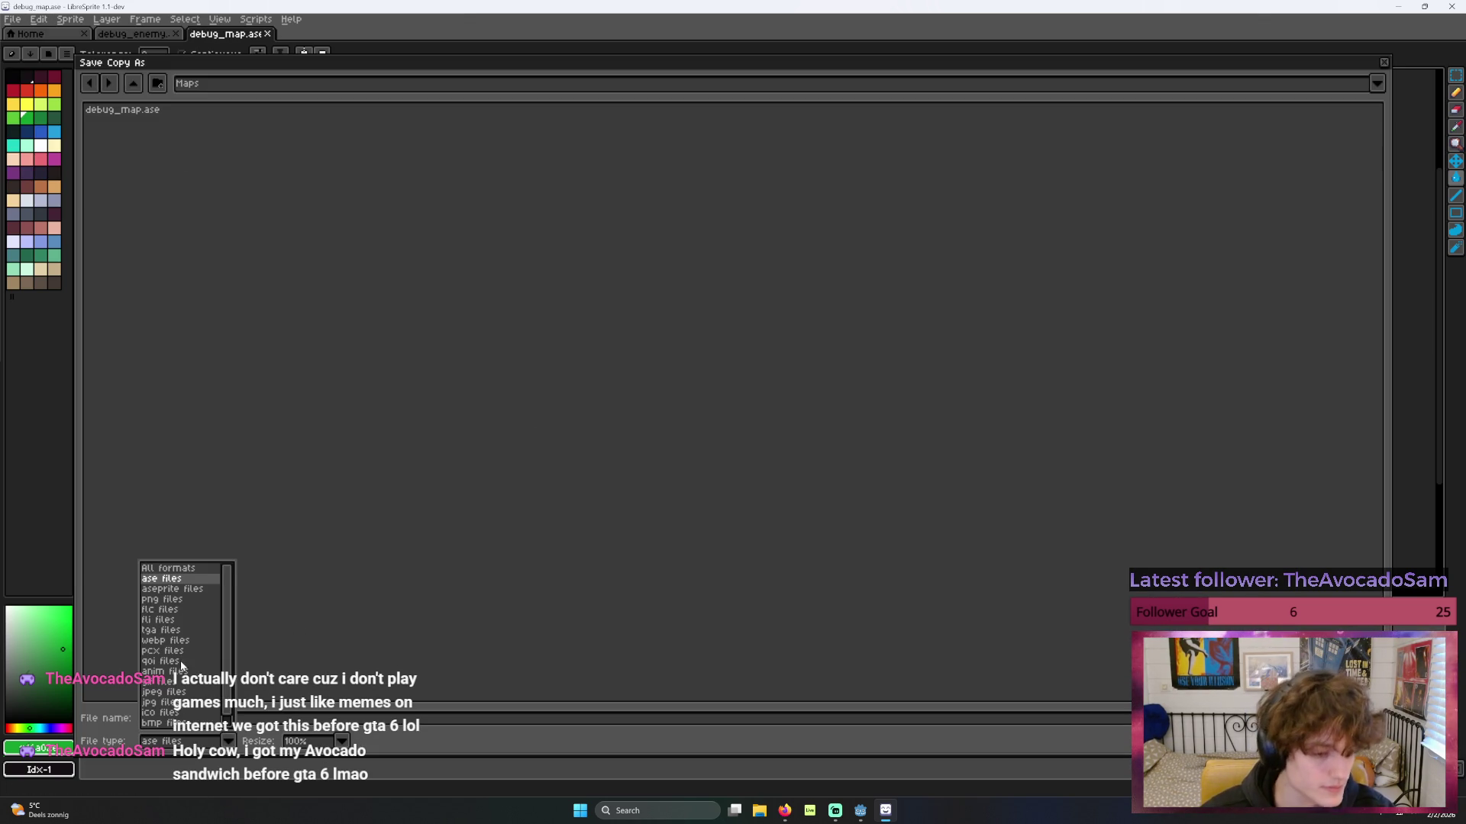
scroll(181, 665, down, 1)
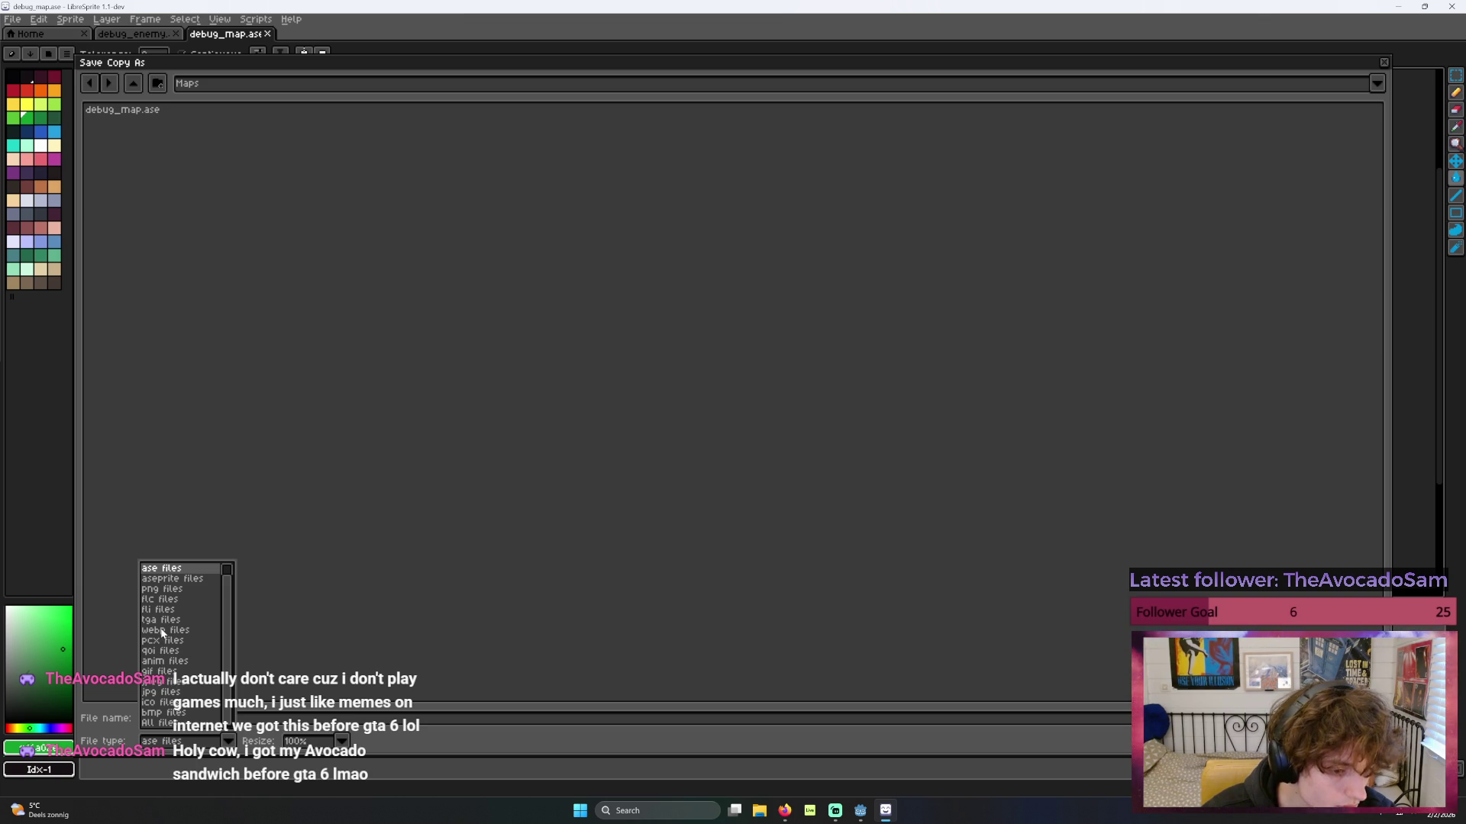
click(161, 589)
key(Return)
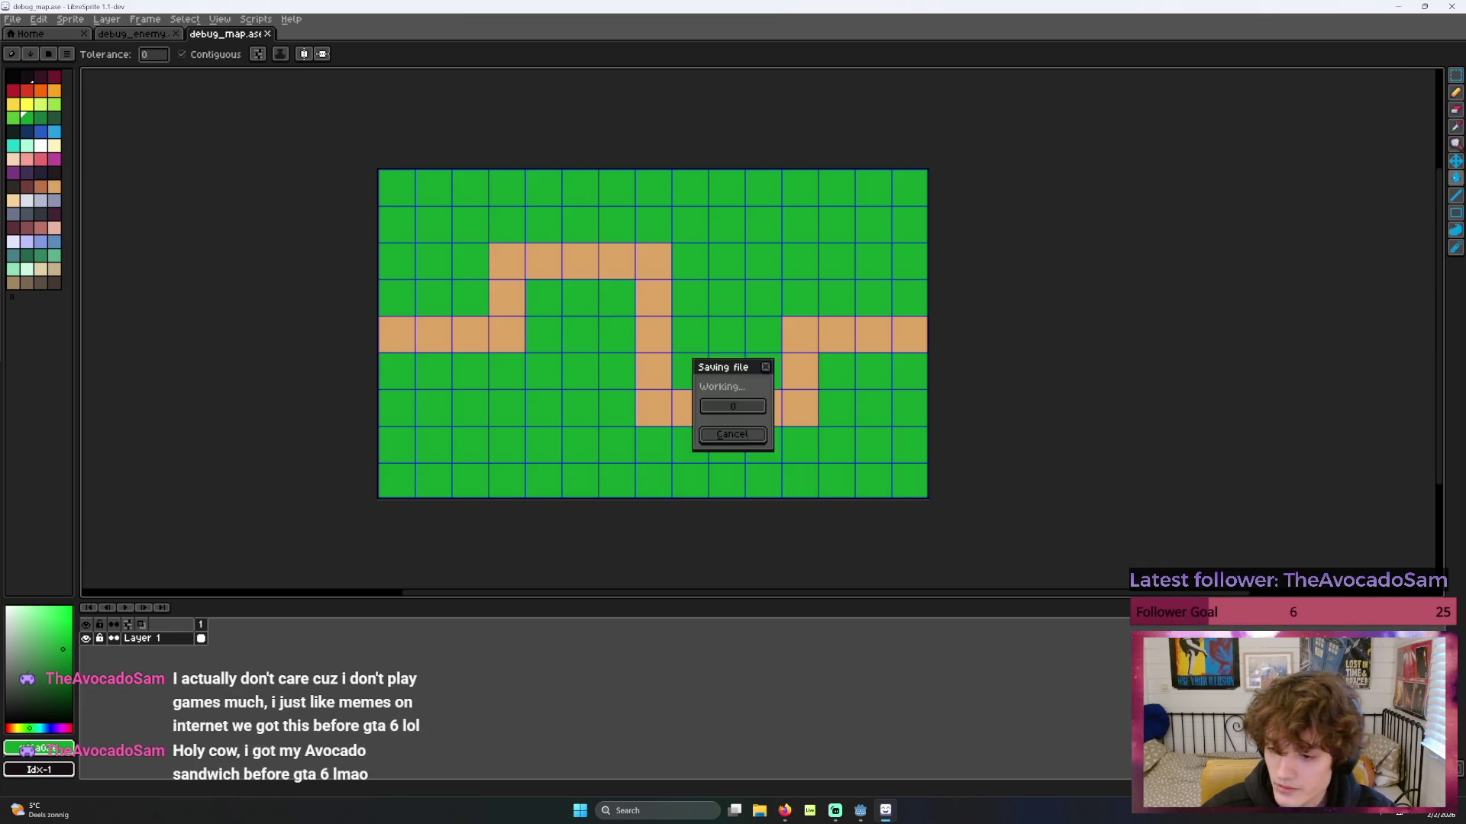
click(860, 811)
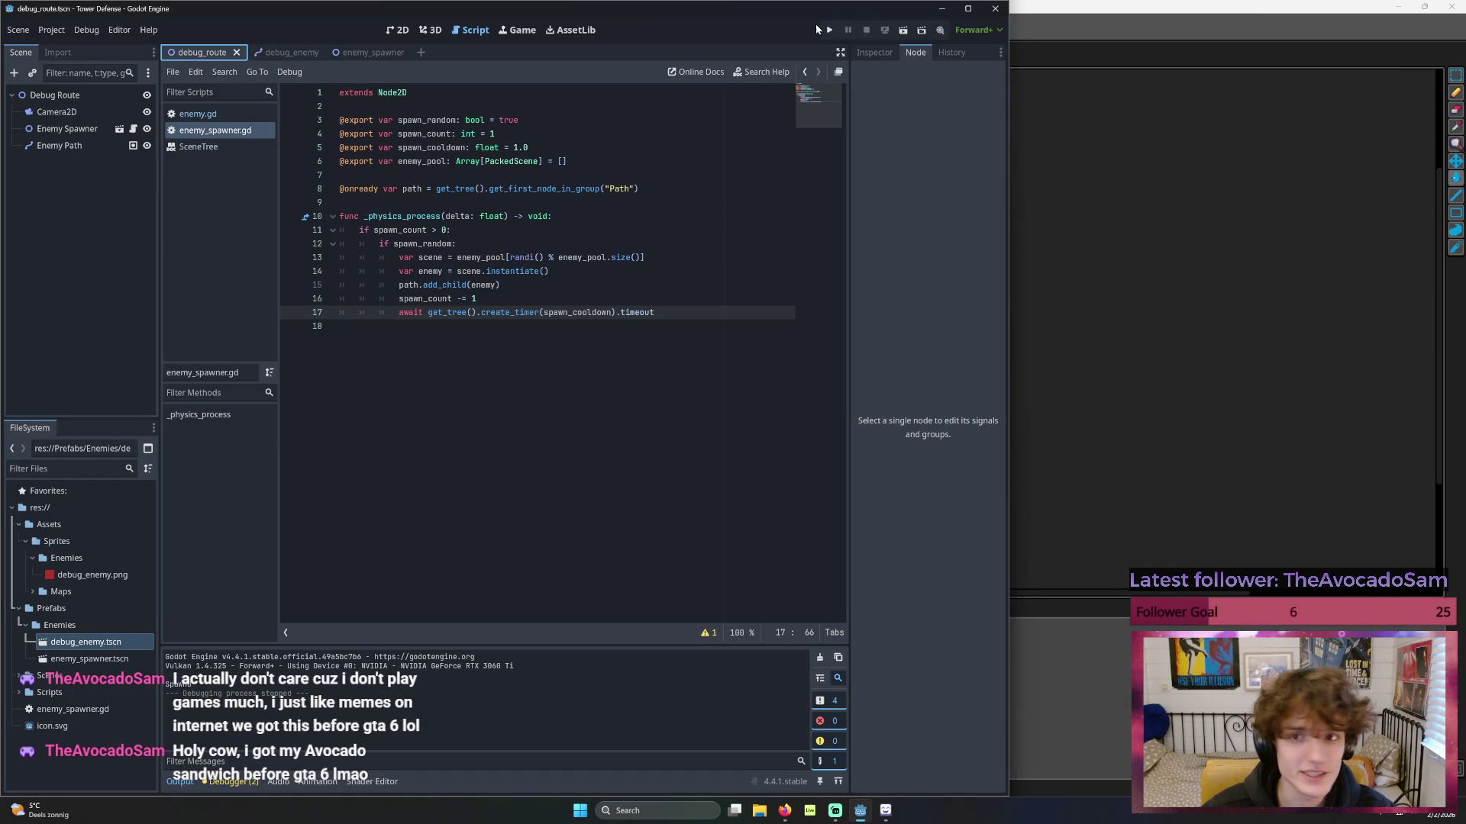
In the 2D view, add a Sprite2D child named Map under Debug Route
click(968, 9)
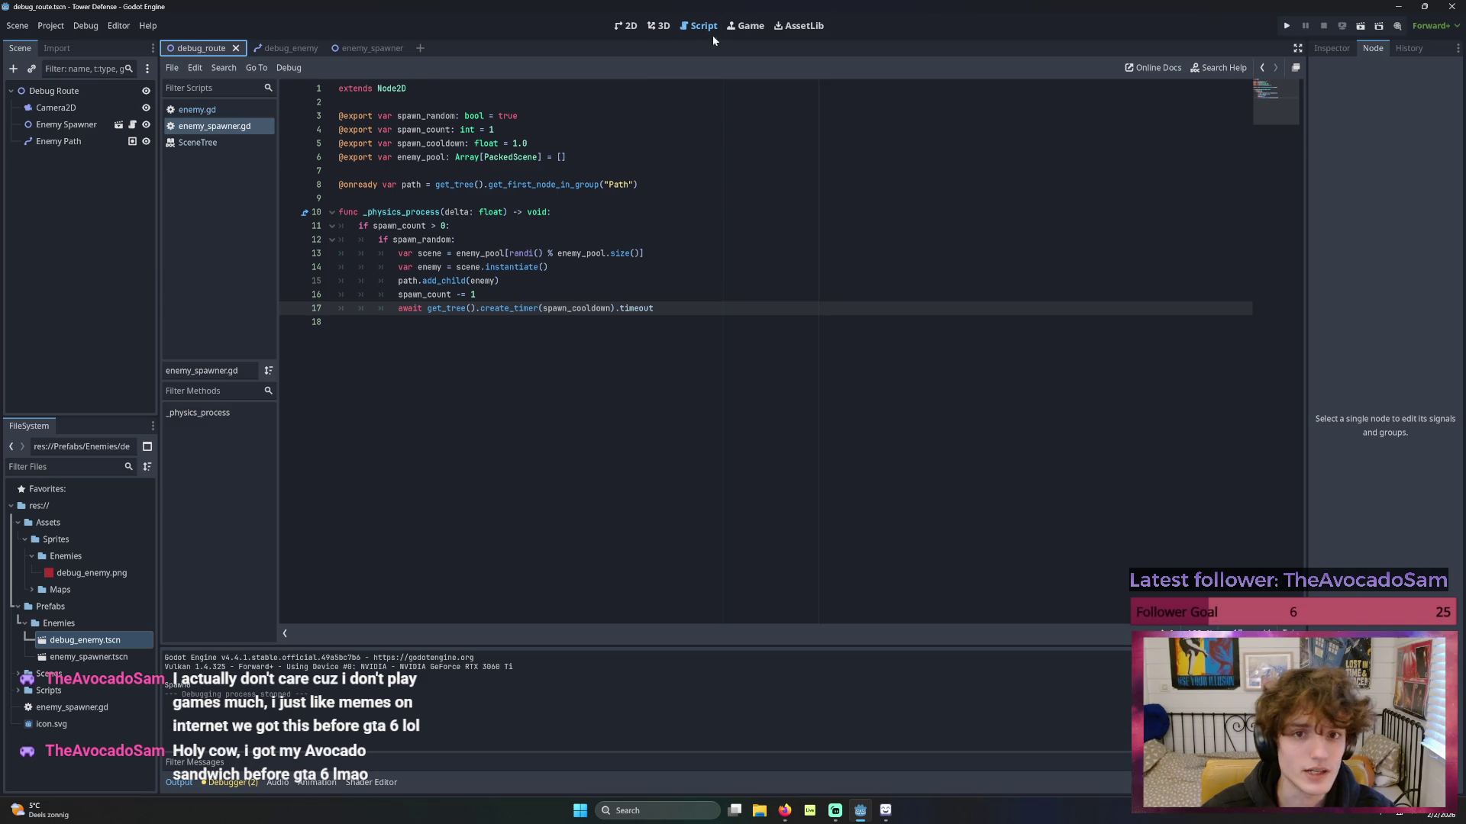
click(625, 25)
click(53, 90)
key(ctrl+a)
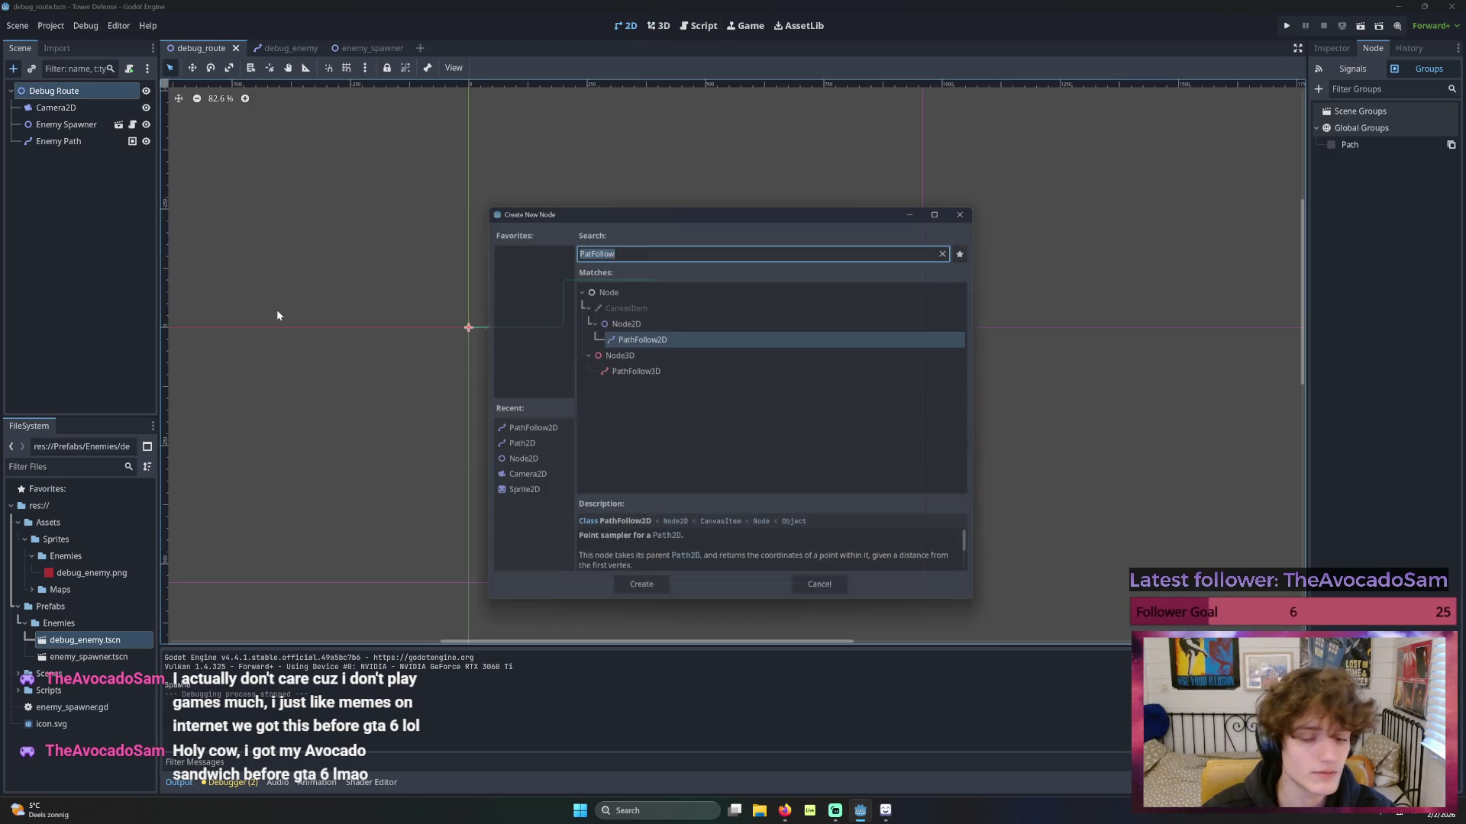
text(sprite)
key(Return)
text(map)
key(Return)
key(F2)
key(Return)
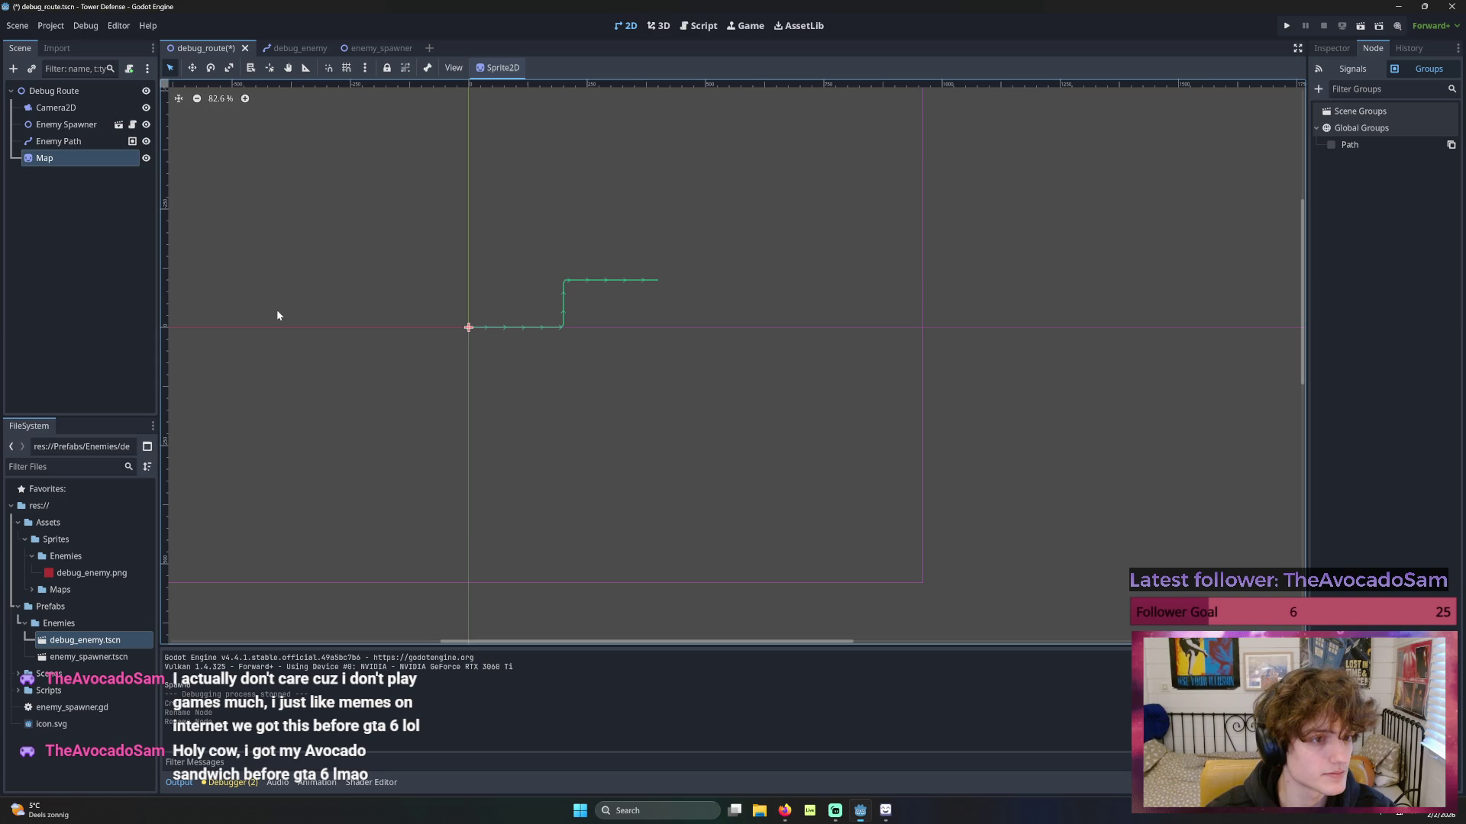
Assign debug_map.png from the Maps folder as Map's texture and run the scene
double_click(60, 590)
mouse_move(86, 606)
mouse_down()
mouse_move(159, 127)
mouse_move(410, 157)
mouse_move(46, 160)
mouse_up()
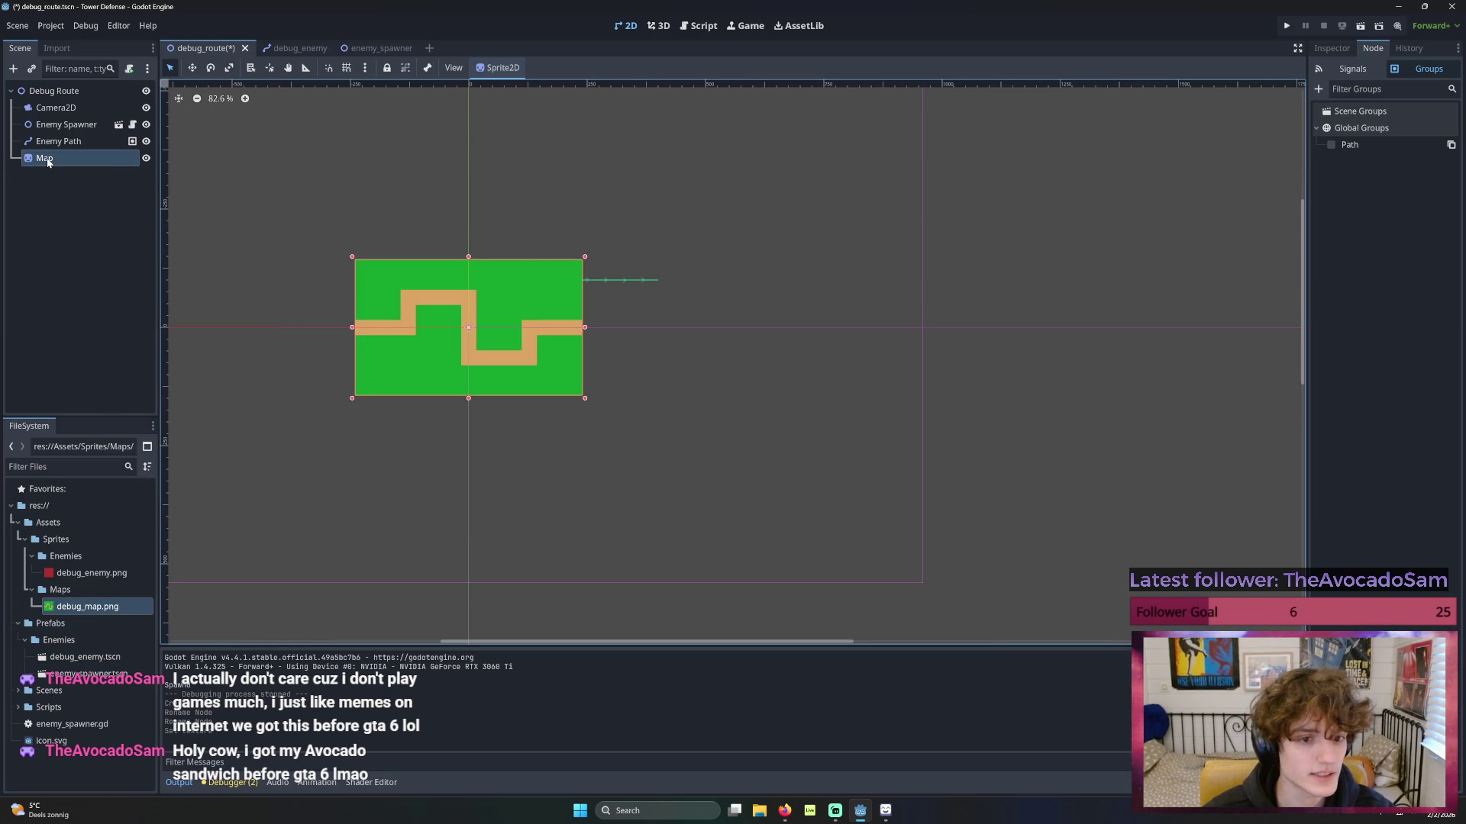
scroll(599, 397, down, 5)
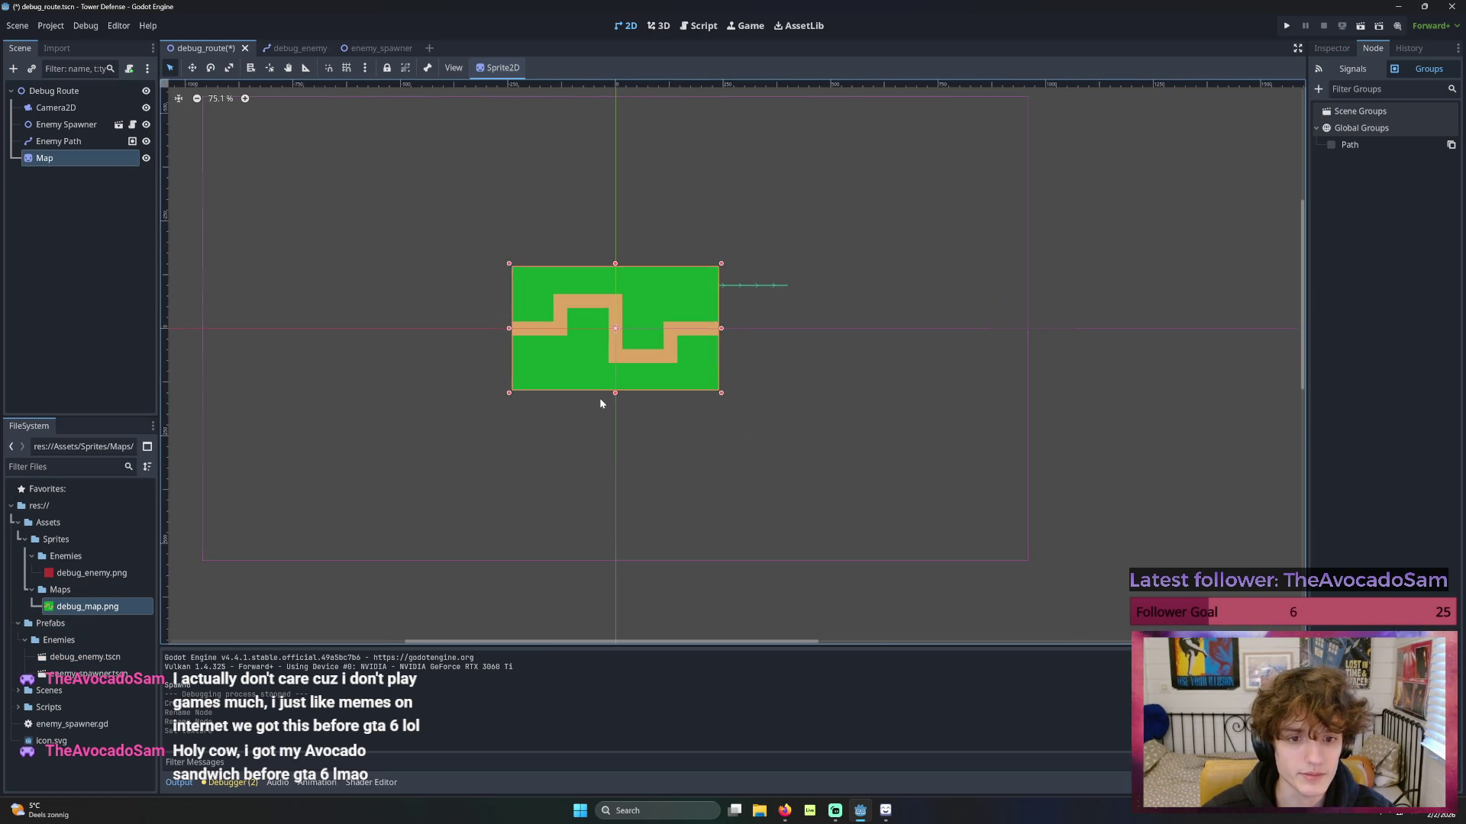
key(F5)
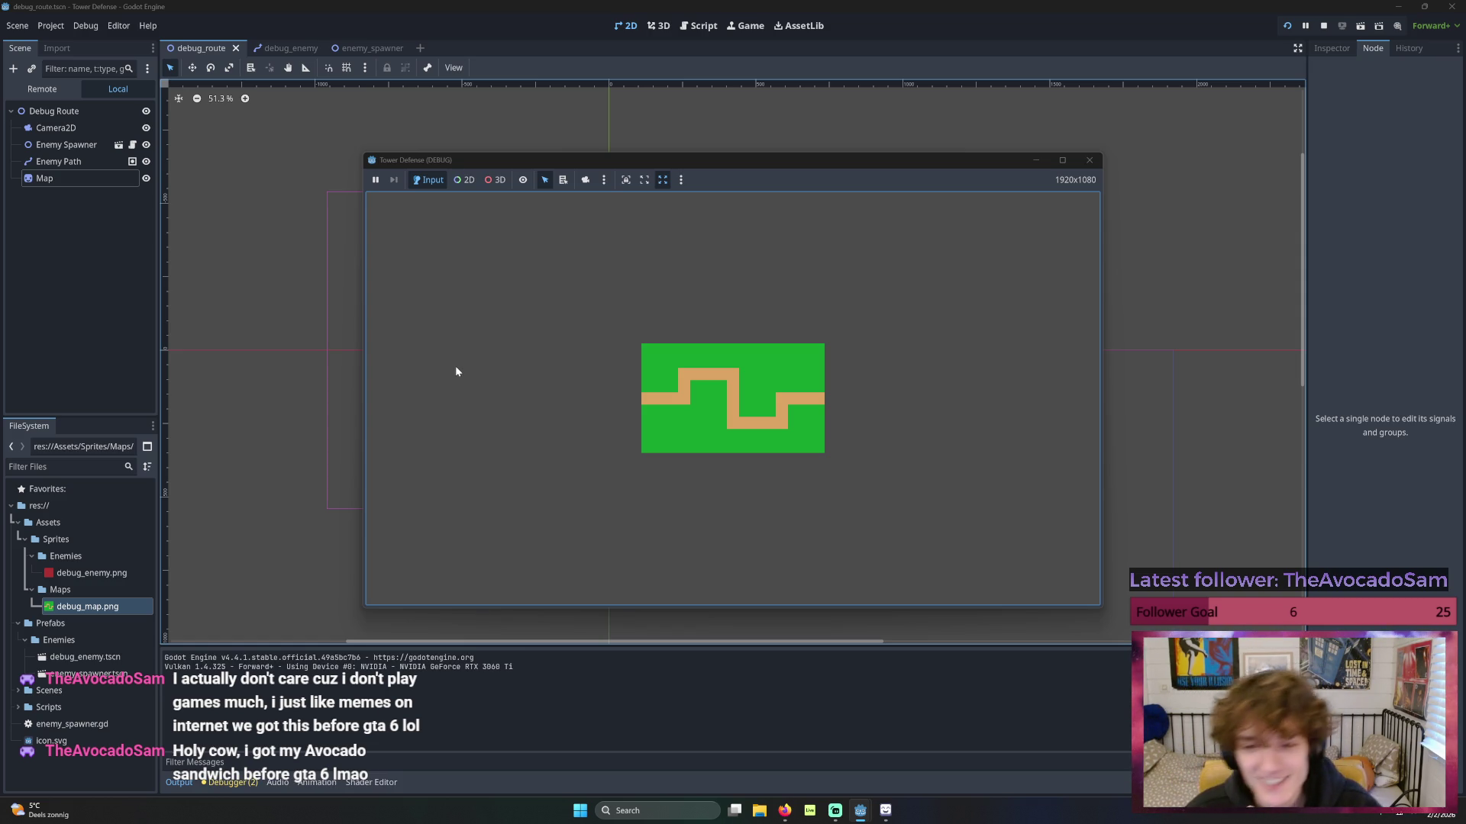
Stop the game, scale the Map sprite 4x to fill the camera, and browse the View grid options
click(1088, 160)
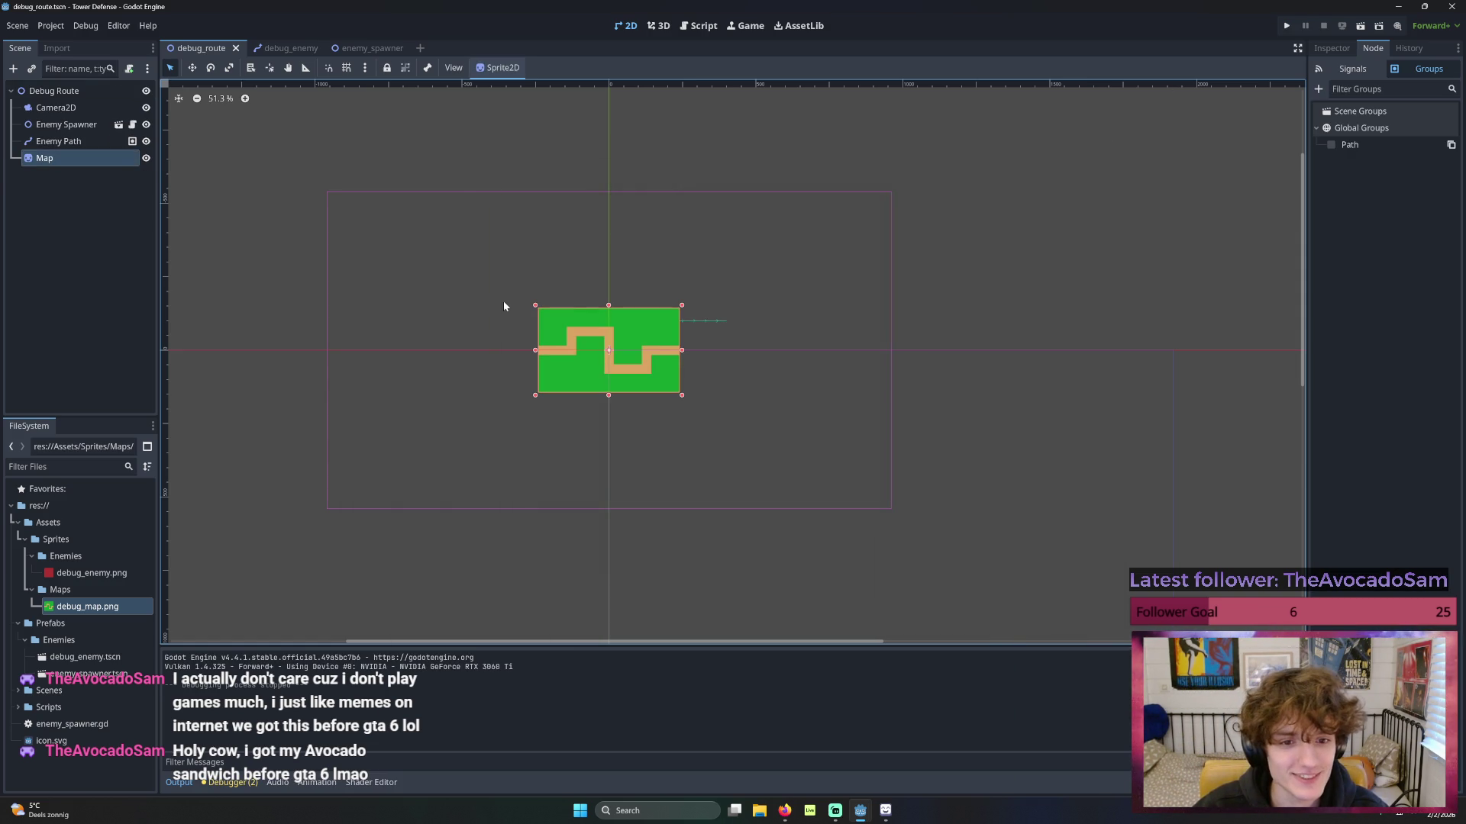
mouse_move(536, 308)
mouse_down()
mouse_move(379, 205)
mouse_move(410, 222)
mouse_move(328, 252)
mouse_move(455, 196)
mouse_move(390, 278)
mouse_move(338, 190)
mouse_move(307, 178)
mouse_up()
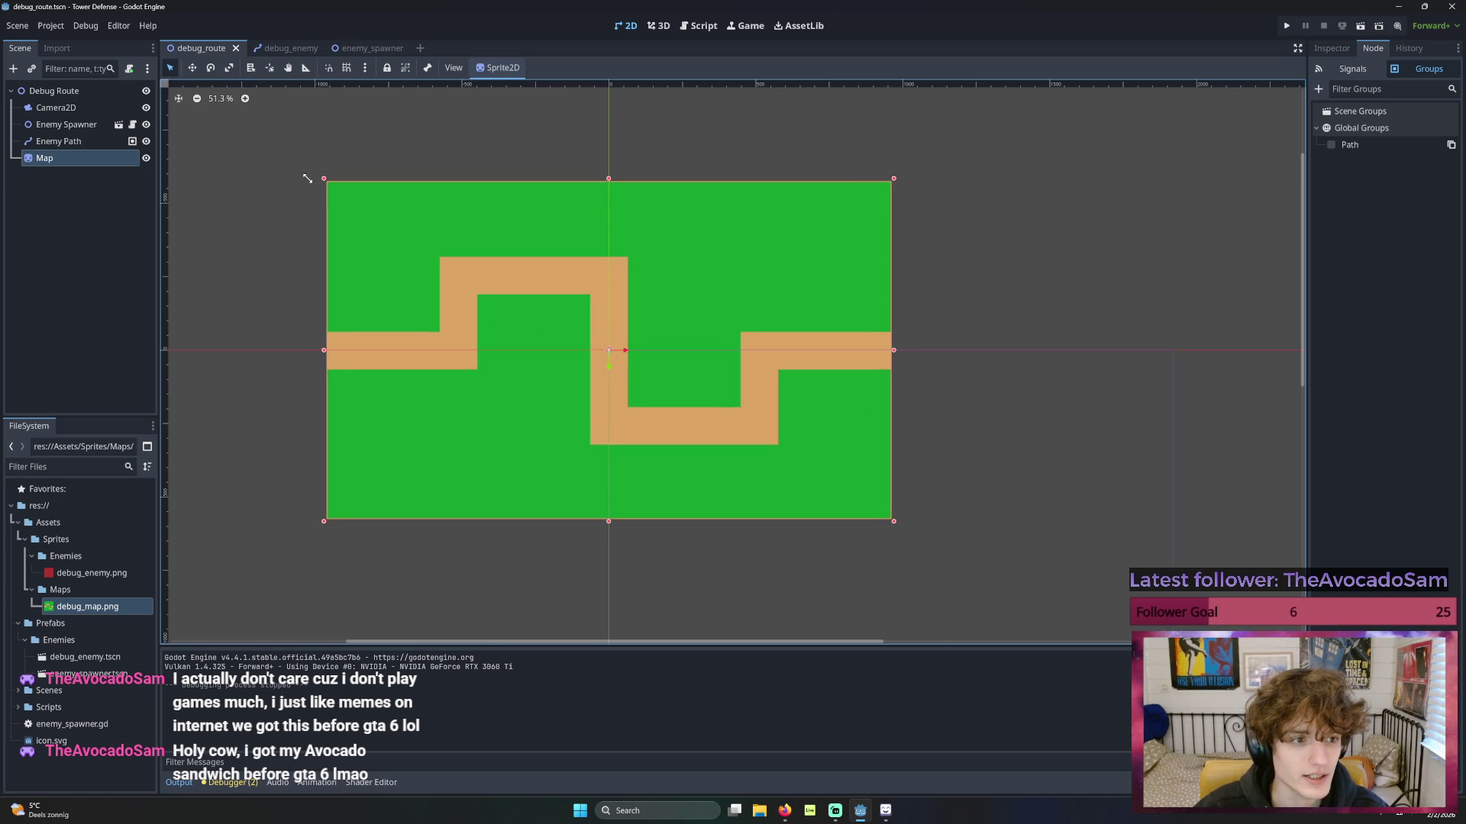
click(453, 67)
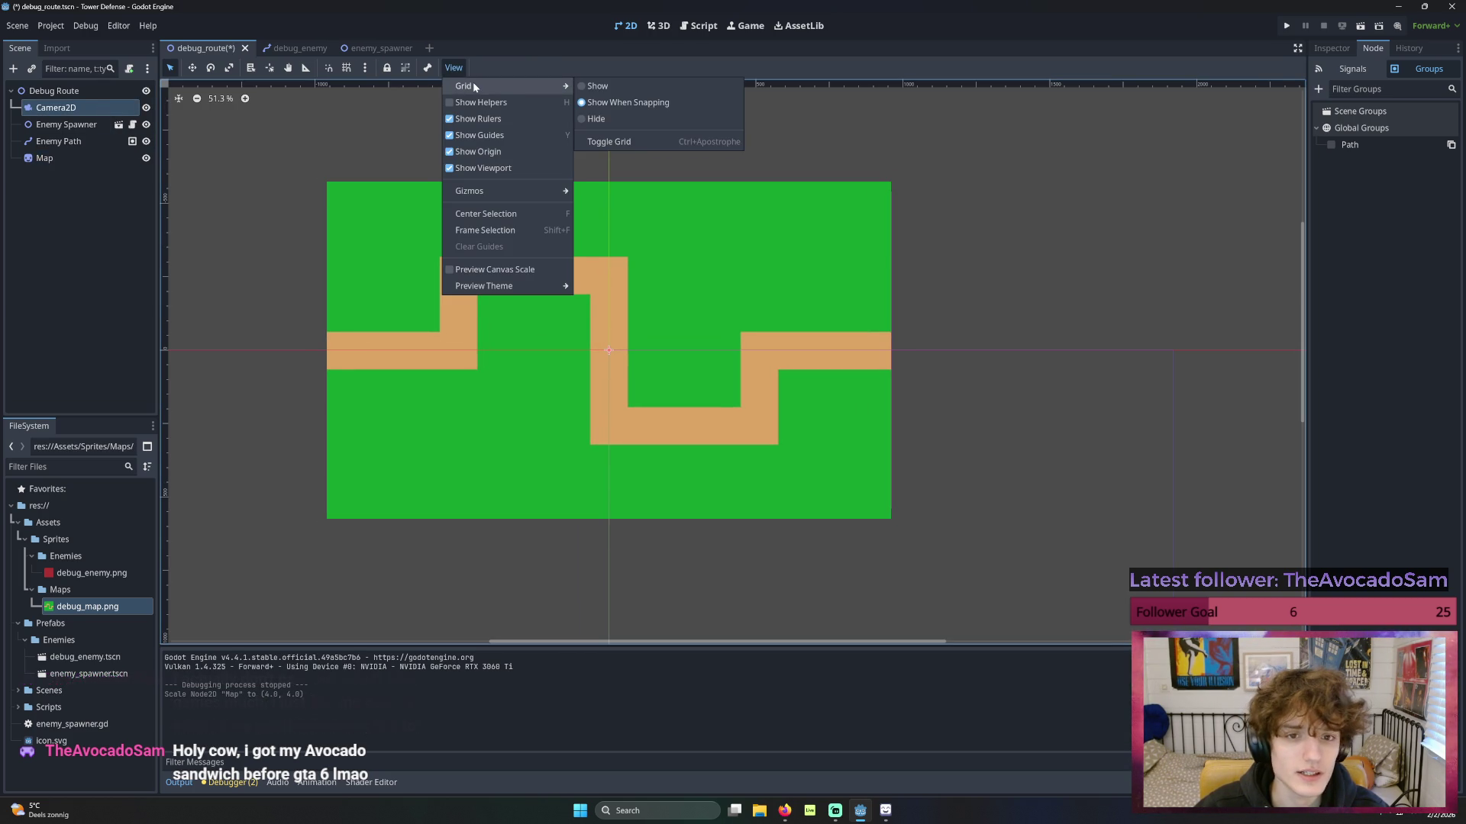
click(428, 77)
click(453, 68)
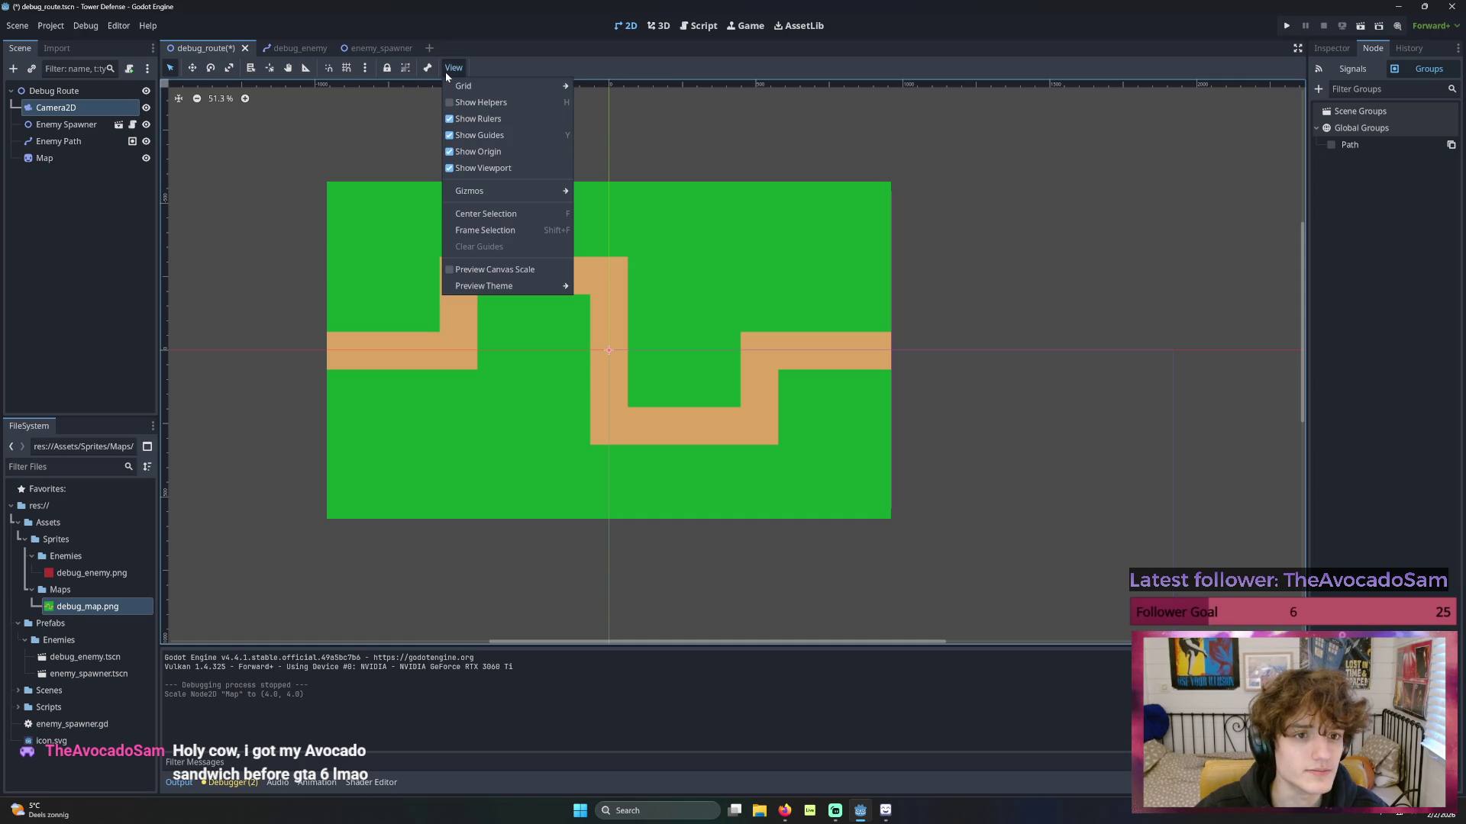
mouse_move(364, 67)
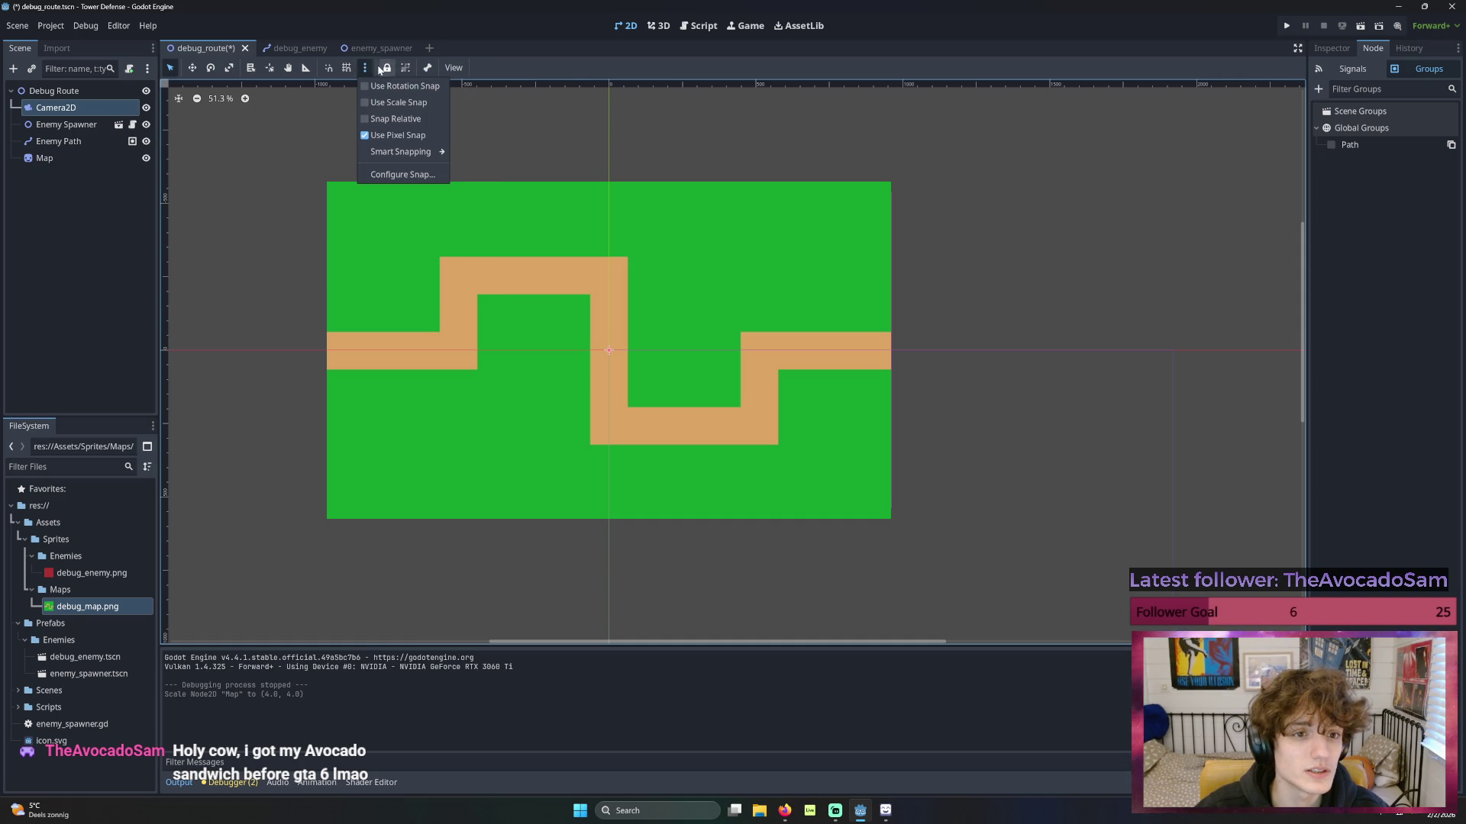
mouse_move(454, 68)
mouse_move(497, 195)
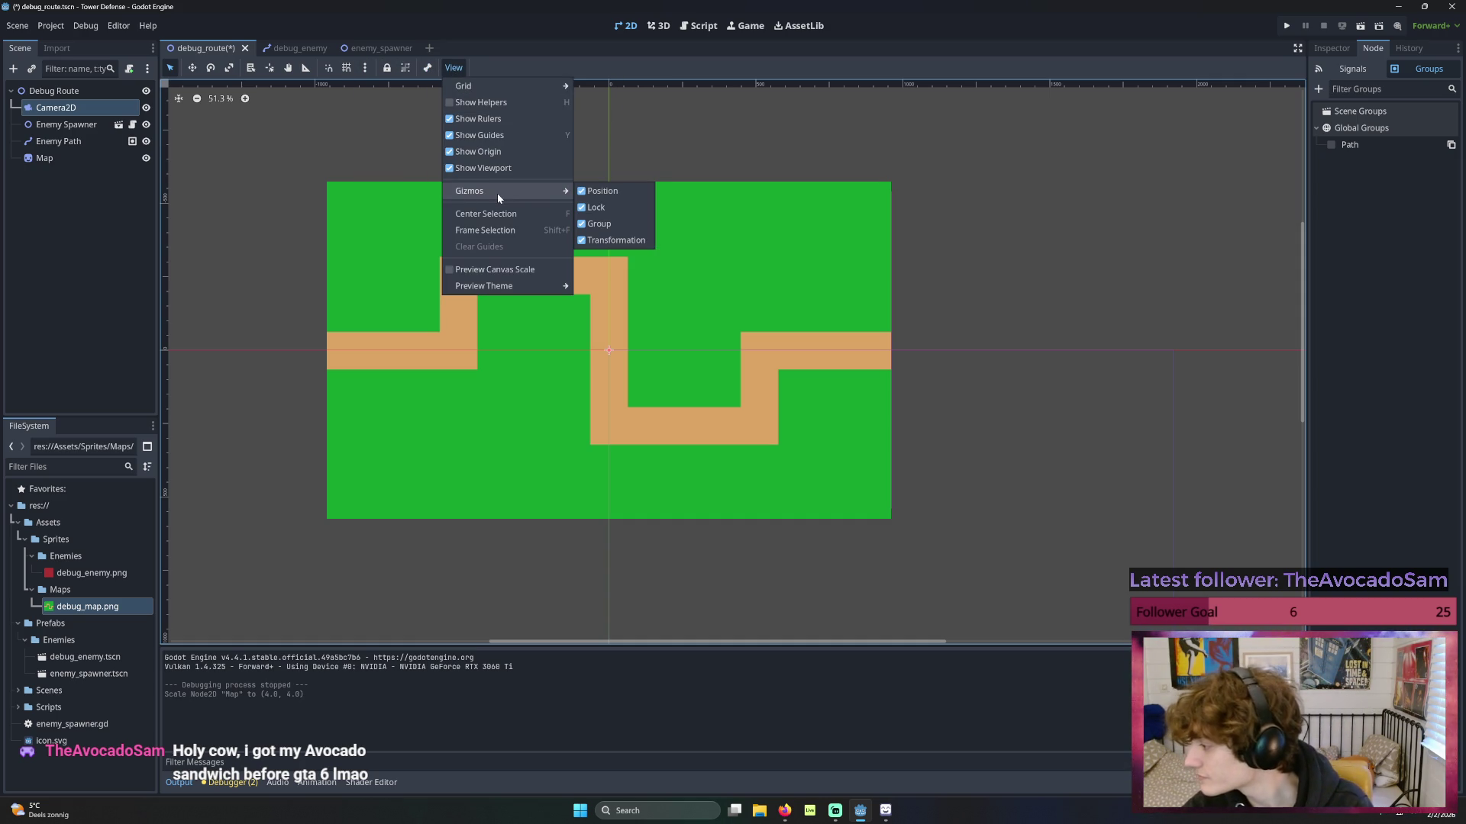
click(1059, 350)
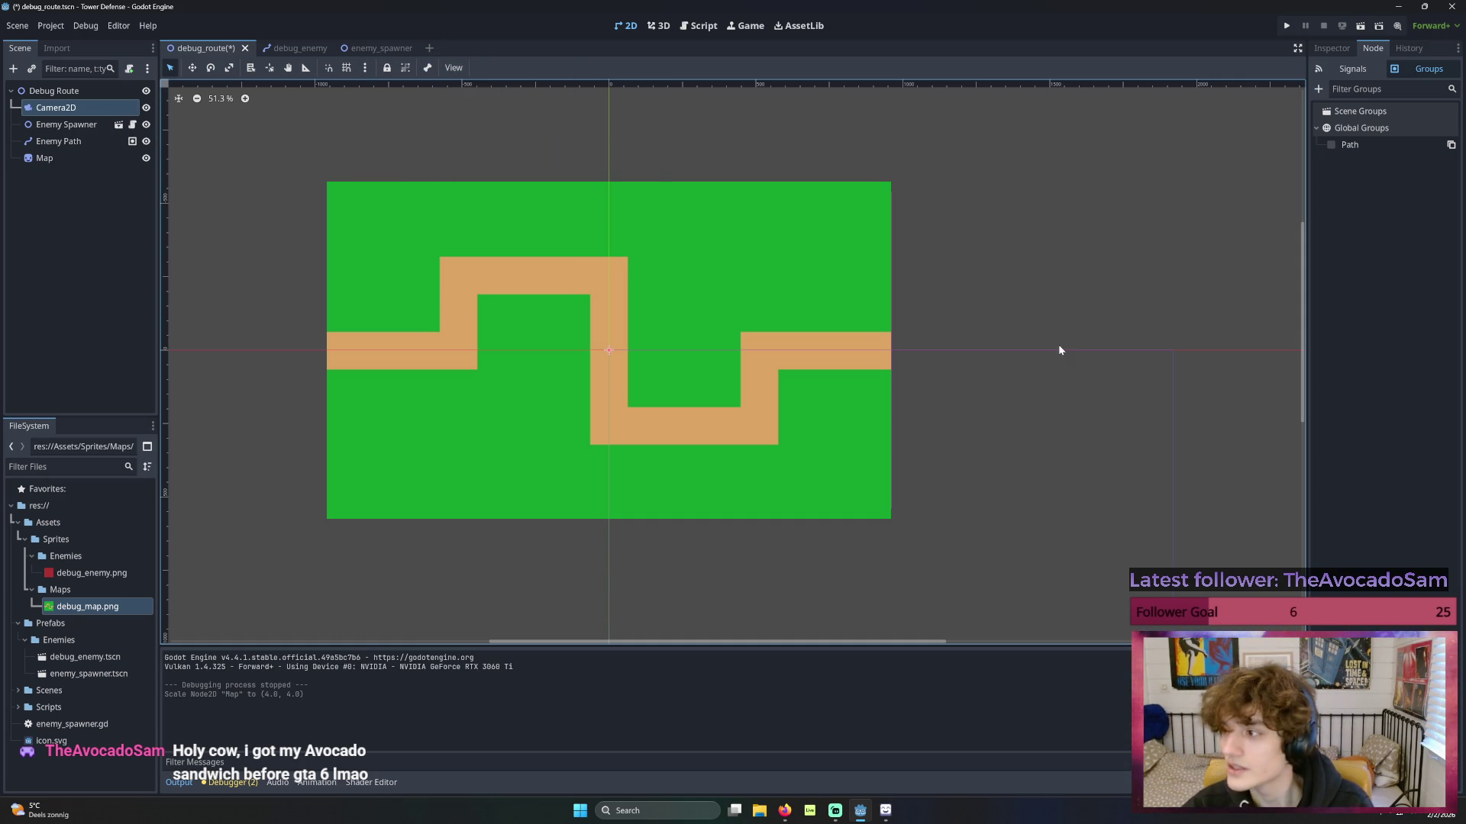
Run the scene again with F6 and view the game window maximized
click(61, 159)
click(199, 260)
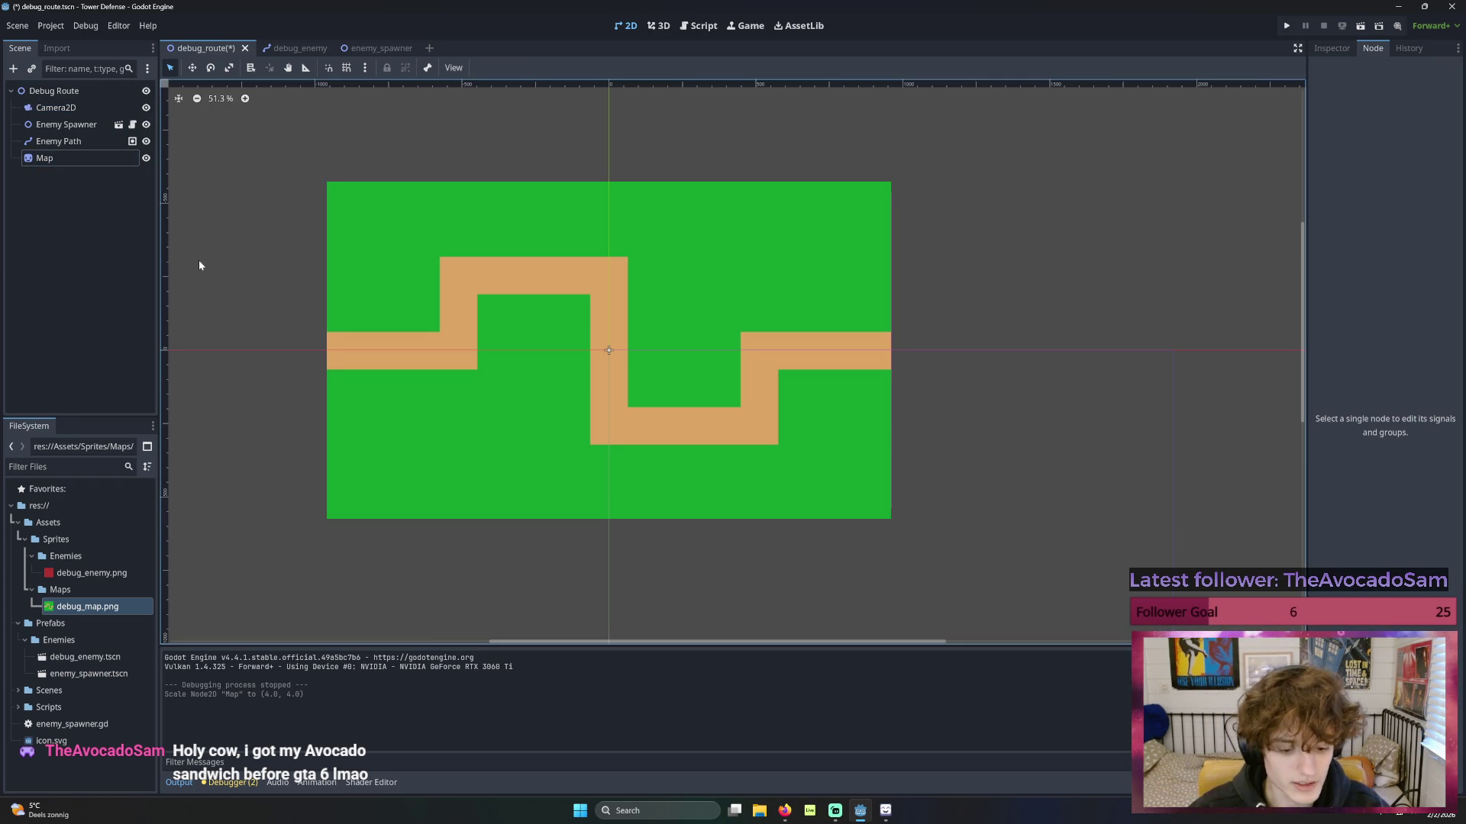
key(F6)
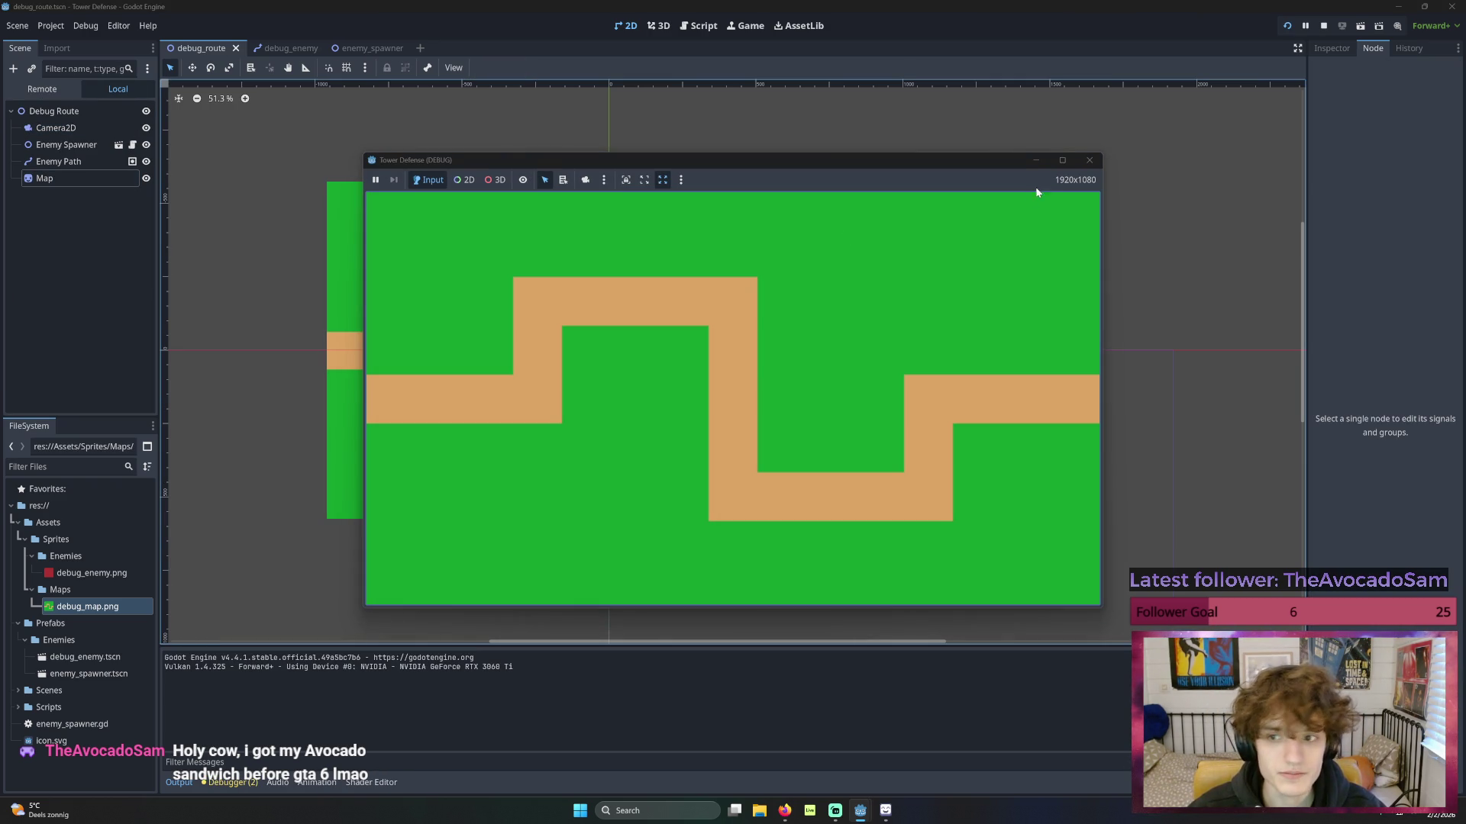
click(1061, 160)
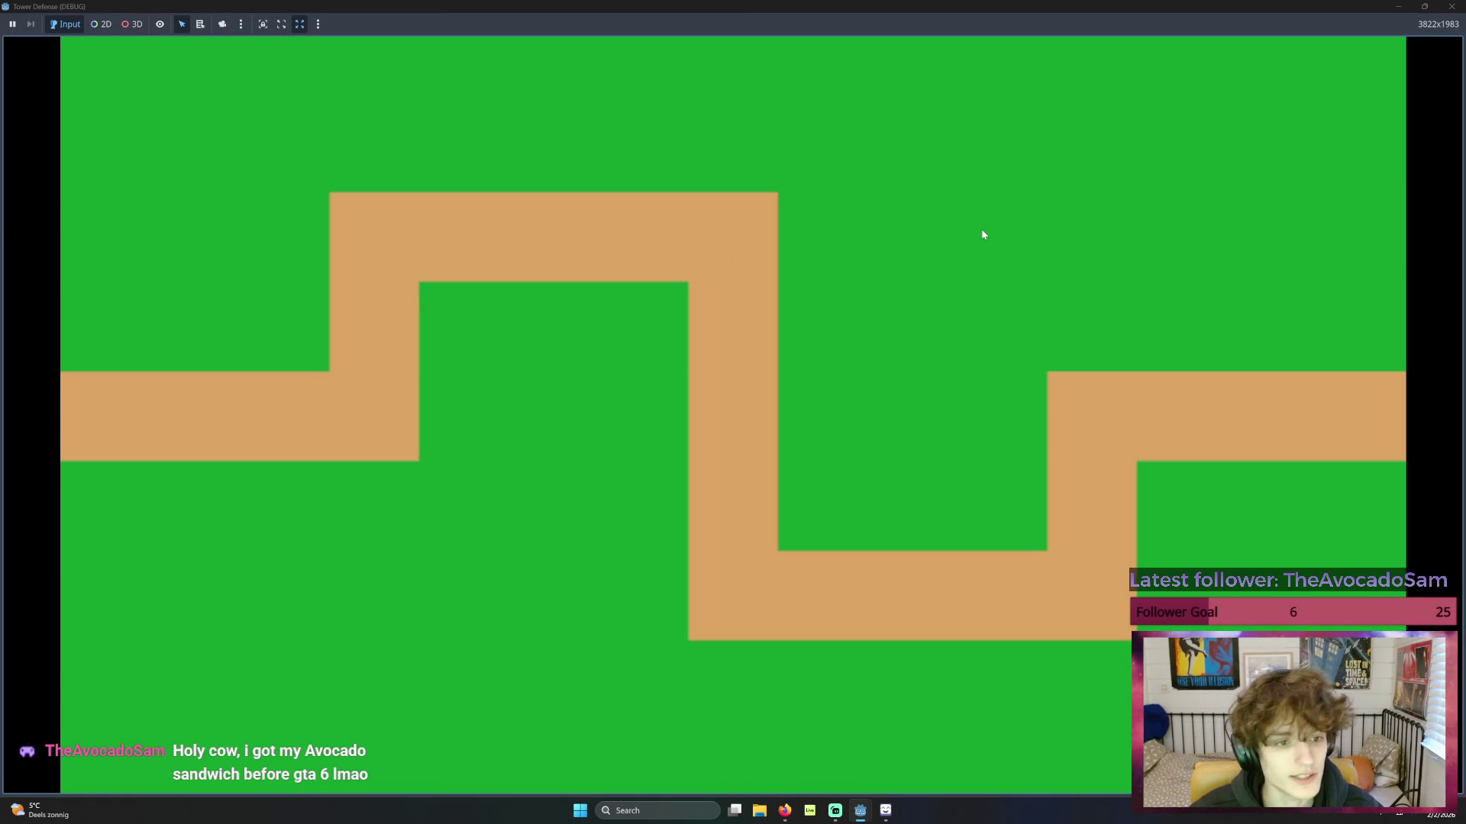
click(1451, 6)
Set Rendering › Textures Default Texture Filter to Nearest in Project Settings
click(50, 26)
click(61, 43)
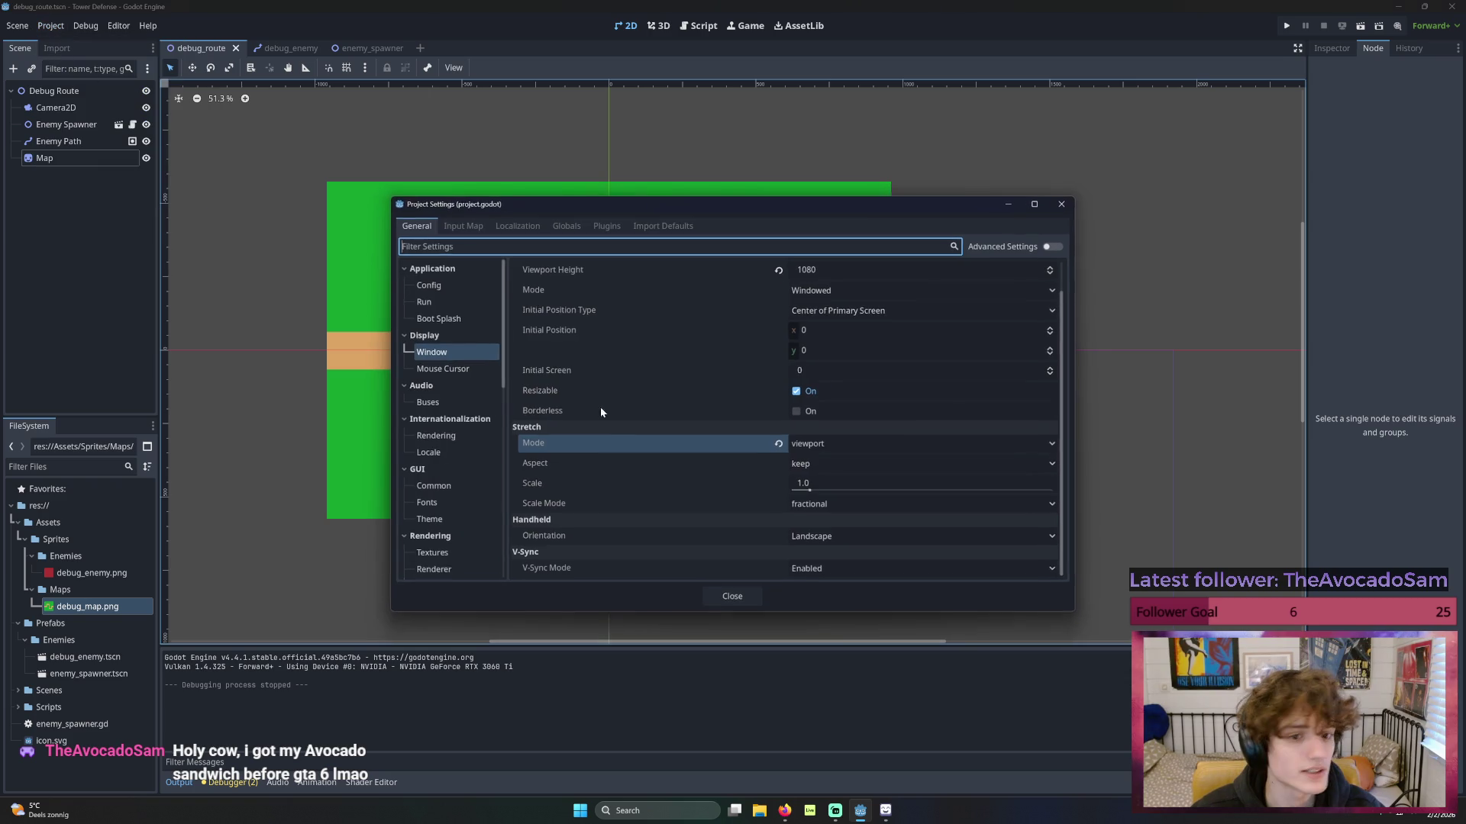
scroll(450, 419, down, 3)
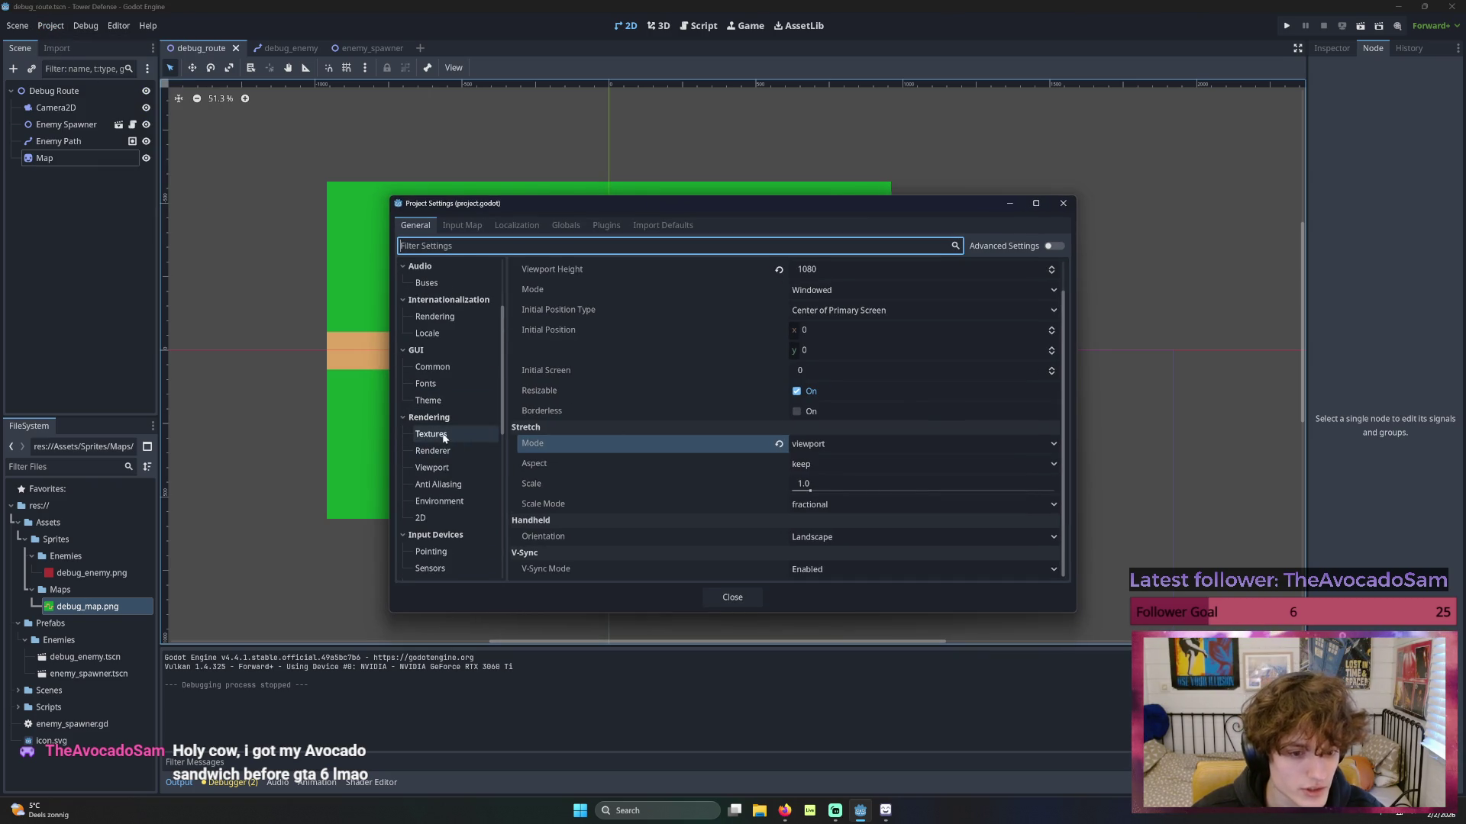
click(443, 435)
click(816, 282)
click(818, 305)
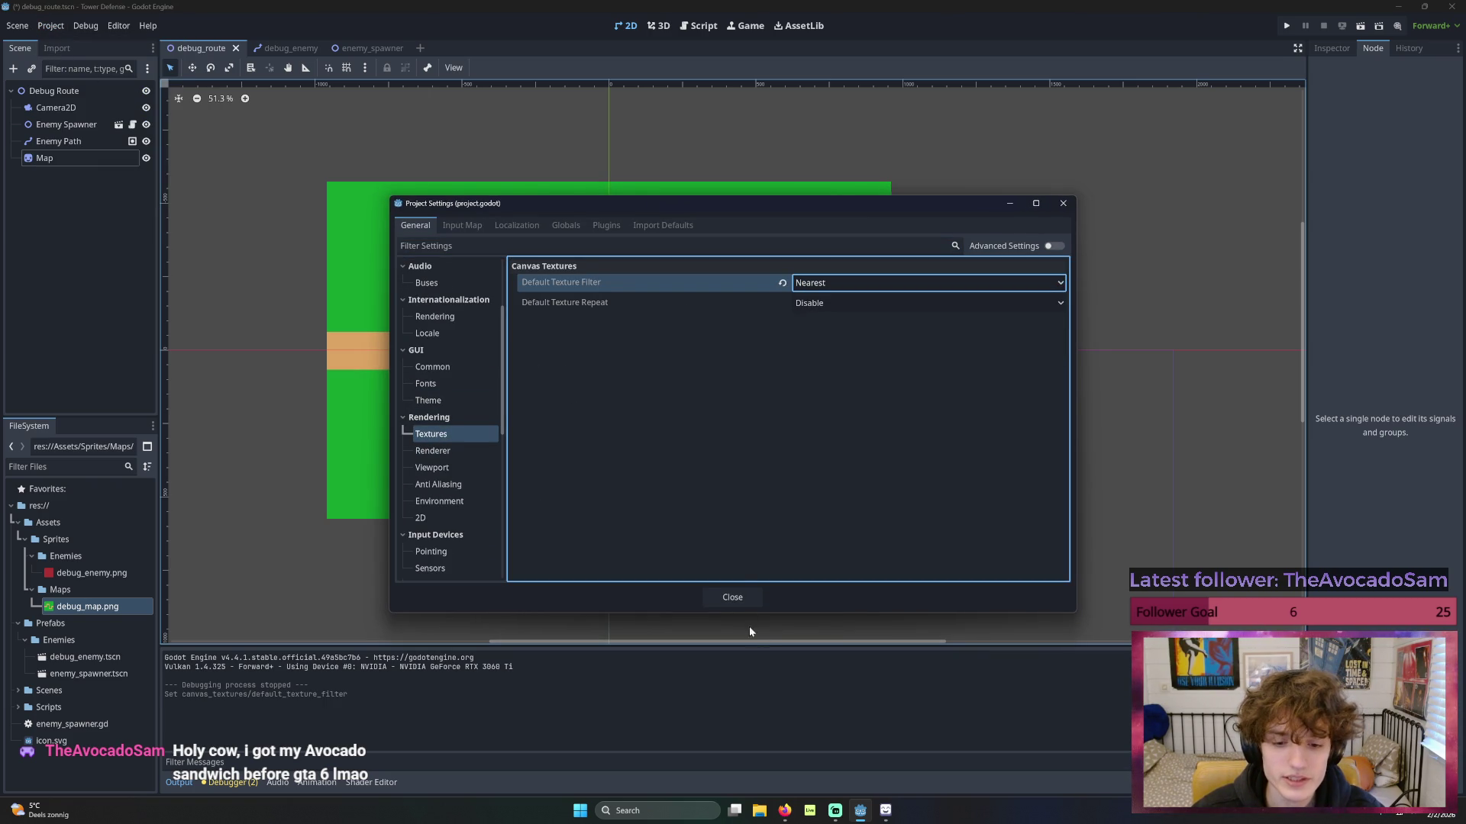
click(748, 599)
Run the scene to confirm the map renders crisply, then close the game
key(F5)
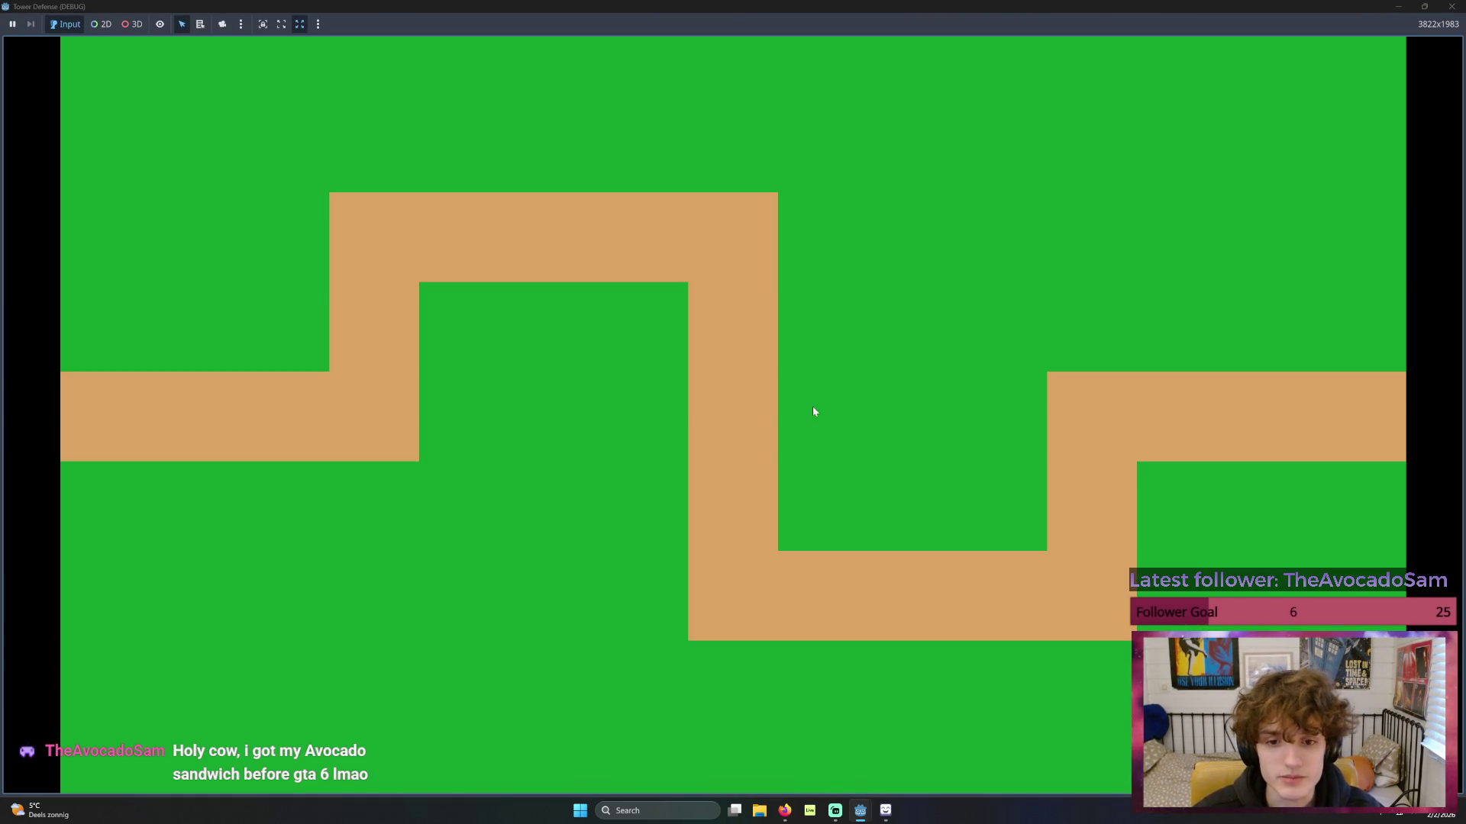
click(1451, 6)
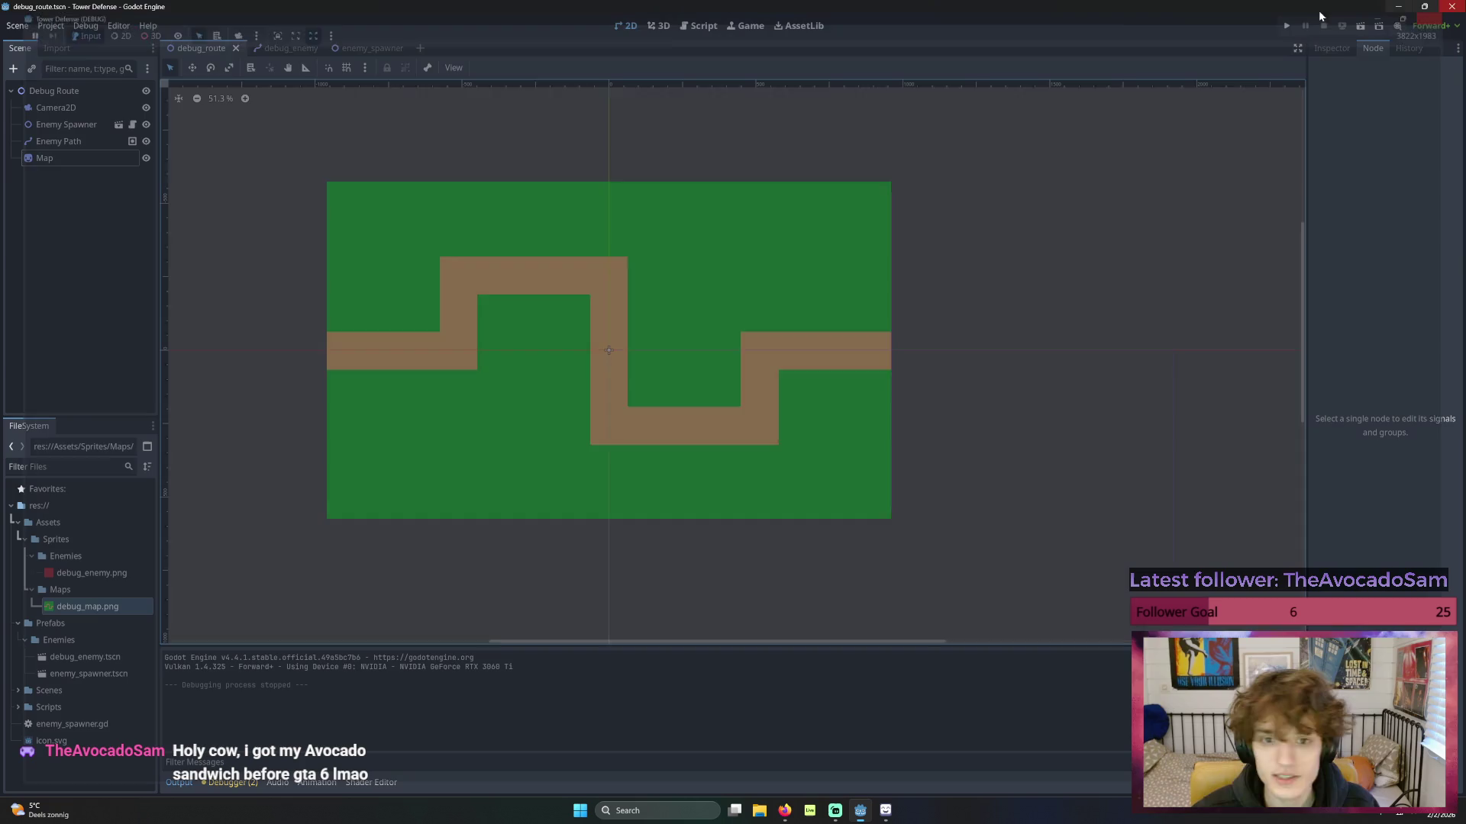
click(70, 141)
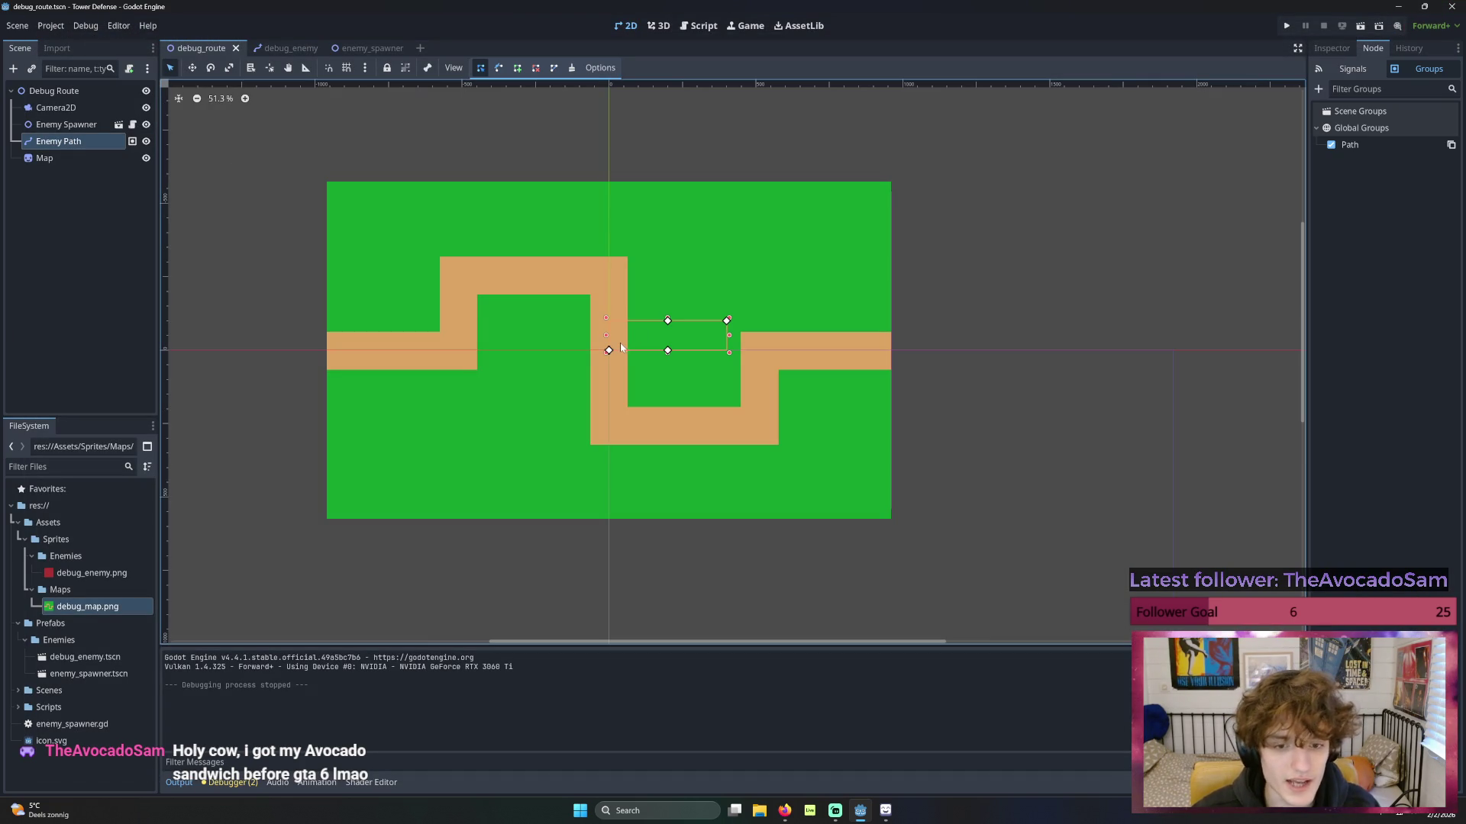
Move the Enemy Path's first point to the map's left edge and delete three extra curve points
click(1332, 48)
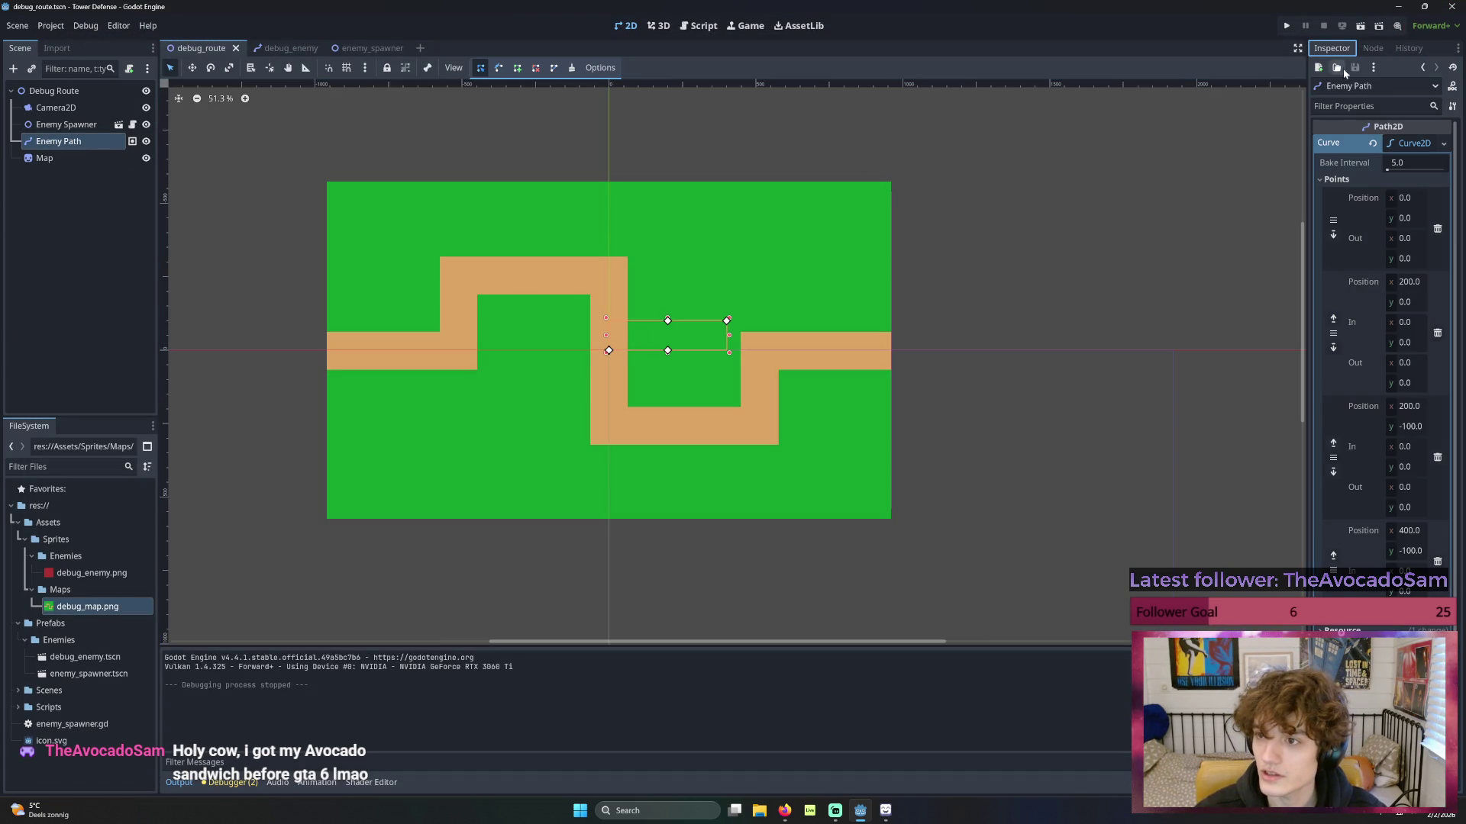
drag(1406, 198, 1374, 198)
drag(578, 354, 326, 351)
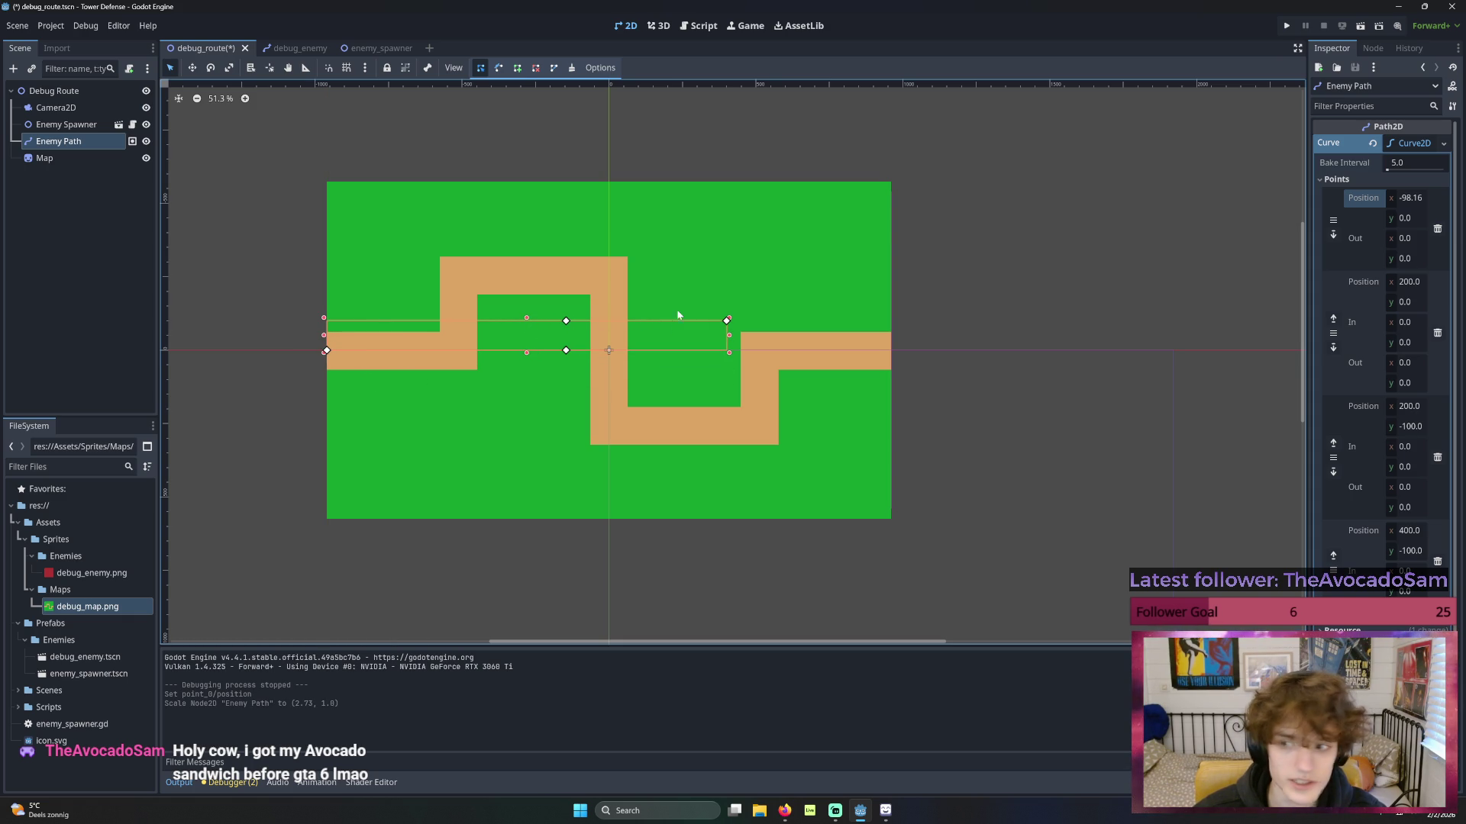
click(1437, 332)
click(1437, 332)
click(1437, 333)
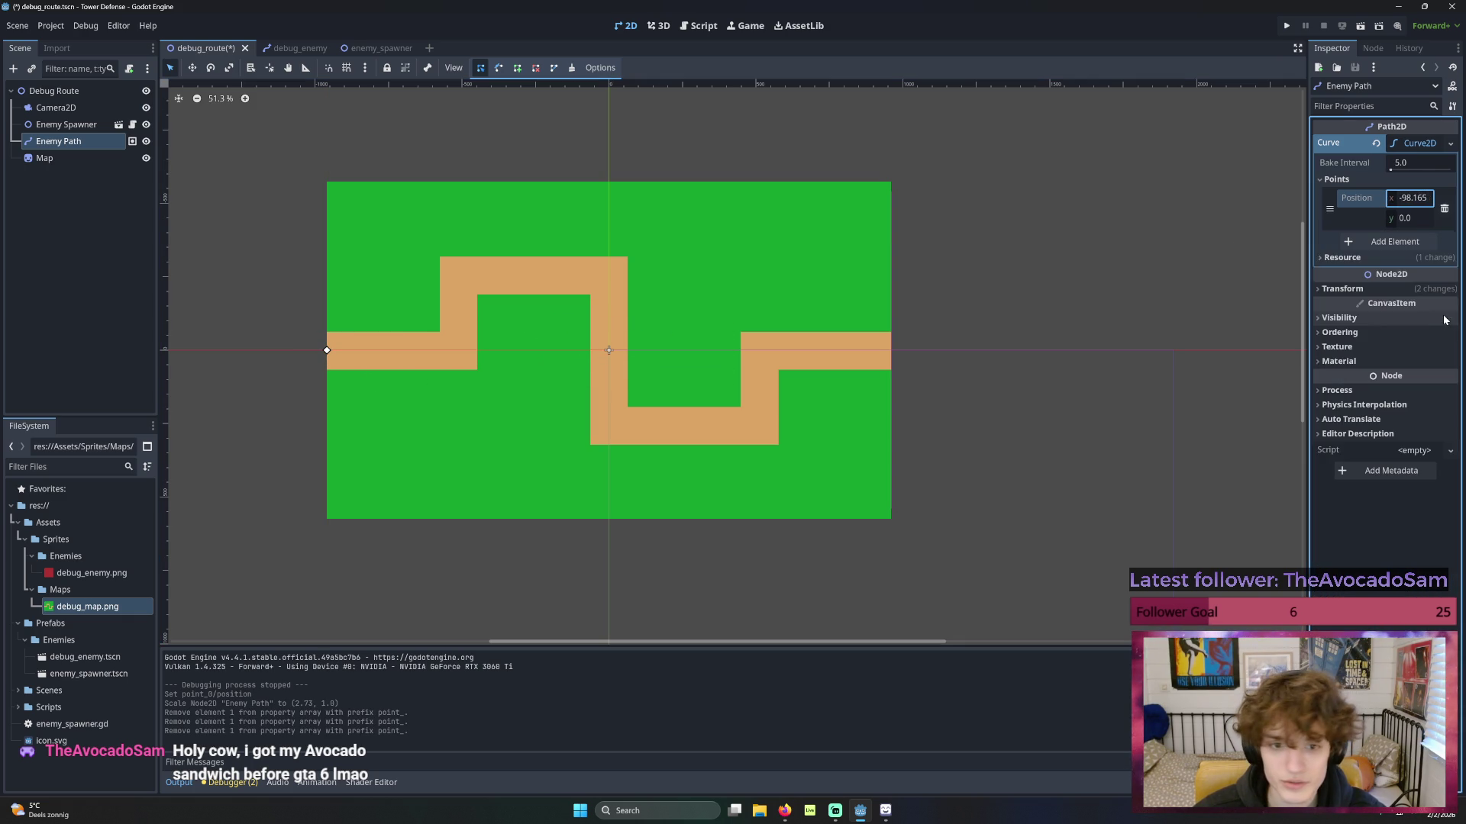
Add a second point to the Enemy Path curve, undoing its trial move along the road
scroll(333, 353, up, 1)
click(1394, 241)
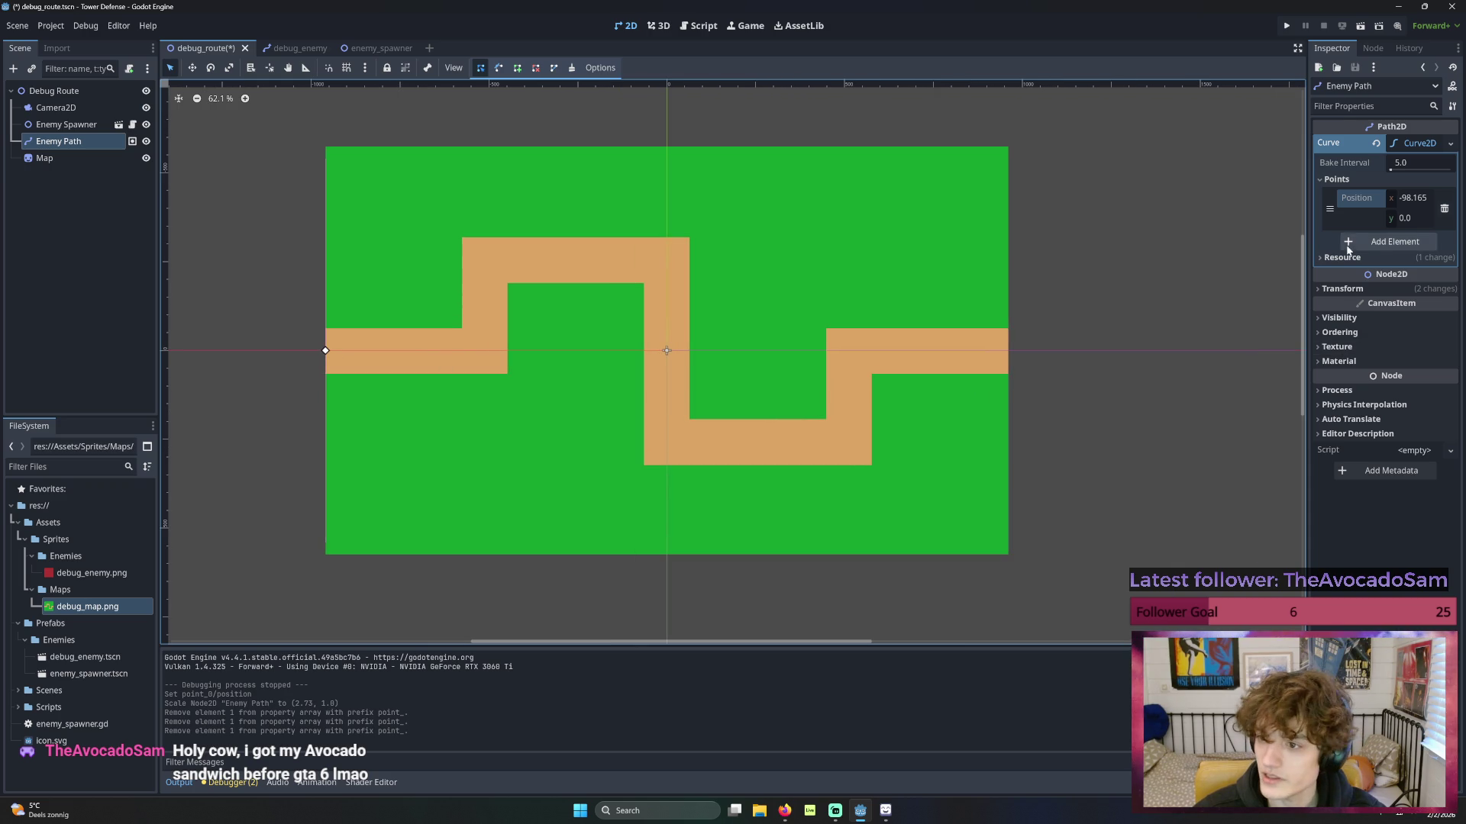
mouse_move(427, 356)
mouse_down()
mouse_move(503, 424)
mouse_move(498, 353)
mouse_move(461, 389)
mouse_move(465, 366)
mouse_up()
key(ctrl+z)
key(ctrl+z)
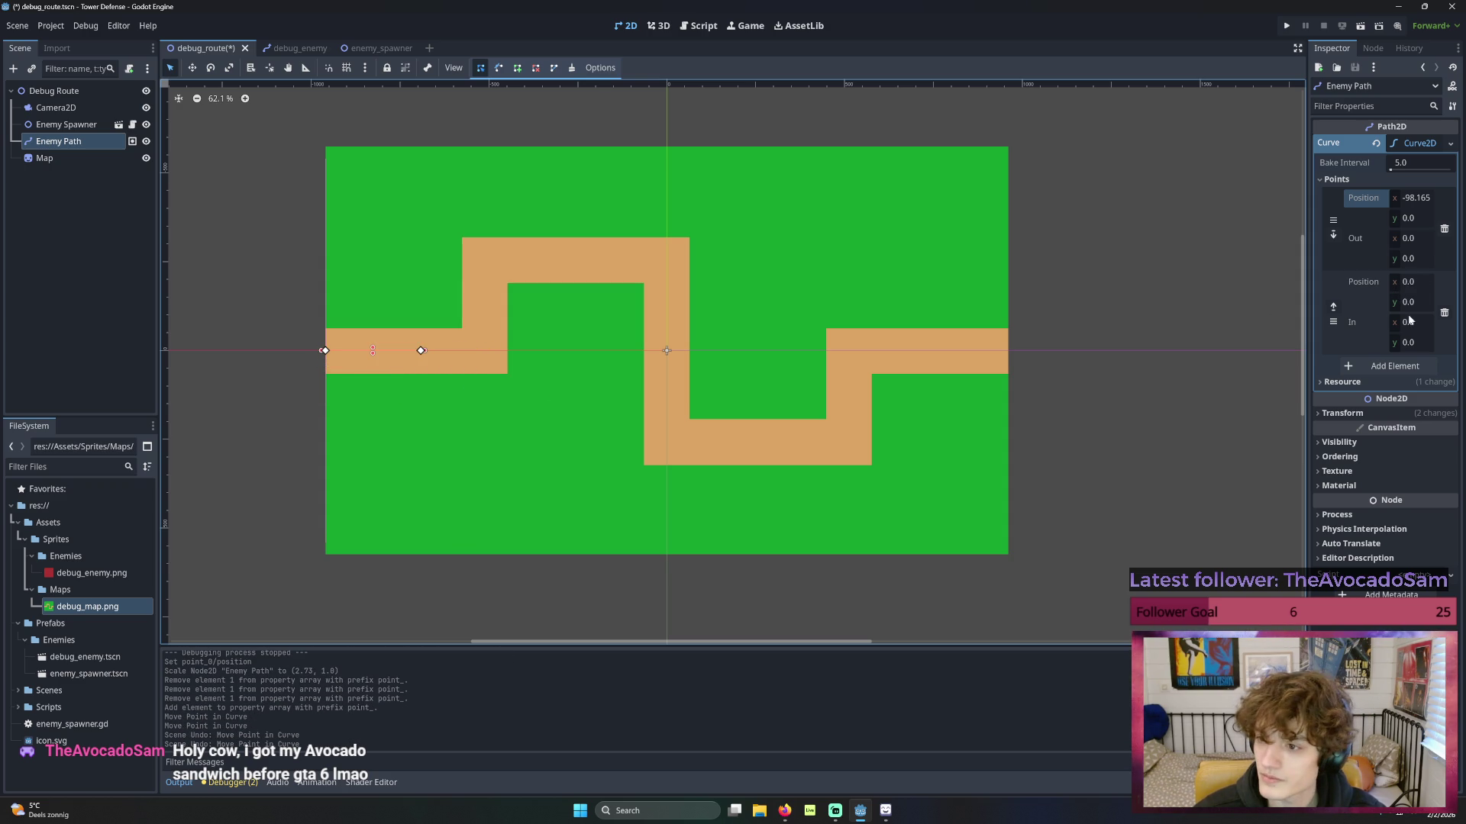
Try adjusting the first and second points' x positions, undoing the unwanted changes
click(1412, 198)
text(0)
key(Return)
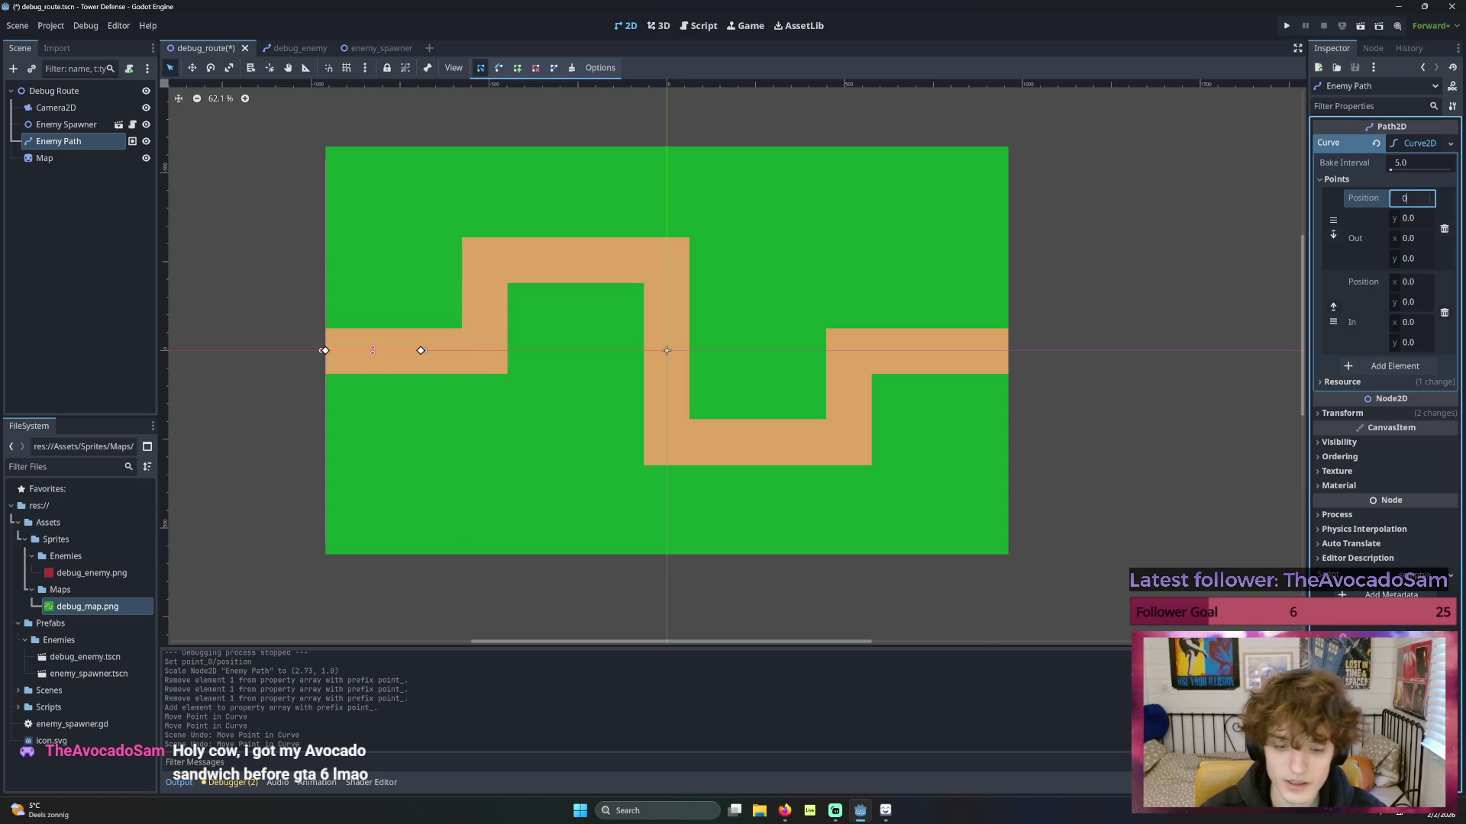
key(ctrl+z)
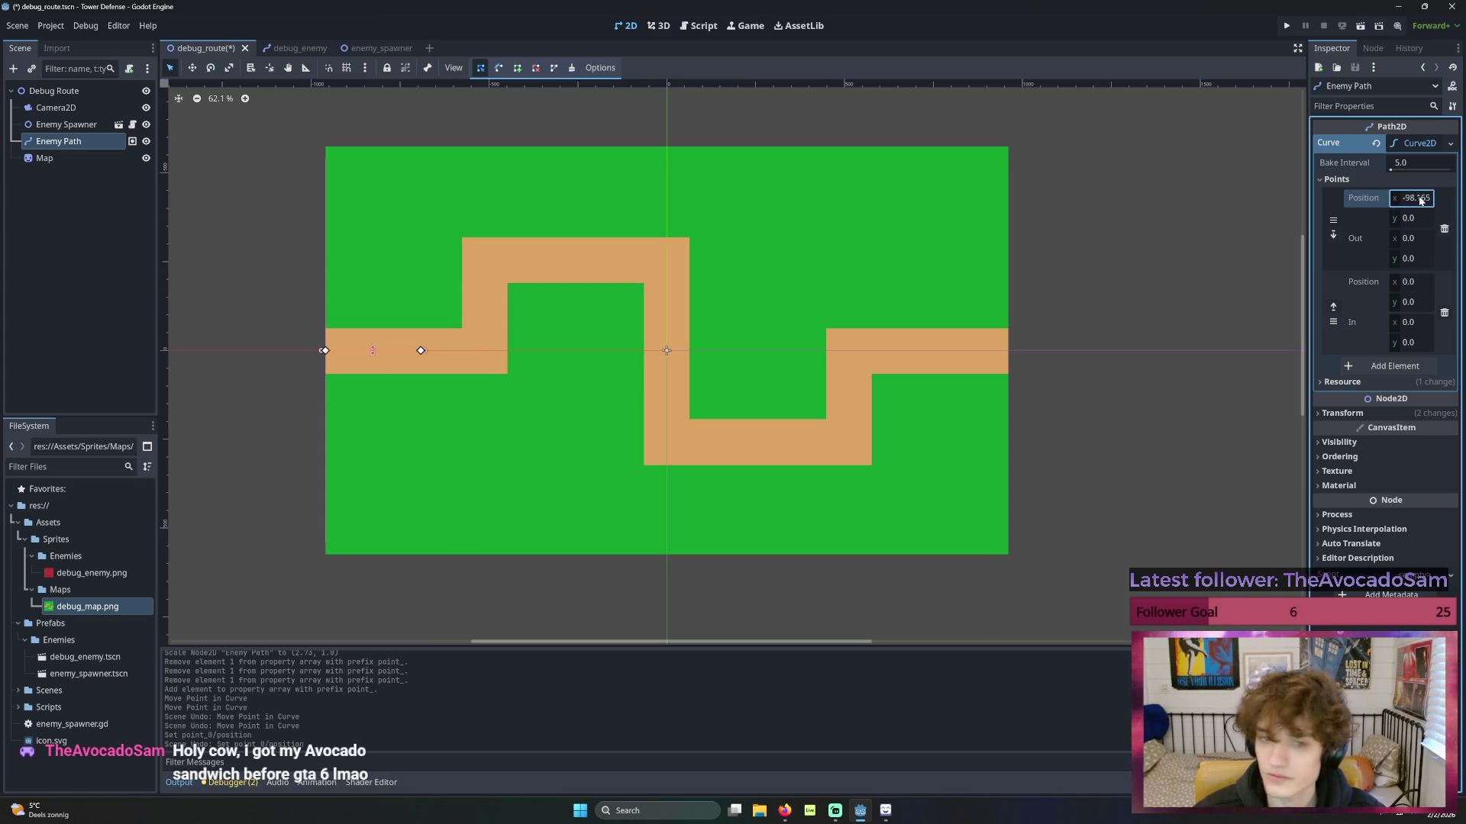
drag(1417, 200, 1421, 201)
key(ctrl+z)
drag(1411, 282, 1443, 282)
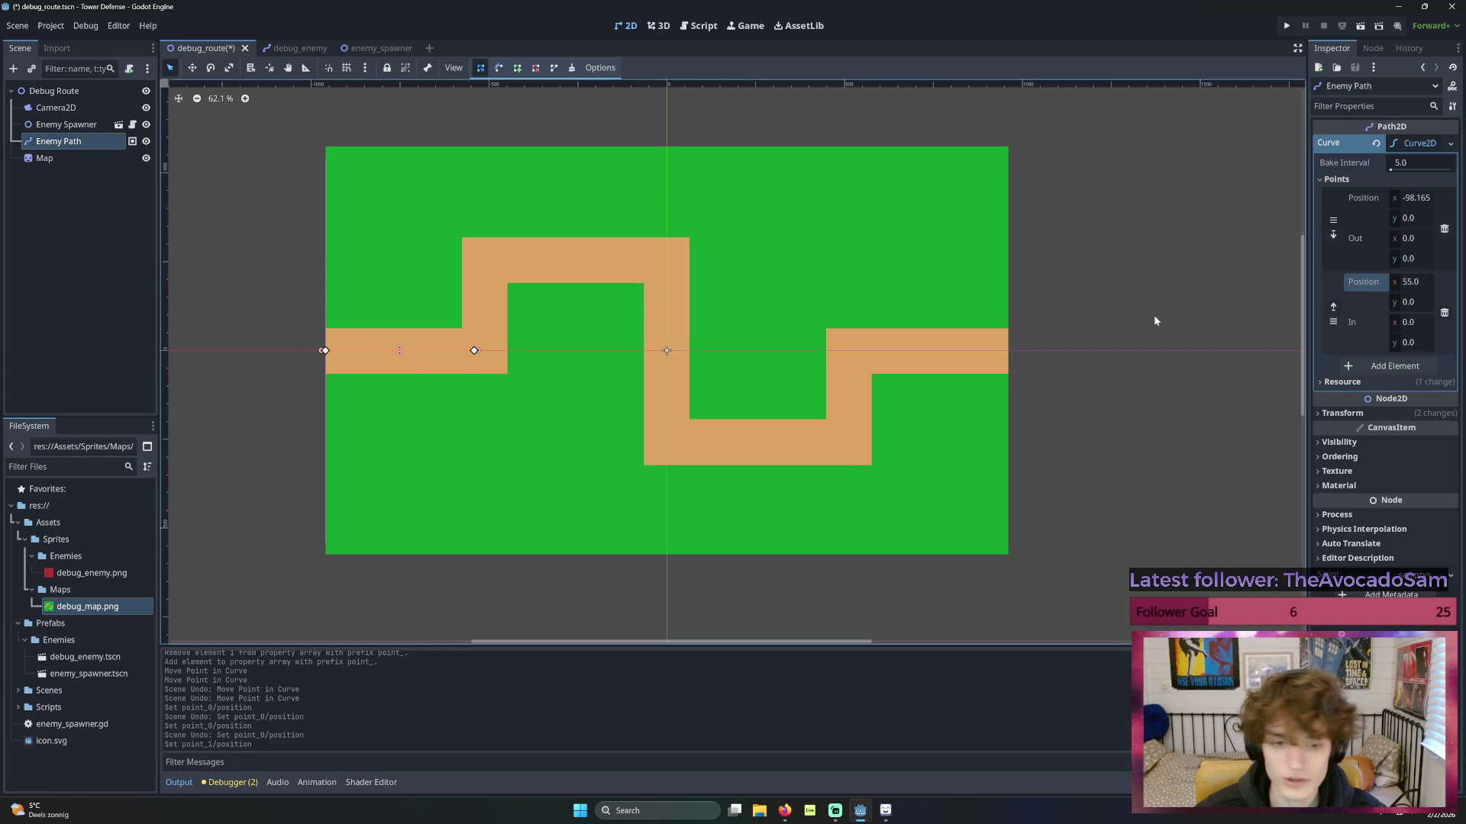
drag(475, 352, 483, 359)
key(ctrl+z)
Tile LibreSprite on the right half of the screen with Godot on the left
click(885, 810)
mouse_move(857, 9)
mouse_down()
mouse_move(1297, 252)
mouse_move(1454, 281)
mouse_up()
click(464, 191)
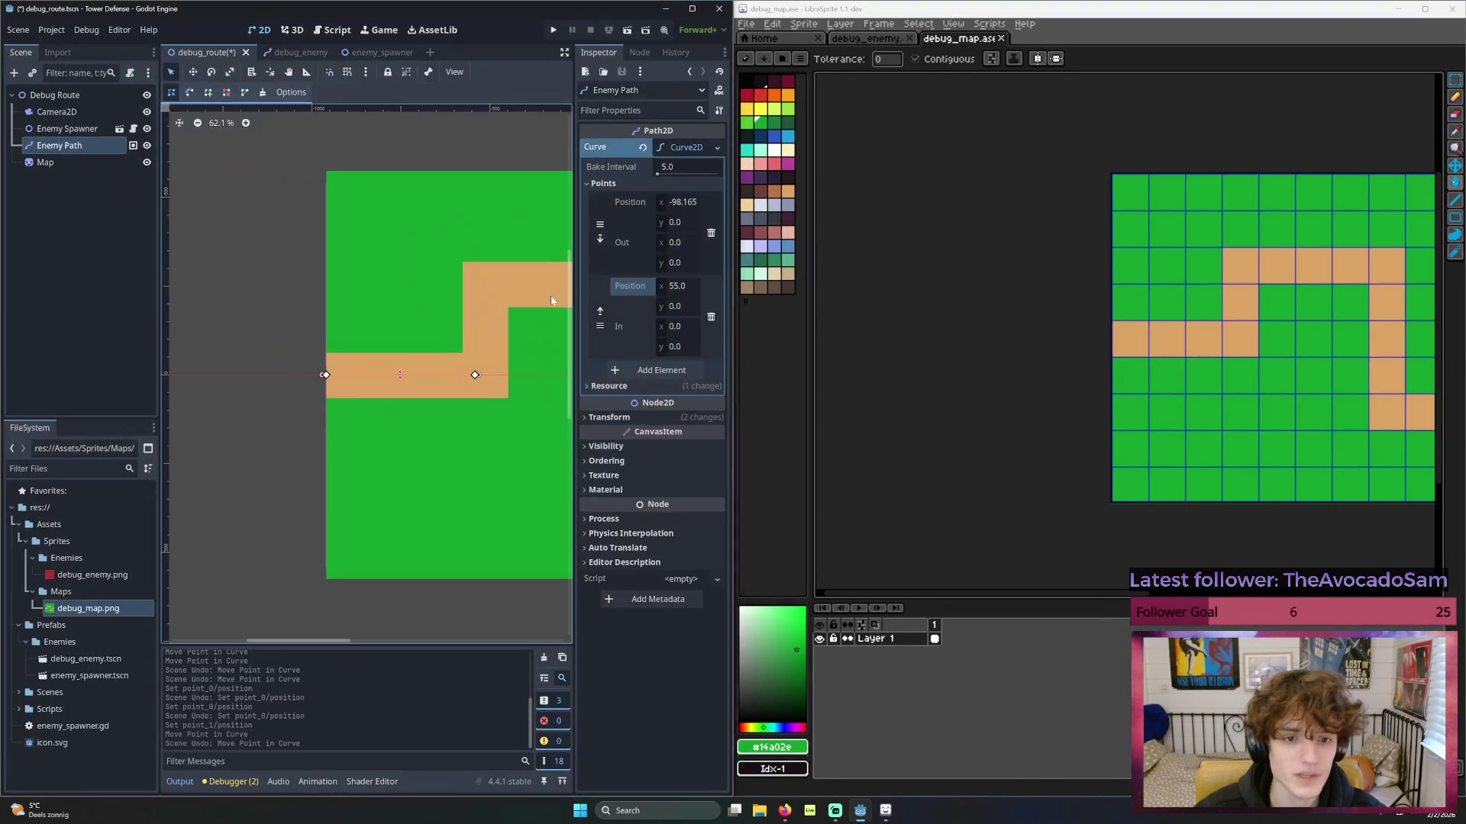
Set the second curve point's x position to 64
click(681, 285)
key(Return)
key(Return)
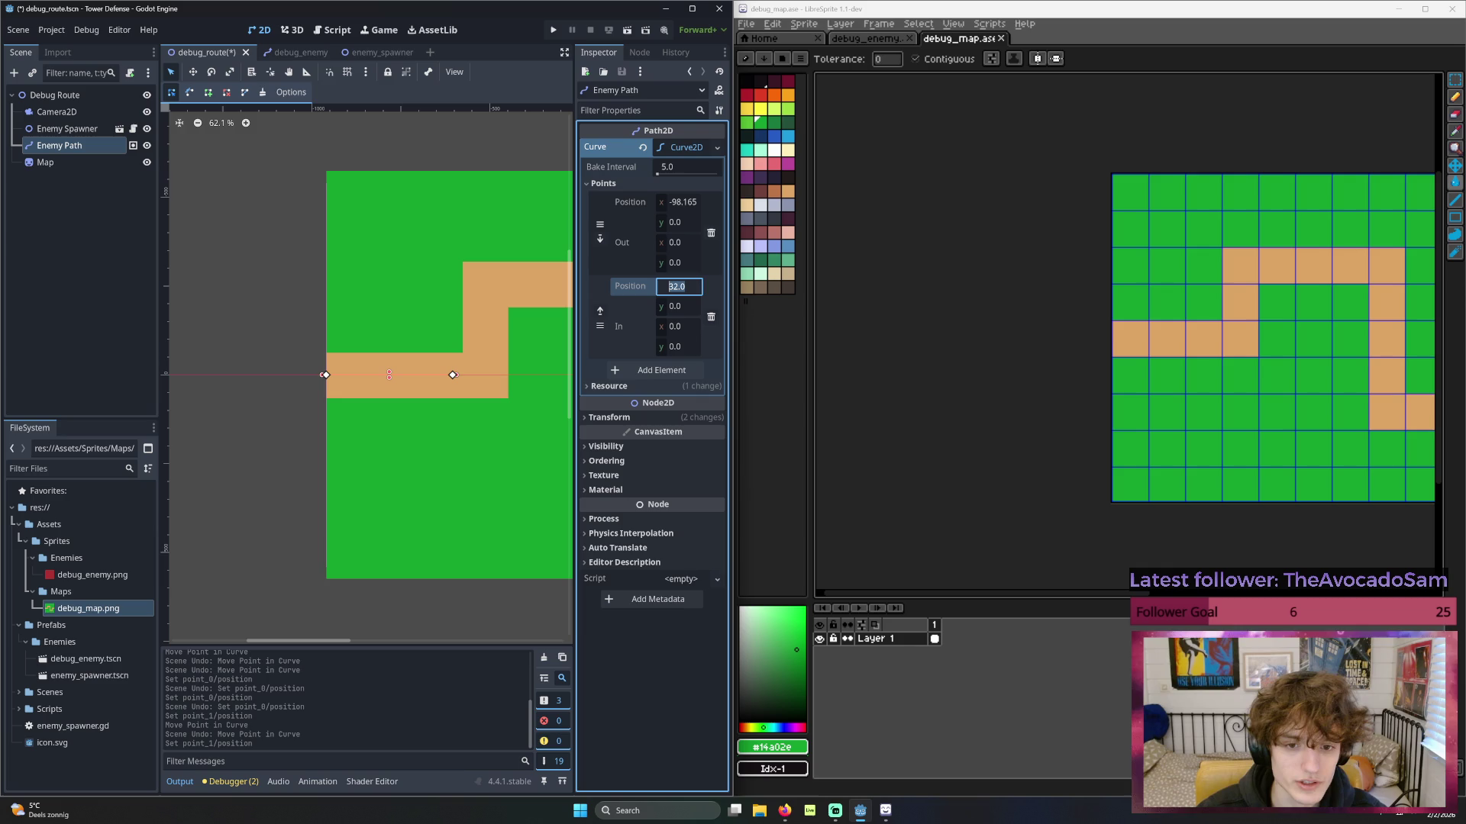
text(64)
key(Return)
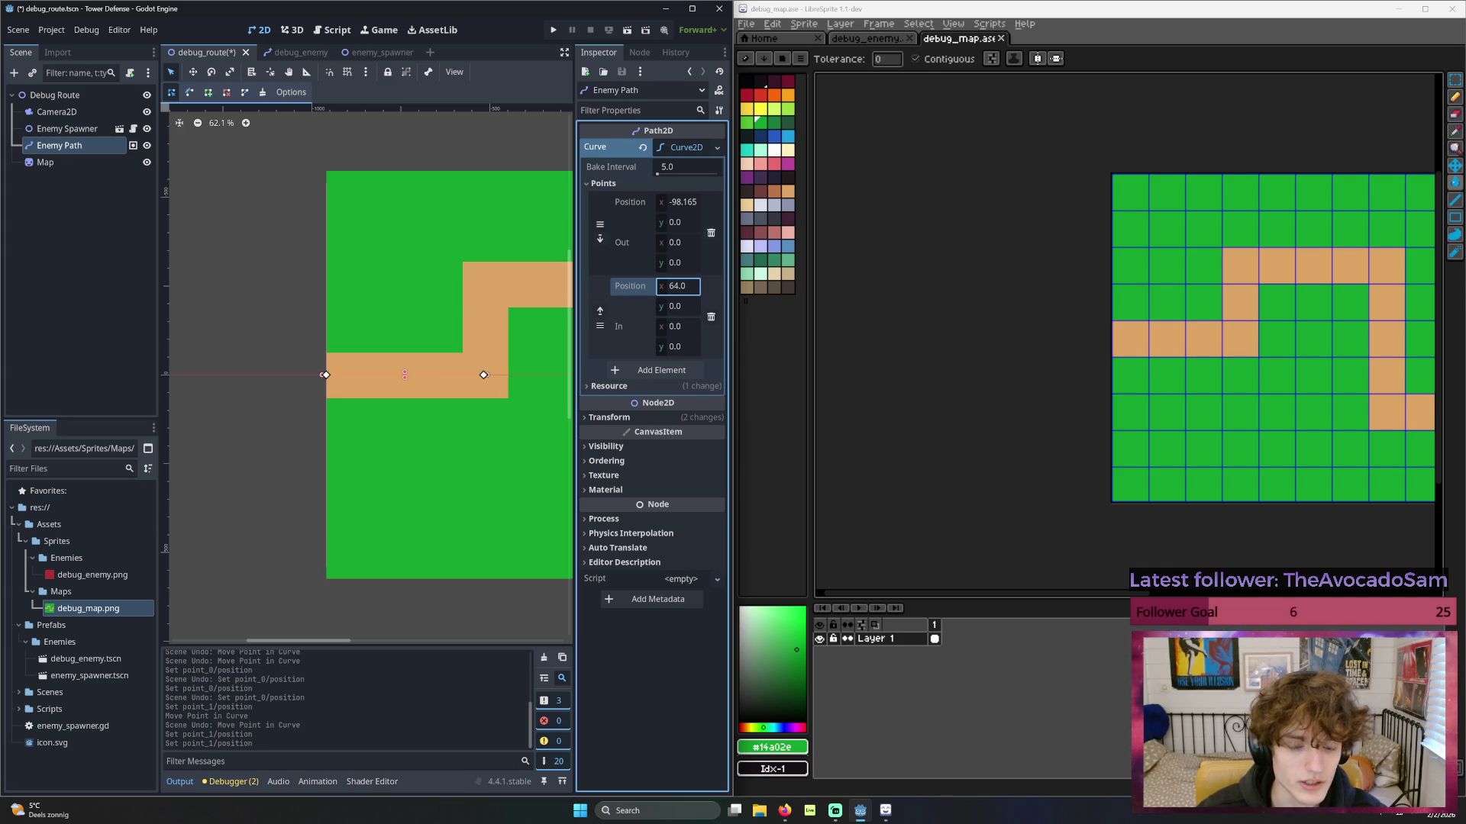
Add a third curve point with x 64 and a provisional y of -64
click(661, 370)
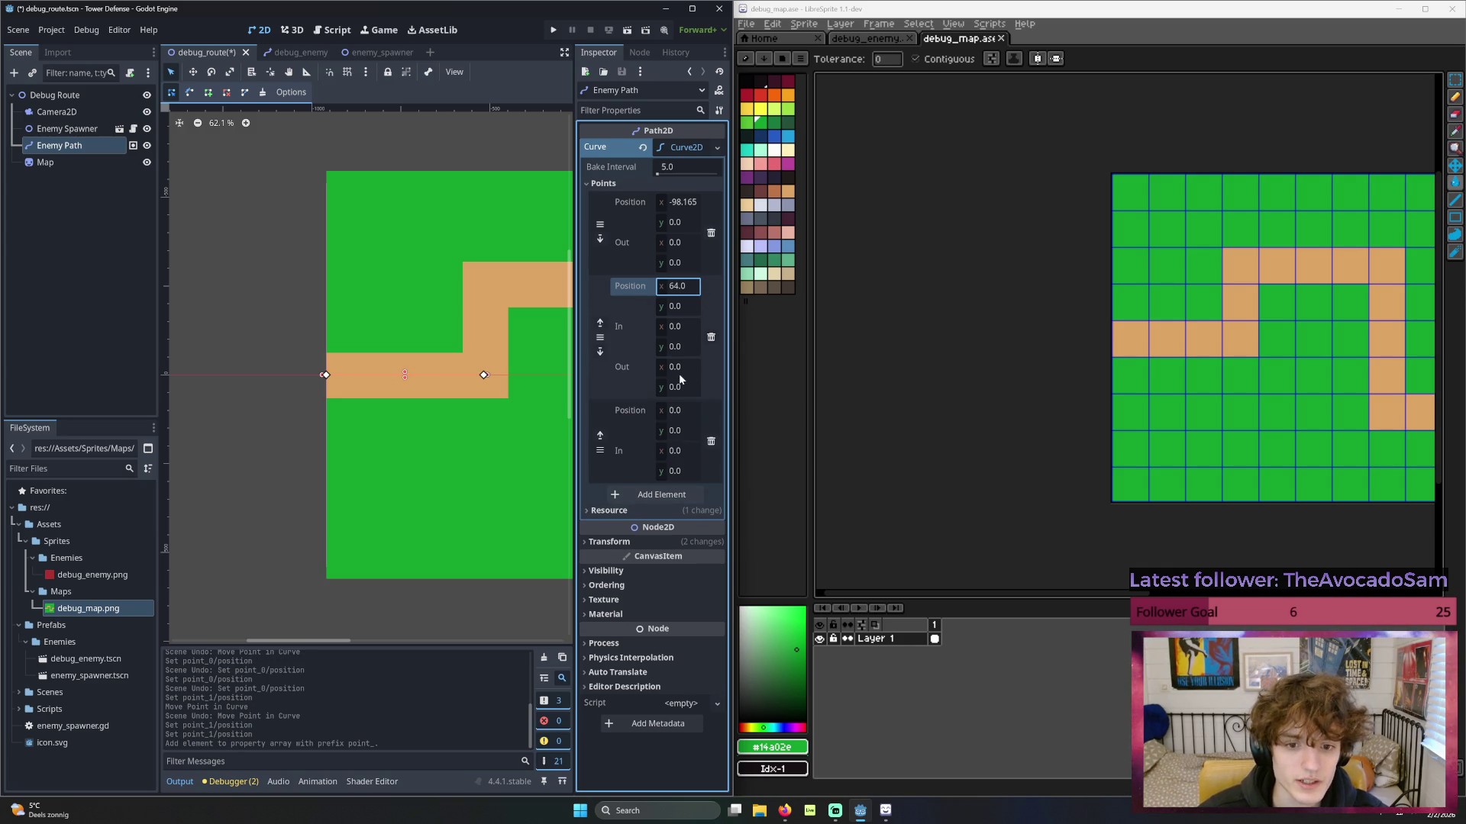
click(678, 410)
text(64)
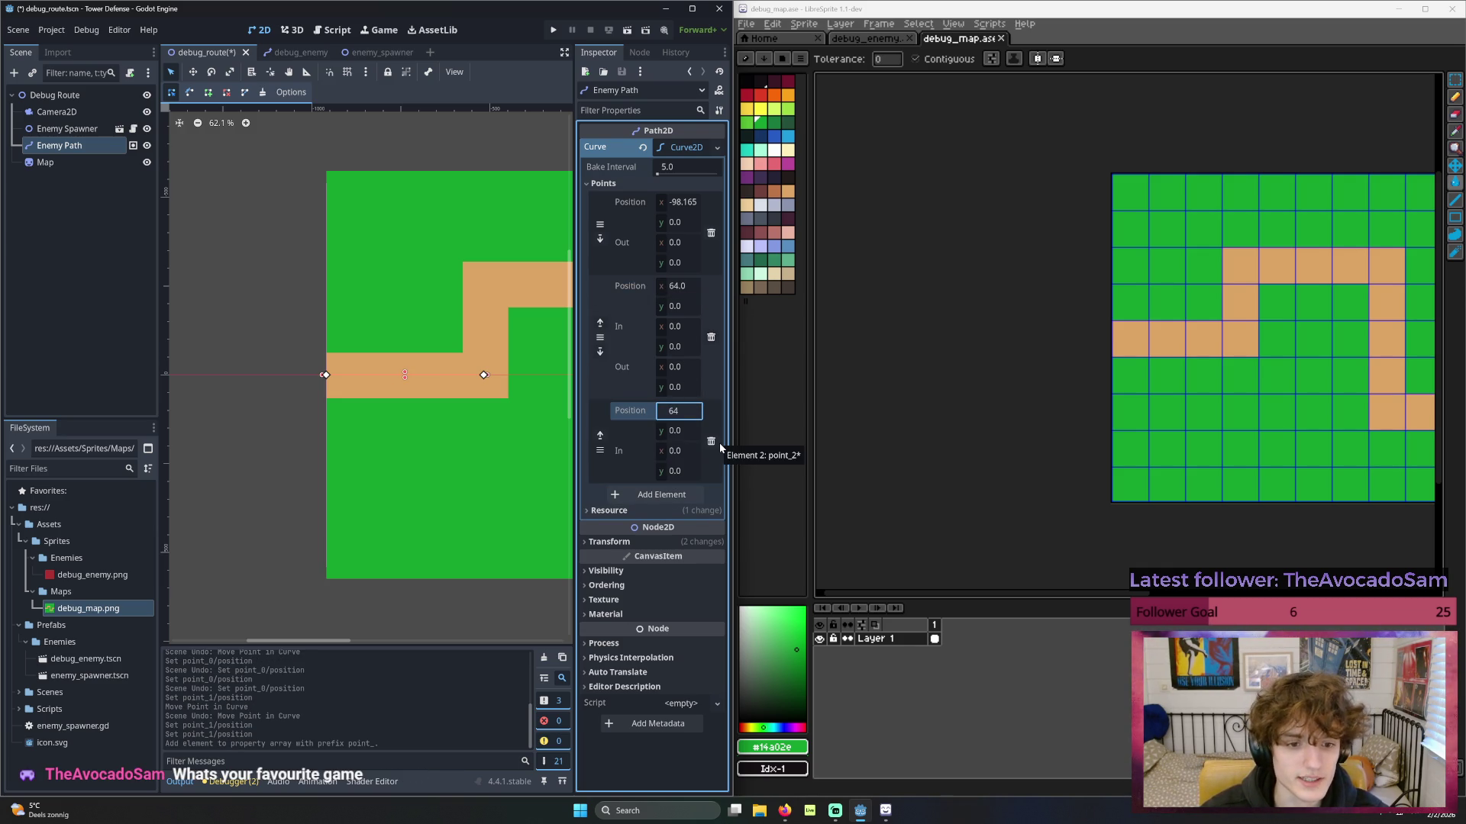
key(Return)
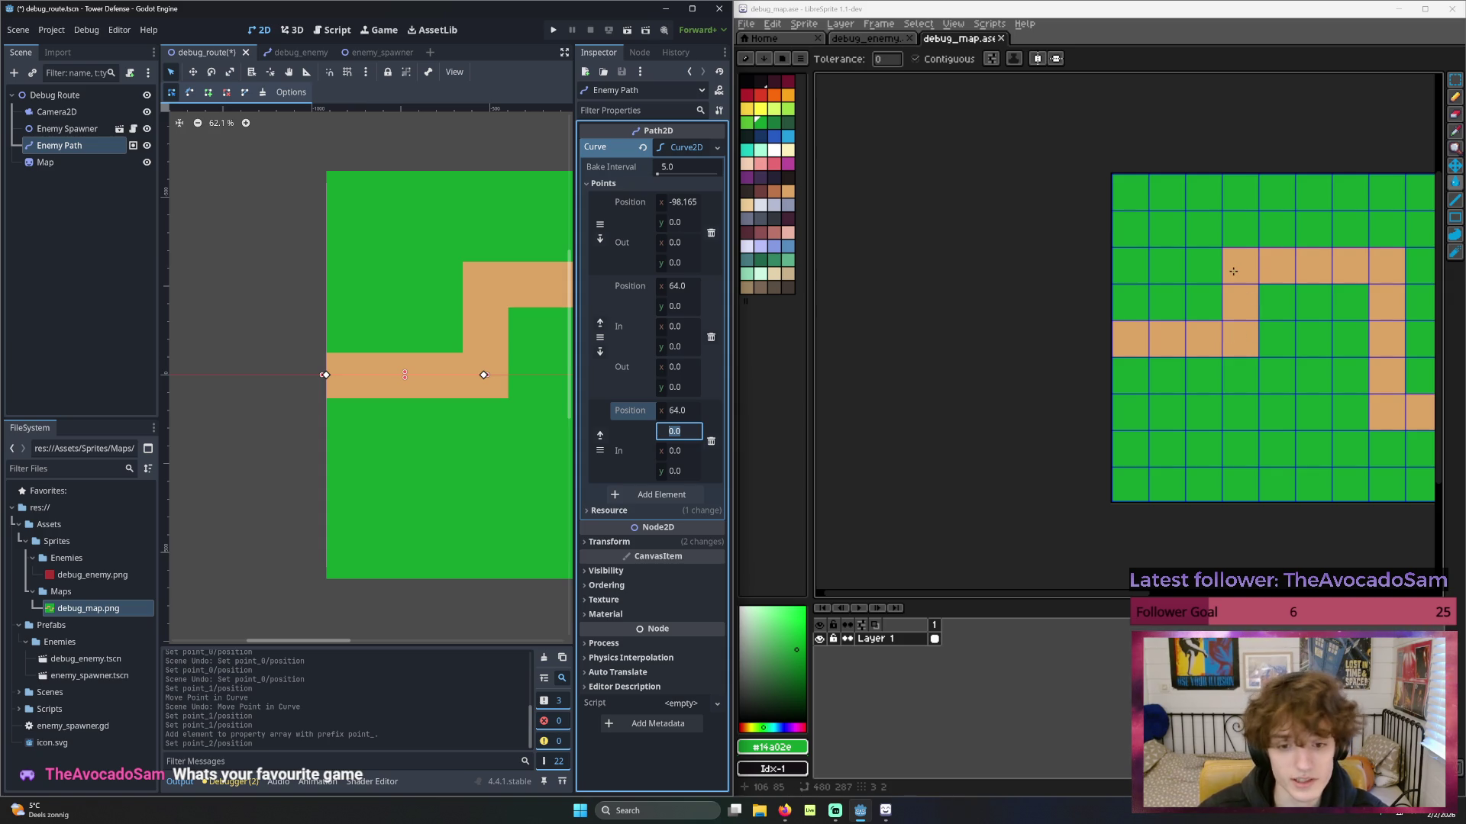
key(Return)
click(697, 432)
text(-)
key(Return)
Work out the third point's y value through trial calculations, settling on -256
click(678, 432)
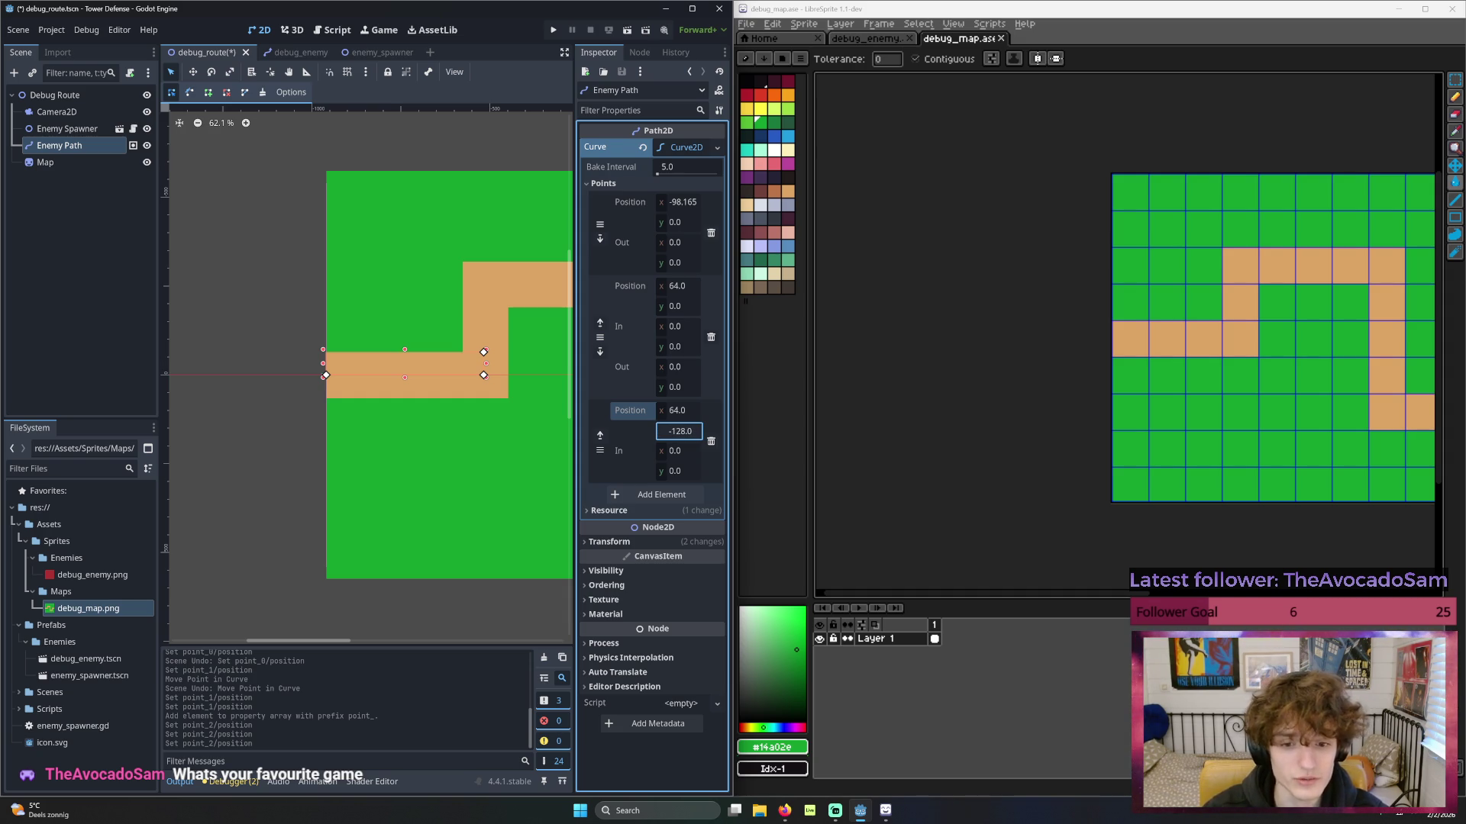
text(2)
key(Return)
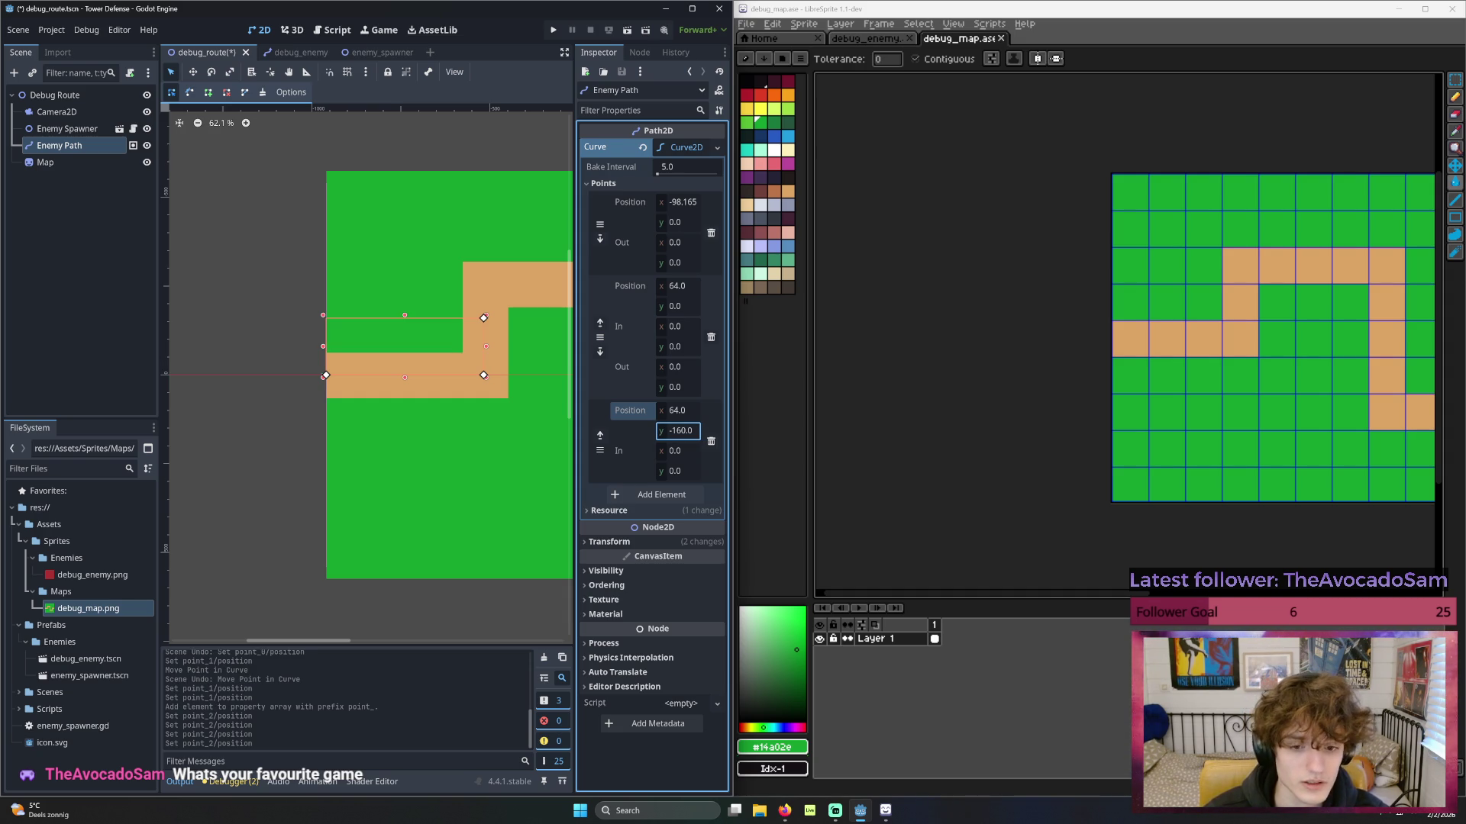
text(*)
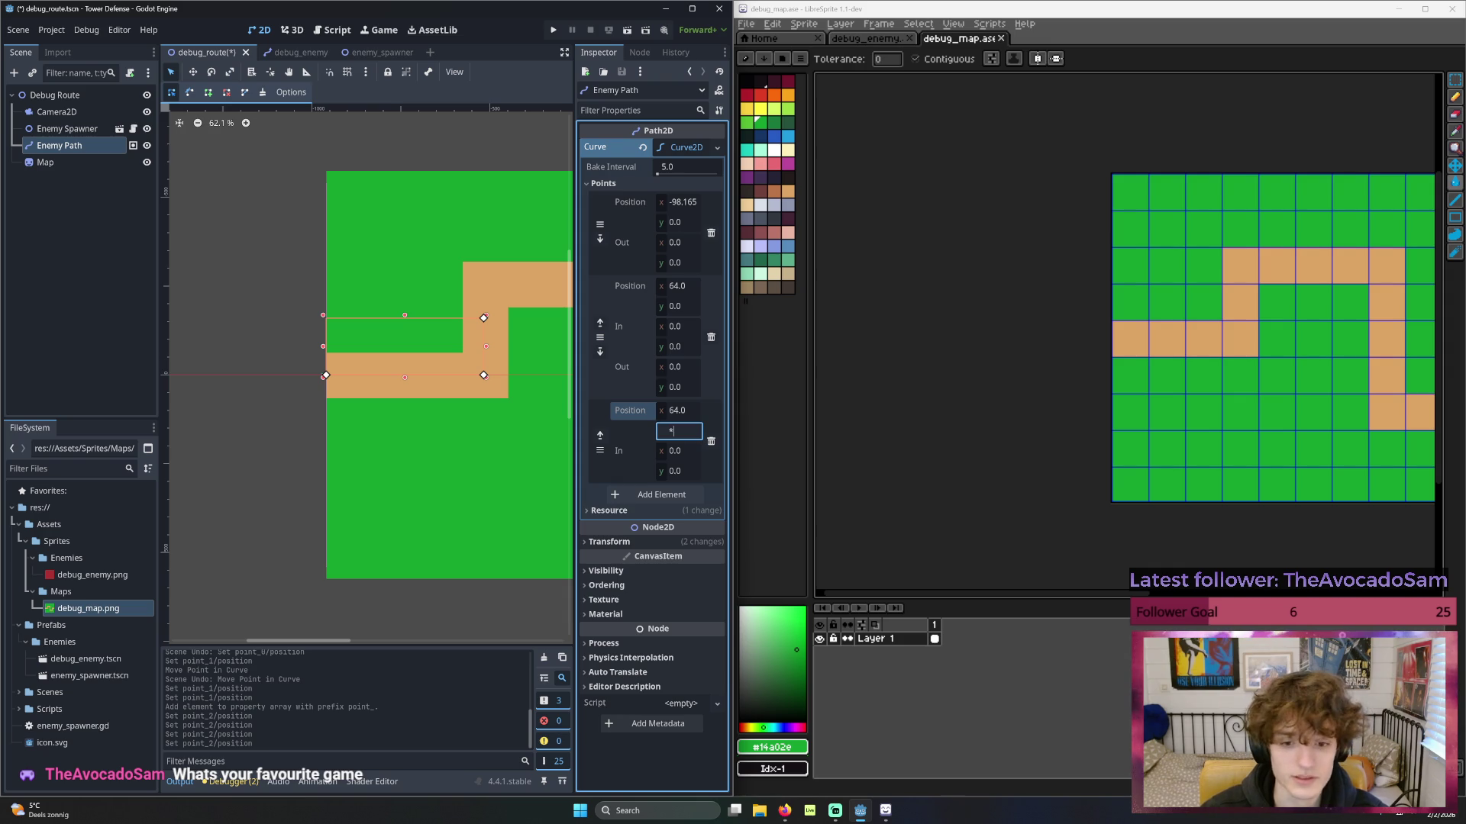
key(Return)
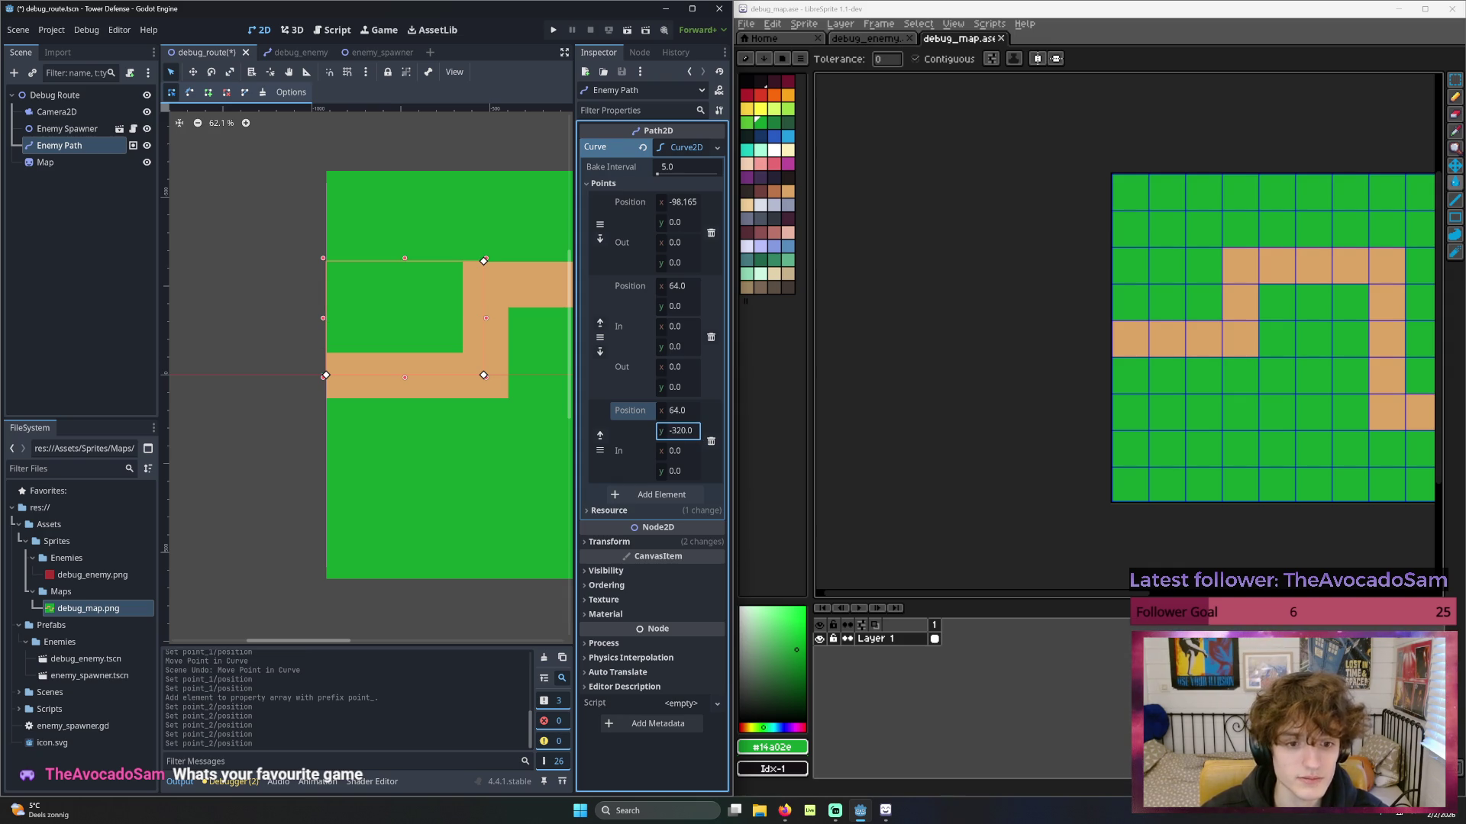
text(-)
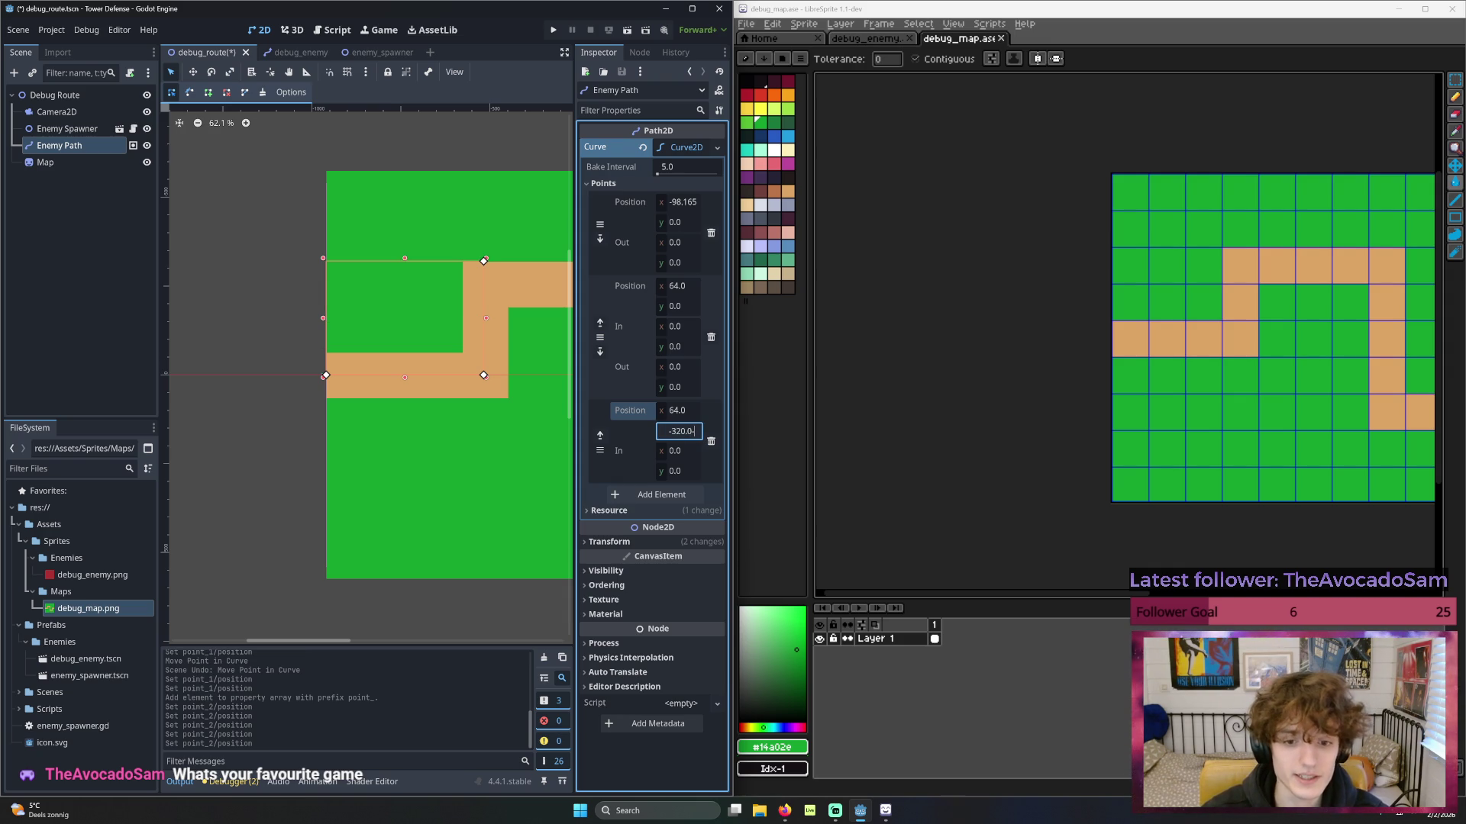
text(32)
key(Return)
click(679, 431)
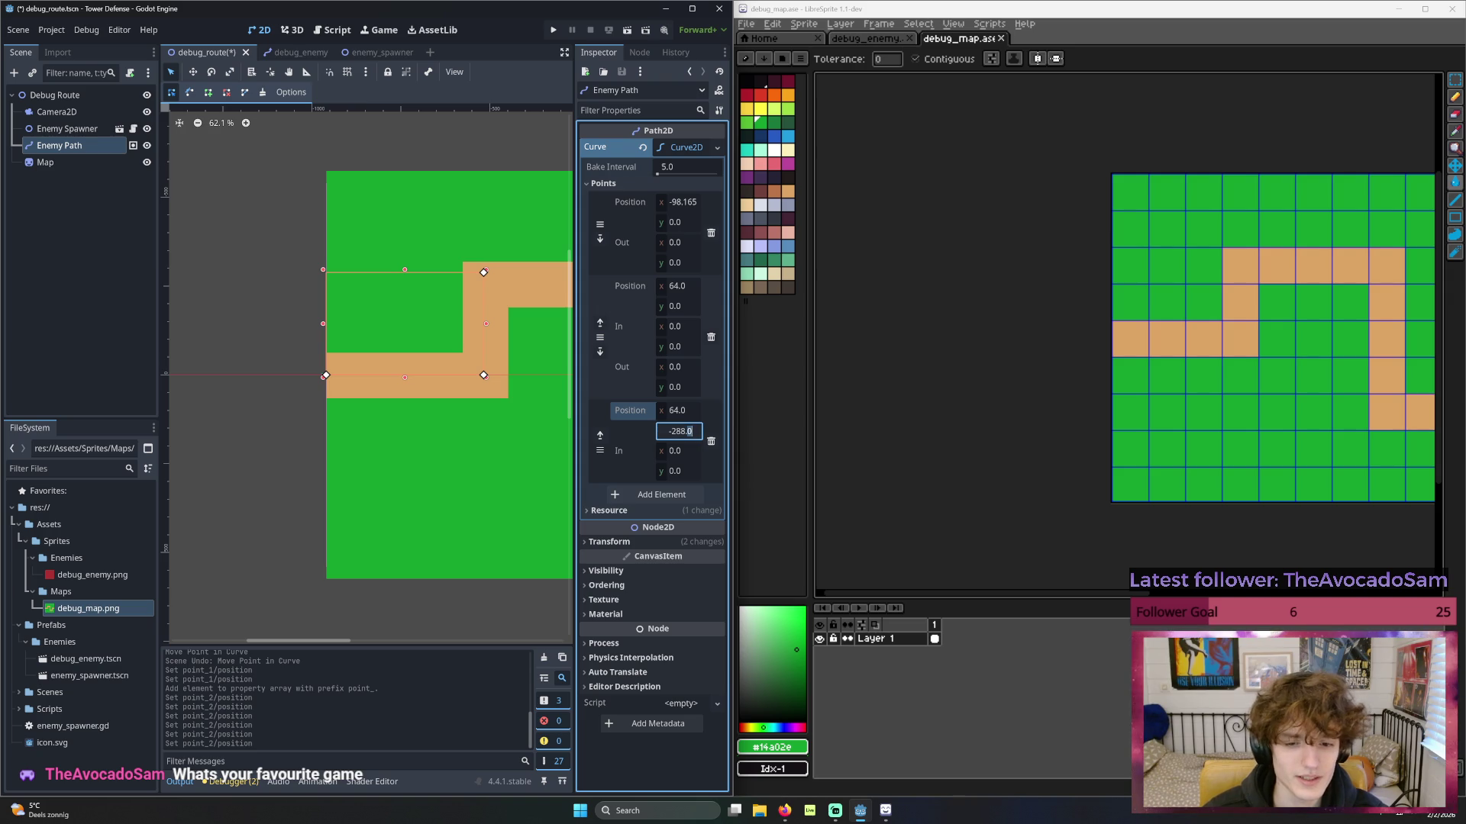
text(32)
key(Return)
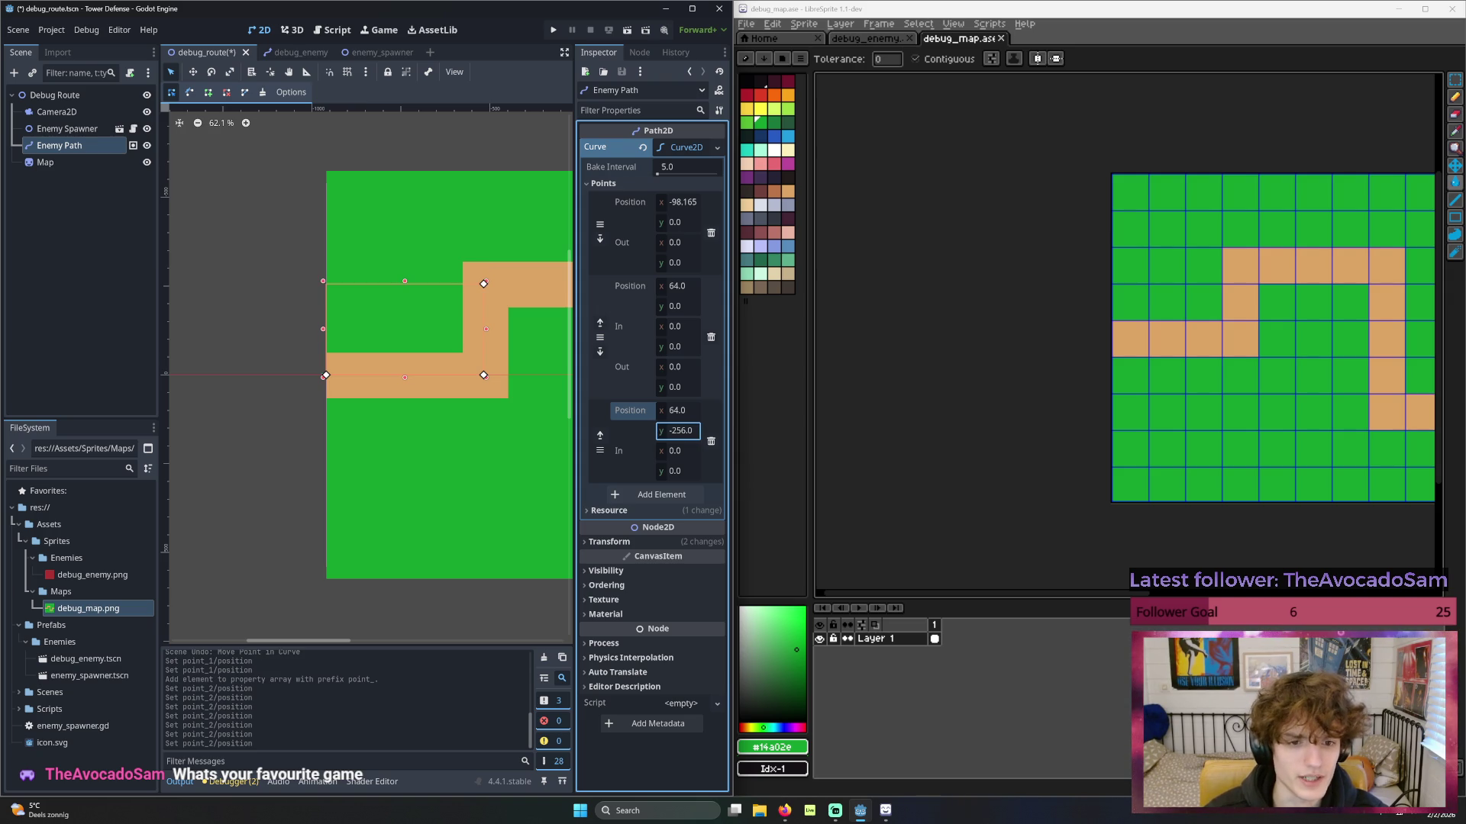
scroll(472, 314, up, 5)
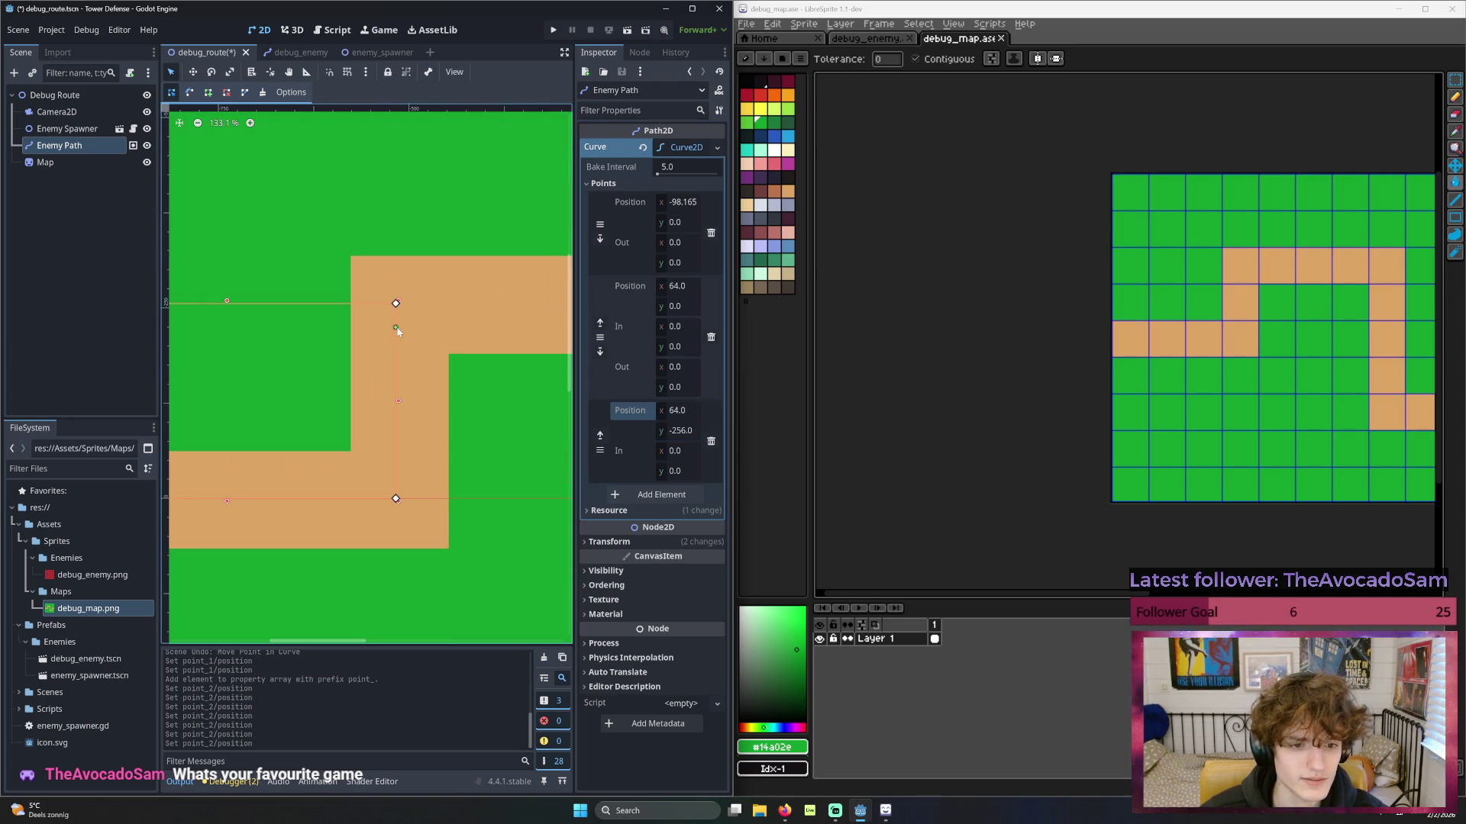
Nudge the two corner points onto the road, to (66.303, -2.0) and (66.303, -257.0)
scroll(500, 508, left, 2)
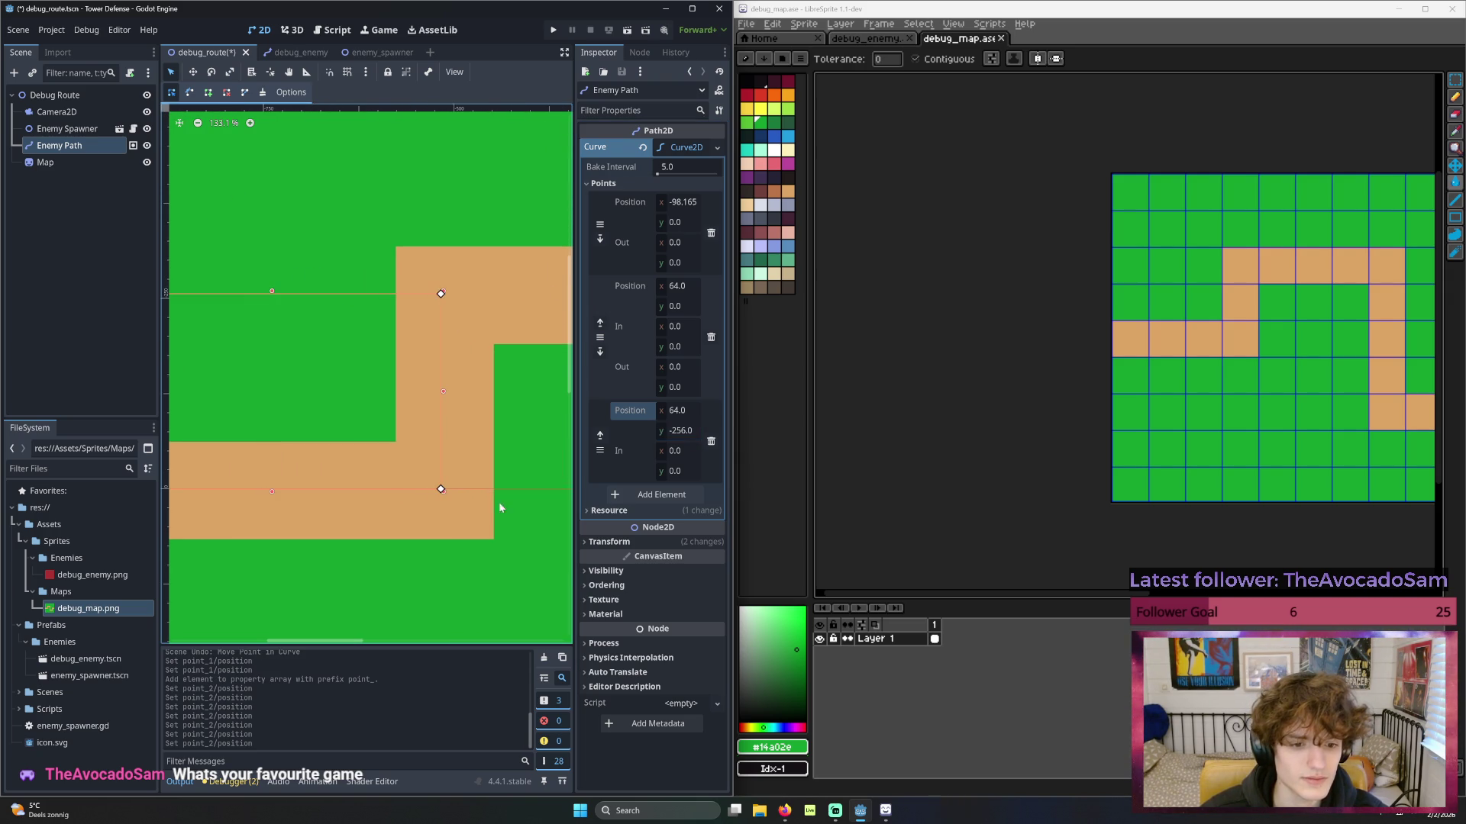
drag(443, 494, 447, 493)
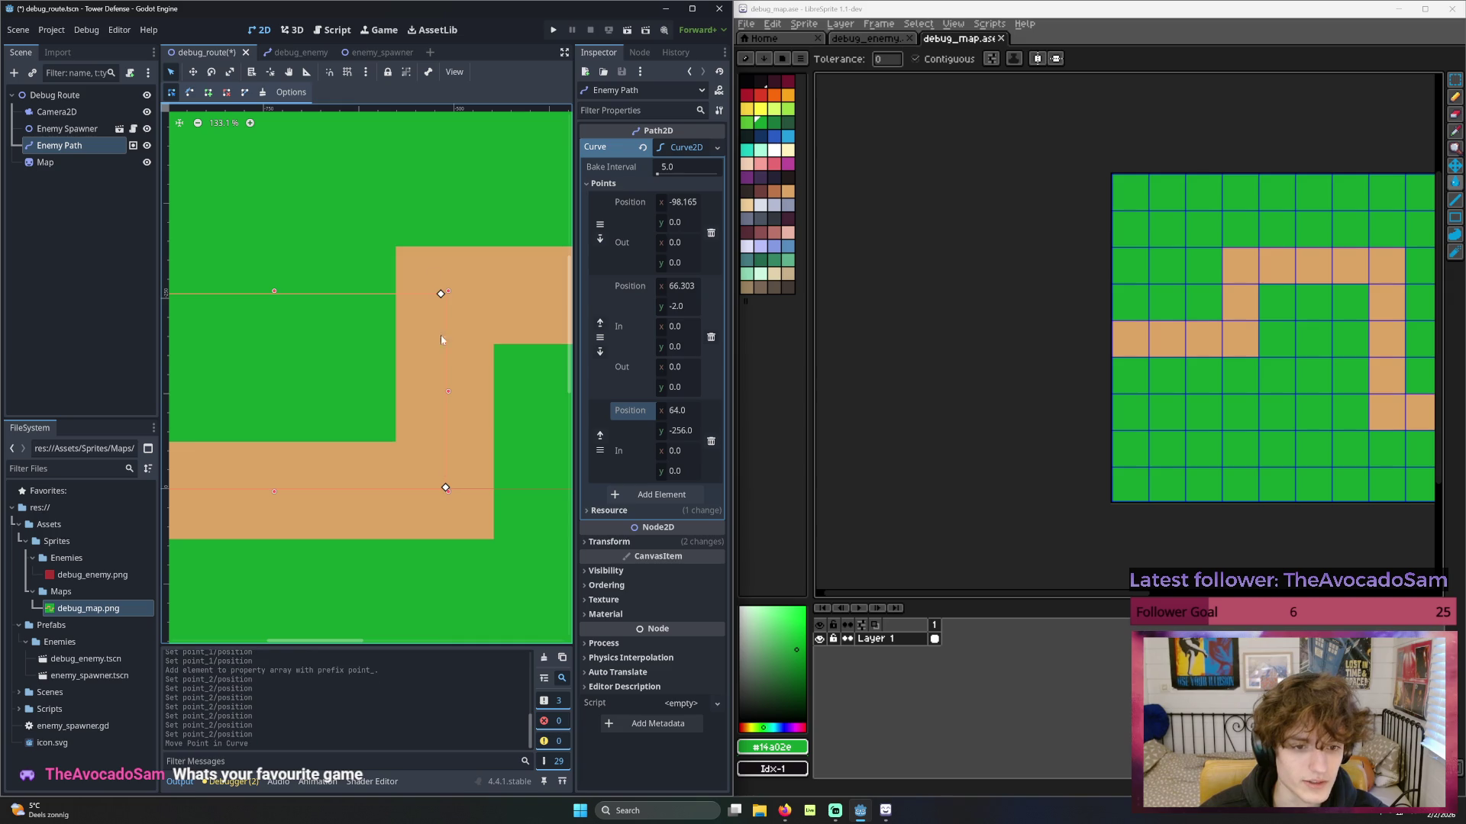
drag(441, 297, 446, 294)
click(687, 412)
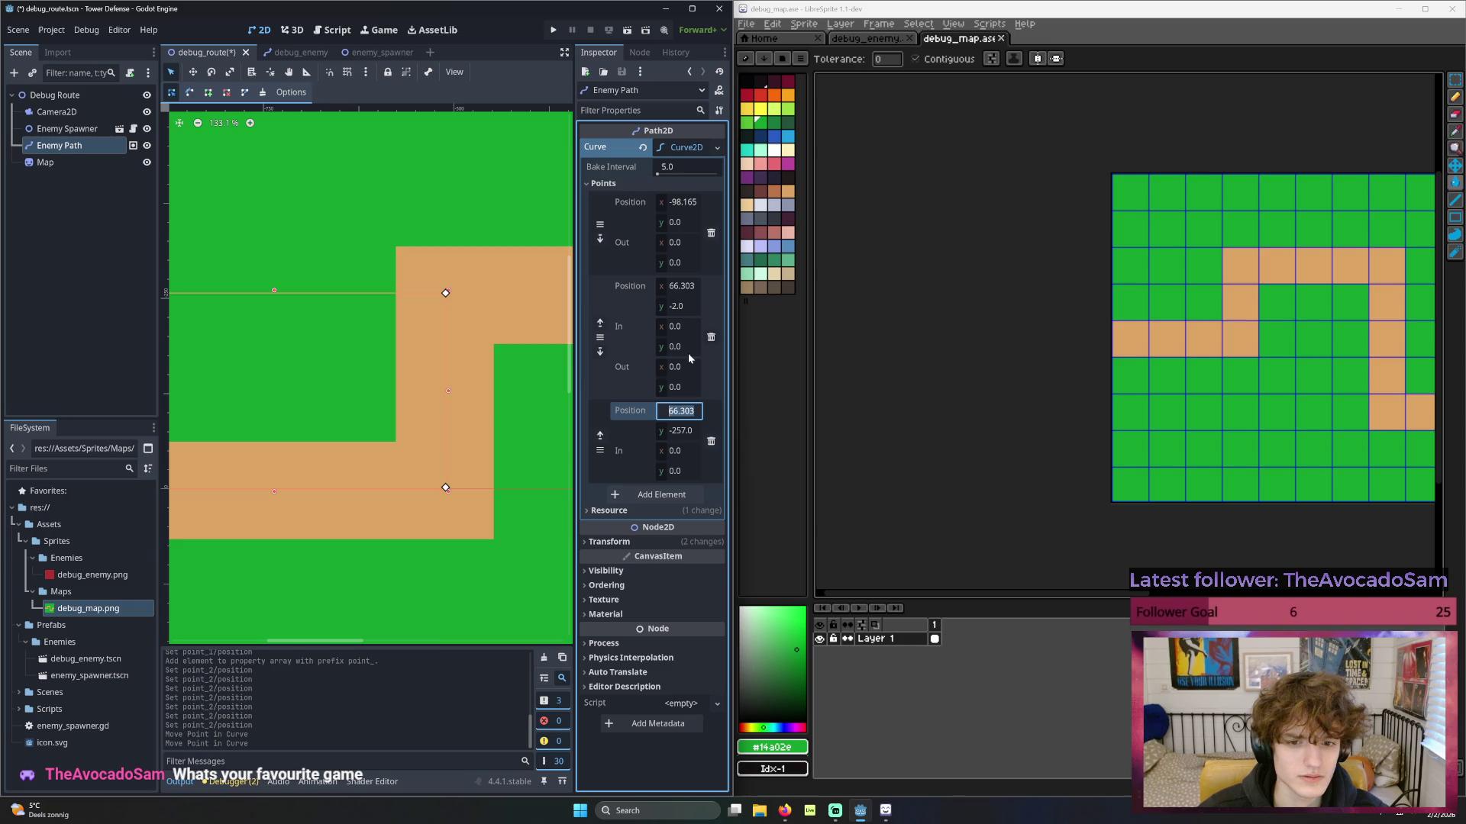
scroll(355, 383, down, 4)
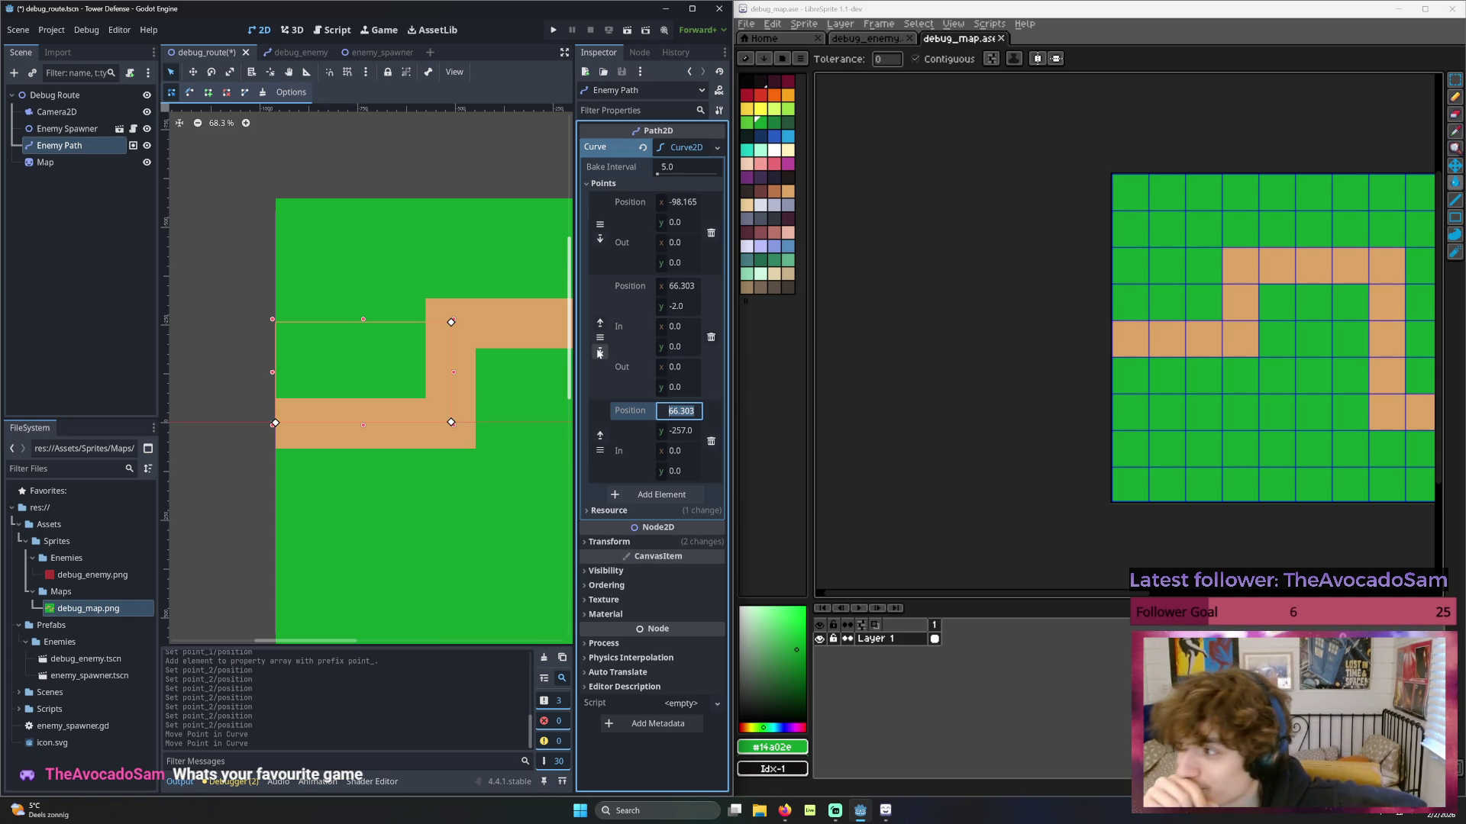
scroll(556, 366, right, 3)
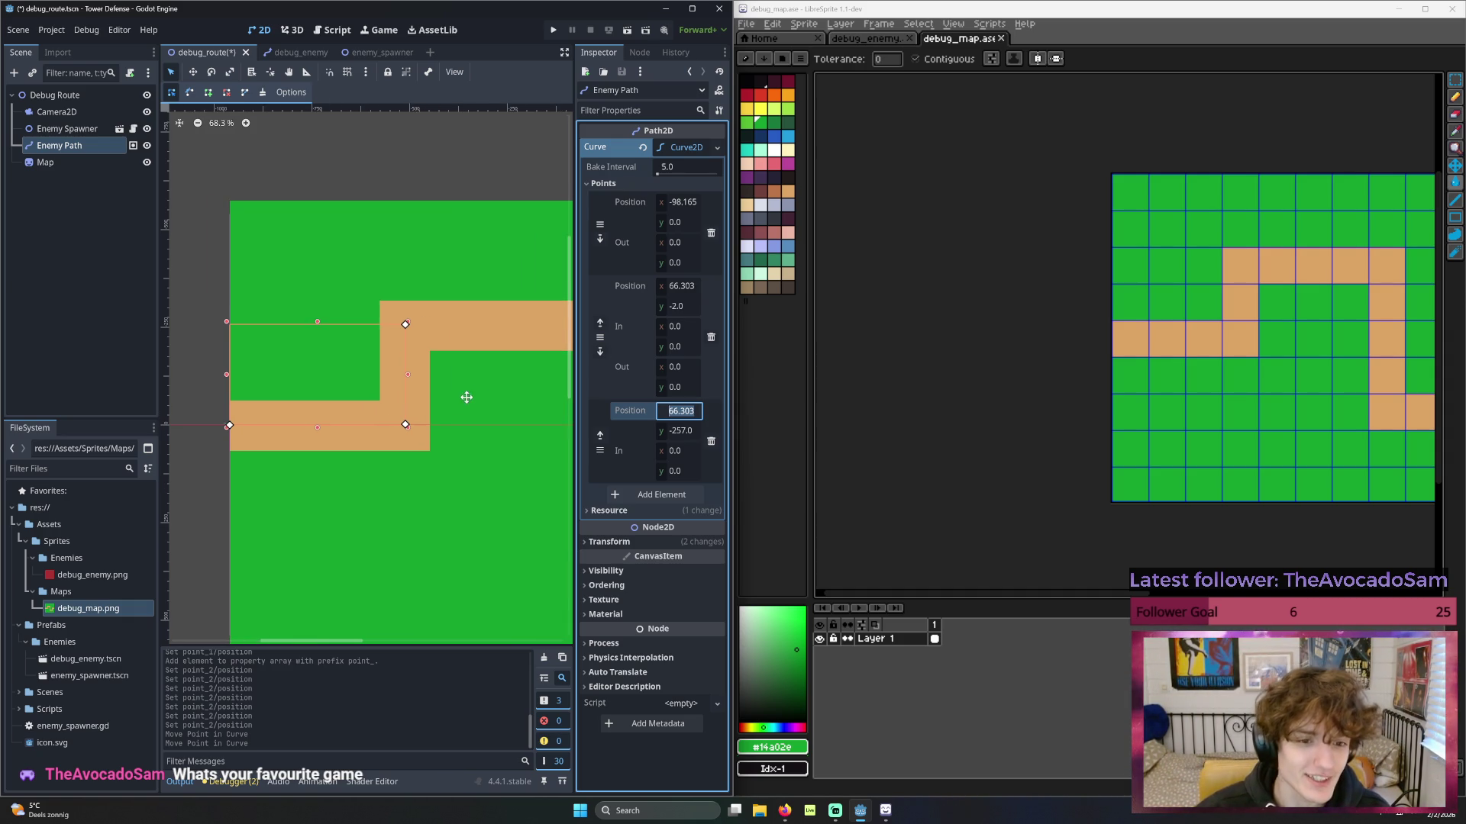
click(653, 494)
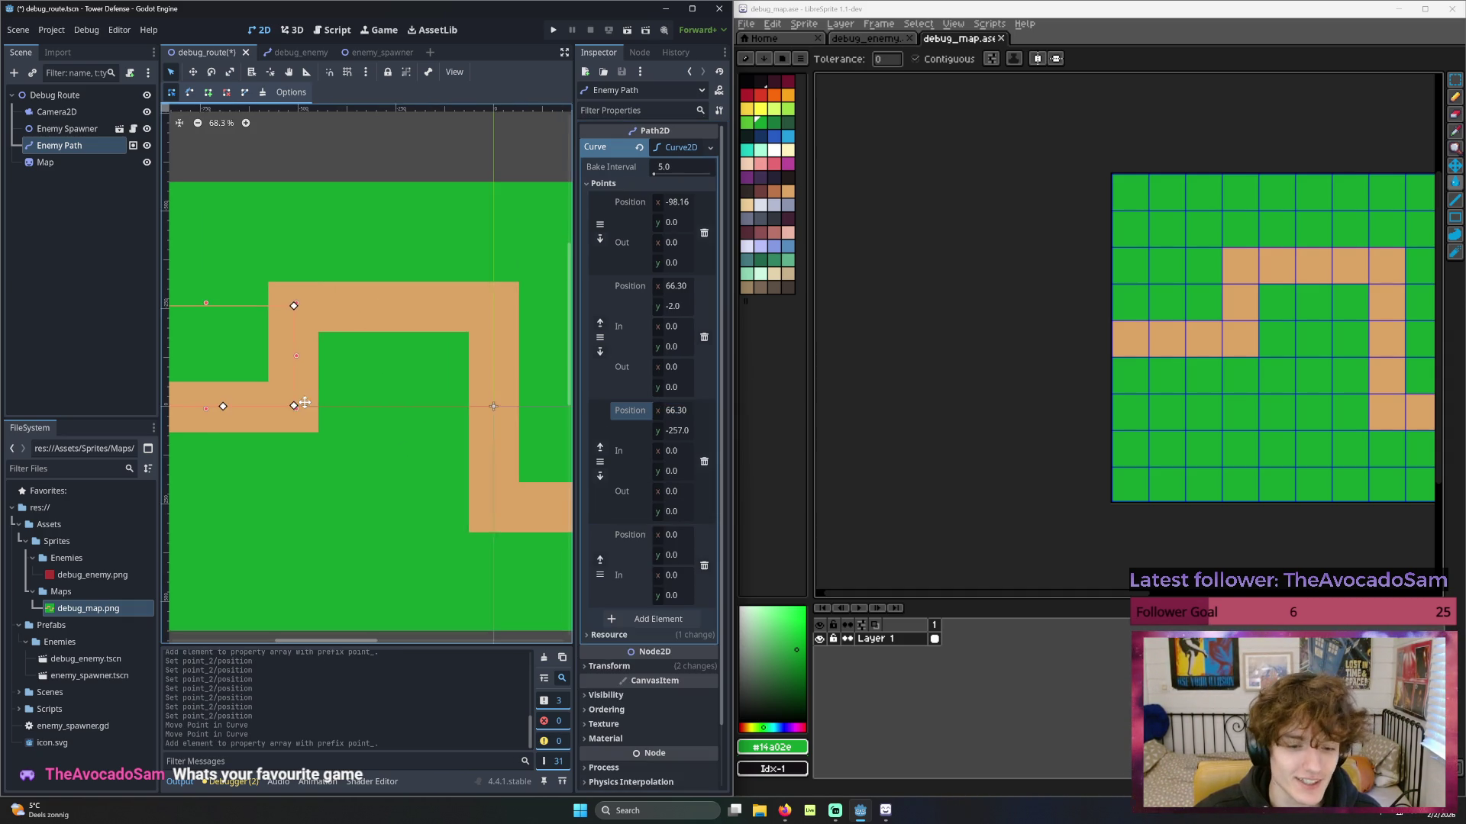
drag(229, 411, 548, 310)
scroll(388, 320, right, 3)
drag(408, 310, 440, 317)
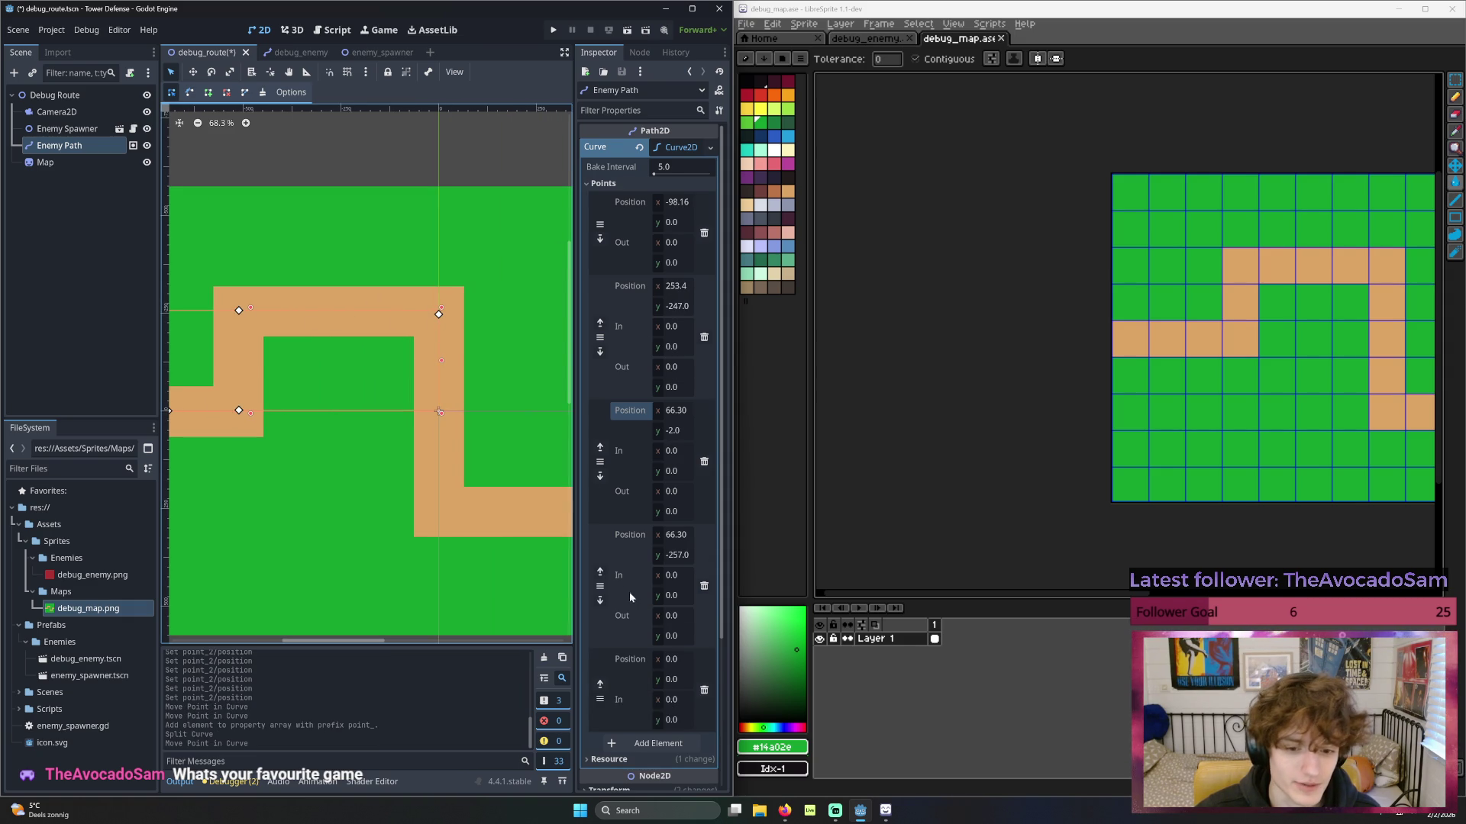
click(671, 740)
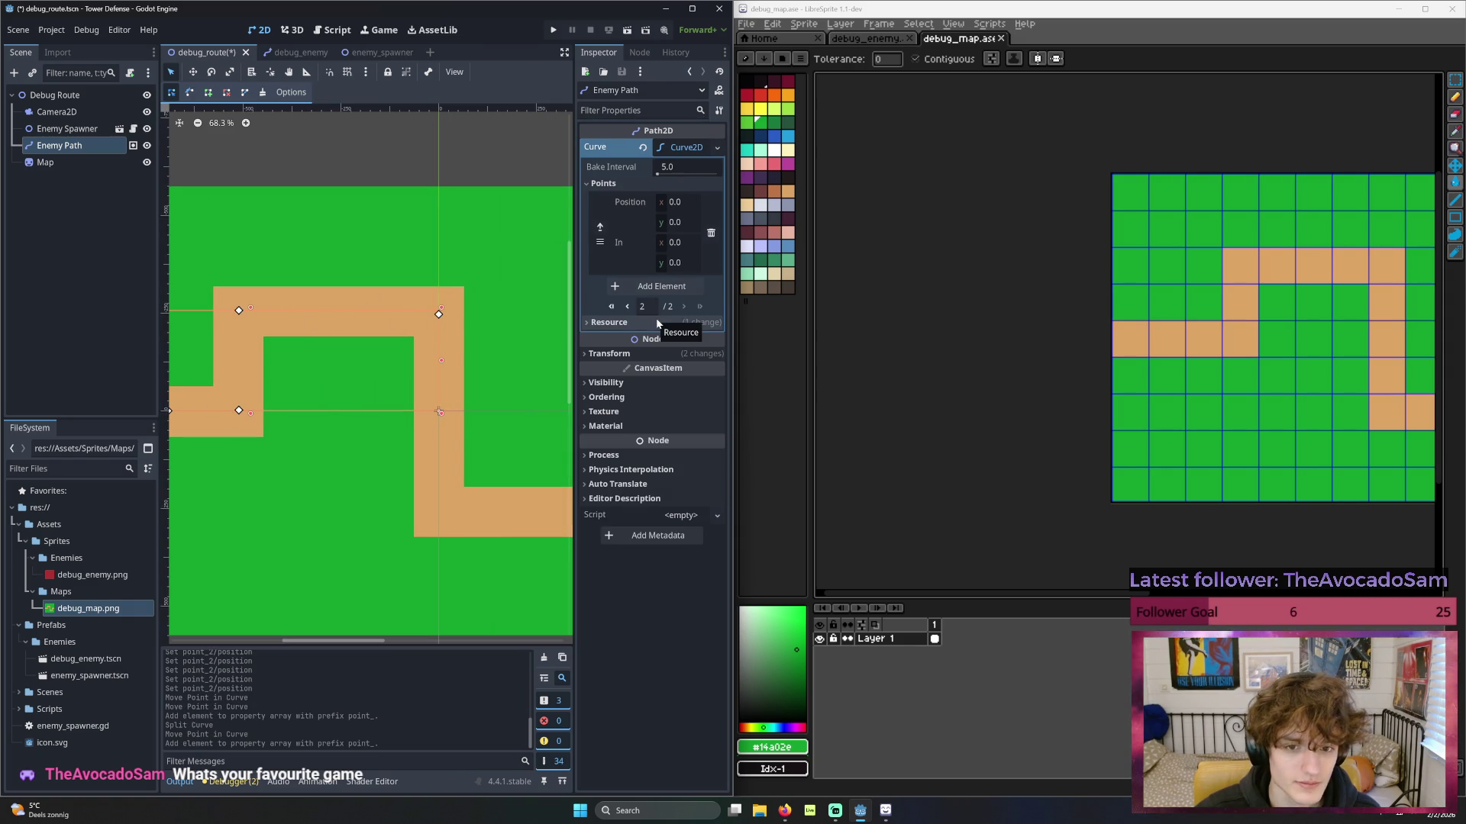
scroll(498, 415, left, 3)
scroll(328, 416, down, 2)
mouse_move(209, 402)
mouse_down()
mouse_move(327, 419)
mouse_move(387, 461)
mouse_up()
key(ctrl+z)
key(ctrl+z)
key(ctrl+z)
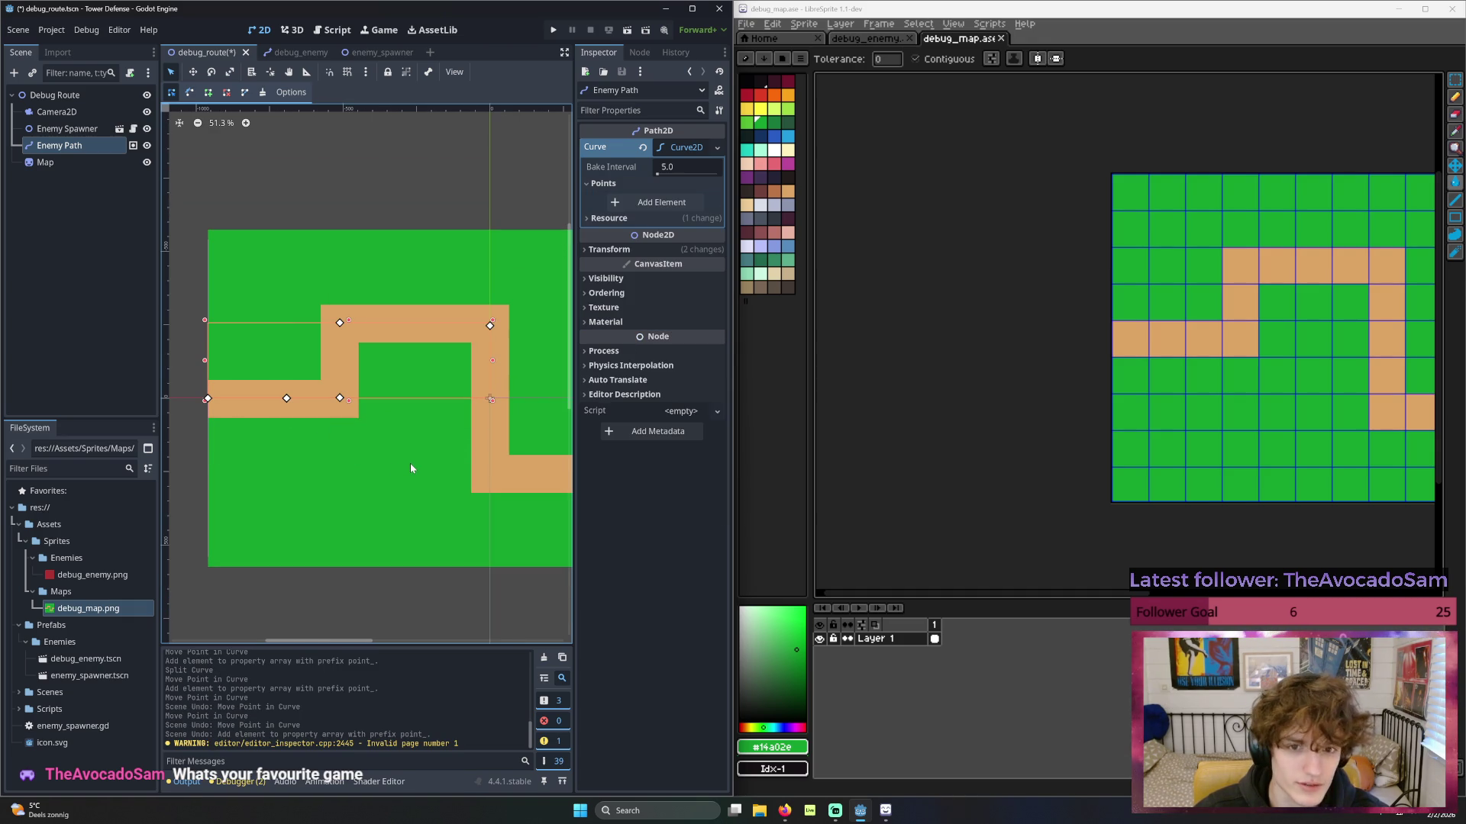
key(ctrl+z)
key(ctrl+z)
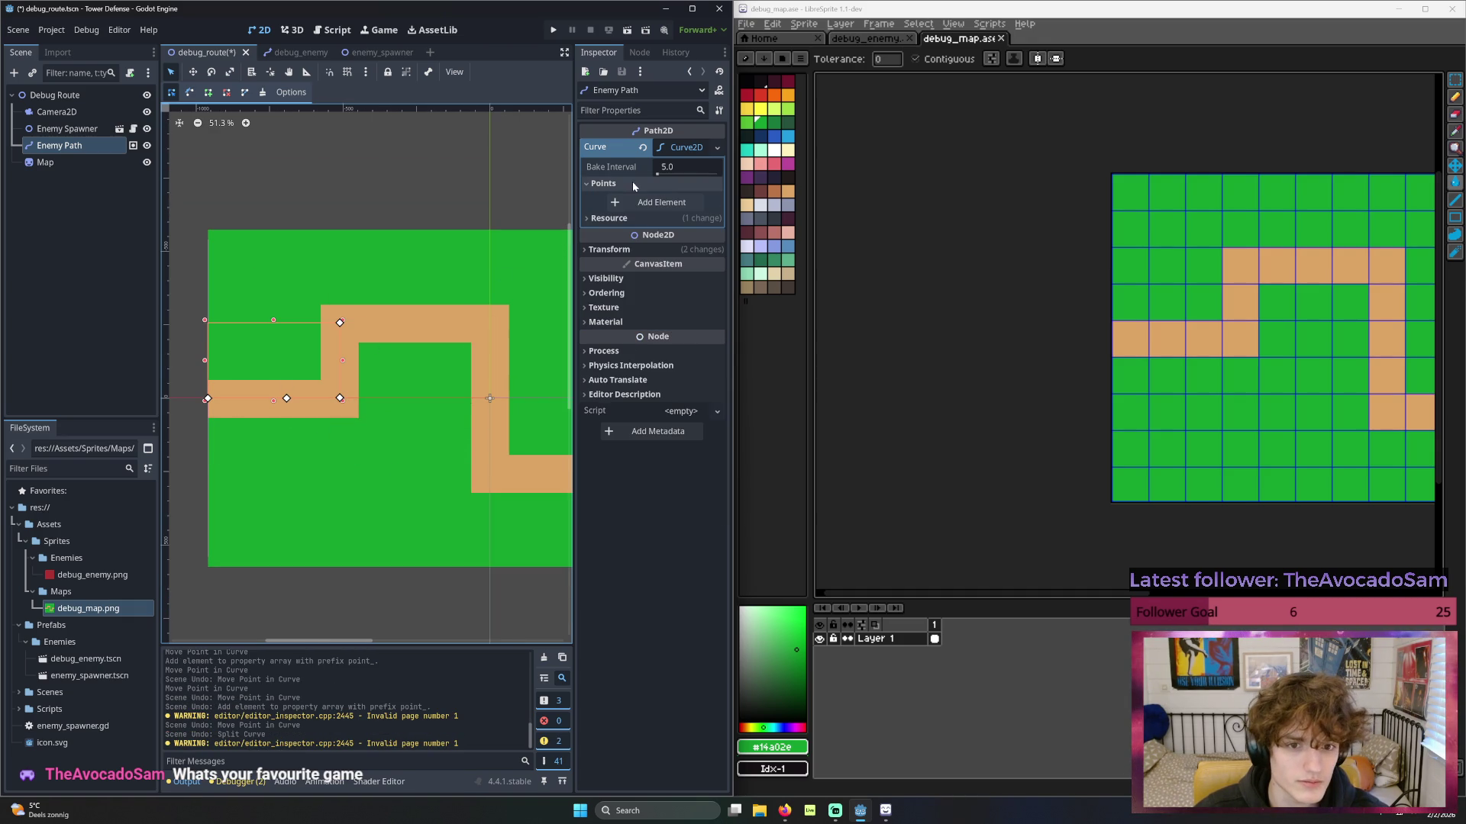
click(45, 162)
click(58, 145)
scroll(605, 509, down, 1)
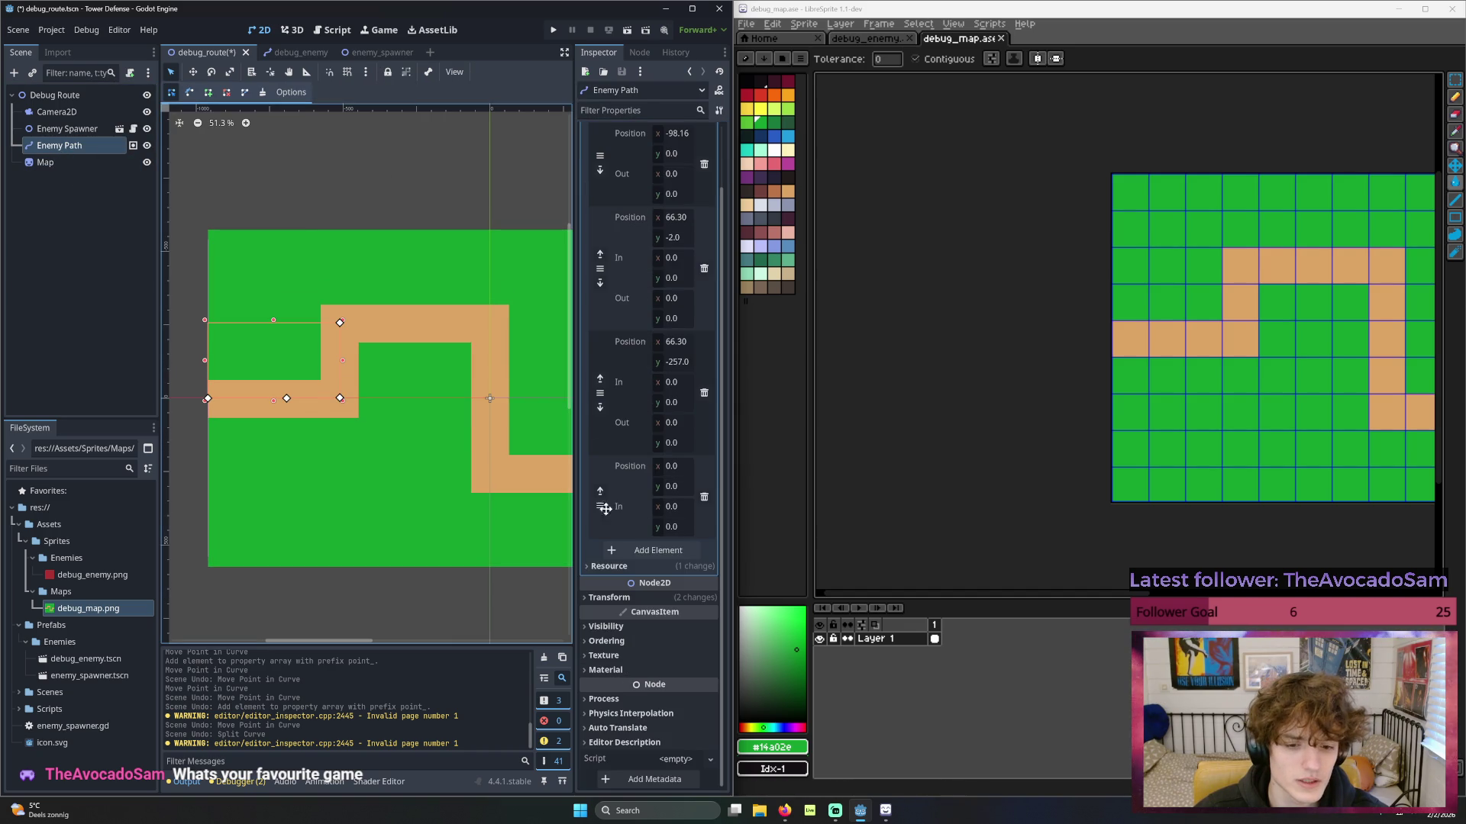
click(641, 556)
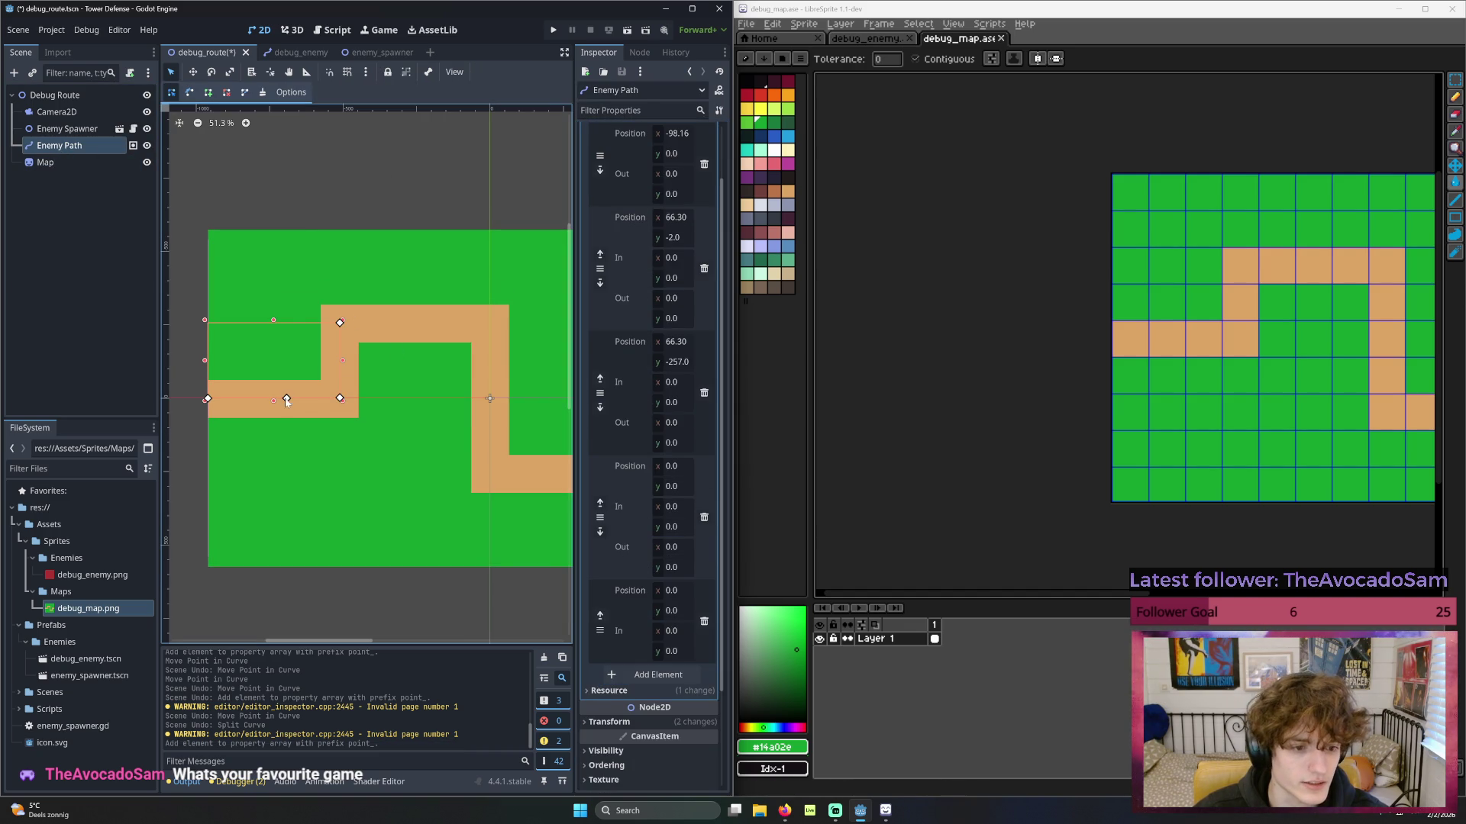
drag(287, 399, 374, 462)
key(ctrl+z)
key(ctrl+z)
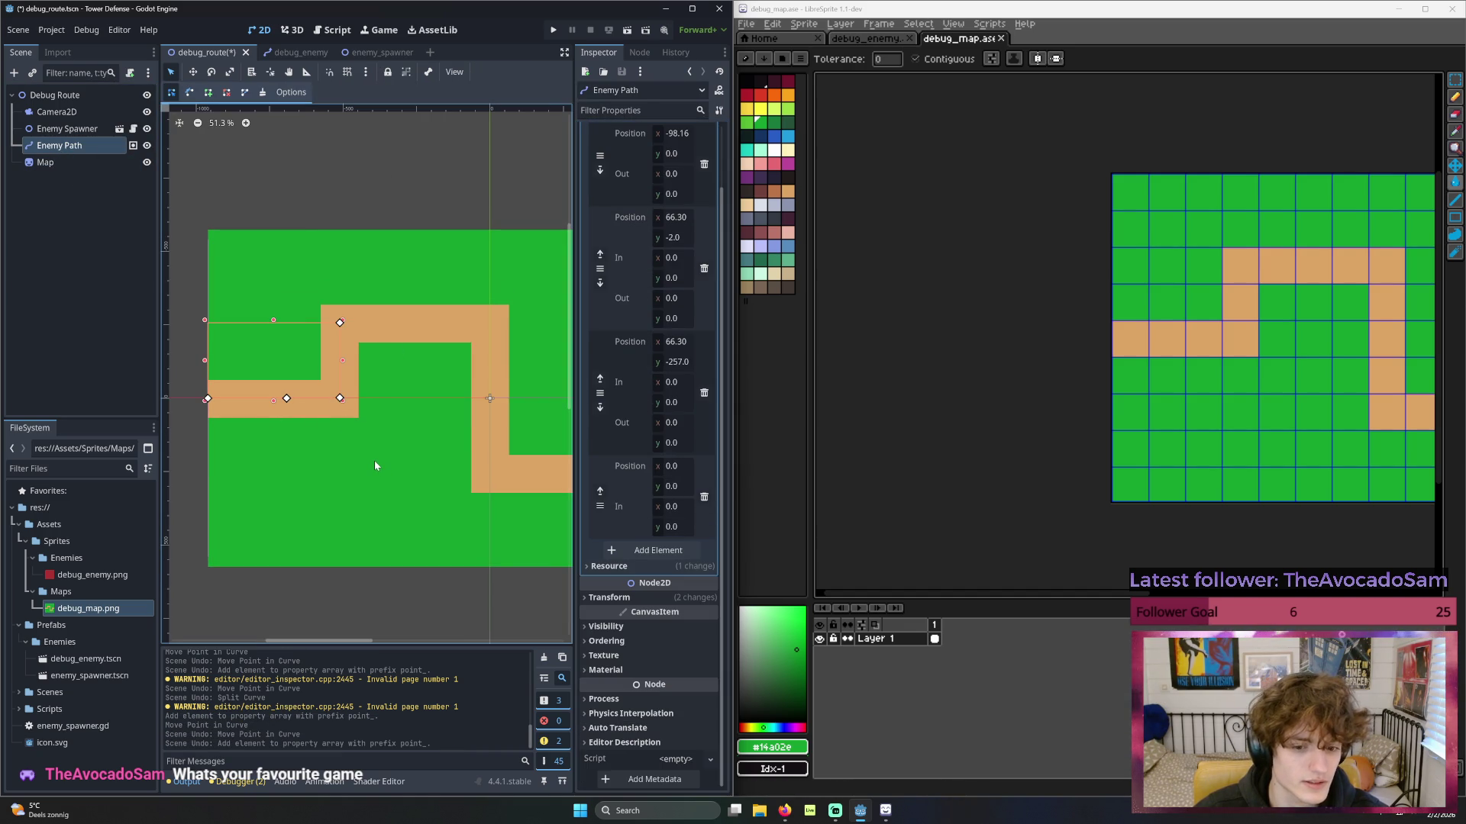
click(703, 495)
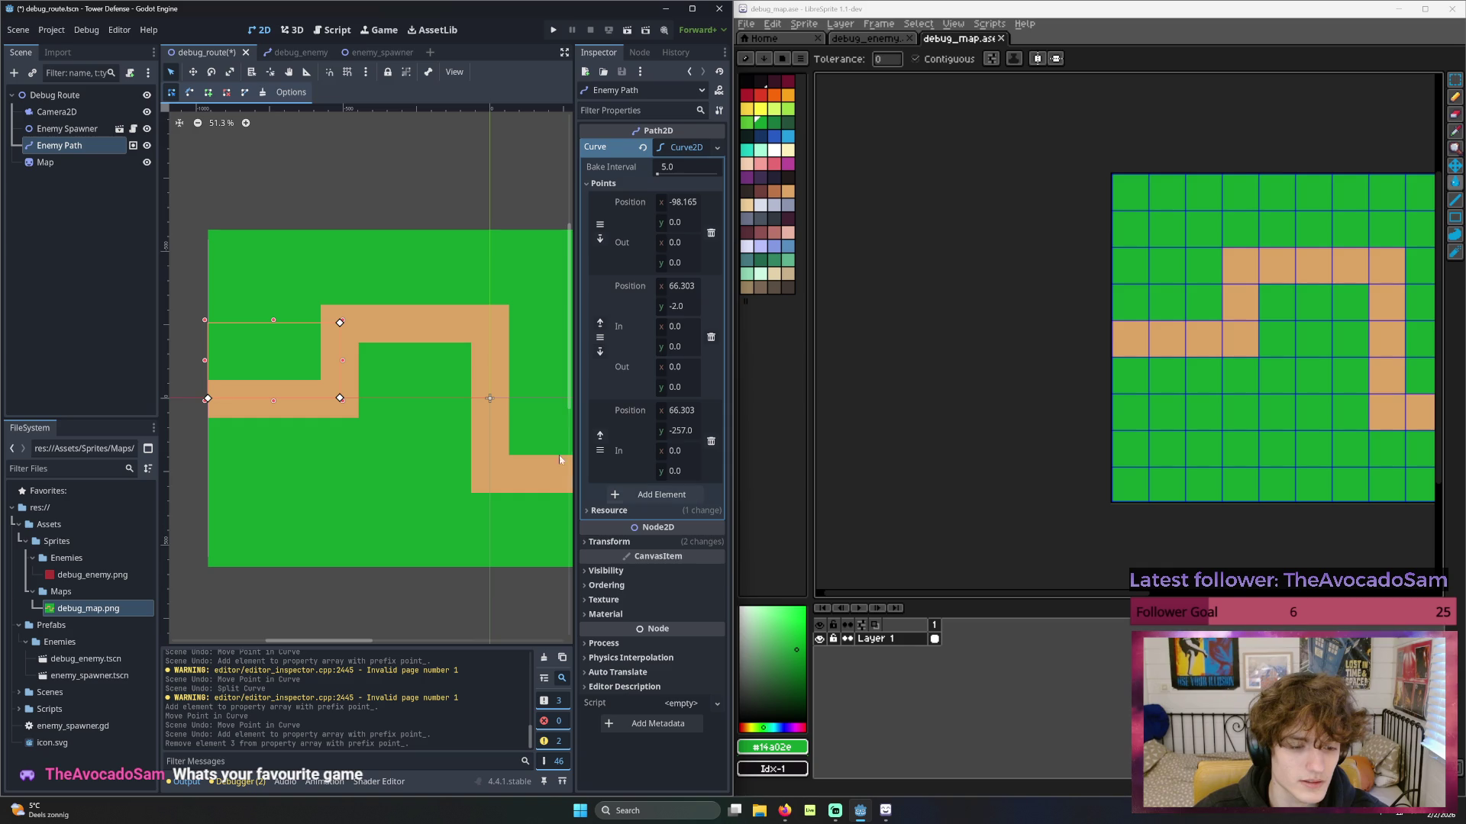
Add two path points at the road's top-right corner and the following bottom corner
click(664, 495)
drag(289, 399, 489, 324)
click(658, 619)
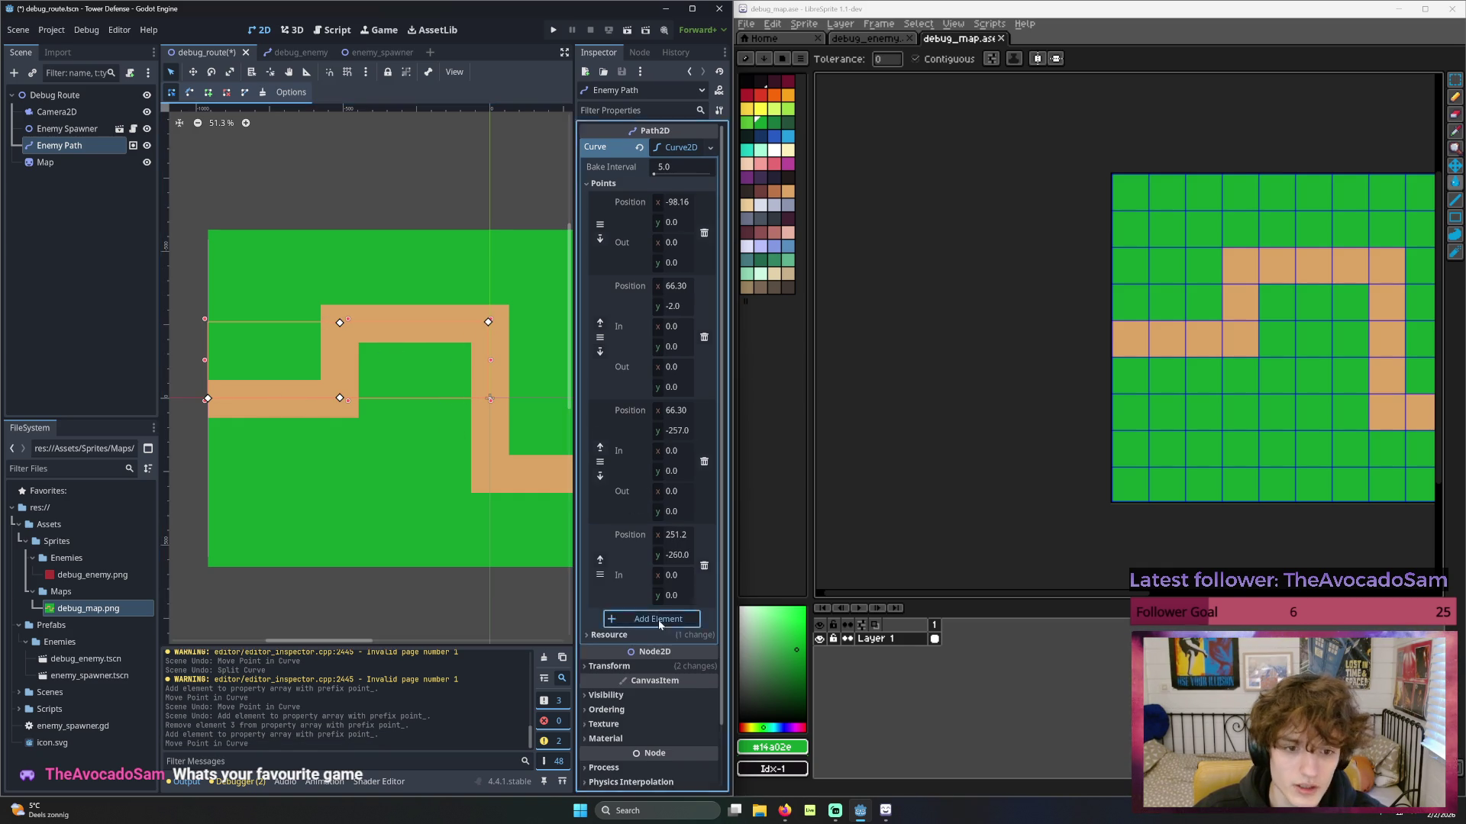
drag(288, 401, 490, 480)
drag(490, 326, 490, 325)
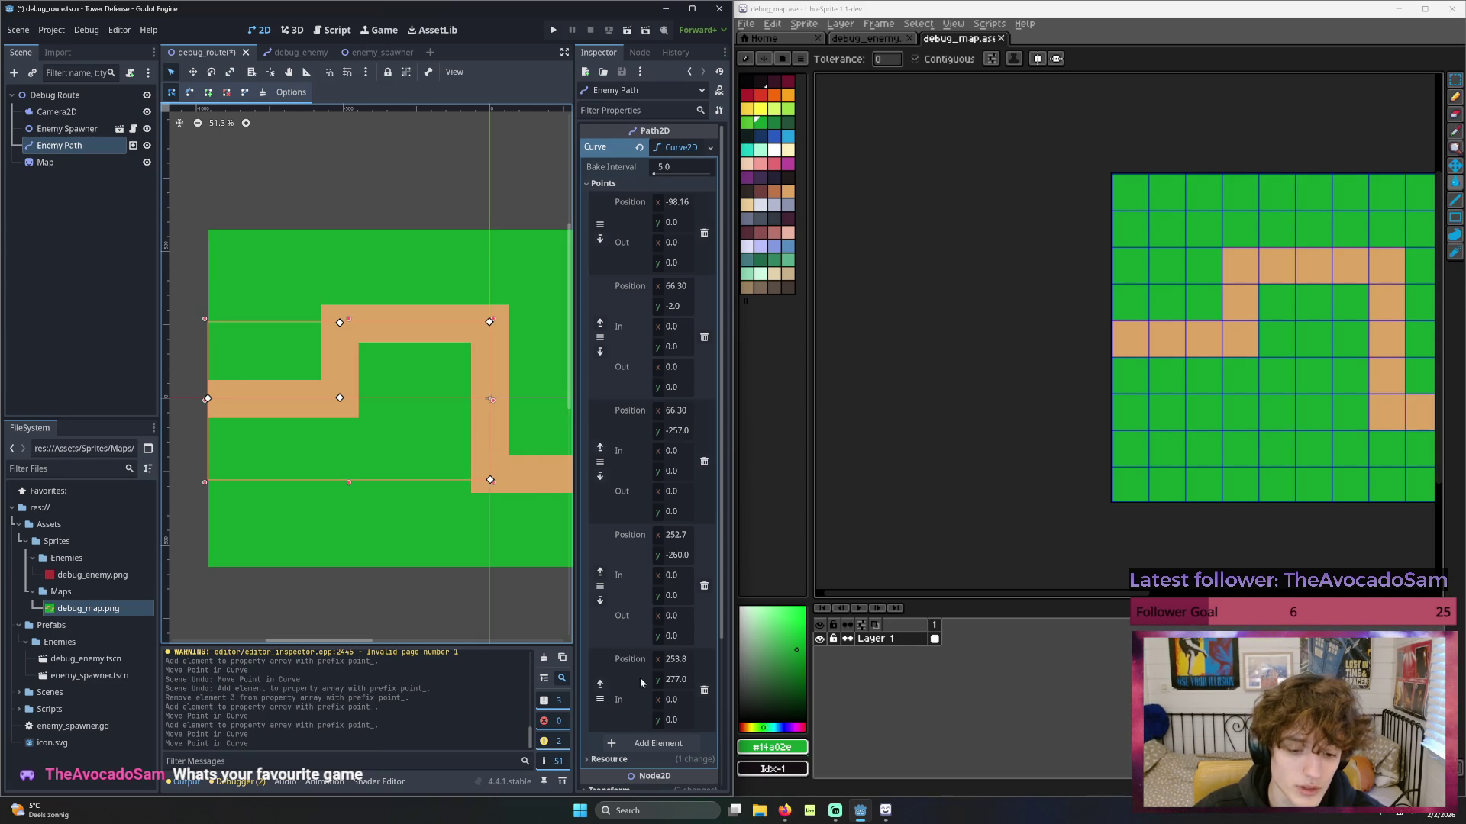
Add points at the next lower road bend and where the road turns right again
click(650, 742)
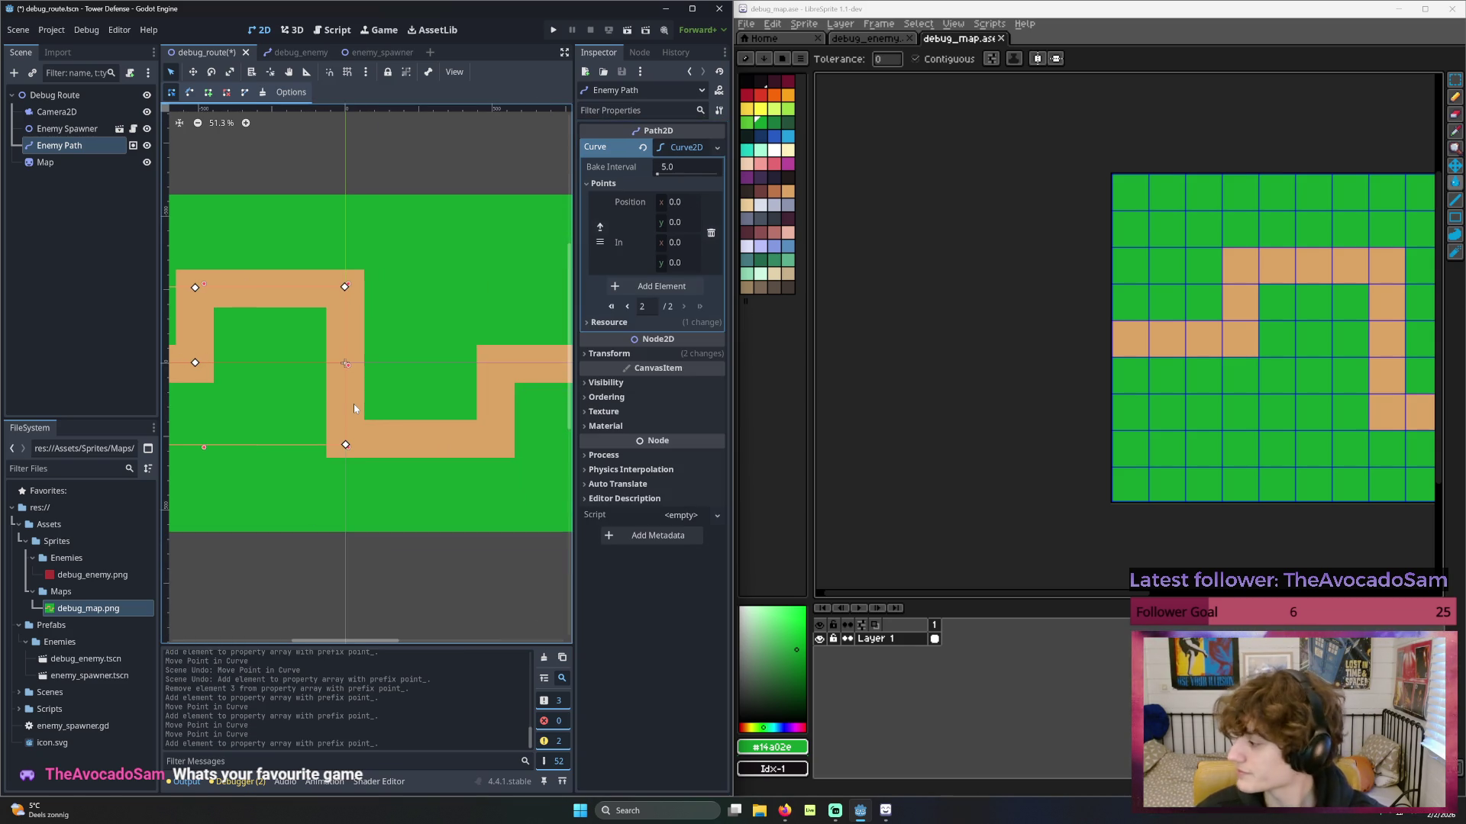
scroll(354, 408, down, 1)
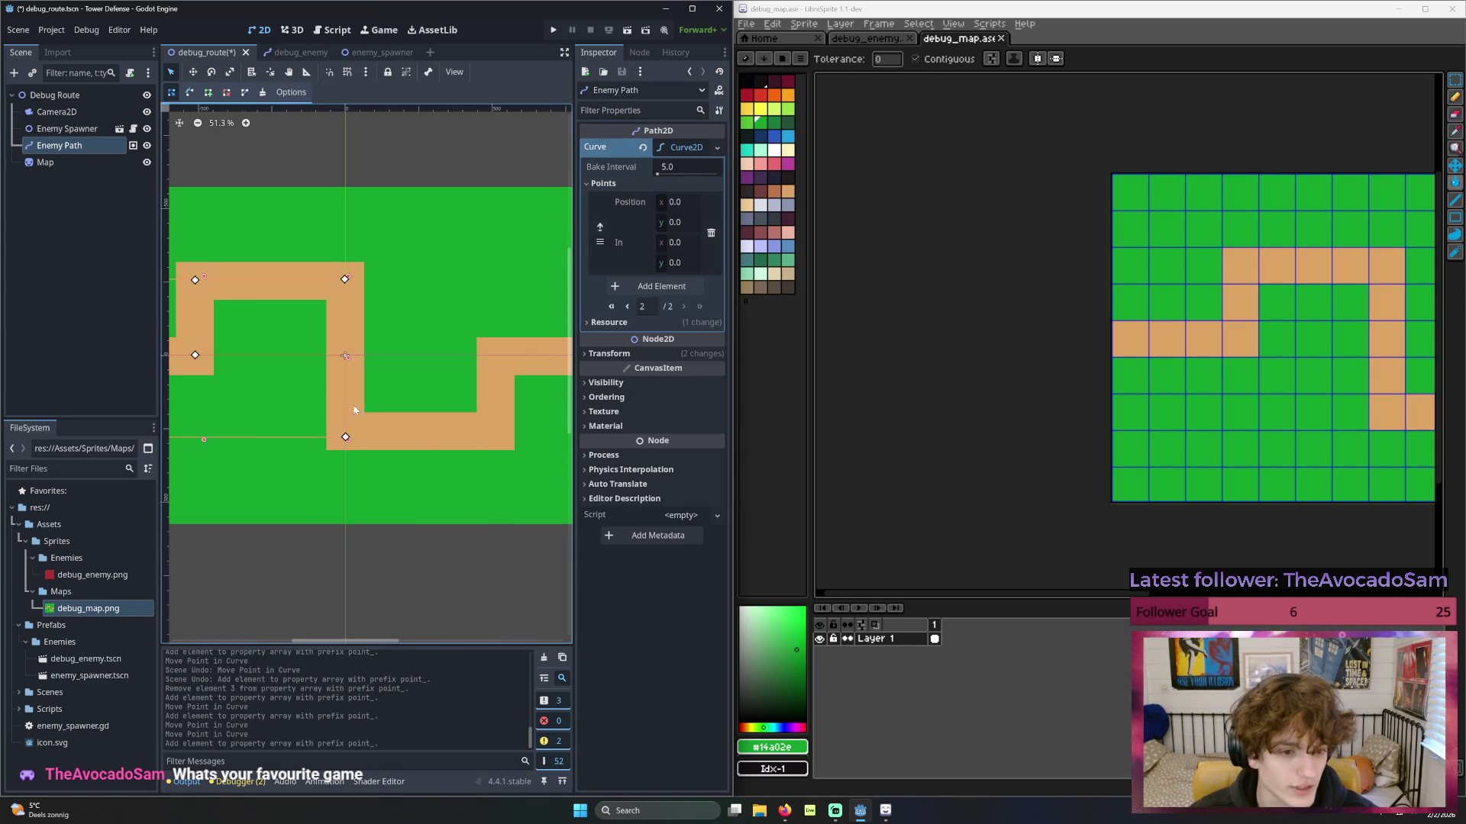
scroll(354, 410, left, 2)
drag(191, 354, 545, 433)
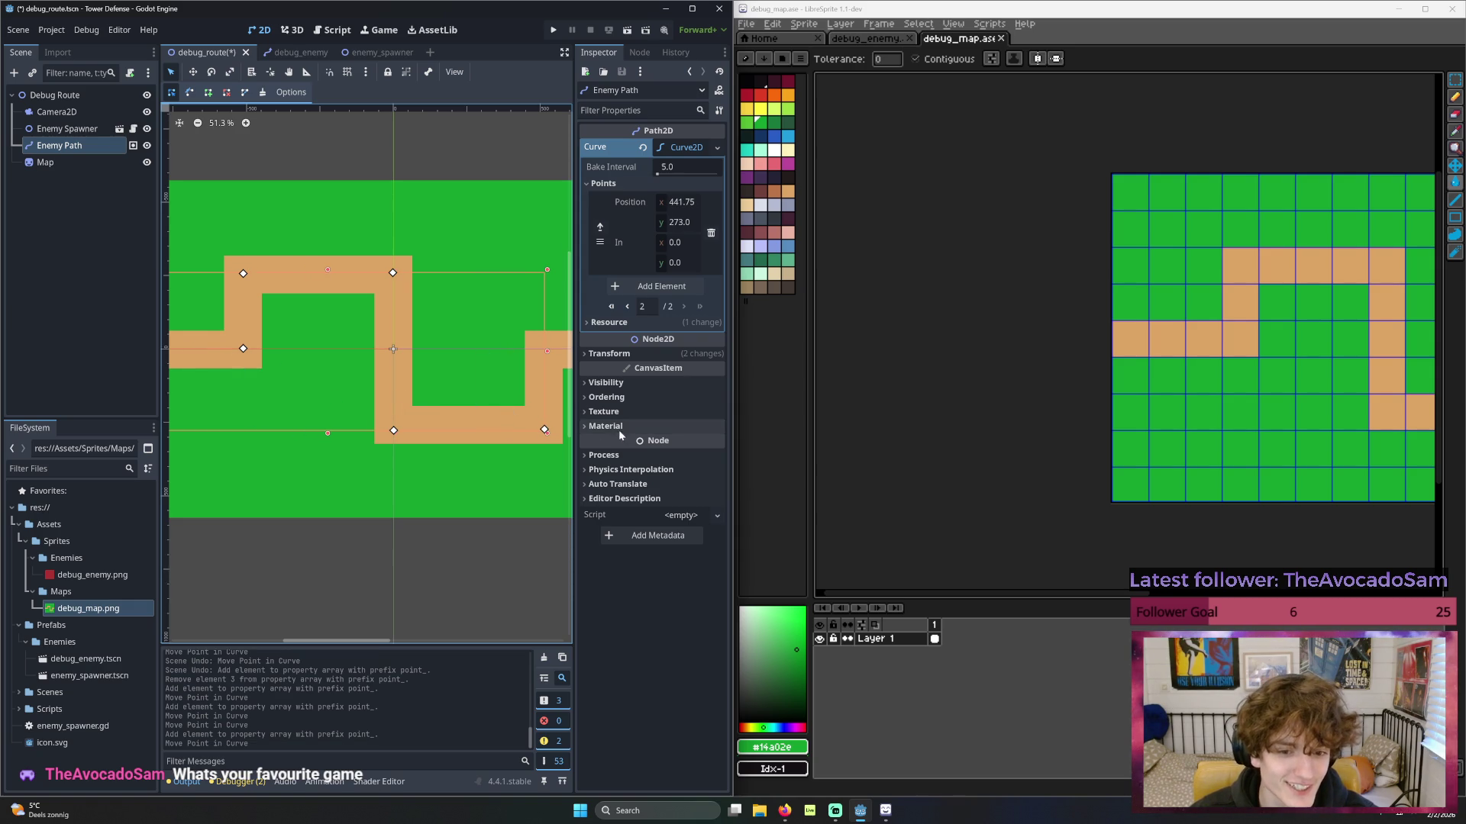
click(661, 286)
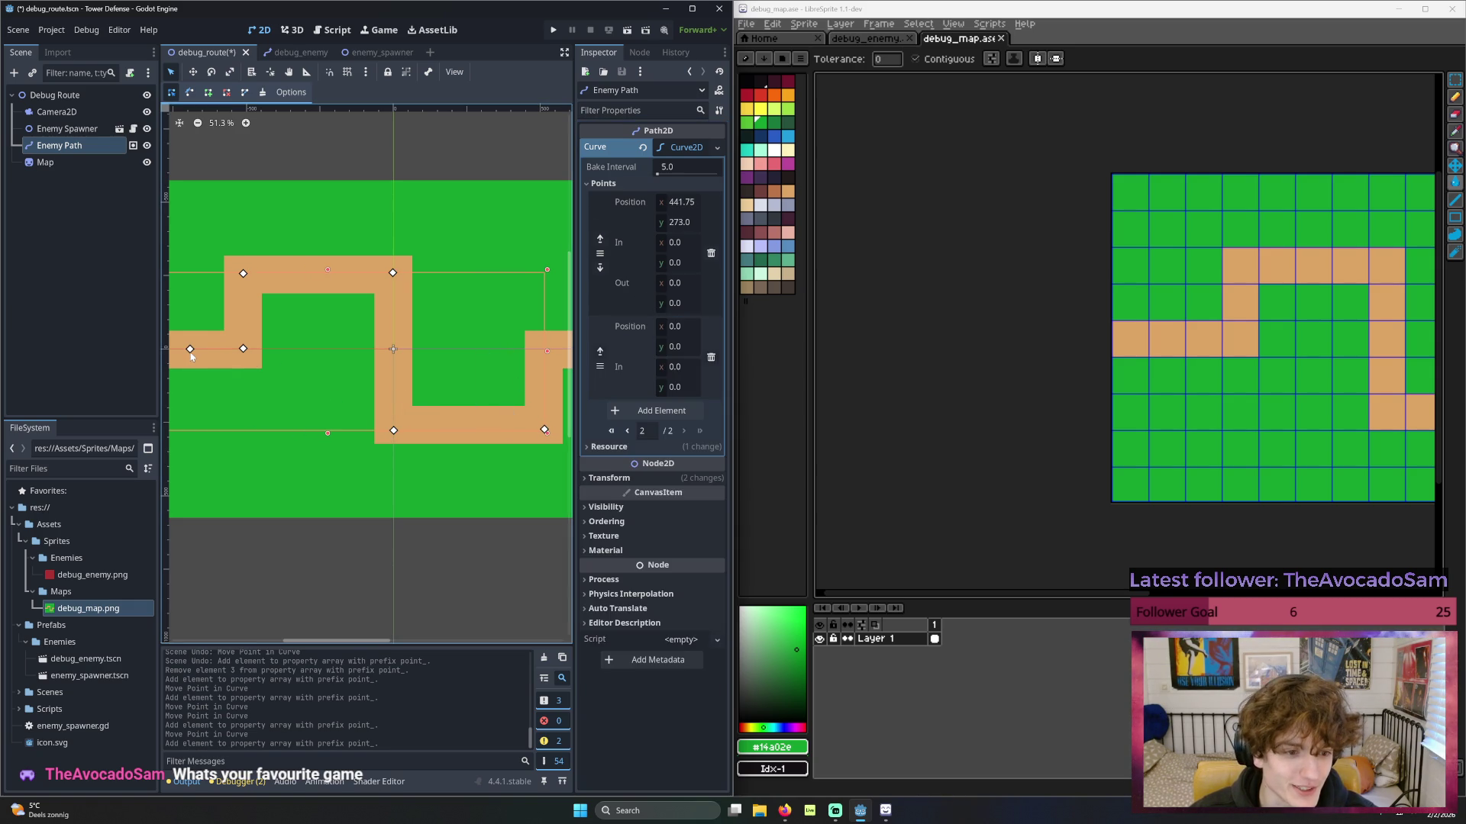
drag(340, 366, 548, 353)
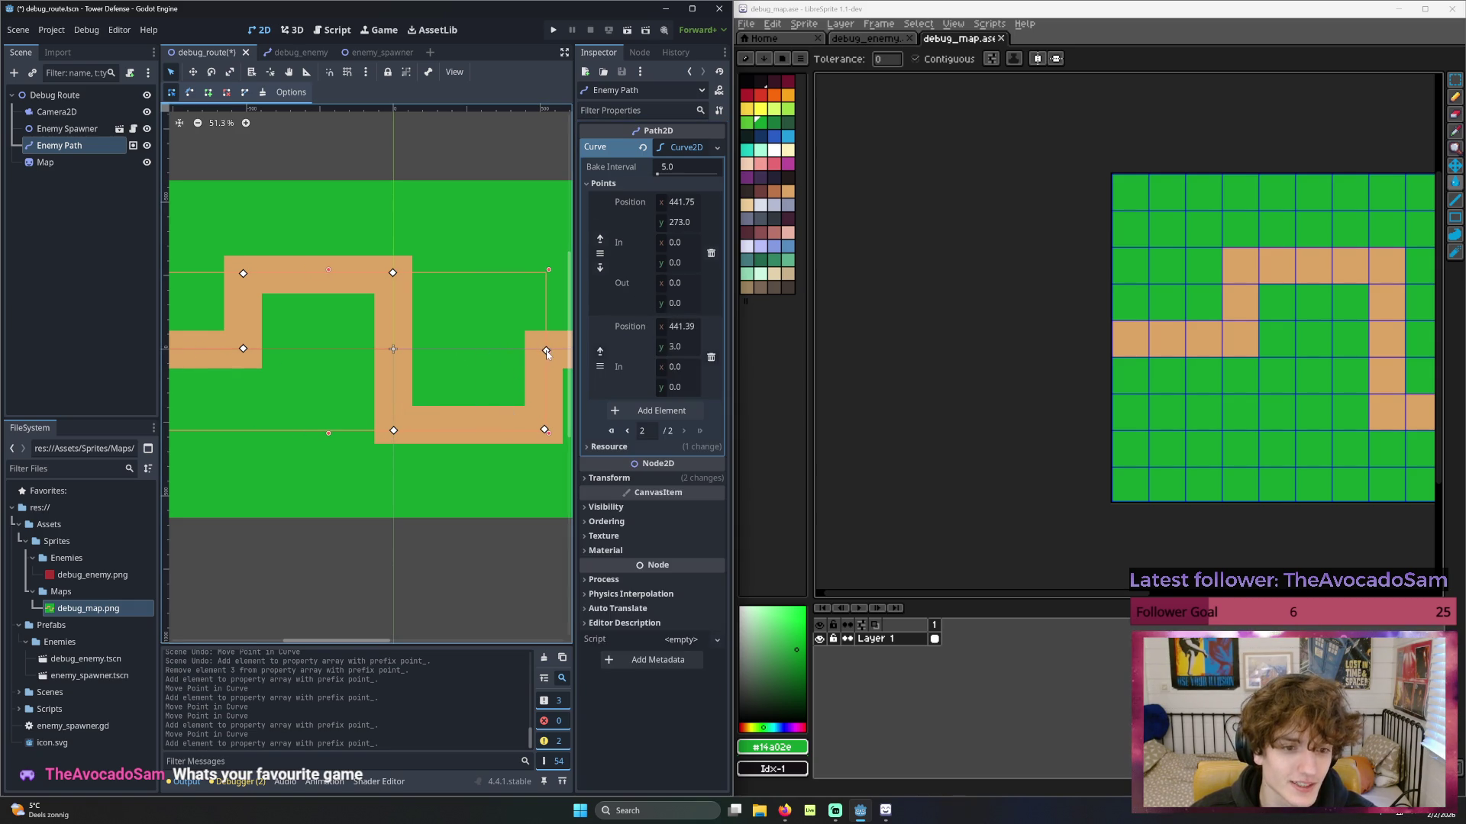
Add a final path point at the map's right edge and test-run the game
click(661, 411)
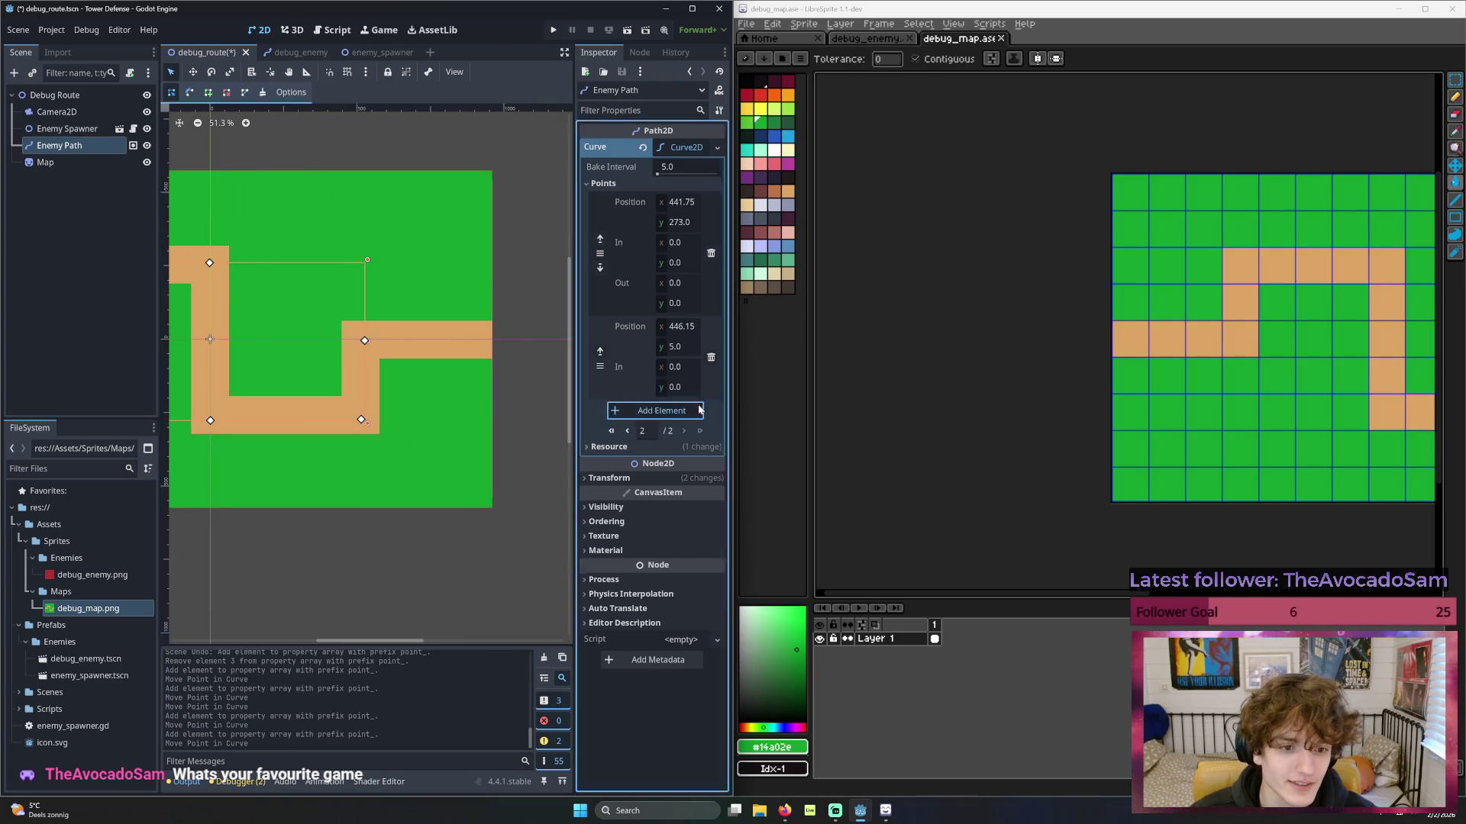
scroll(397, 380, down, 3)
scroll(215, 377, up, 1)
drag(200, 364, 512, 364)
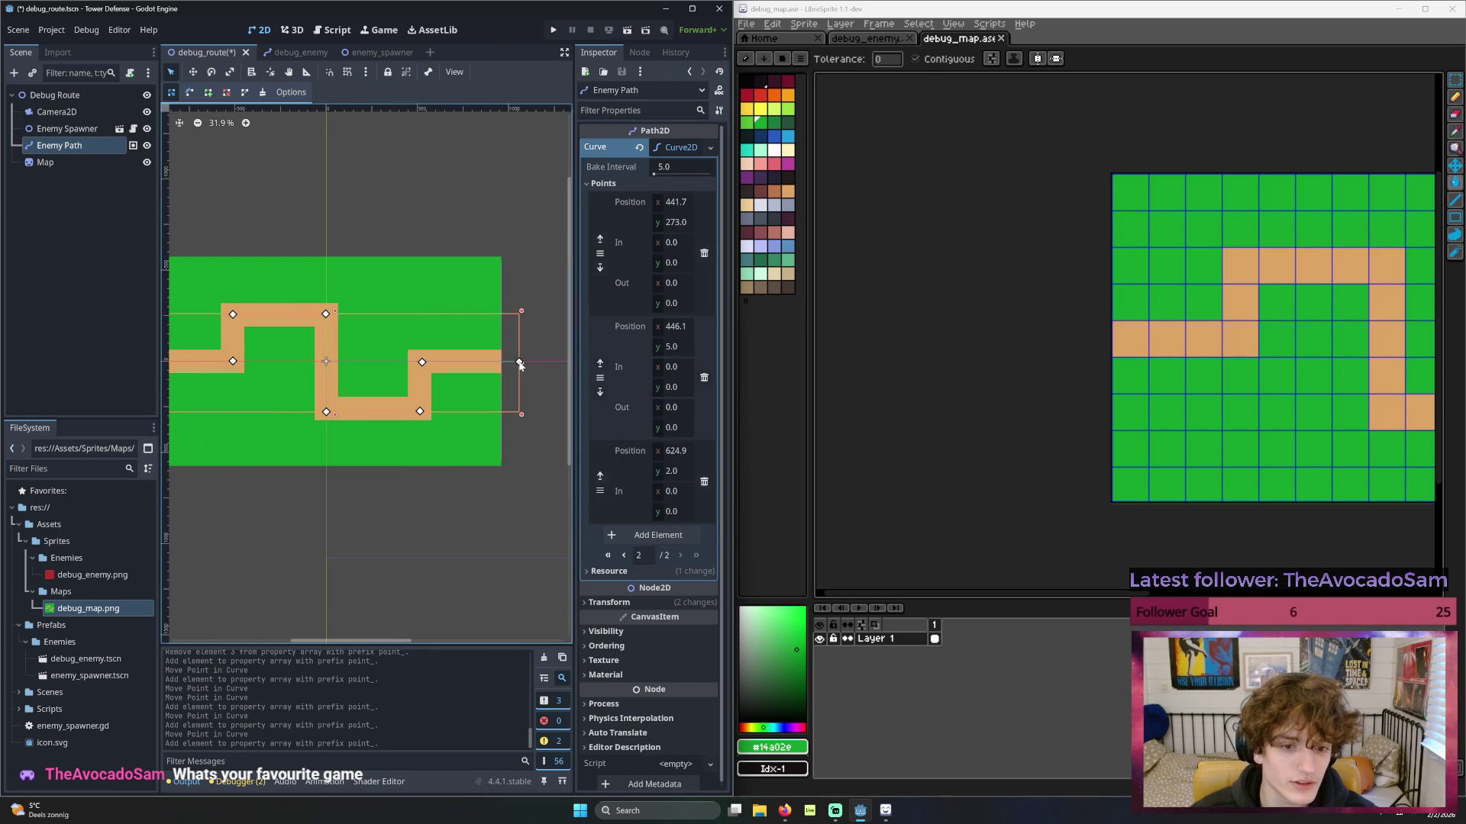
scroll(381, 378, left, 5)
scroll(369, 387, up, 1)
key(F5)
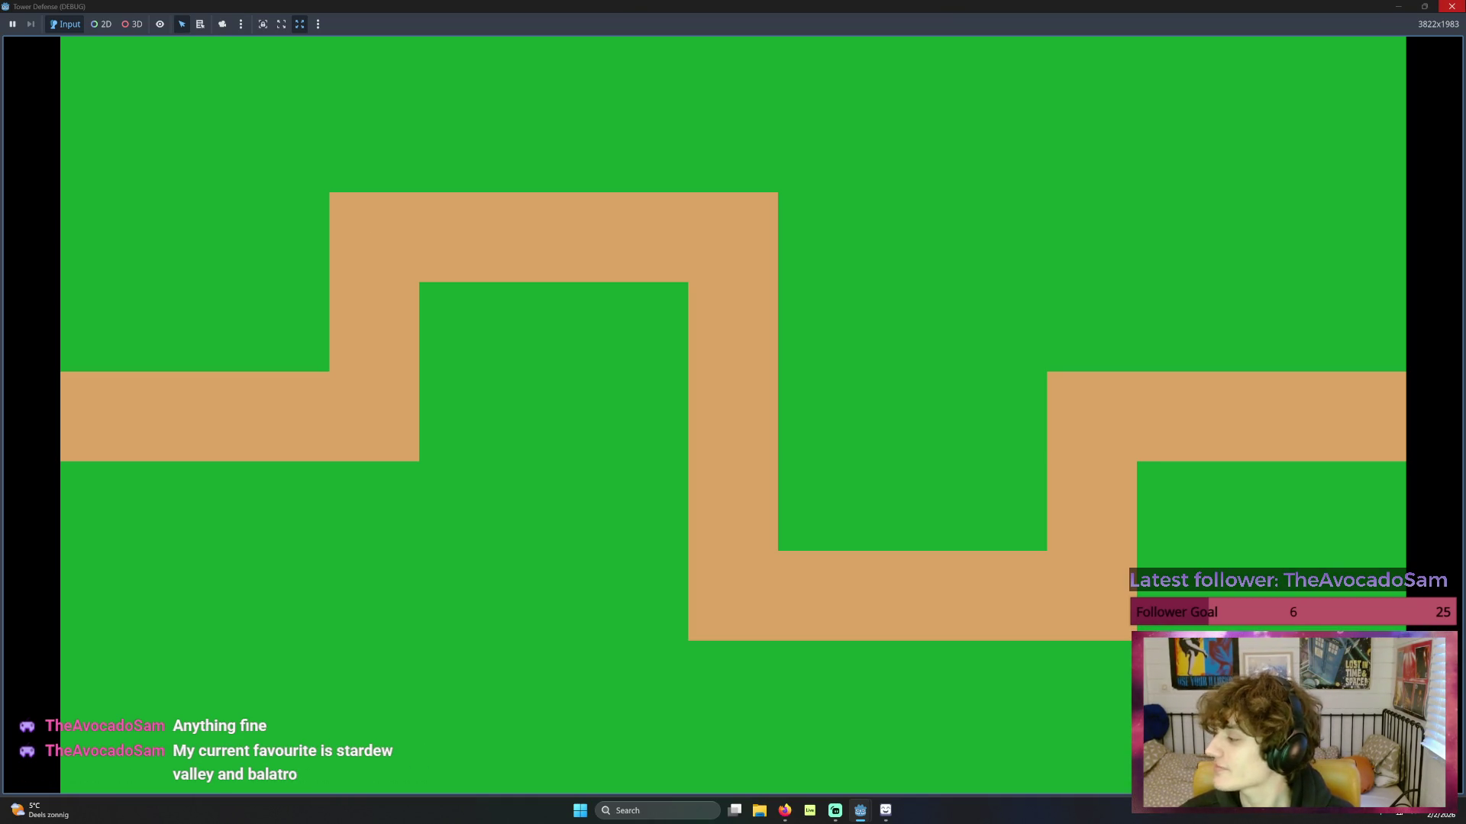
Close the running Tower Defense (DEBUG) game window
click(1451, 6)
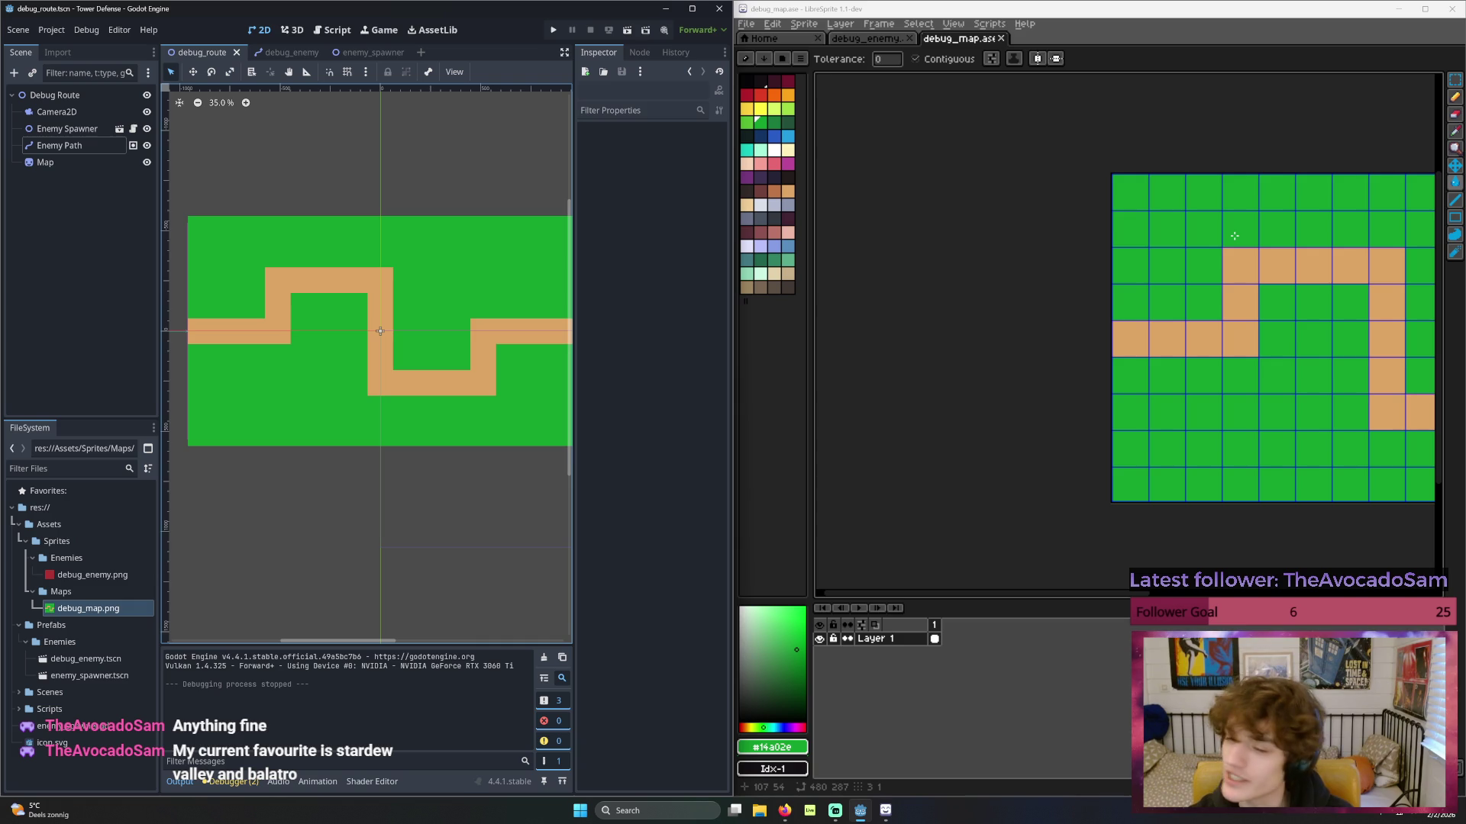
Give the Map node a Z Index of -1 under Ordering, then run the game again
drag(733, 346, 894, 350)
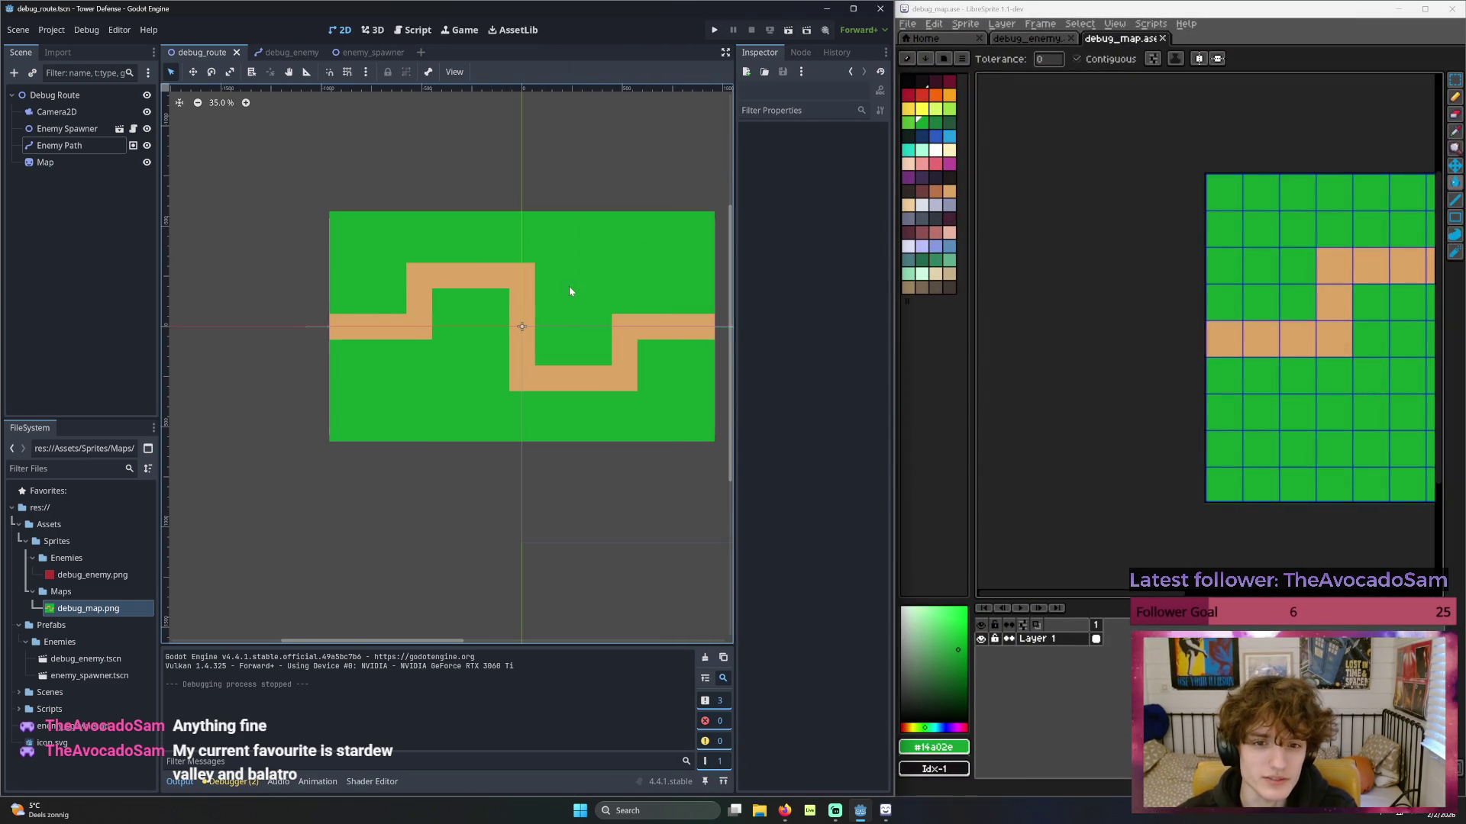
click(90, 145)
click(105, 161)
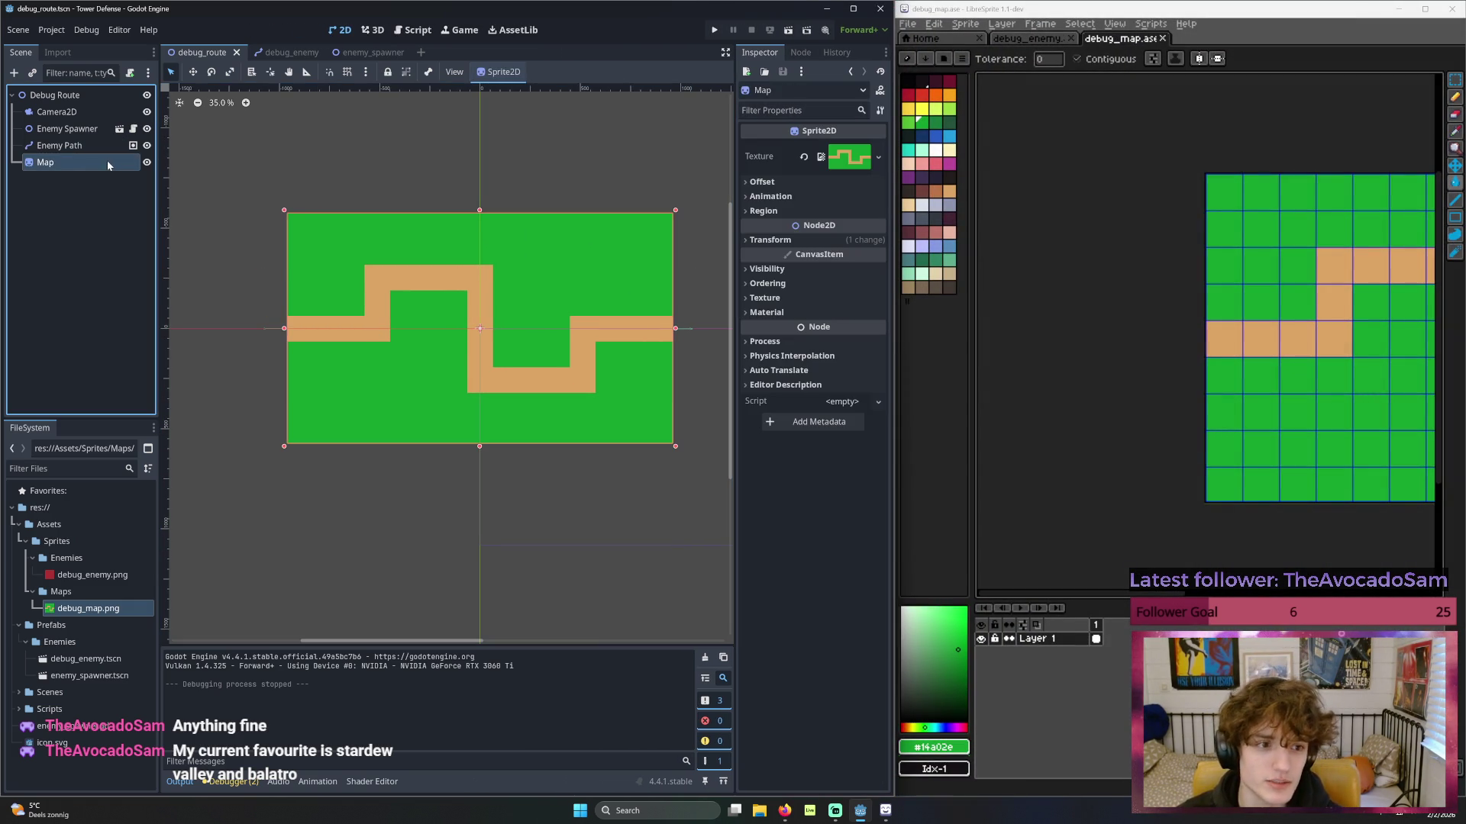
click(766, 269)
click(767, 283)
click(829, 300)
click(829, 304)
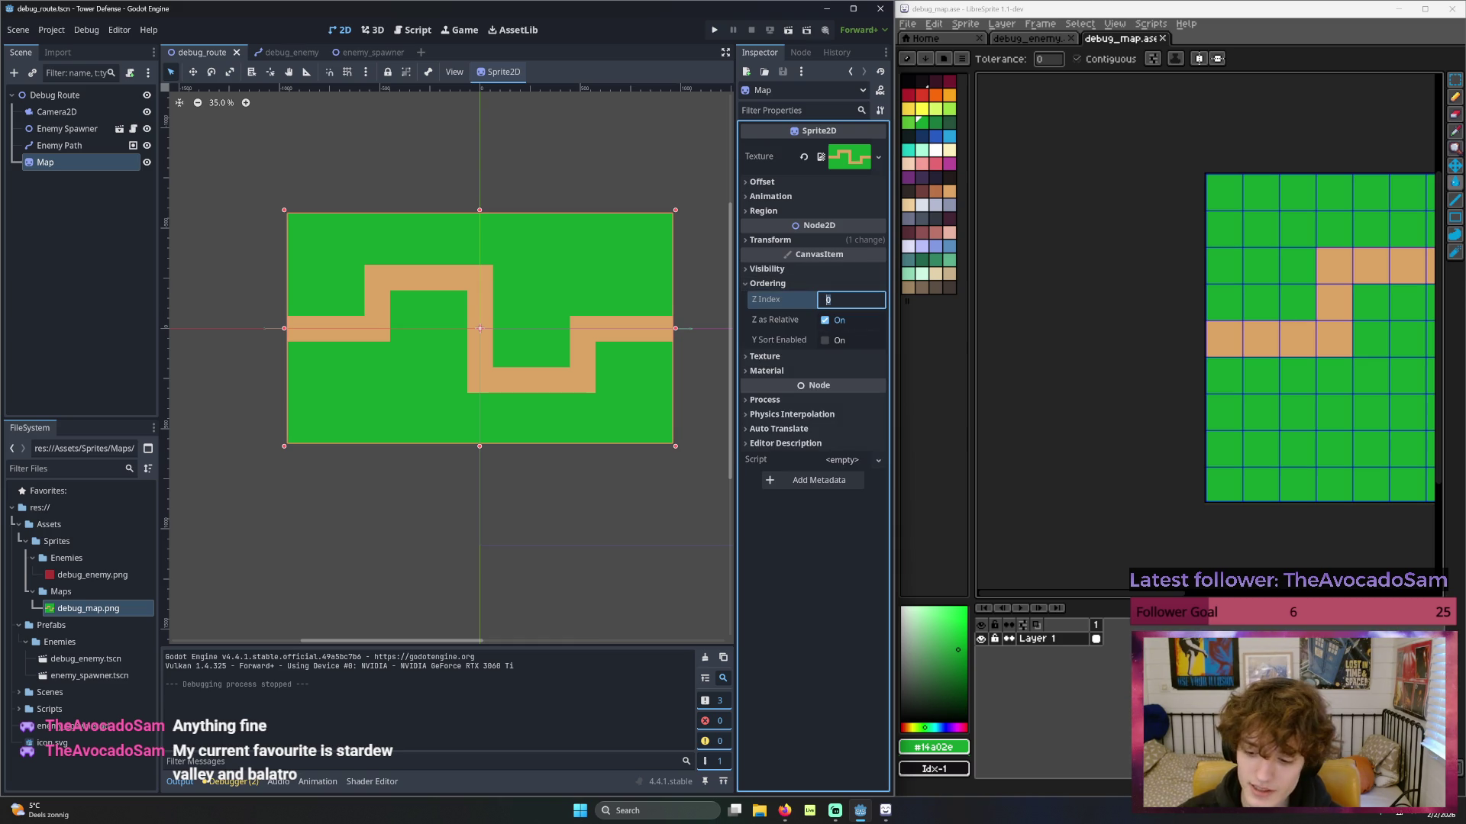
key(Return)
key(F5)
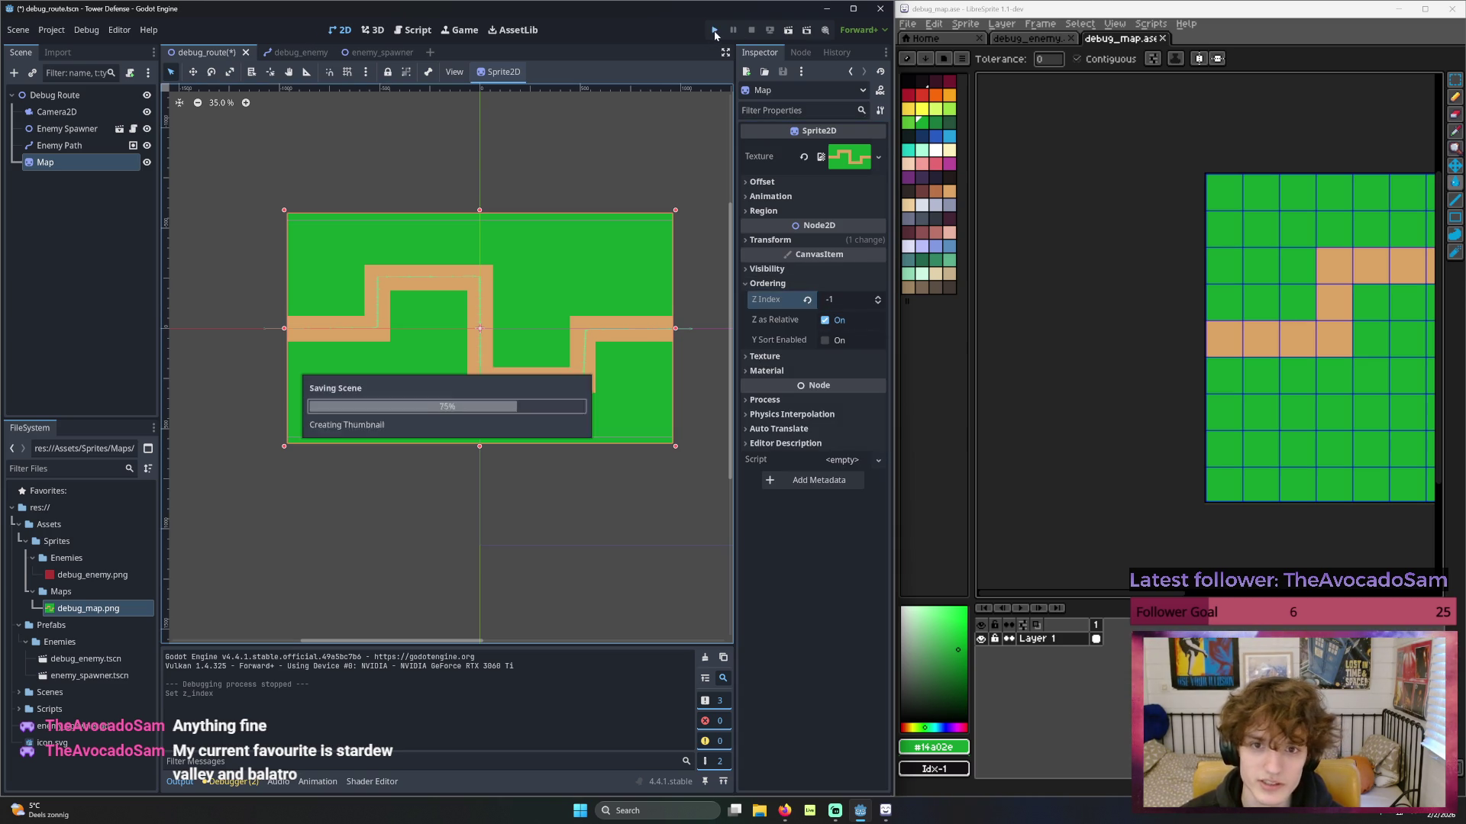
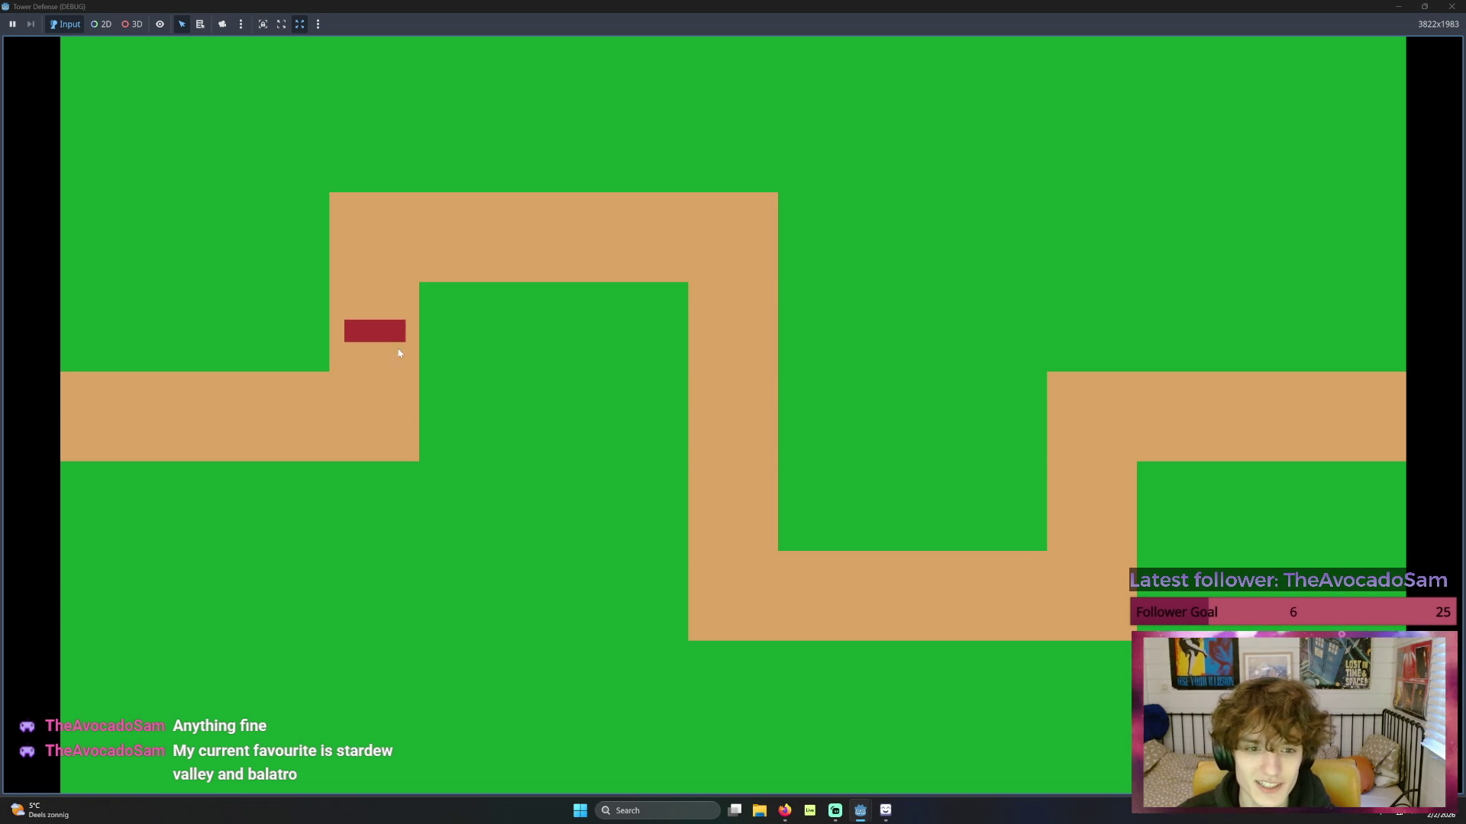
Close the running game and revert the Display > Window Stretch Mode to disabled
click(1451, 6)
click(51, 29)
click(72, 47)
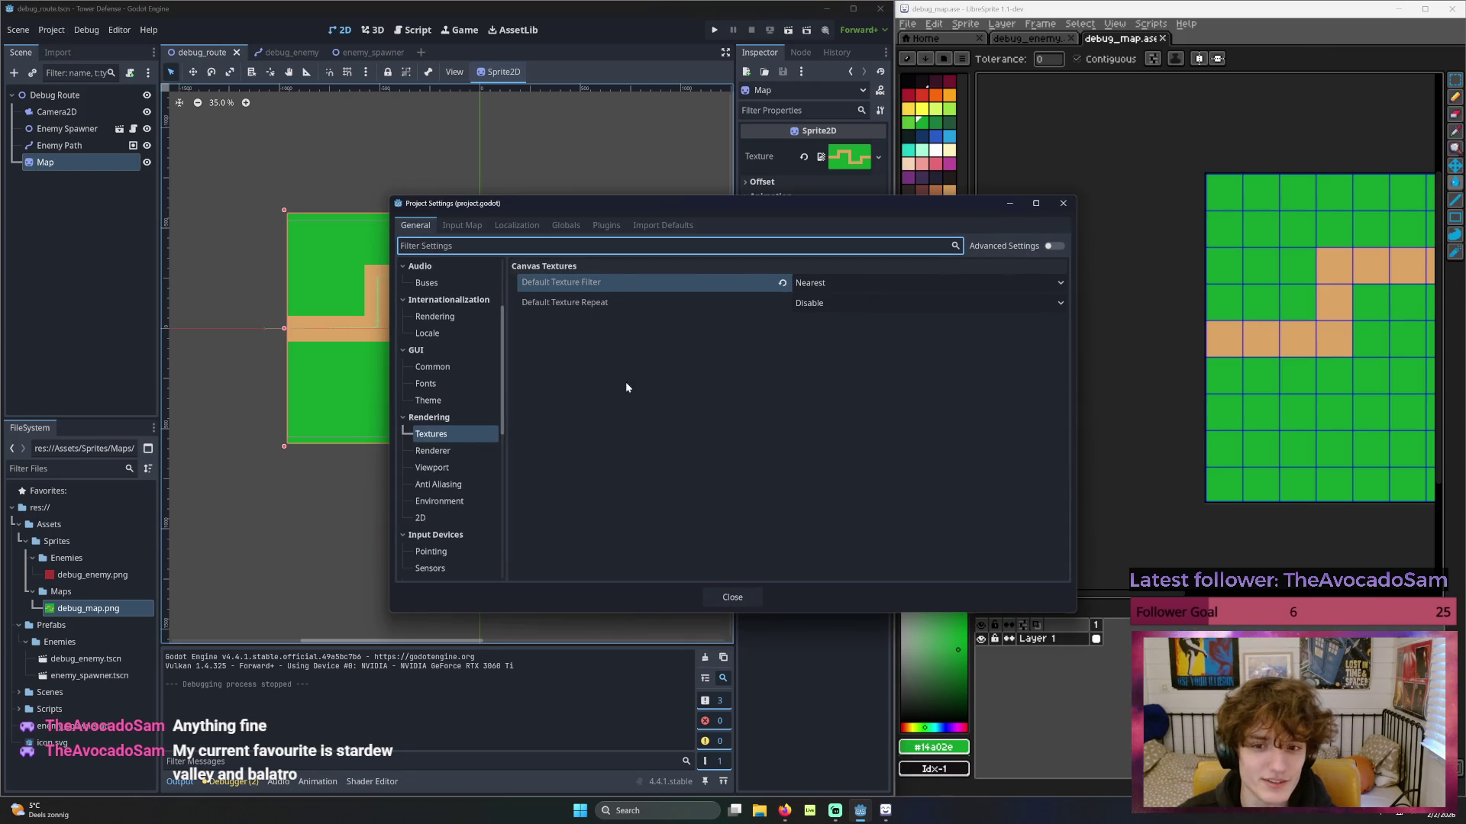
click(443, 468)
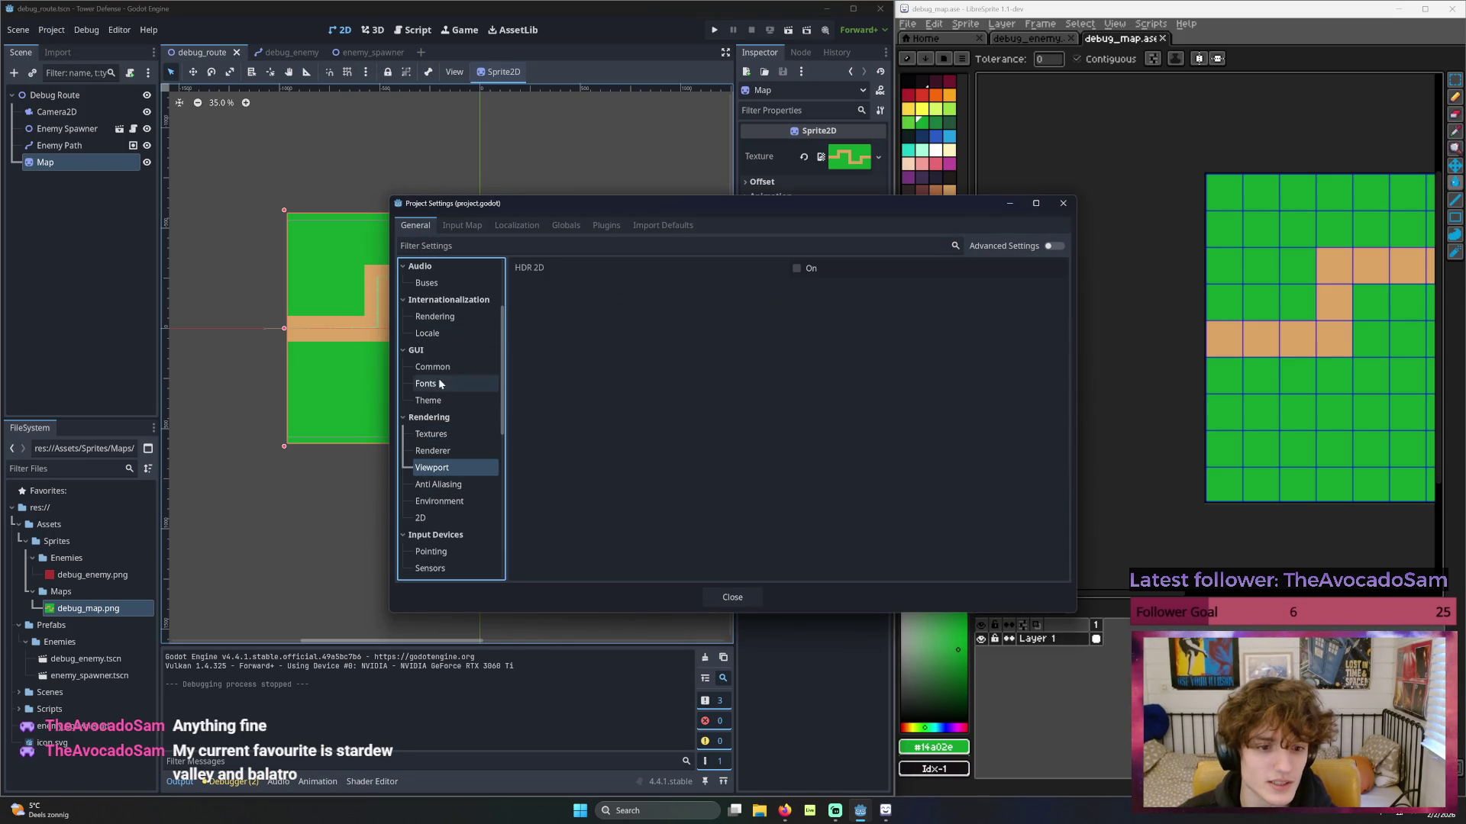
scroll(450, 366, up, 3)
click(454, 346)
scroll(923, 517, down, 1)
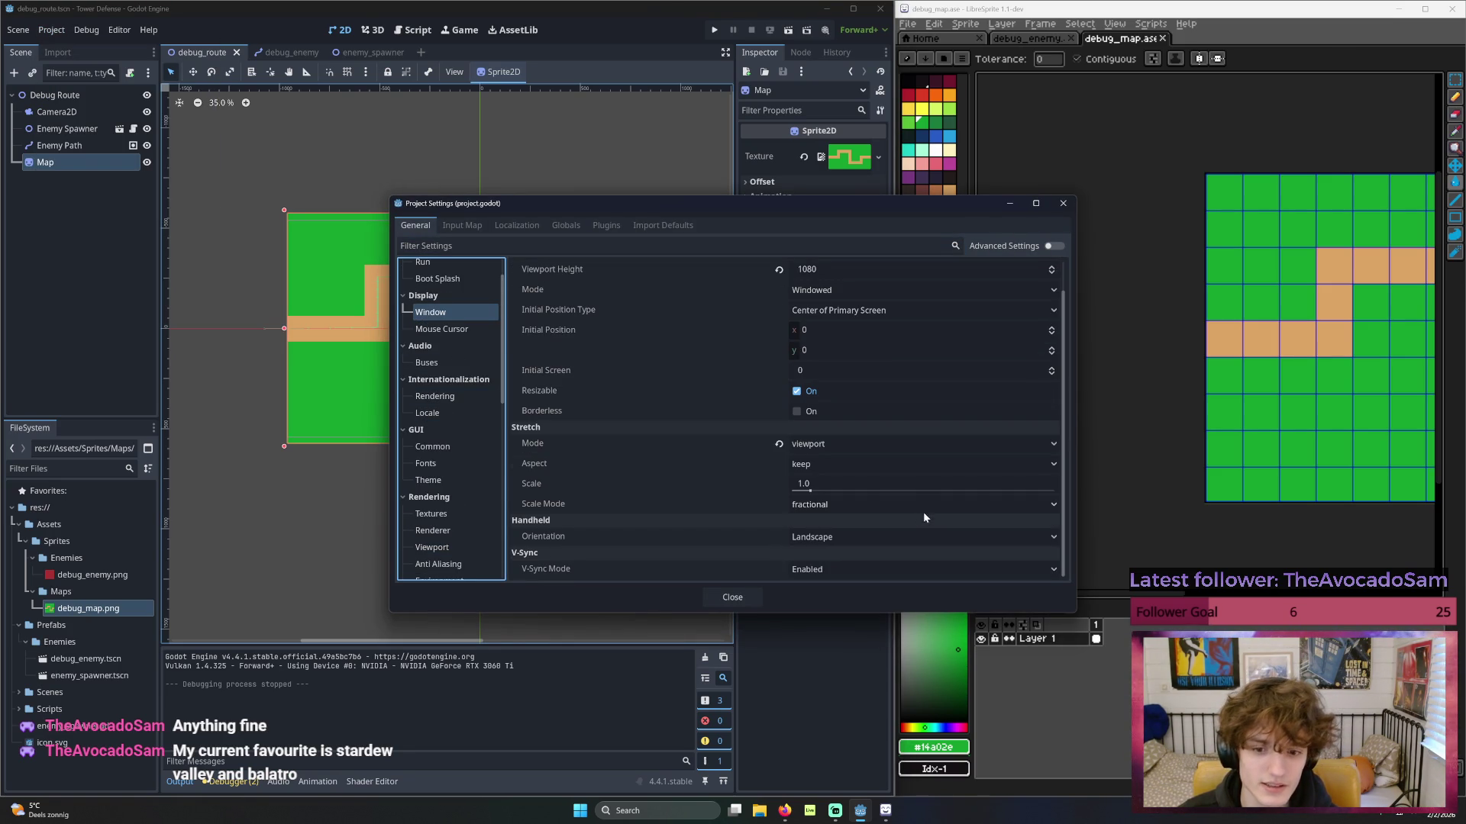
click(779, 445)
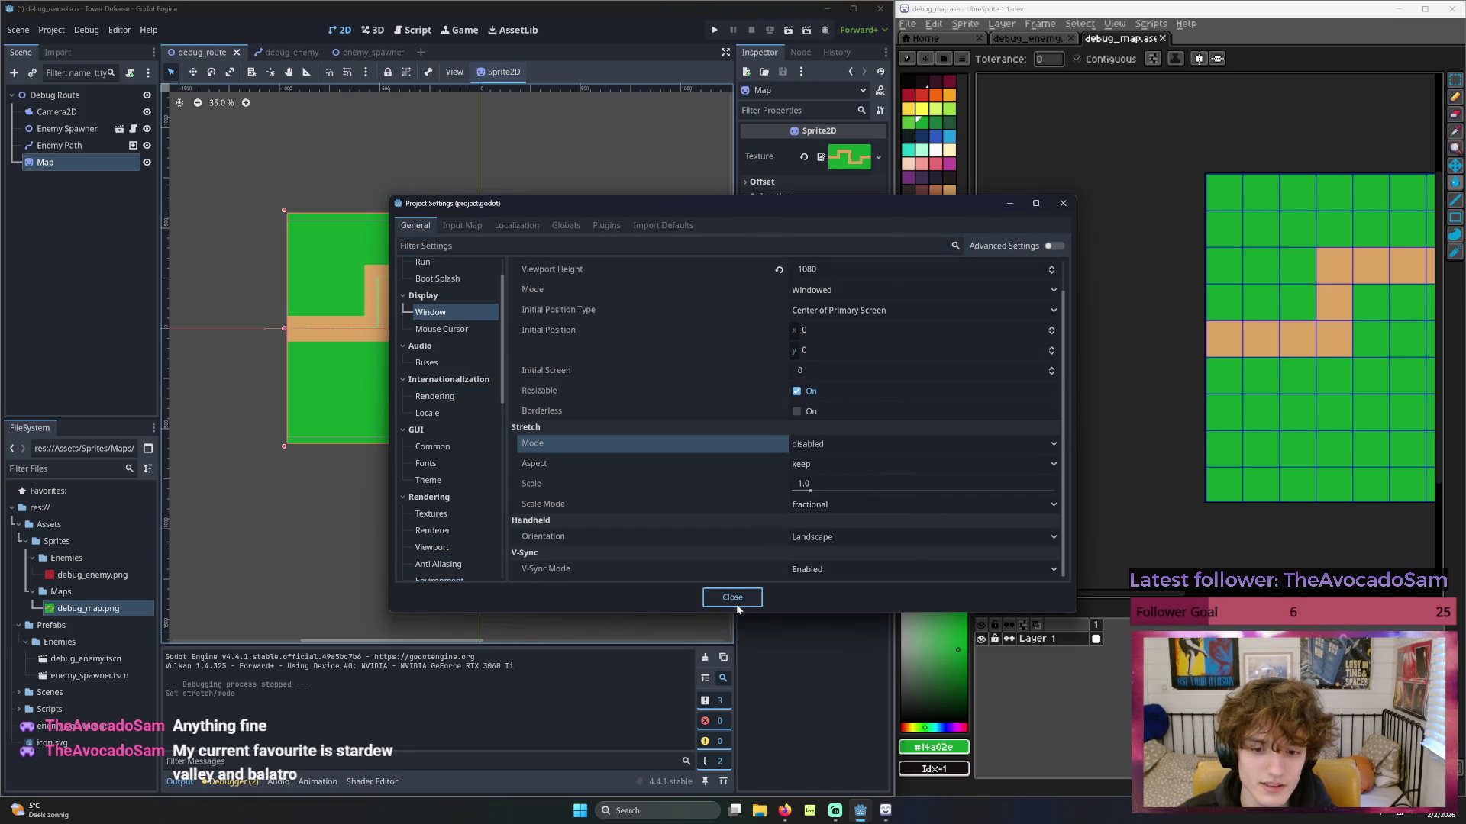
click(732, 597)
Run the game to check the native-size map, then select the Enemy Path node
key(F5)
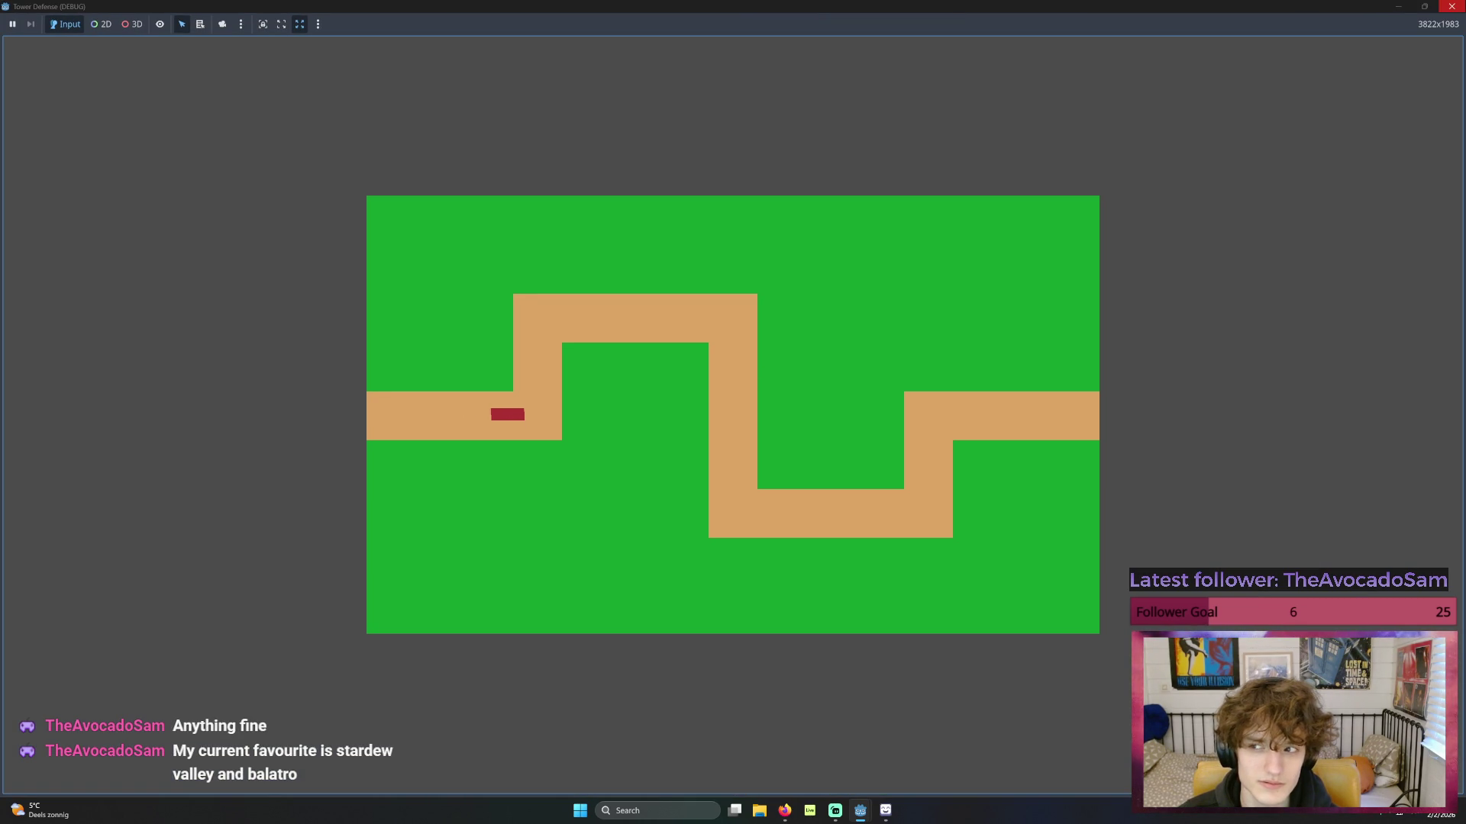
click(1452, 6)
click(43, 148)
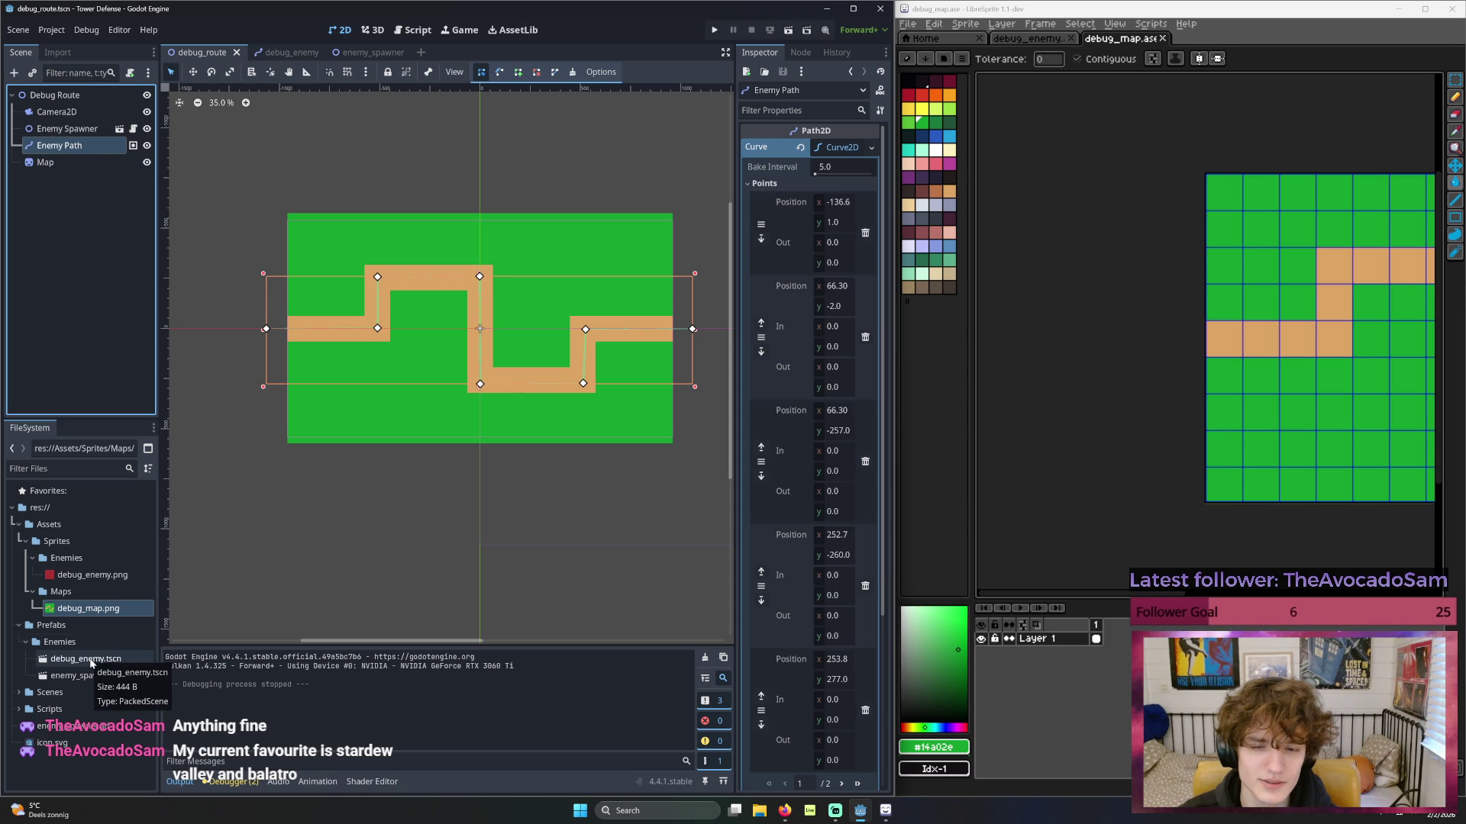
Reset the Enemy Path's Transform scale to 1, undoing an accidental path stretch
scroll(781, 301, down, 5)
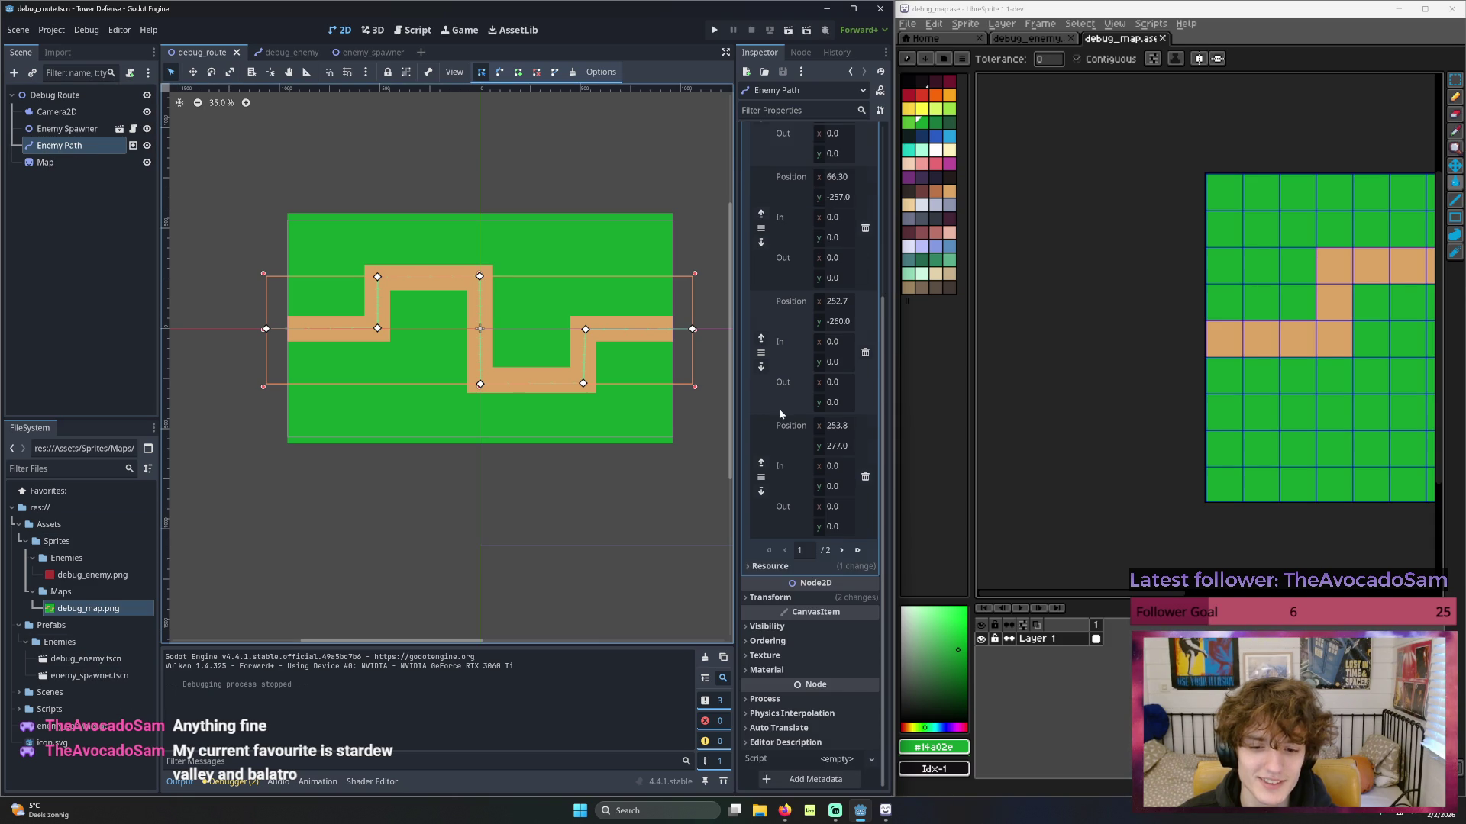
scroll(778, 409, up, 5)
drag(816, 174, 801, 175)
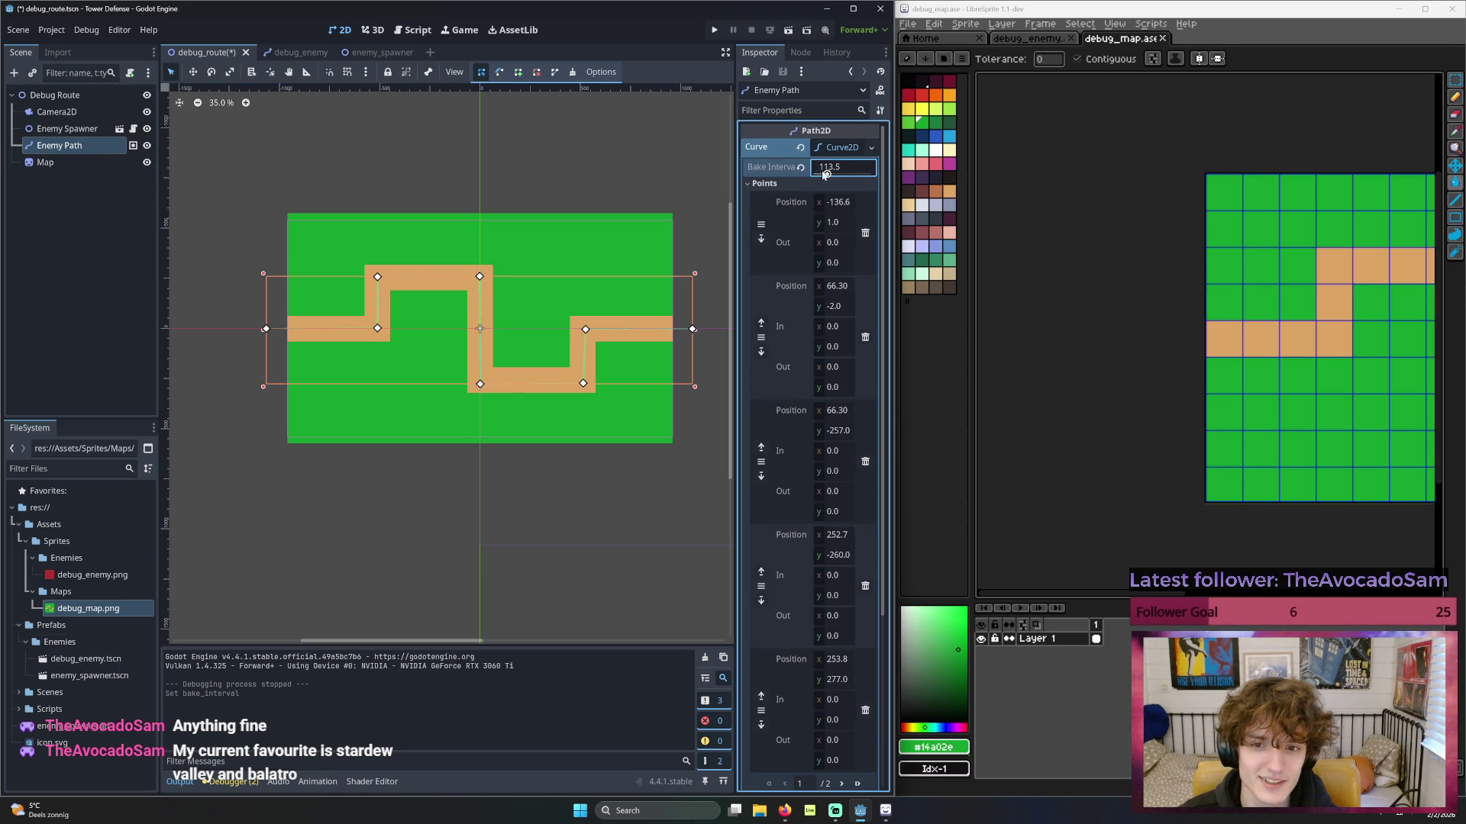
scroll(794, 191, down, 5)
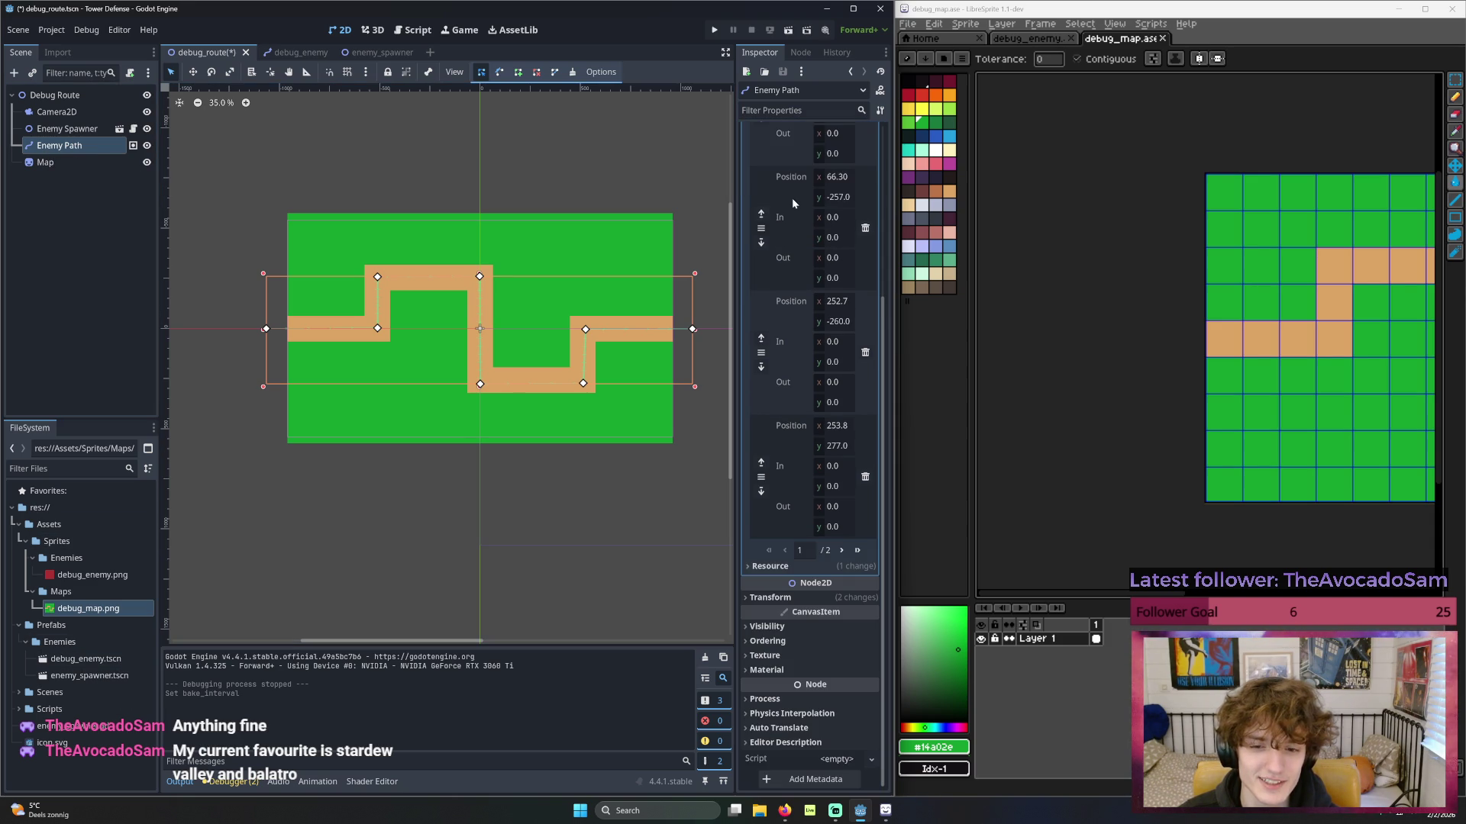
click(805, 600)
click(803, 674)
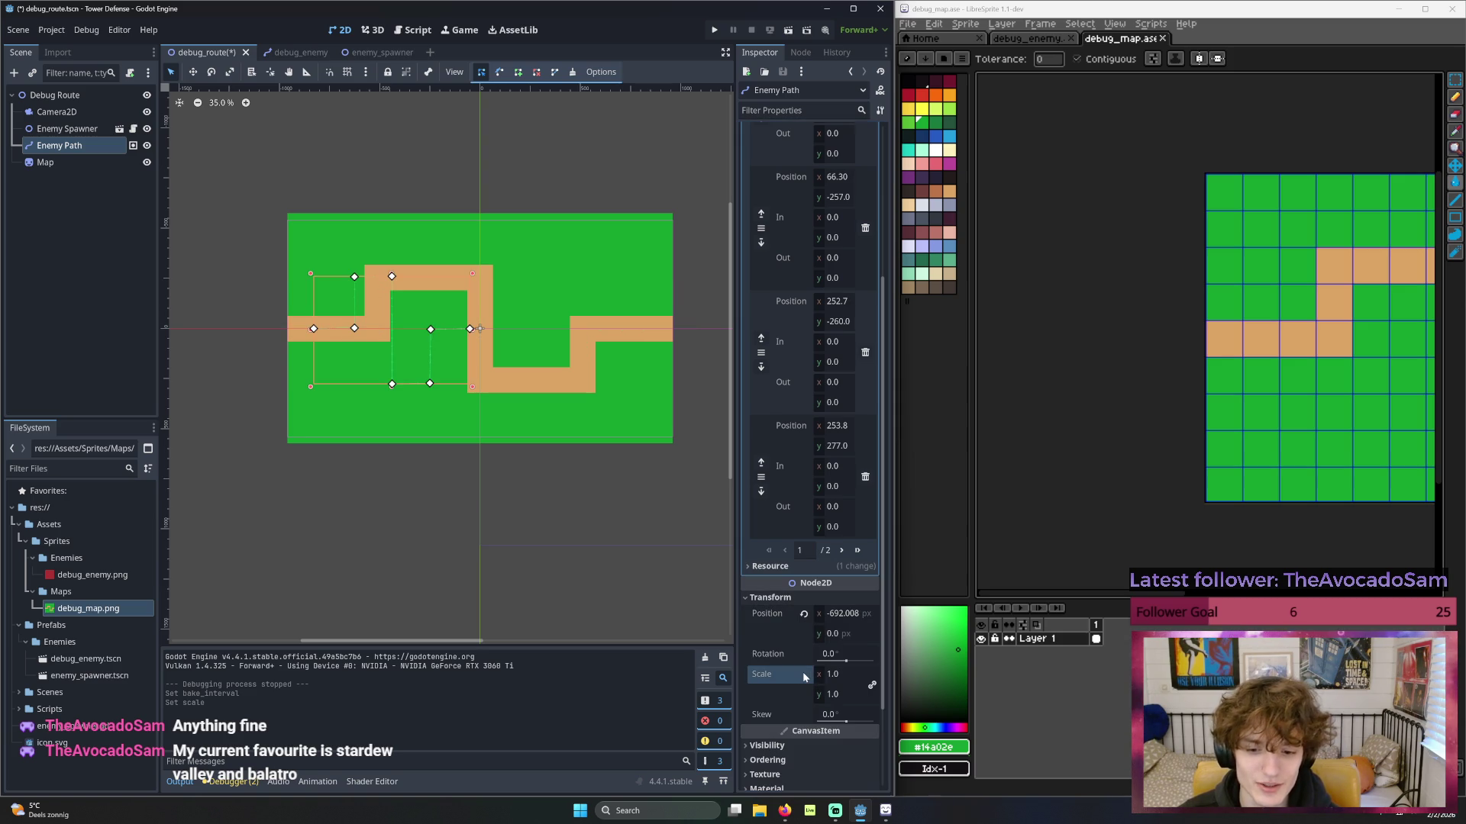
scroll(283, 355, up, 3)
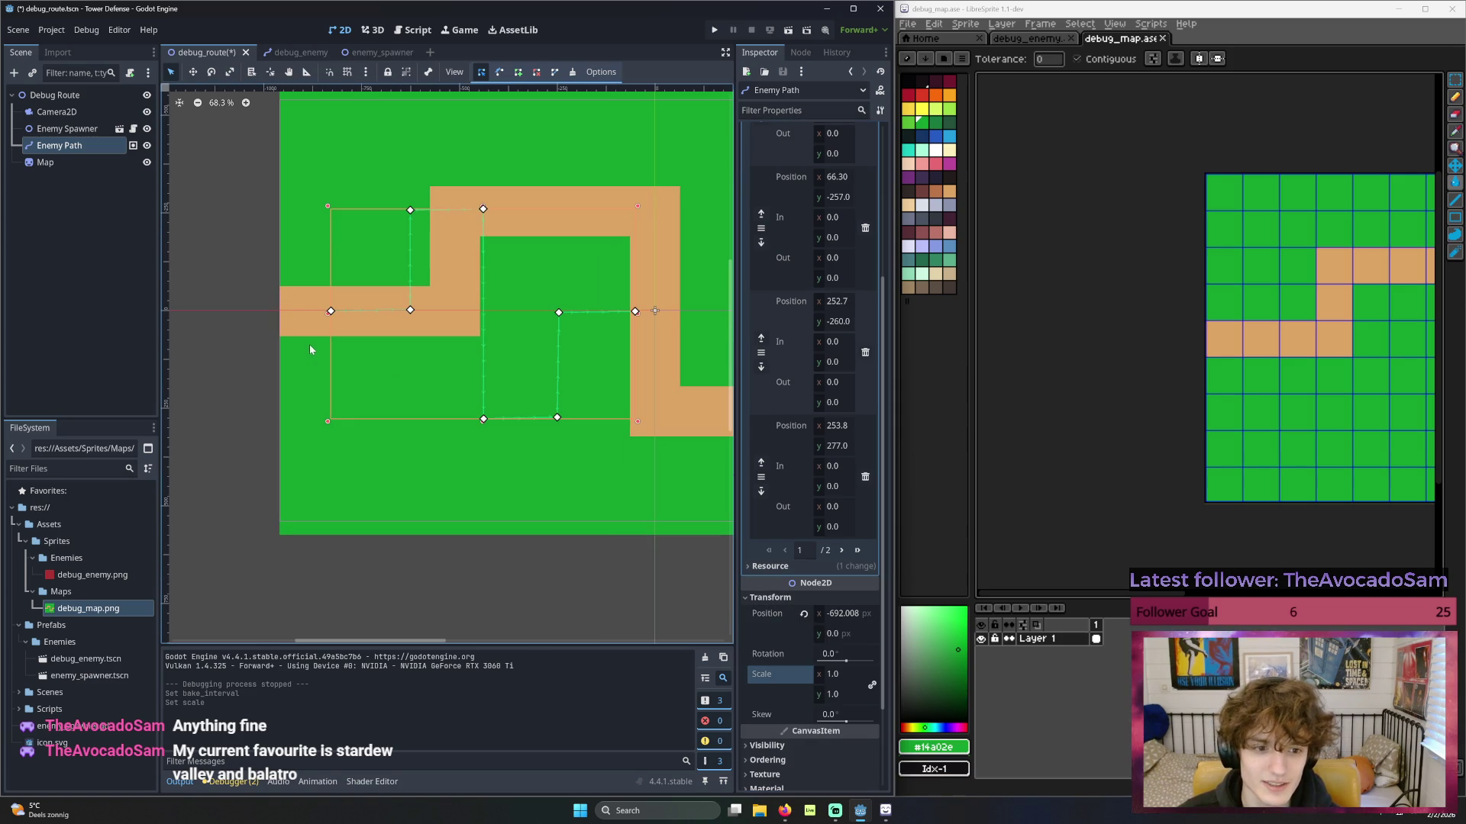
drag(330, 312, 278, 311)
key(ctrl+z)
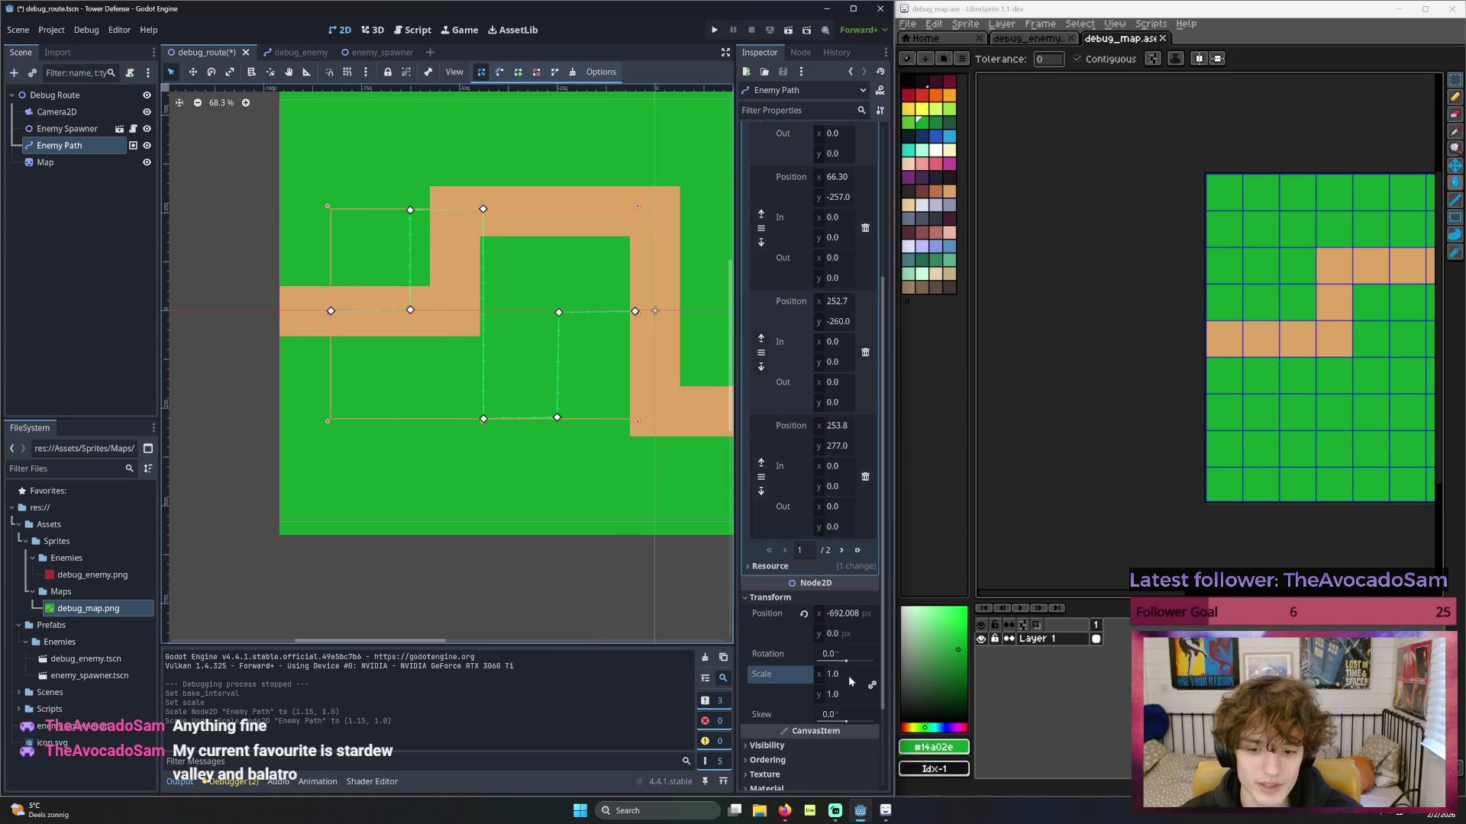
scroll(832, 243, up, 5)
Delete all four existing points from the Enemy Path curve
click(865, 232)
click(865, 233)
click(865, 233)
click(865, 233)
click(865, 232)
click(865, 232)
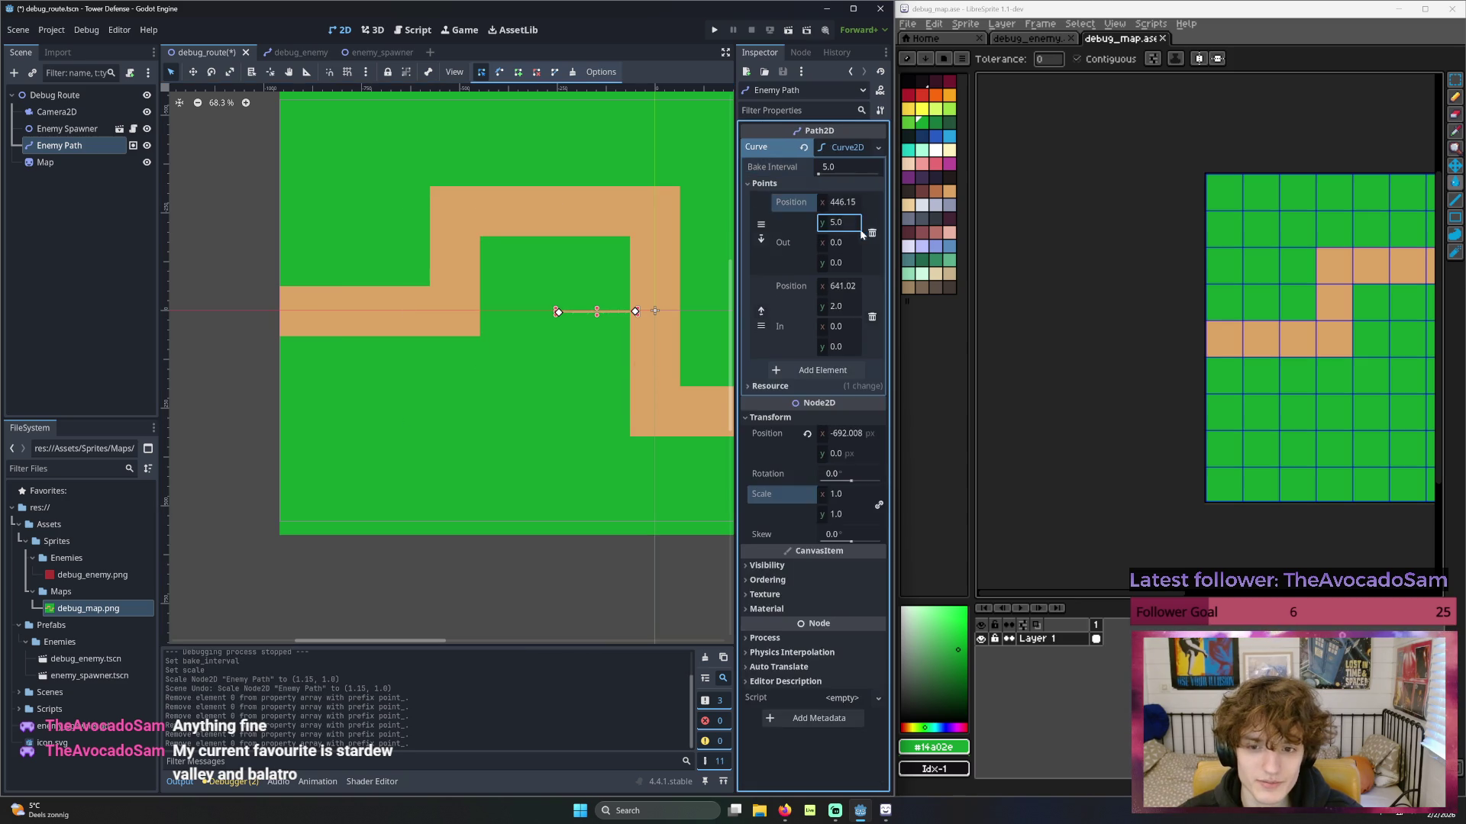
click(864, 233)
click(867, 215)
Add a fresh curve point and set its x position to -256
click(832, 209)
click(833, 203)
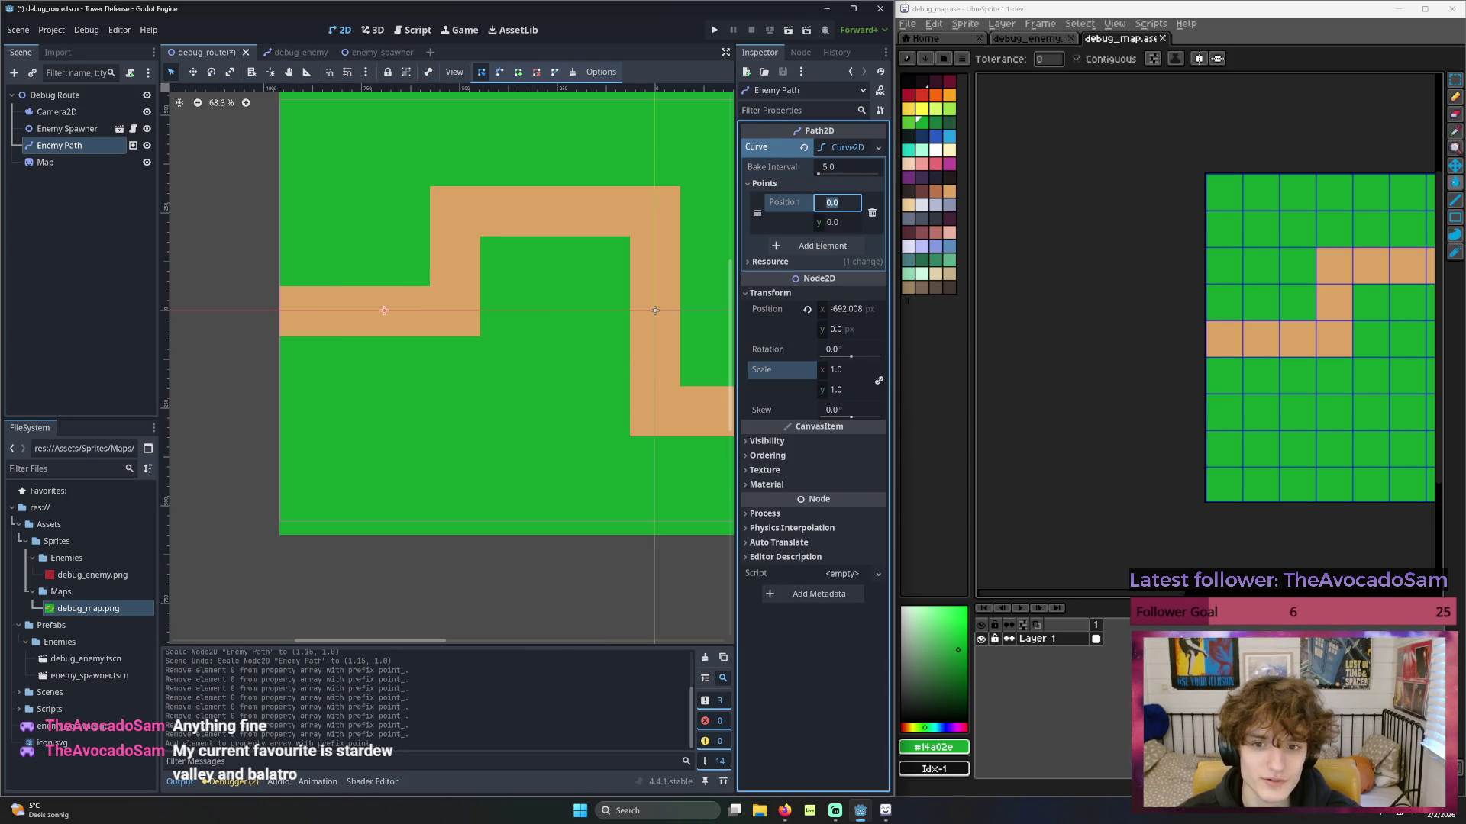
scroll(496, 357, right, 3)
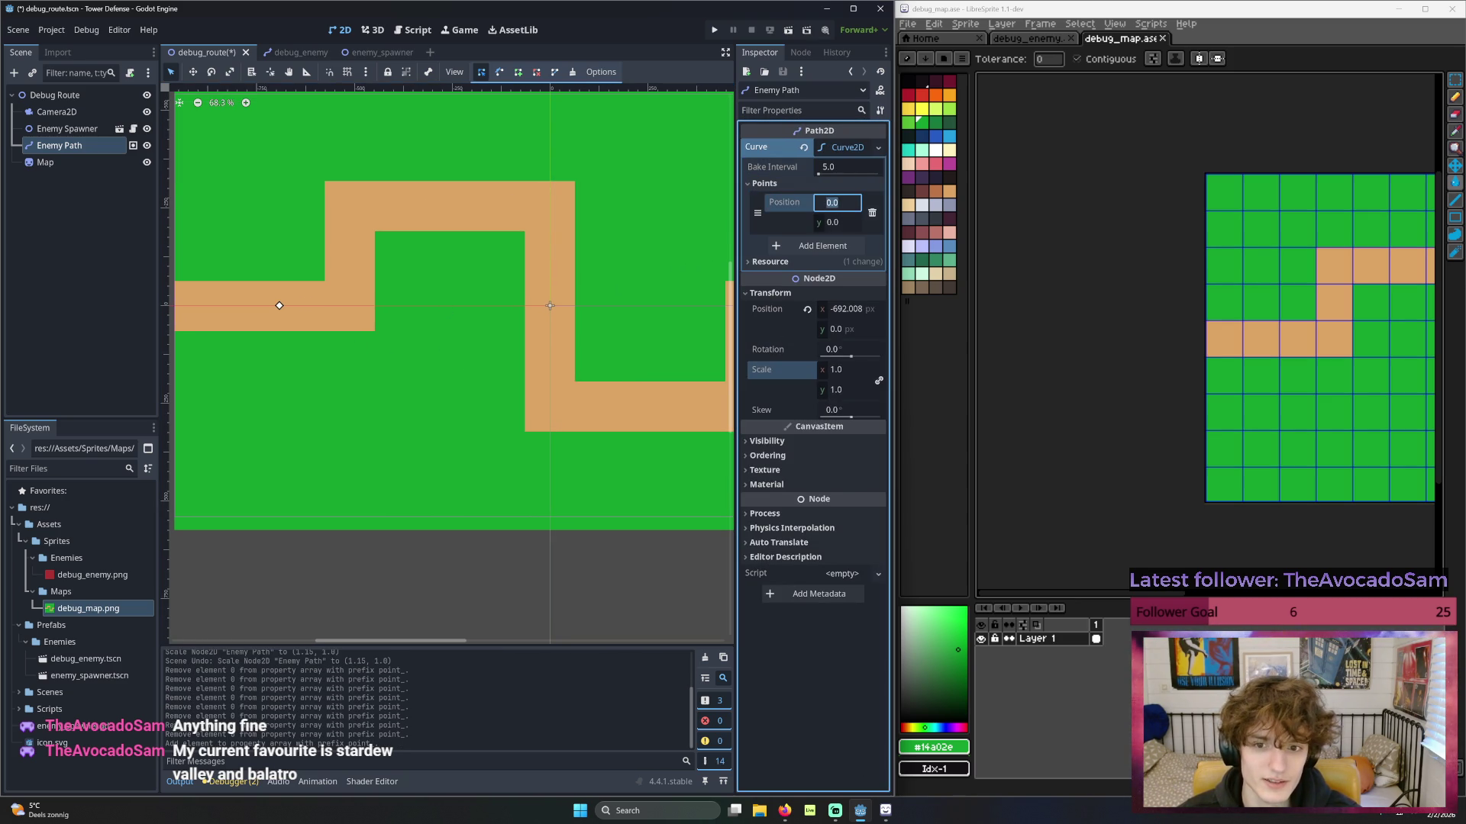
scroll(450, 362, left, 4)
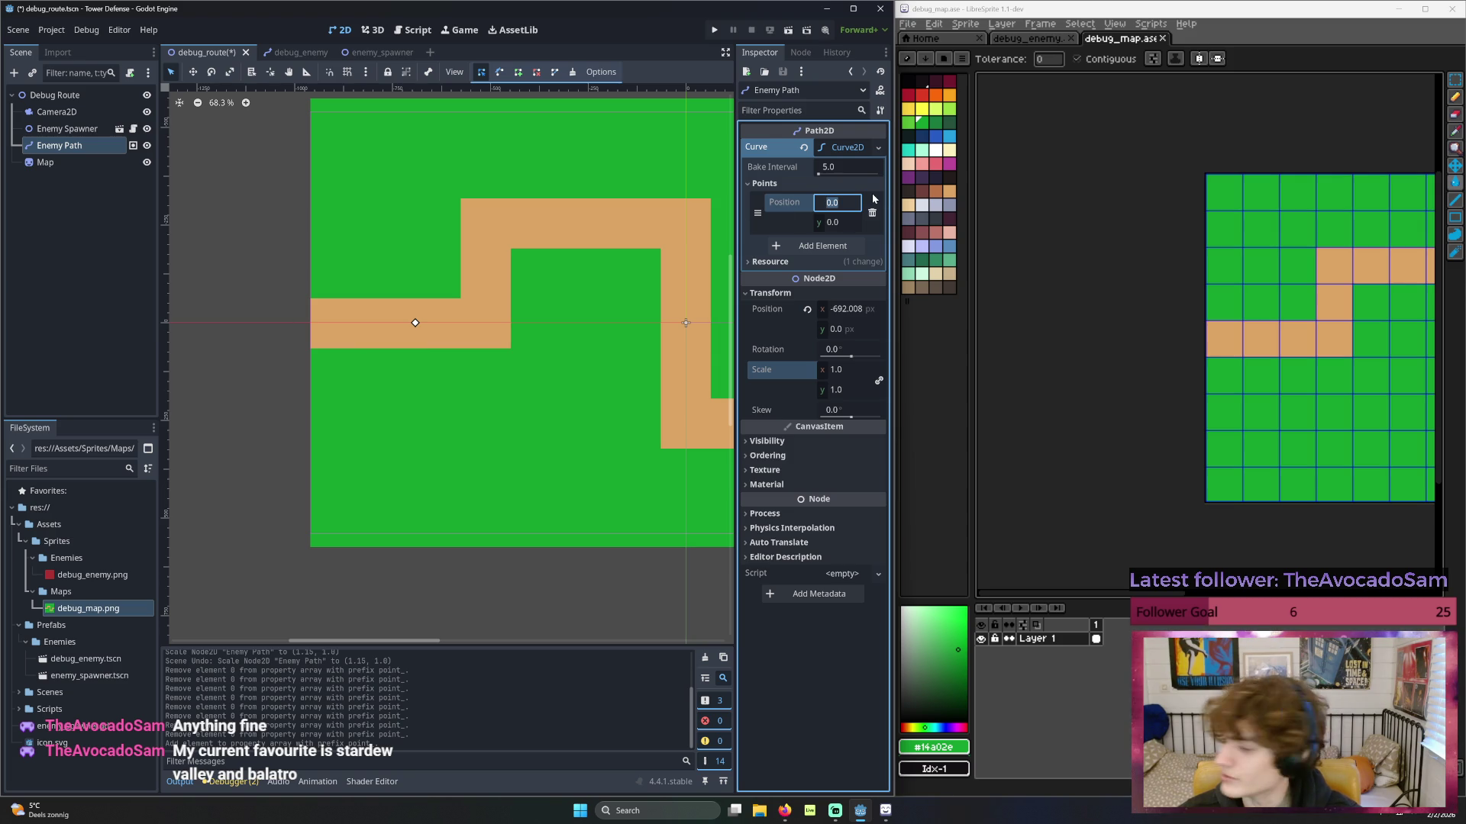
key(Return)
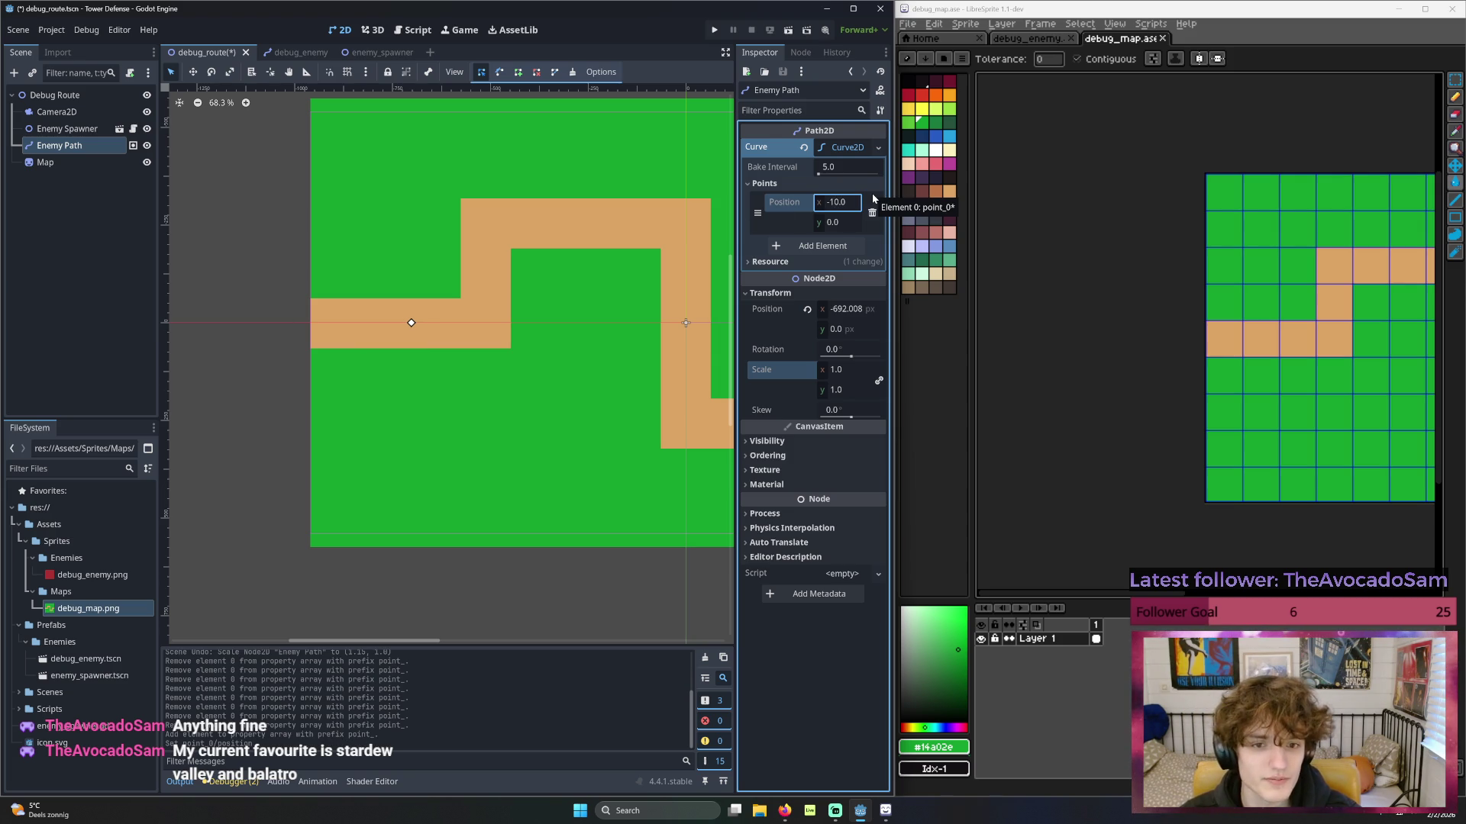
drag(836, 203, 837, 203)
text(28)
key(Return)
click(846, 203)
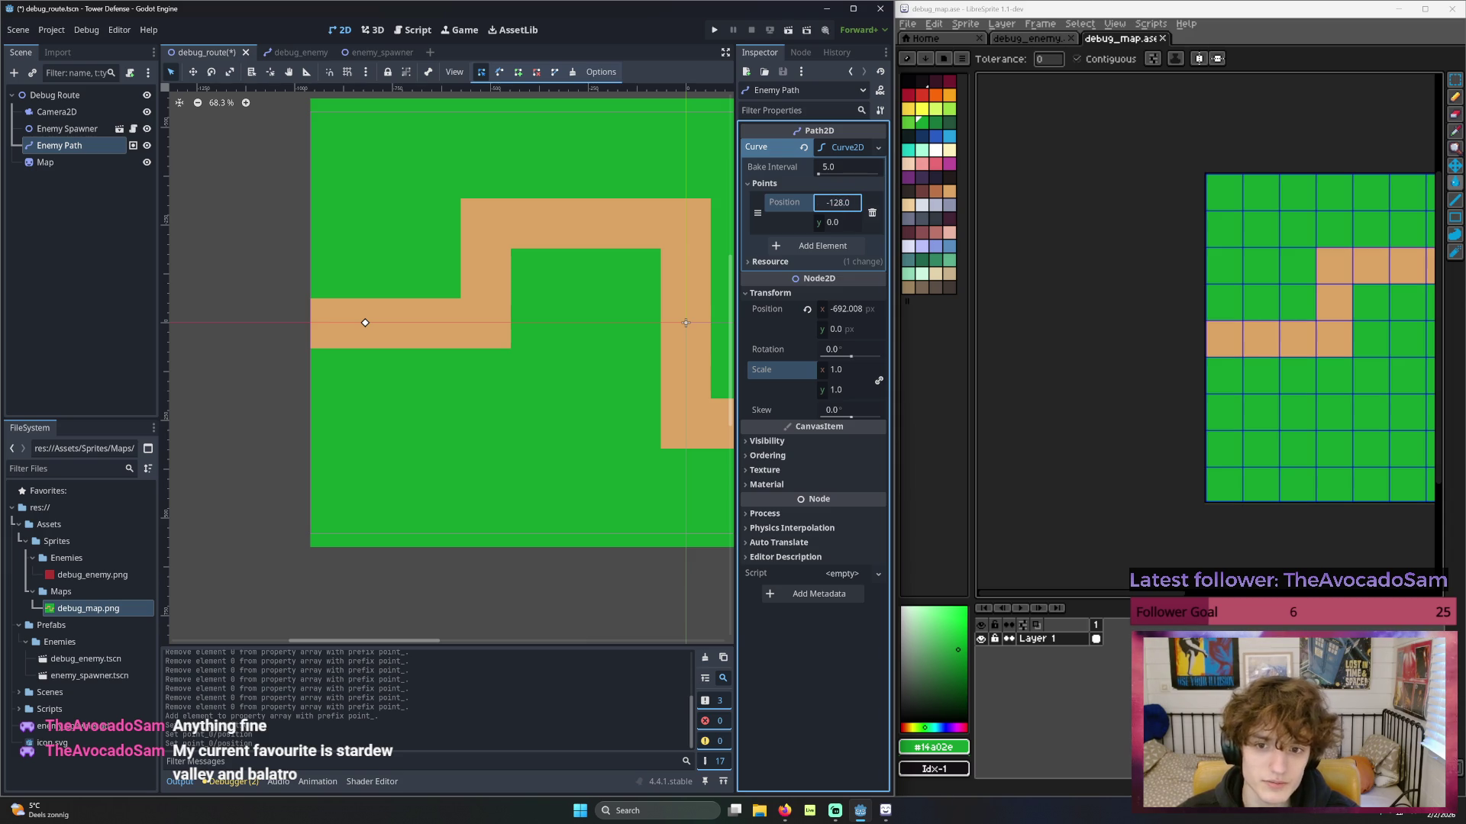
key(BackSpace)
text(2)
key(Return)
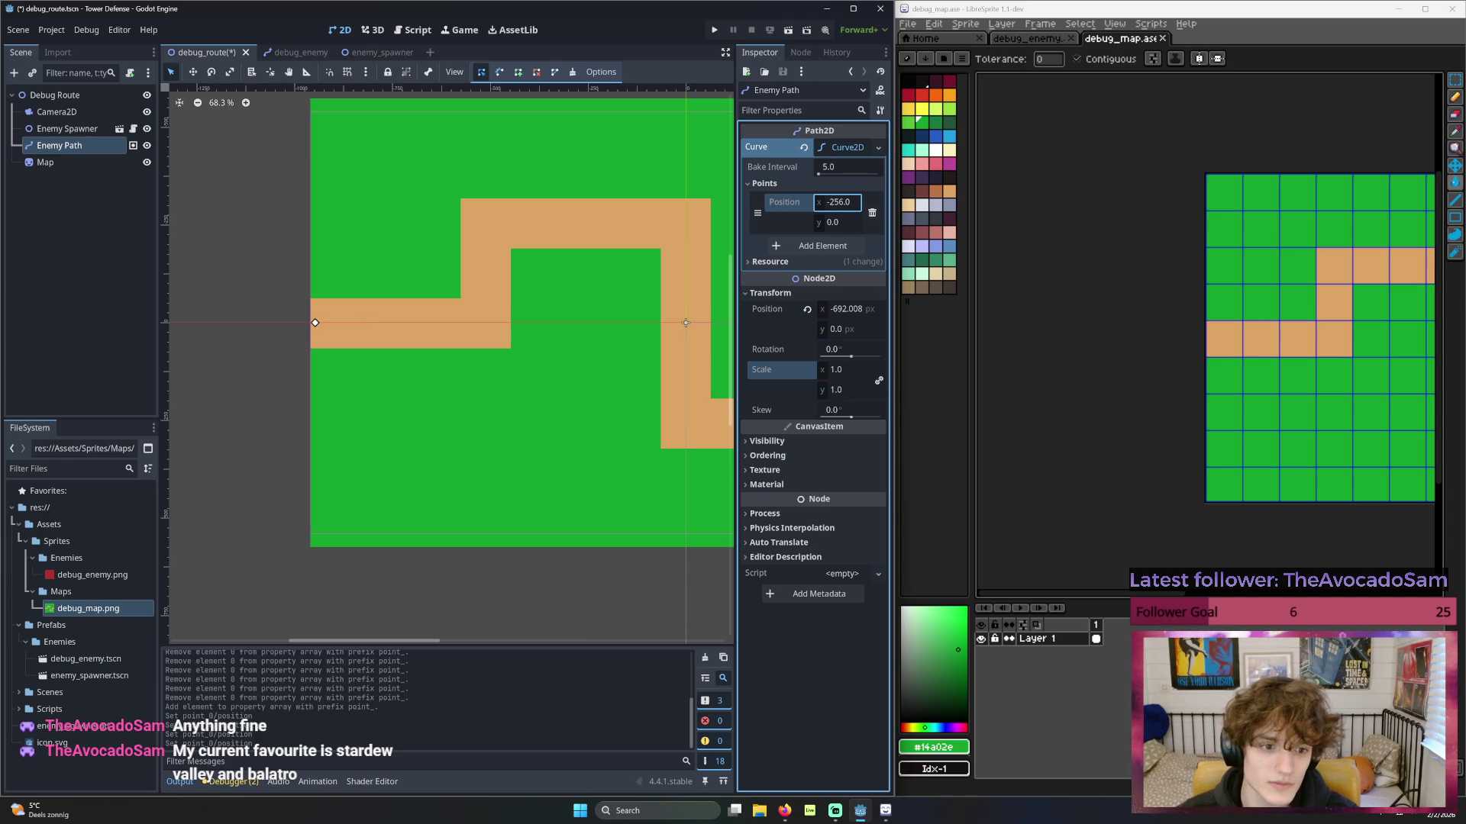
click(845, 205)
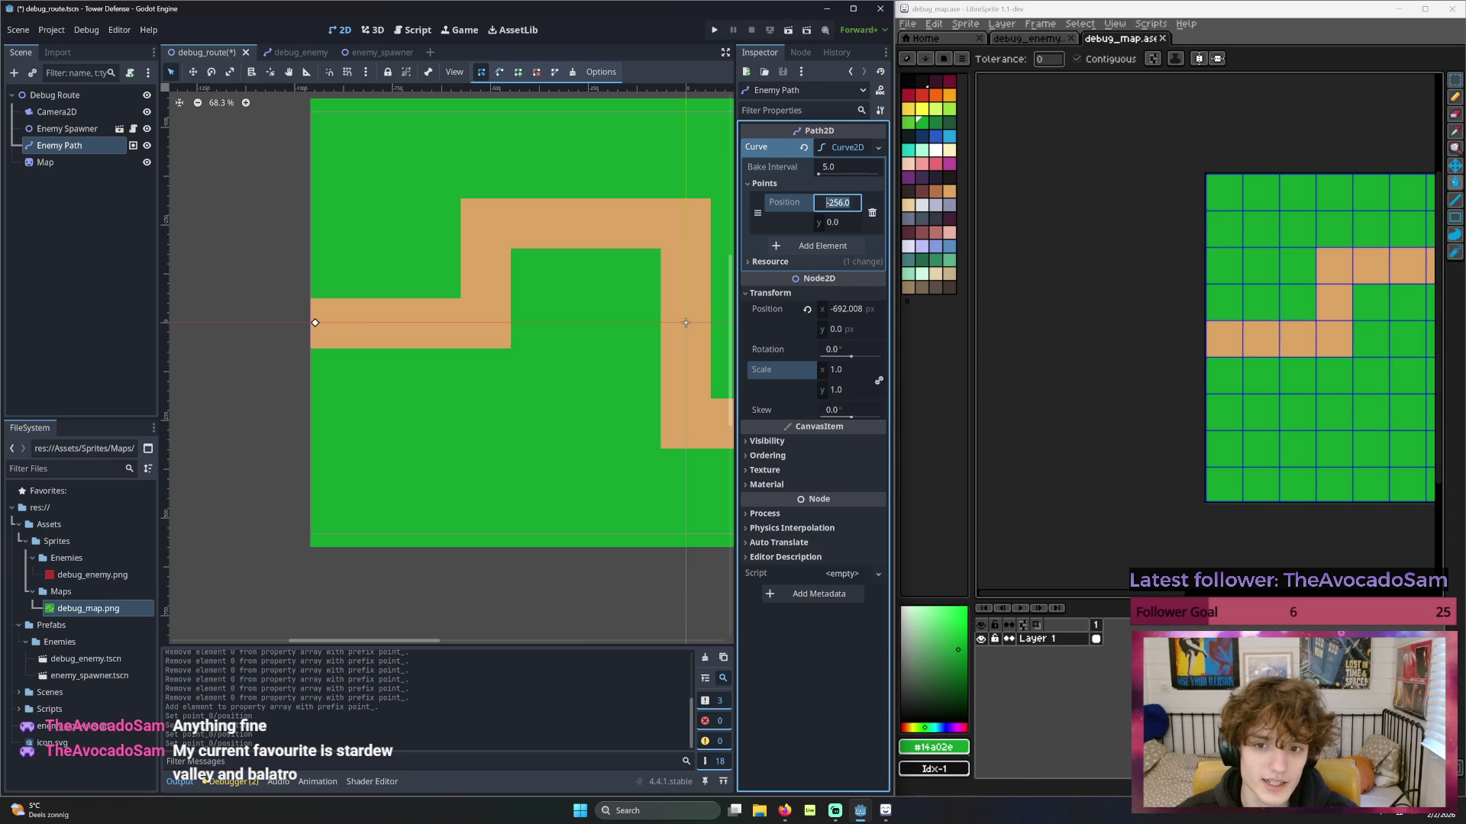
Add a second curve point at x 192 and reset the node's position to 0, 0
click(846, 246)
click(843, 241)
click(838, 292)
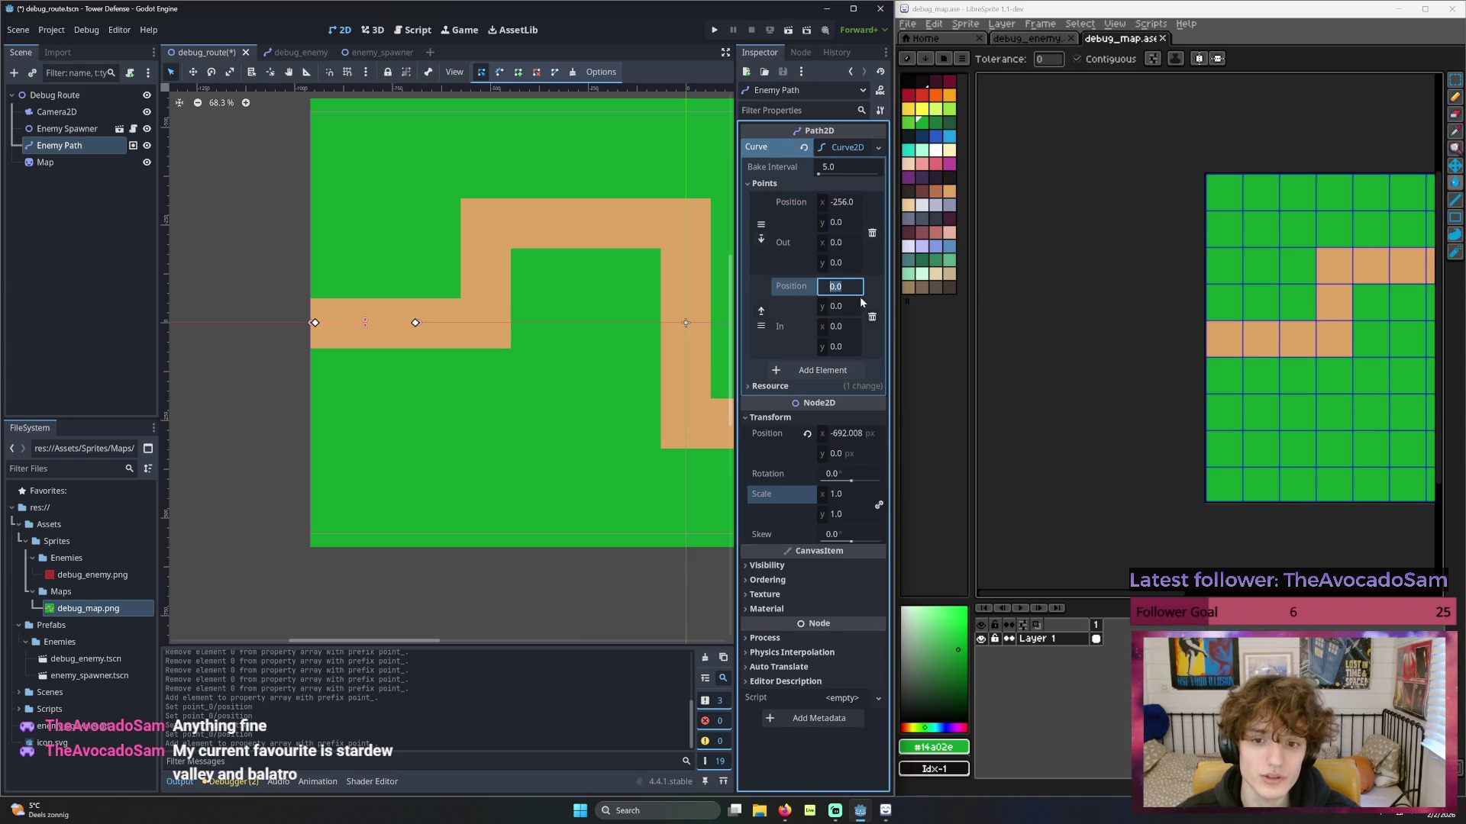
drag(840, 288, 854, 288)
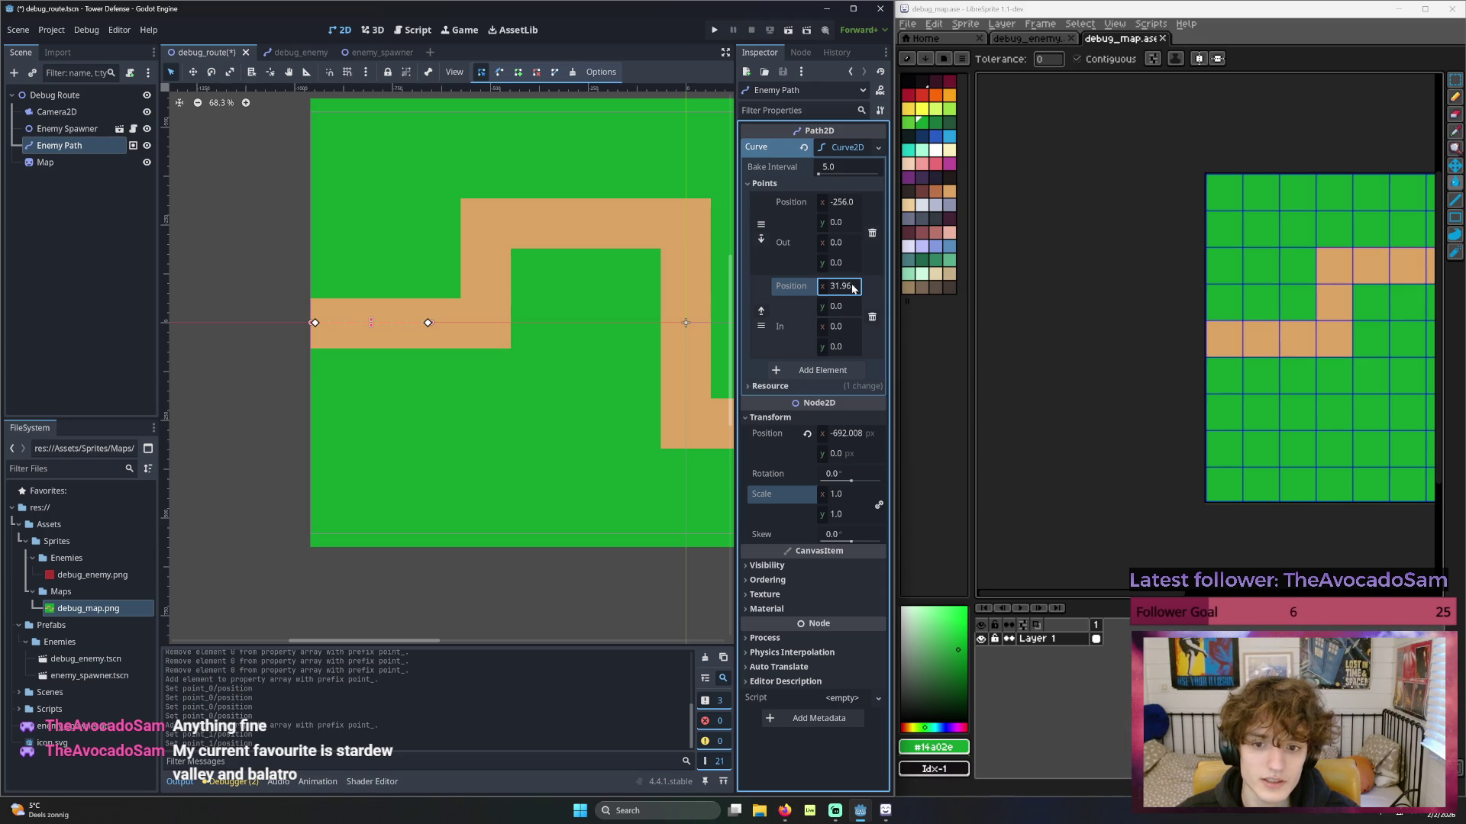
click(854, 287)
key(Return)
key(Return)
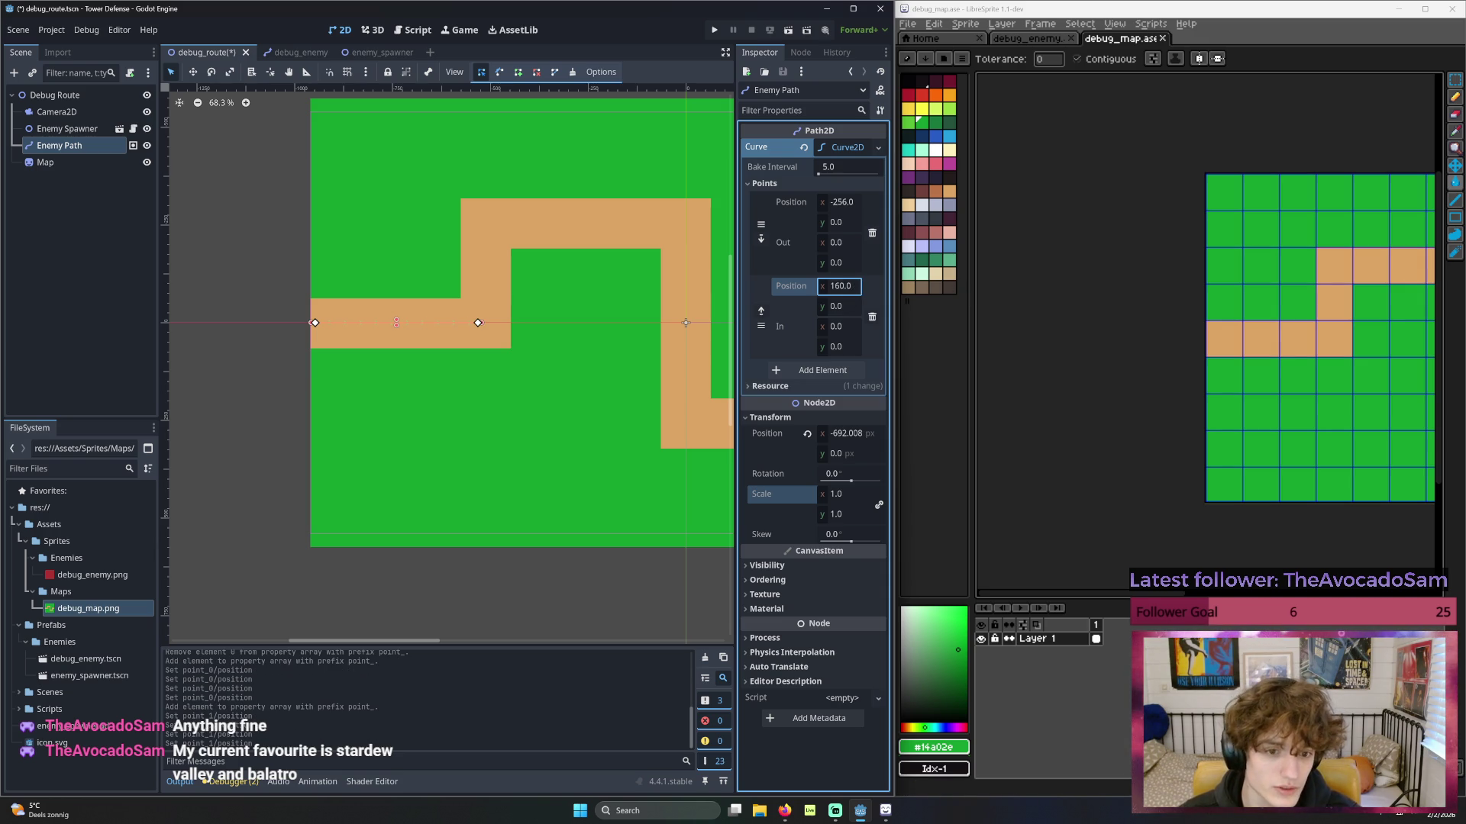
text(32)
key(Return)
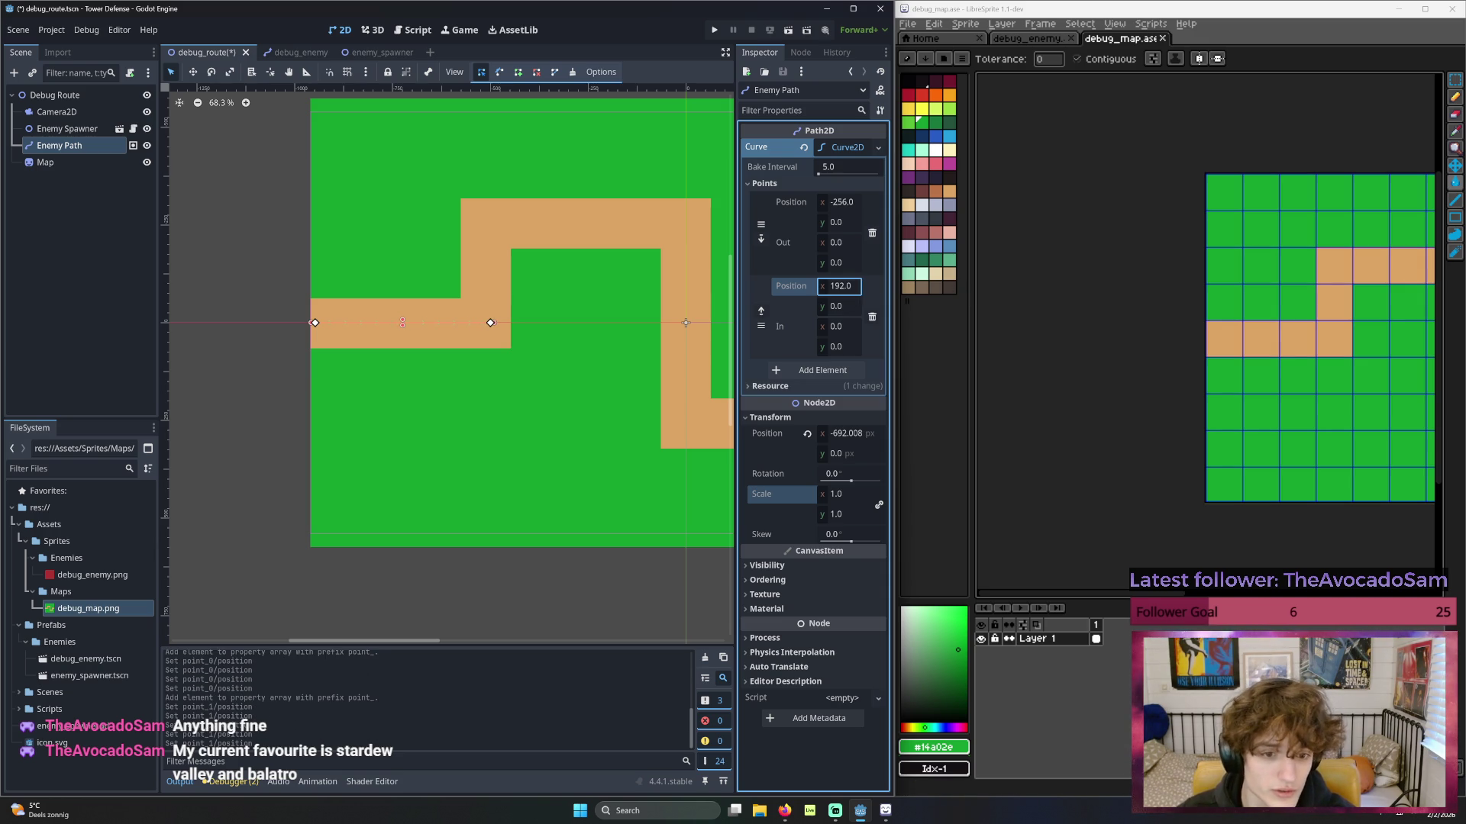
click(807, 433)
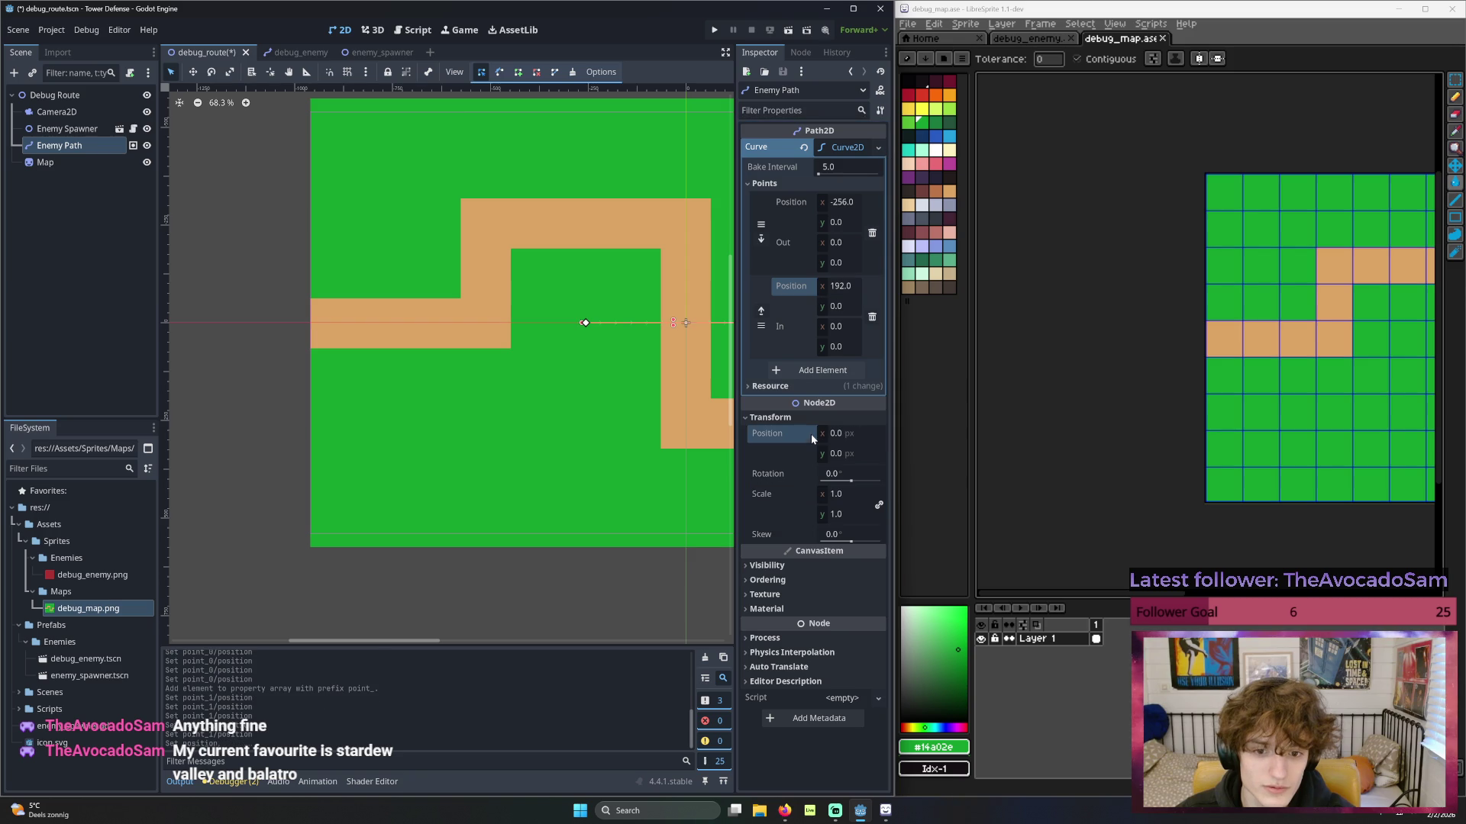
With grid snapping on, move the path's start to the map's left edge and the second point to x -512
scroll(453, 425, down, 1)
scroll(453, 425, down, 1)
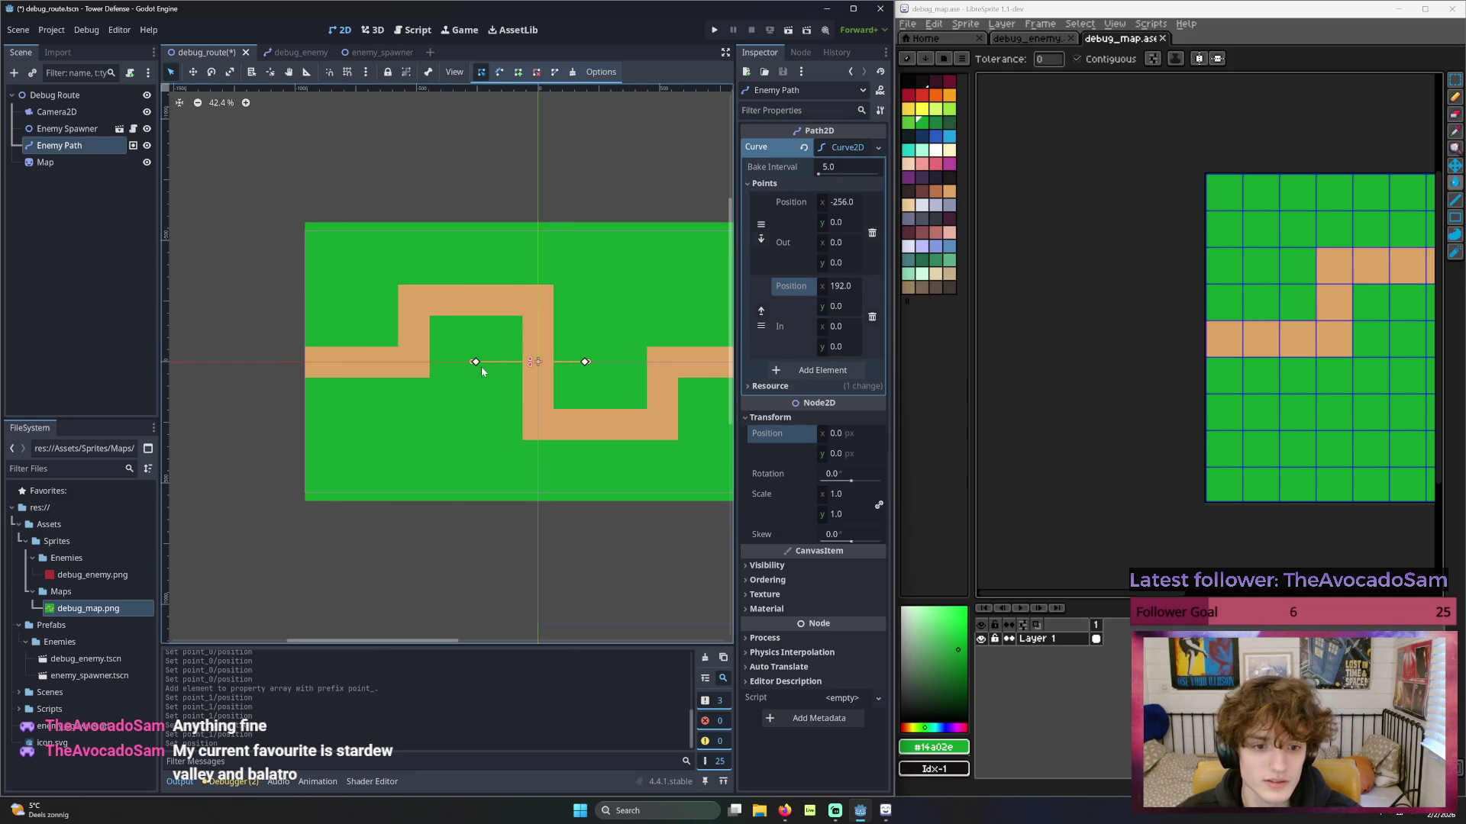
mouse_move(476, 362)
mouse_down()
mouse_move(320, 360)
mouse_move(291, 366)
mouse_move(272, 402)
mouse_move(236, 399)
mouse_move(272, 420)
mouse_move(314, 414)
mouse_move(302, 364)
mouse_move(298, 386)
mouse_move(273, 378)
mouse_up()
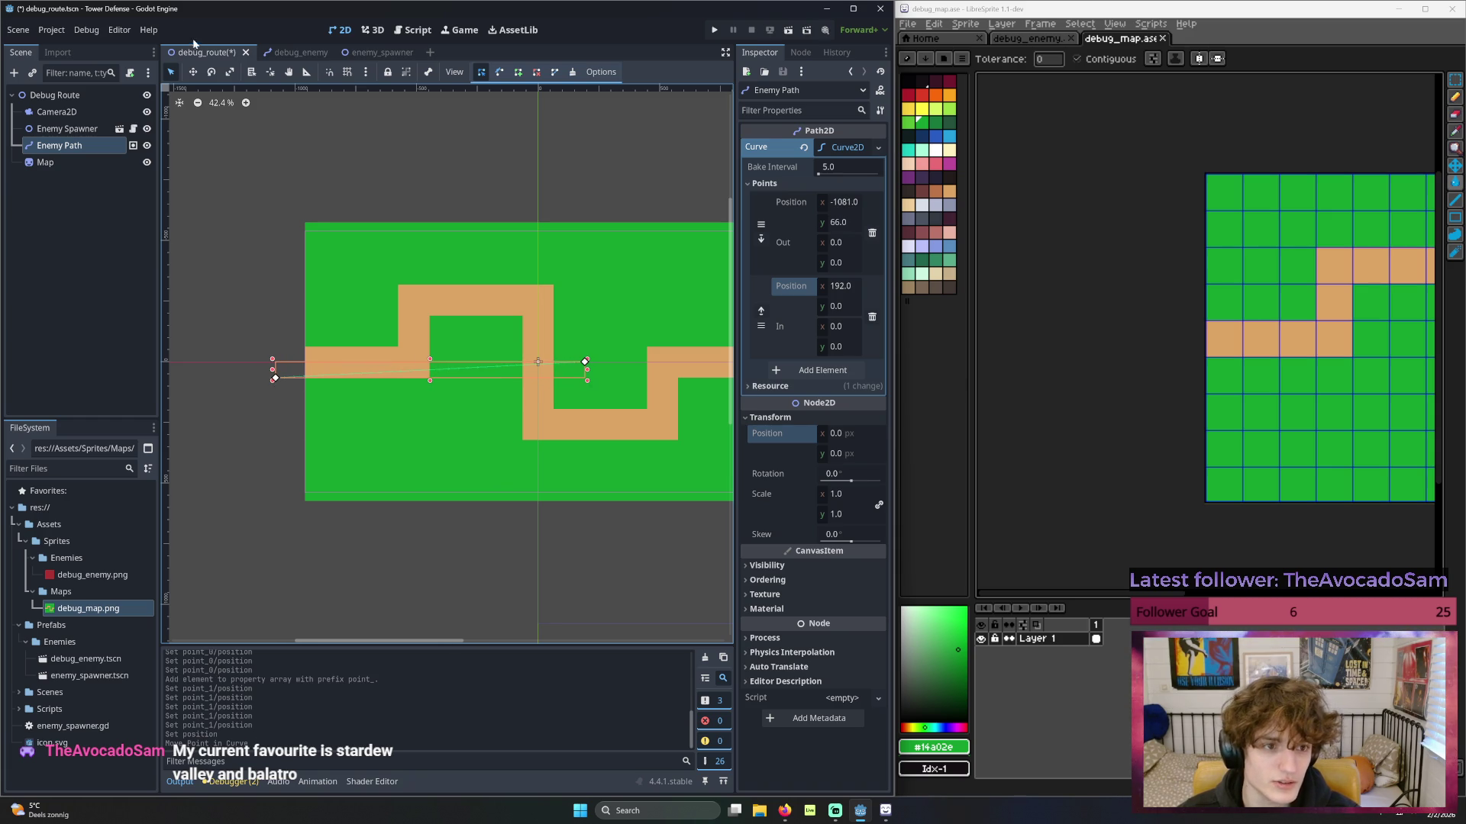
scroll(252, 250, up, 1)
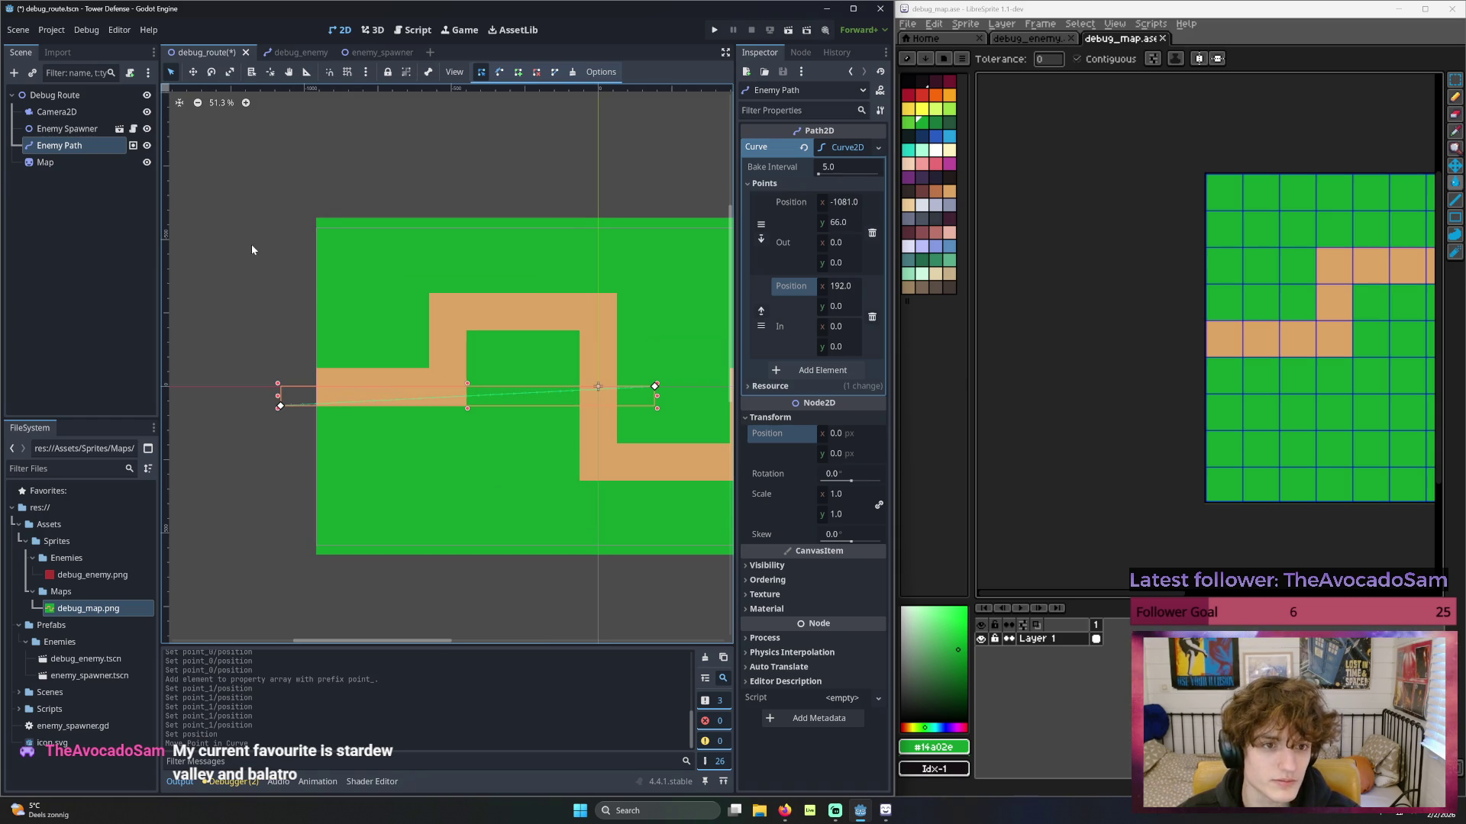
click(346, 72)
drag(286, 410, 279, 389)
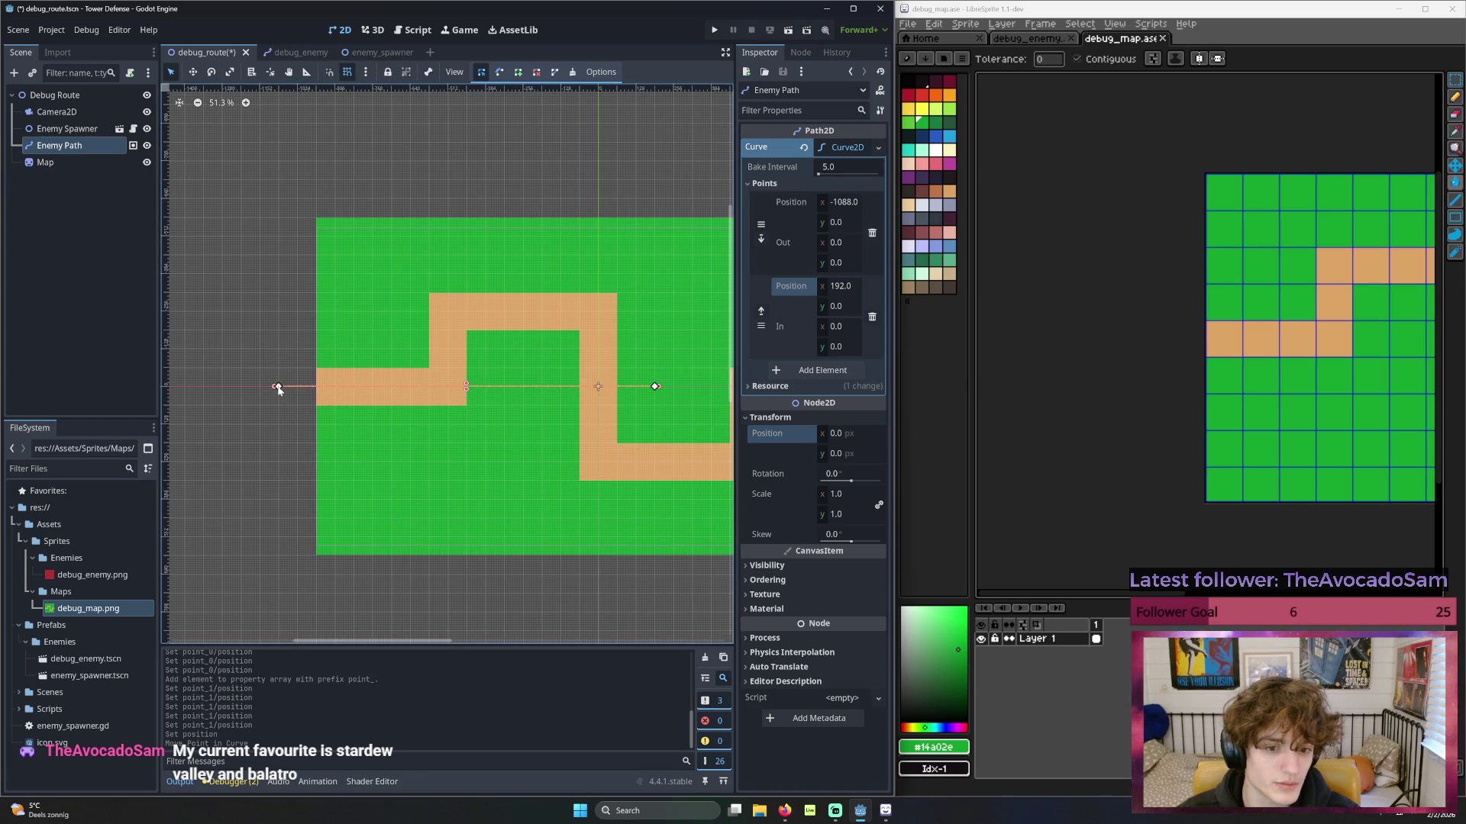
scroll(278, 388, up, 1)
scroll(687, 388, up, 1)
mouse_move(685, 389)
mouse_down()
mouse_move(383, 388)
mouse_move(504, 389)
mouse_up()
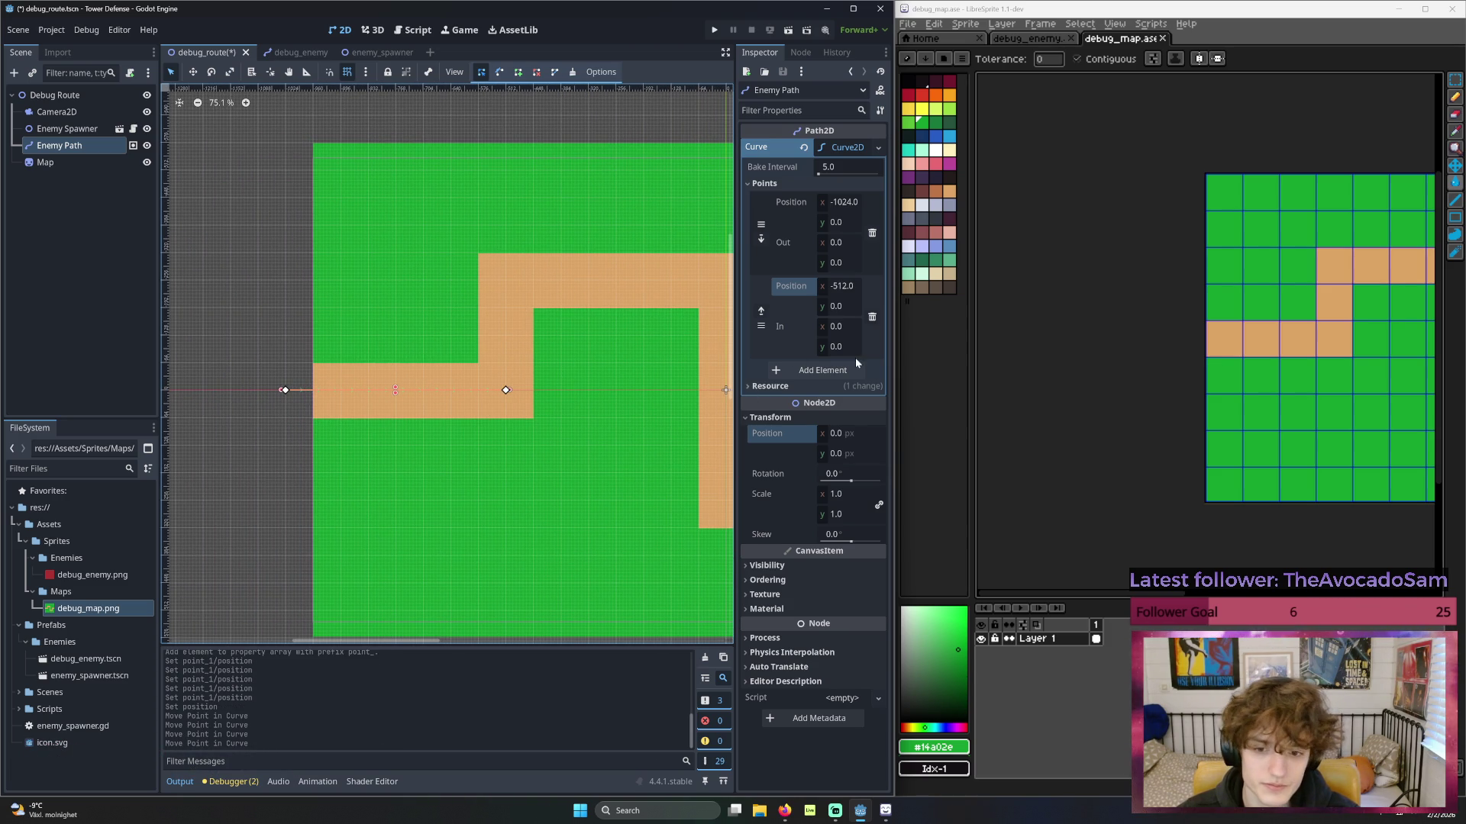
Add path points tracing the road's upper bend and down to its lower bend
click(809, 370)
mouse_move(726, 391)
mouse_down()
mouse_move(654, 395)
mouse_move(431, 298)
mouse_move(433, 285)
mouse_up()
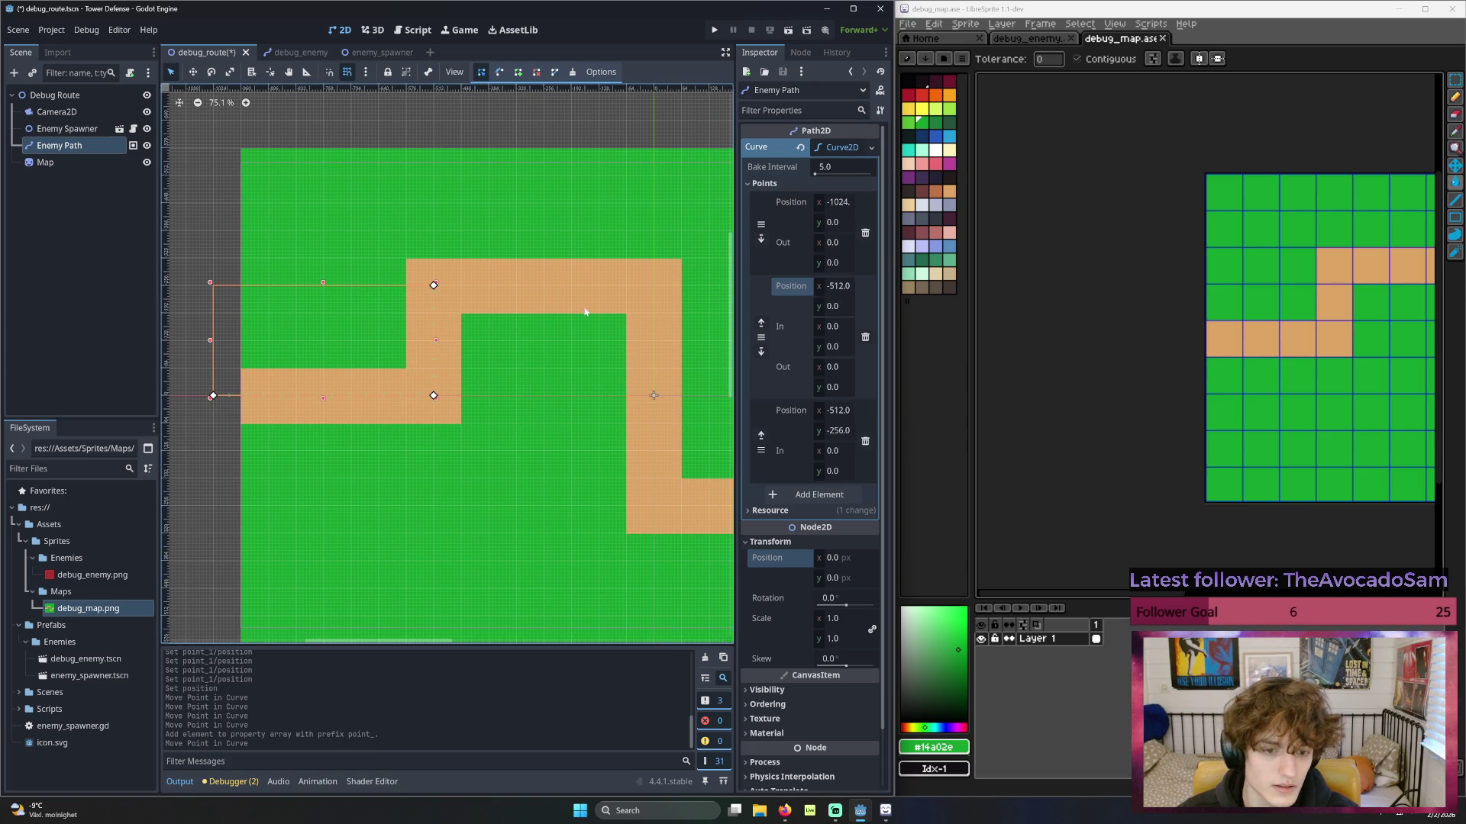
click(809, 495)
drag(654, 395, 654, 287)
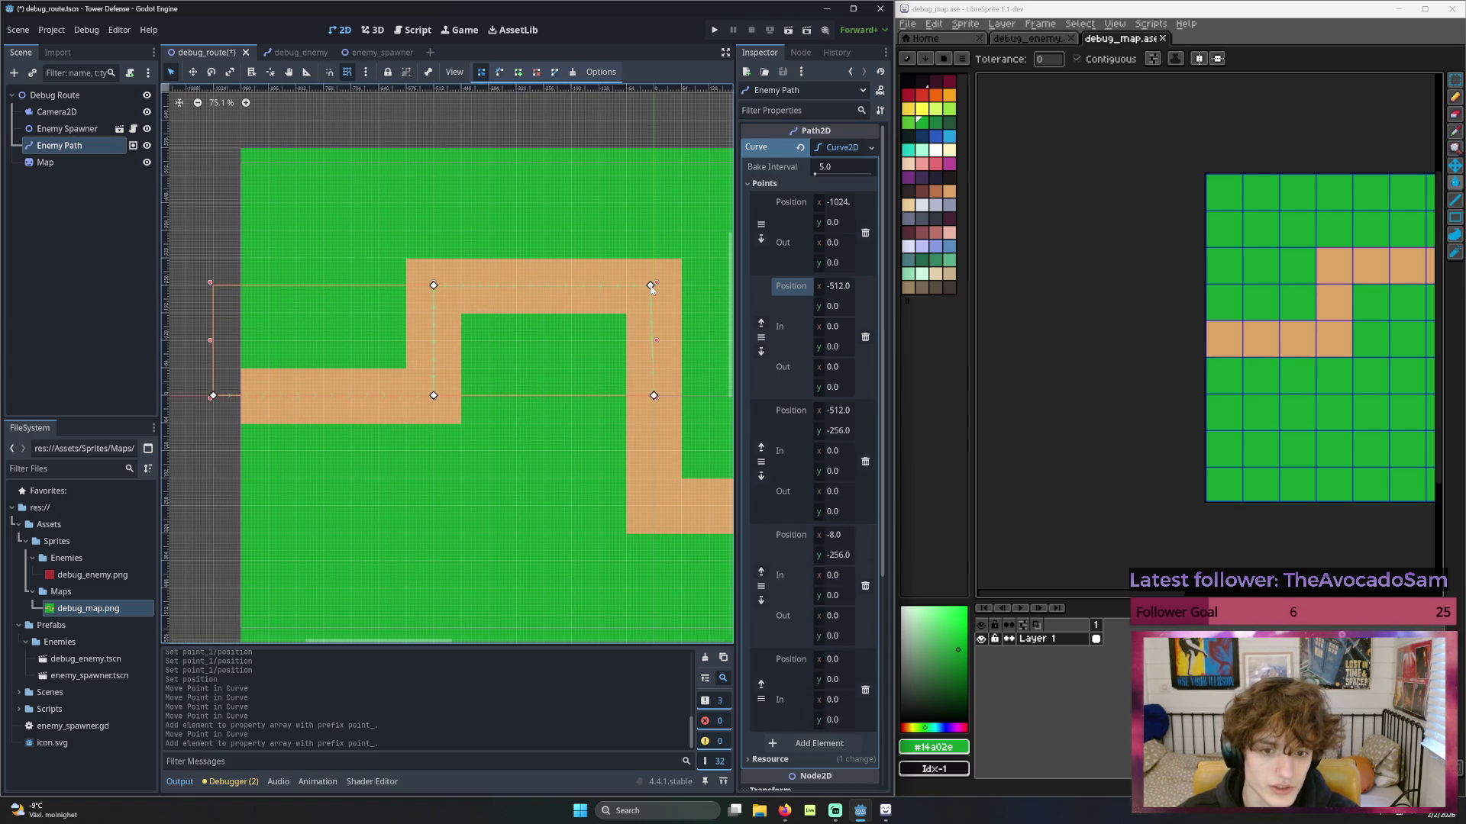
drag(651, 289, 654, 288)
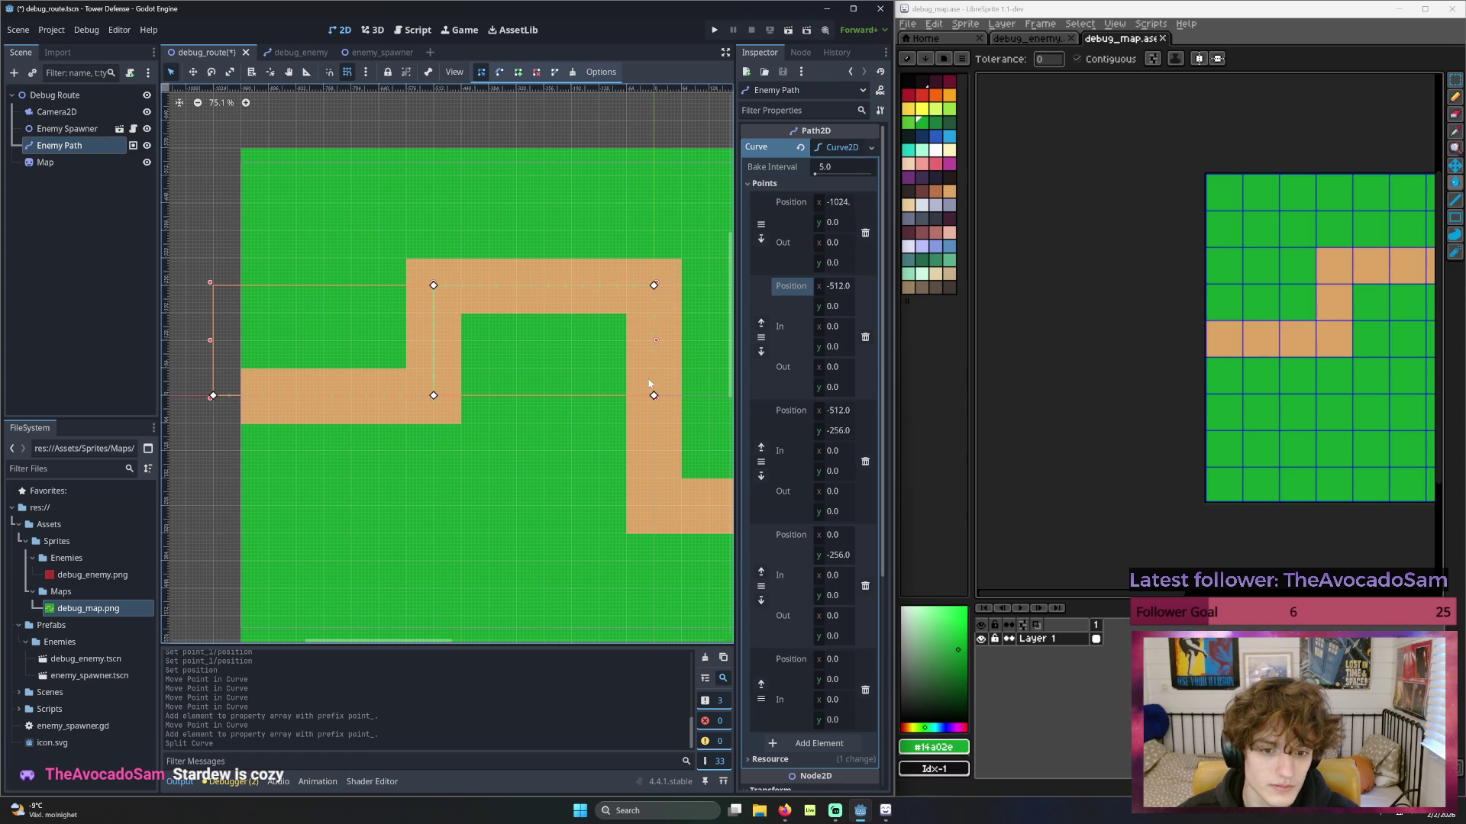
mouse_move(655, 395)
mouse_down()
mouse_move(661, 517)
mouse_move(496, 488)
mouse_move(484, 473)
mouse_up()
scroll(809, 458, down, 5)
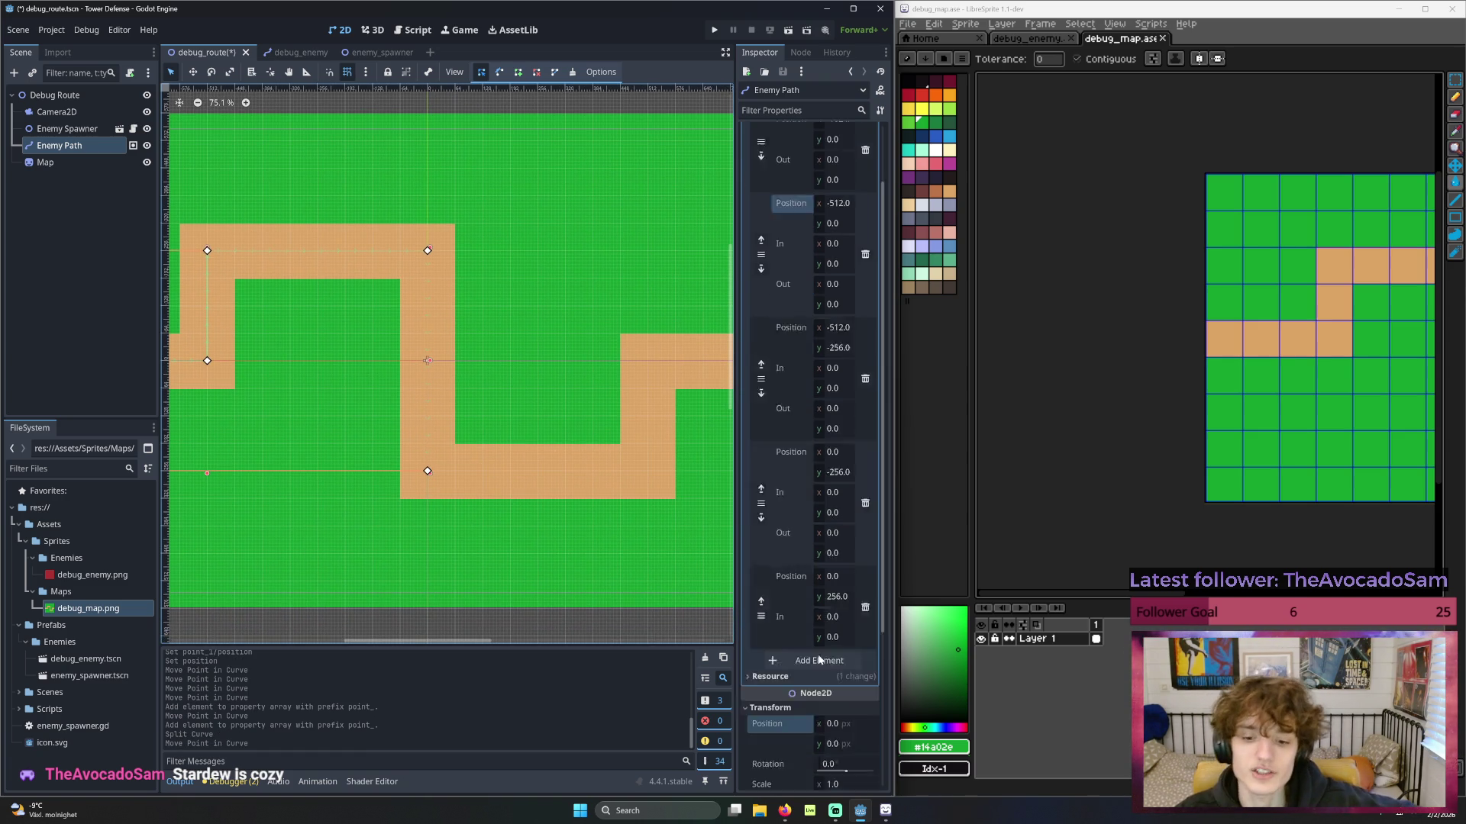
click(813, 436)
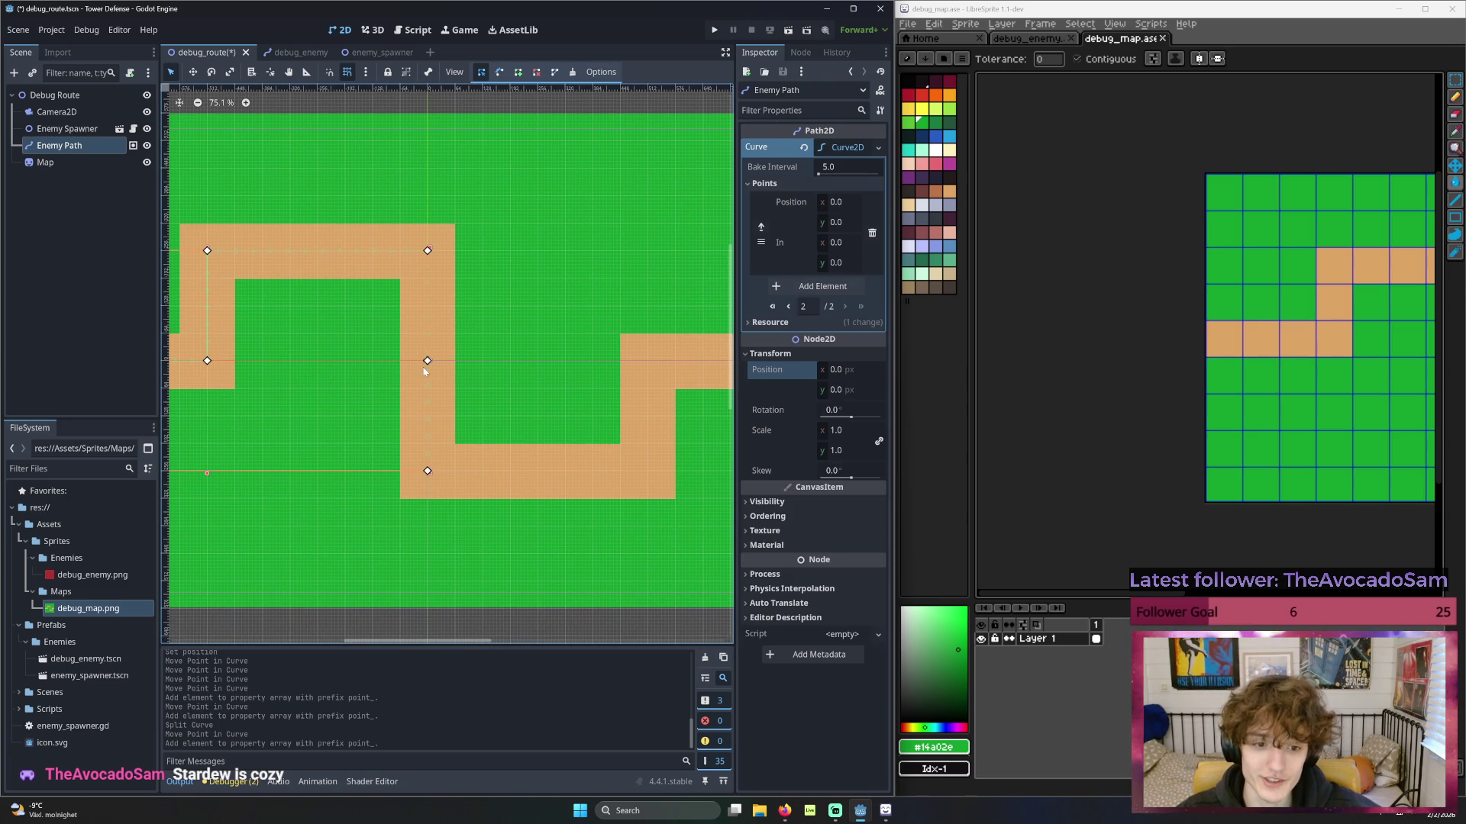
drag(428, 360, 527, 416)
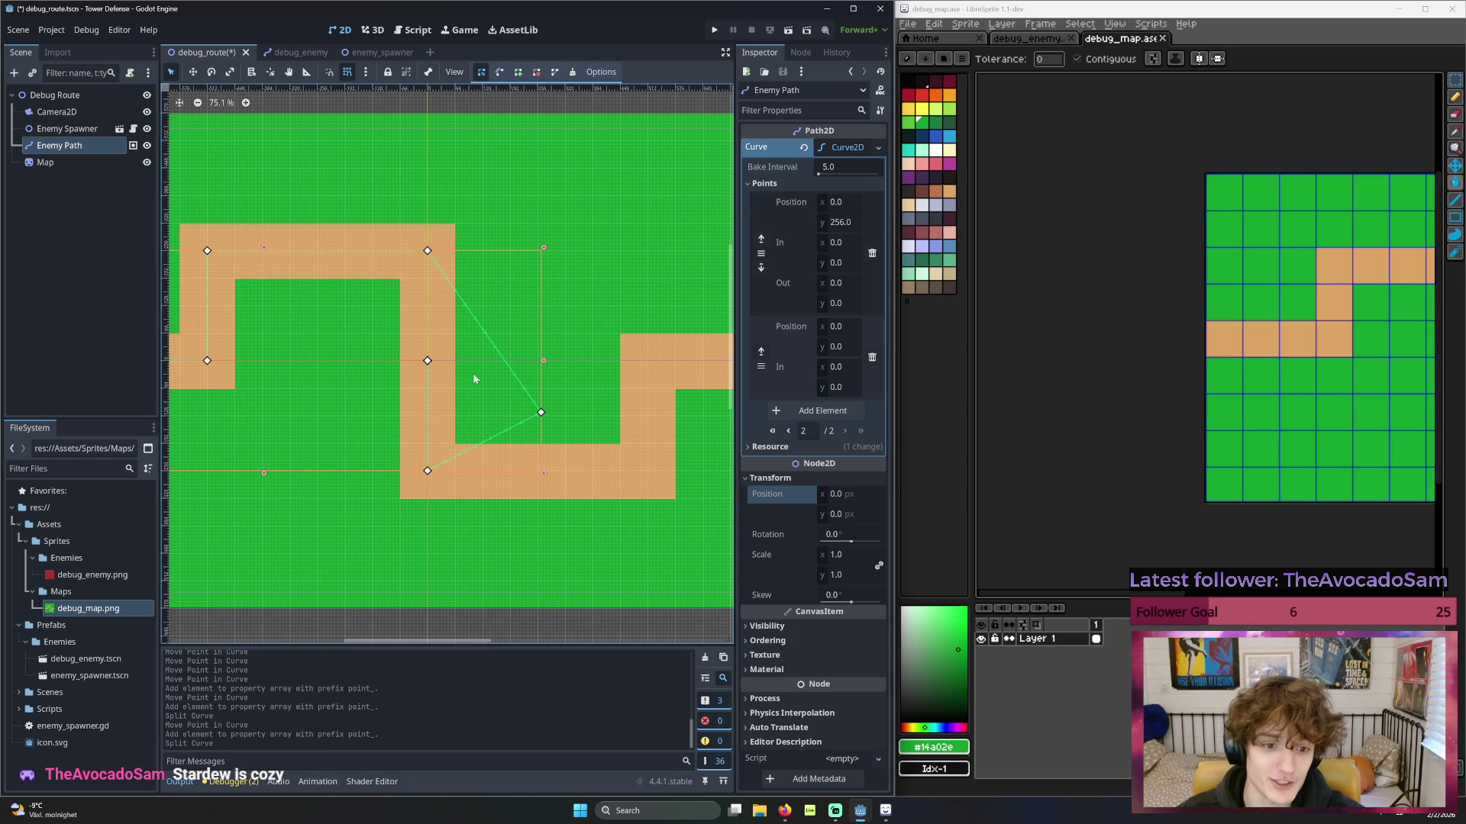
key(ctrl+z)
drag(435, 367, 647, 471)
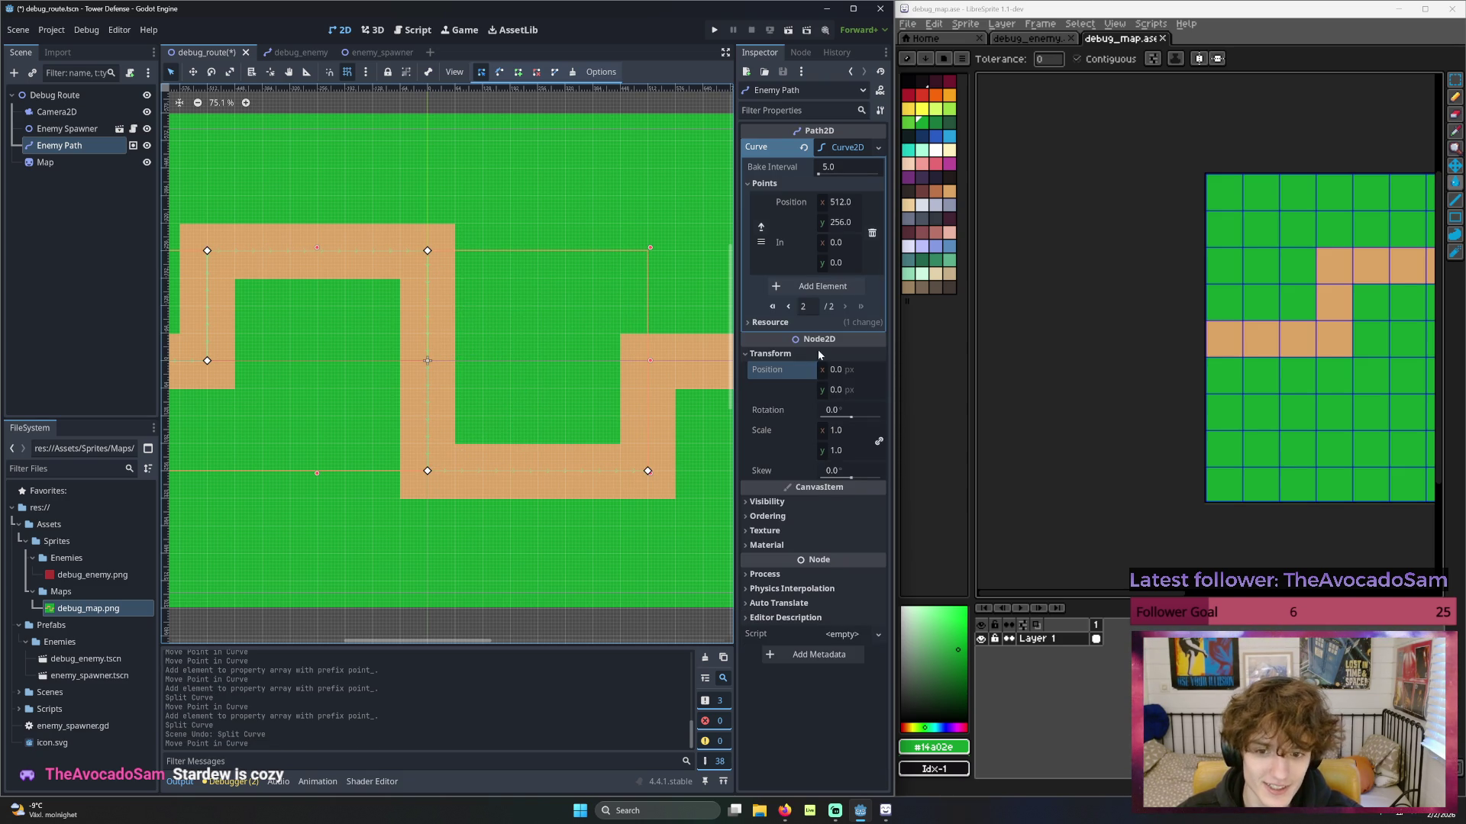
Append points along the road to the map's right edge, then run the game
click(822, 286)
drag(429, 362, 649, 364)
scroll(648, 364, right, 3)
click(779, 410)
mouse_move(275, 368)
mouse_down()
mouse_move(658, 304)
mouse_move(703, 366)
mouse_up()
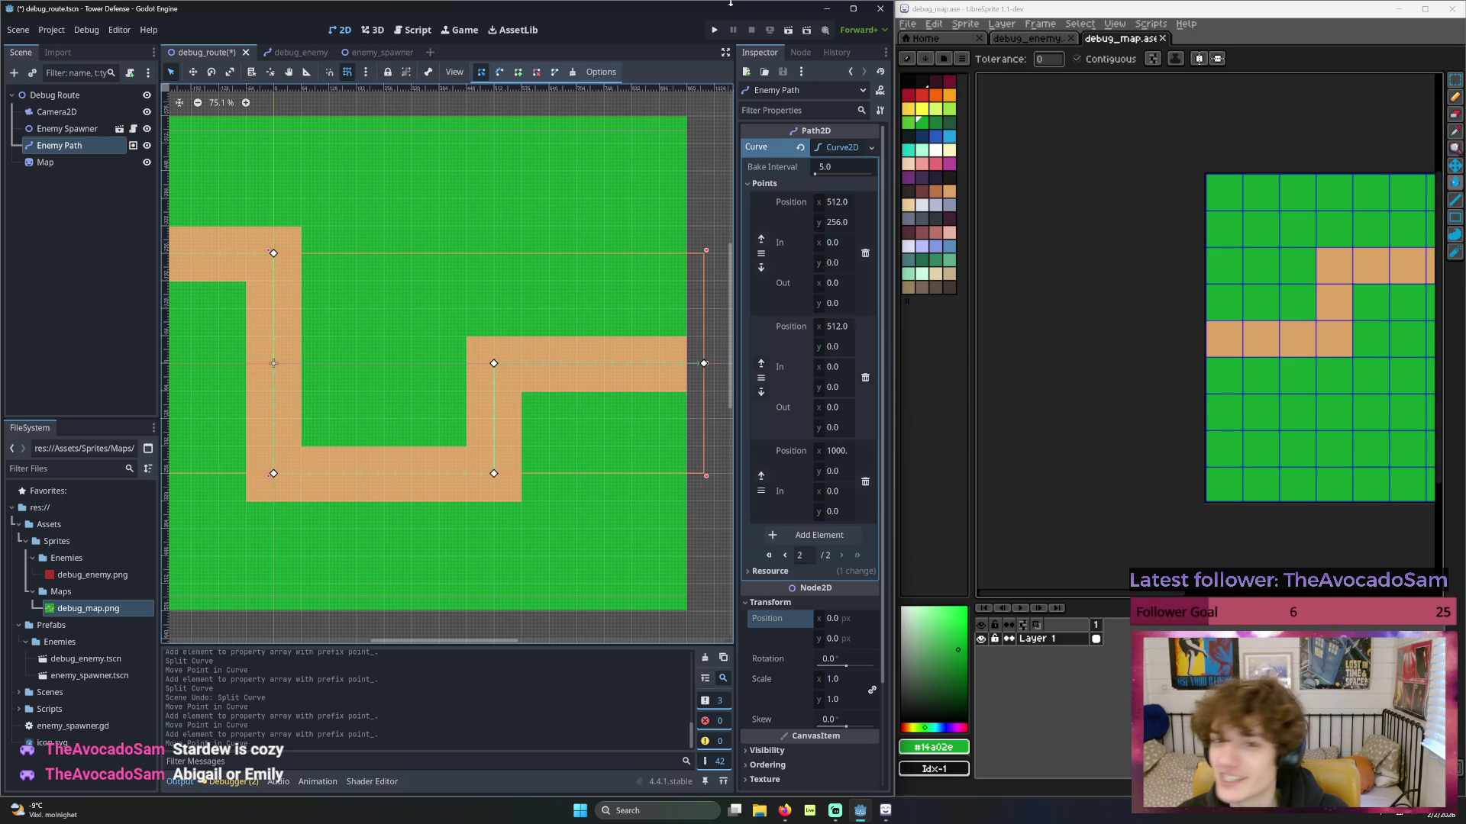
scroll(523, 471, left, 2)
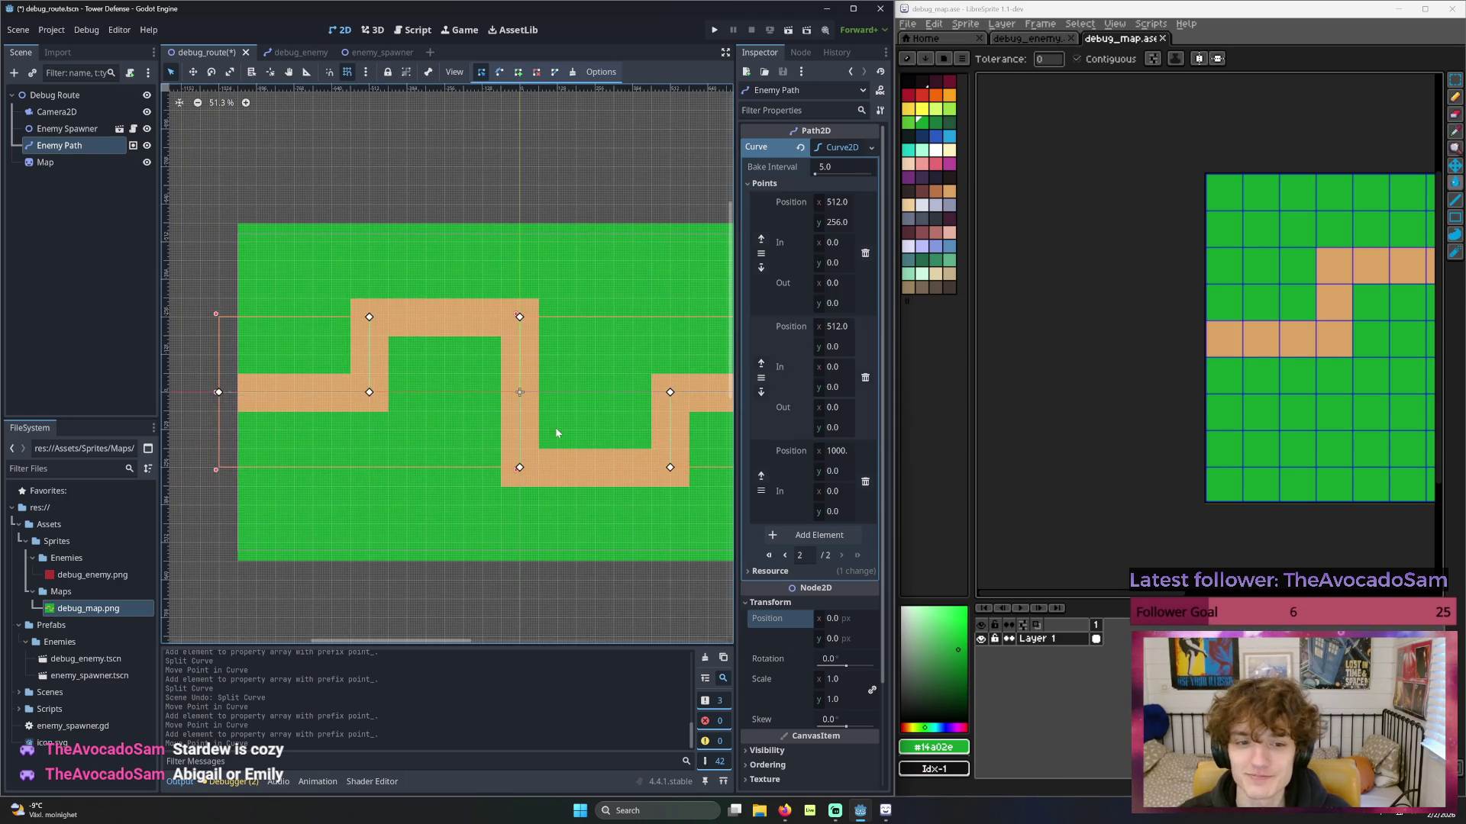
key(Escape)
click(715, 30)
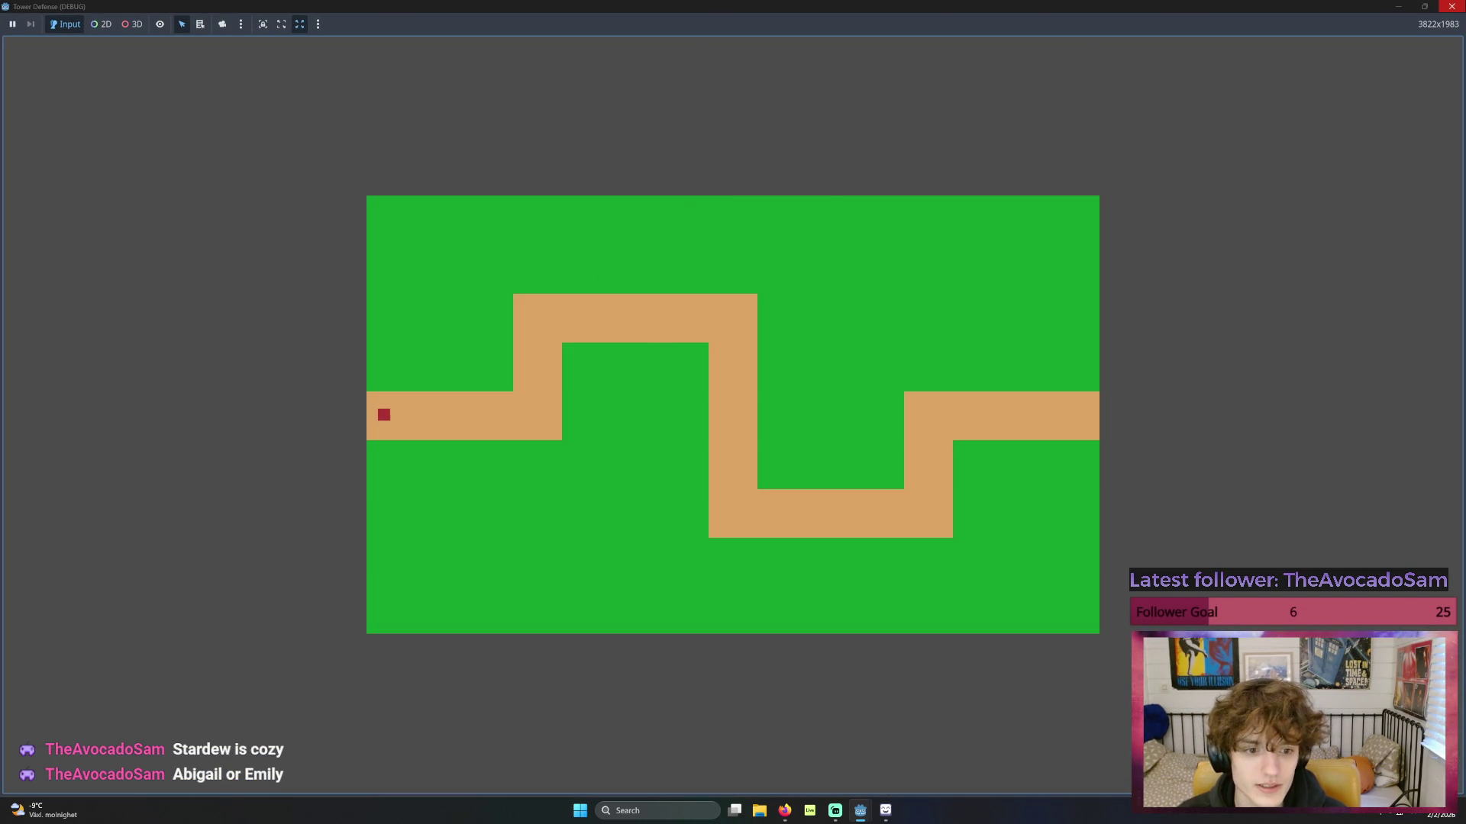
Stop the game and change the window Stretch Mode to viewport in Project Settings
key(F8)
click(51, 30)
click(76, 44)
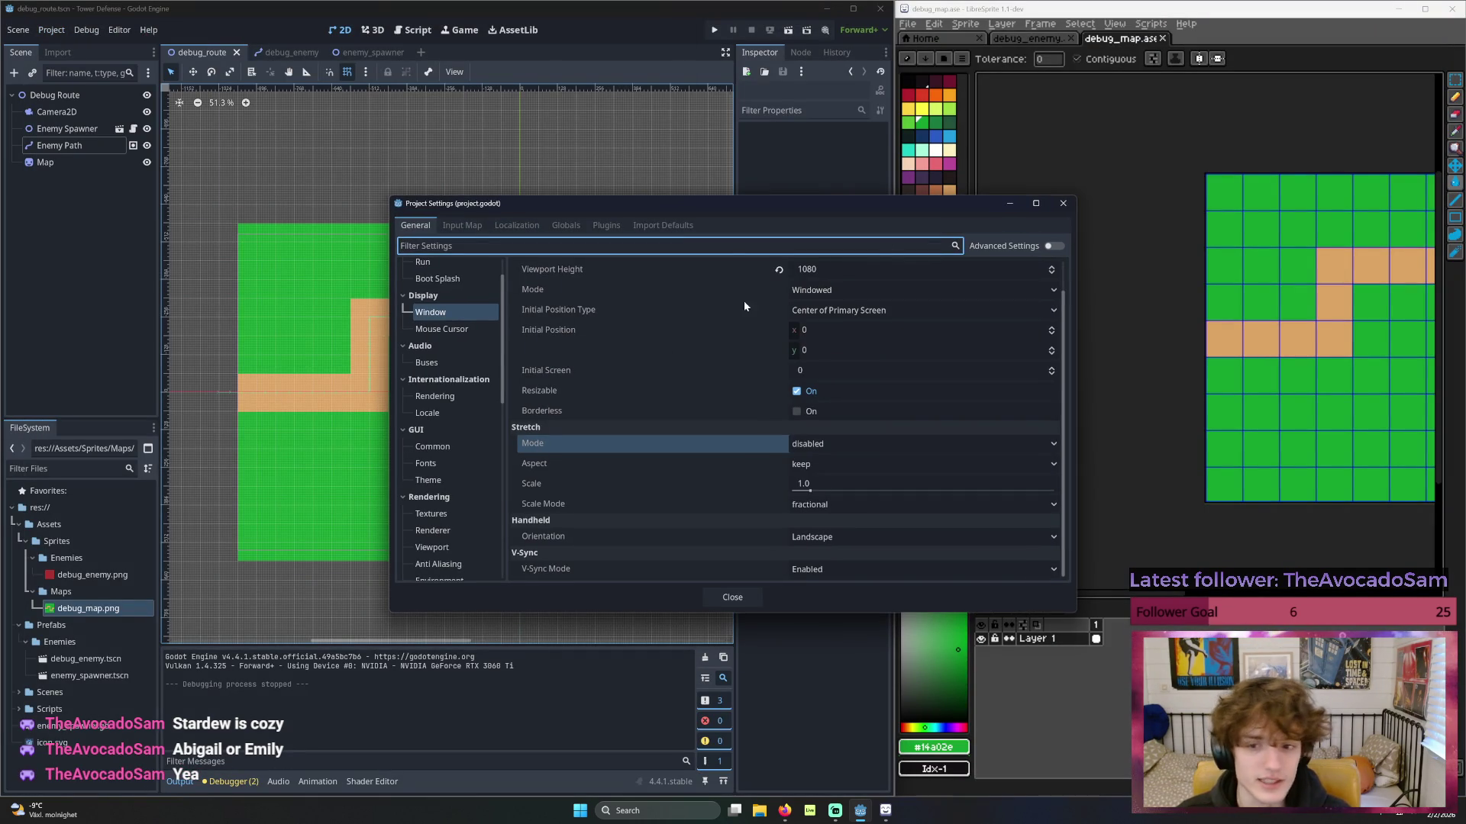
click(1064, 203)
scroll(1063, 252, down, 3)
scroll(1063, 252, up, 4)
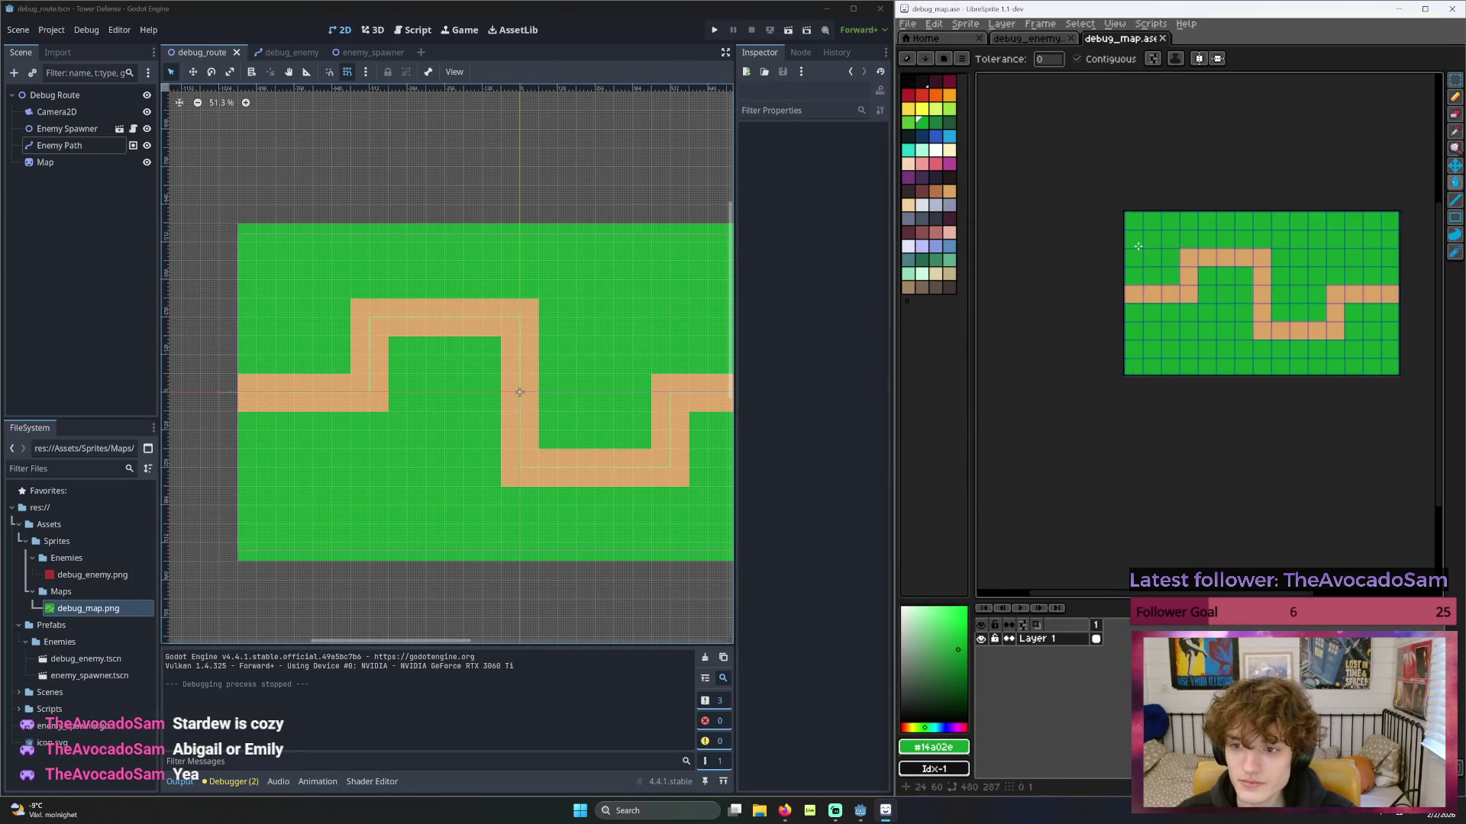
scroll(980, 227, down, 2)
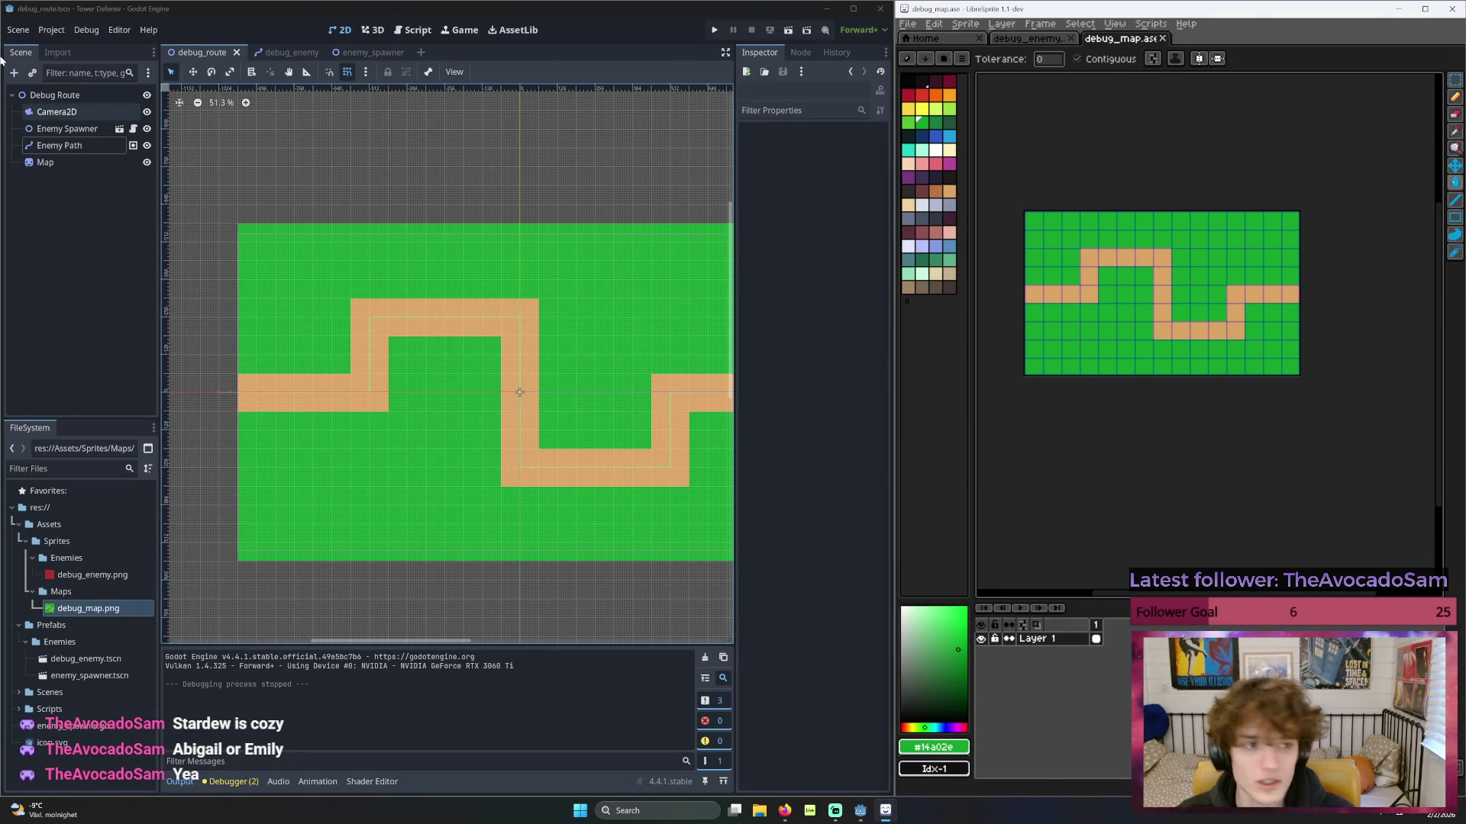
click(11, 32)
click(76, 44)
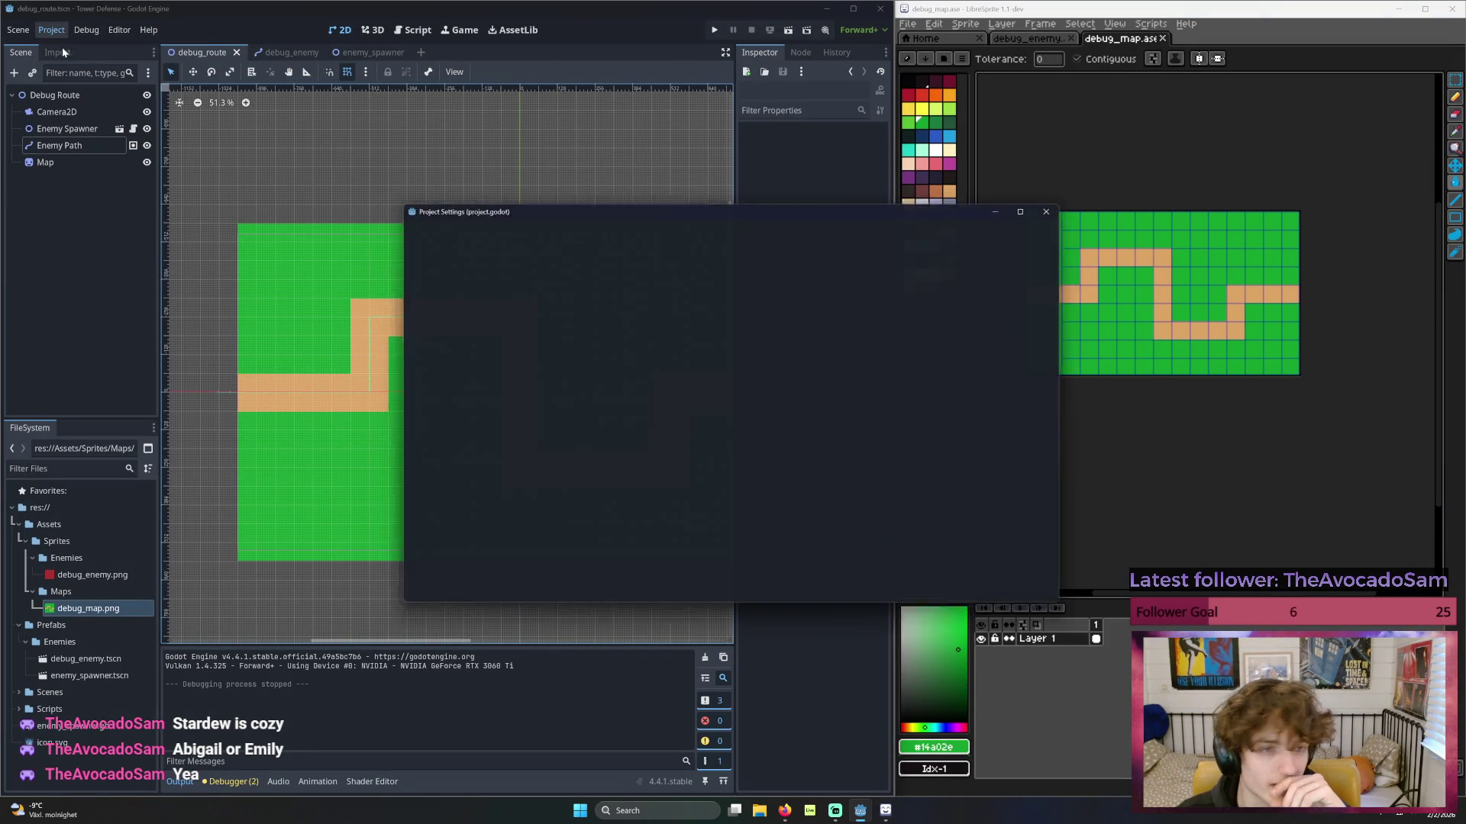
click(828, 442)
click(822, 478)
click(816, 443)
click(812, 494)
click(733, 597)
Run the game maximized to confirm the map scales, then close it and maximize the editor
key(F5)
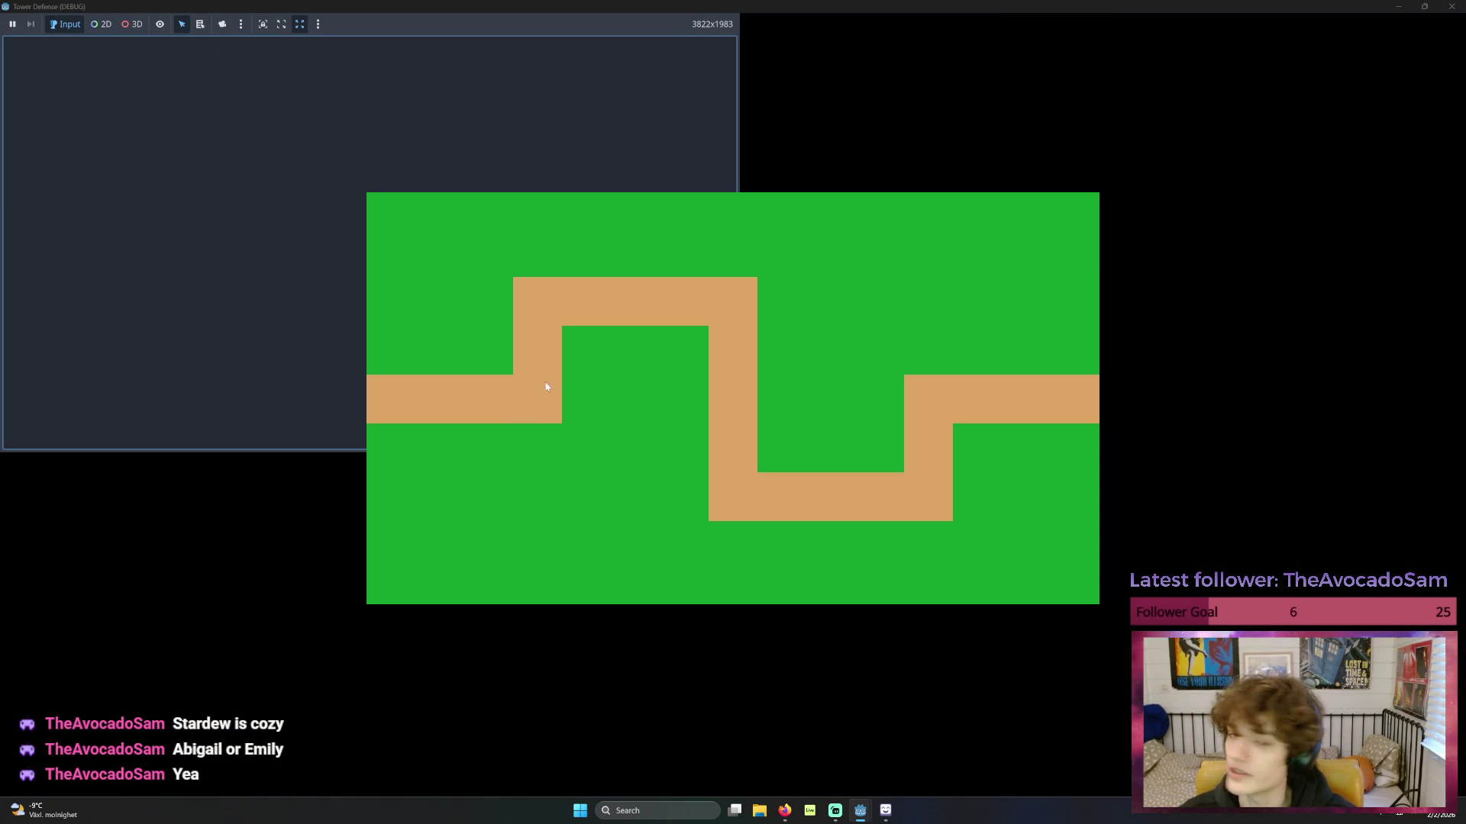
double_click(623, 8)
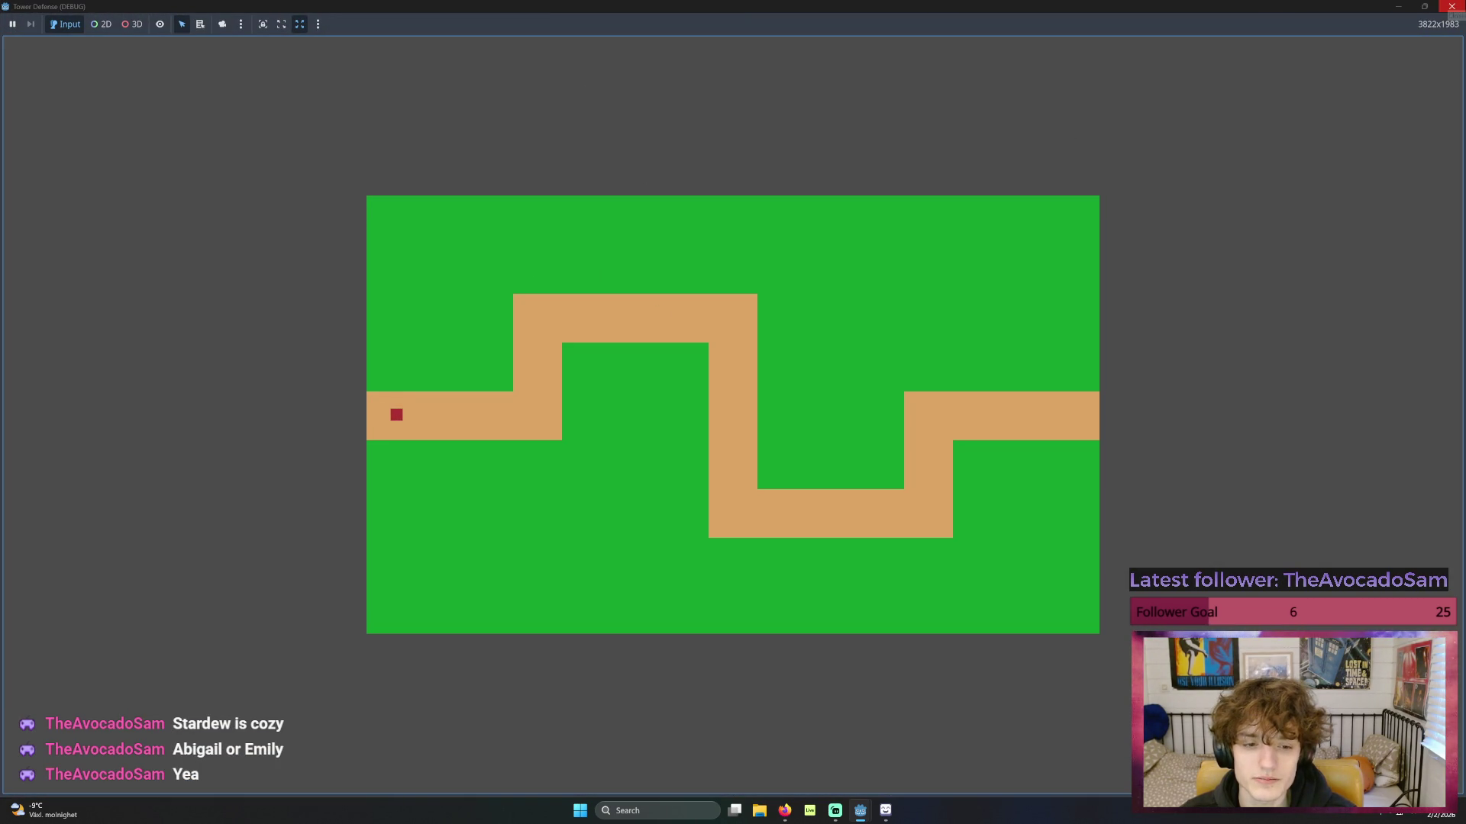
click(1451, 7)
scroll(428, 255, down, 5)
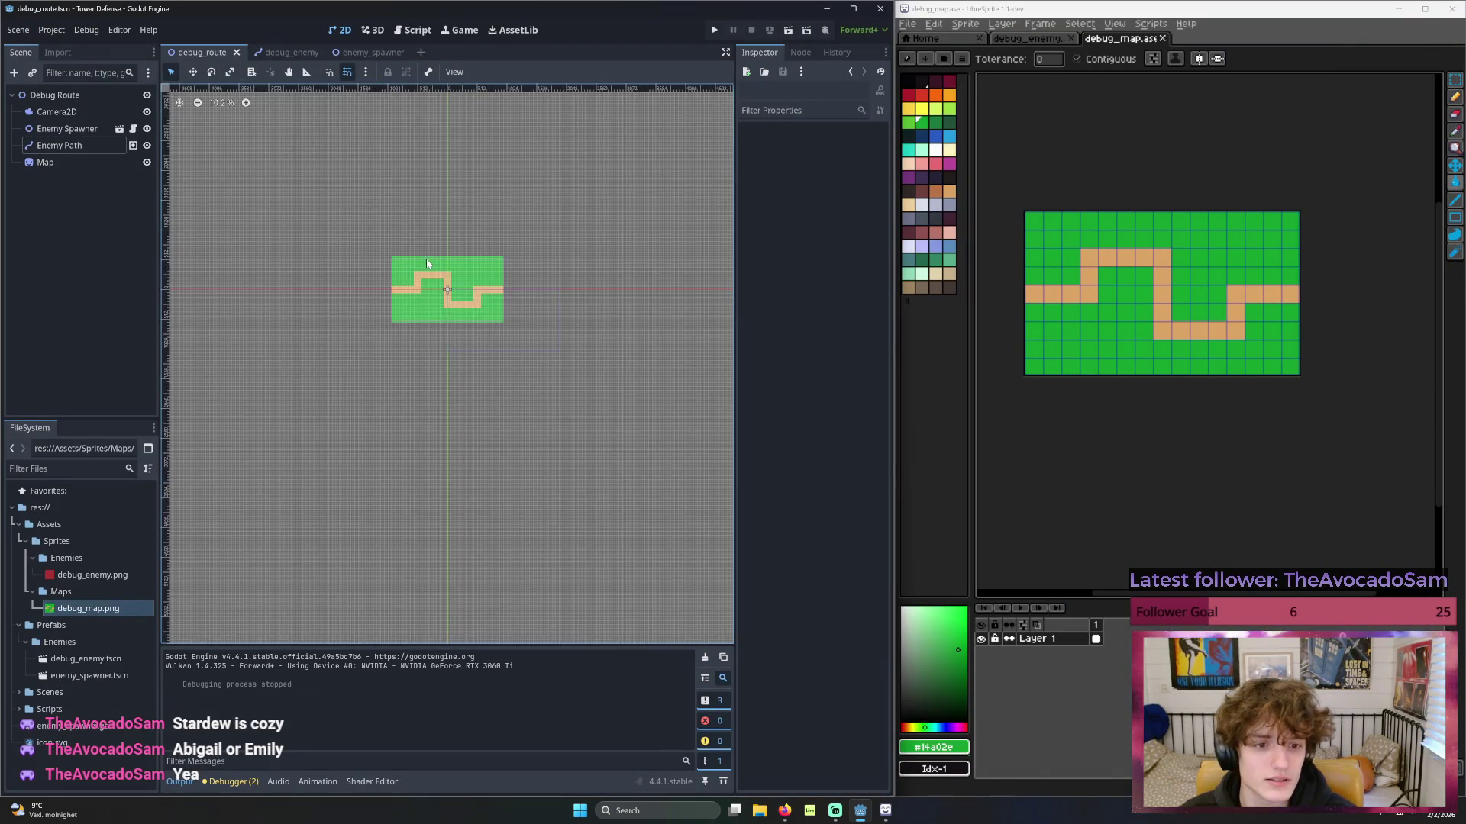
scroll(491, 343, up, 3)
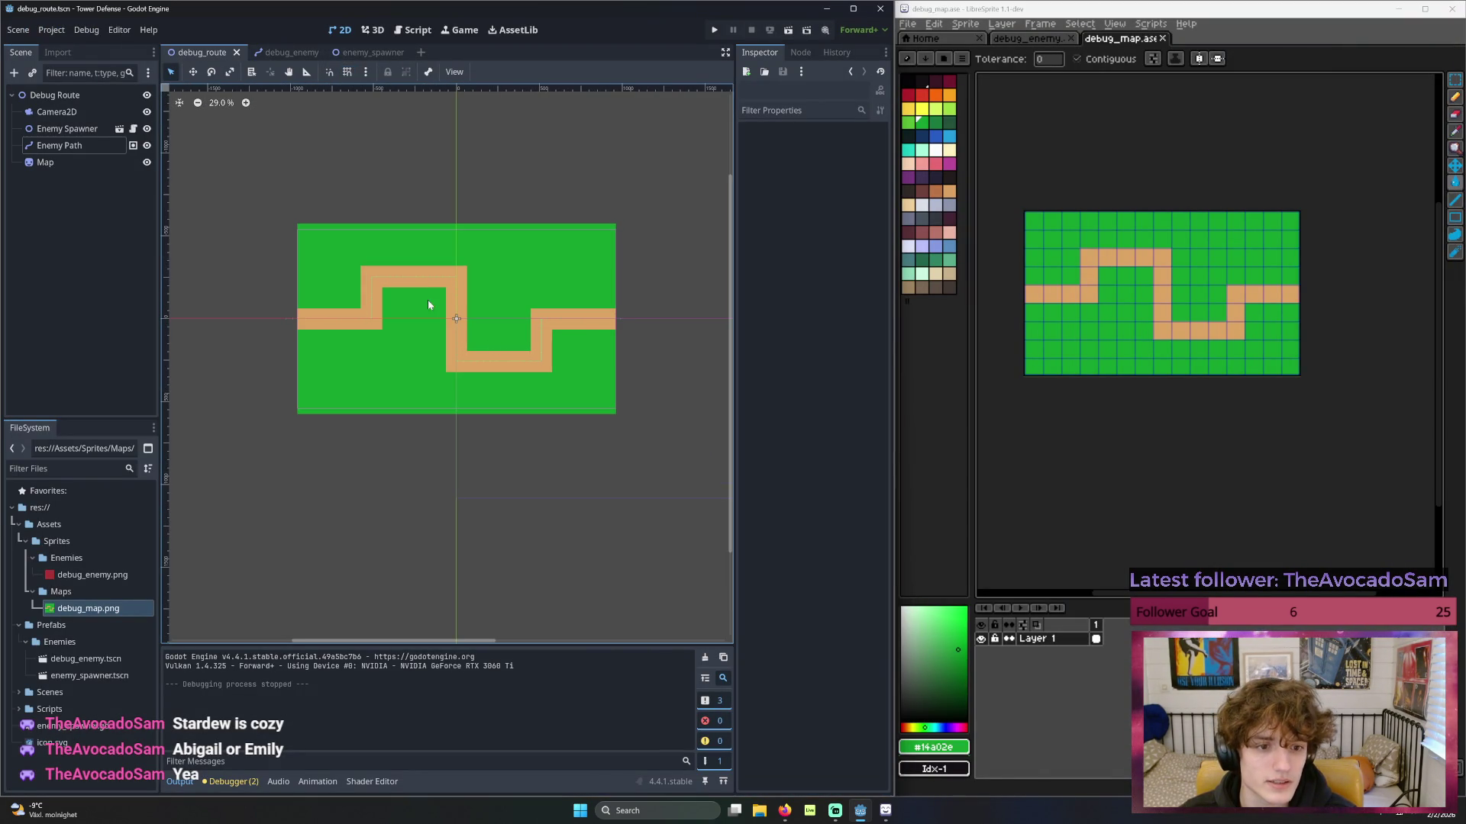
scroll(508, 379, down, 1)
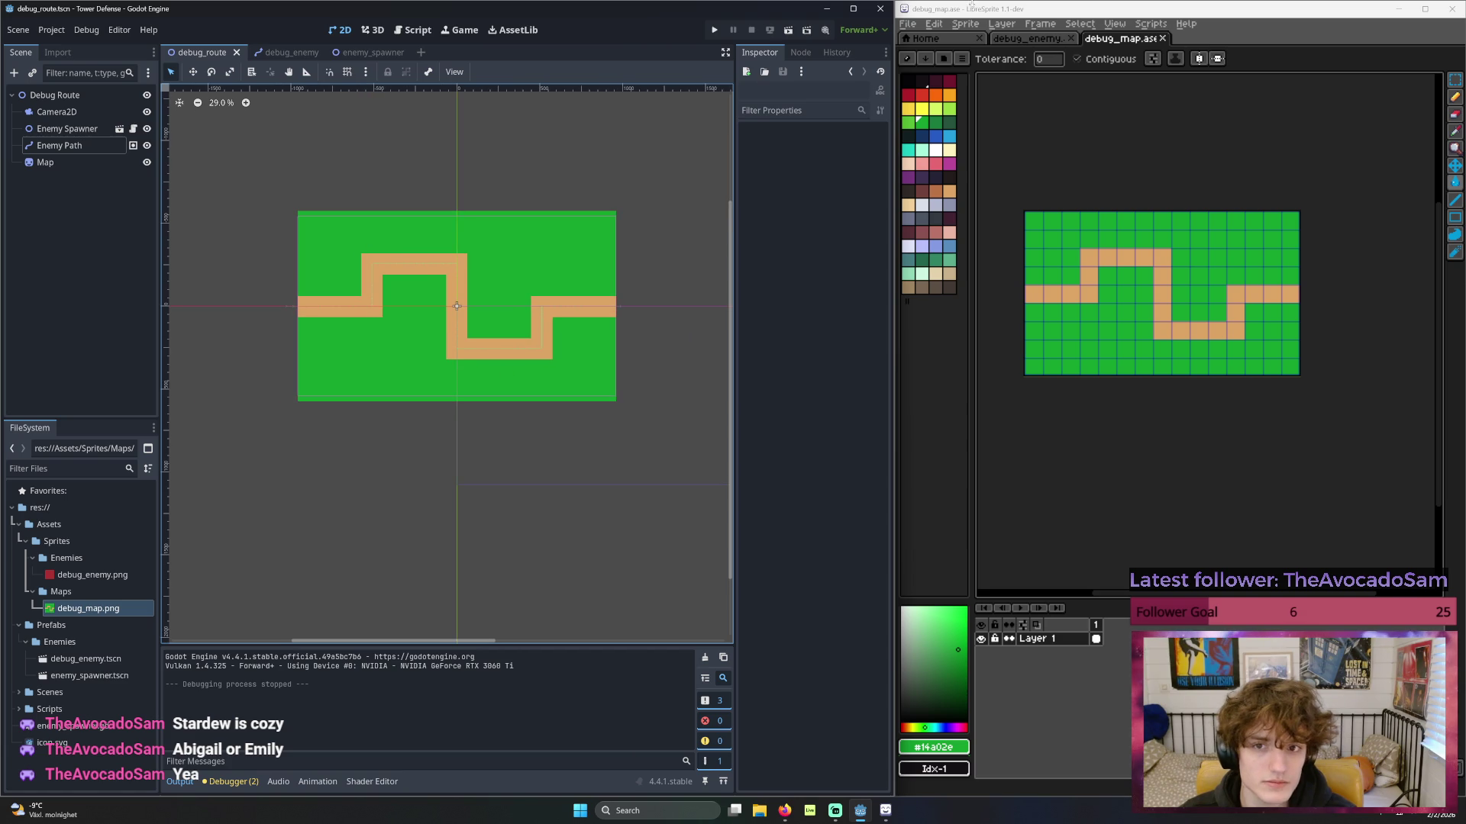
click(848, 9)
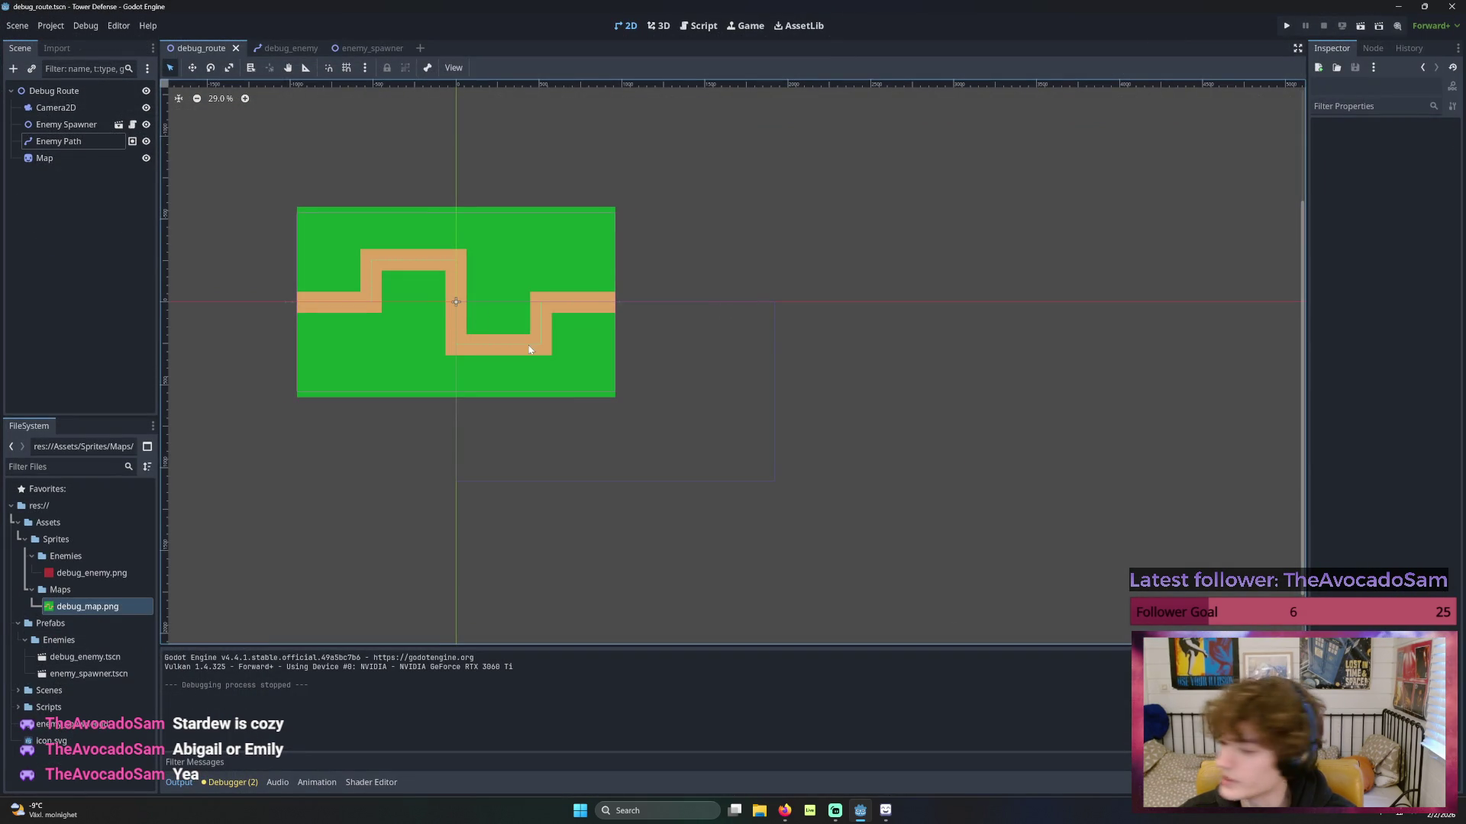
scroll(529, 350, up, 2)
key(alt+Tab)
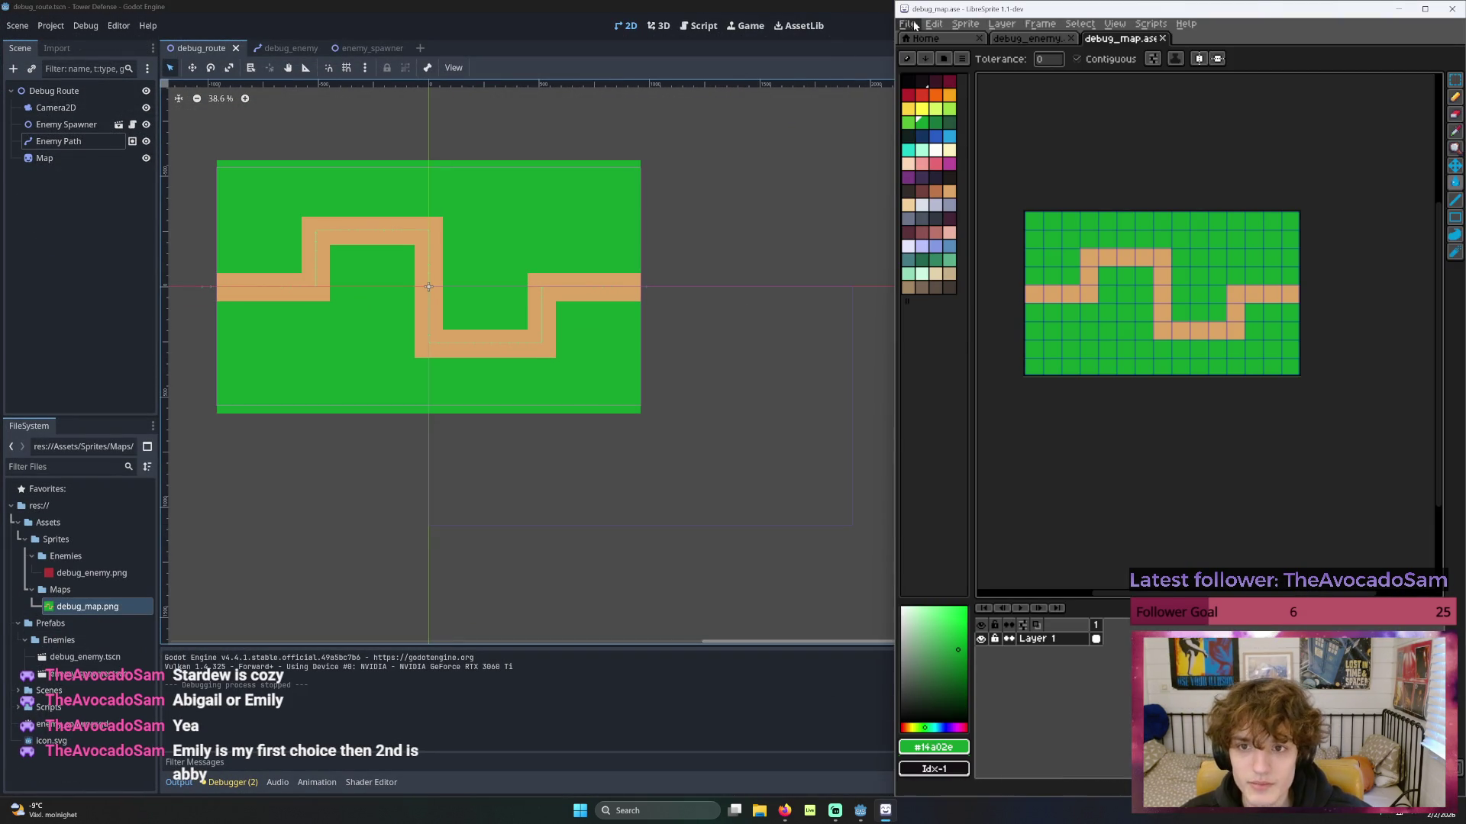
Start a new sprite sized 1920 wide by 1080 high
click(919, 27)
click(919, 34)
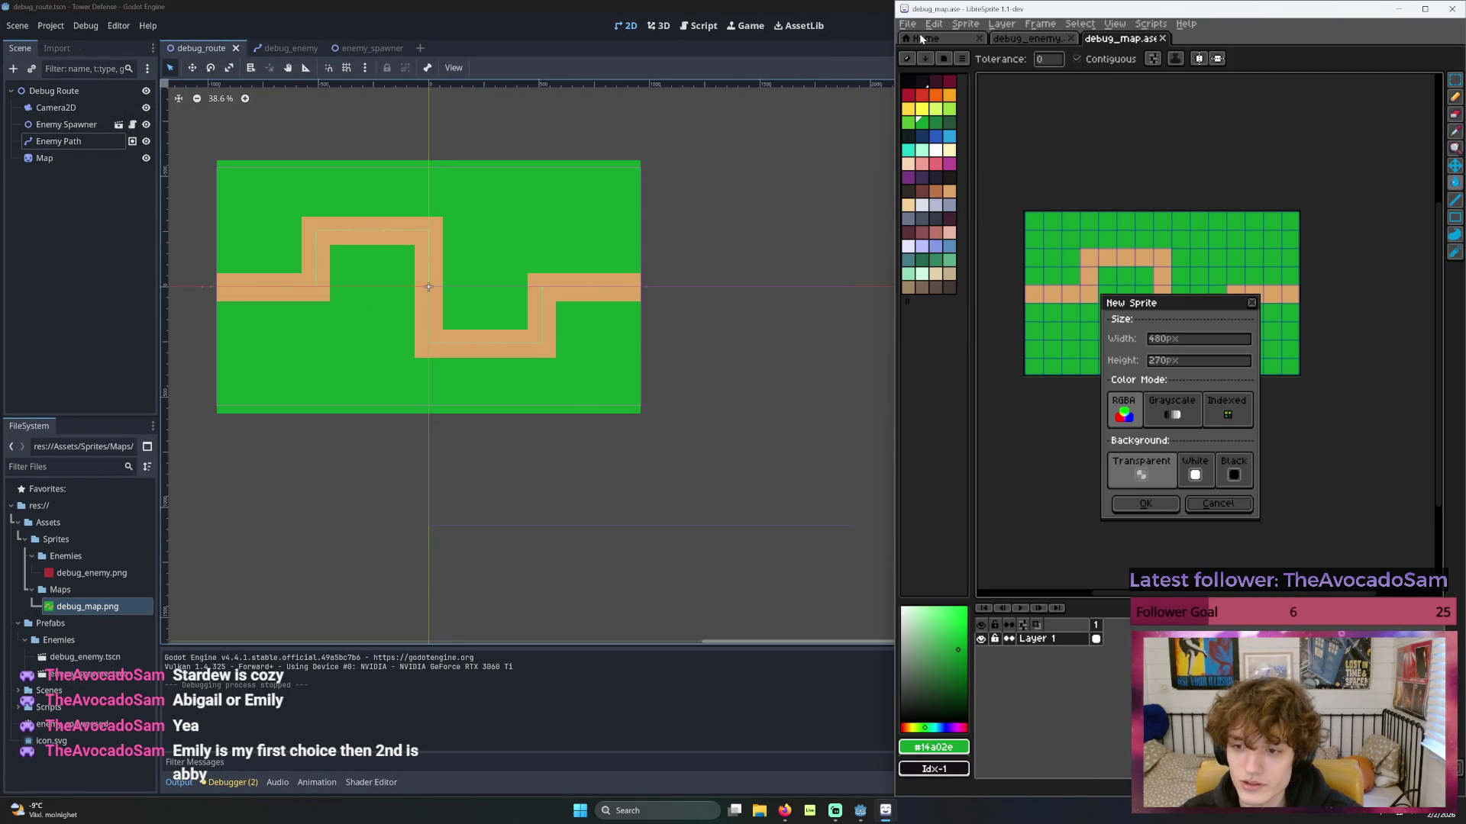
text(0)
key(Tab)
text(1080)
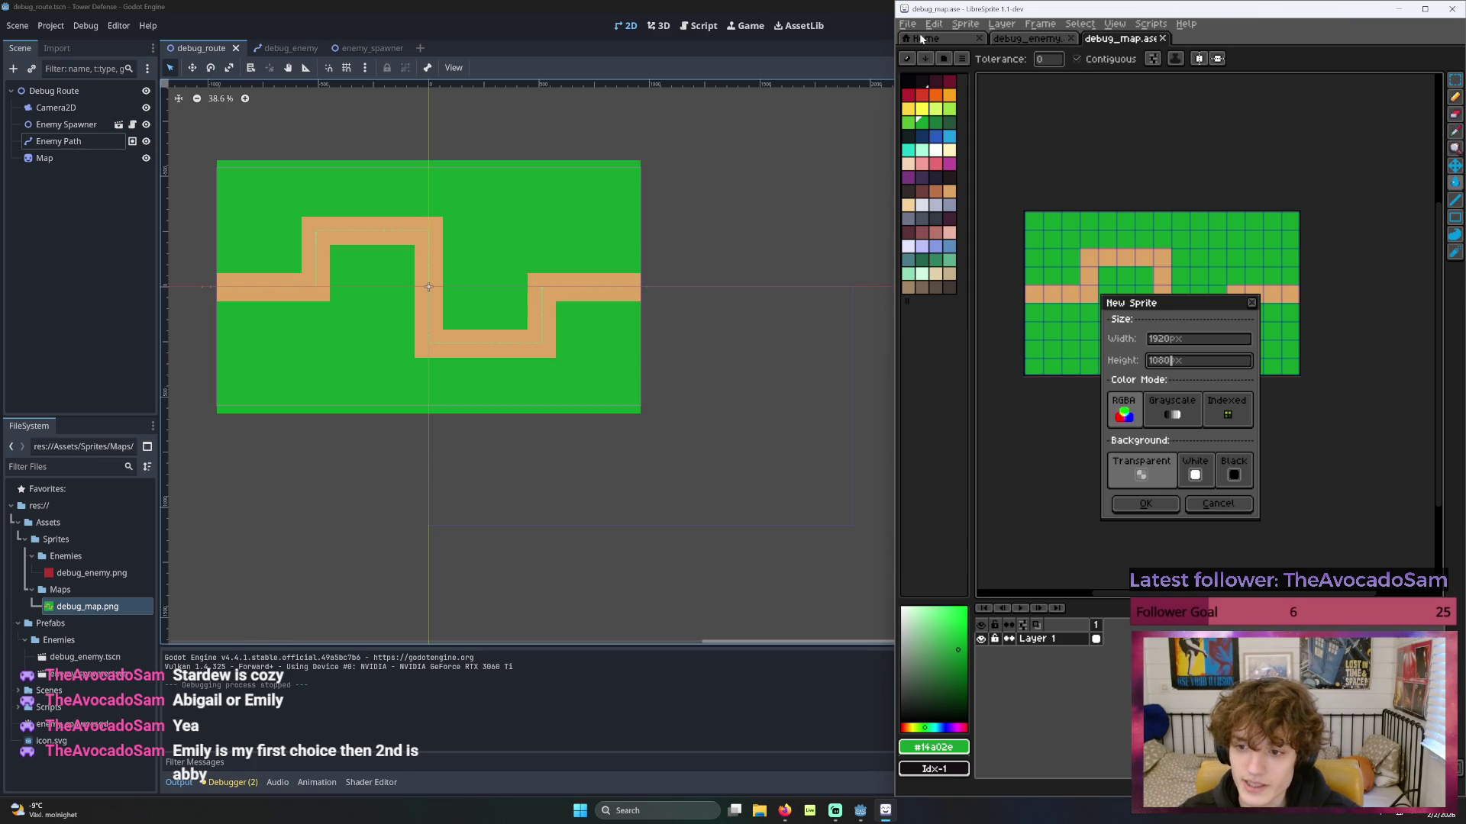
key(Return)
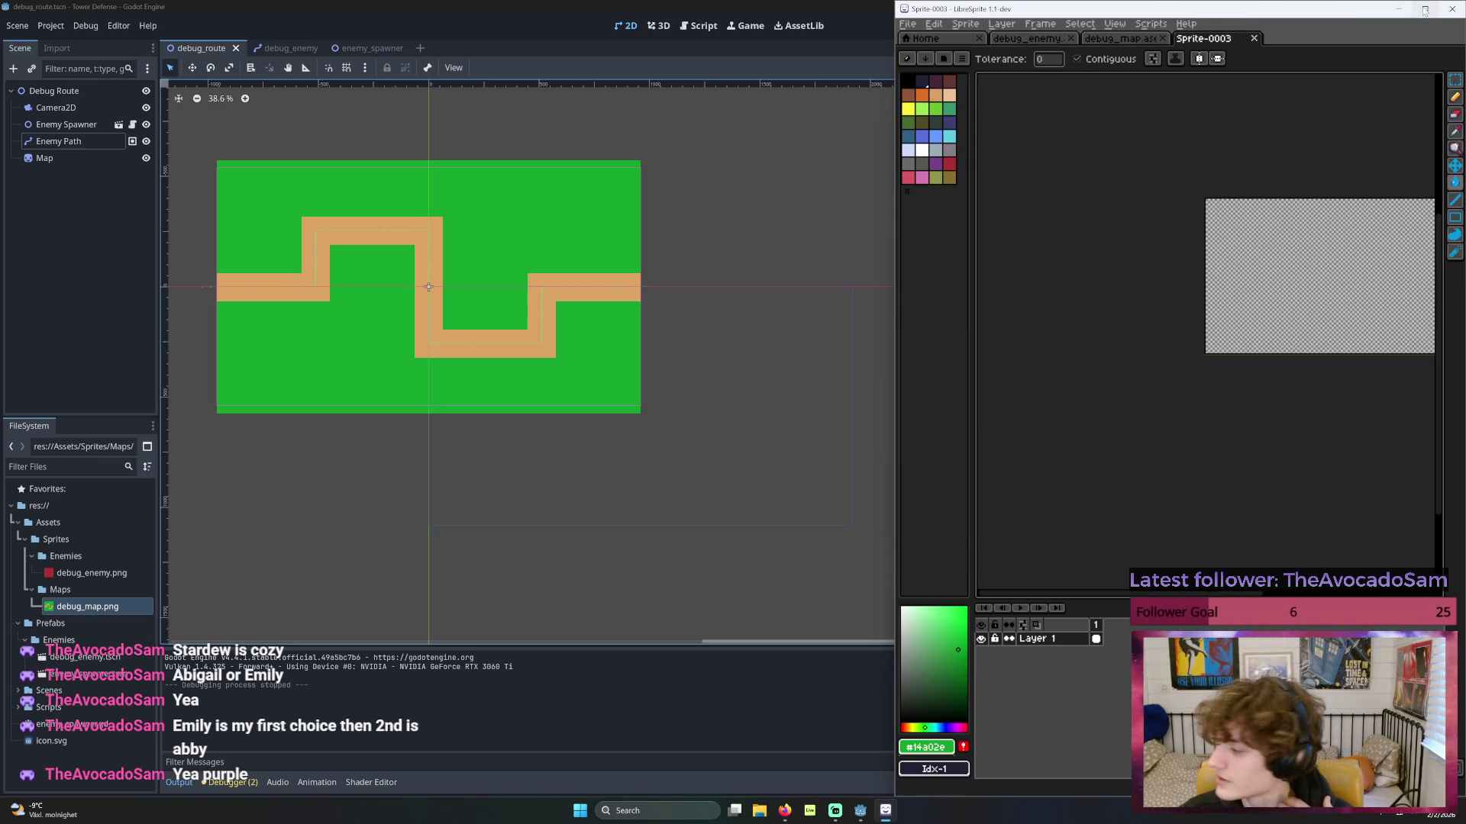
Maximize LibreSprite and review the Grid Settings, cancelling without changes
click(1425, 9)
scroll(510, 321, up, 3)
scroll(786, 439, down, 1)
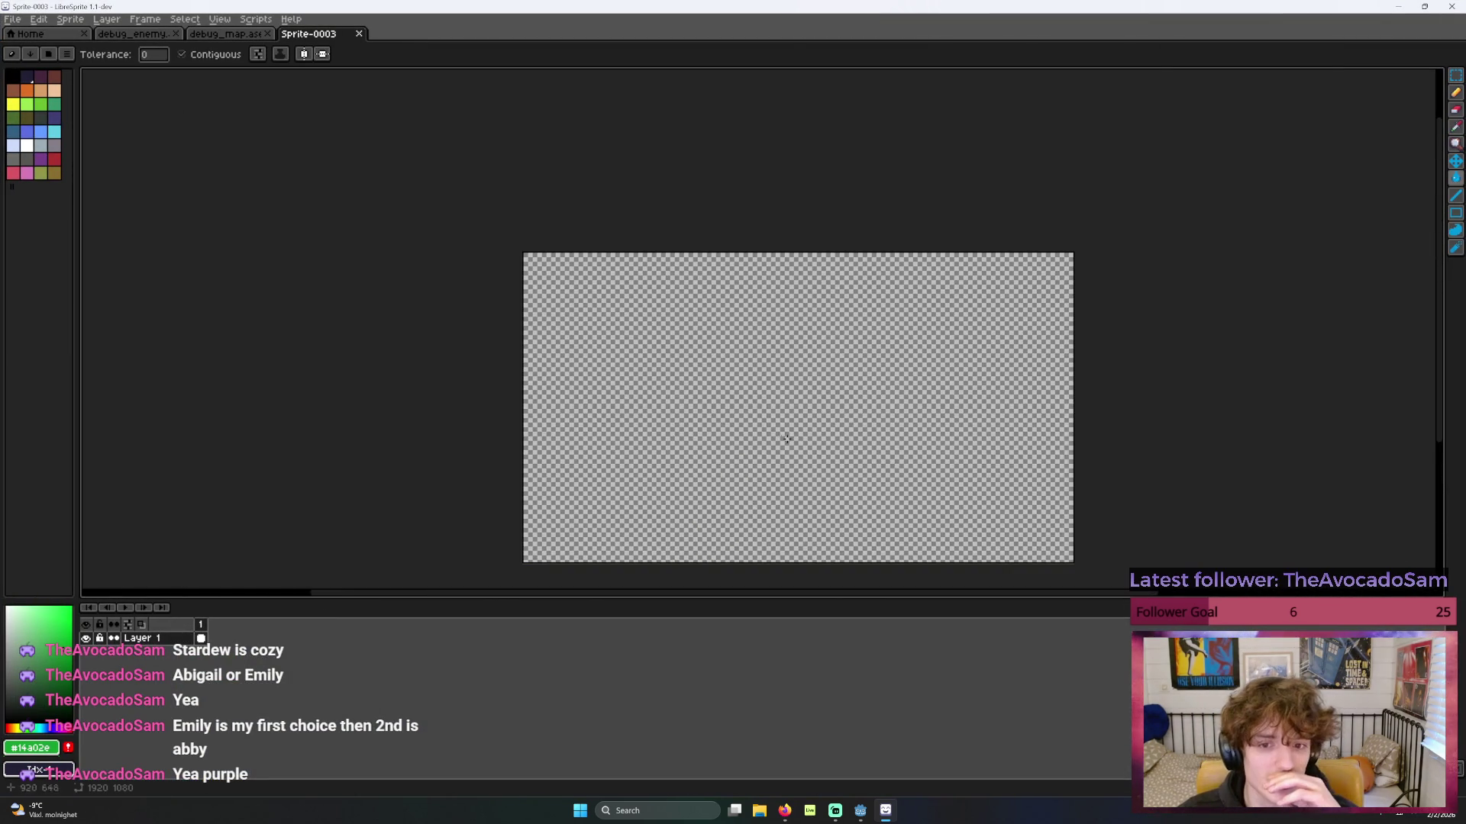
click(184, 17)
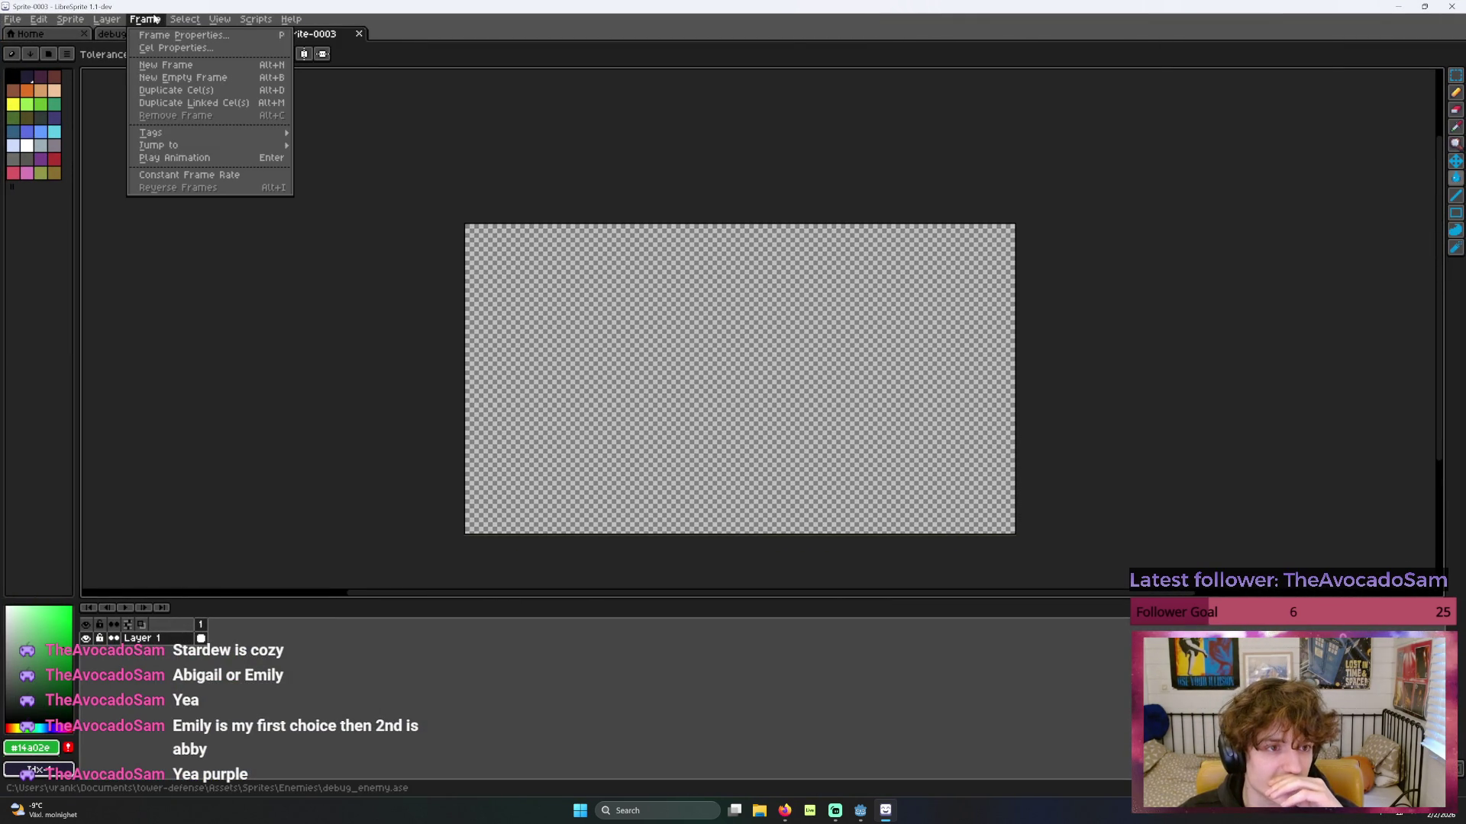
mouse_move(107, 19)
mouse_move(220, 18)
mouse_move(266, 81)
click(400, 82)
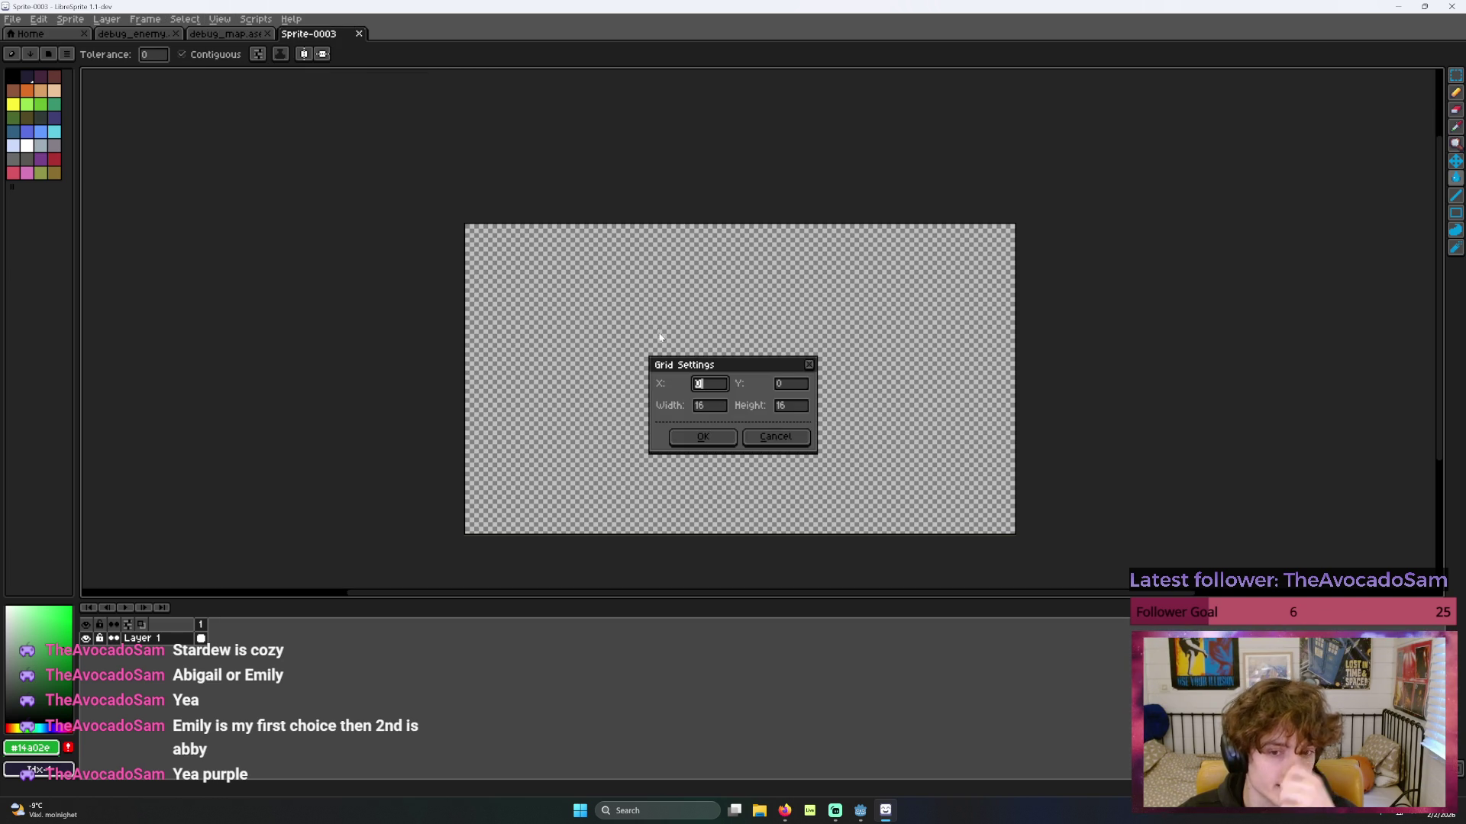
click(809, 364)
key(alt+Tab)
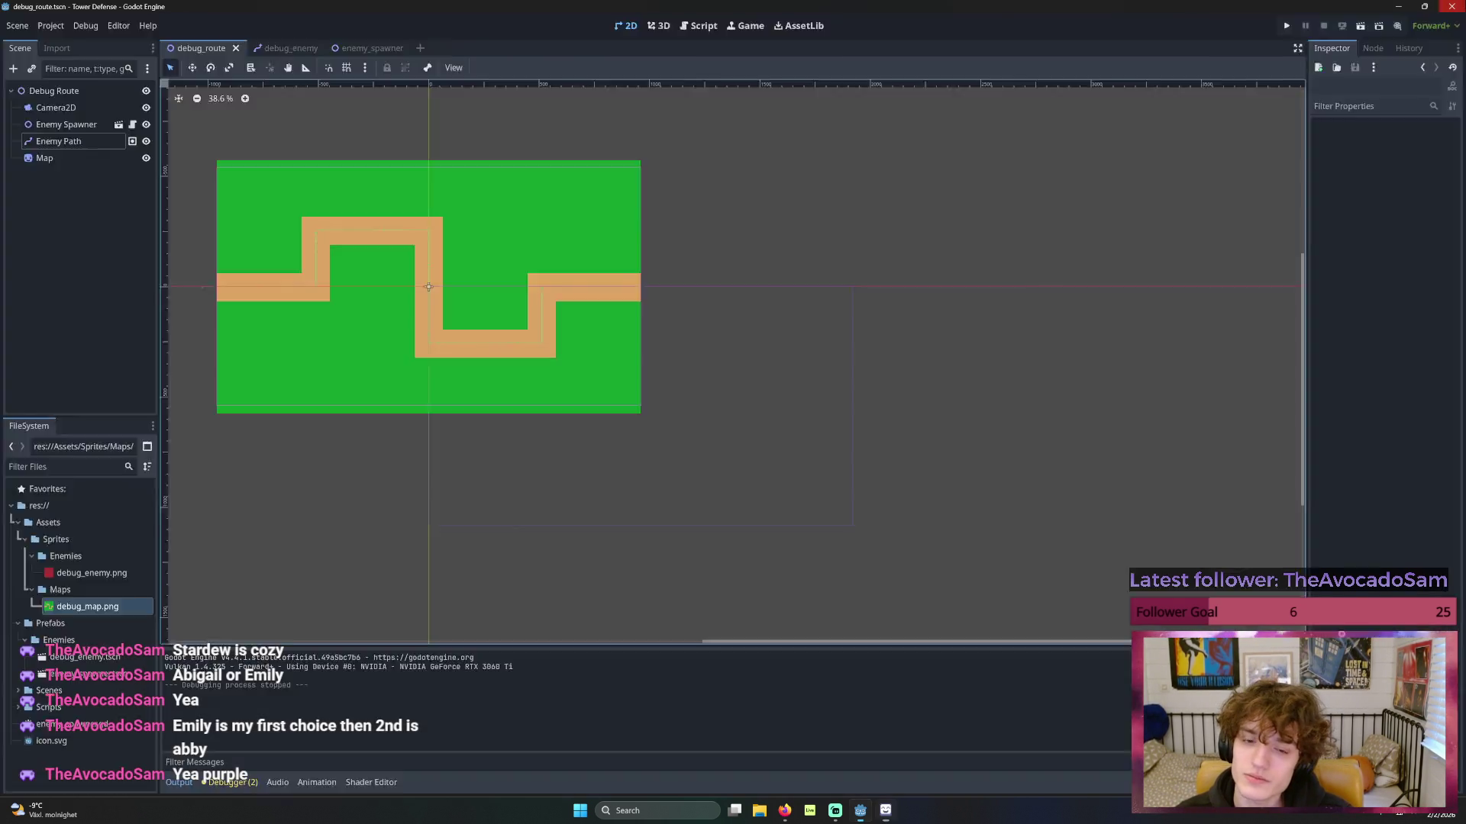
Launch Godot from the system search and close LibreSprite
key(alt+Tab)
key(super)
text(godot)
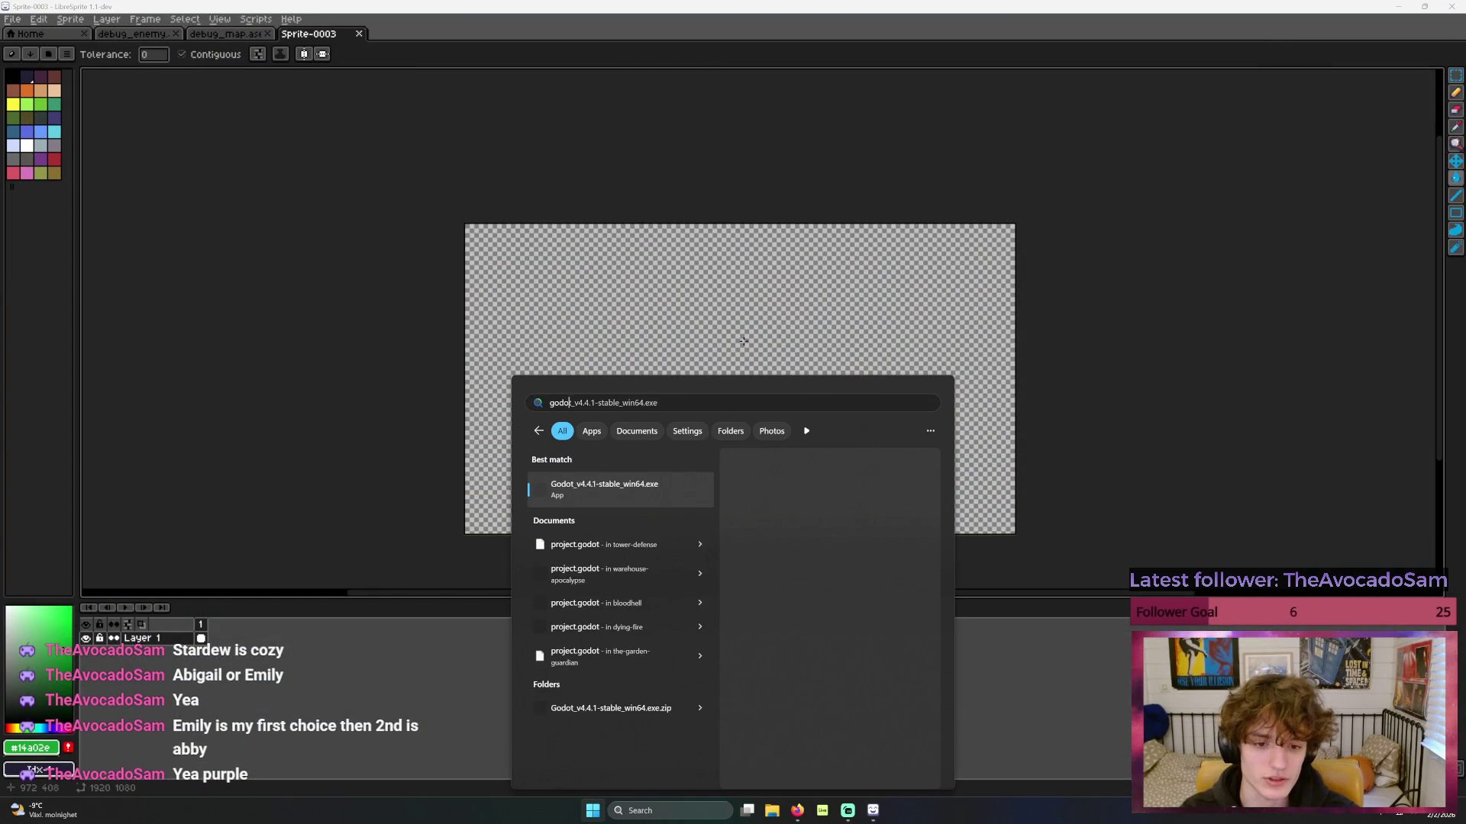
key(Return)
click(1451, 6)
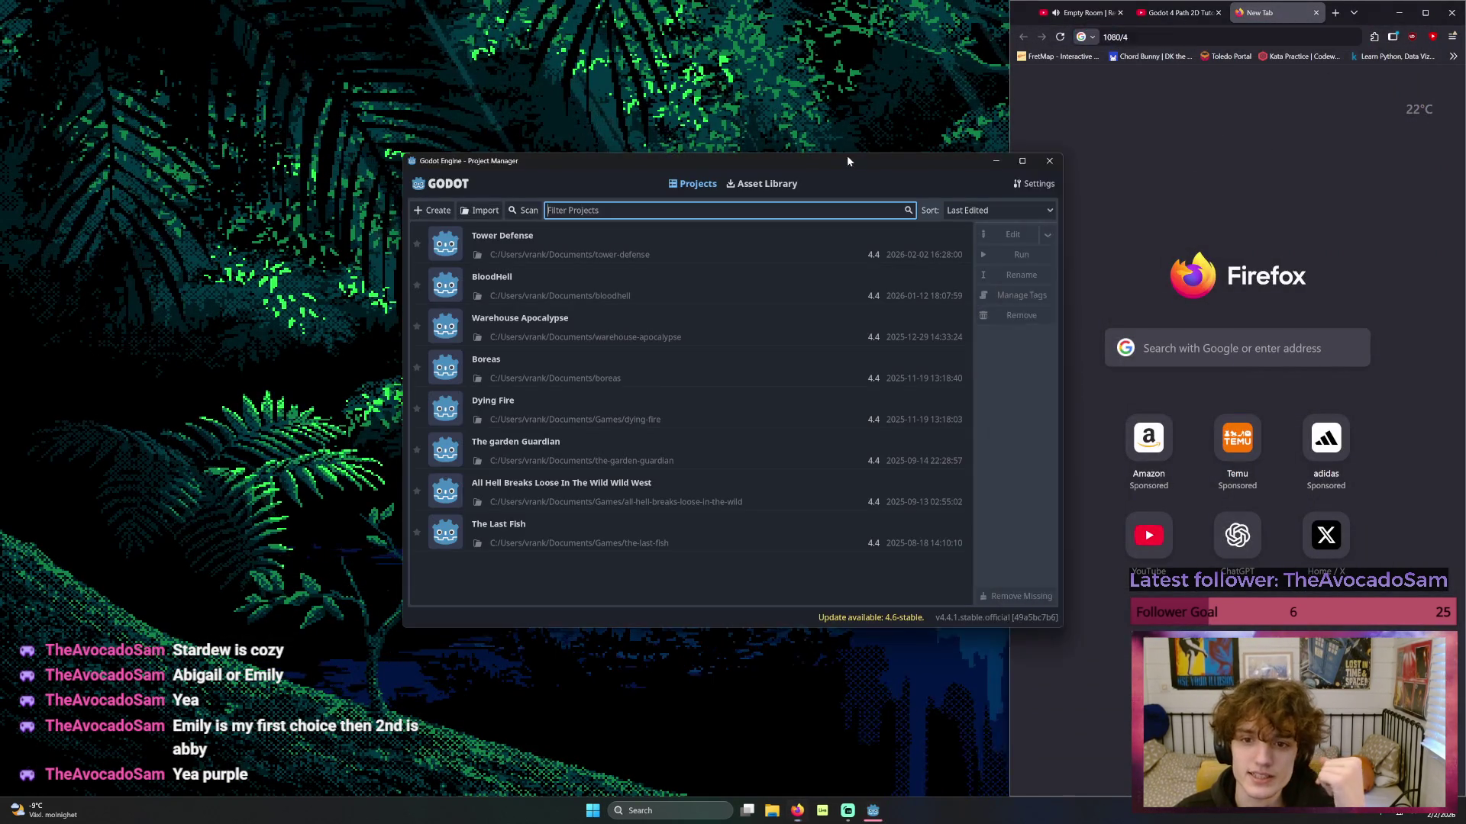
Open the Tower Defense project from the Project Manager and bring up Project Settings
double_click(846, 156)
double_click(334, 89)
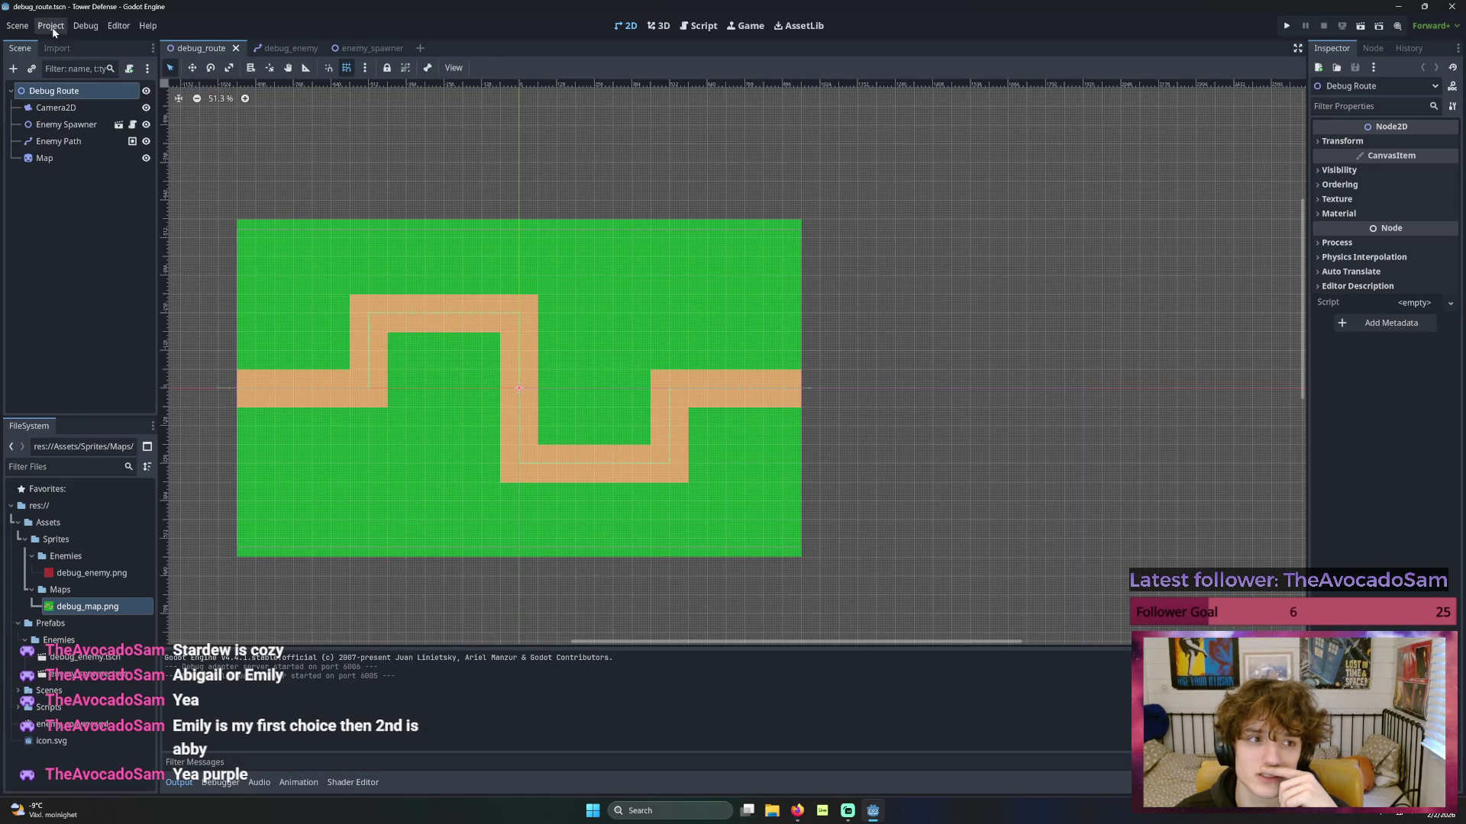
click(50, 25)
click(64, 38)
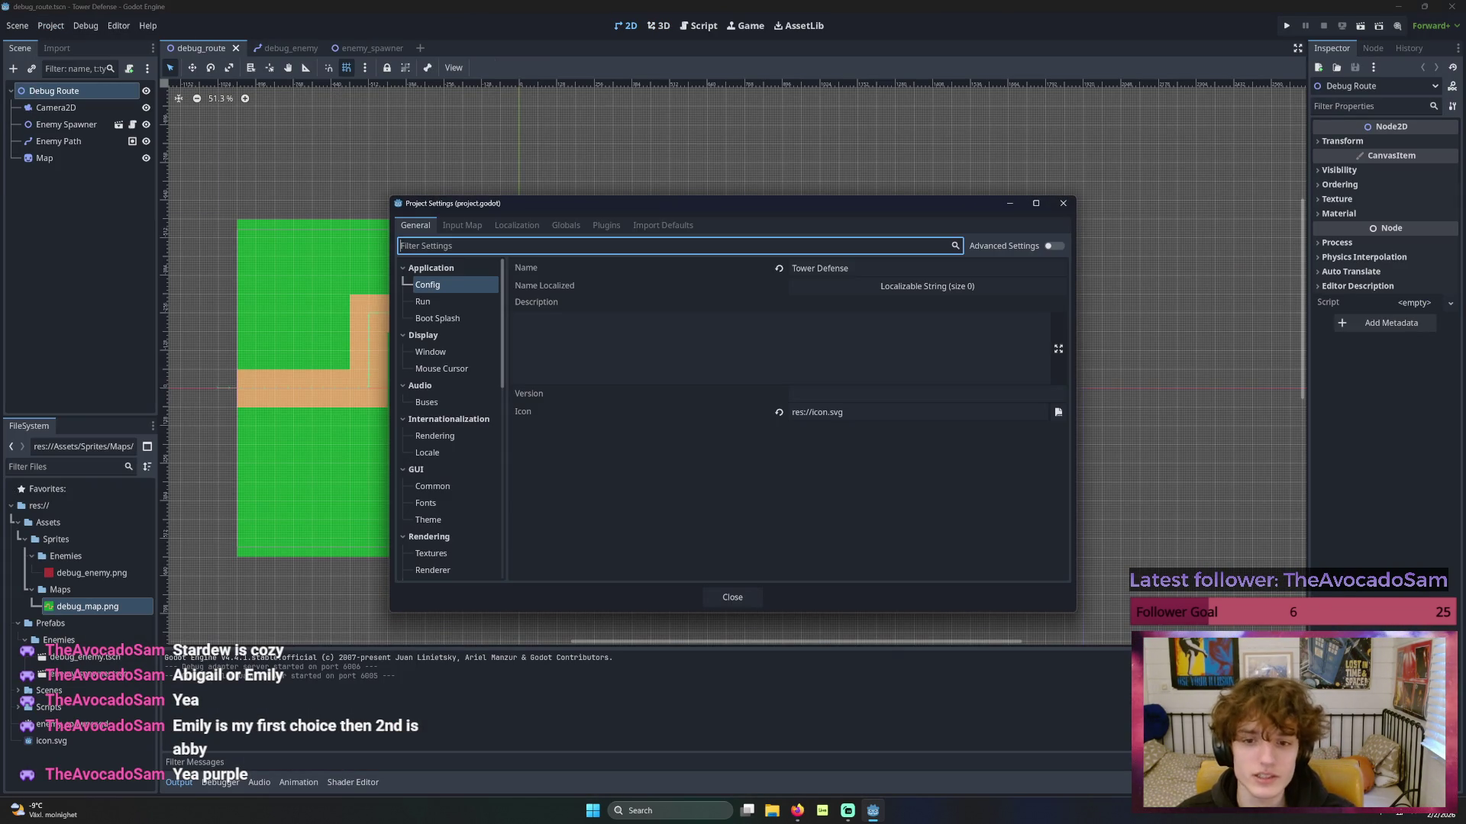
Set the viewport width to 480 (1080/4) and height to 270 under Display > Window
click(466, 352)
click(839, 282)
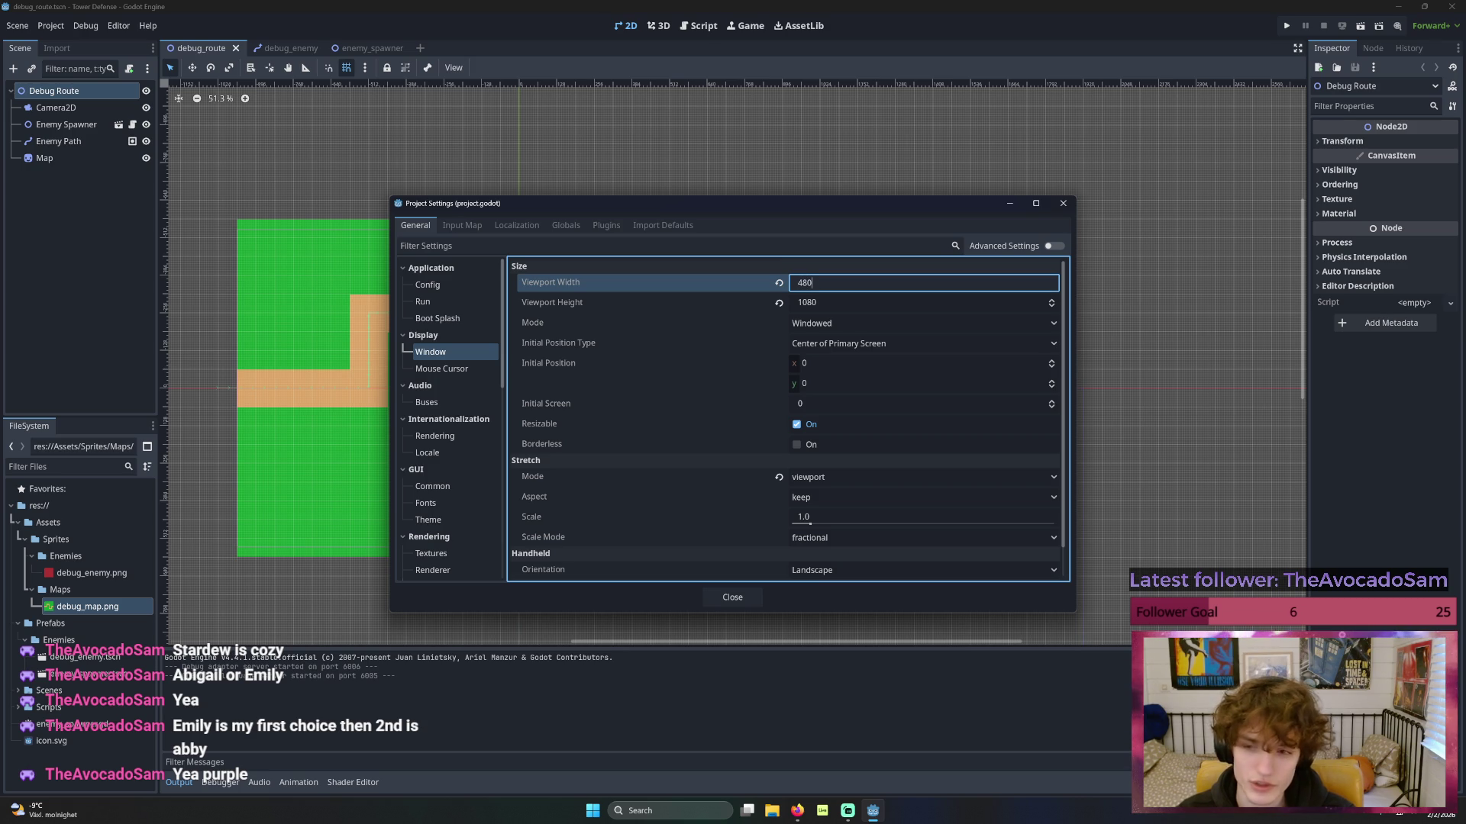
key(alt+Tab)
text(1080/4)
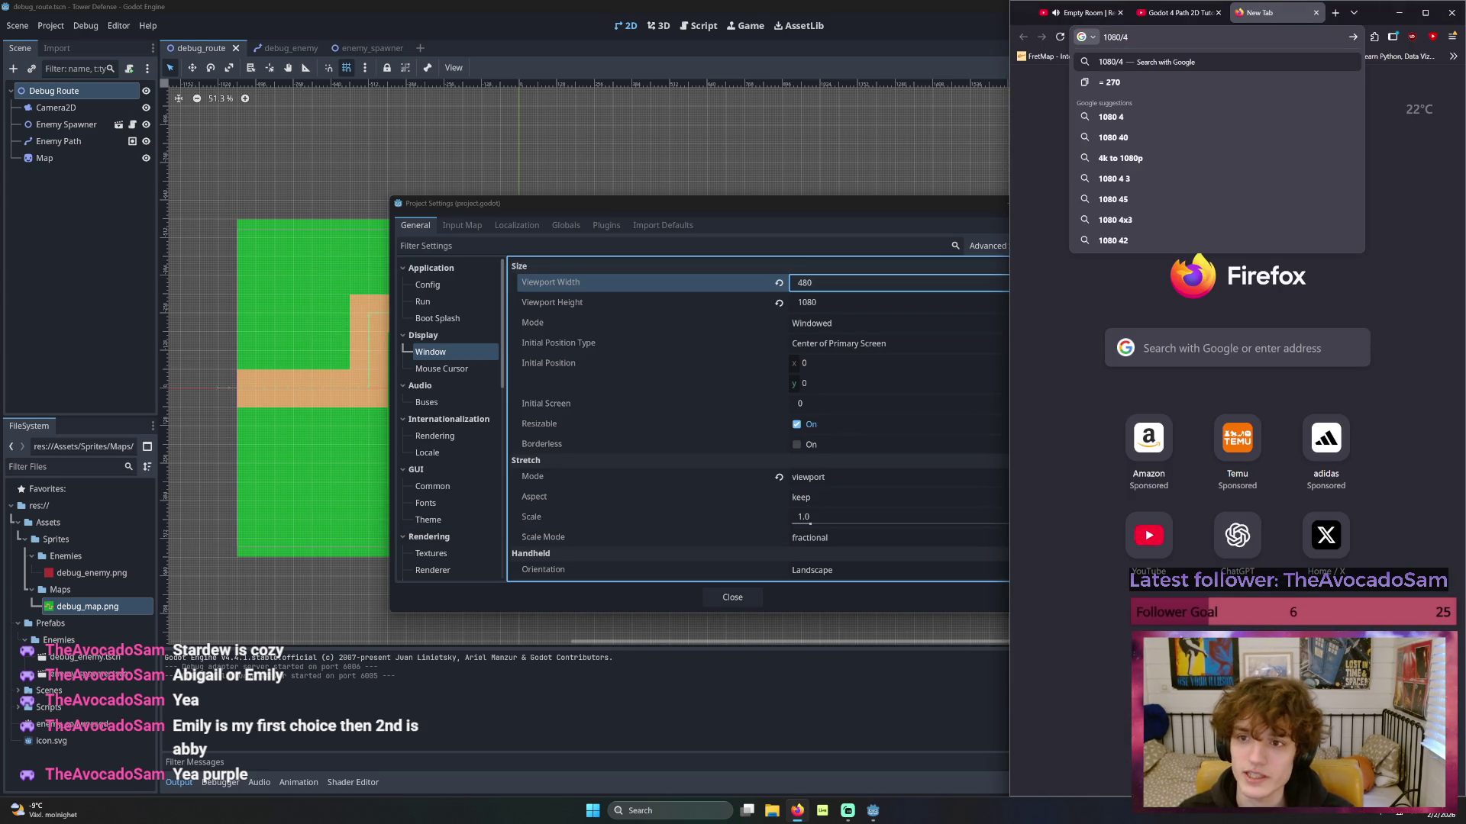
key(alt+Tab)
key(Tab)
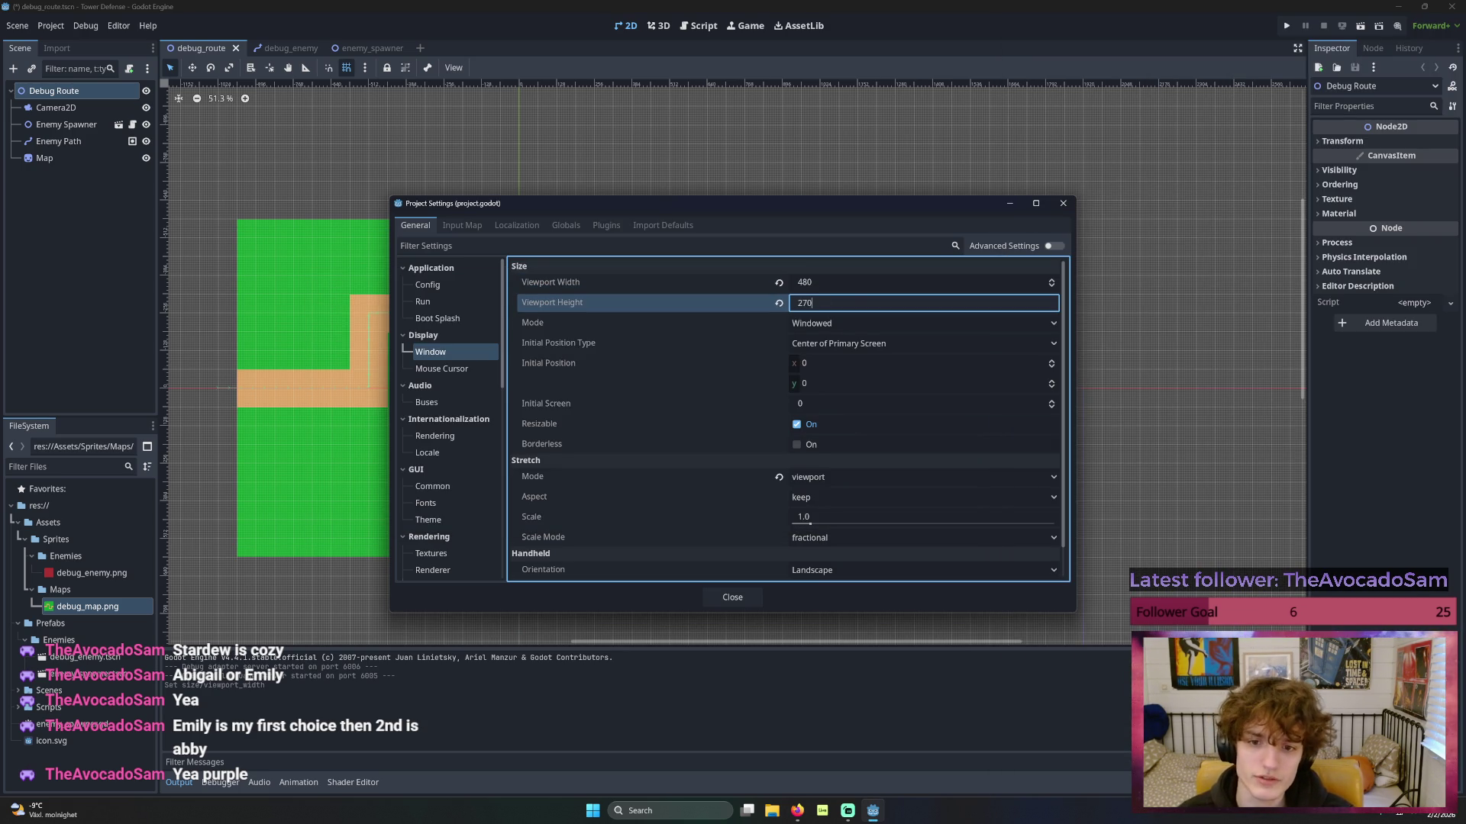
key(Return)
key(Escape)
Test-run the game, revert Stretch Mode to disabled, and run it again before stopping
key(F5)
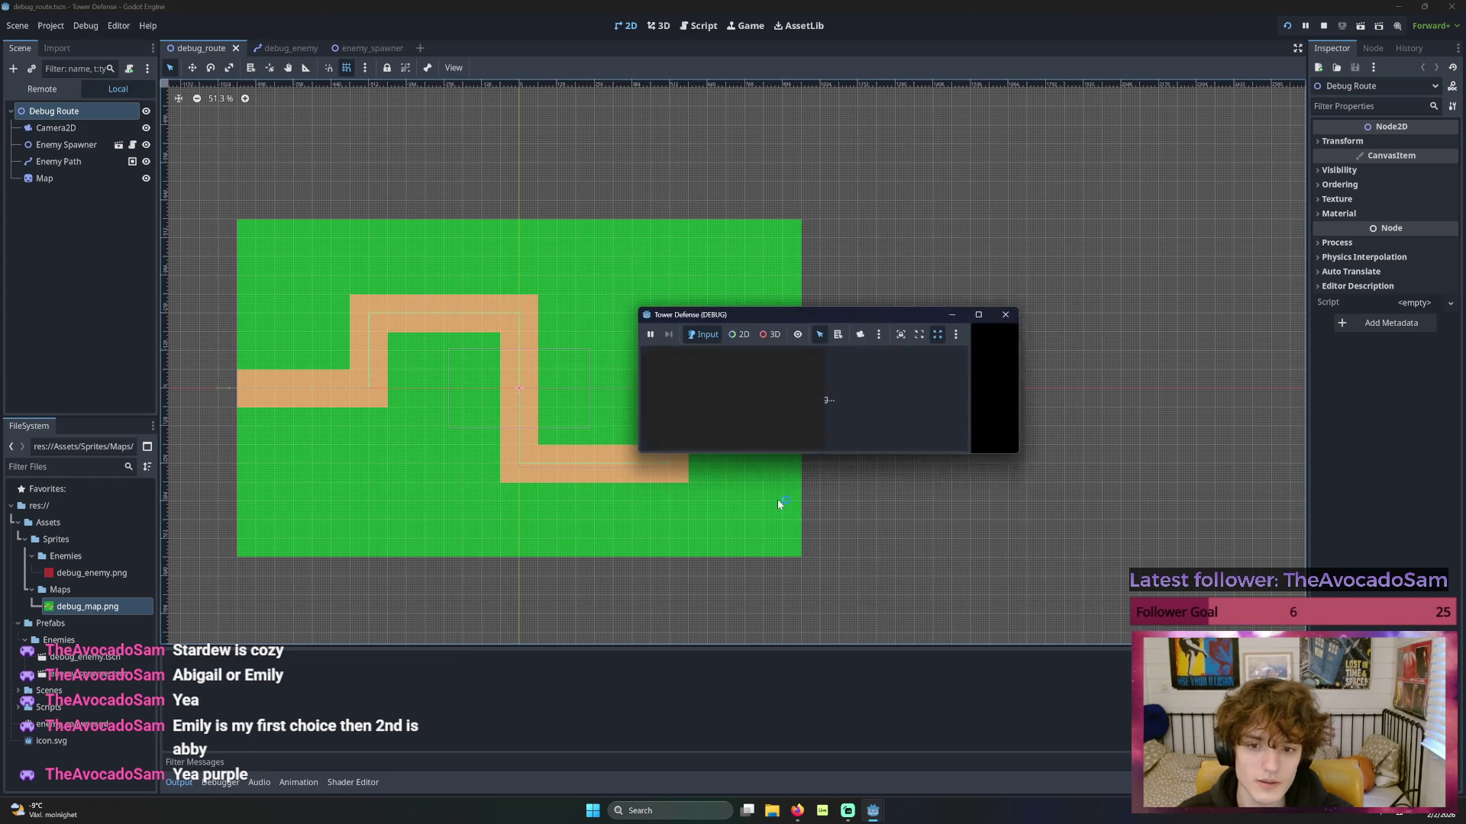
click(972, 314)
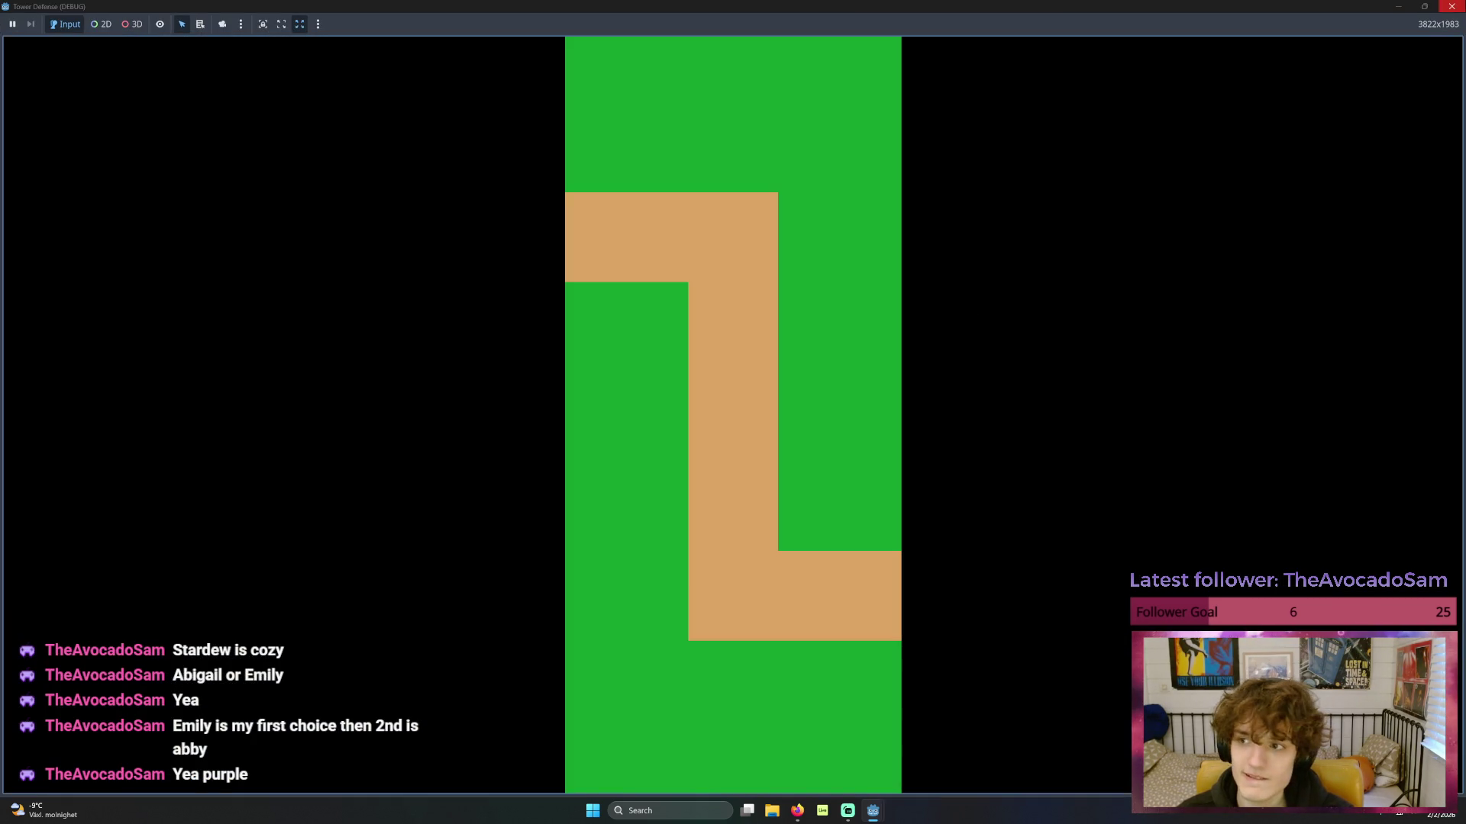
click(1454, 6)
click(50, 25)
click(69, 44)
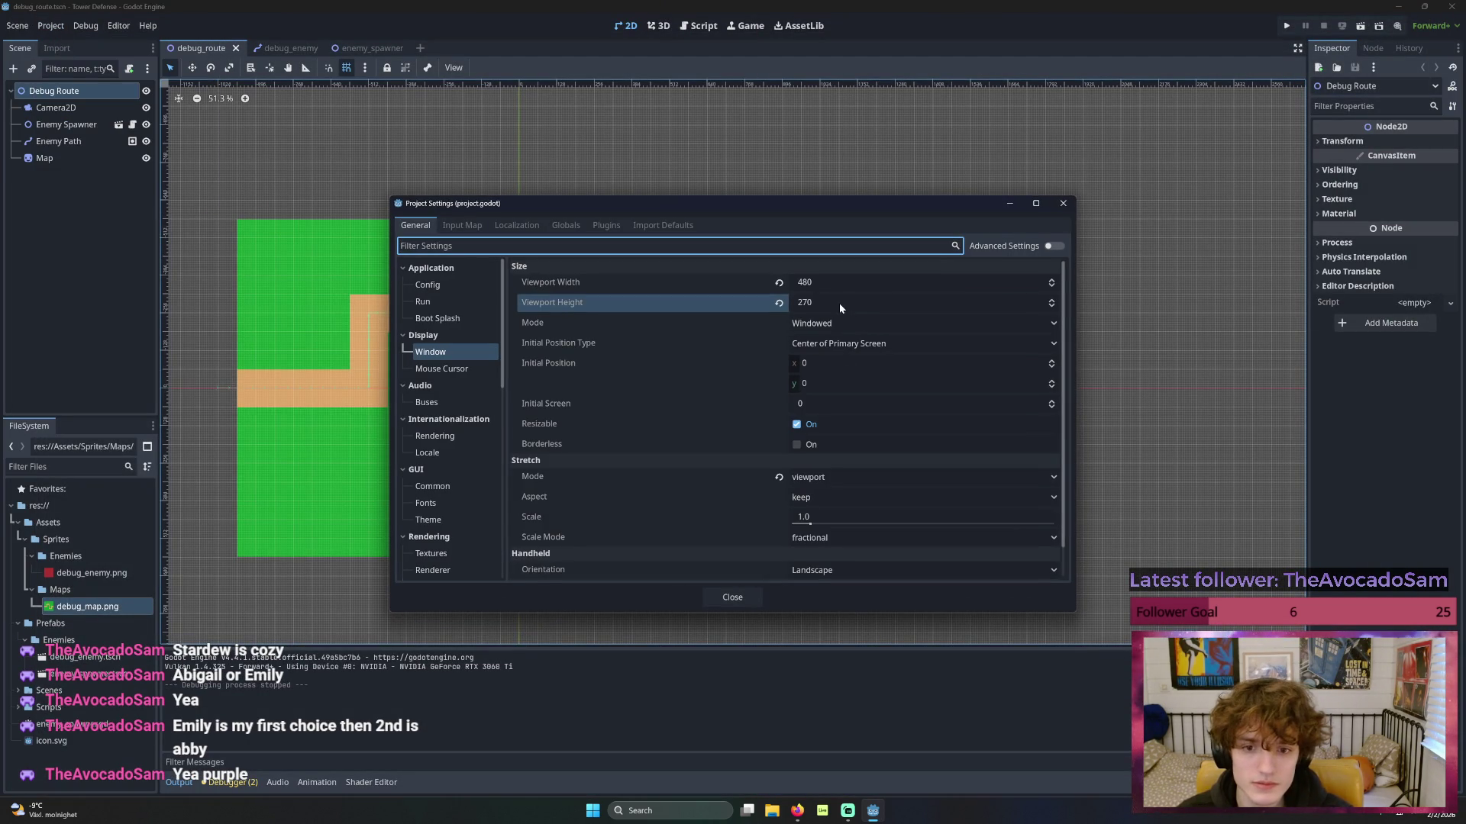
click(778, 477)
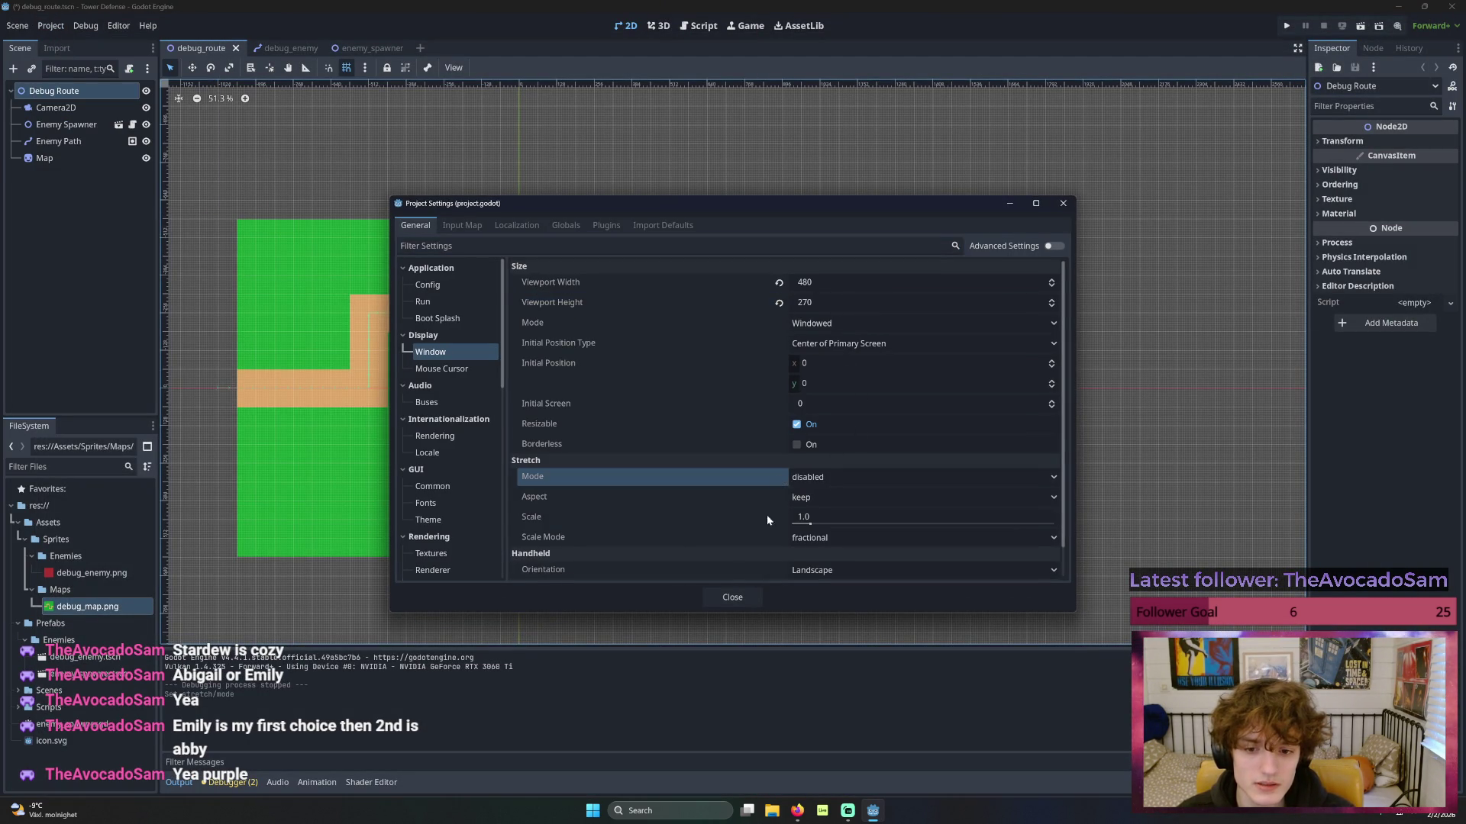
click(721, 600)
key(F5)
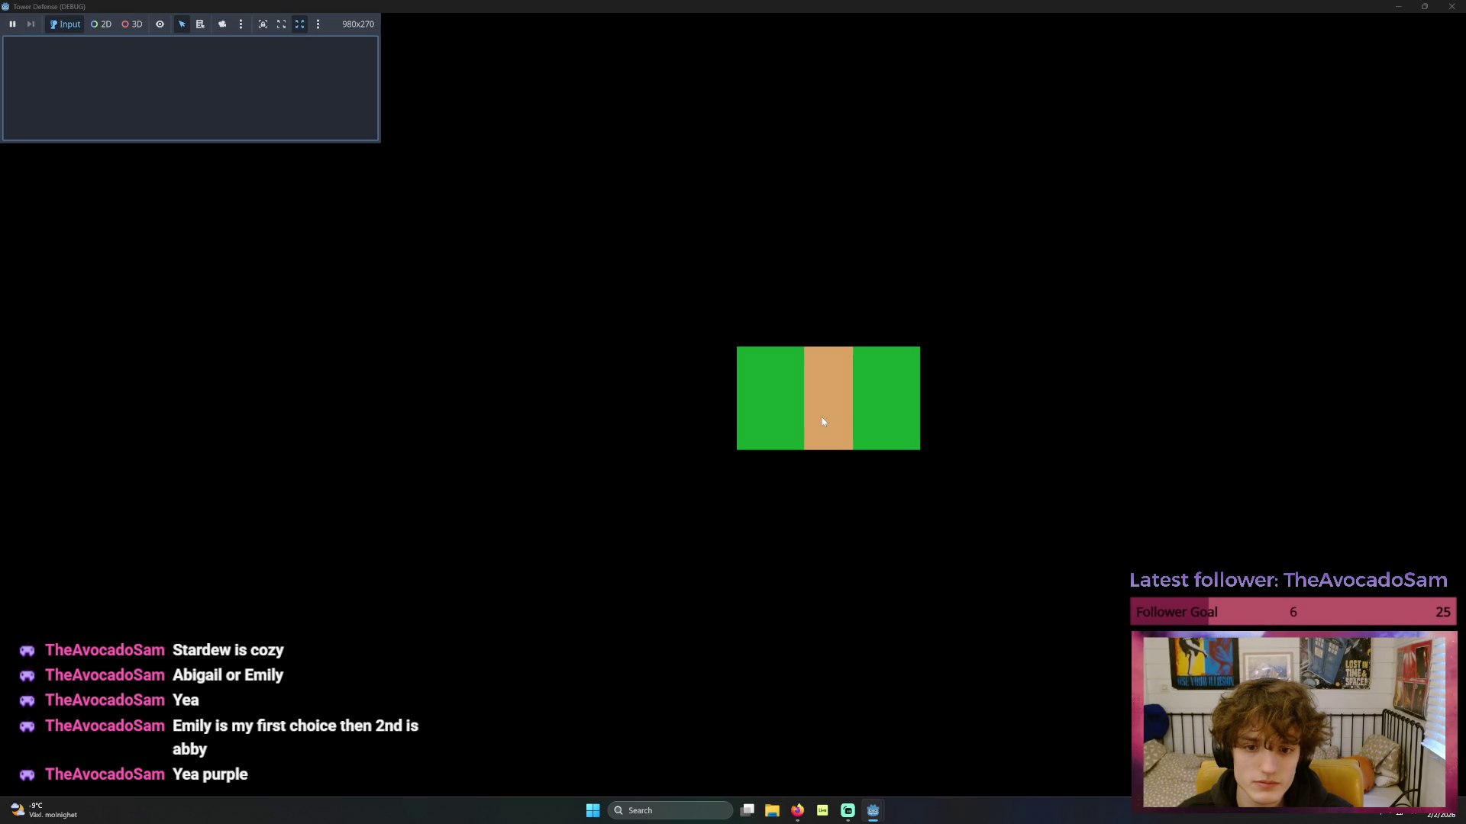
key(F8)
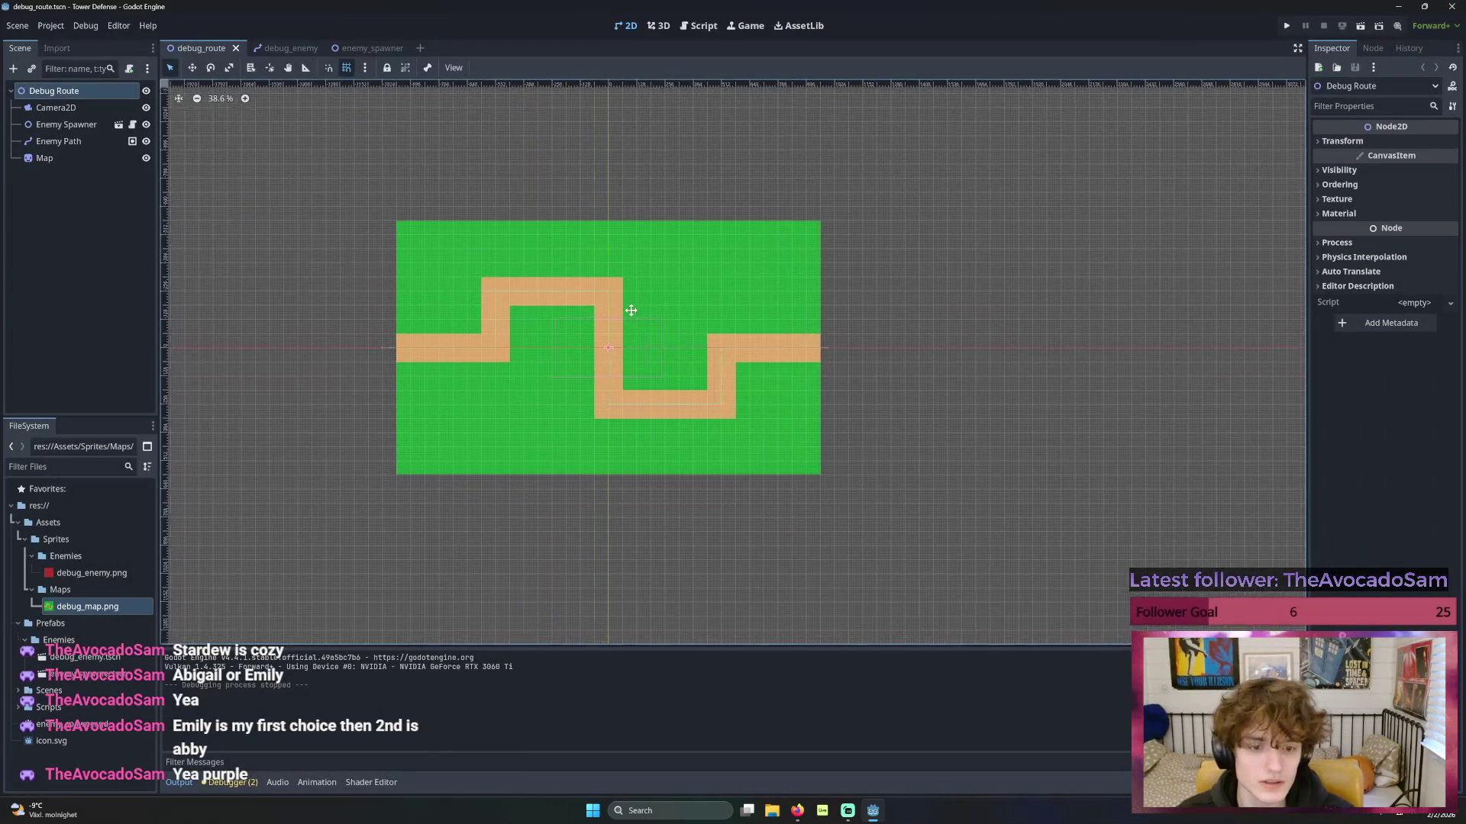
Select the Map node and revert its Transform scale from 4 back to 1
click(58, 141)
click(66, 124)
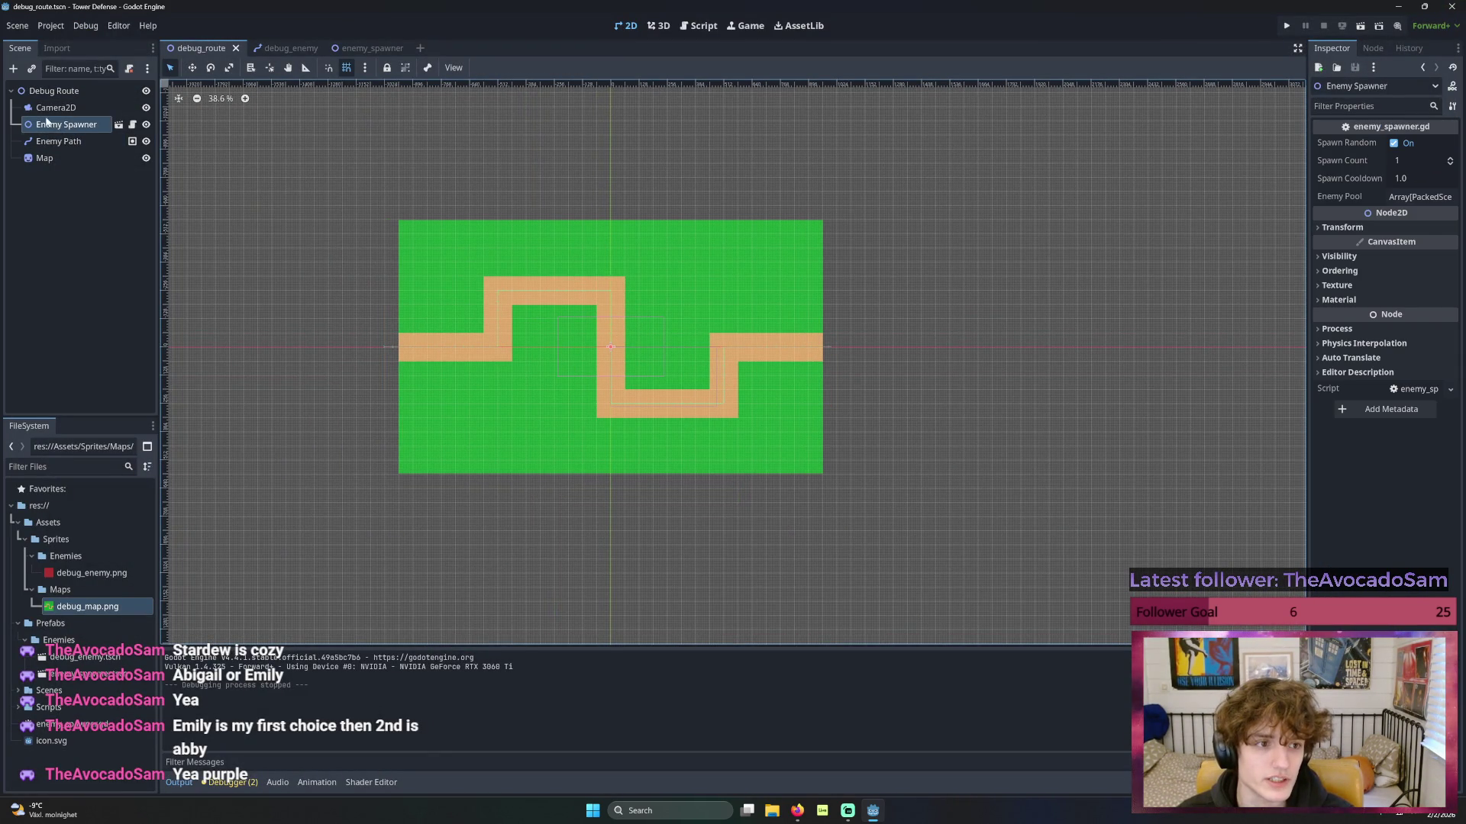
click(61, 157)
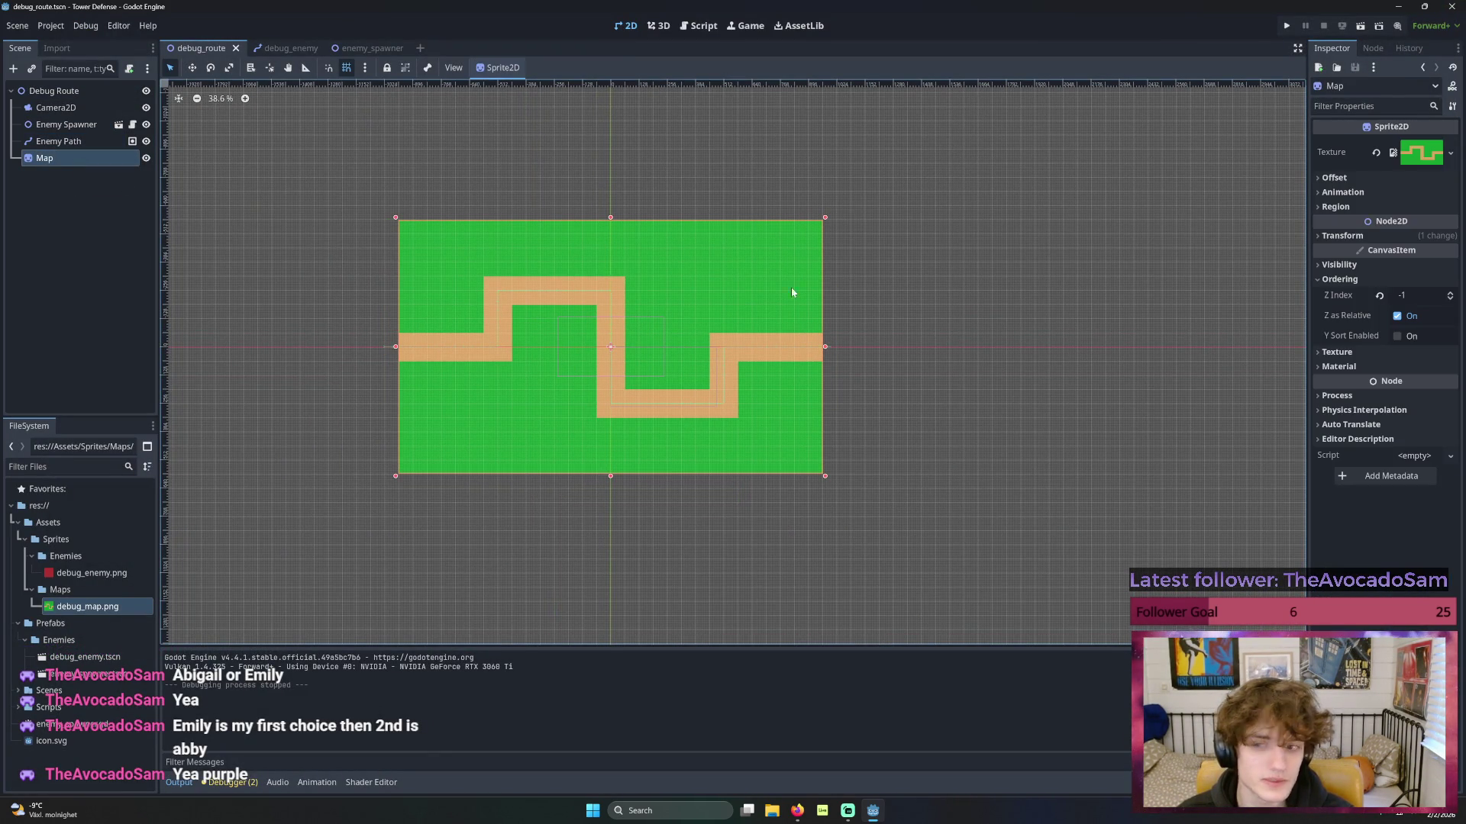
click(1366, 236)
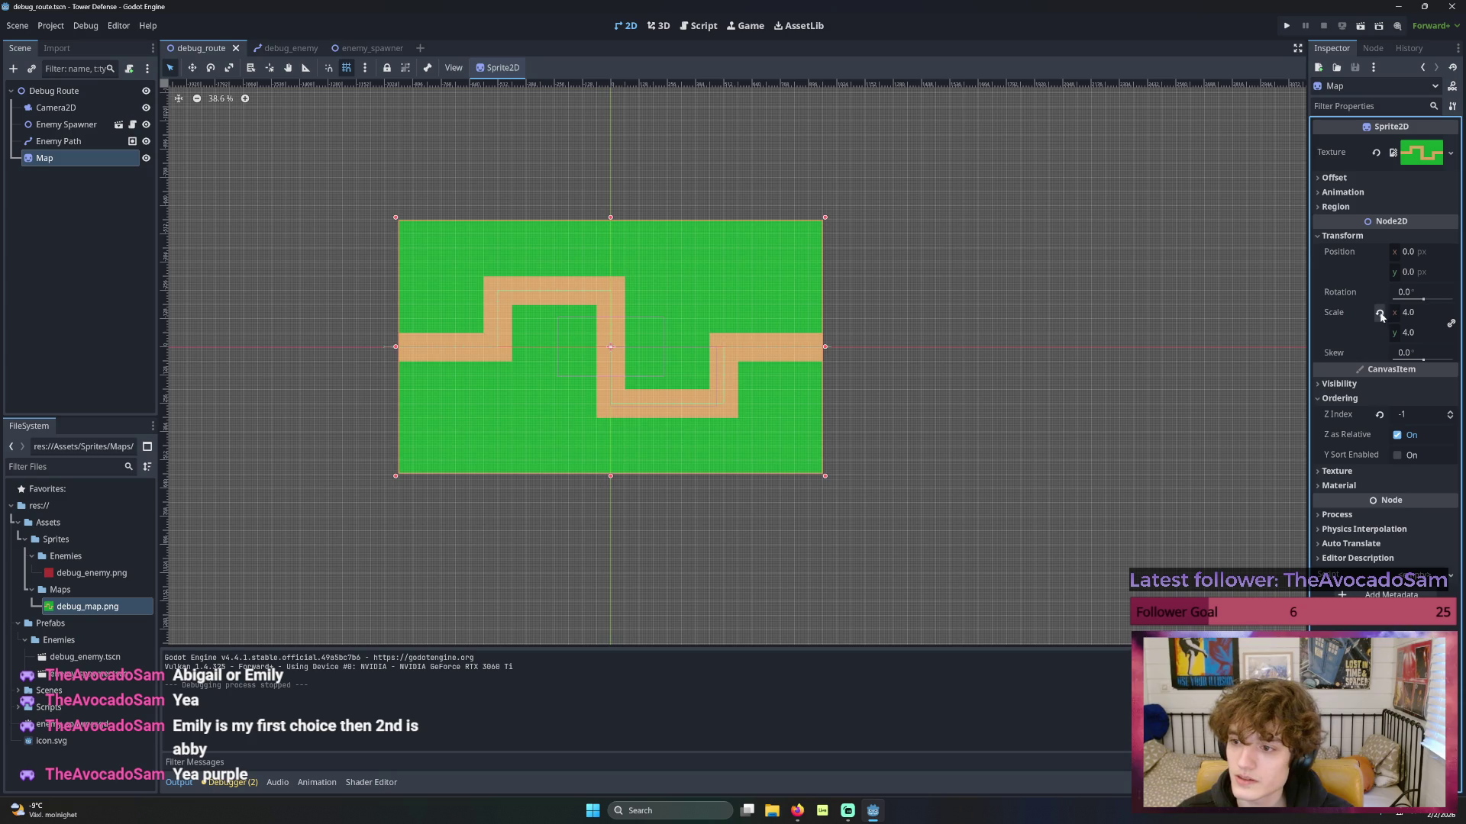
click(1379, 313)
Save and test-run the game, then bring Project Settings back up
key(F6)
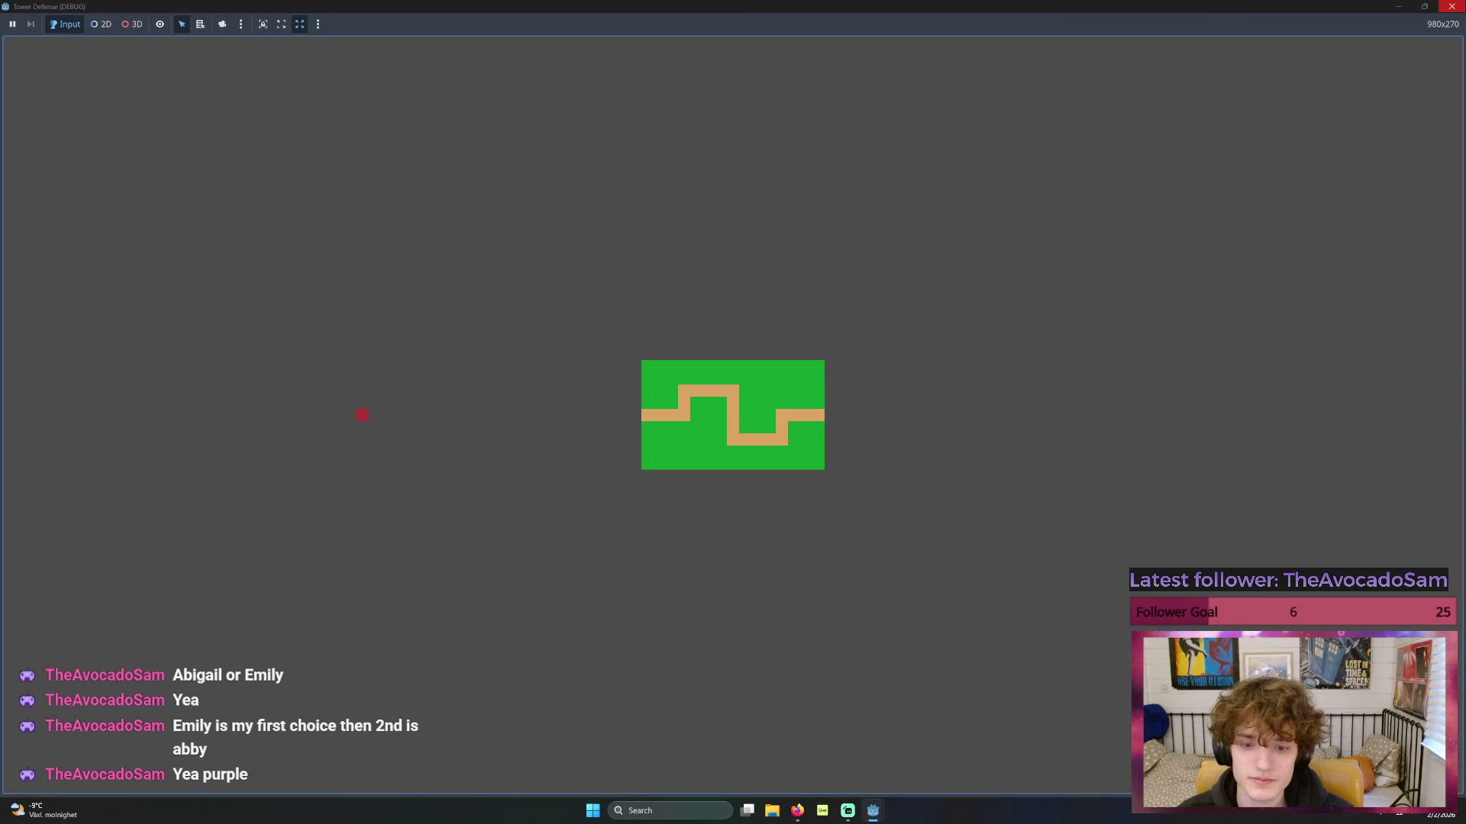
key(alt+F4)
click(50, 25)
click(76, 45)
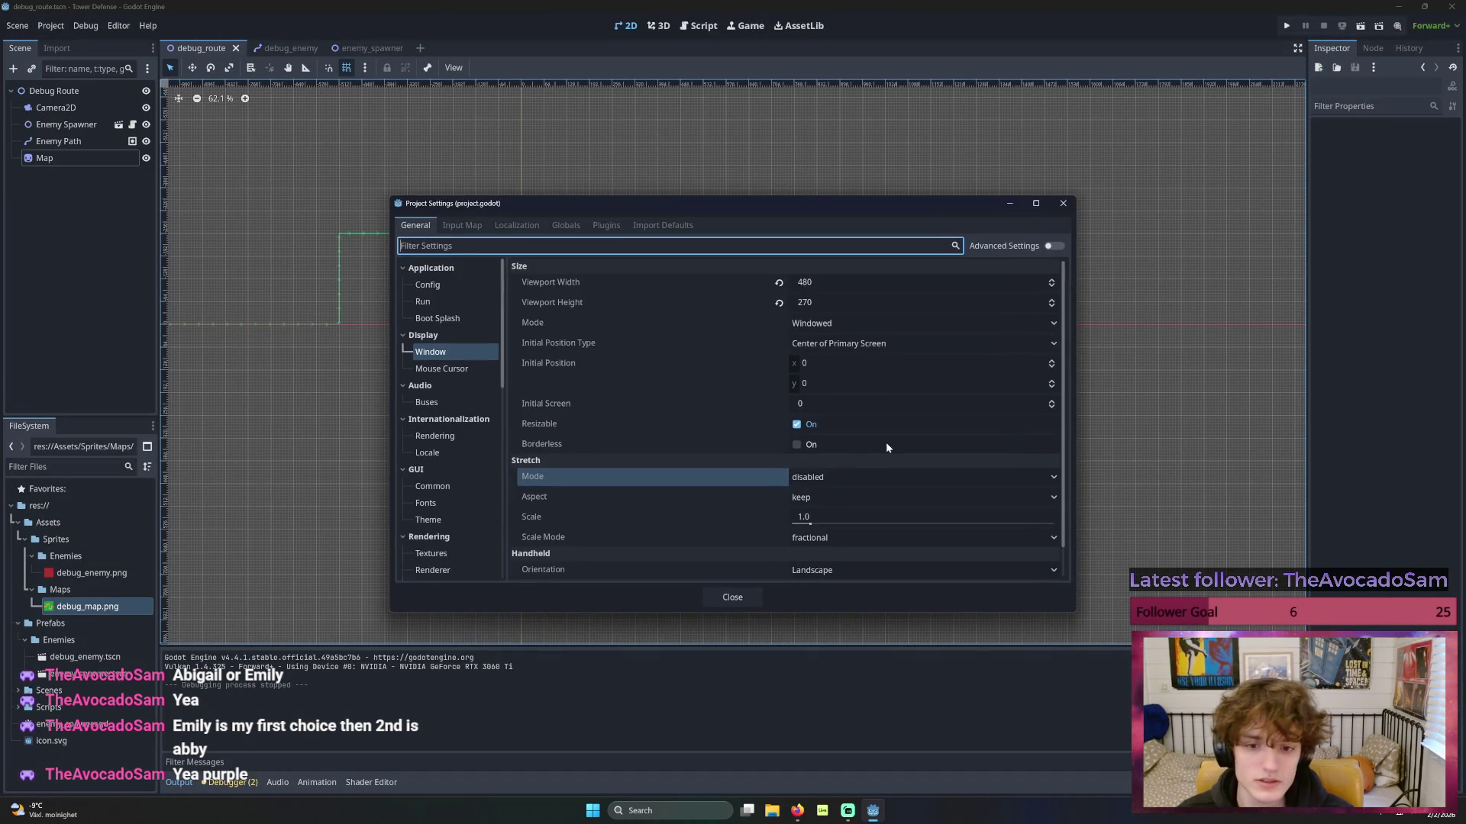
Try a different stretch mode and test-run the game maximized and at native 480x270
click(818, 479)
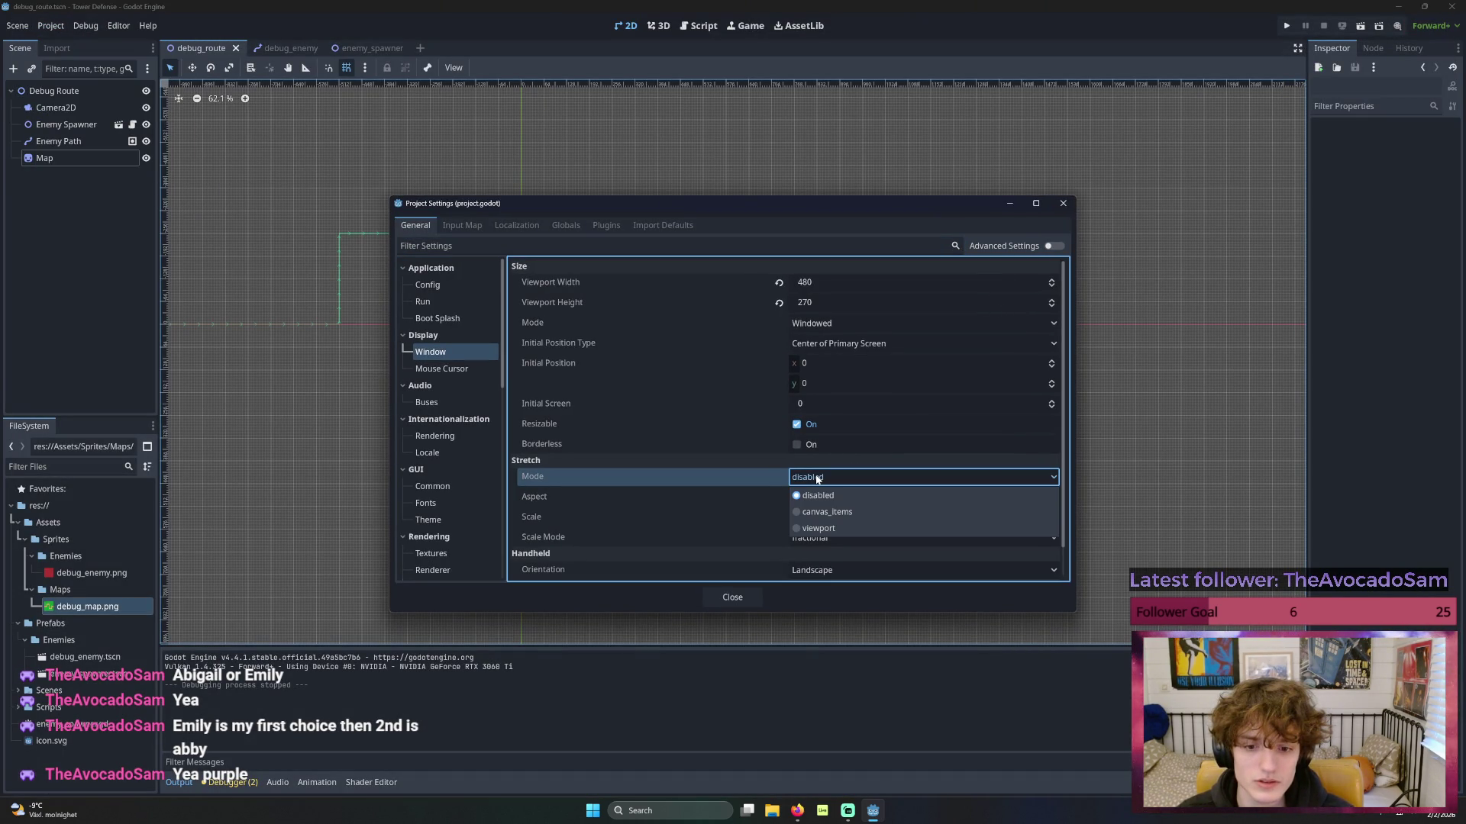
click(817, 479)
click(816, 479)
click(827, 526)
key(F5)
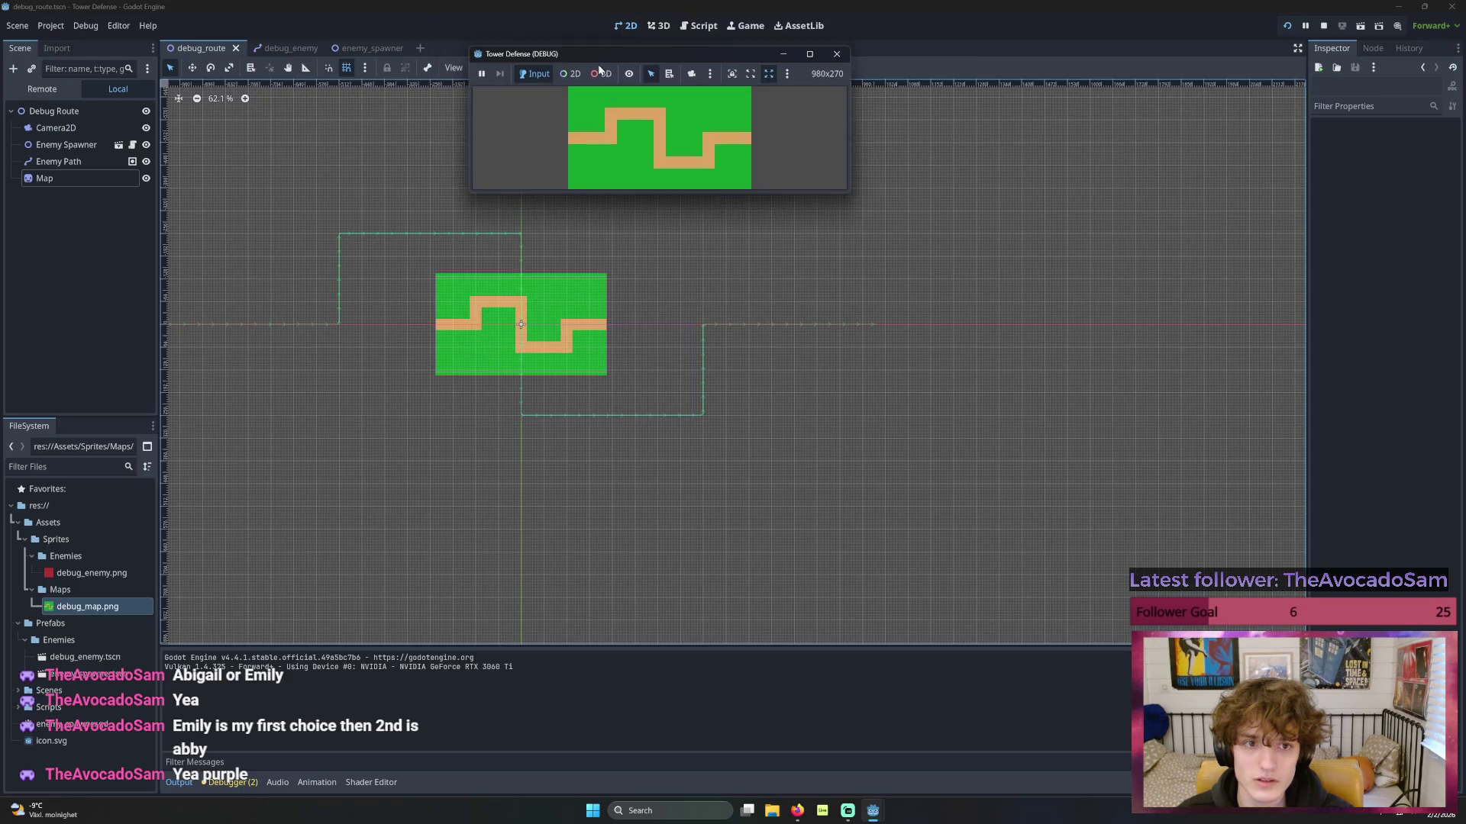
drag(599, 54, 573, 7)
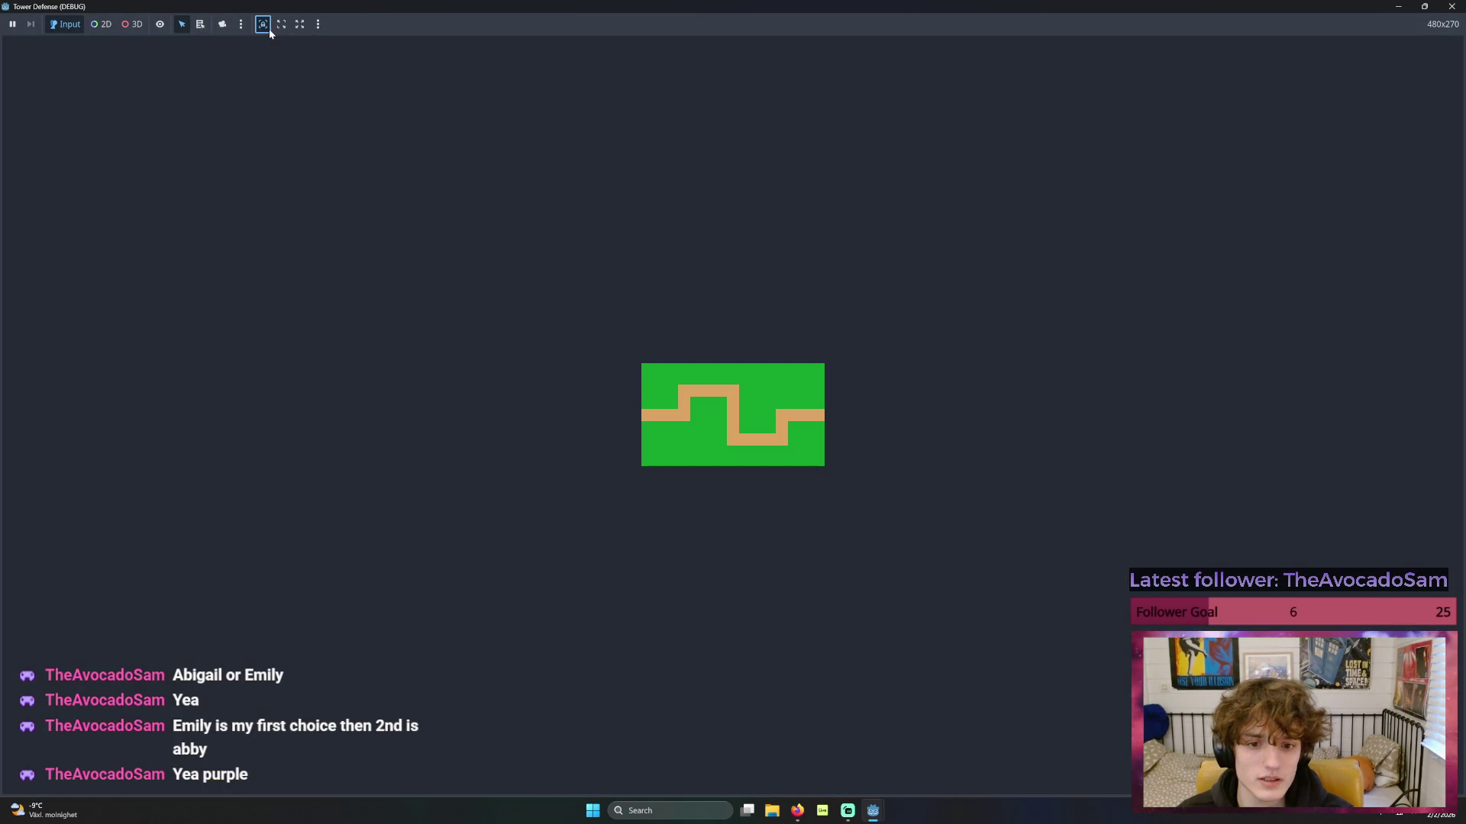
click(267, 28)
click(762, 430)
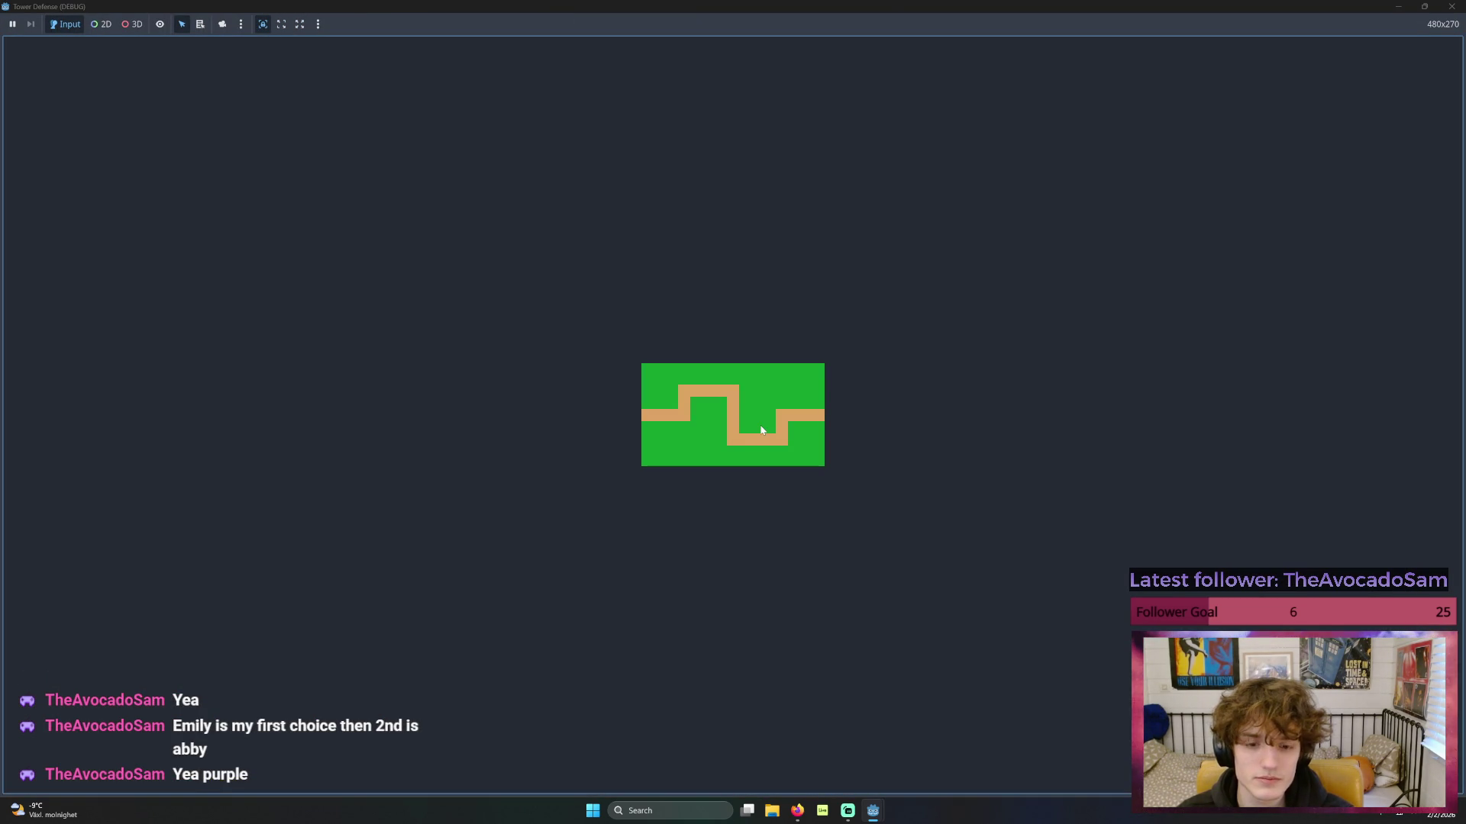
key(F8)
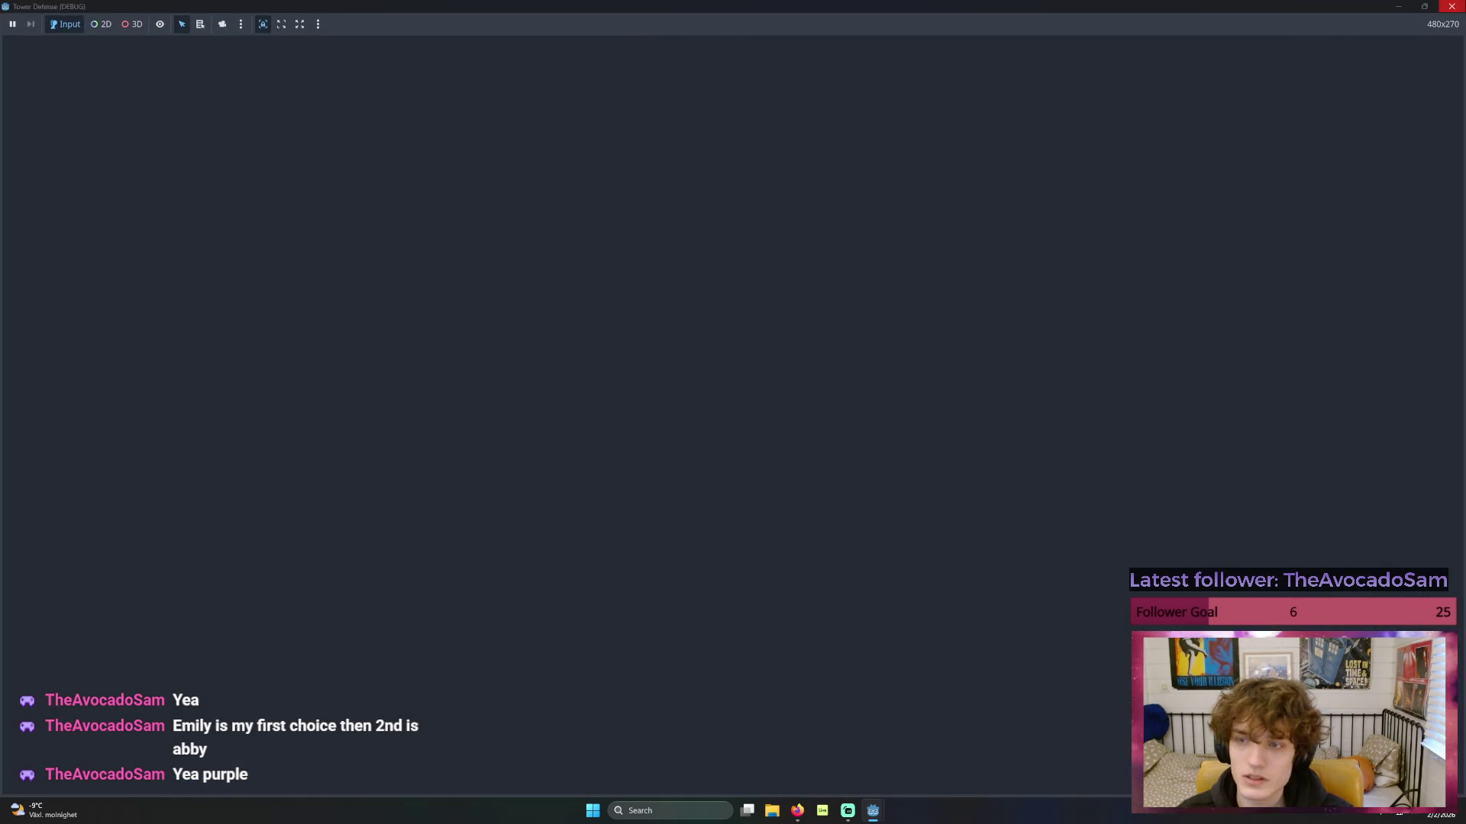
Set Stretch Mode to viewport with Aspect expand and test-run the game full-window
click(40, 28)
click(84, 46)
click(810, 477)
click(809, 530)
click(818, 497)
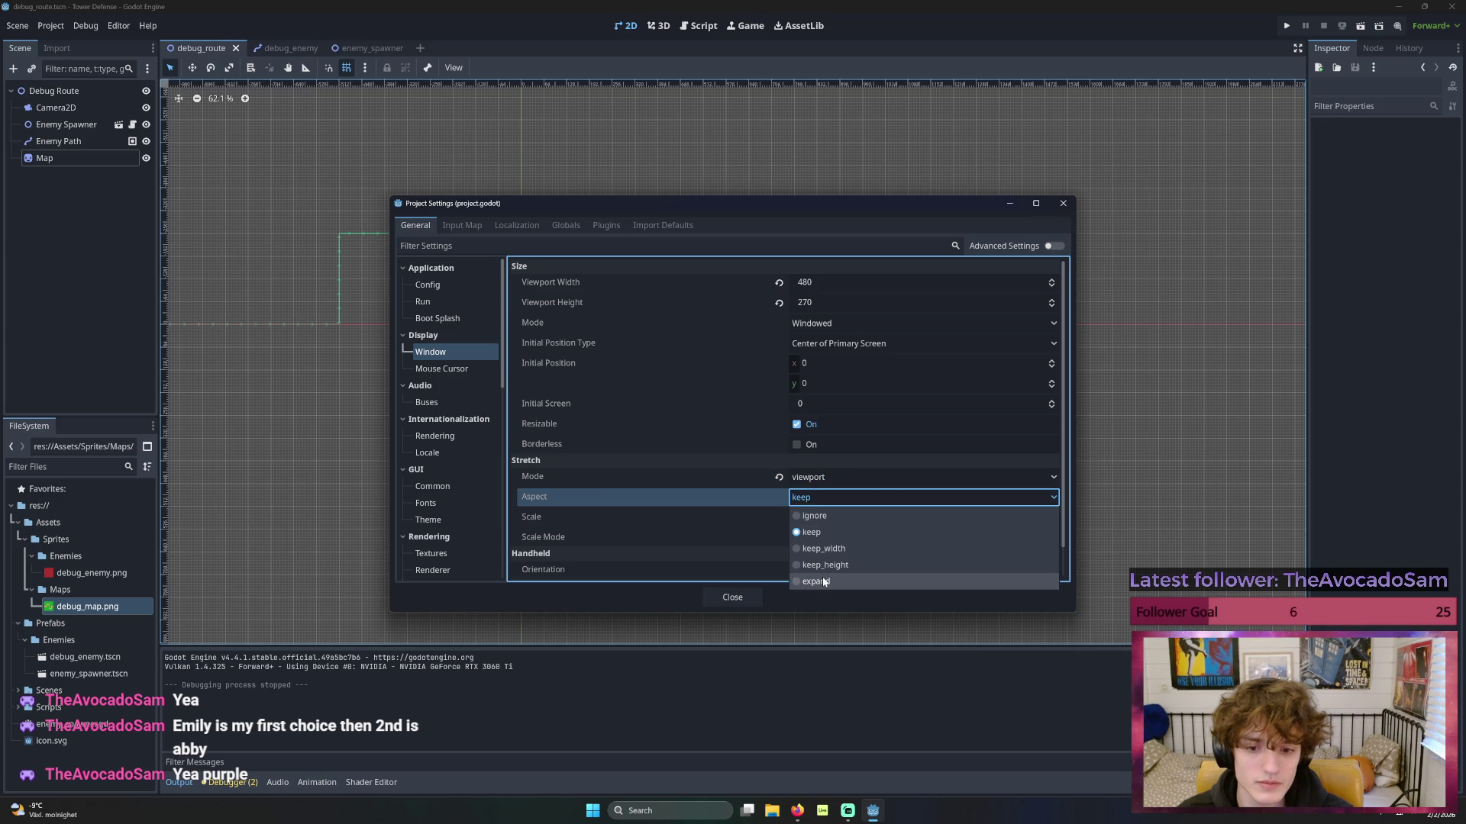
key(Escape)
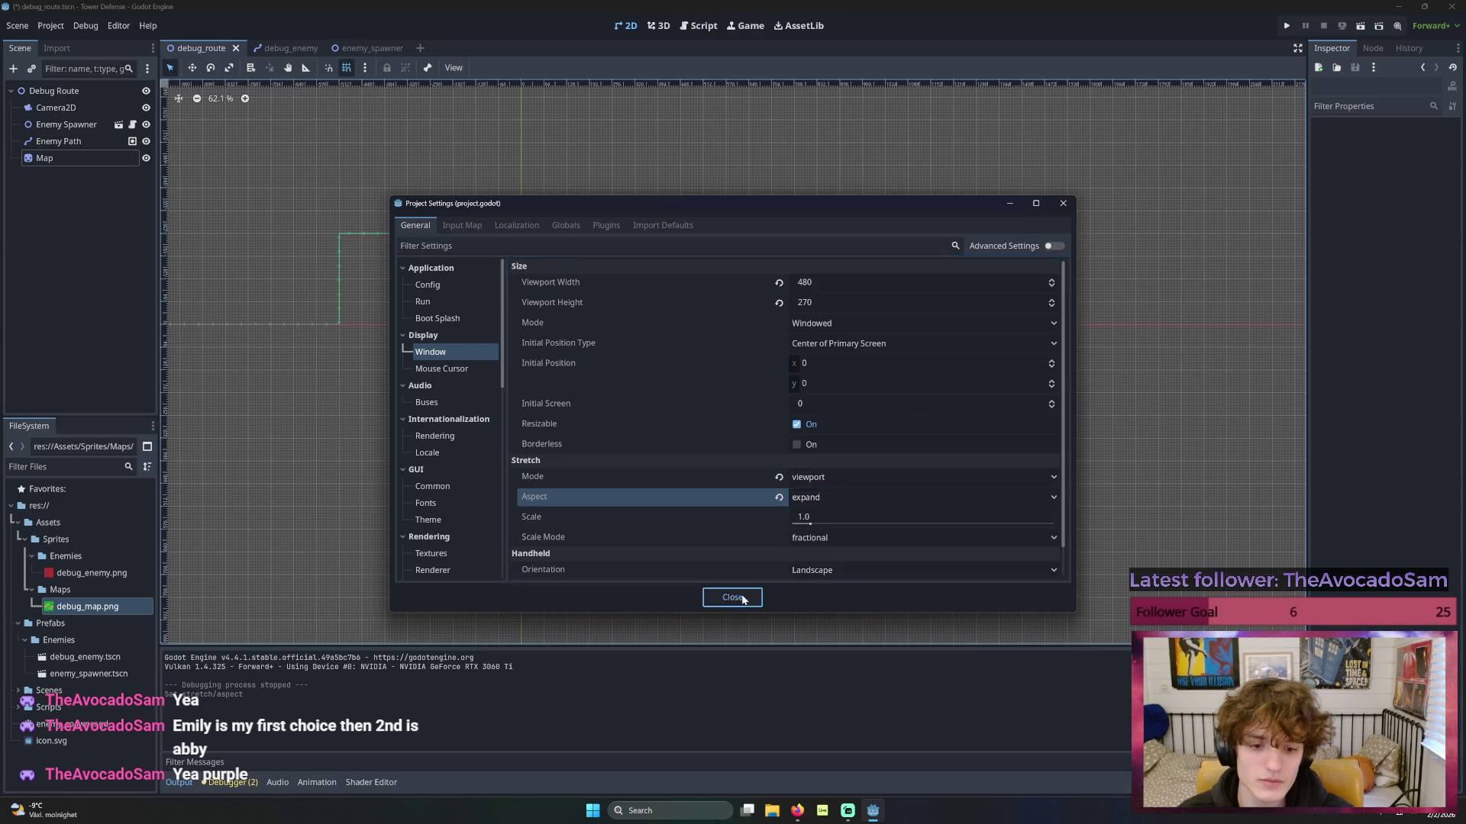
click(733, 597)
key(F5)
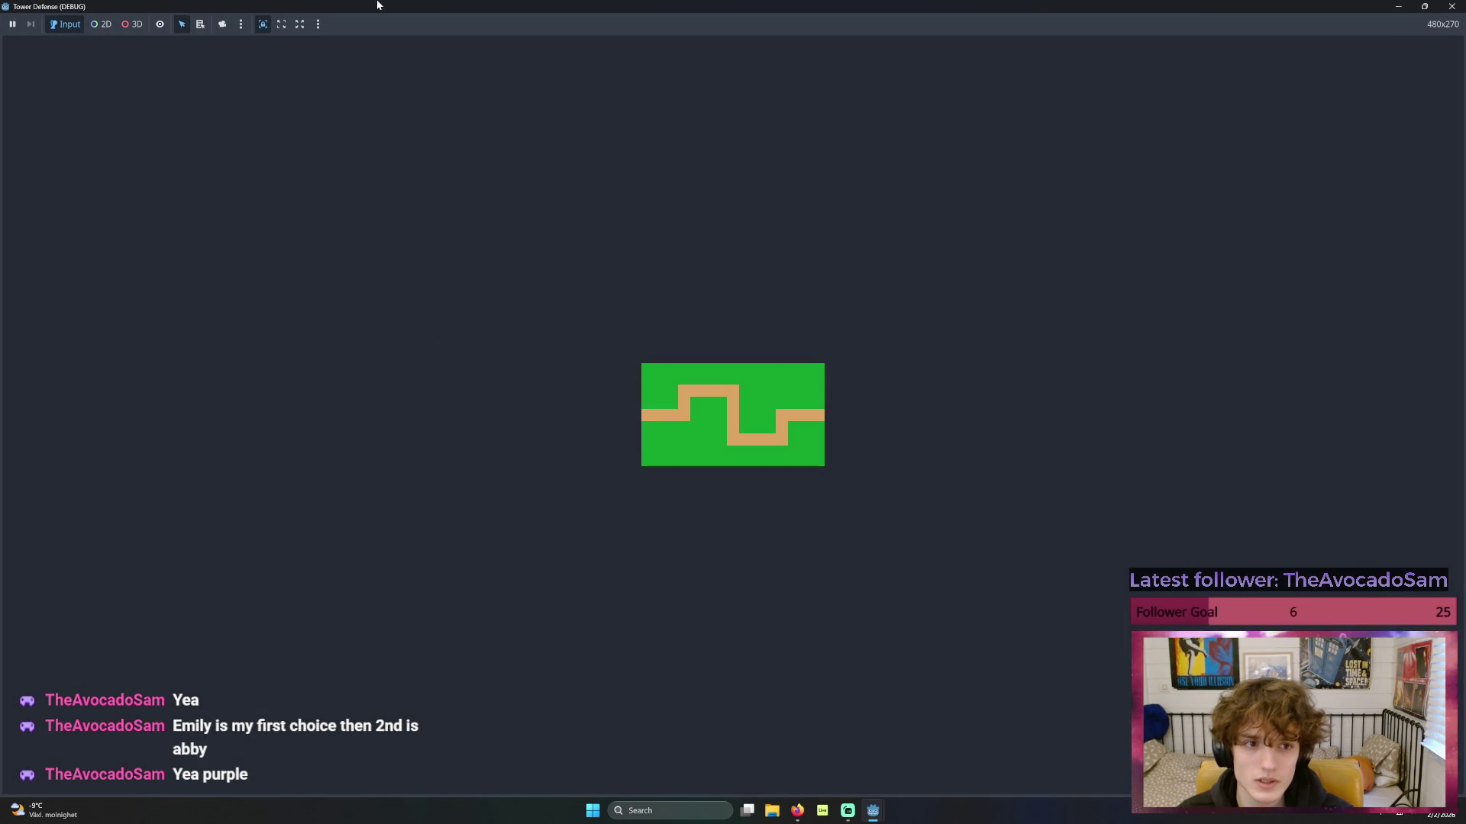
click(280, 23)
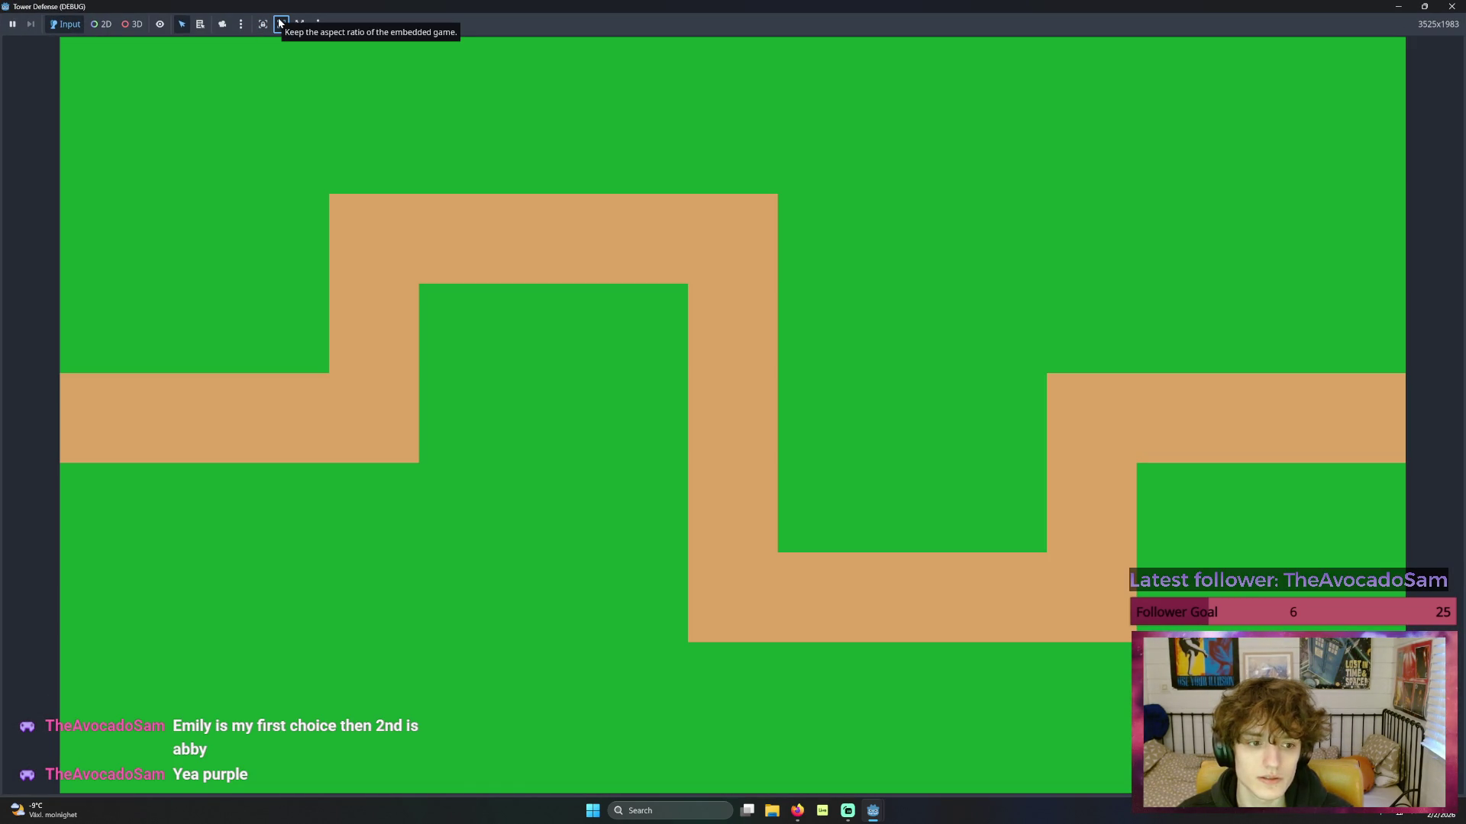
click(1451, 6)
Revert Stretch Aspect to its default keep, save, and check the game run again
click(50, 25)
click(61, 39)
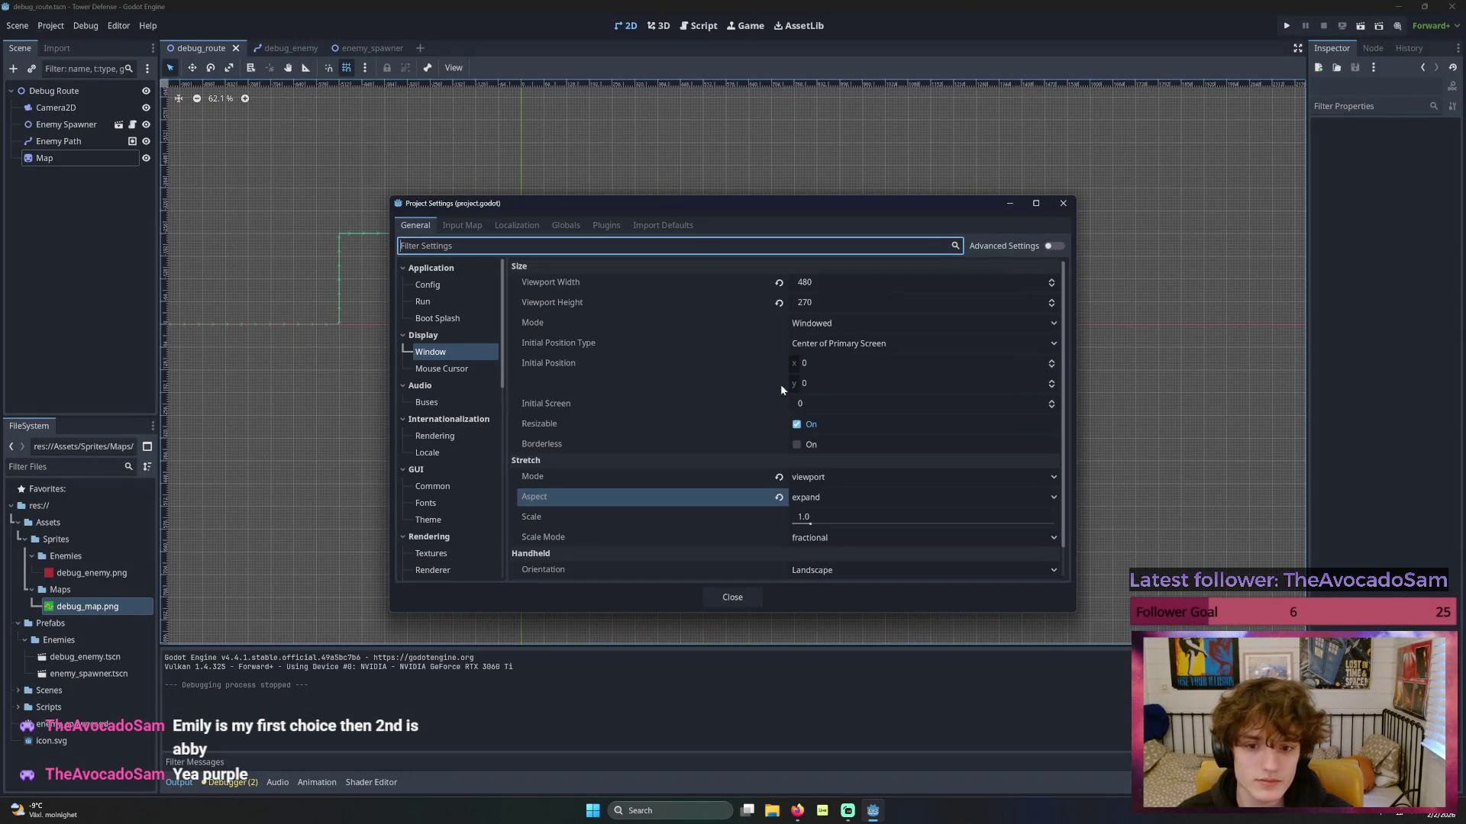
click(778, 497)
click(732, 597)
key(ctrl+s)
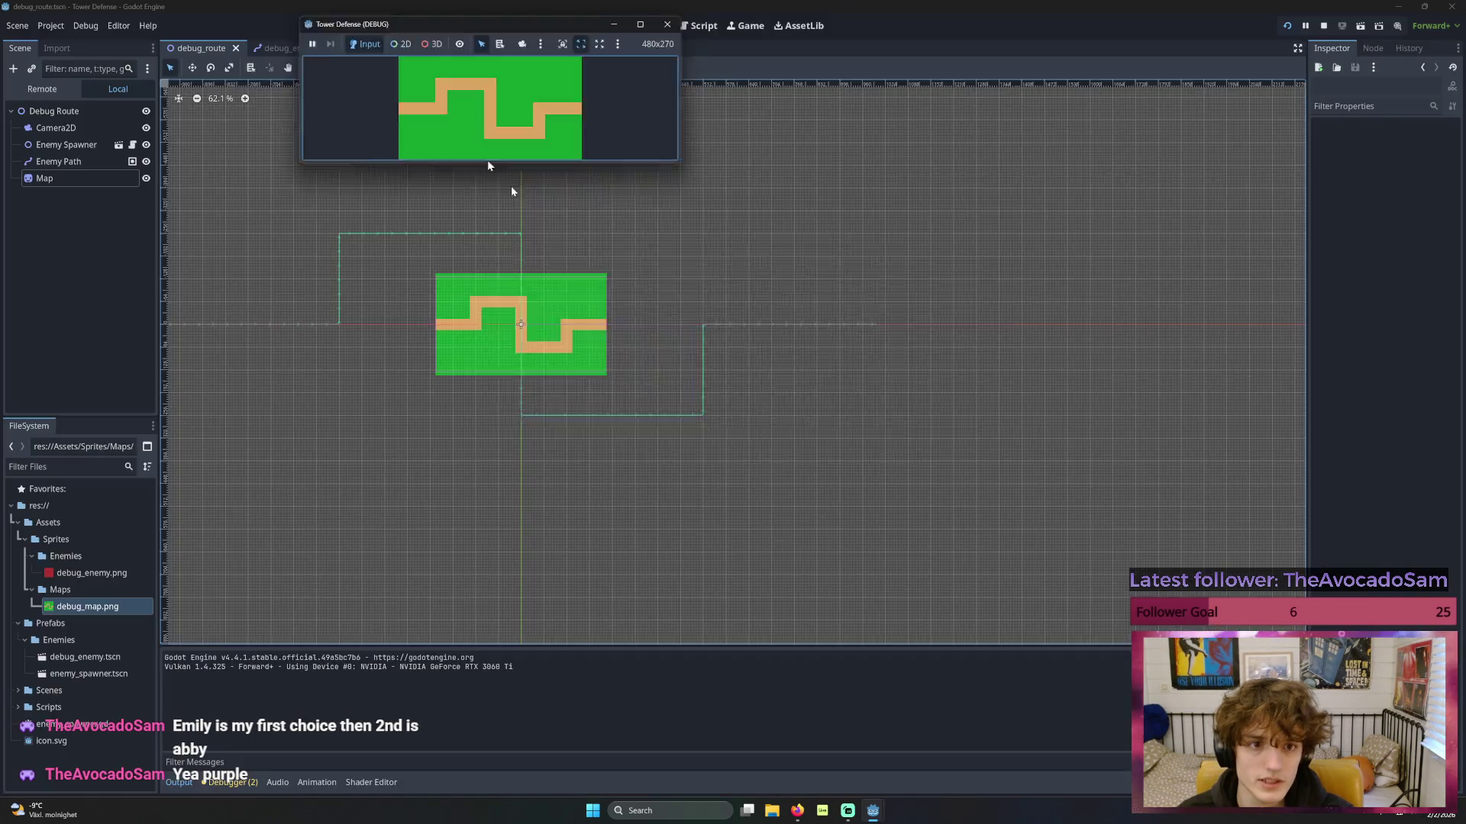
key(F8)
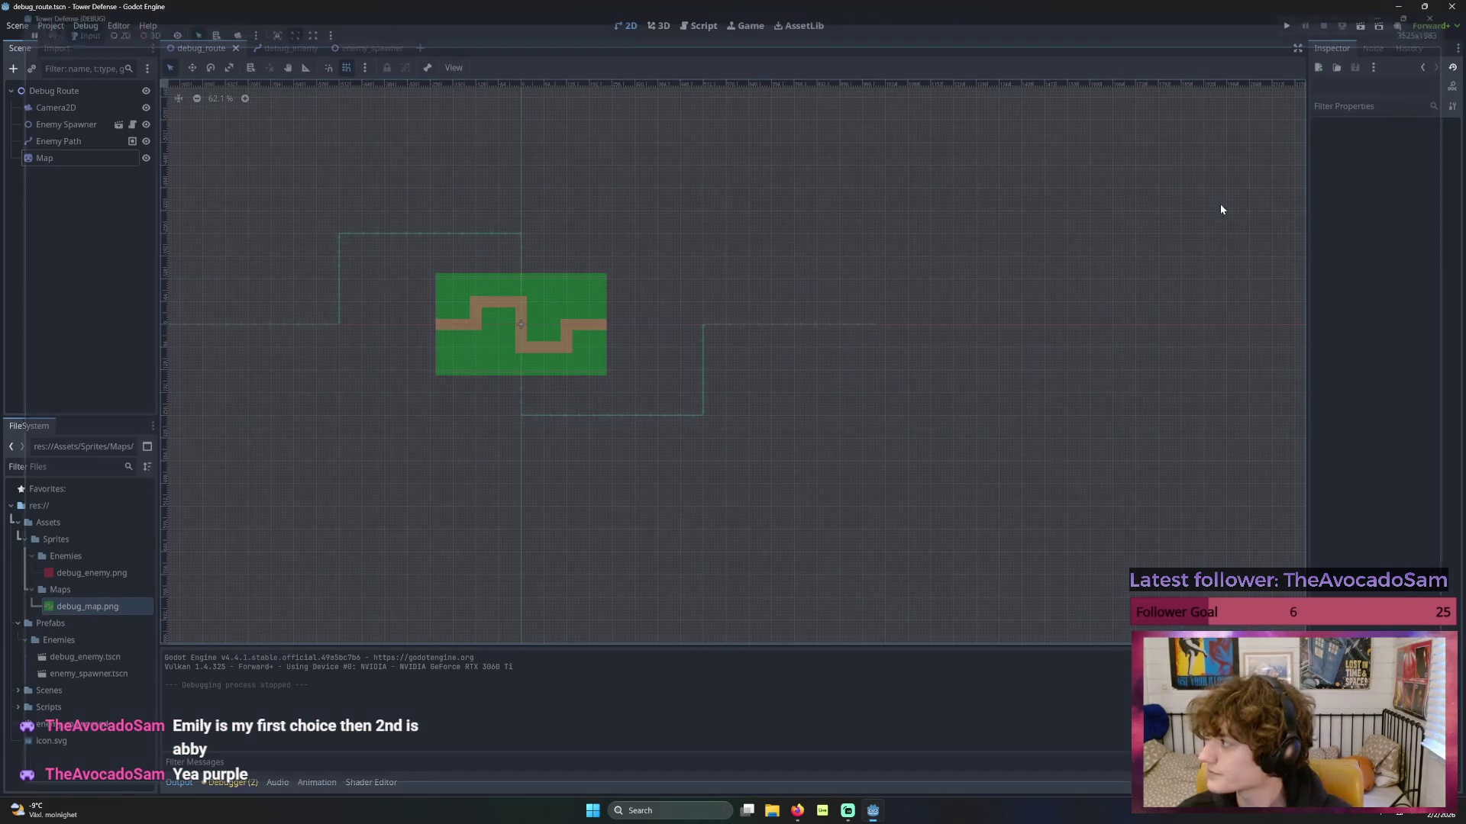
scroll(735, 479, up, 3)
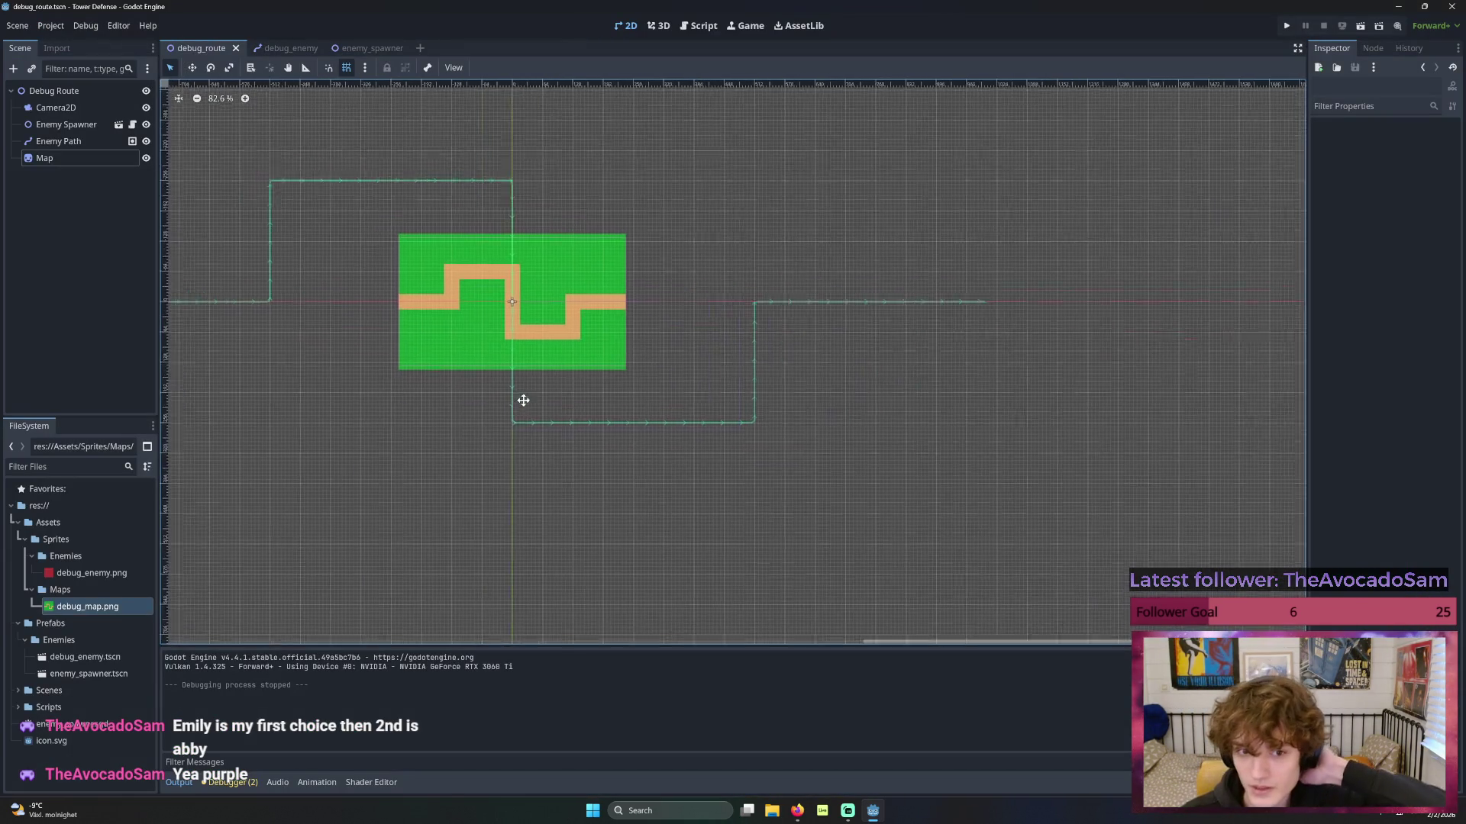
Delete all existing Enemy Path curve points and add a fresh one
click(61, 142)
click(1437, 228)
click(1438, 228)
click(1437, 228)
click(1437, 228)
click(1437, 228)
click(1437, 228)
click(1437, 228)
click(1442, 210)
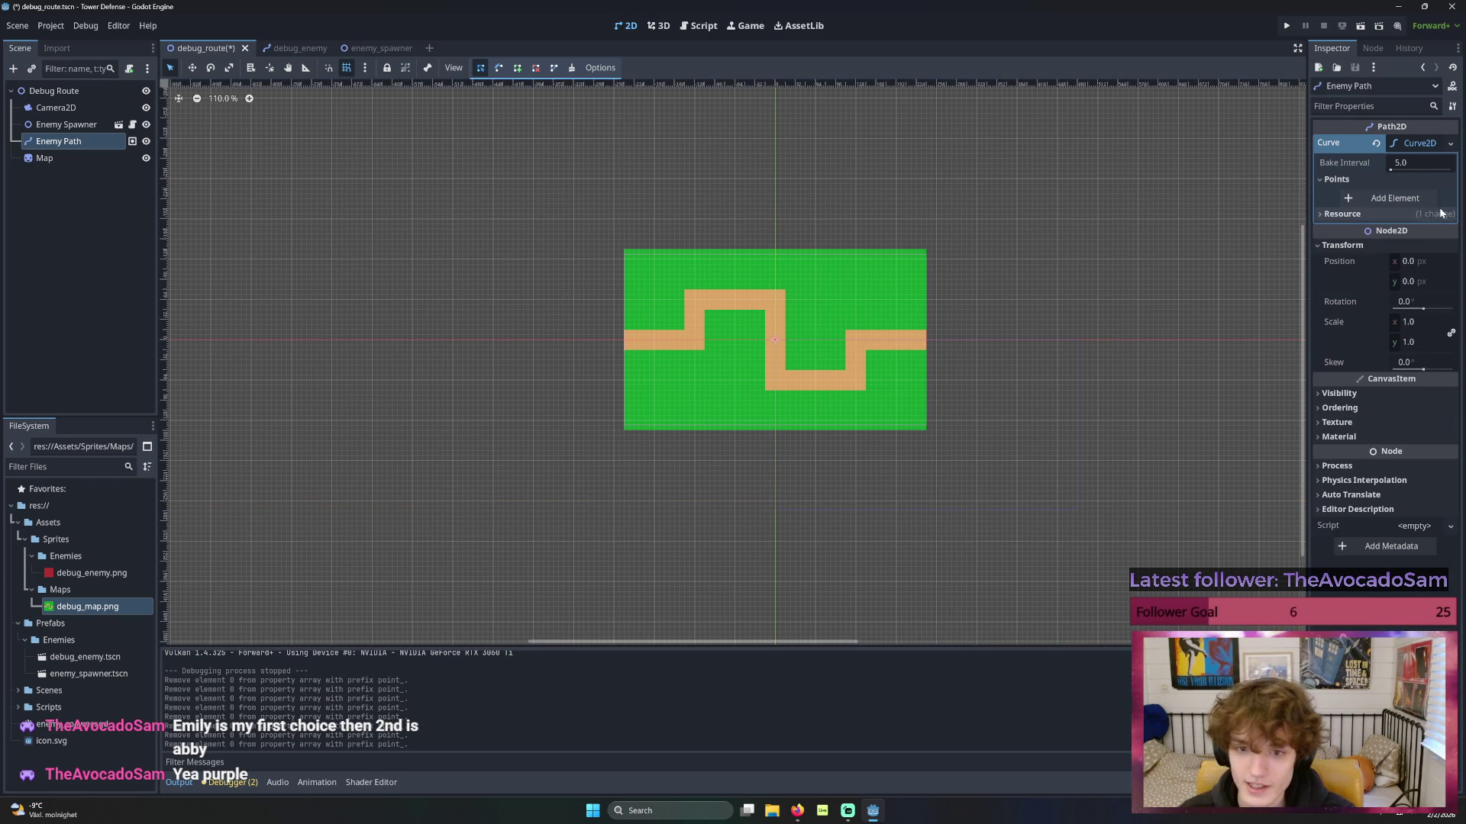
click(1394, 200)
Place the first three path points at the road's left end, first bend and first corner
scroll(805, 399, up, 6)
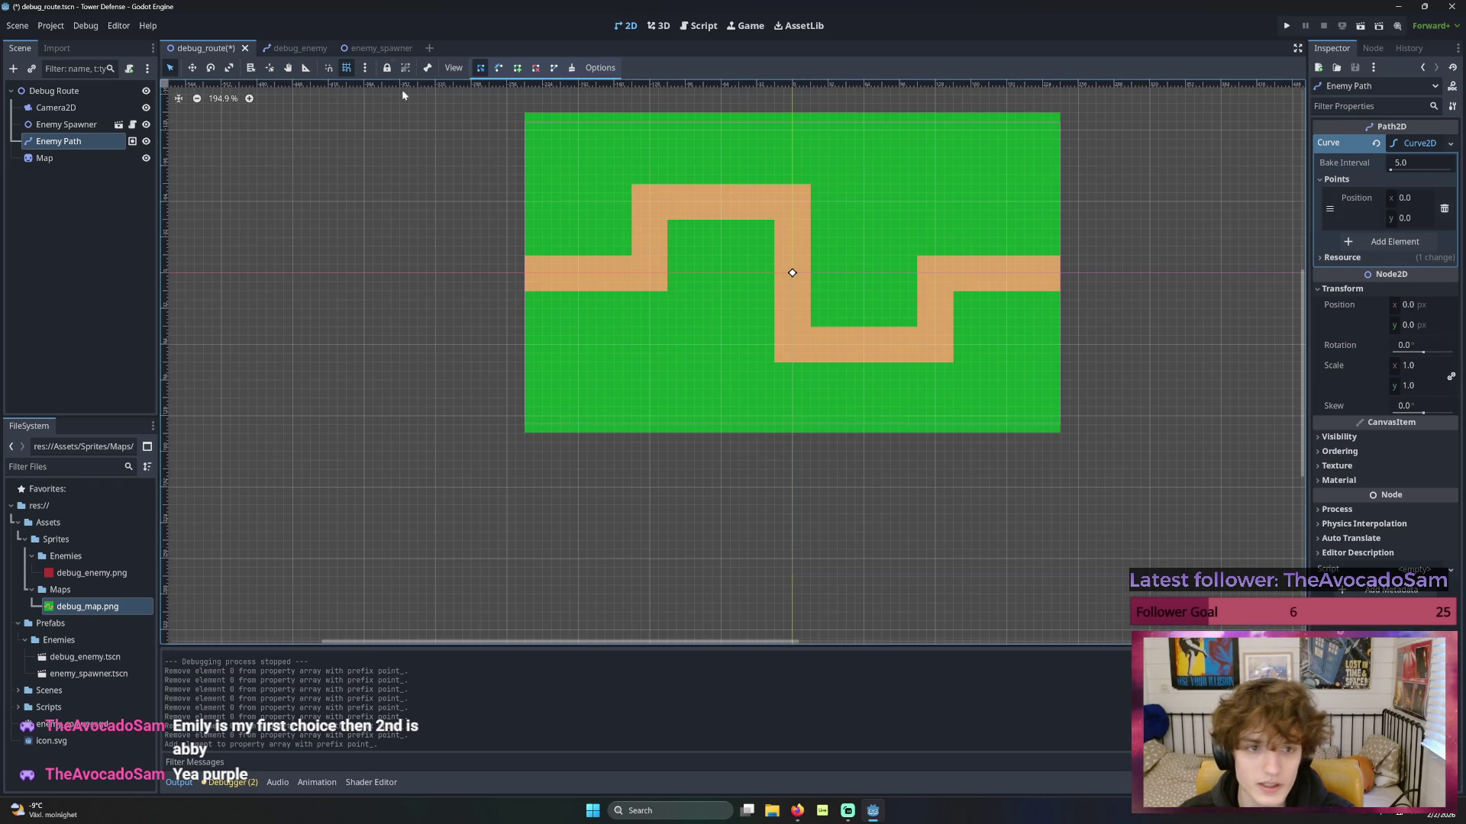
scroll(691, 394, up, 3)
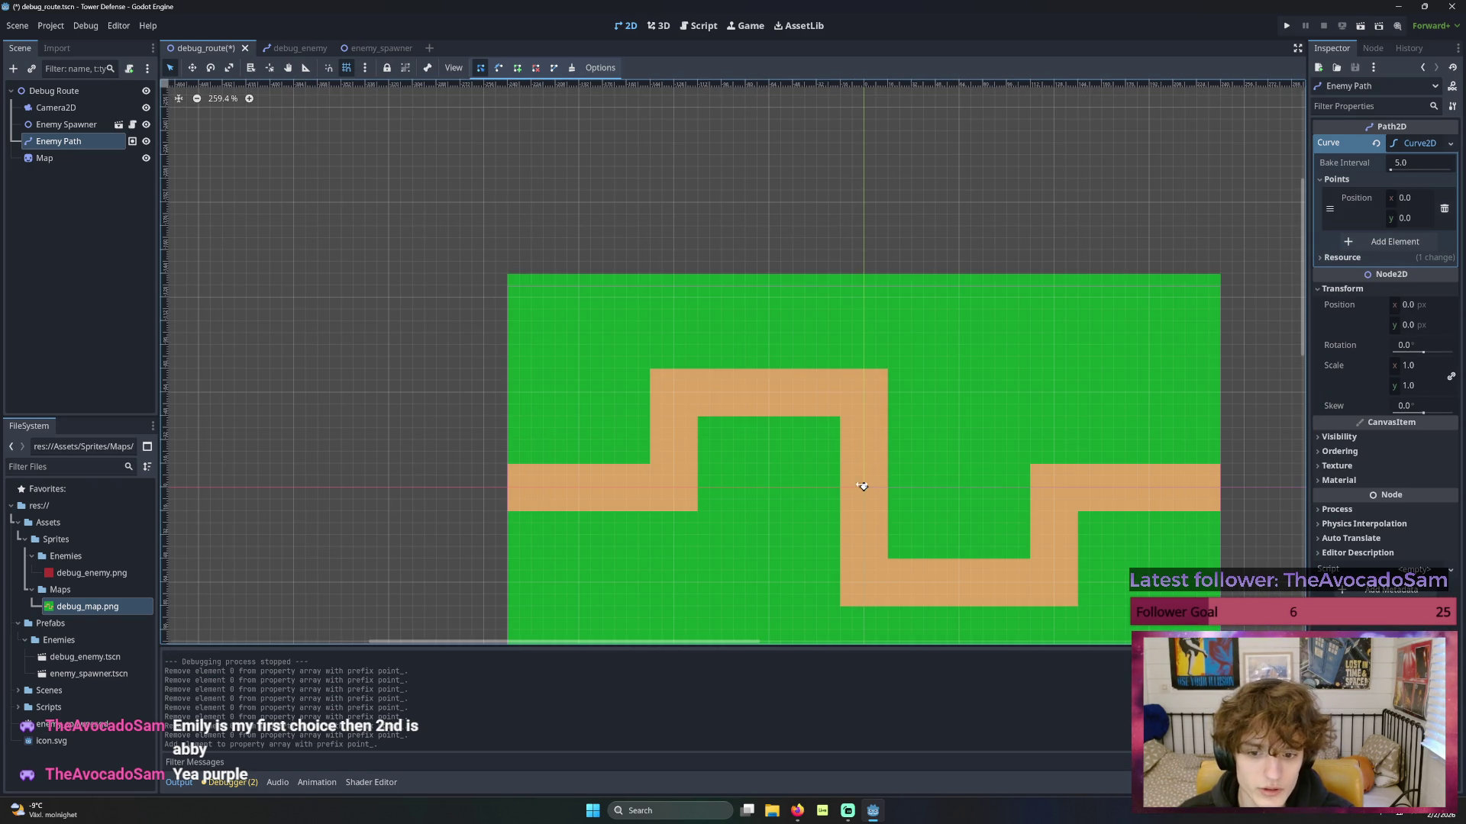
drag(863, 487, 603, 488)
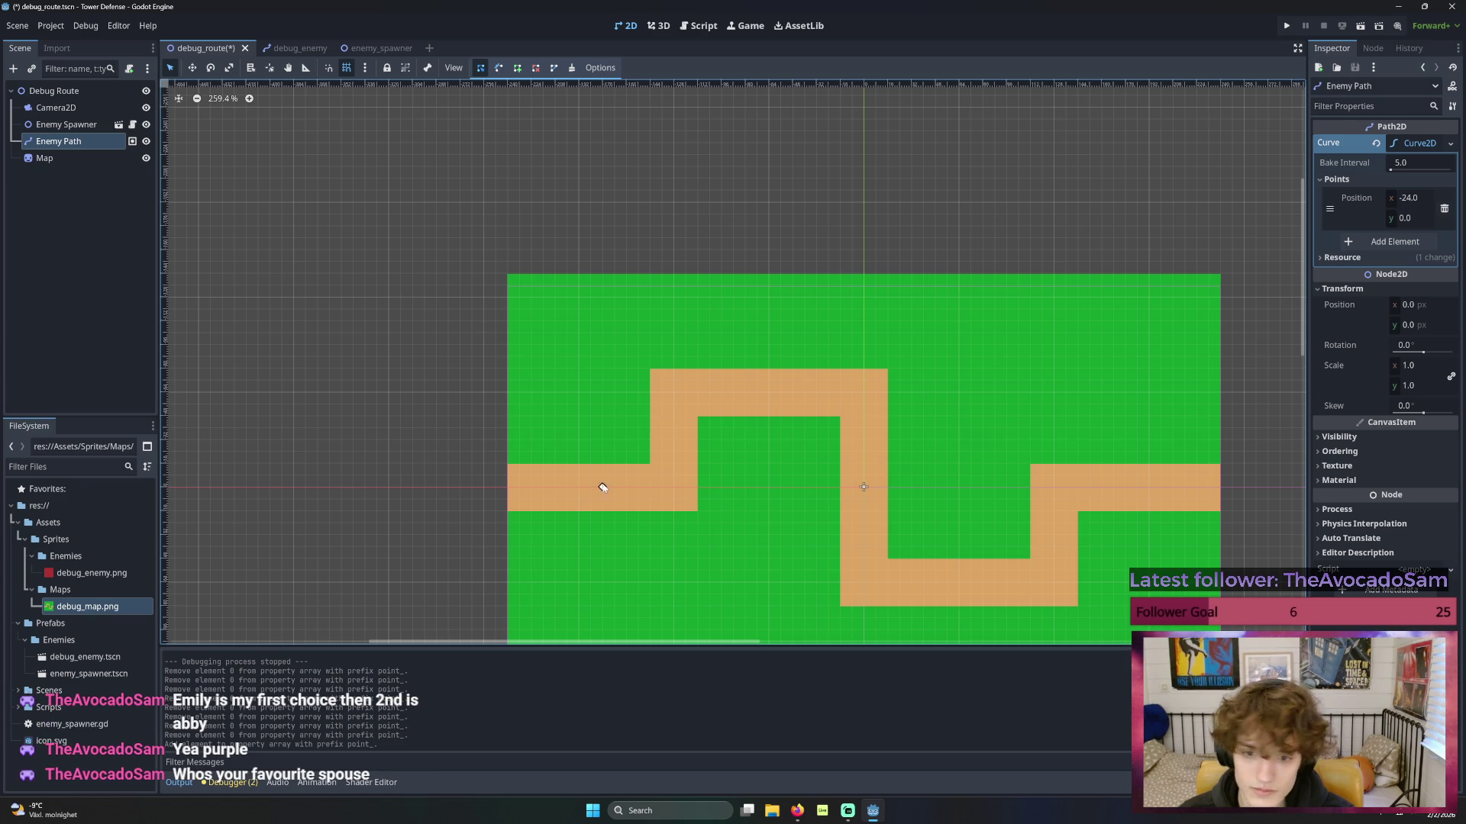
click(863, 487)
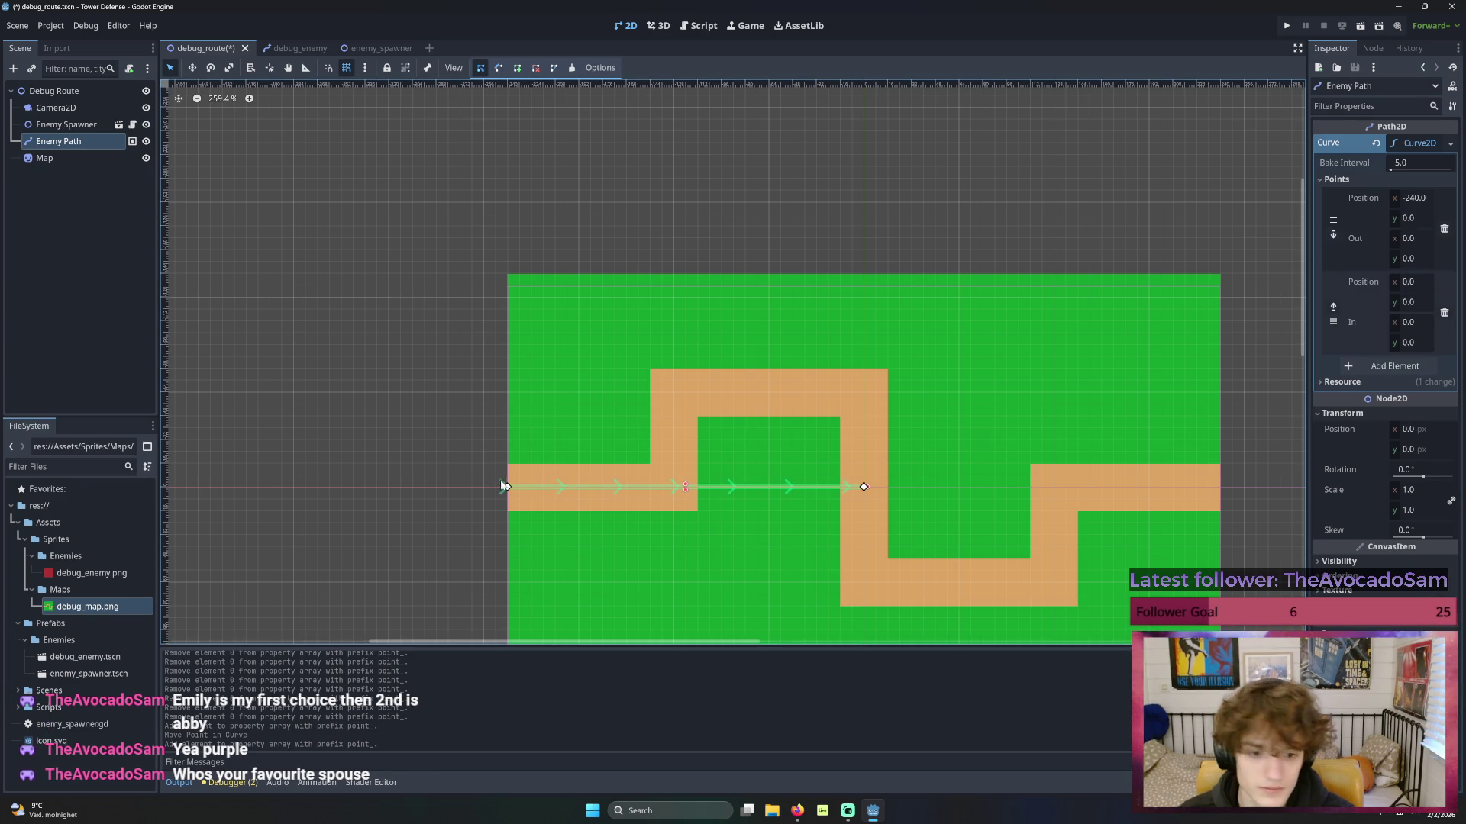
drag(863, 487, 722, 489)
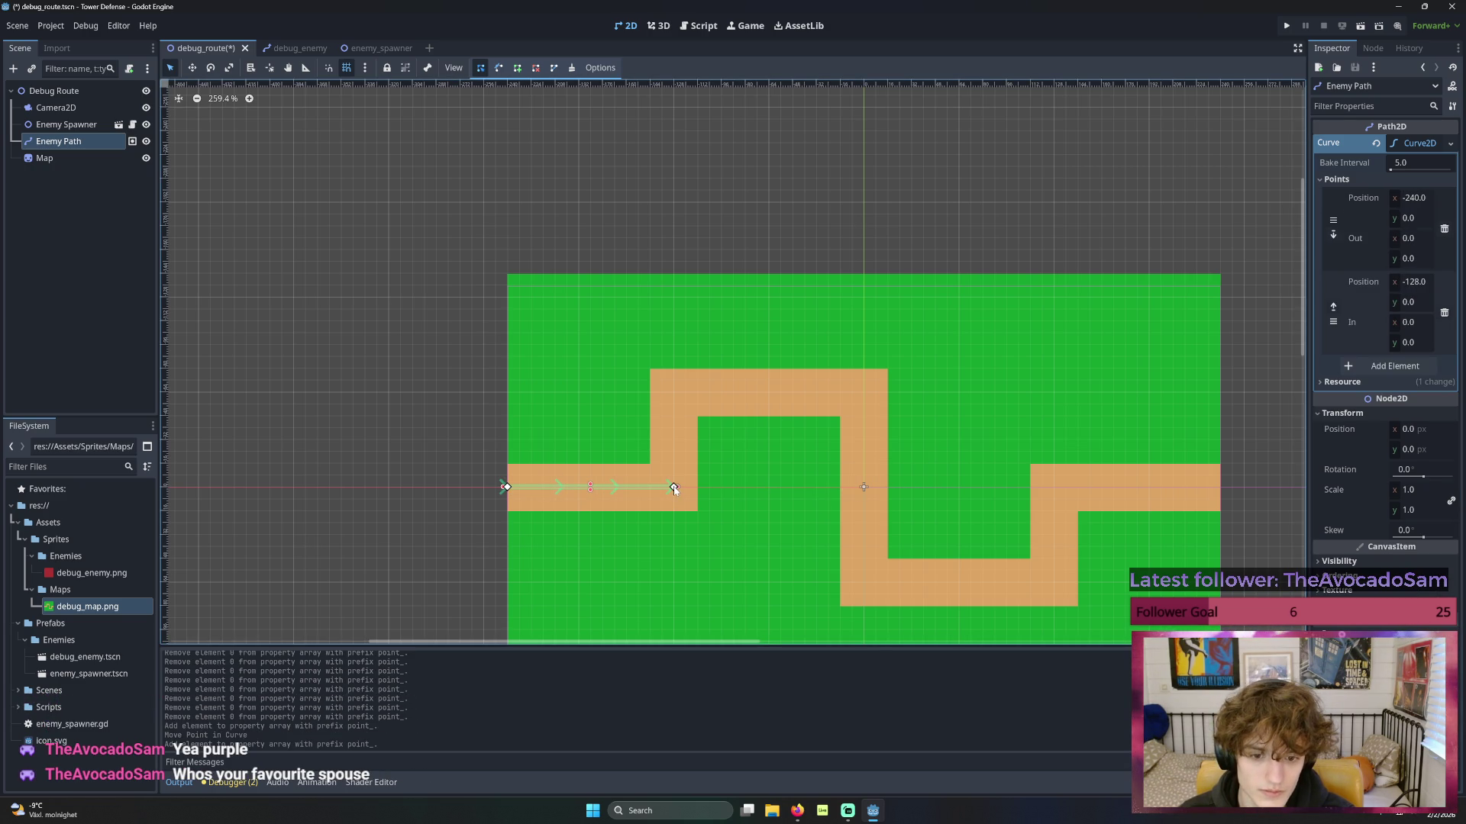
click(863, 487)
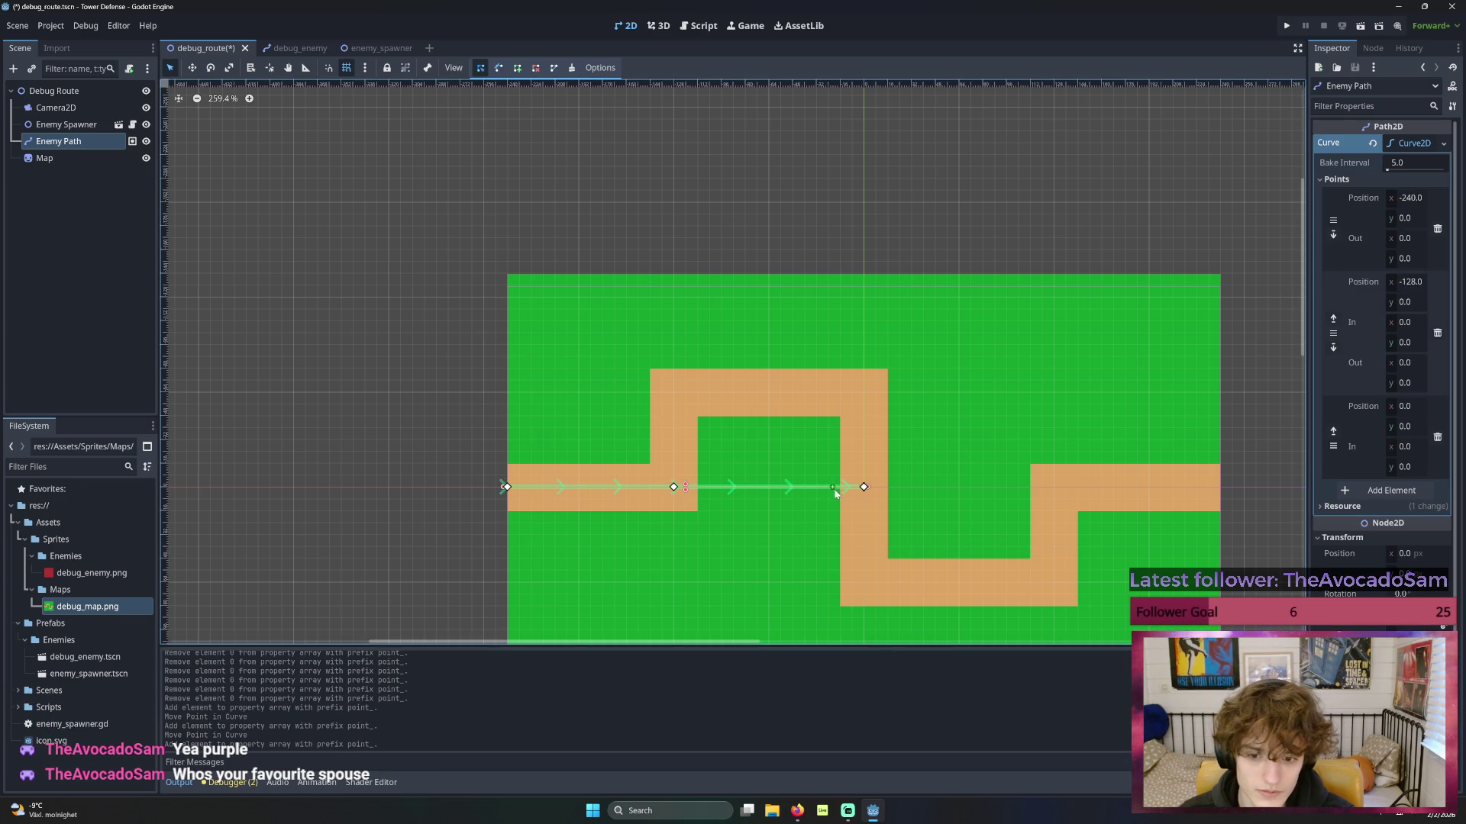
drag(863, 487, 708, 406)
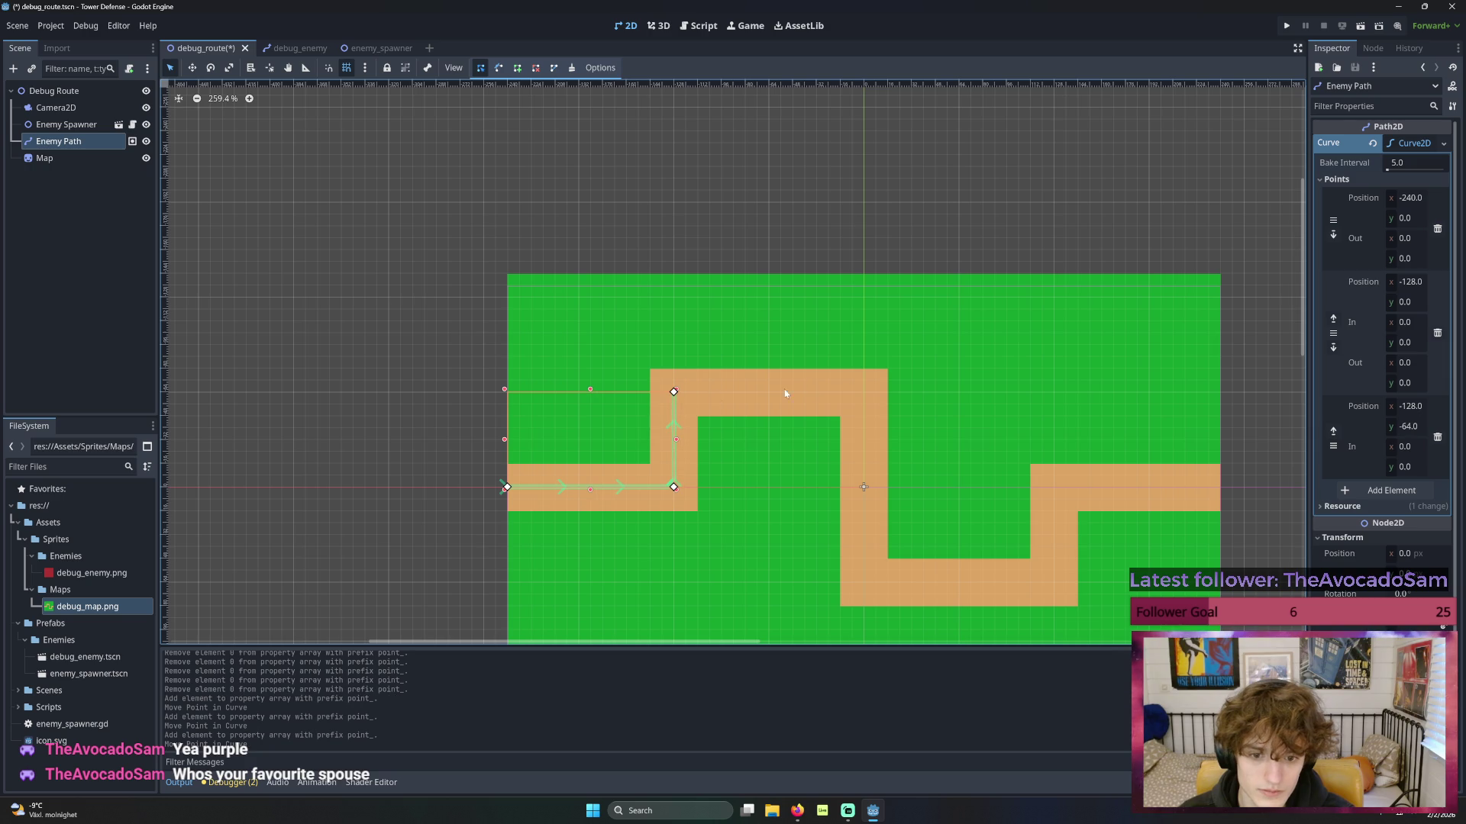
scroll(694, 405, up, 6)
scroll(839, 267, down, 3)
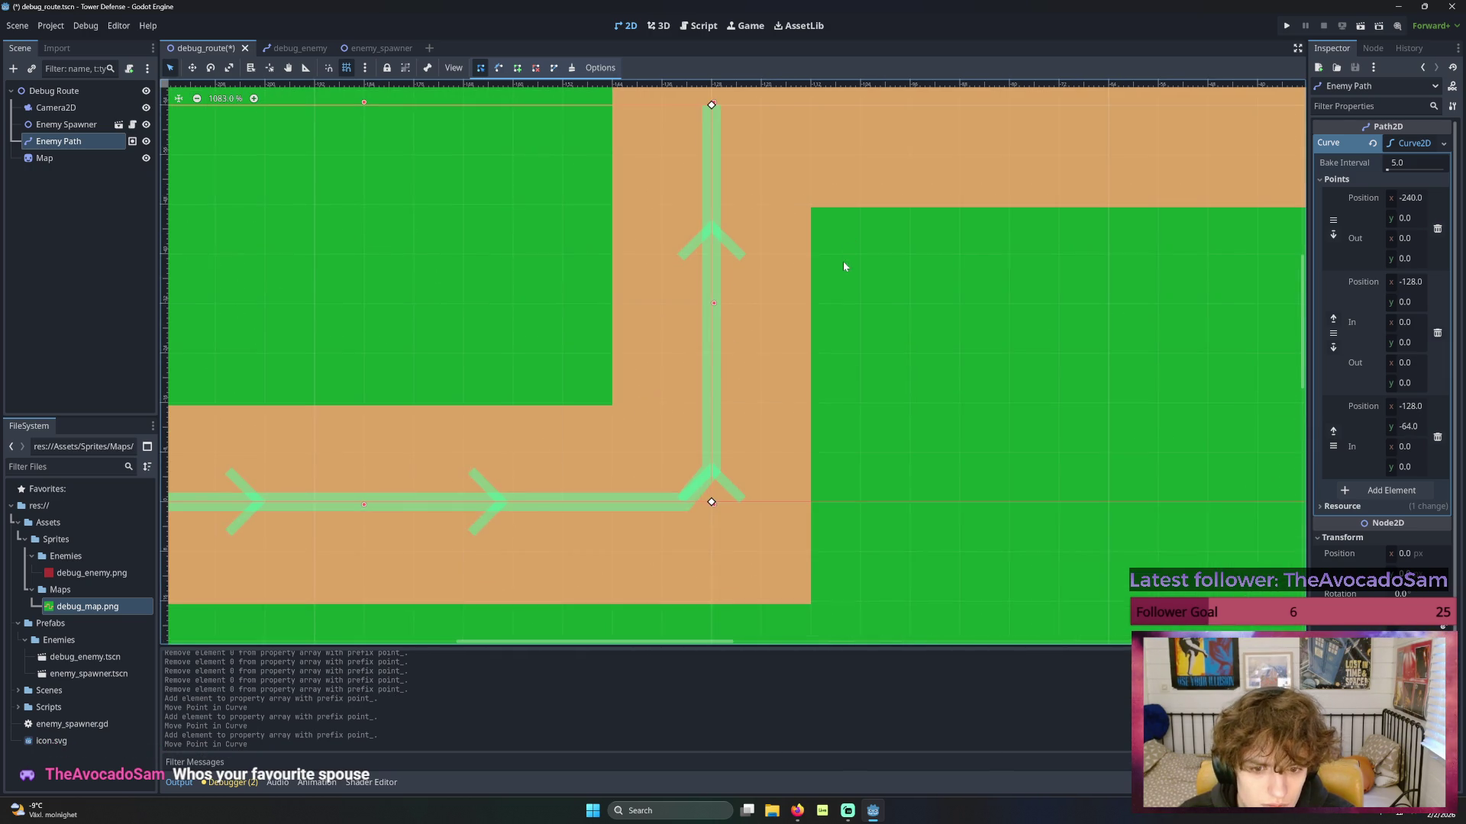
scroll(725, 387, up, 1)
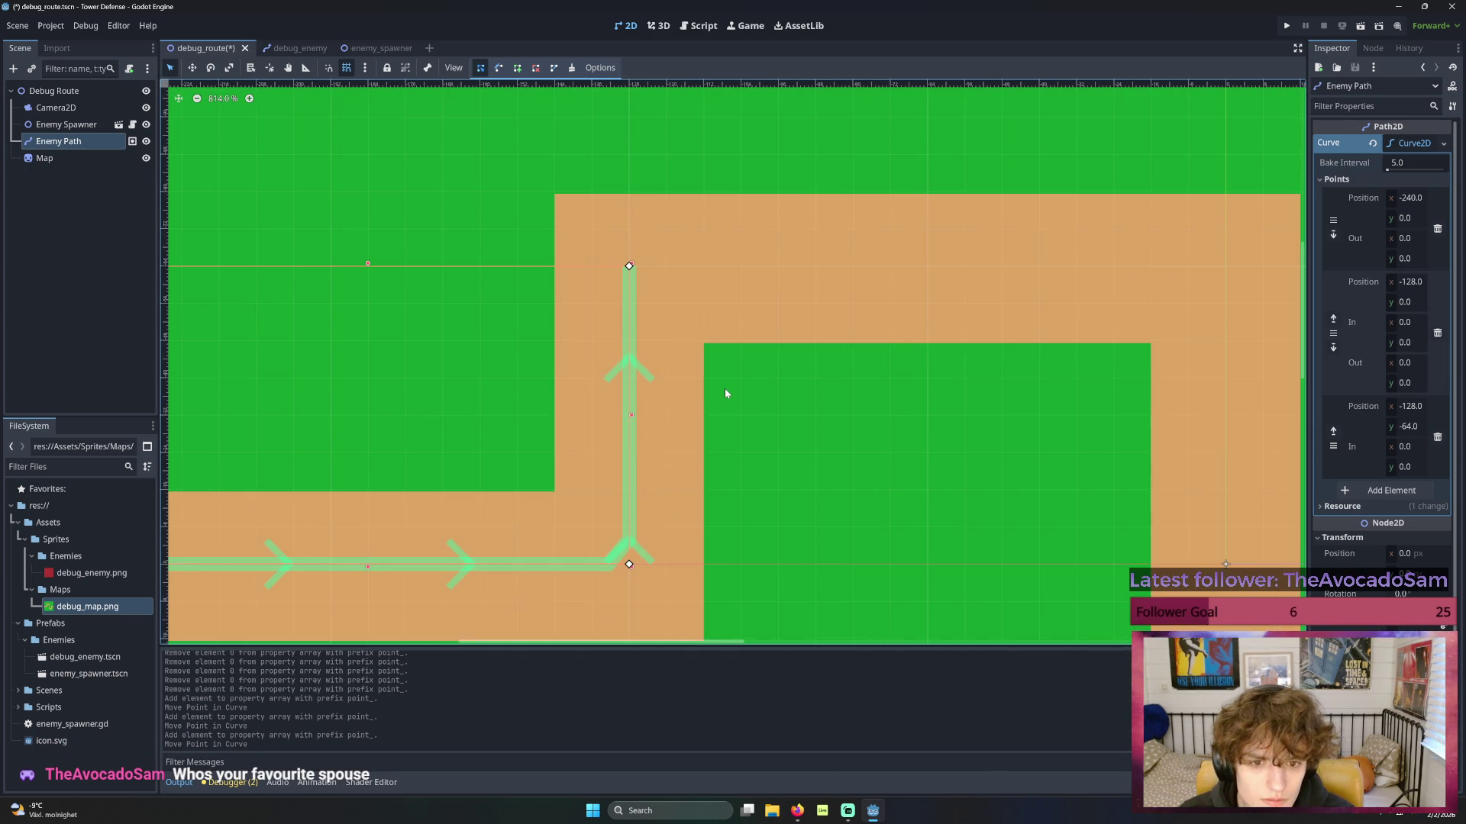
Add path points up the road to the top-right corner and down to the lower-right corner
click(1374, 490)
scroll(764, 382, right, 4)
scroll(596, 405, down, 1)
drag(859, 500, 858, 252)
click(1386, 534)
mouse_move(855, 411)
mouse_down()
mouse_move(813, 268)
mouse_move(801, 434)
mouse_up()
scroll(802, 241, down, 2)
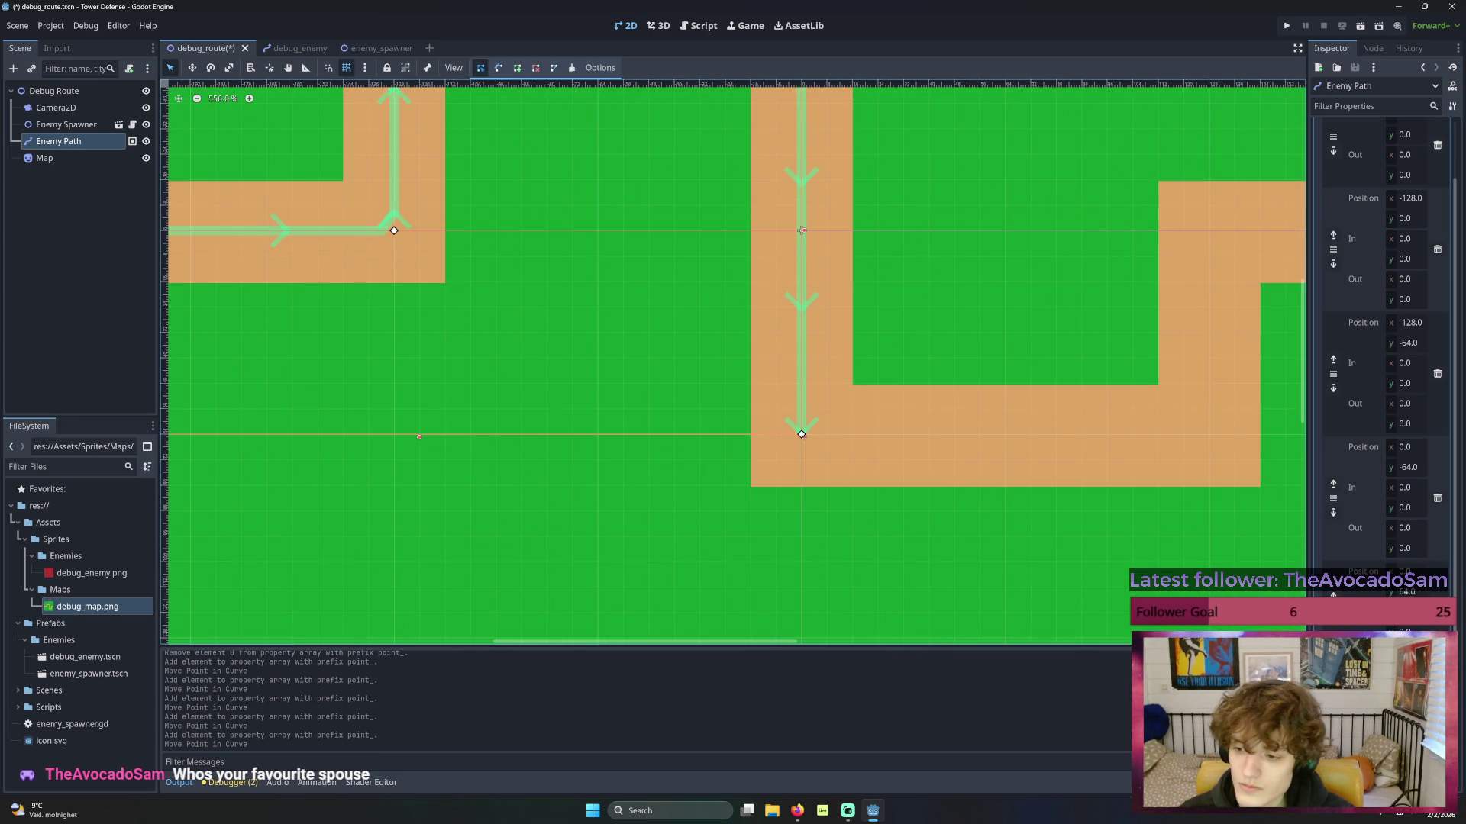
click(801, 231)
scroll(813, 402, down, 1)
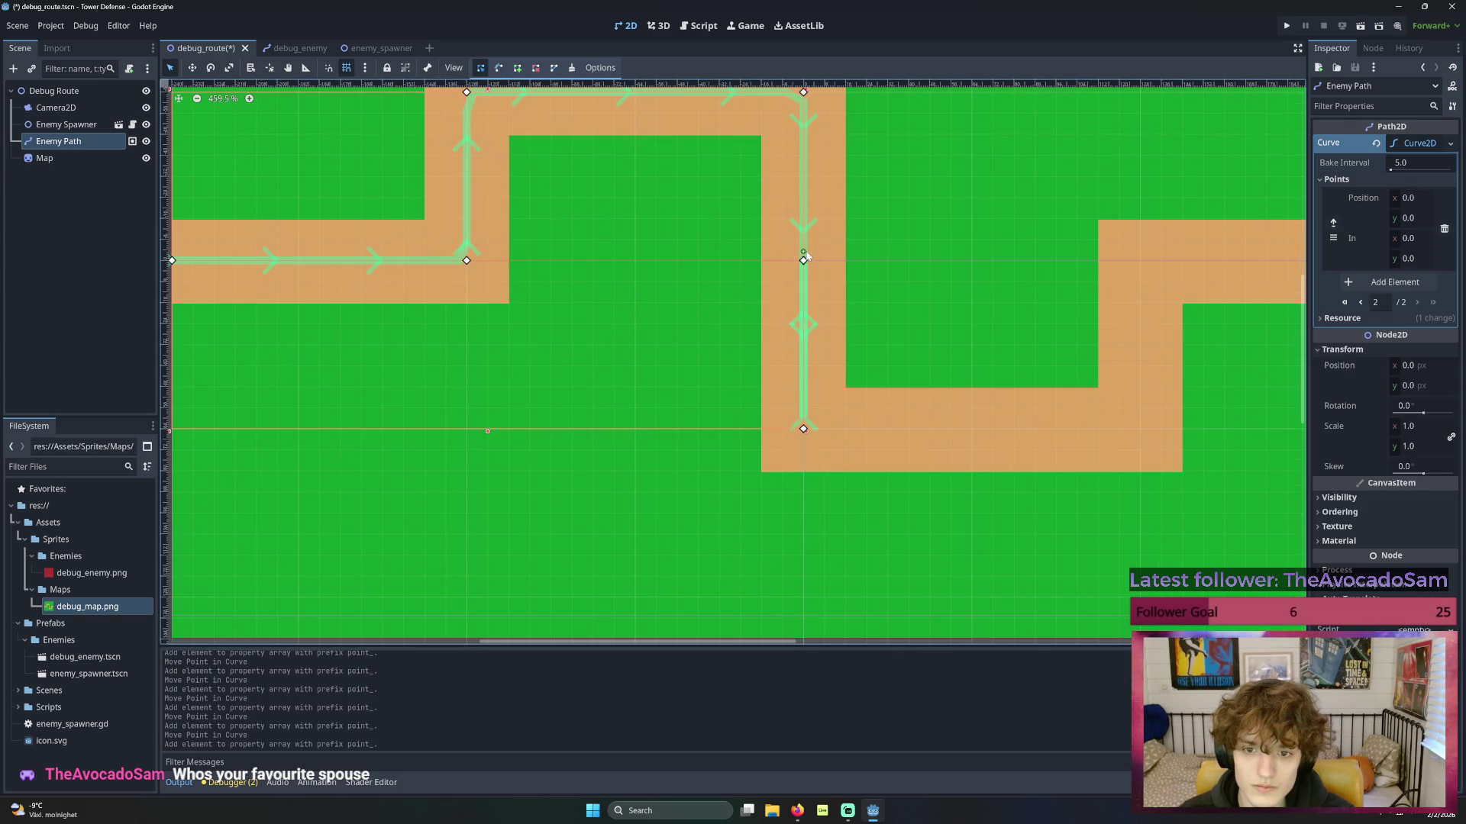
drag(805, 257, 1139, 428)
scroll(1116, 459, right, 4)
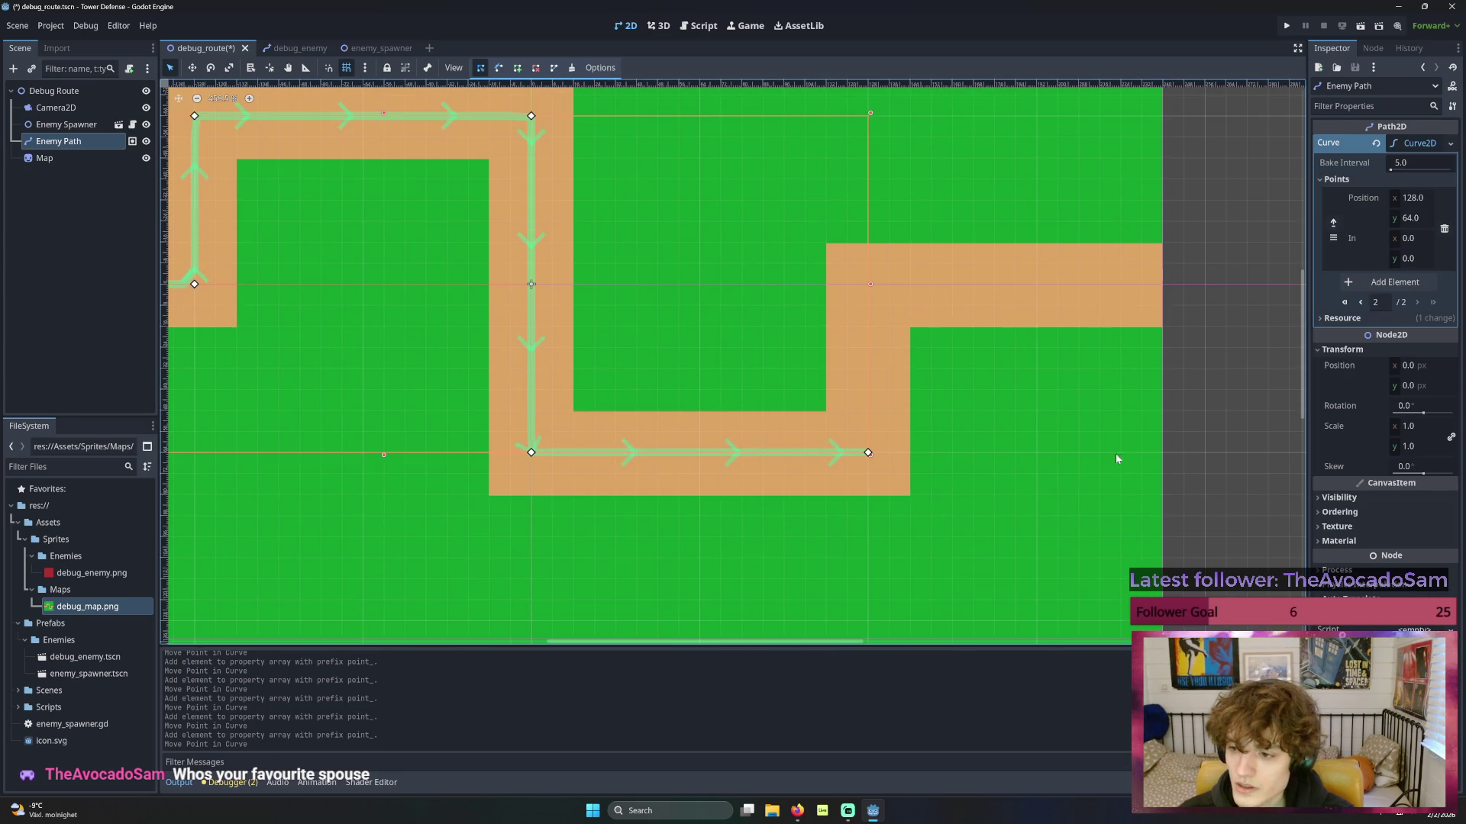
Add a final point extending the path's end right along the road, then test-run with F6
click(1356, 284)
mouse_move(534, 285)
mouse_down()
mouse_move(550, 274)
mouse_move(622, 286)
mouse_move(593, 297)
mouse_move(866, 294)
mouse_up()
key(ctrl+z)
key(ctrl+z)
click(1159, 296)
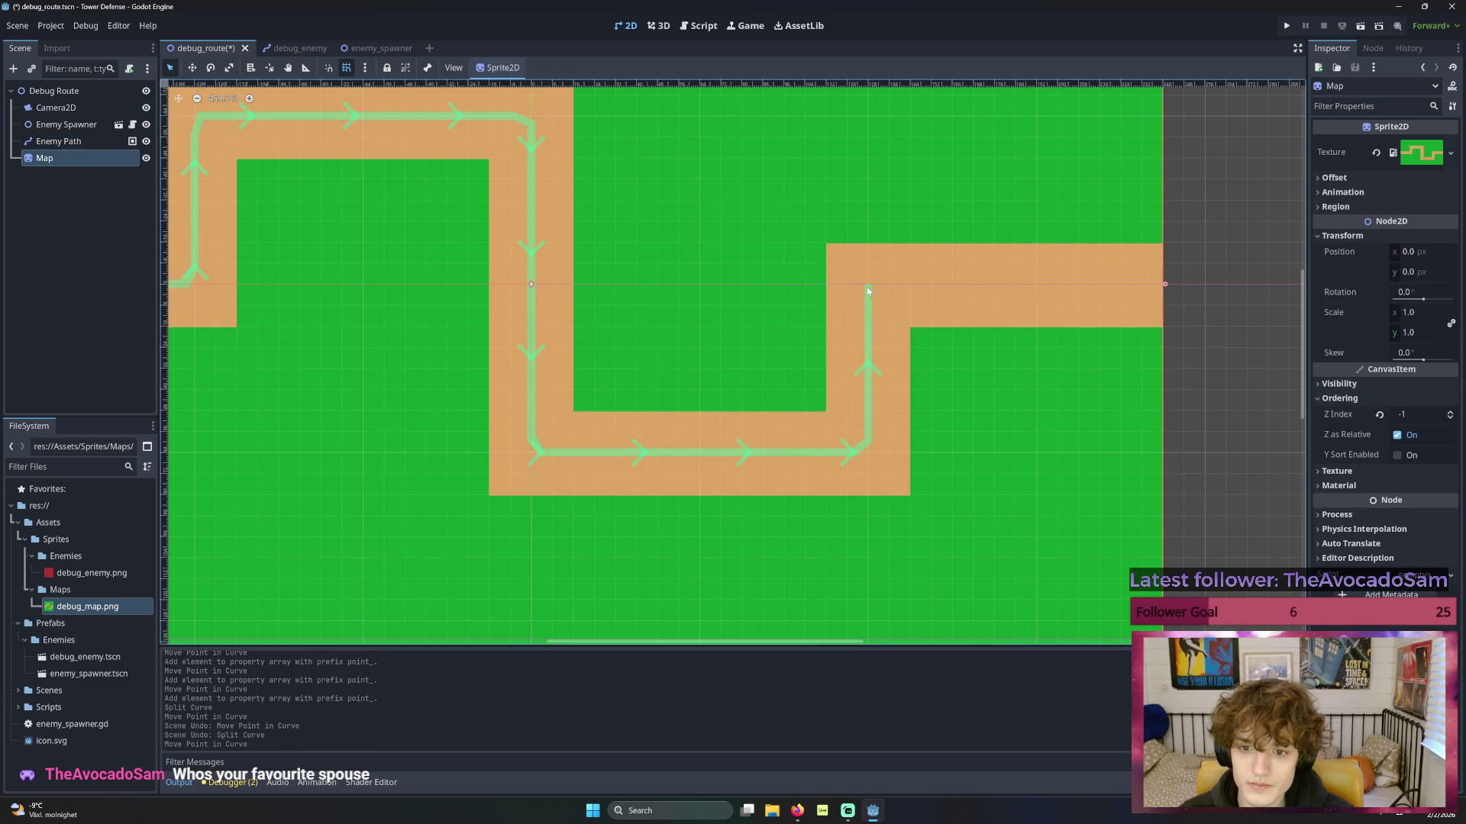
click(48, 143)
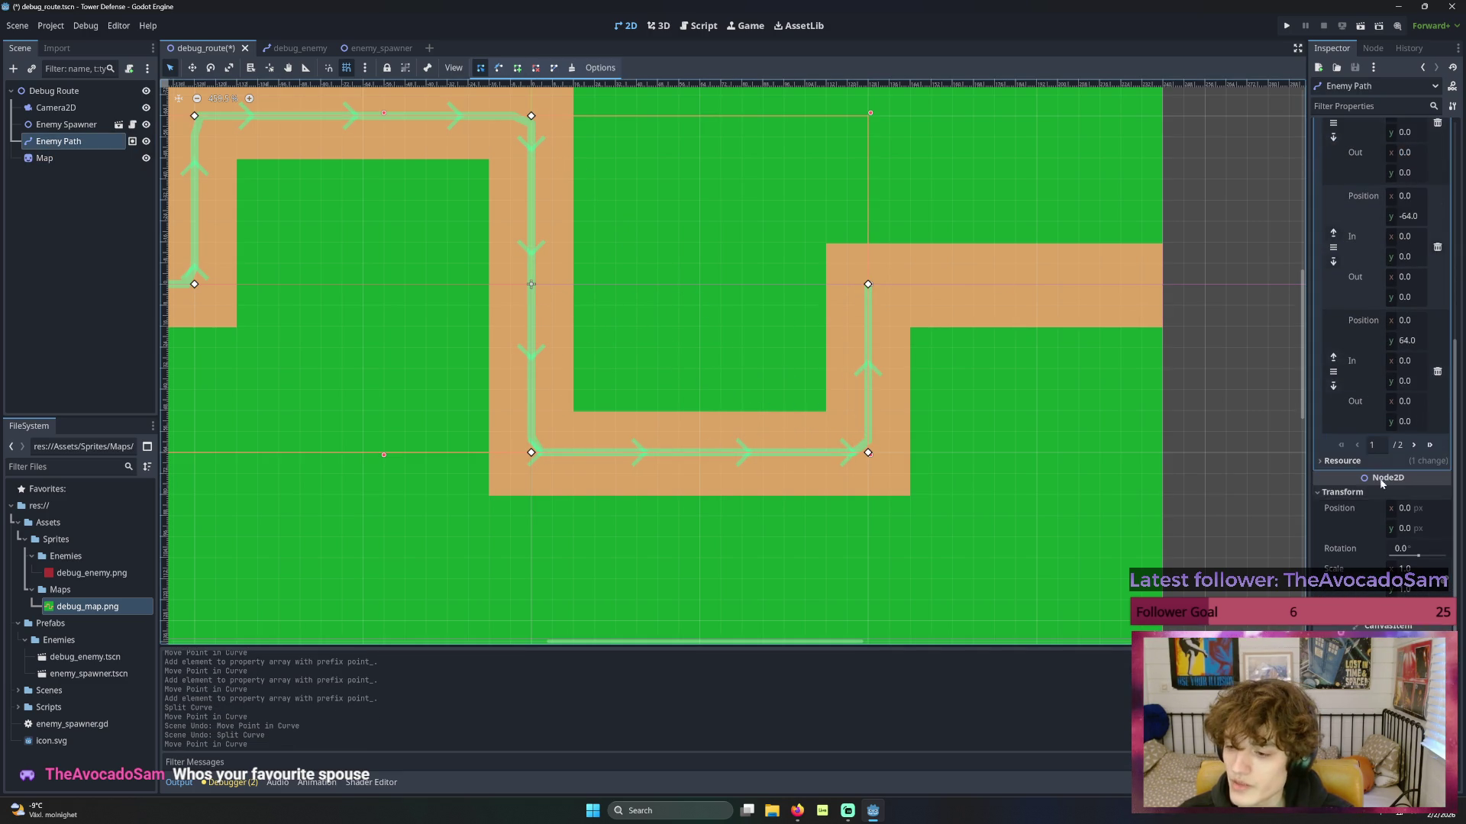
scroll(1381, 368, down, 2)
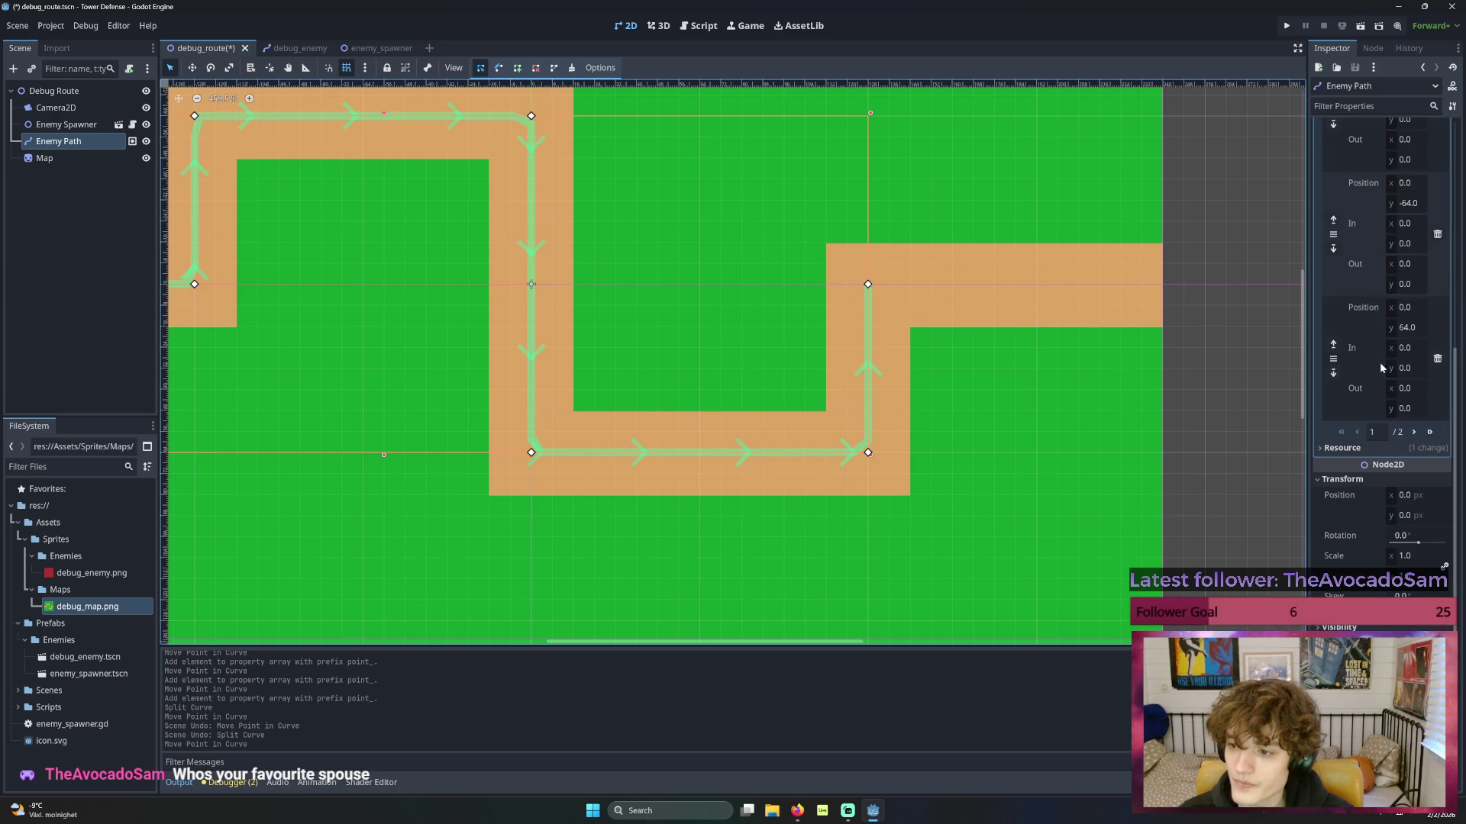
click(1412, 432)
click(1391, 404)
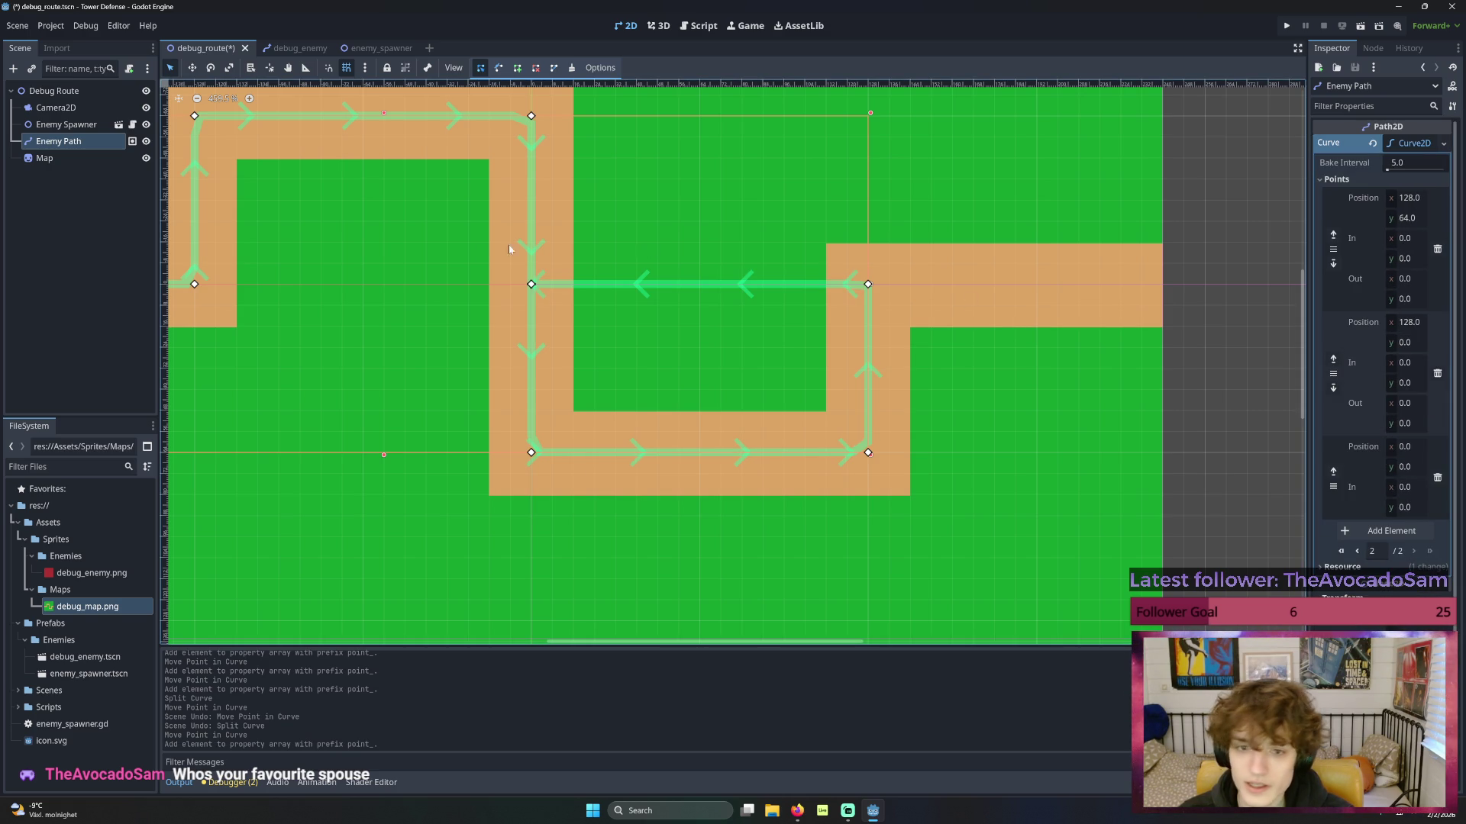
mouse_move(532, 286)
mouse_down()
mouse_move(1161, 272)
mouse_move(1161, 285)
mouse_move(1205, 285)
mouse_up()
scroll(600, 342, down, 3)
scroll(520, 356, up, 2)
scroll(730, 315, left, 5)
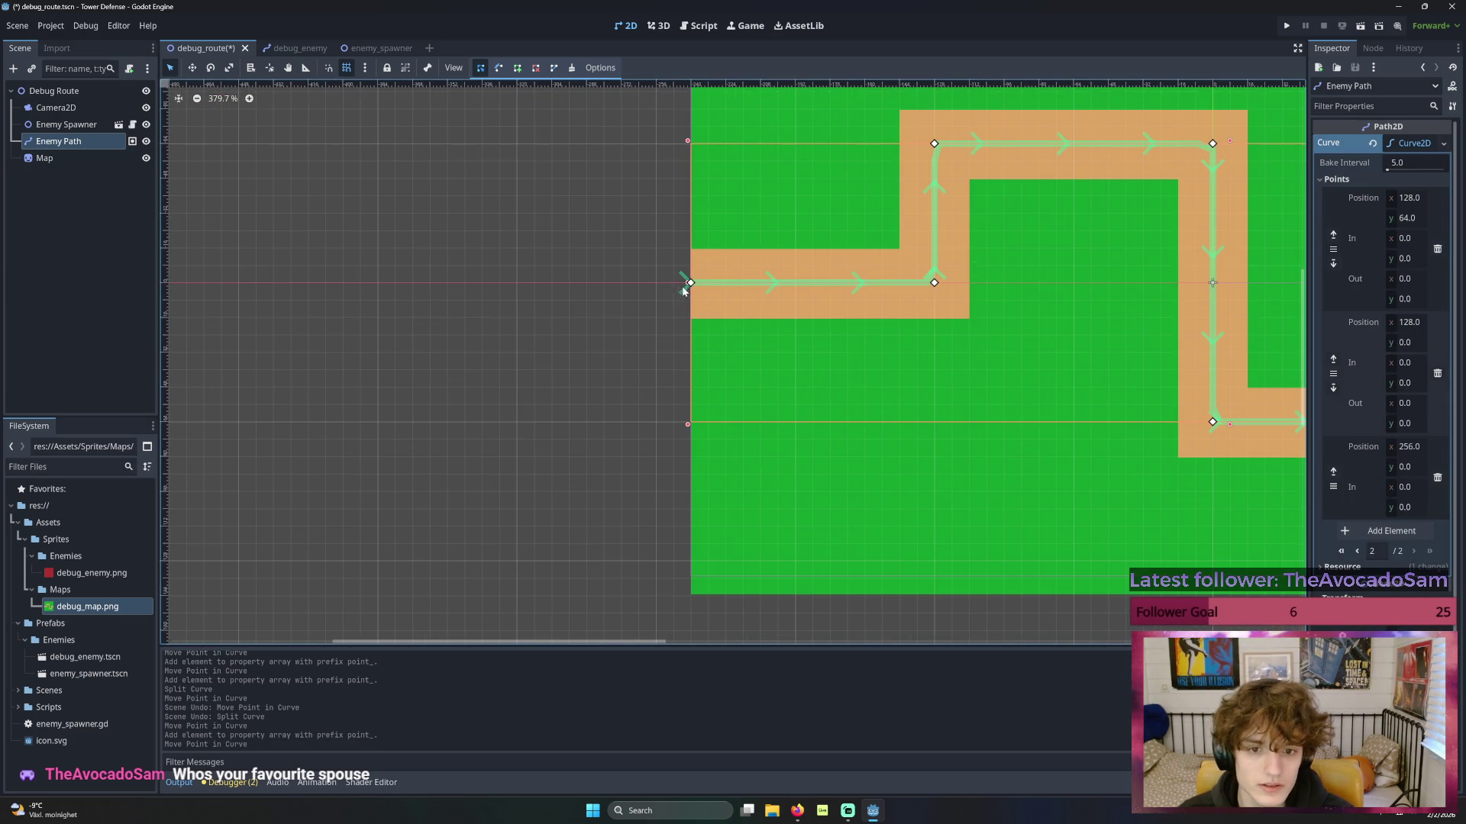
key(F6)
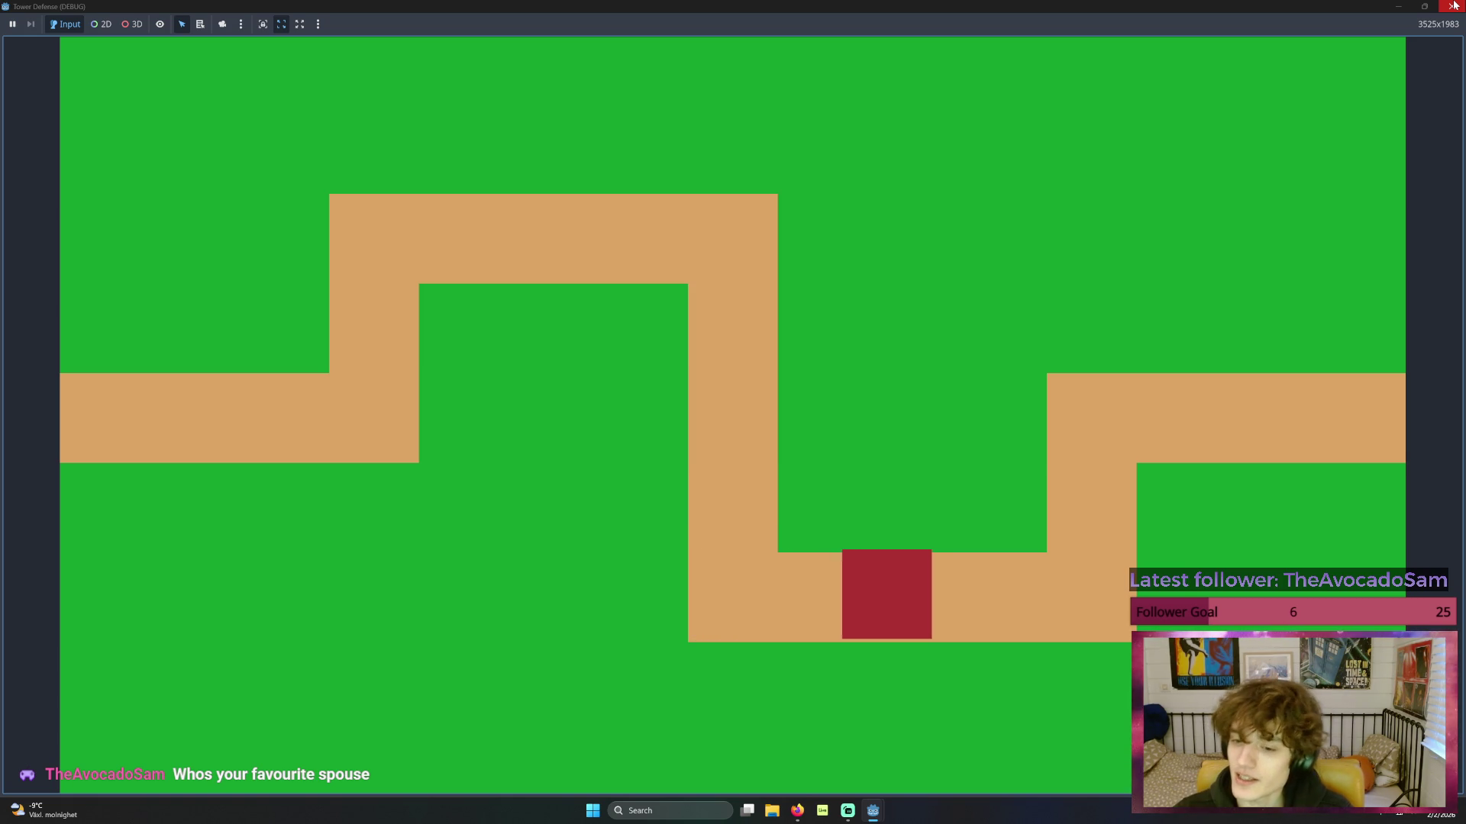
Close the running game window and pan the view toward the path's left end
click(1453, 6)
drag(840, 477, 653, 513)
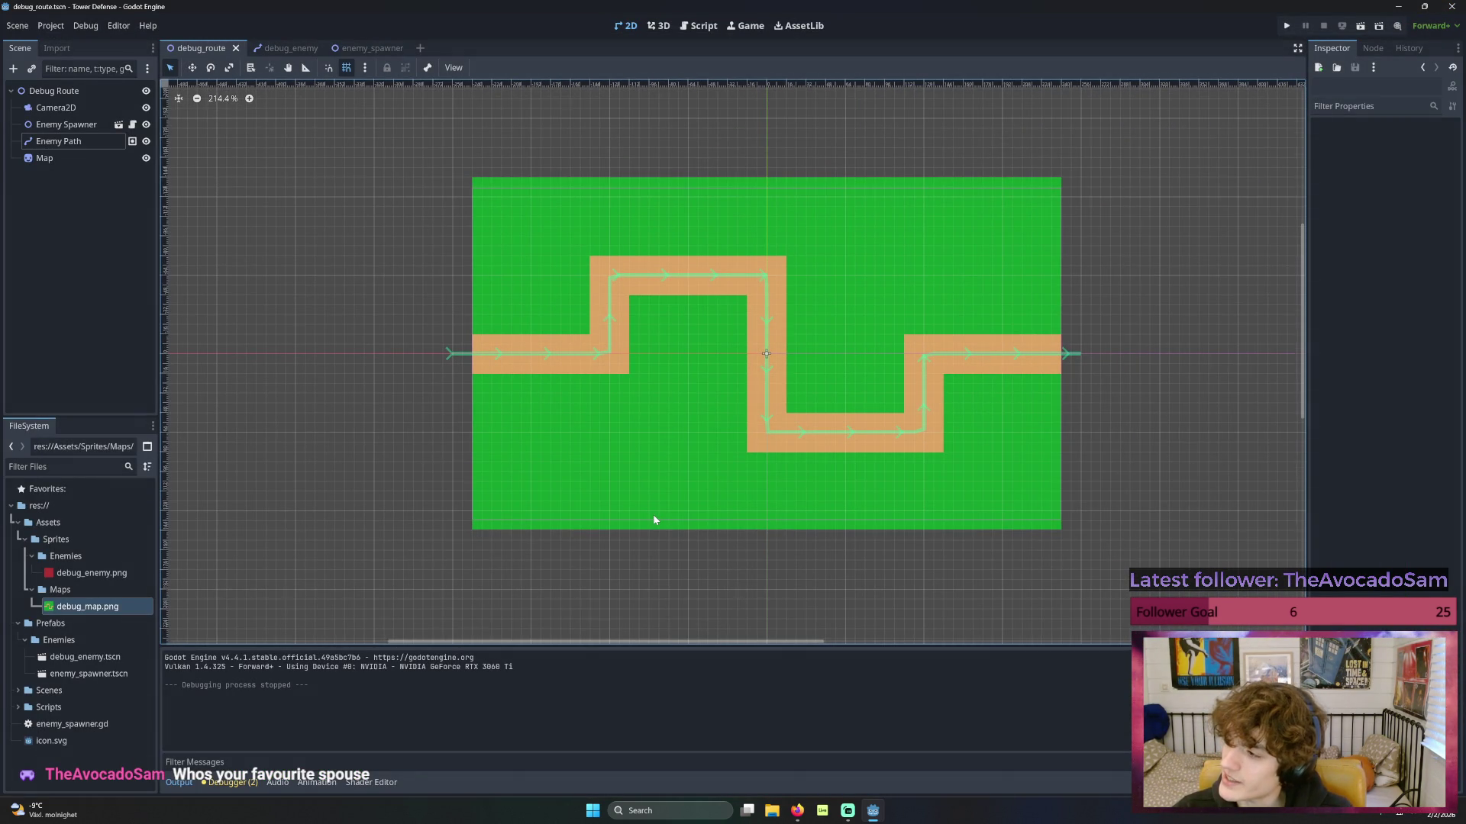
Select Enemy Path and set its curve's Bake Interval to 0.01 in the Inspector
scroll(653, 520, up, 2)
scroll(405, 359, up, 6)
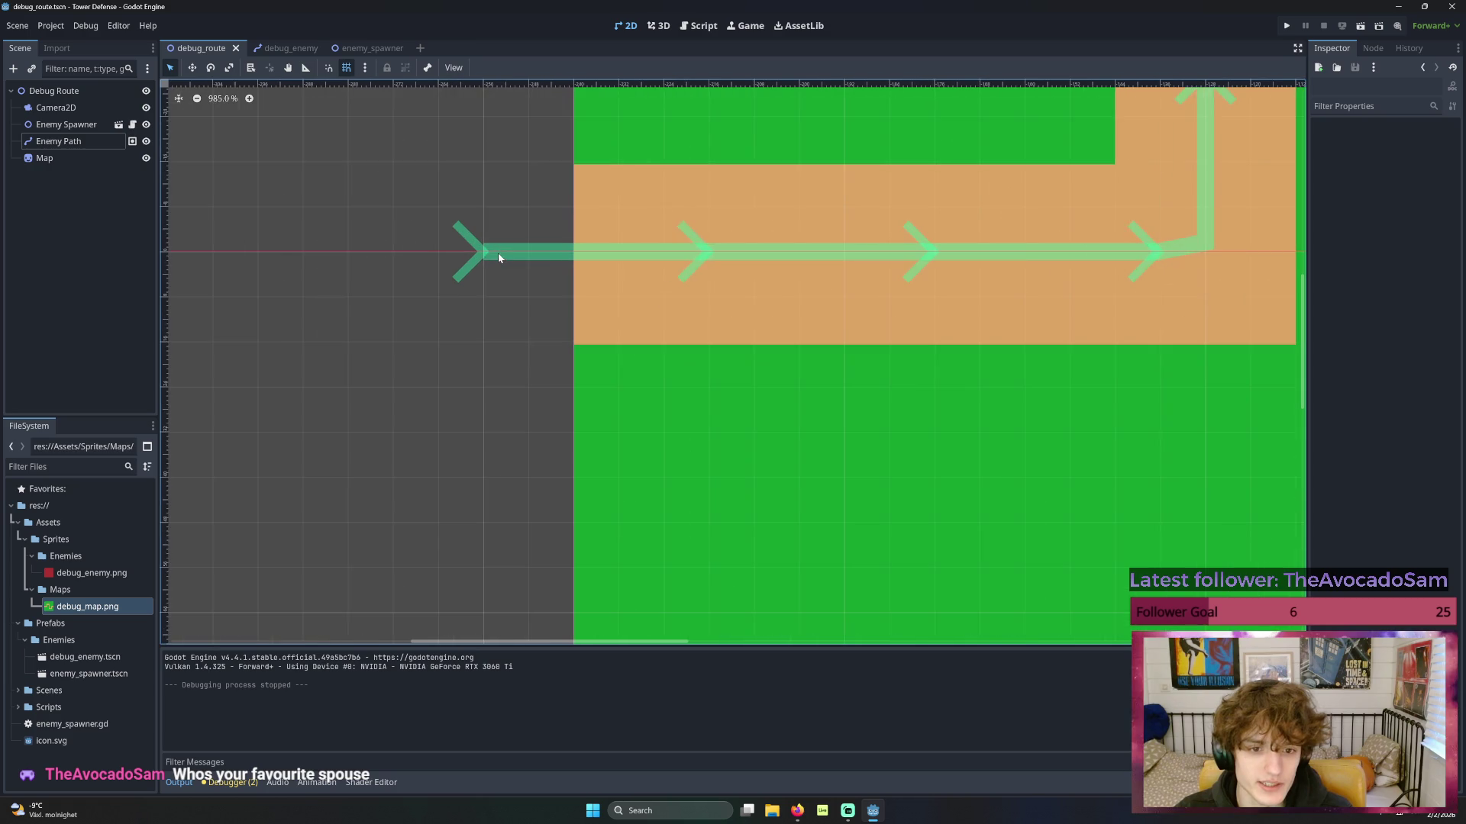
scroll(466, 263, up, 1)
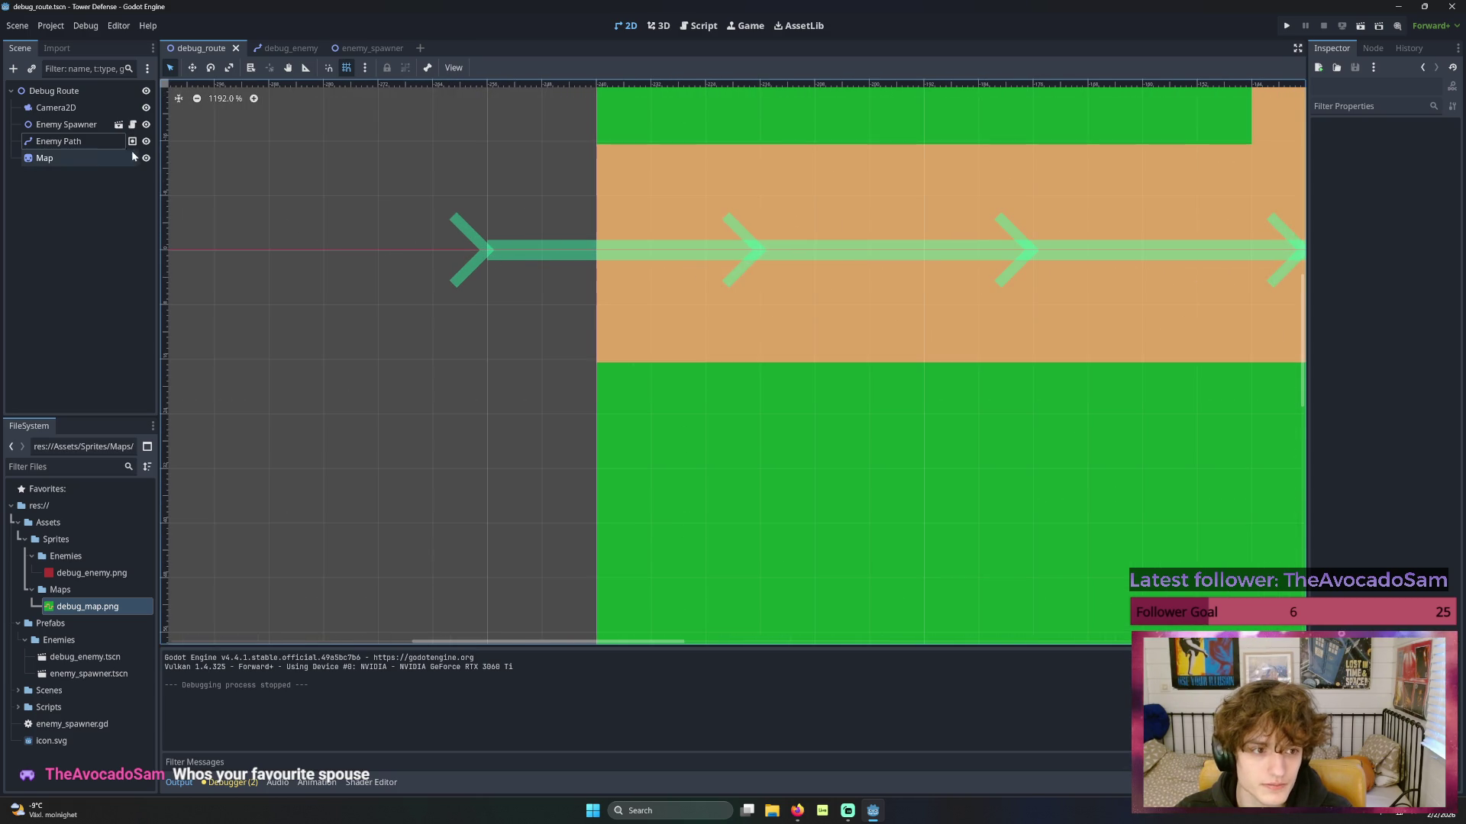
click(87, 146)
scroll(770, 438, down, 5)
scroll(491, 321, down, 3)
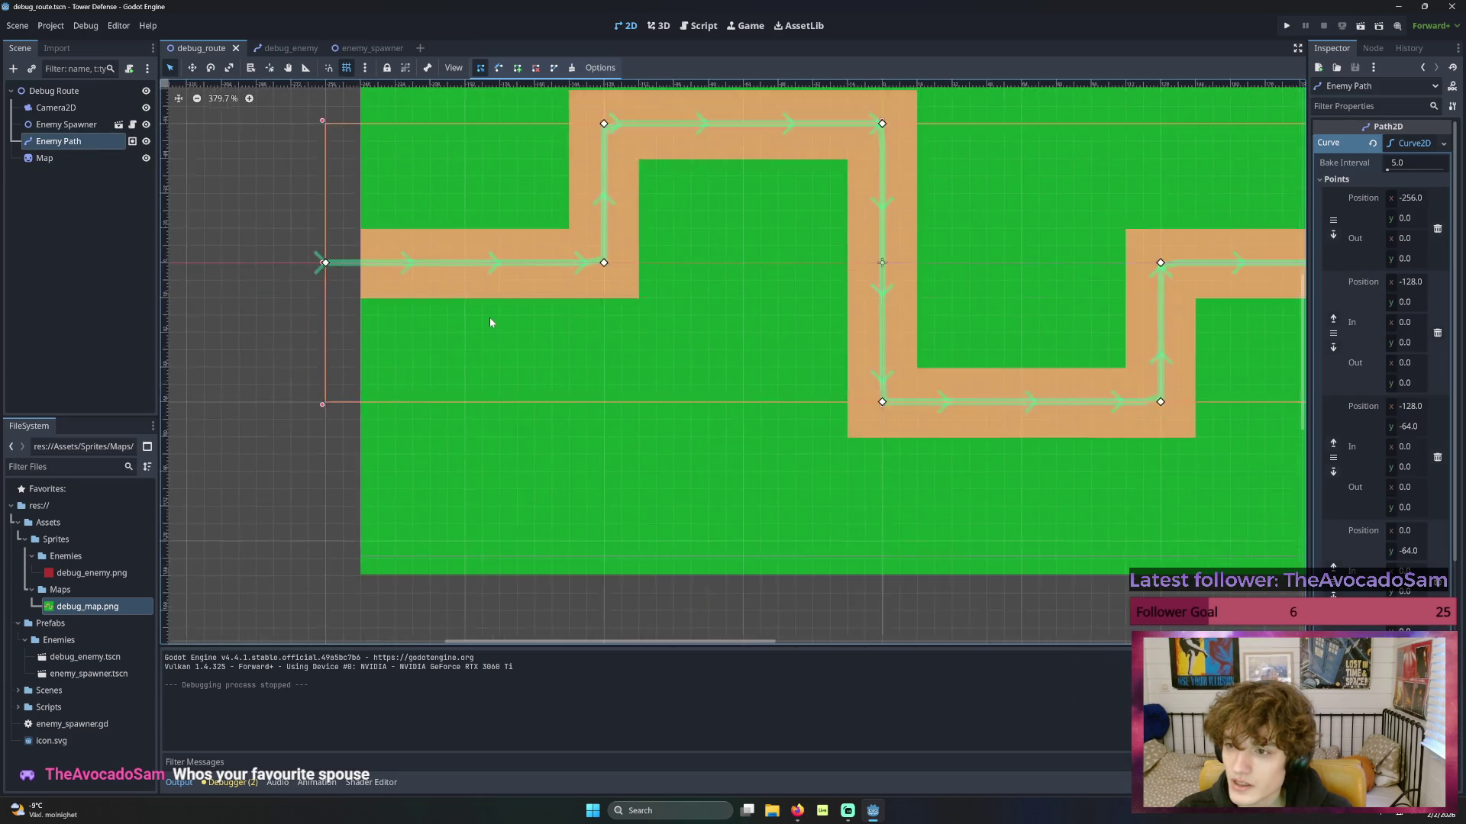
scroll(733, 363, down, 3)
scroll(1347, 535, down, 5)
scroll(878, 451, down, 1)
scroll(864, 397, up, 5)
scroll(498, 191, up, 3)
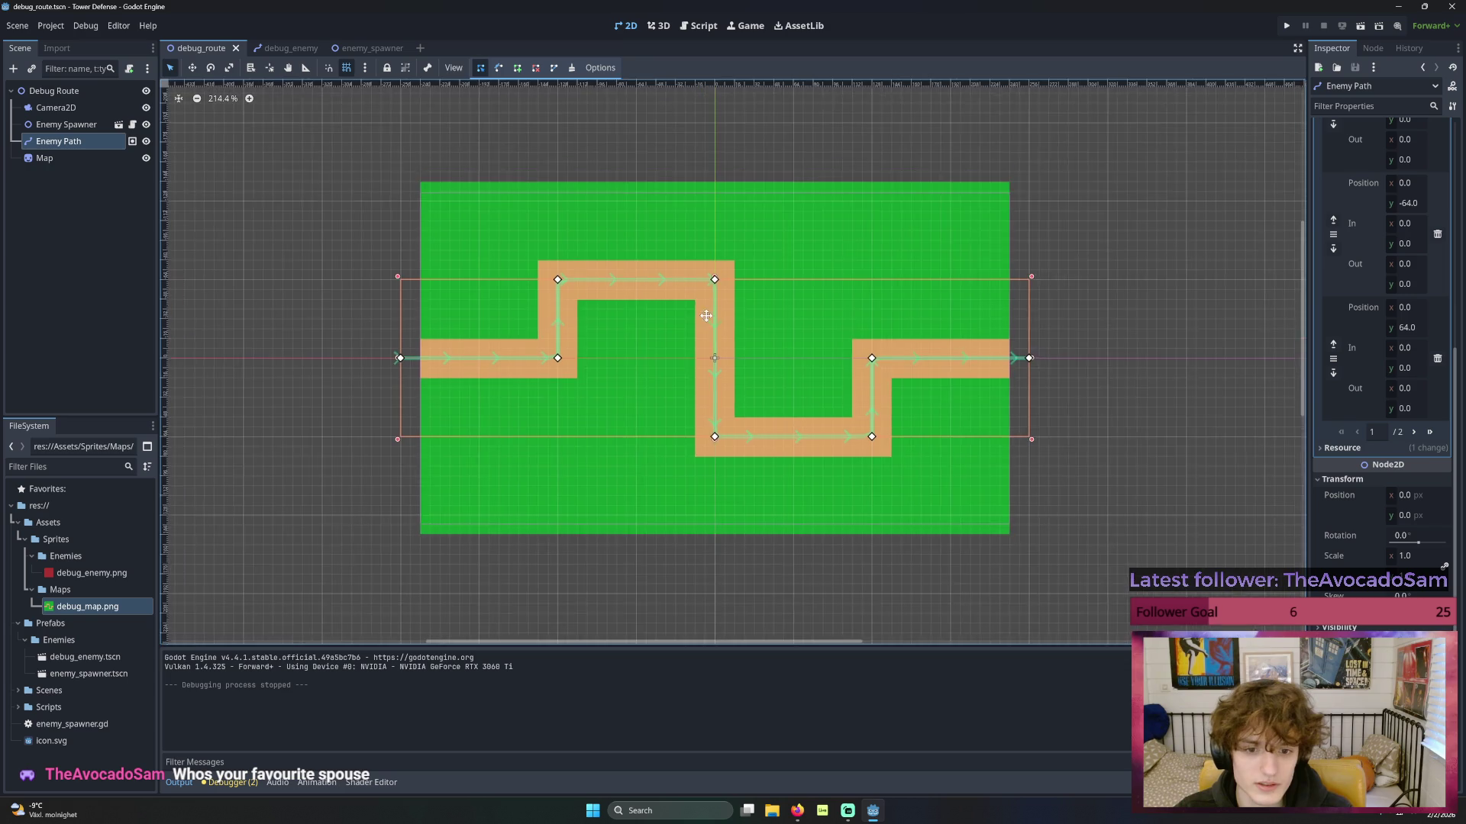
scroll(872, 286, up, 3)
scroll(702, 229, up, 5)
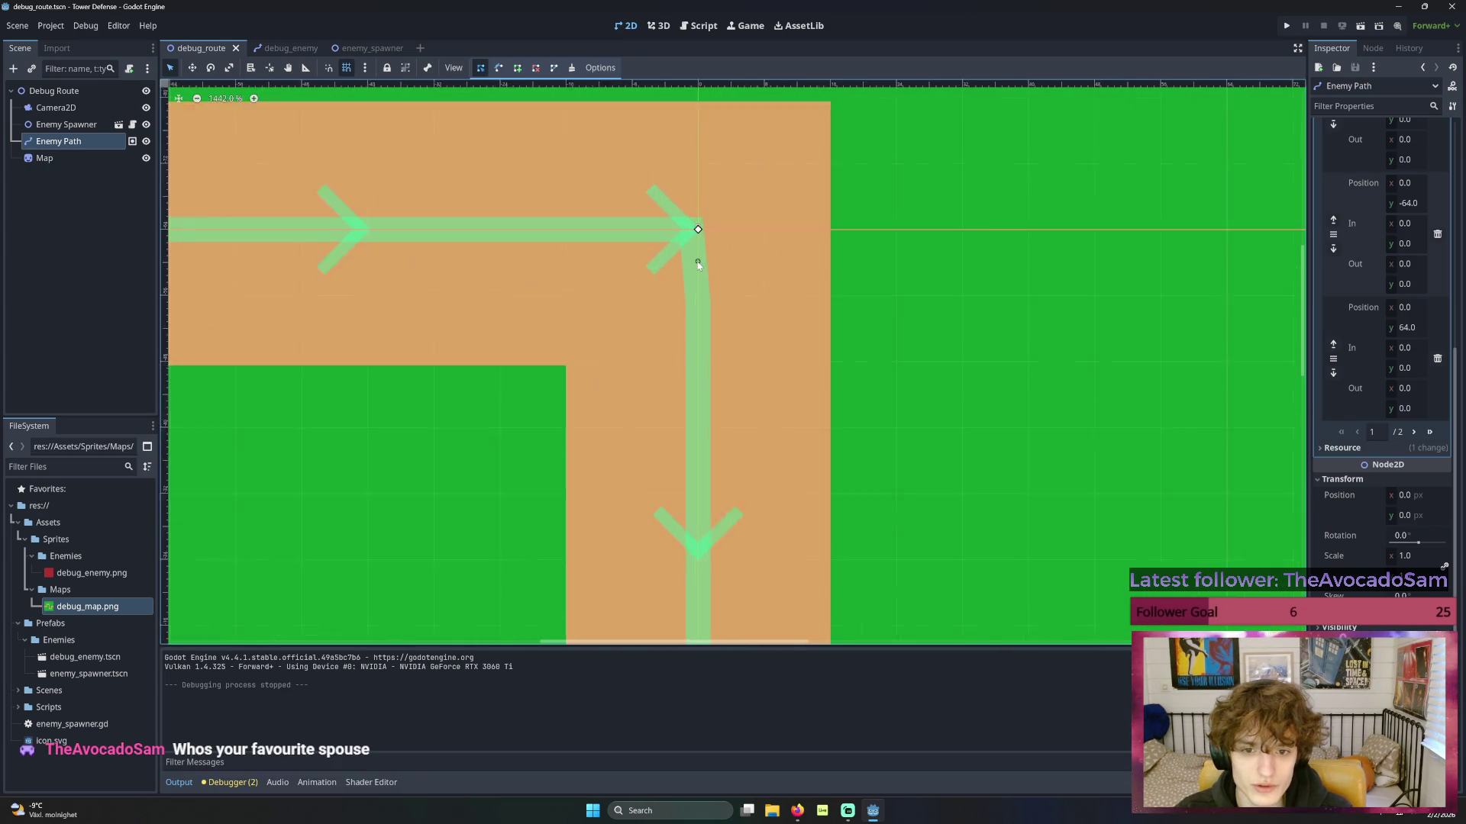
Nudge the path's top-right corner point and launch the game to test it
drag(725, 230, 700, 269)
scroll(700, 268, down, 8)
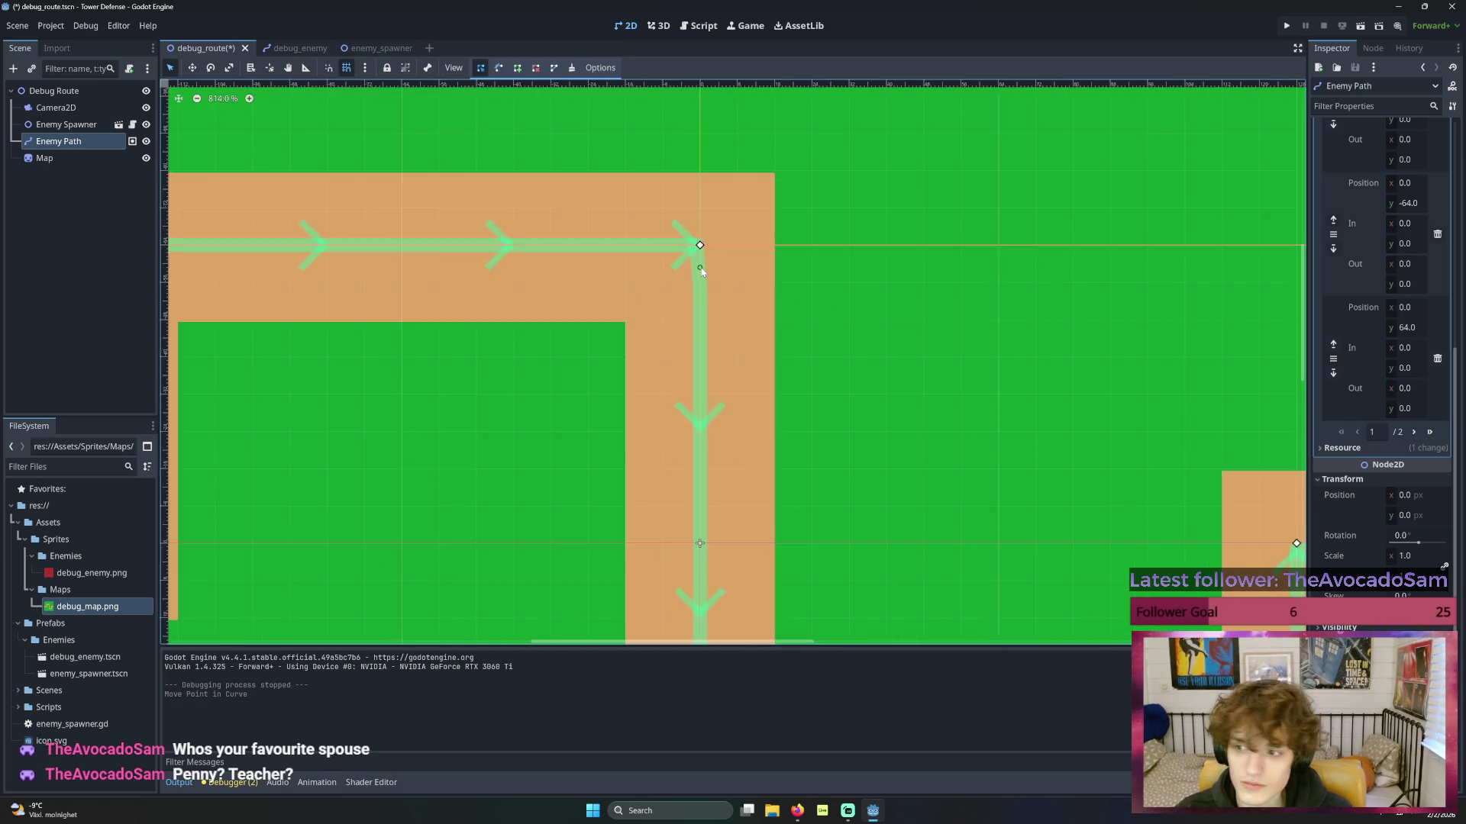
scroll(1416, 473, up, 10)
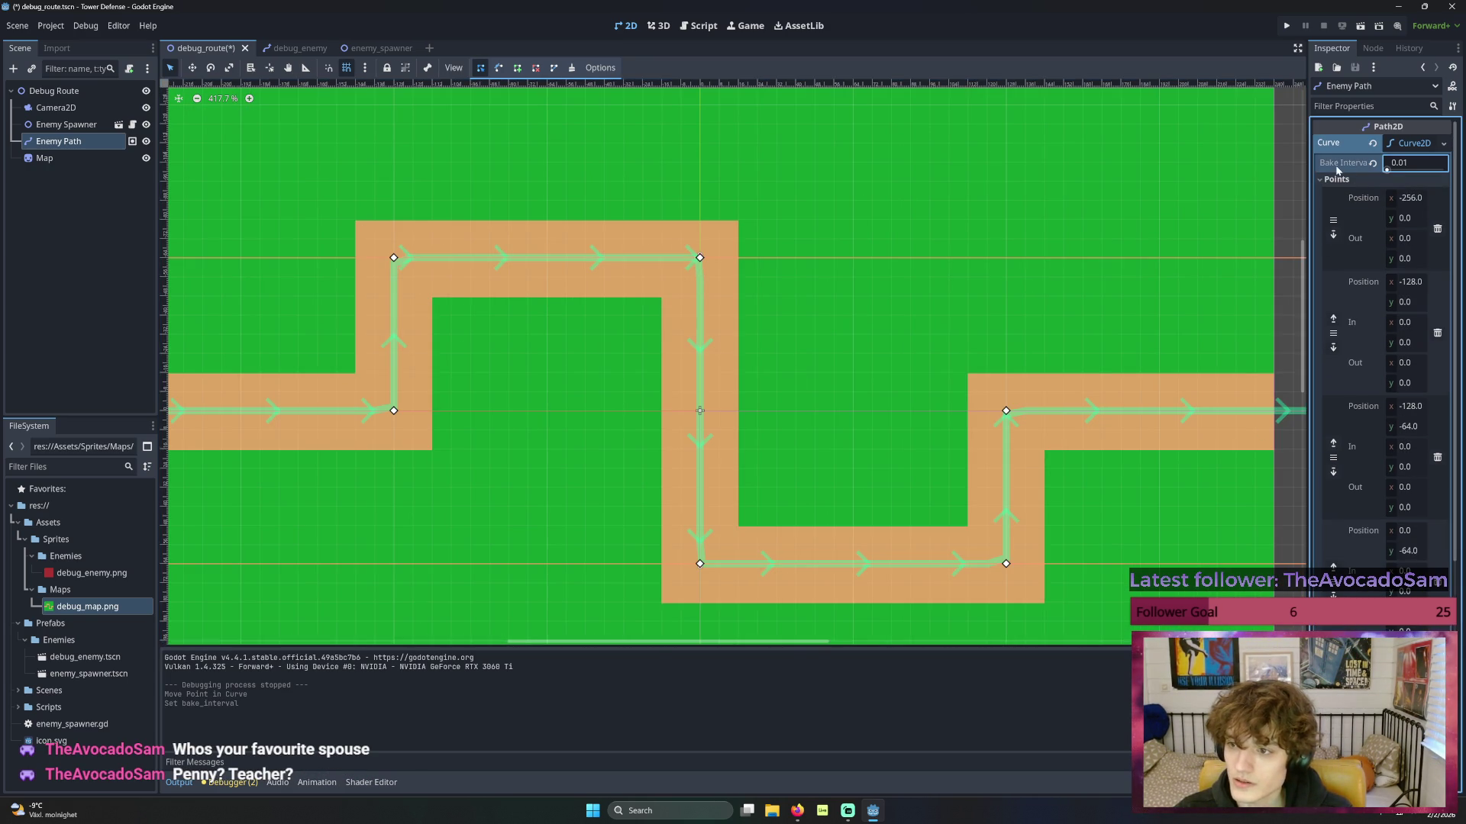
key(F6)
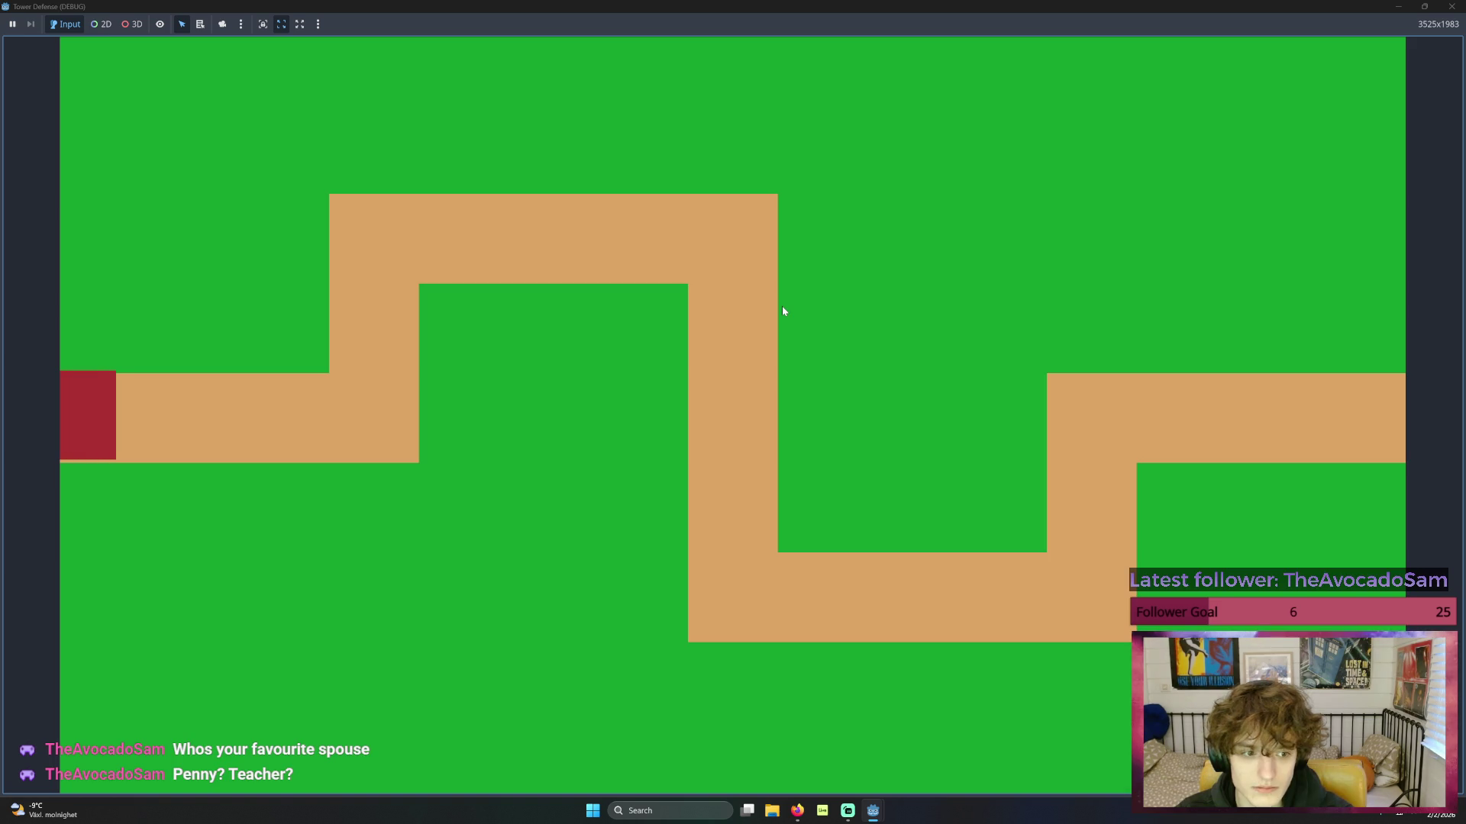
Undo the bake interval back to 5.0, save debug_route, and test-run the game once more
click(1452, 6)
key(ctrl+z)
mouse_move(698, 456)
mouse_down()
mouse_move(760, 386)
mouse_move(687, 349)
mouse_up()
key(ctrl+s)
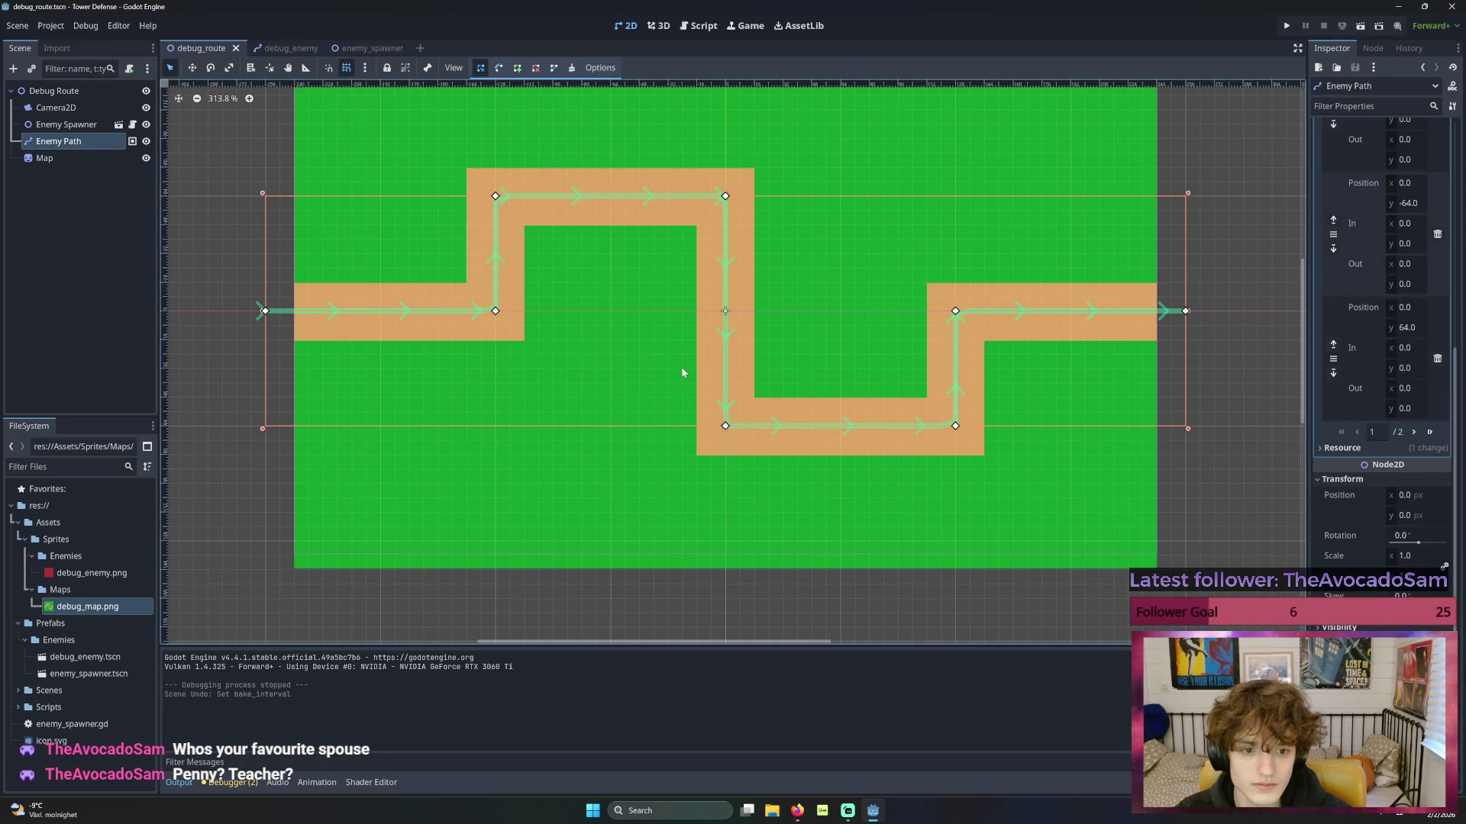
key(F6)
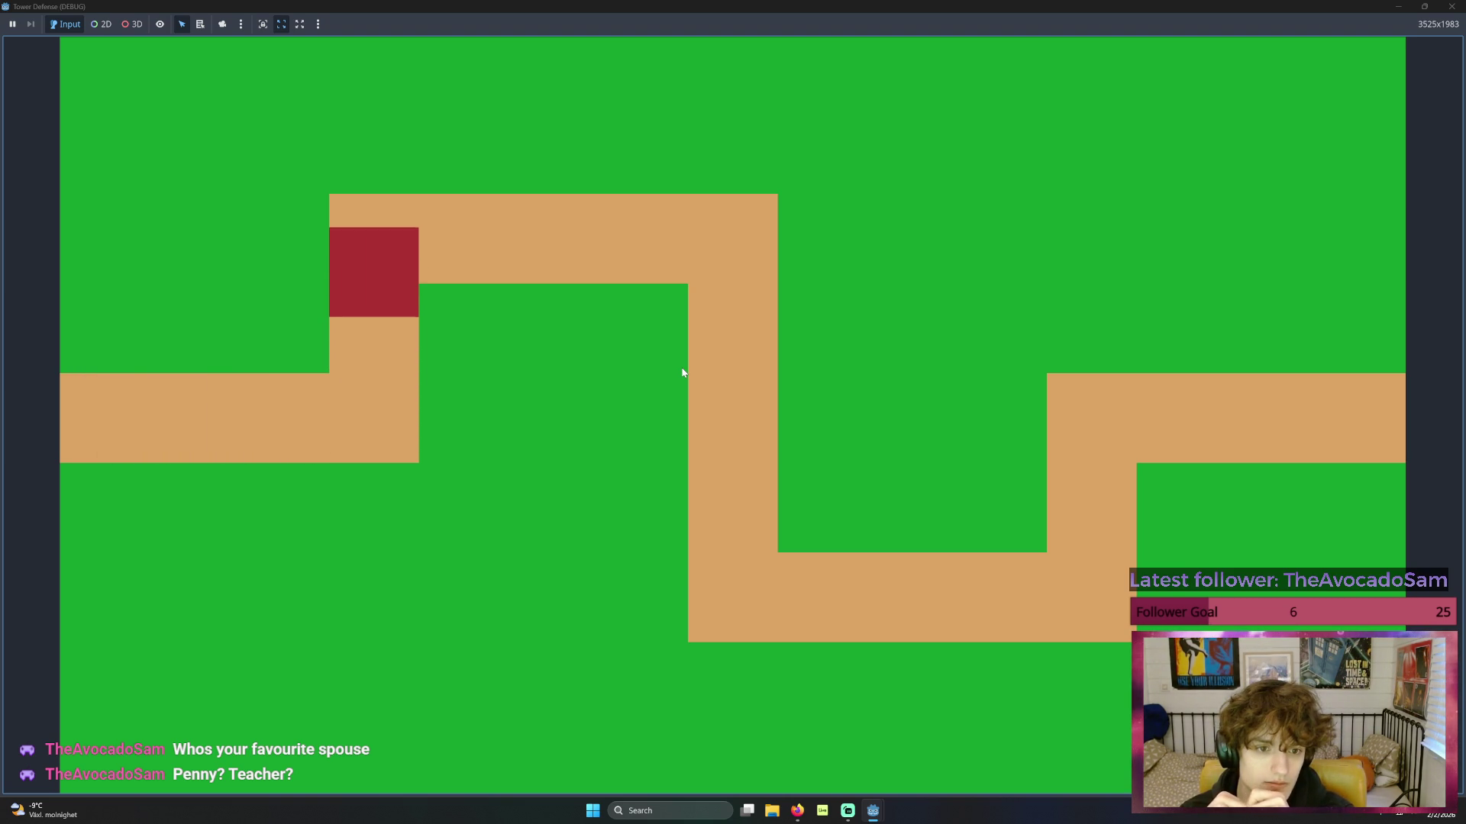
key(F8)
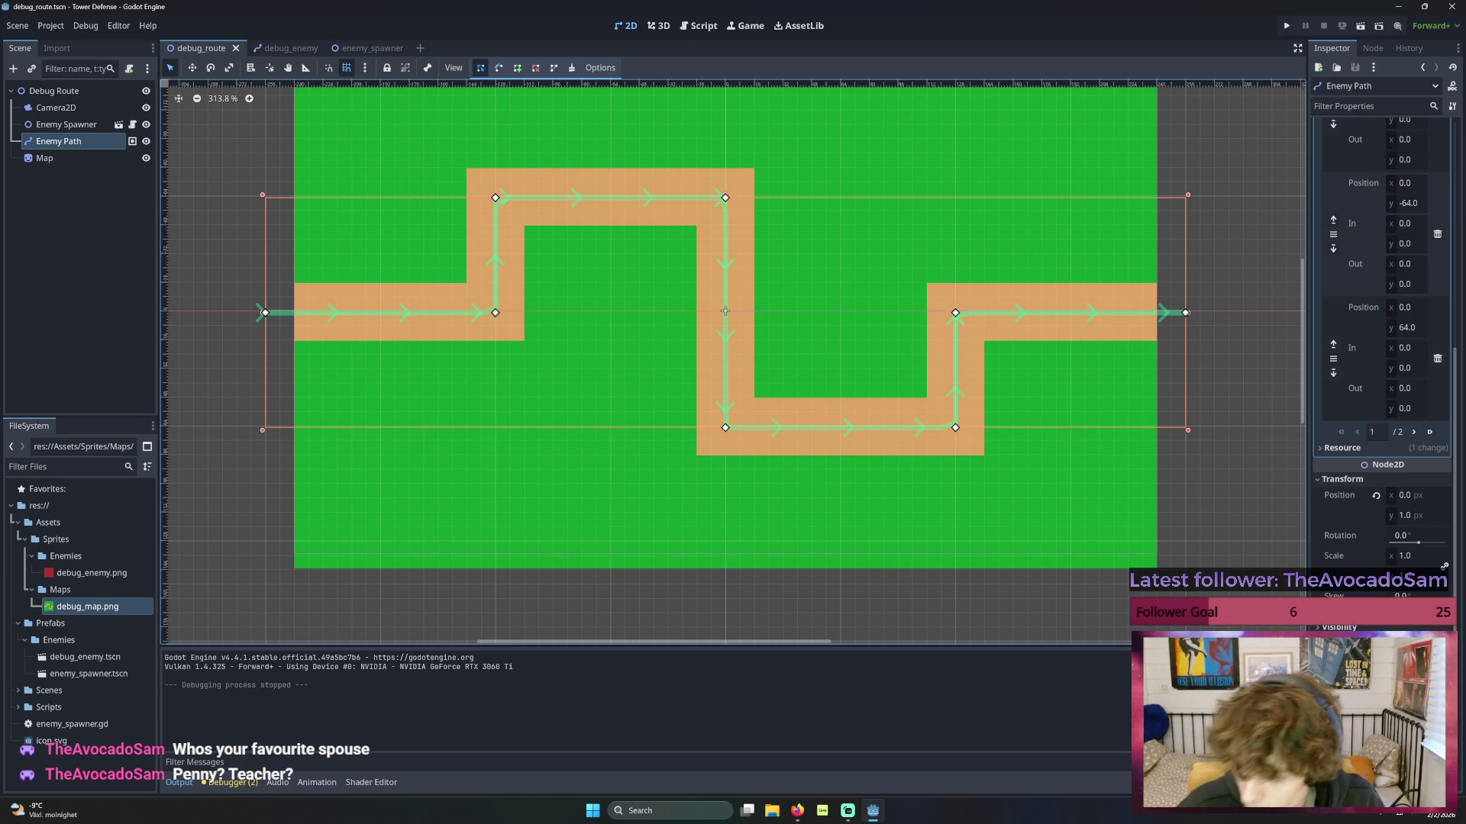
Search Firefox for 'followpath disable rotation godot' and start a new tab
scroll(1381, 343, up, 5)
click(797, 811)
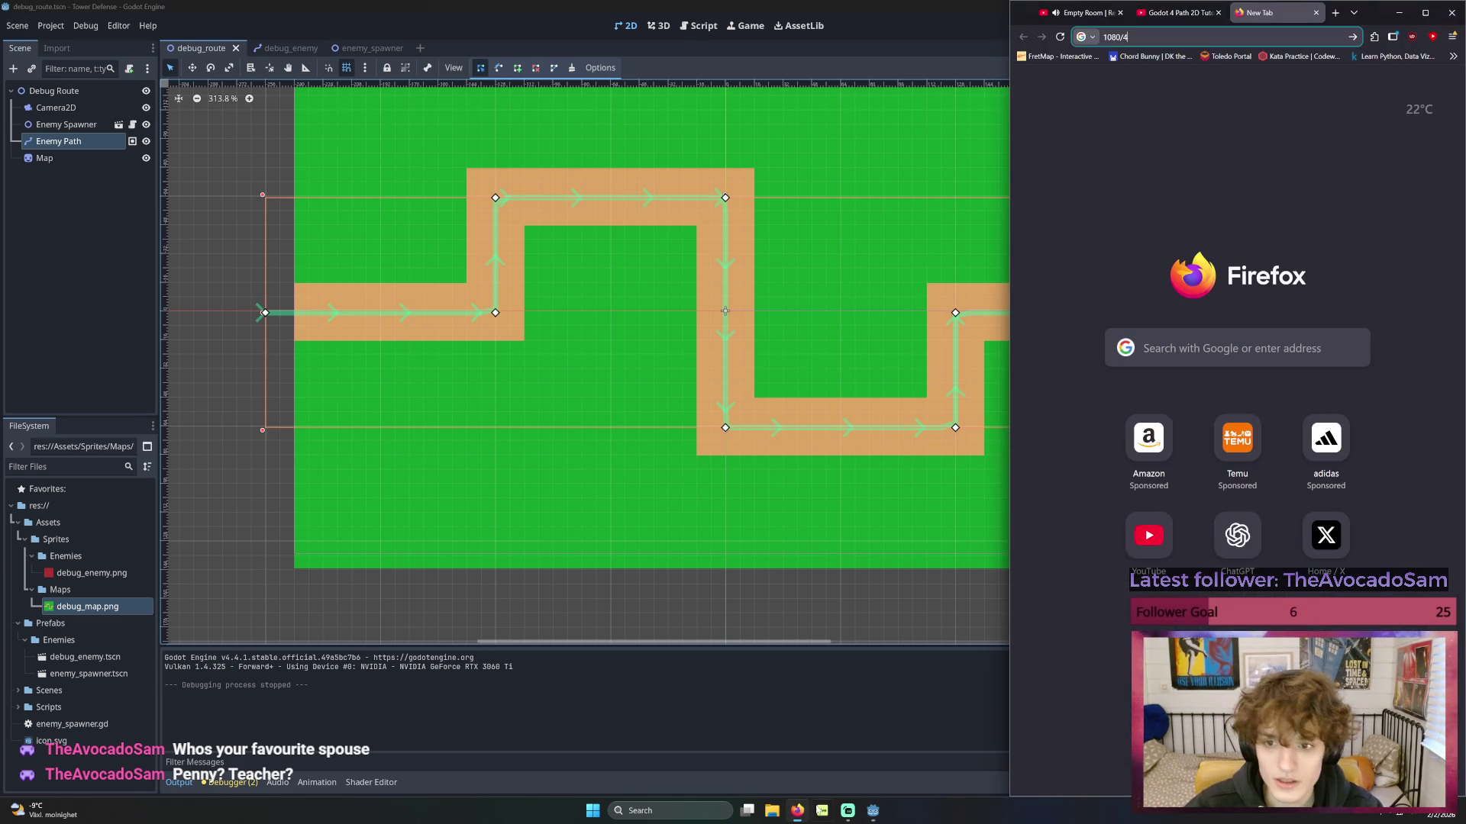
text(followpath dis)
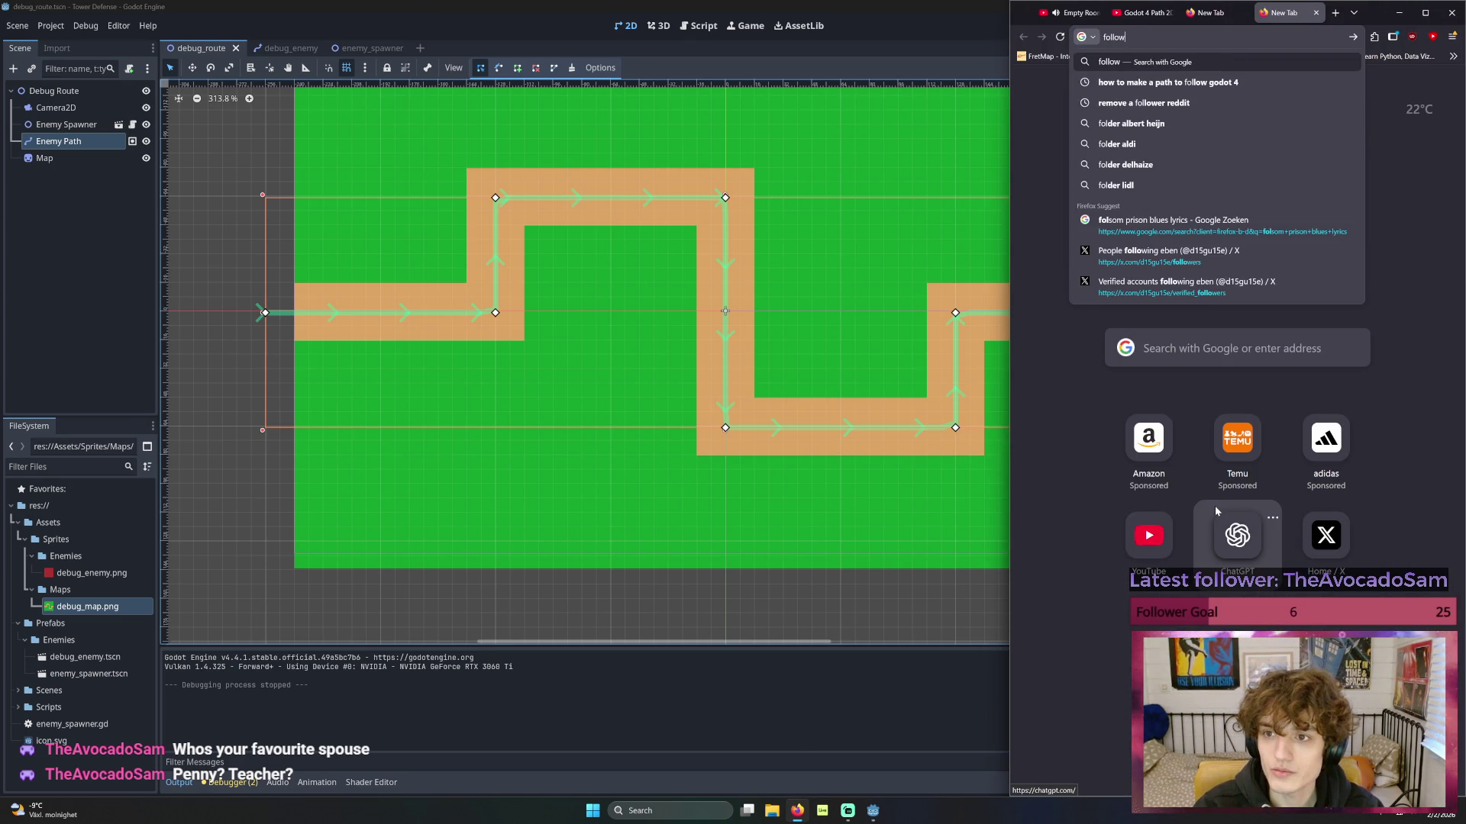
text(rota)
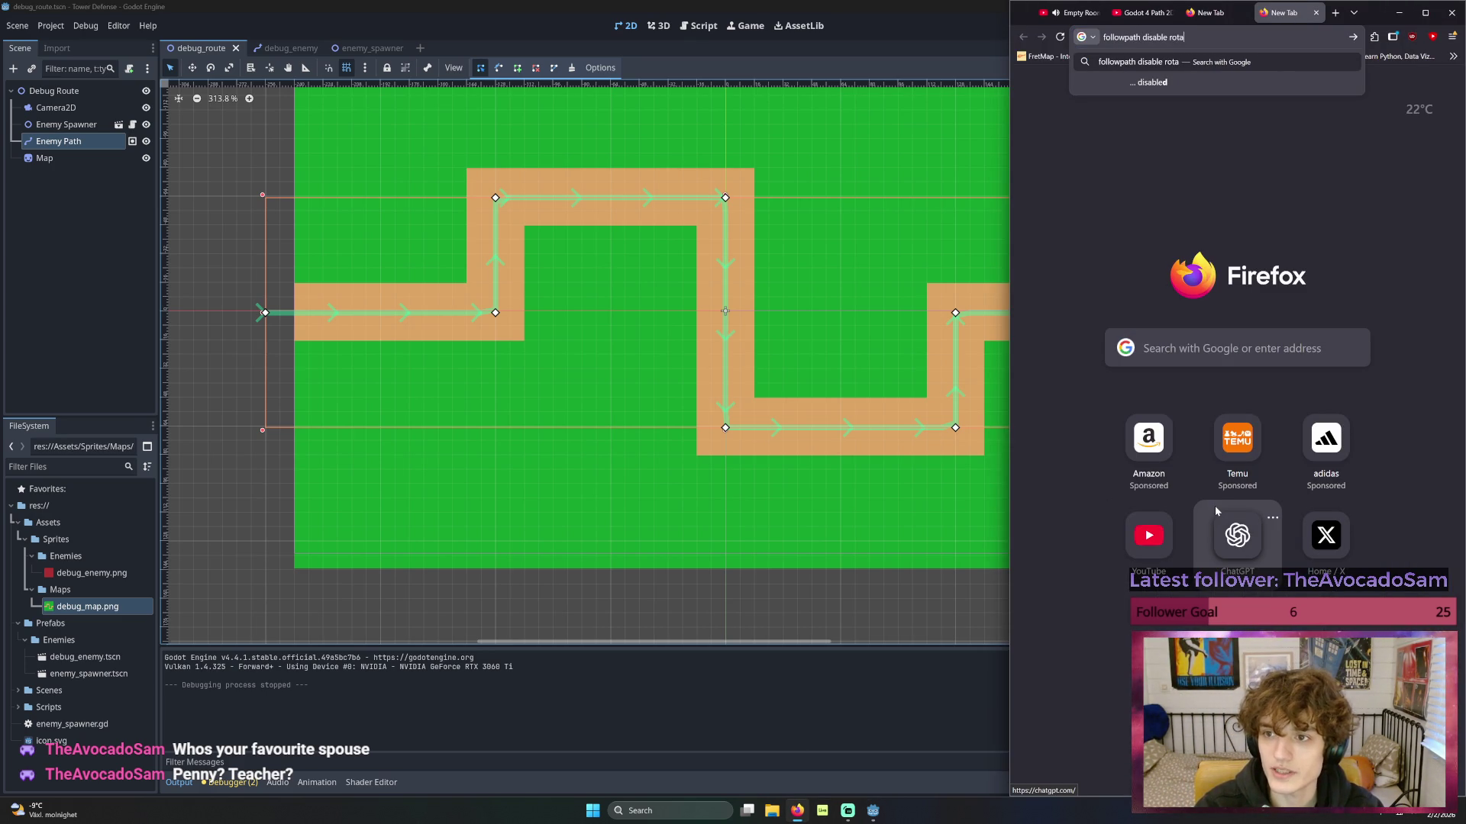
text(dot)
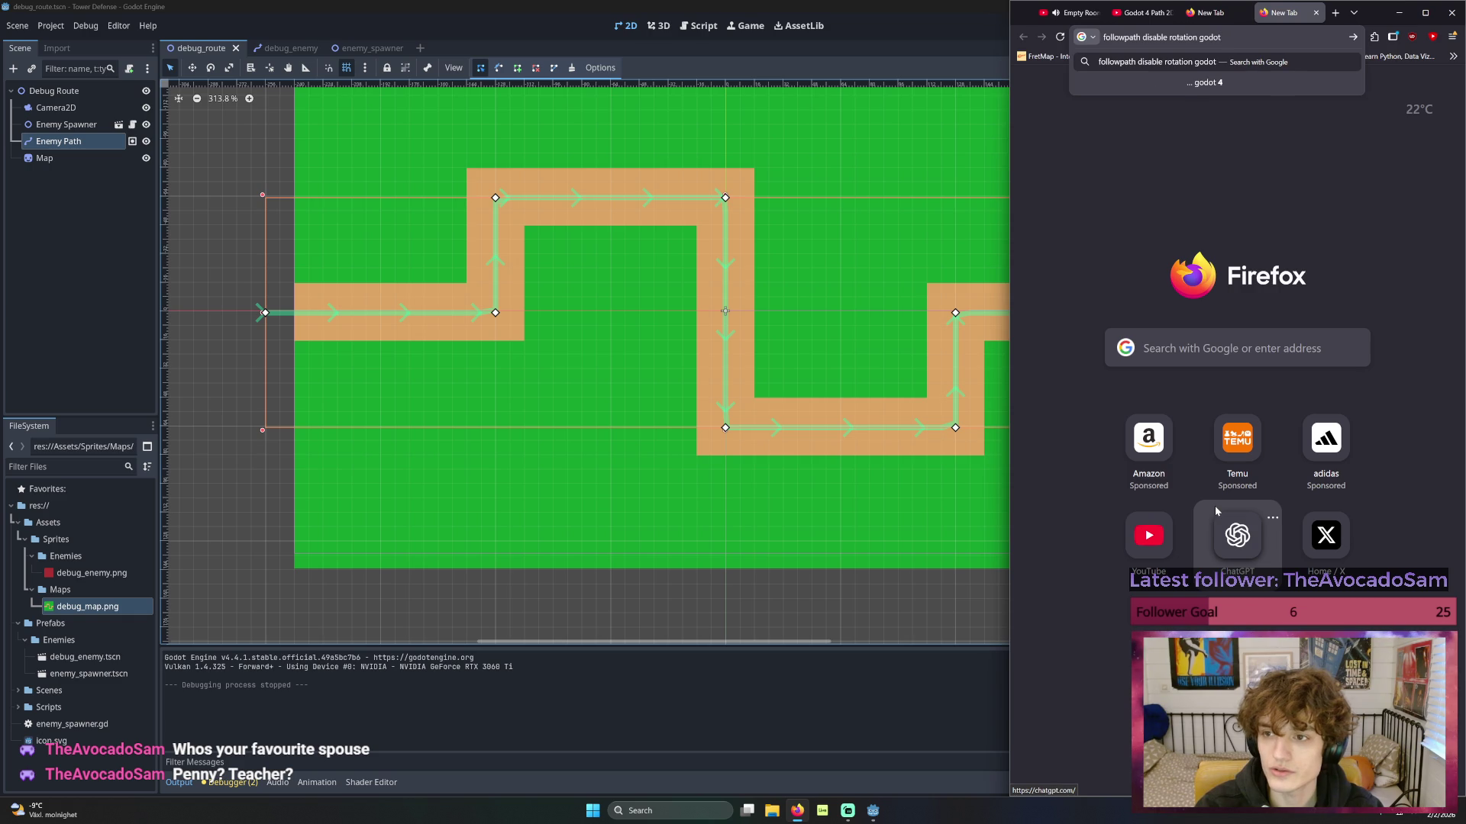
key(Return)
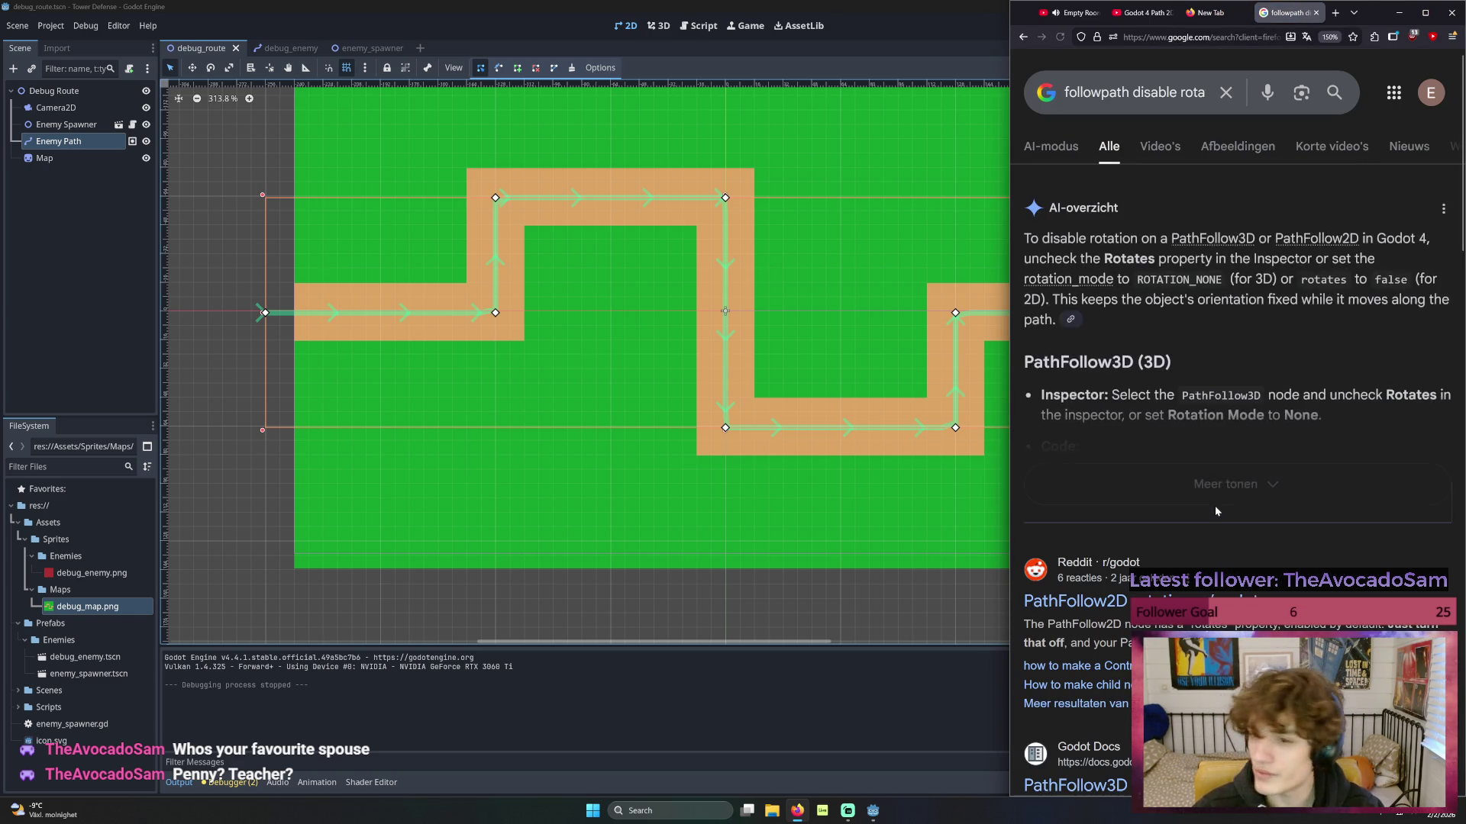
key(ctrl+t)
Search Google Images for 'penny stardew' and preview the Penny image
text(penny stardew)
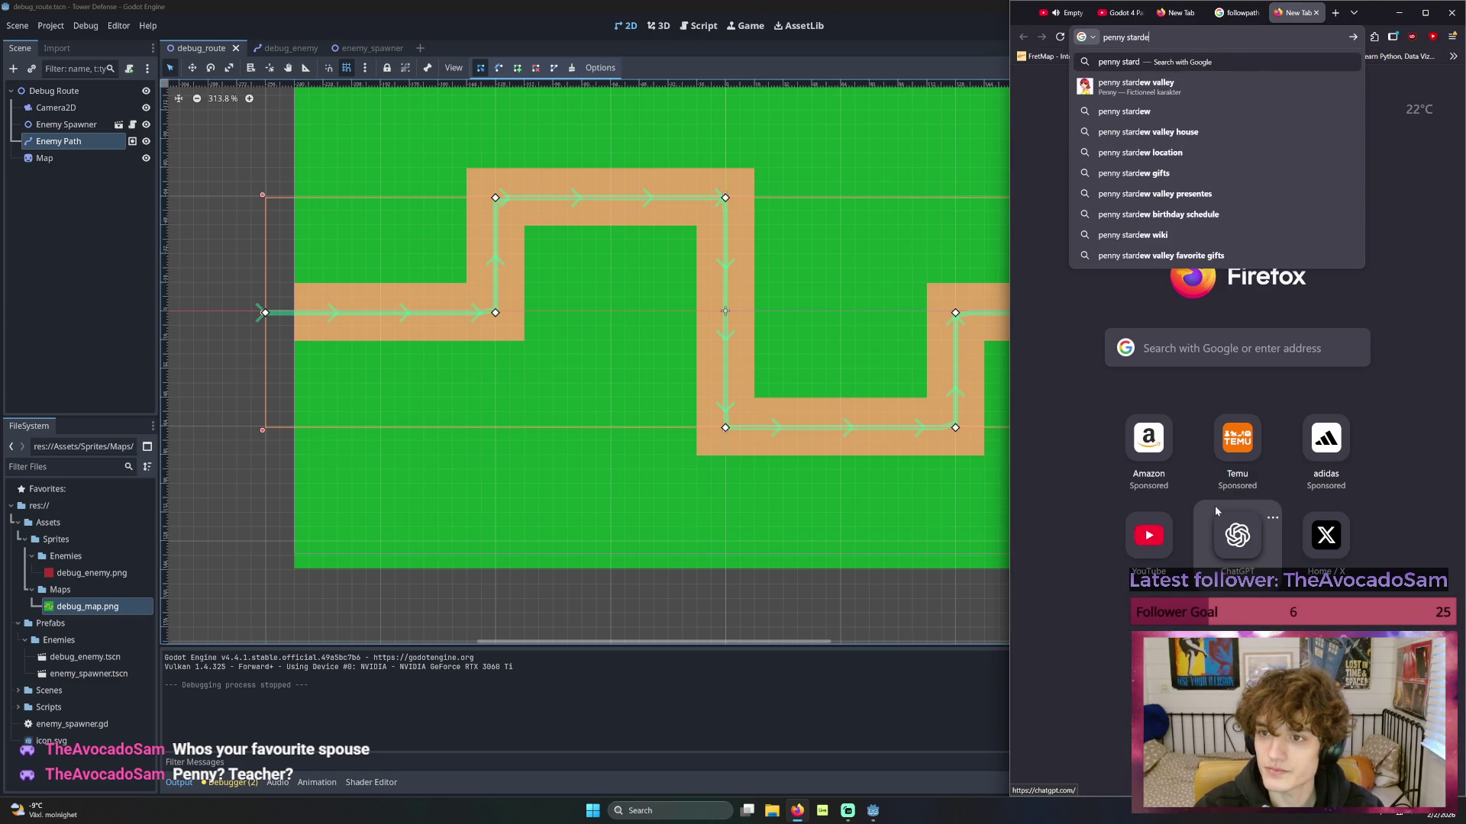
key(Return)
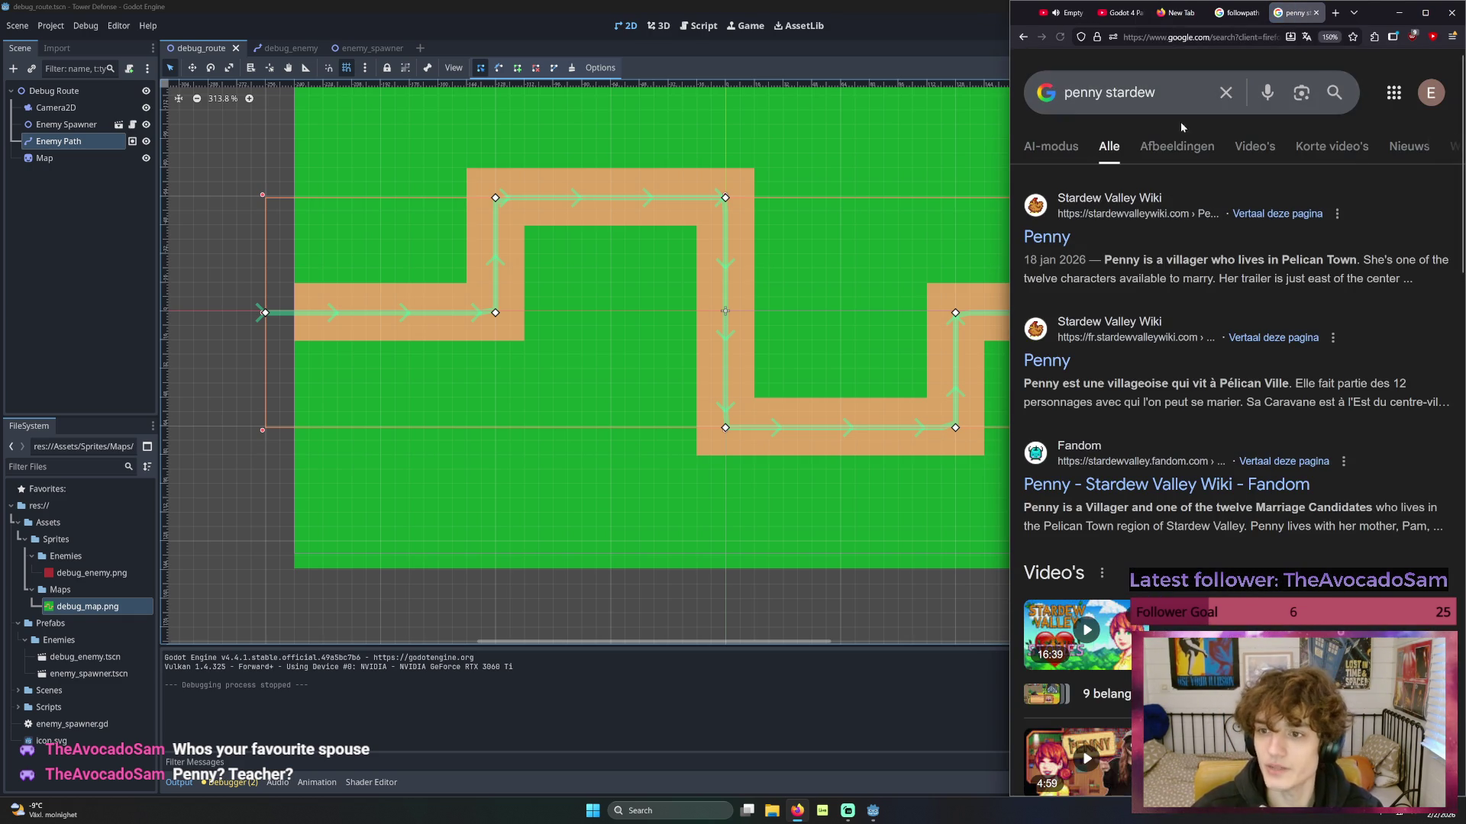
click(1172, 139)
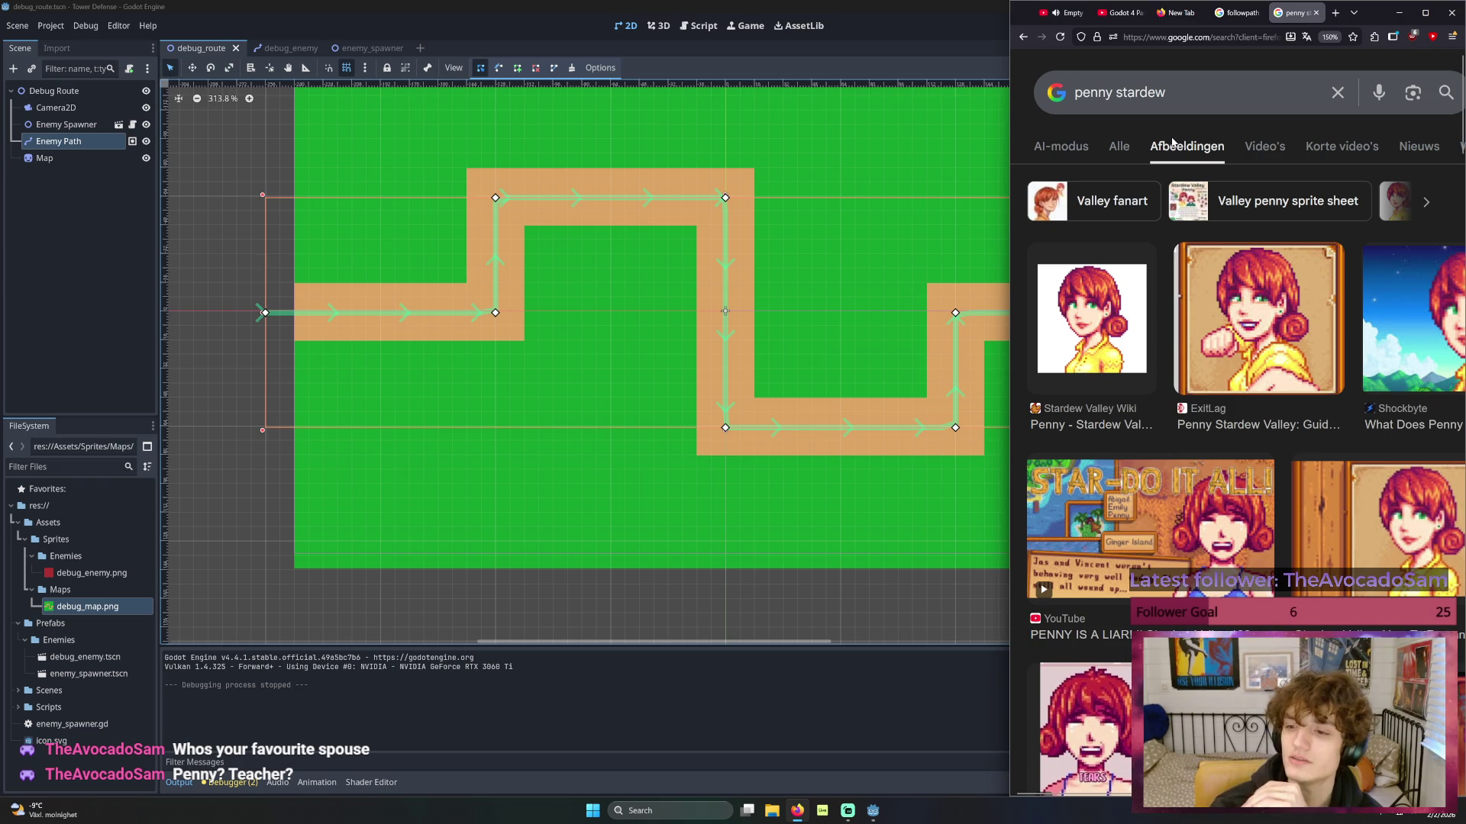
click(1204, 316)
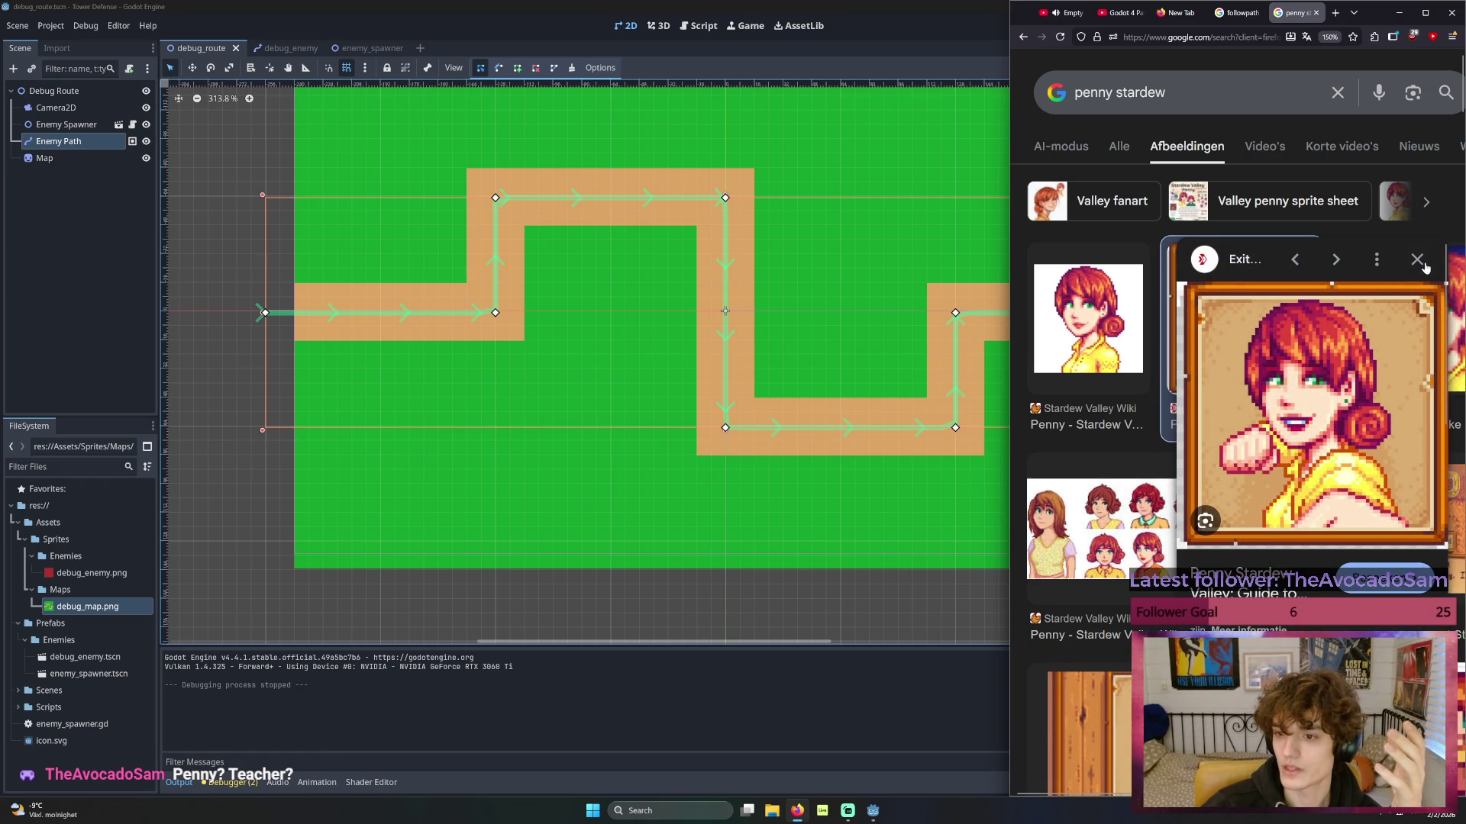
key(Escape)
scroll(1302, 384, down, 5)
scroll(1302, 384, up, 10)
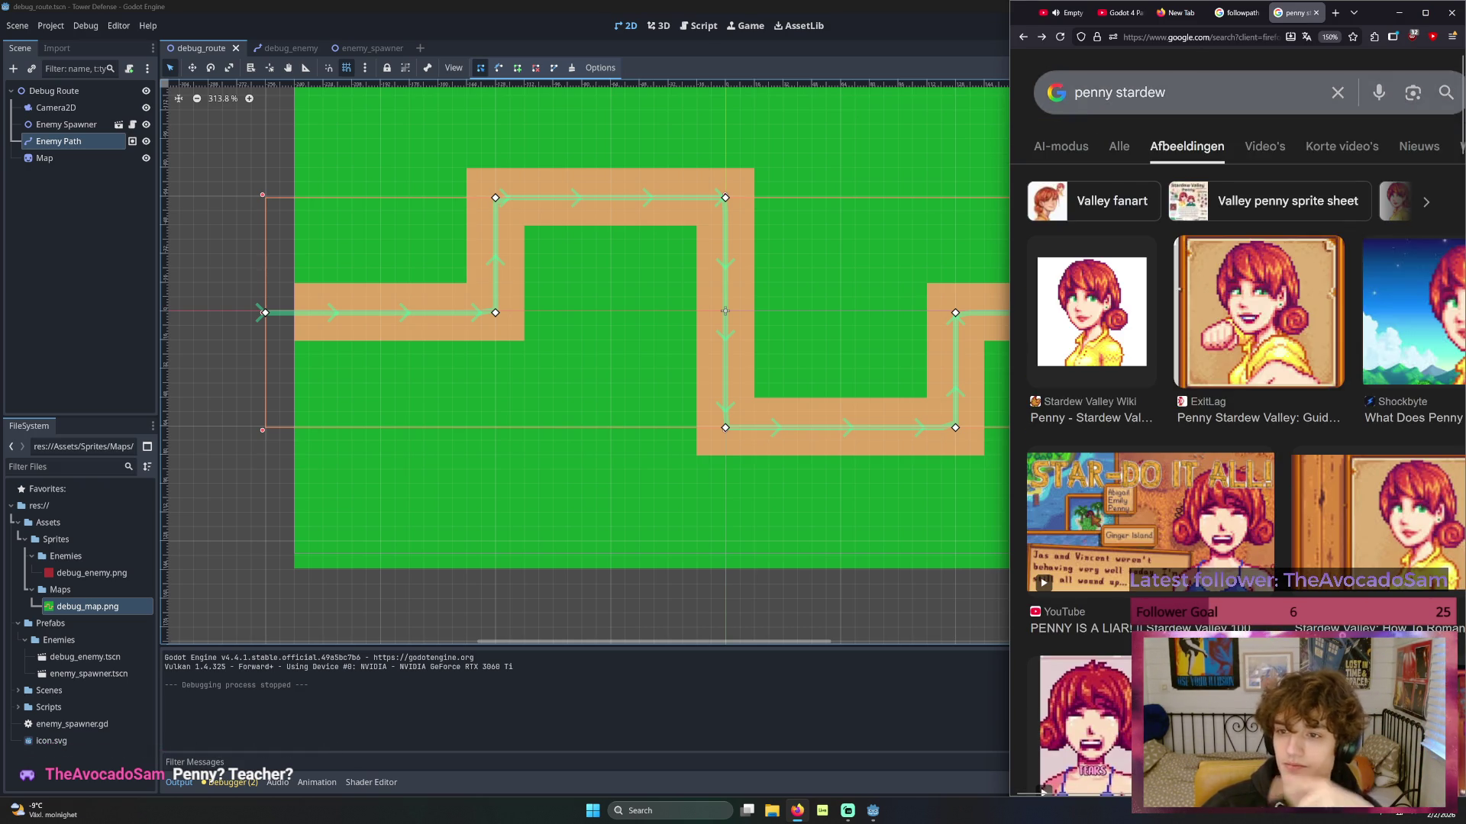
Change the query to 'stardew all spouses', preview a Reddit image, and reopen the closed tab
double_click(1141, 92)
key(ctrl+BackSpace)
key(End)
text(r)
key(BackSpace)
text(ll )
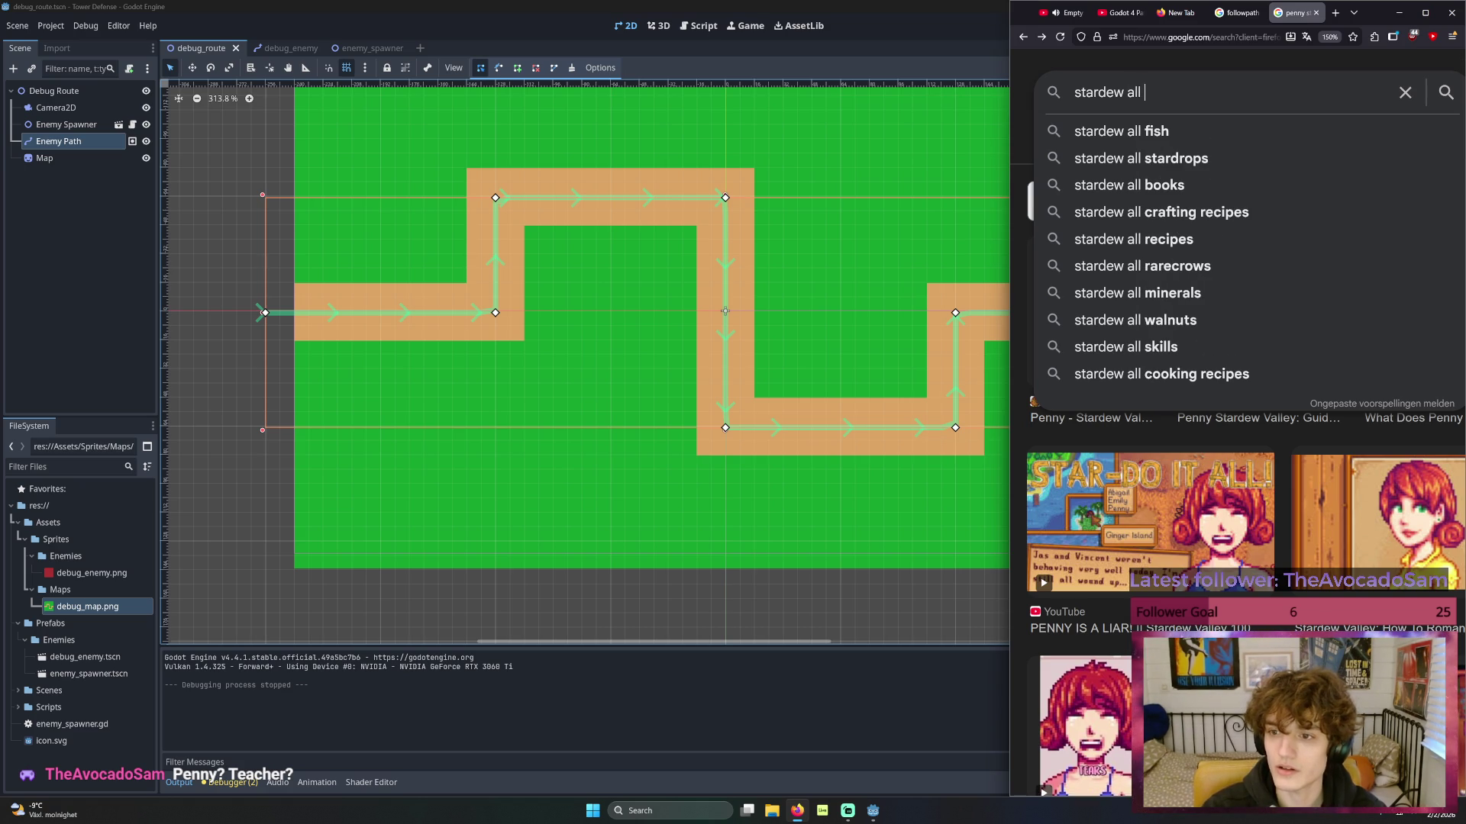
text(spouses)
key(Return)
click(1107, 321)
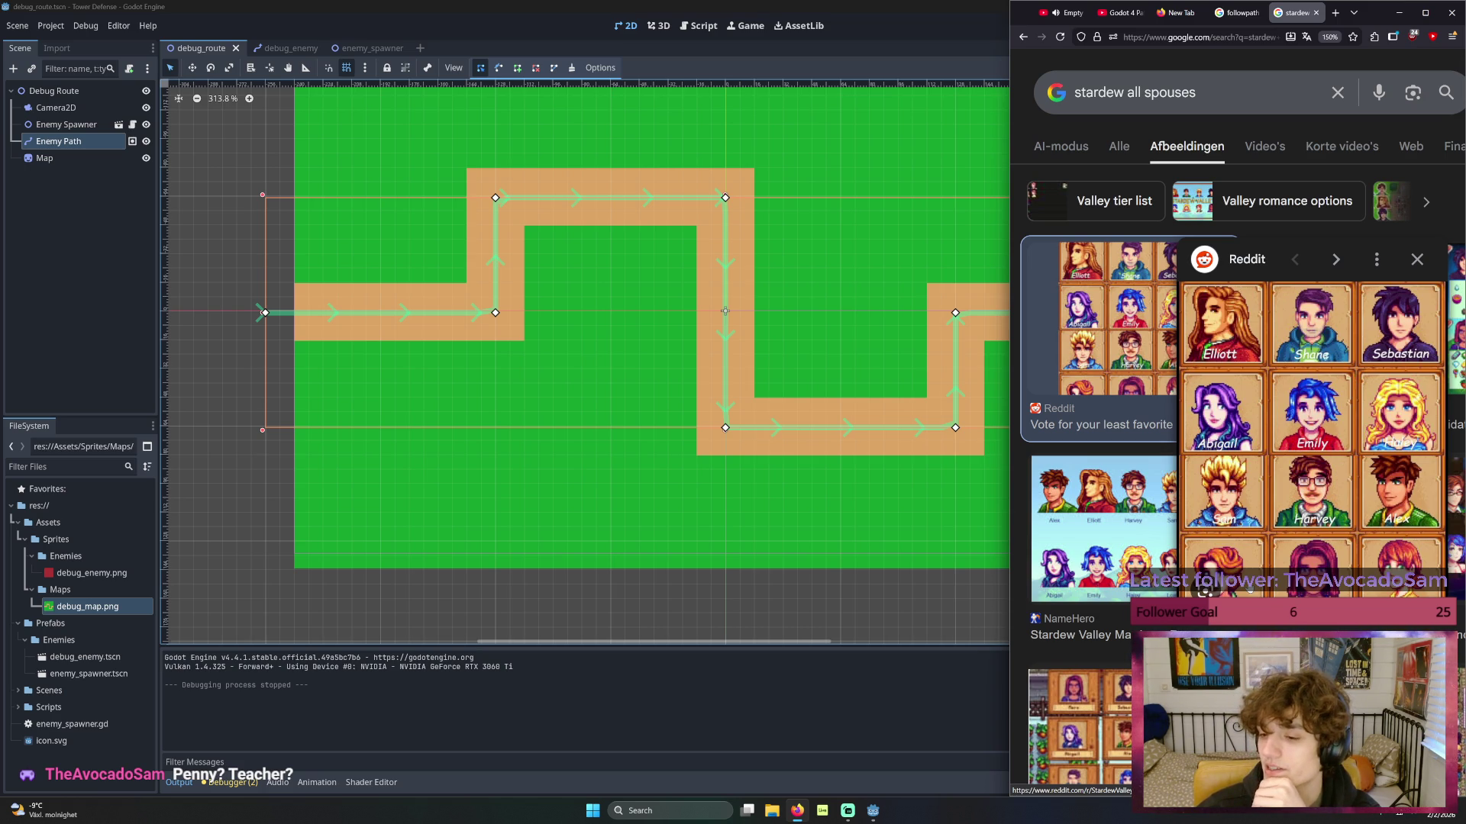
middle_click(1290, 17)
key(ctrl+shift+t)
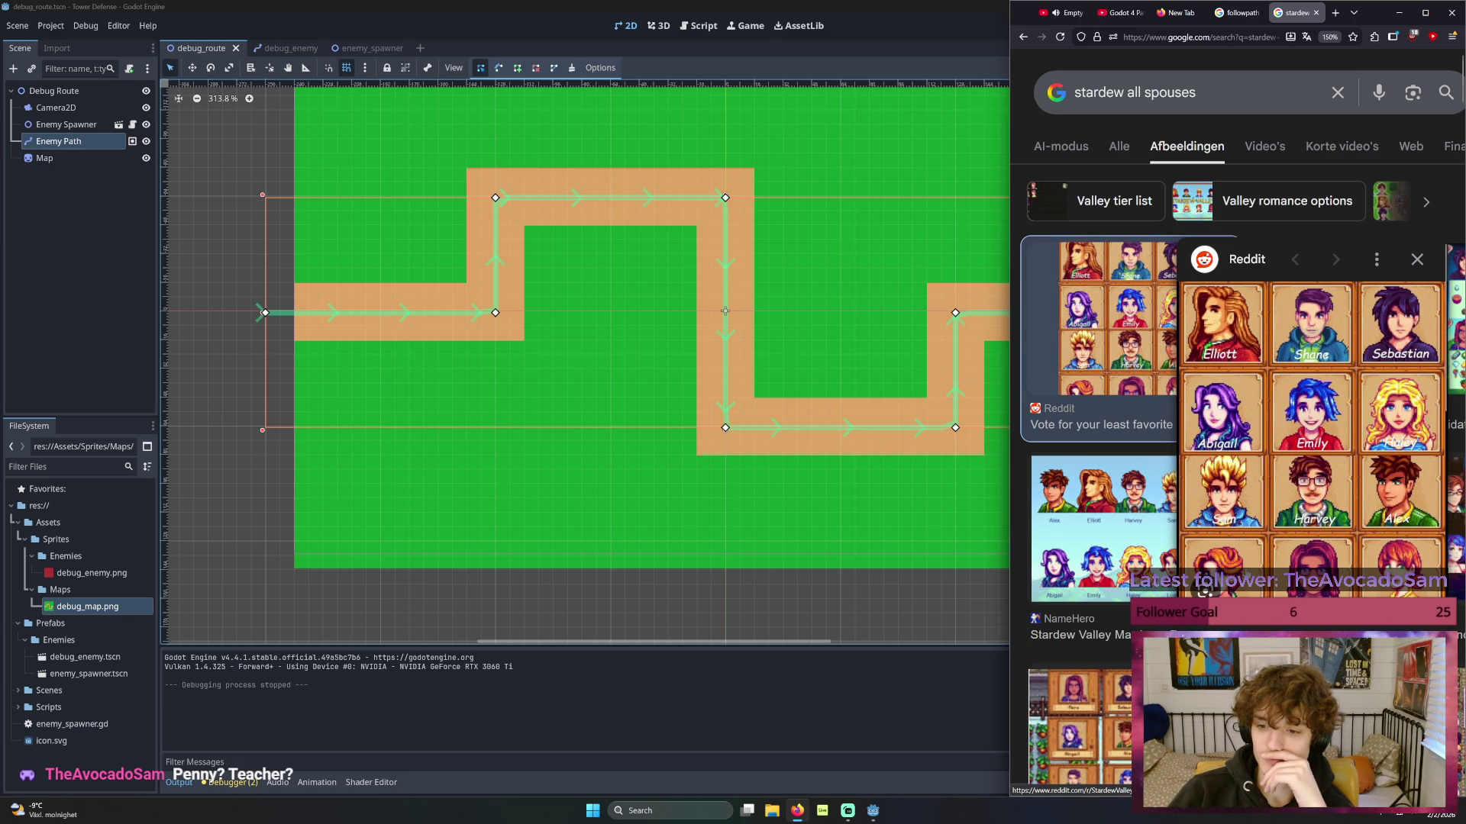
Search 'stardew all characters', preview the Reddit chart, and snap Firefox beside Godot
double_click(1168, 93)
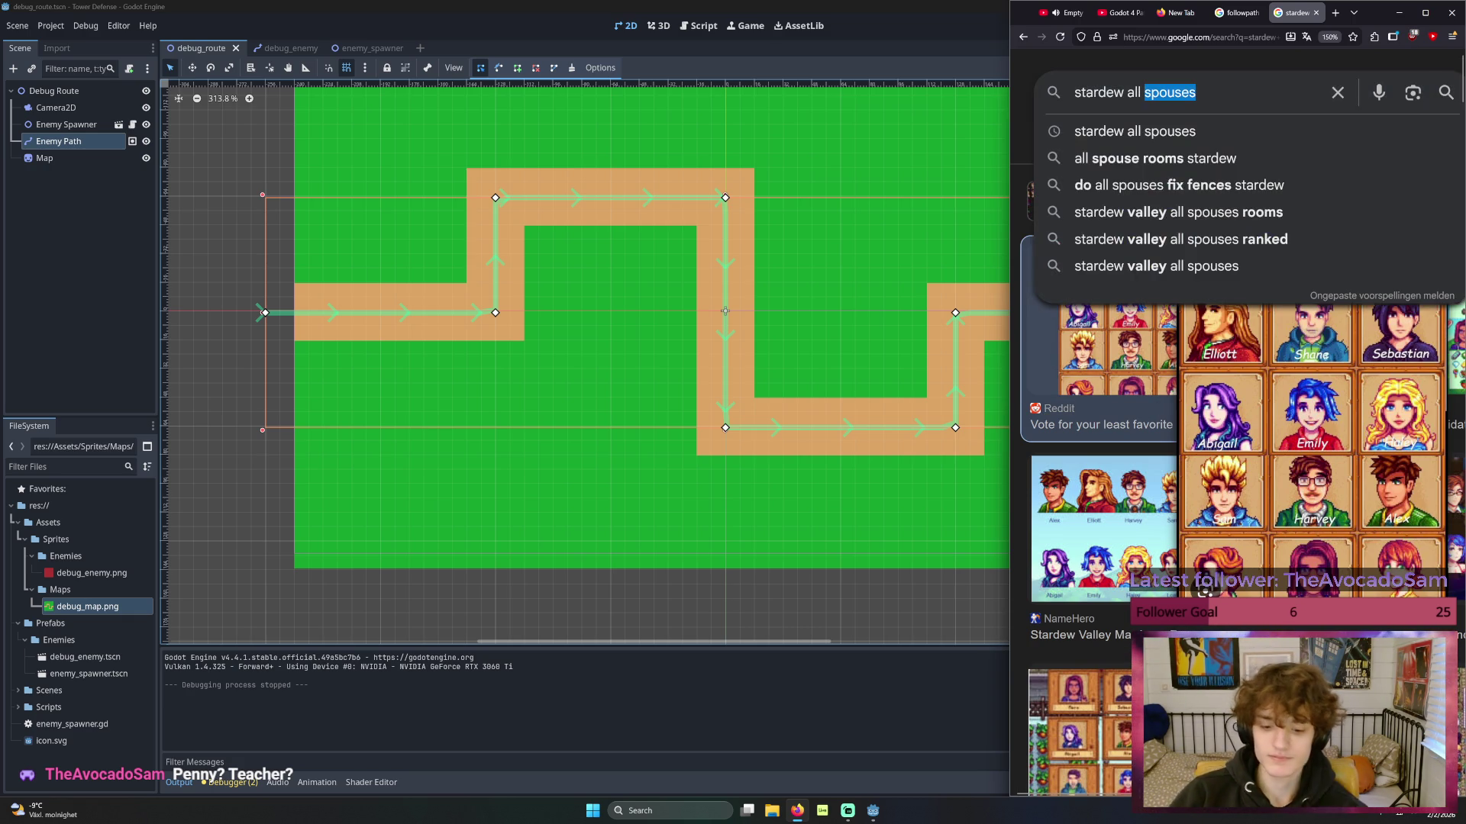
text(builde)
text(r)
key(Return)
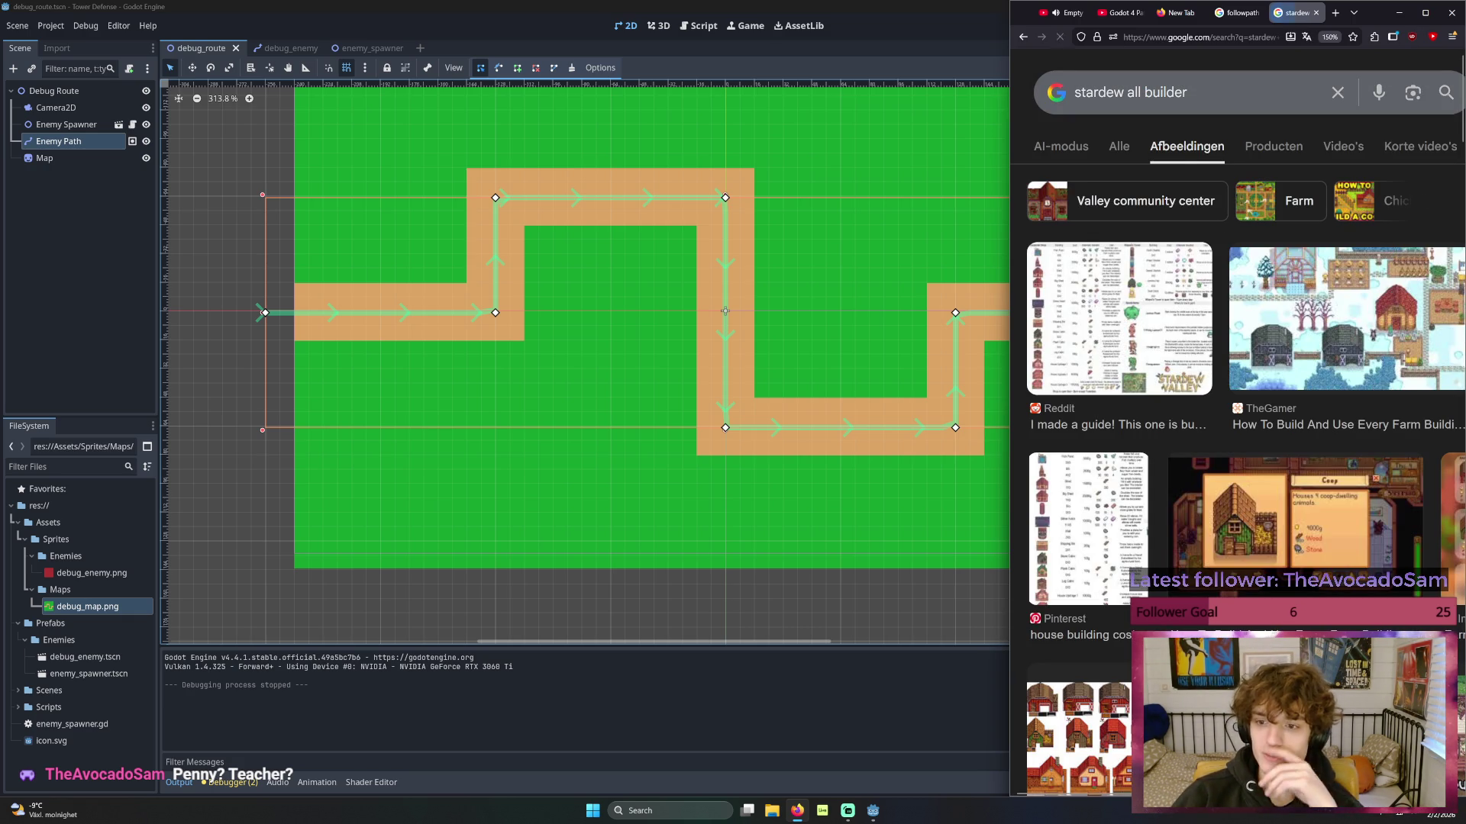
double_click(1166, 92)
text(characters)
key(Return)
click(1131, 306)
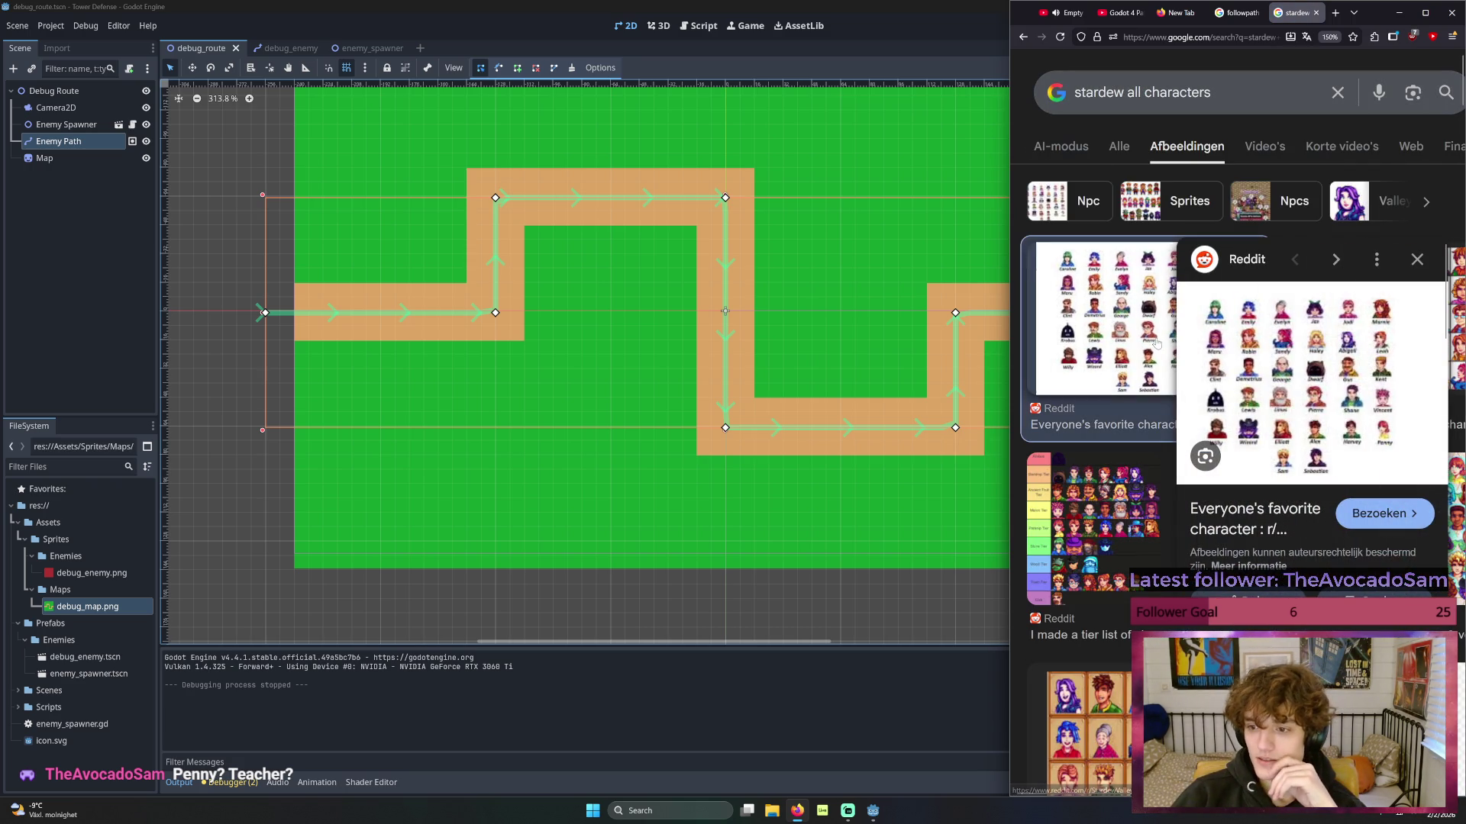
click(1424, 13)
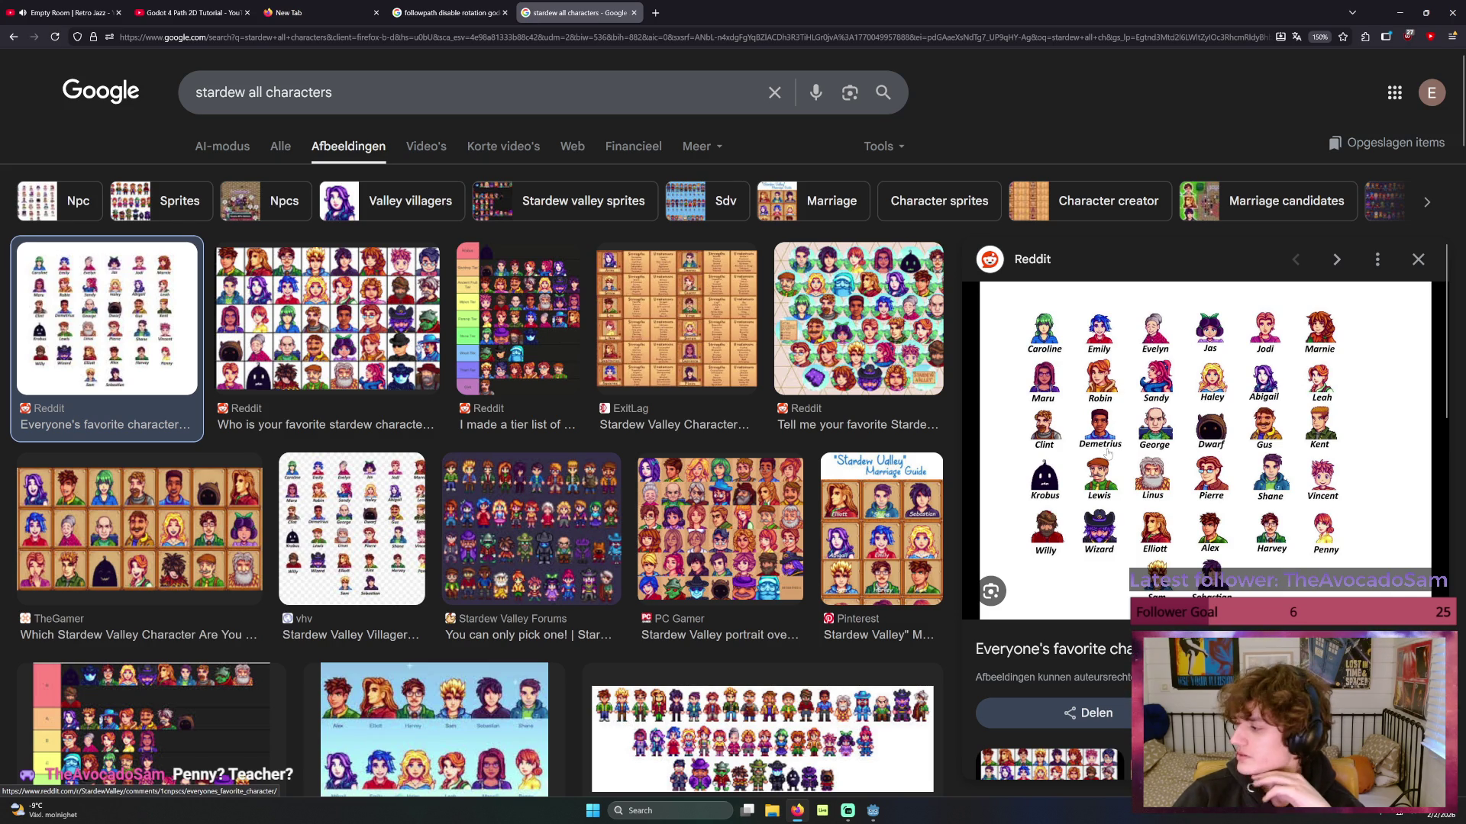
mouse_move(763, 11)
mouse_down()
mouse_move(1461, 244)
mouse_move(1378, 232)
mouse_move(1404, 238)
mouse_move(1465, 110)
mouse_up()
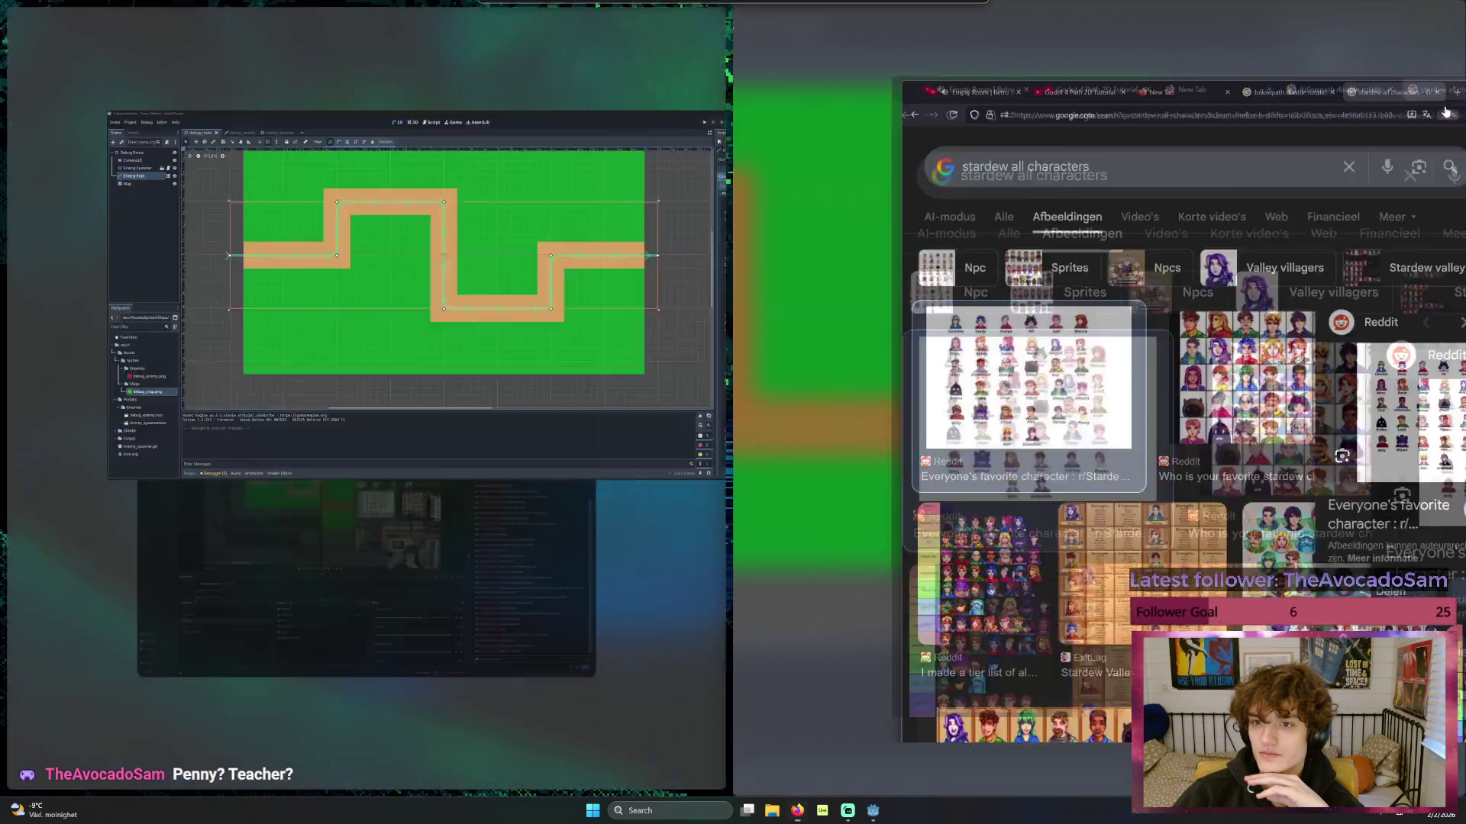
Read the AI overview for 'followpath disable rotation' and inspect the Enemy Path curve's properties
click(1153, 21)
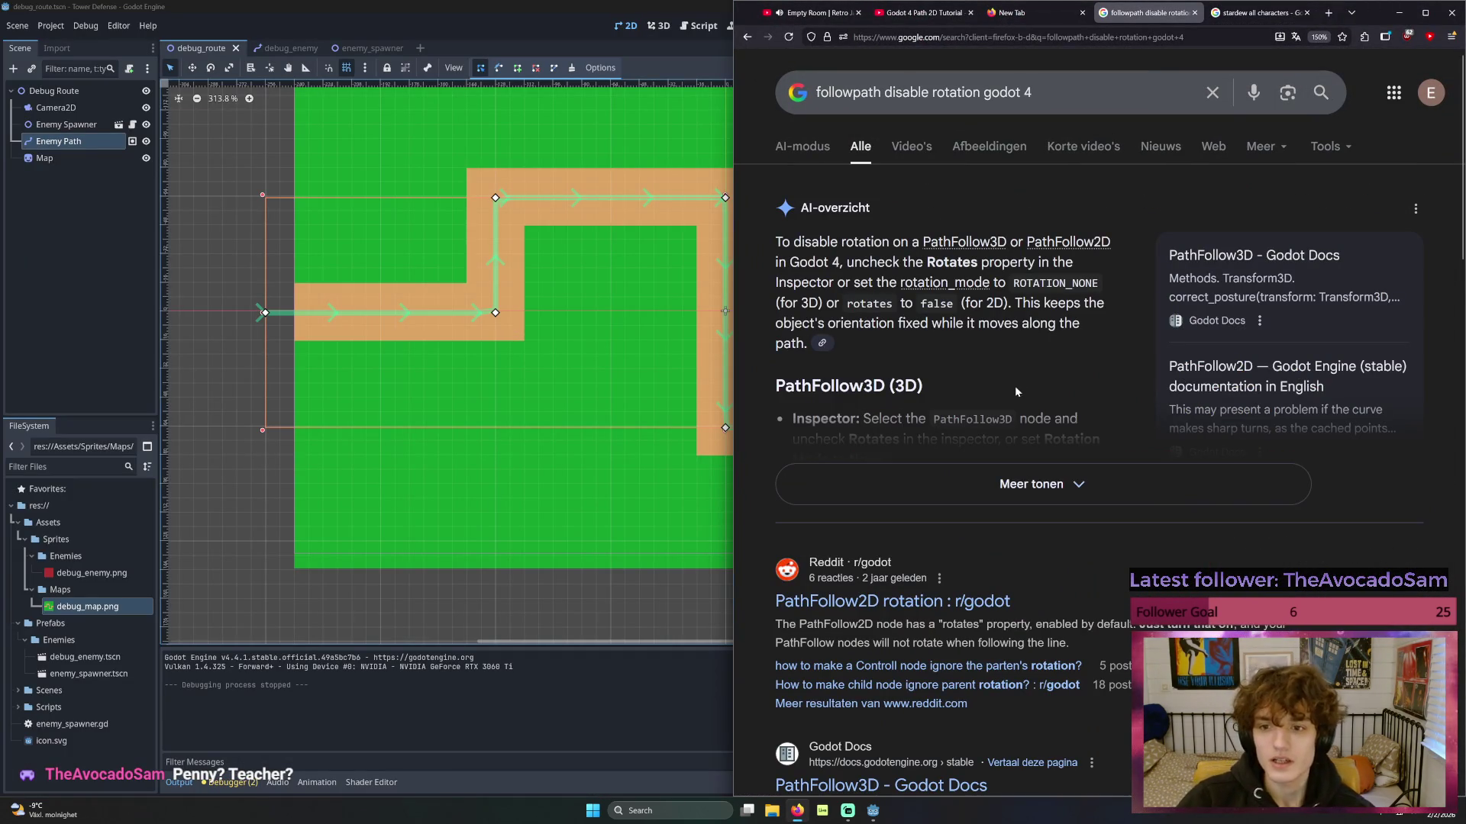
click(1027, 484)
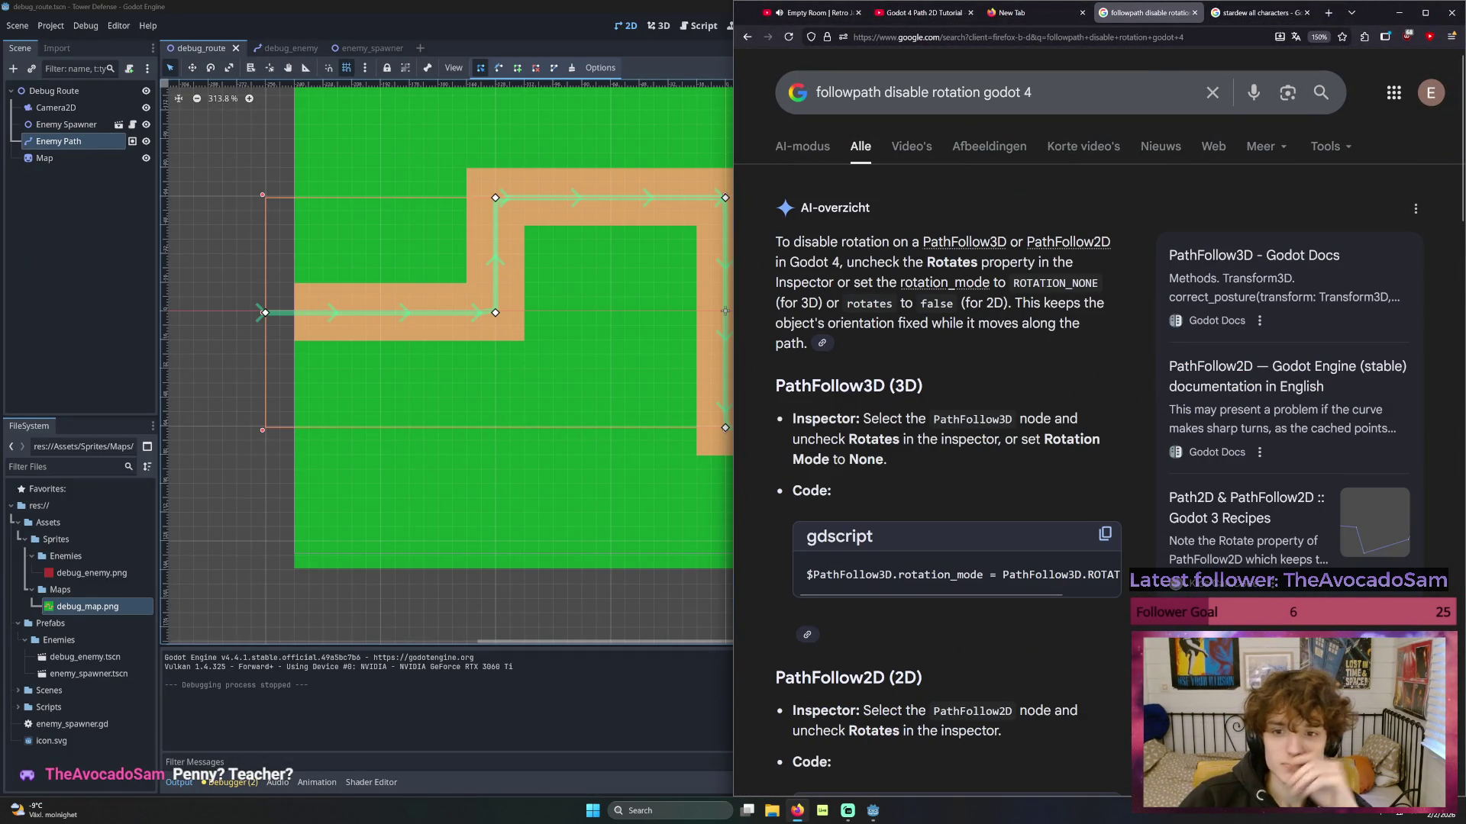
click(55, 147)
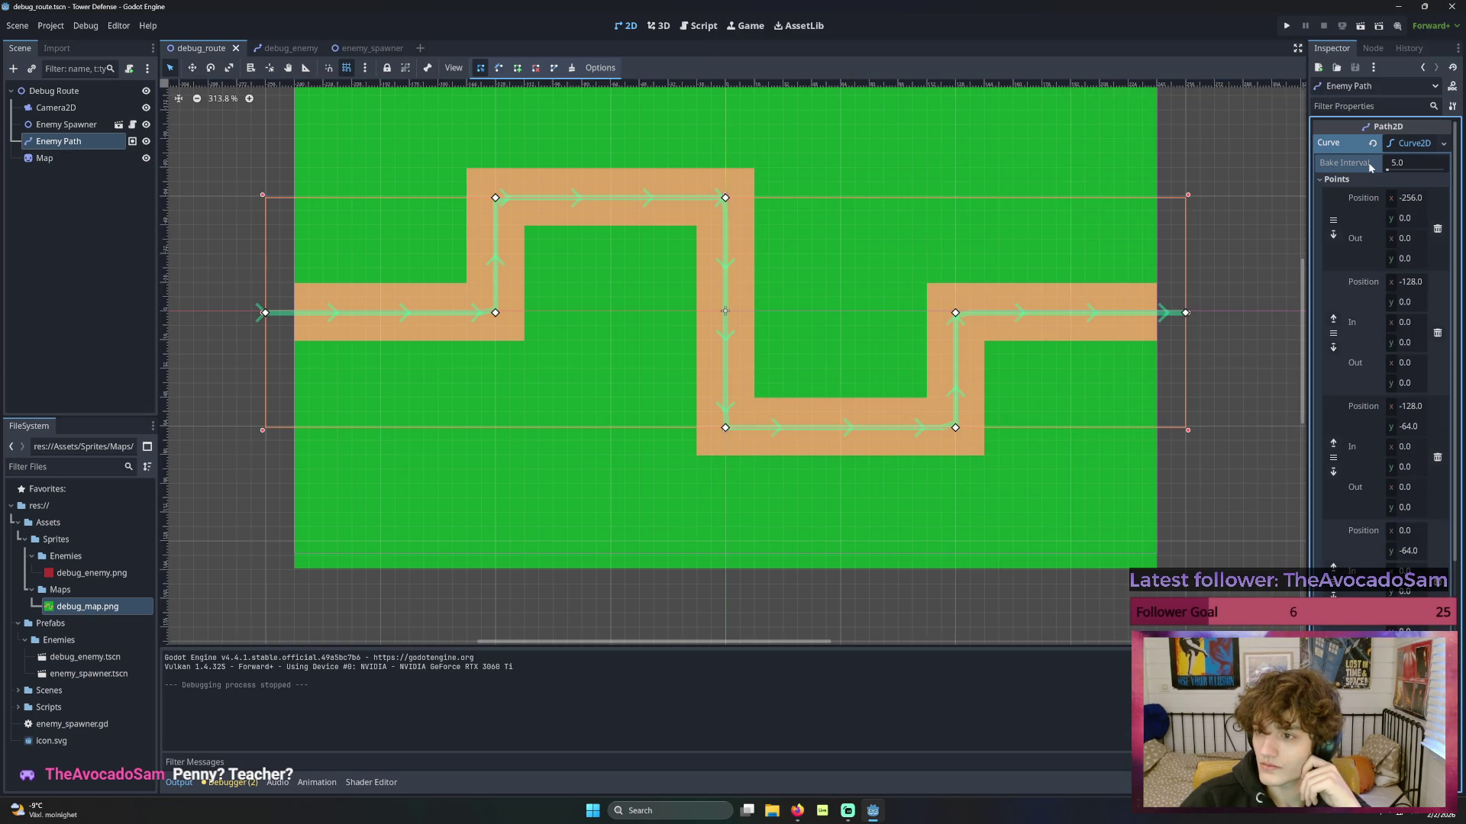
click(1412, 143)
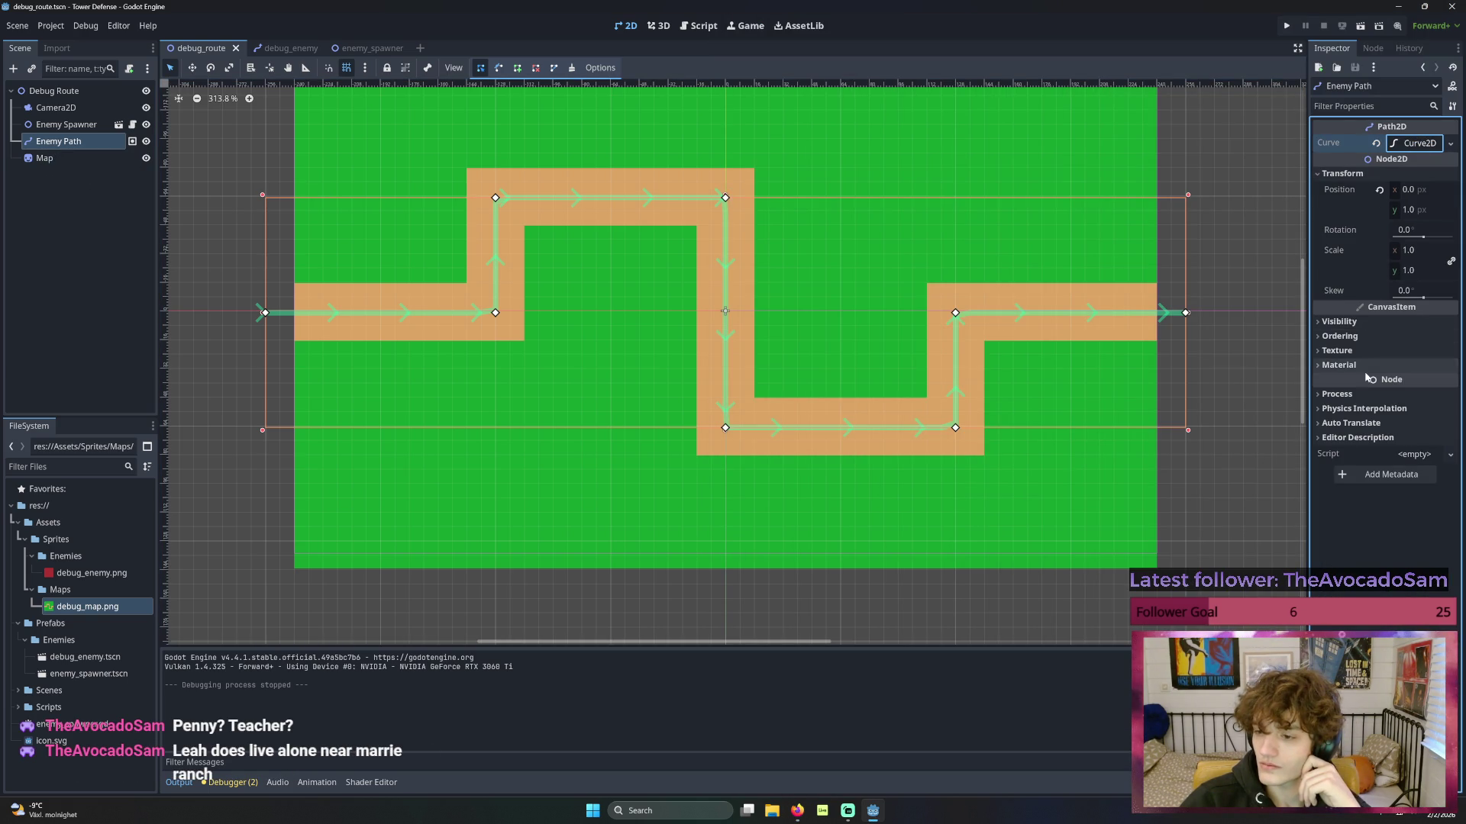
click(1420, 144)
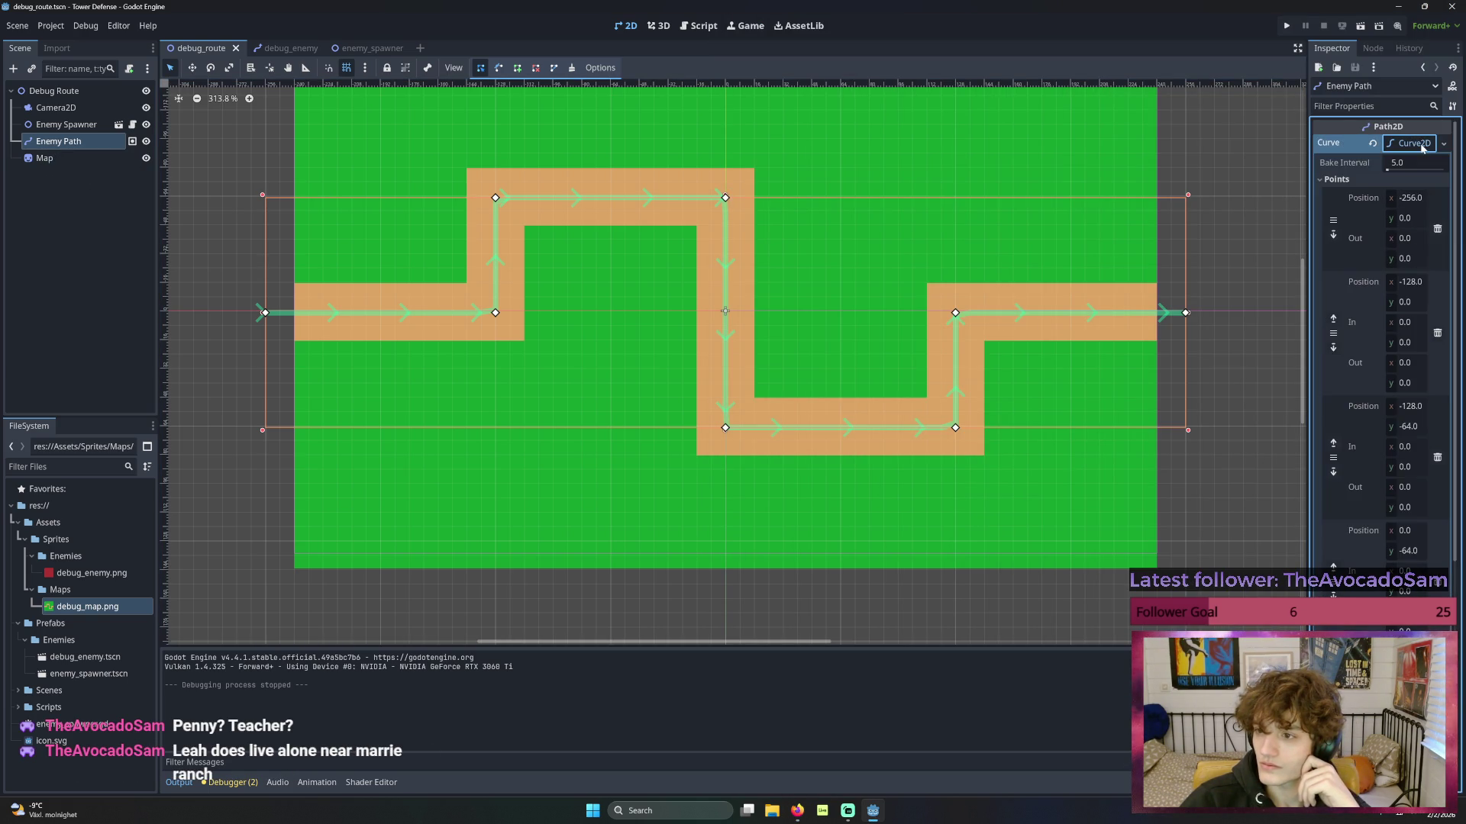
click(1338, 180)
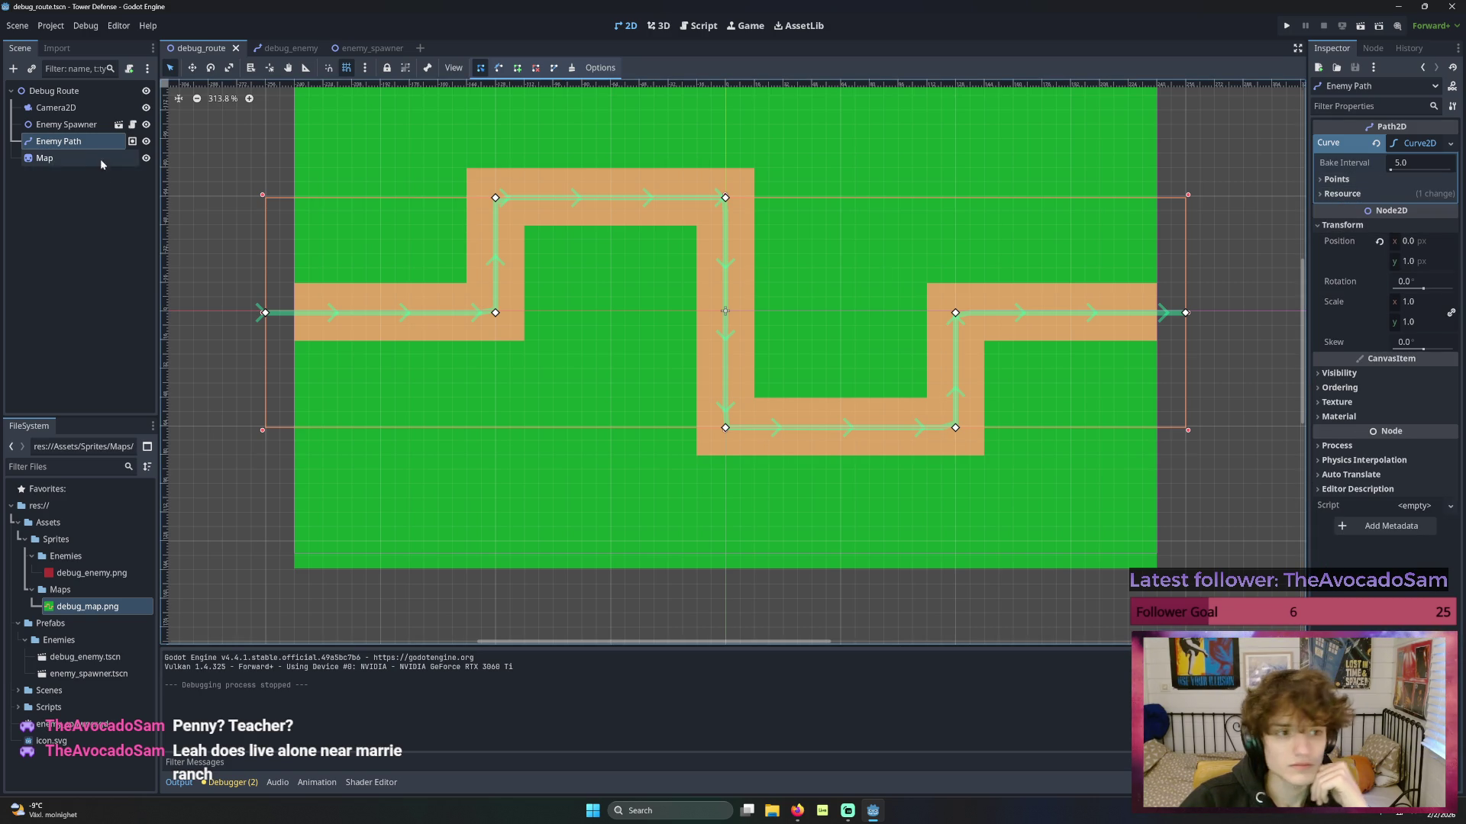
In the debug_enemy scene, turn off the enemy's path rotation and test-run it with F6
click(286, 48)
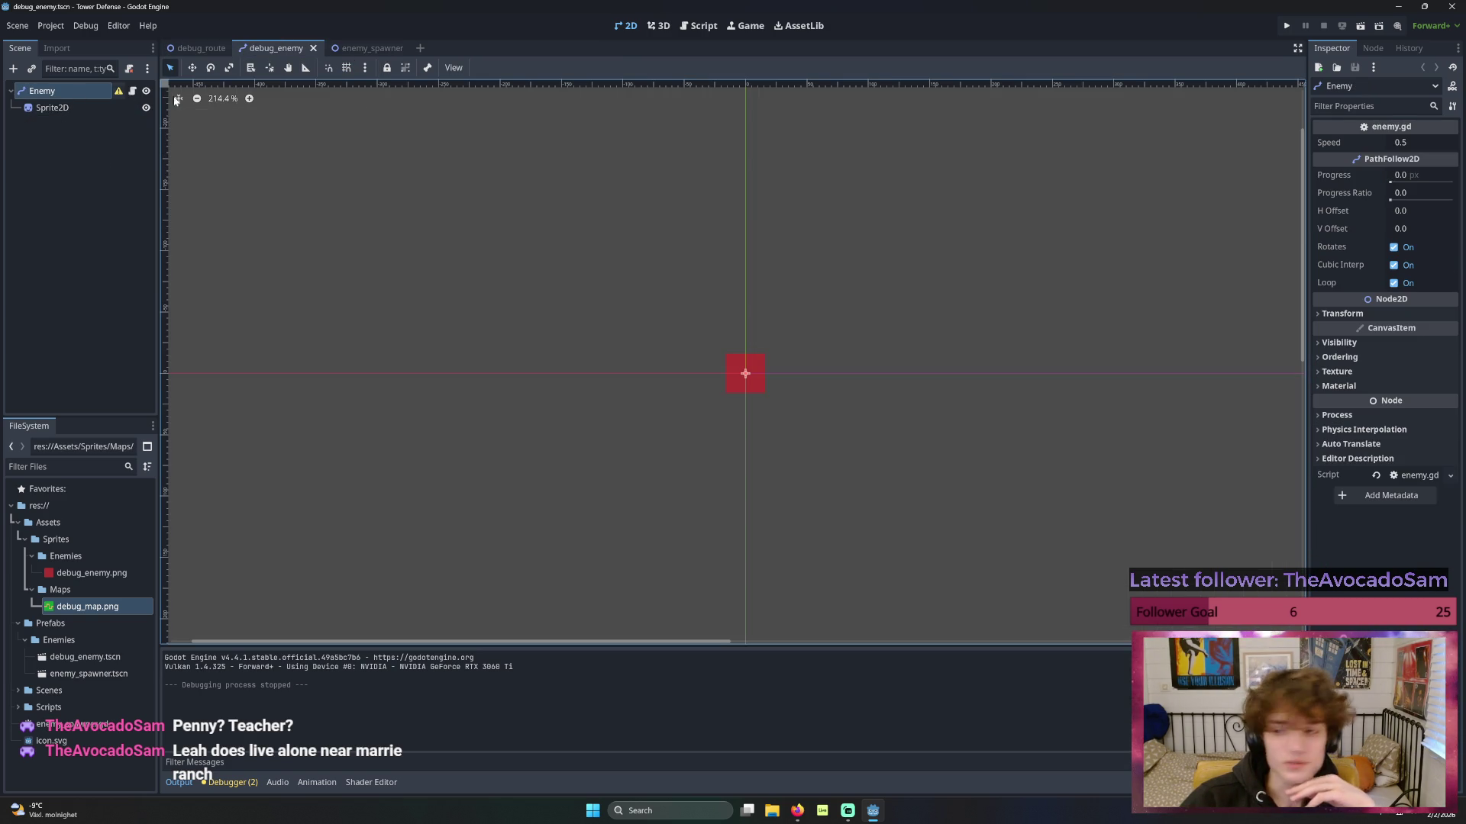
click(1394, 246)
key(F6)
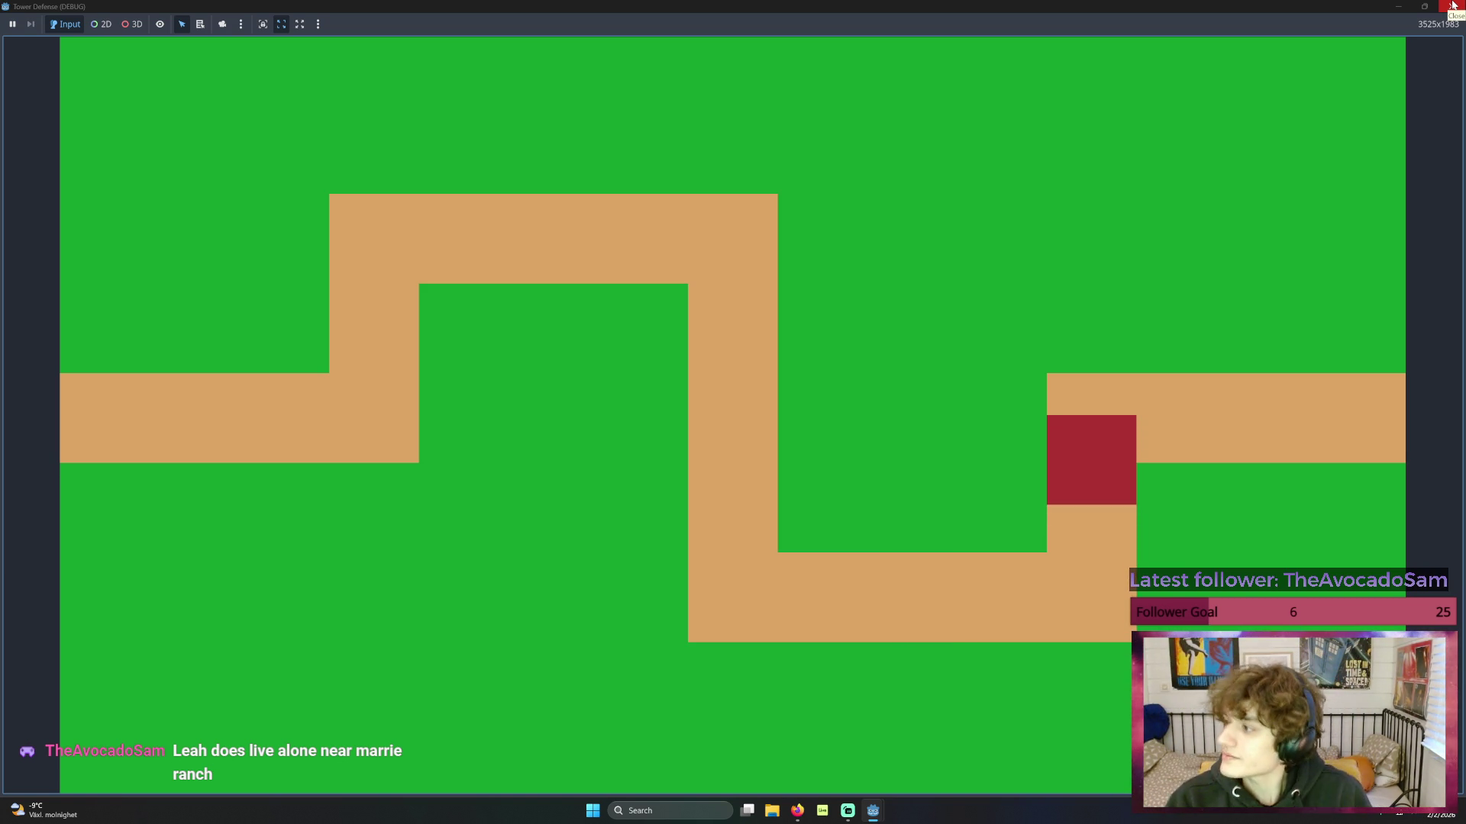
Close the running game window and return to the Enemy scene in the editor
click(1452, 6)
click(46, 91)
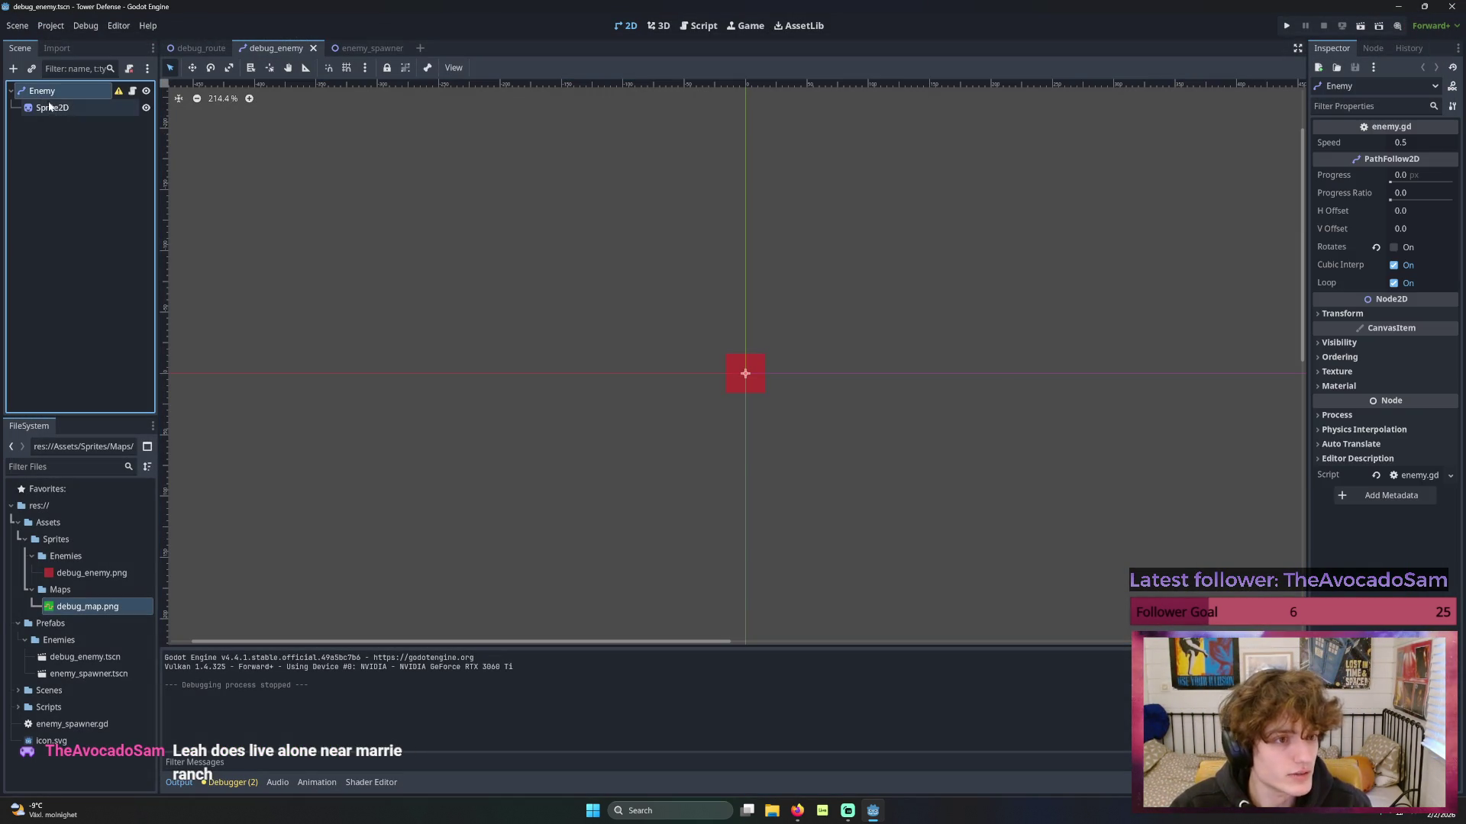
right_click(51, 107)
key(Escape)
click(132, 91)
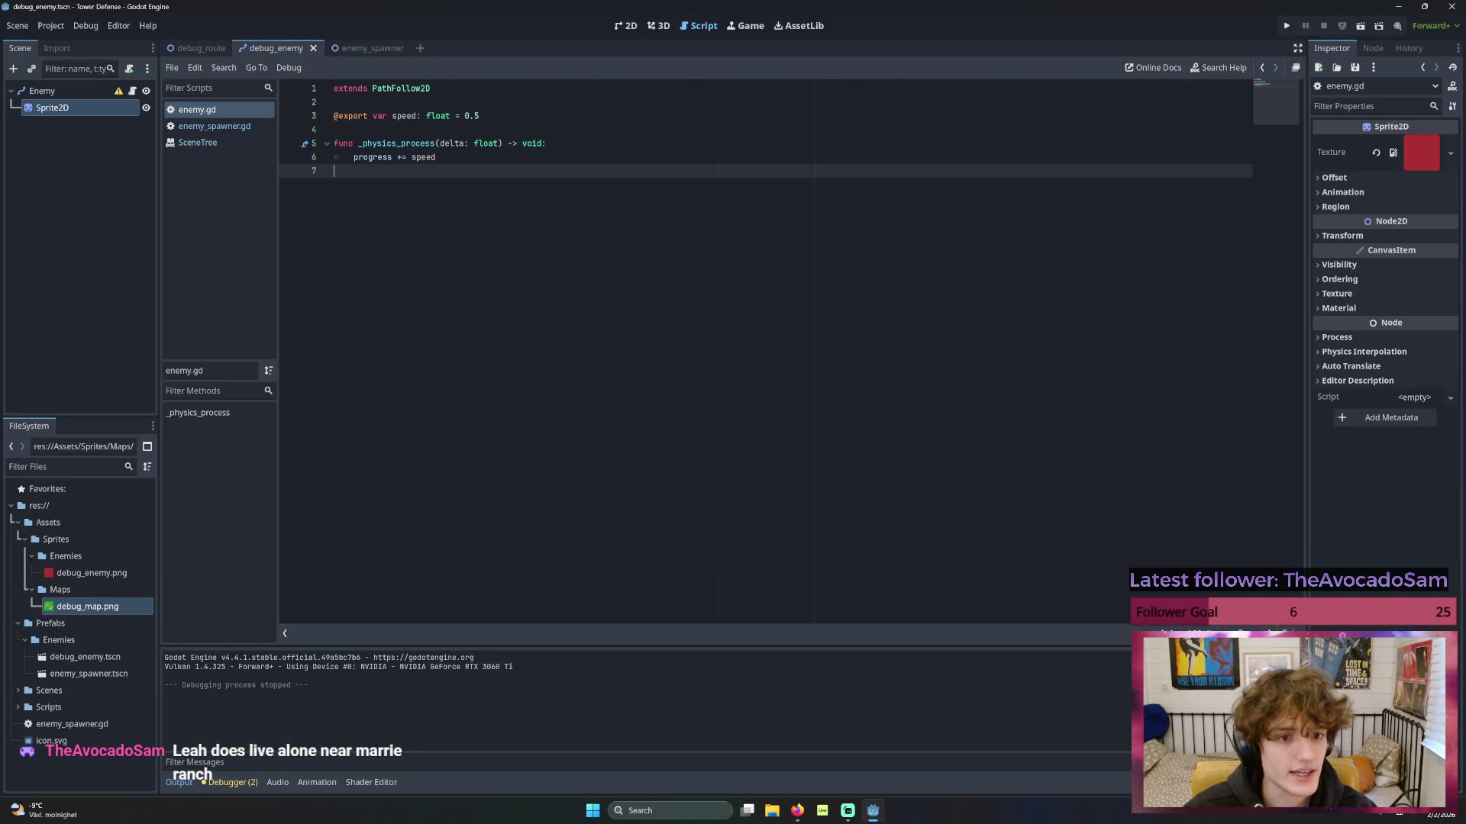
key(Return)
key(Up)
text(@eex)
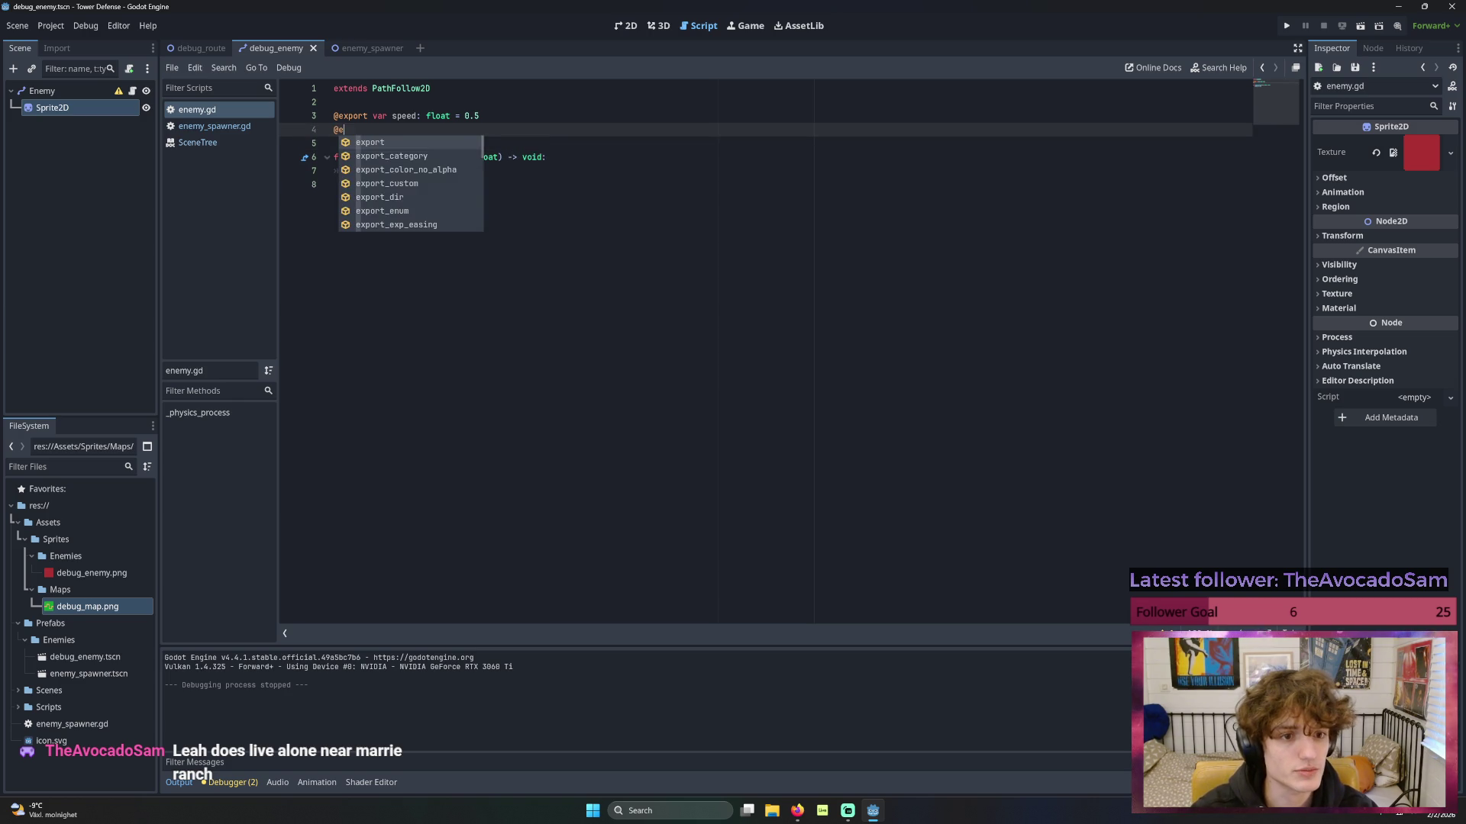
key(BackSpace)
key(BackSpace)
text(xport var health: float =)
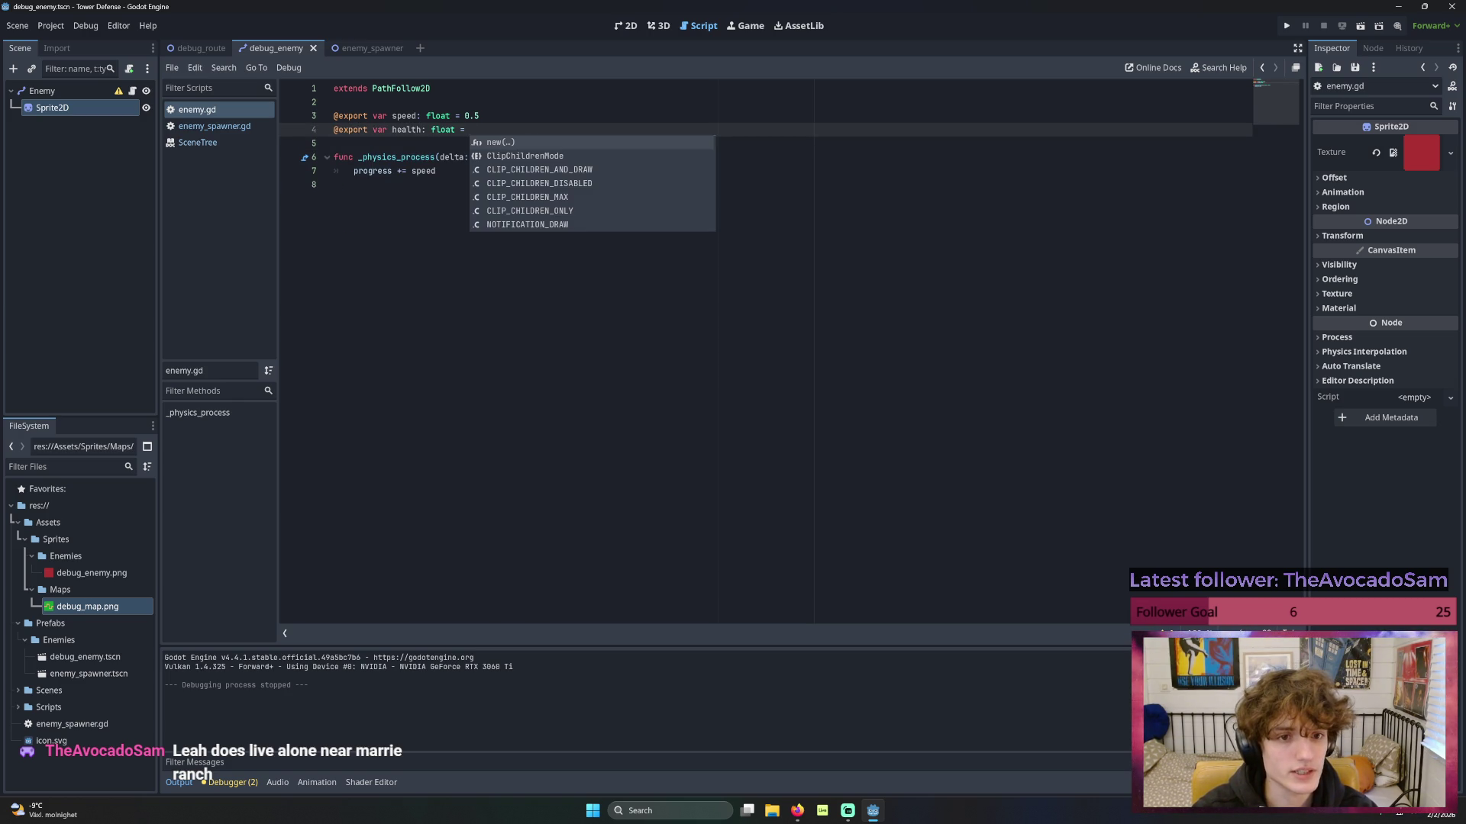
key(Escape)
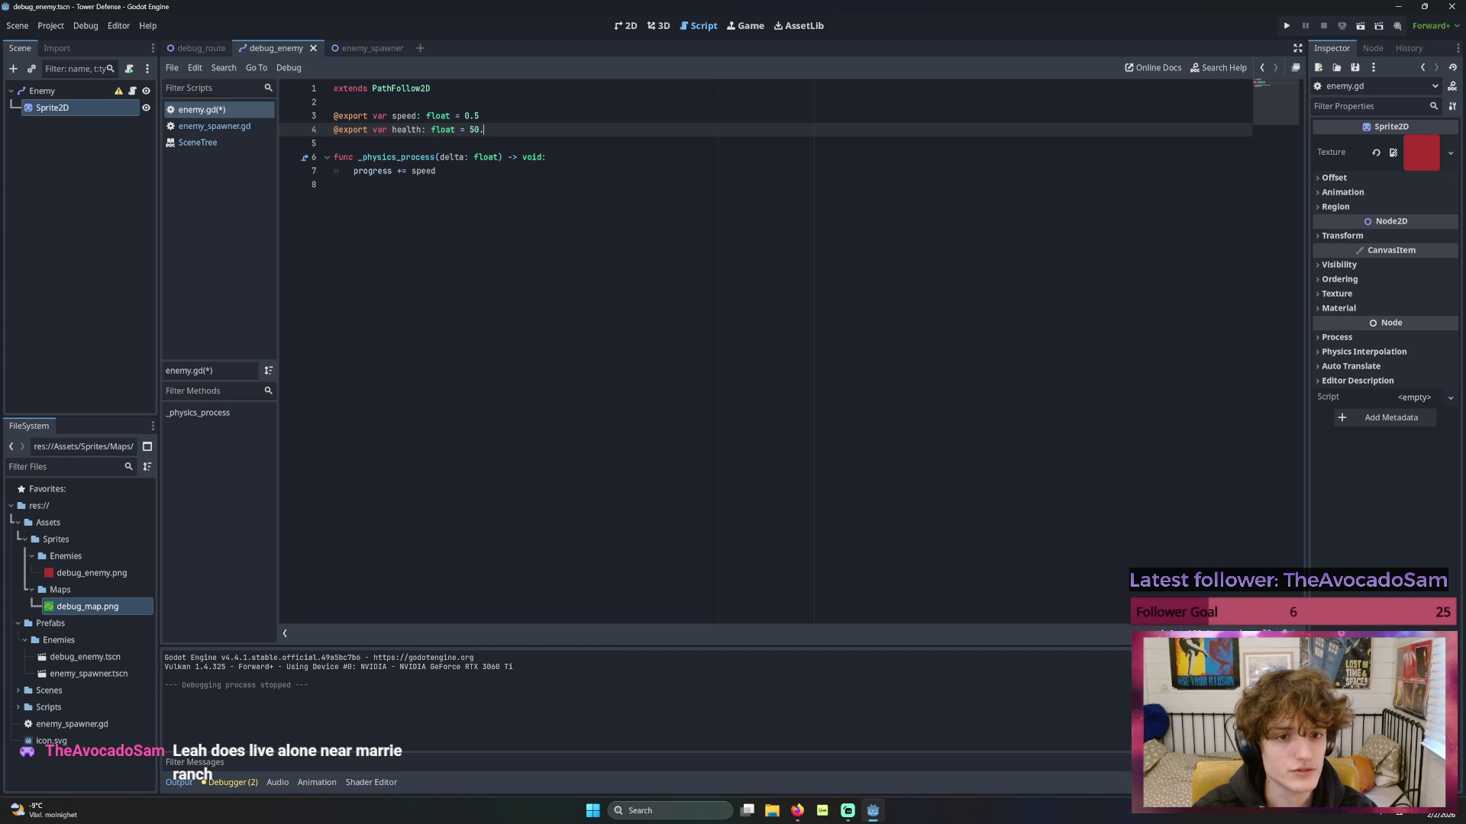
click(197, 48)
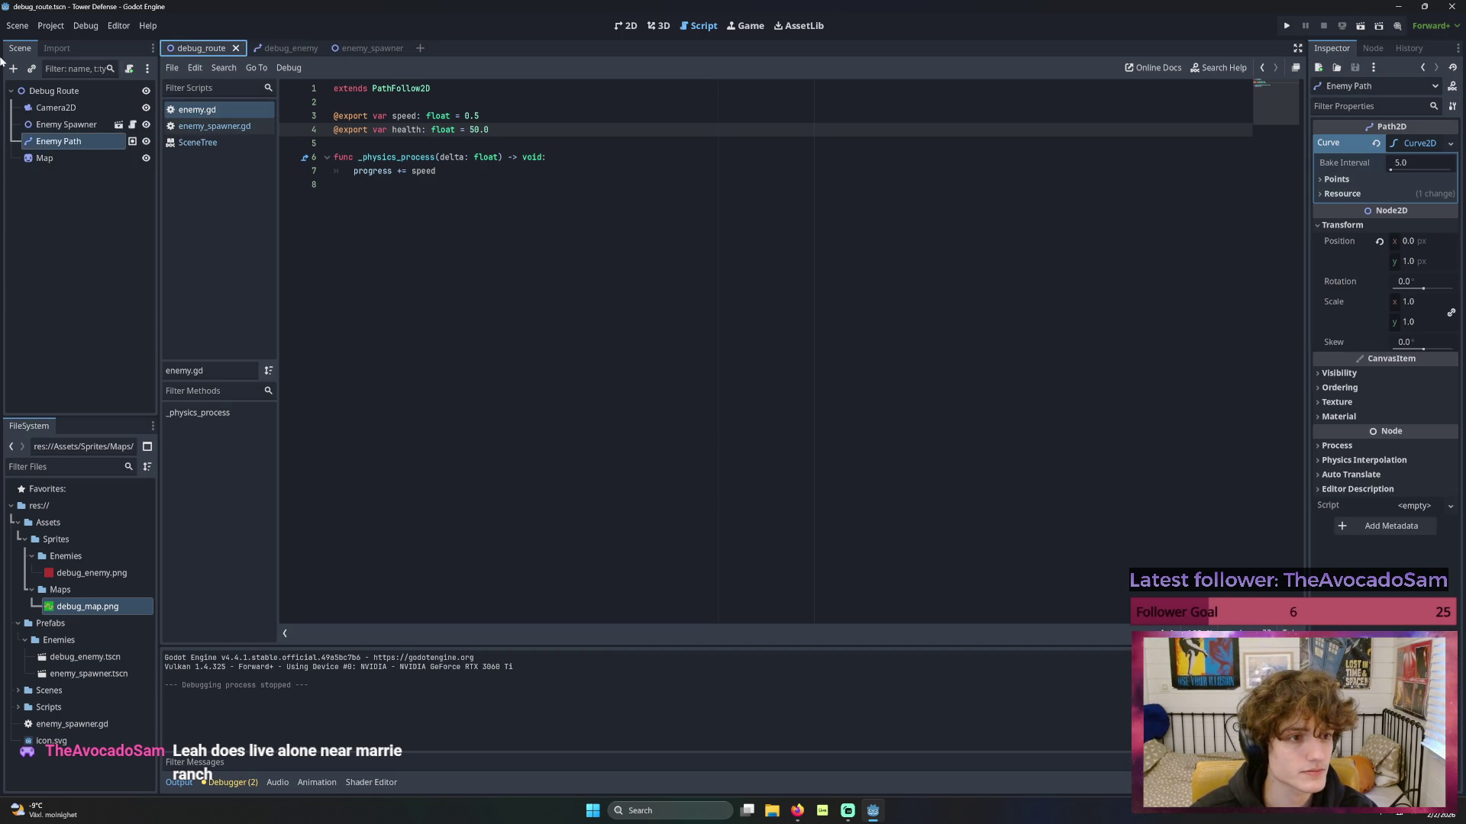
Create a new 2D scene, rename its root to Tower, and add a Sprite2D child
click(17, 25)
click(30, 40)
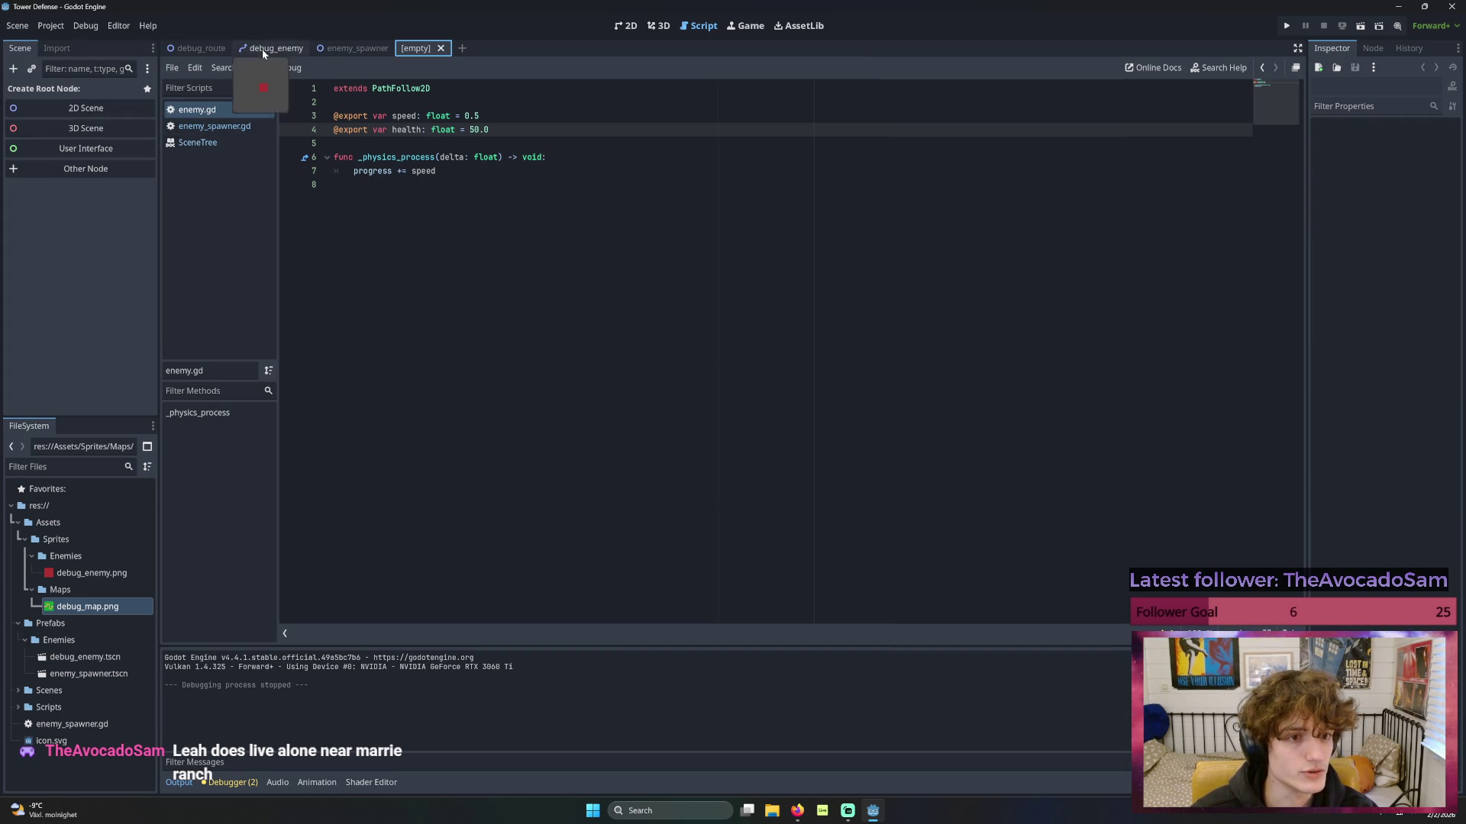
click(69, 108)
key(ctrl+a)
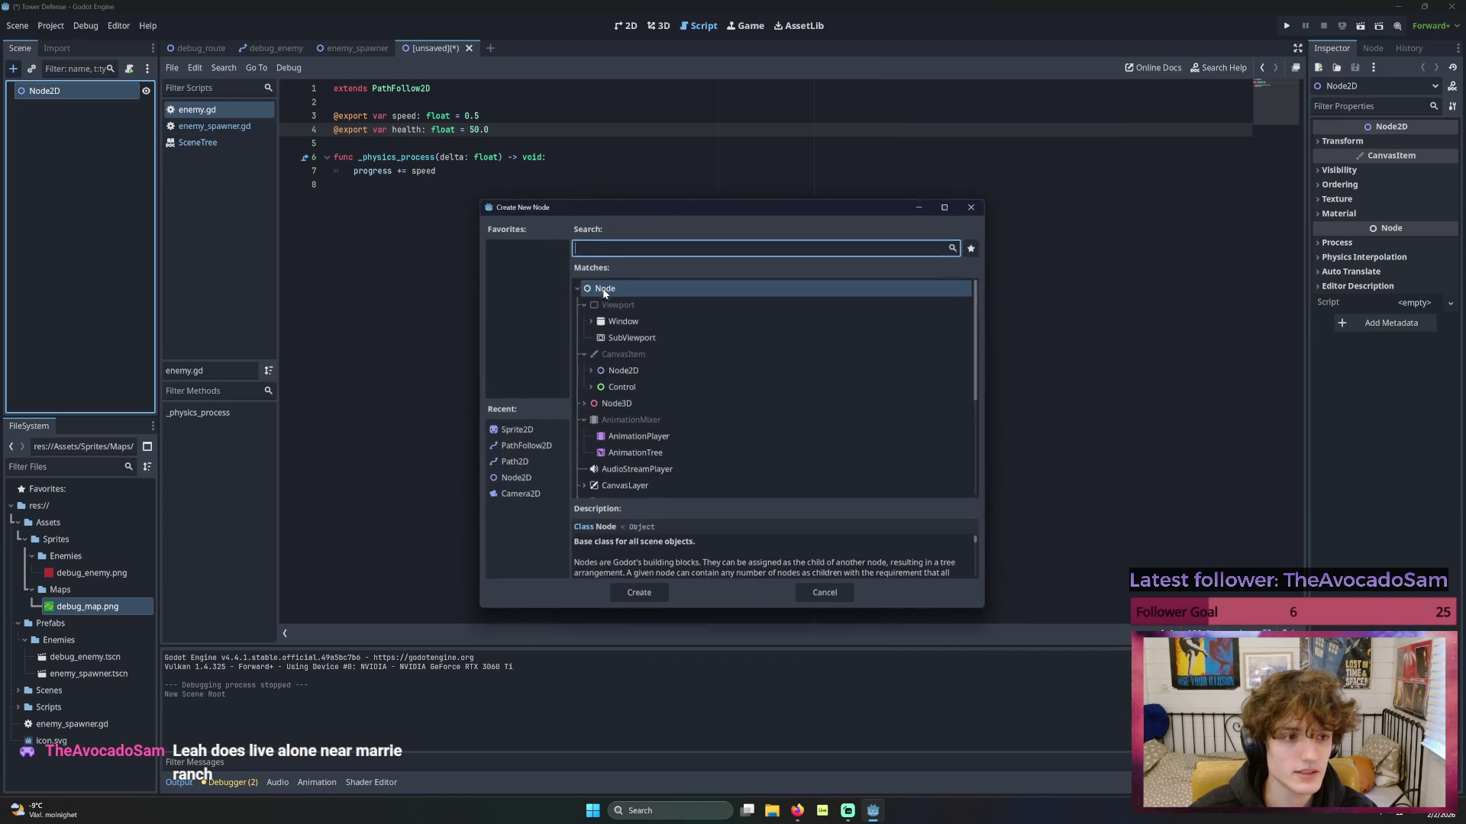
key(Escape)
key(F2)
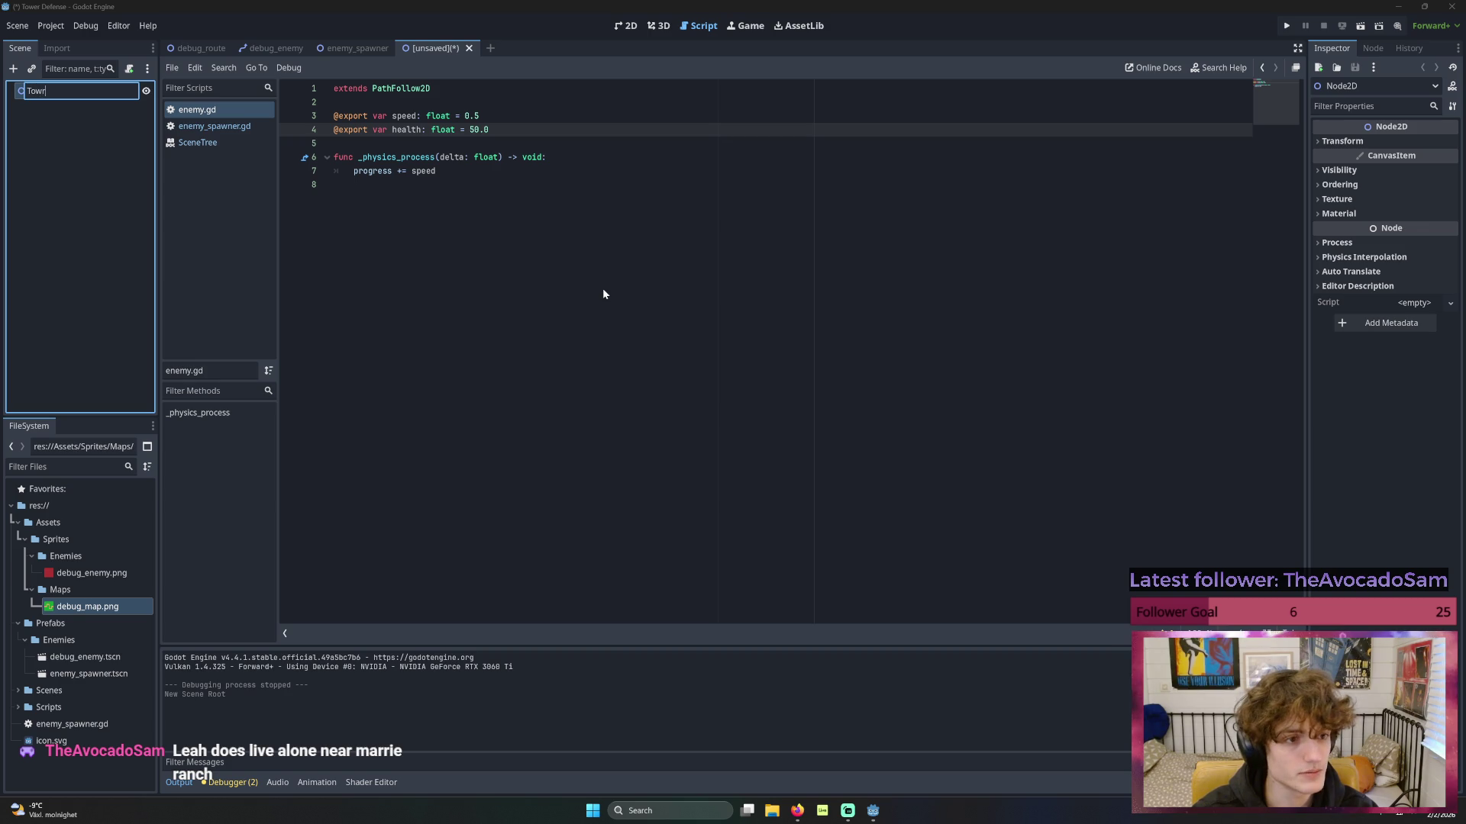
key(BackSpace)
text(er)
key(Return)
key(ctrl+a)
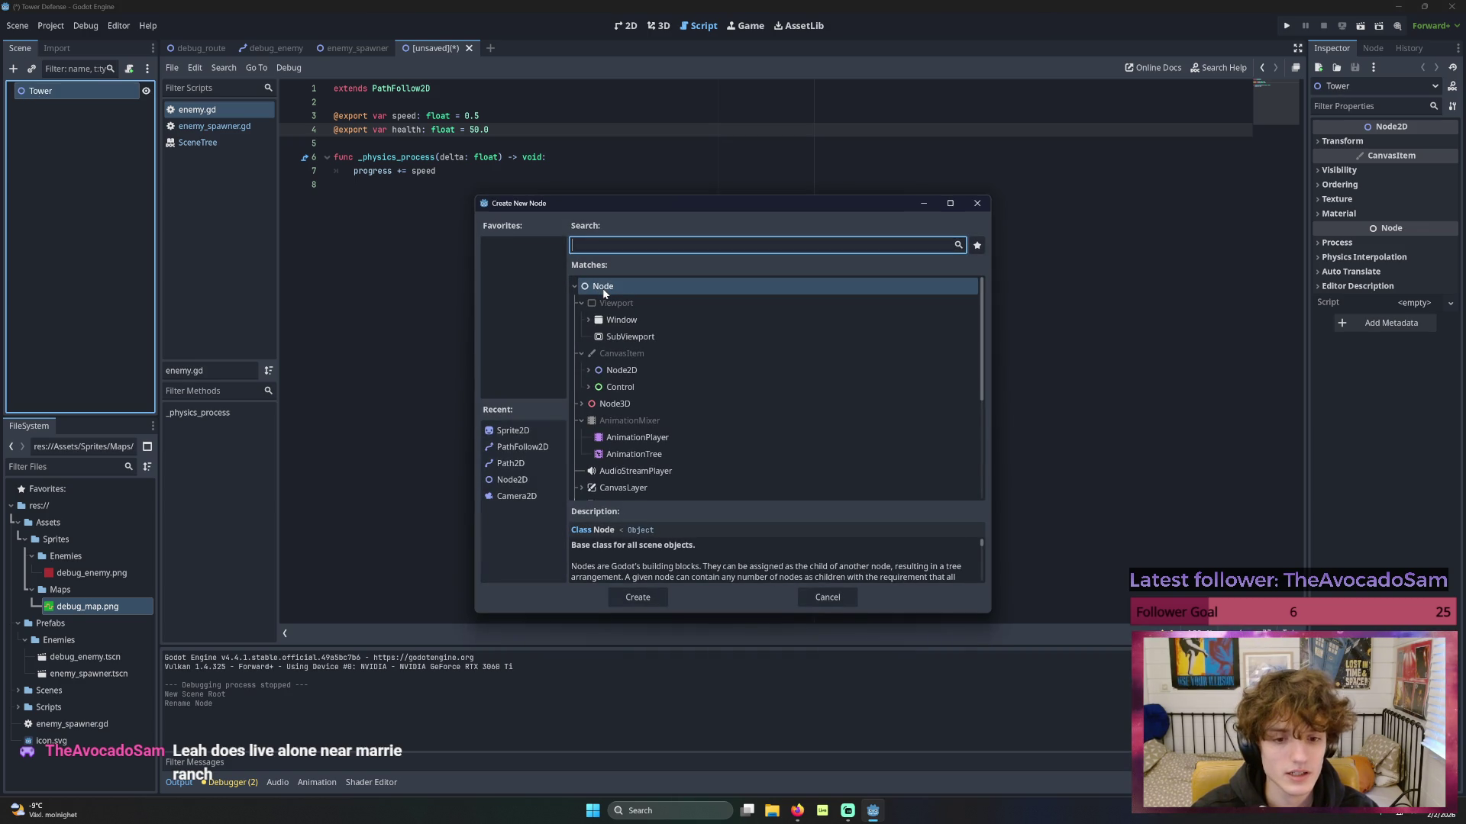
text(sprite)
key(Return)
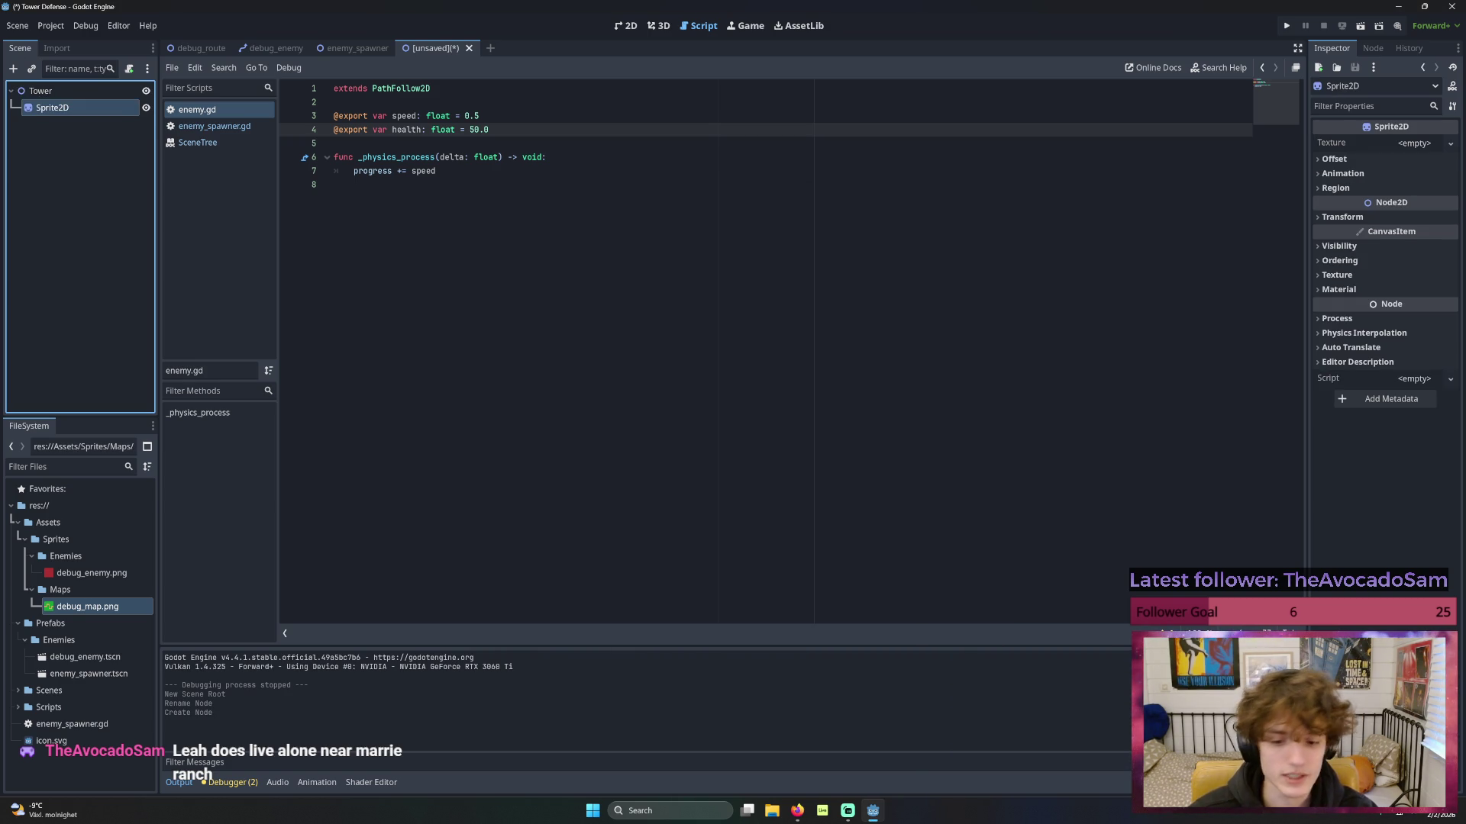
Launch LibreSprite from the system app search
key(super)
text(libre)
key(Return)
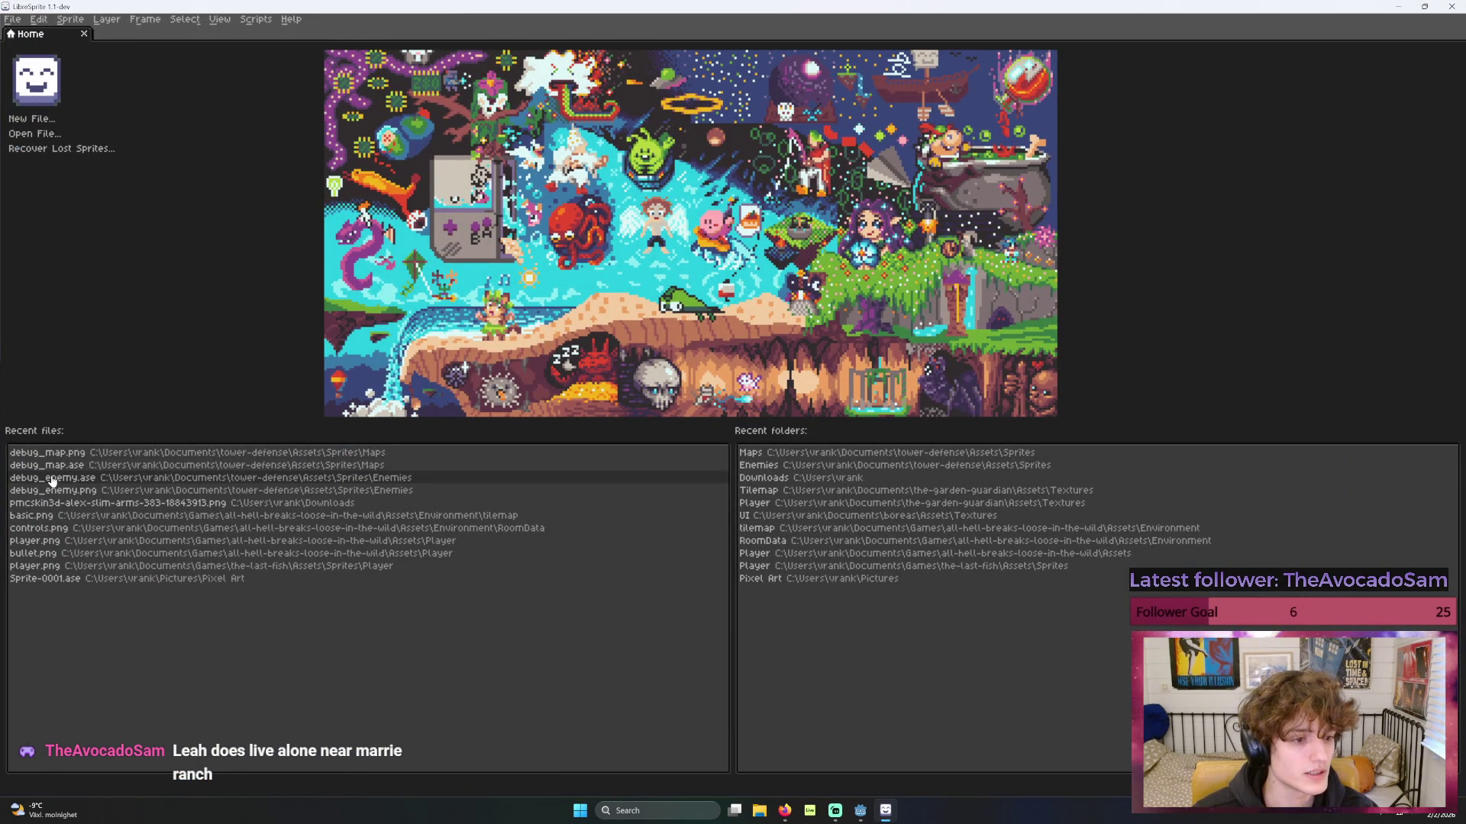
Open debug_enemy.png, load the aap-64 palette, and bucket-fill the square blue
click(54, 489)
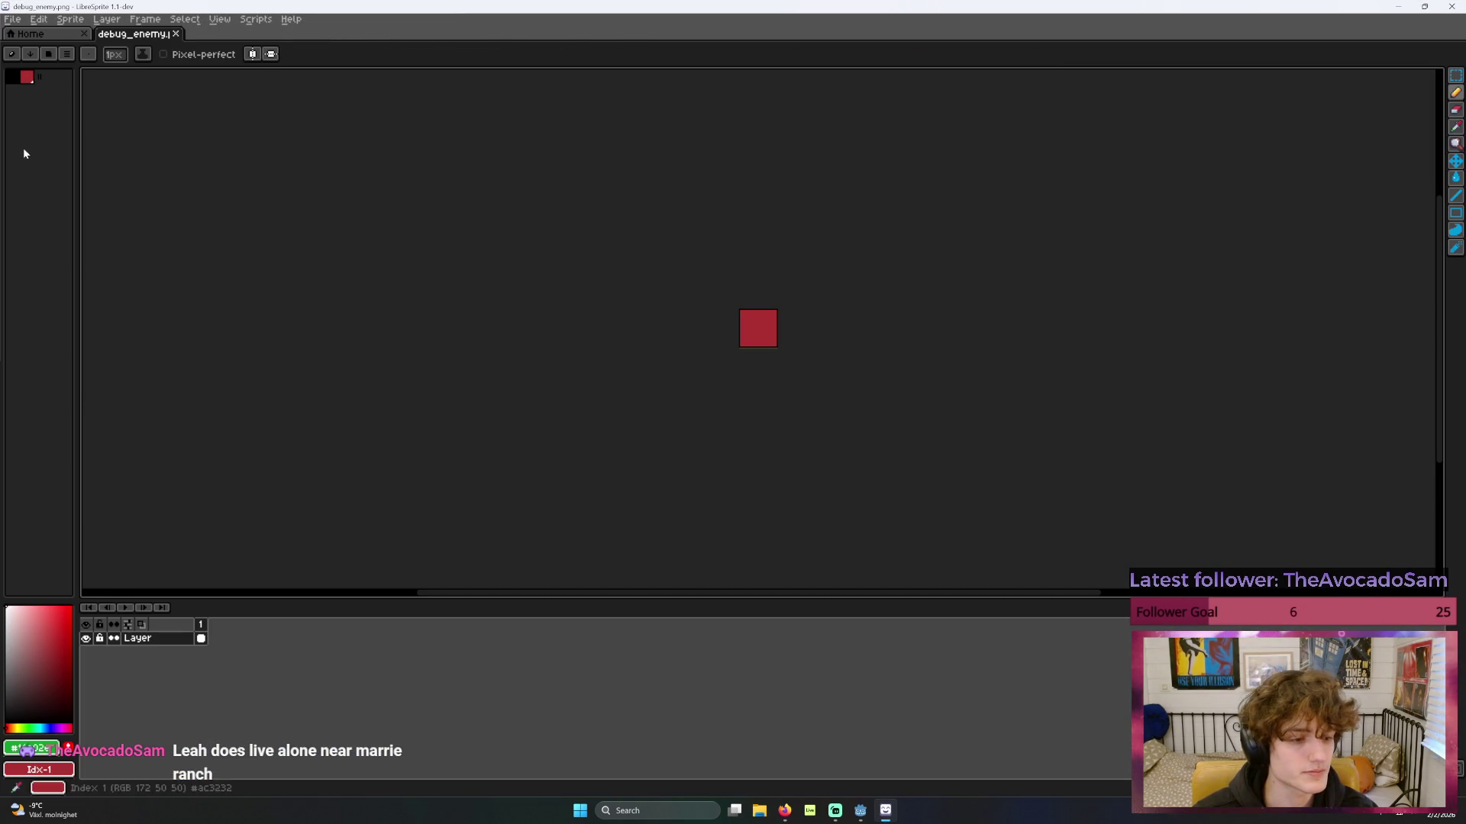
click(67, 54)
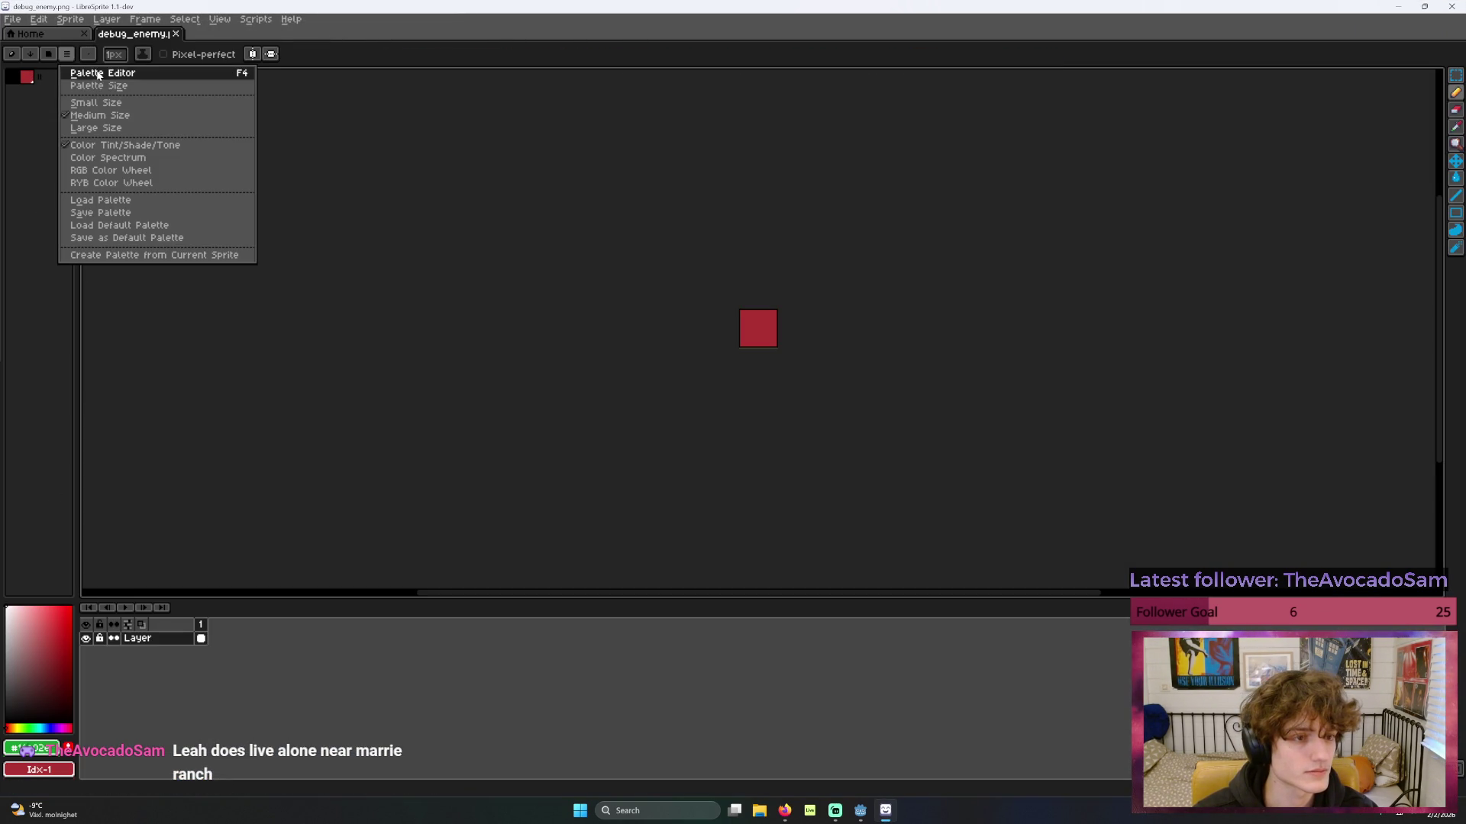
click(51, 58)
click(48, 54)
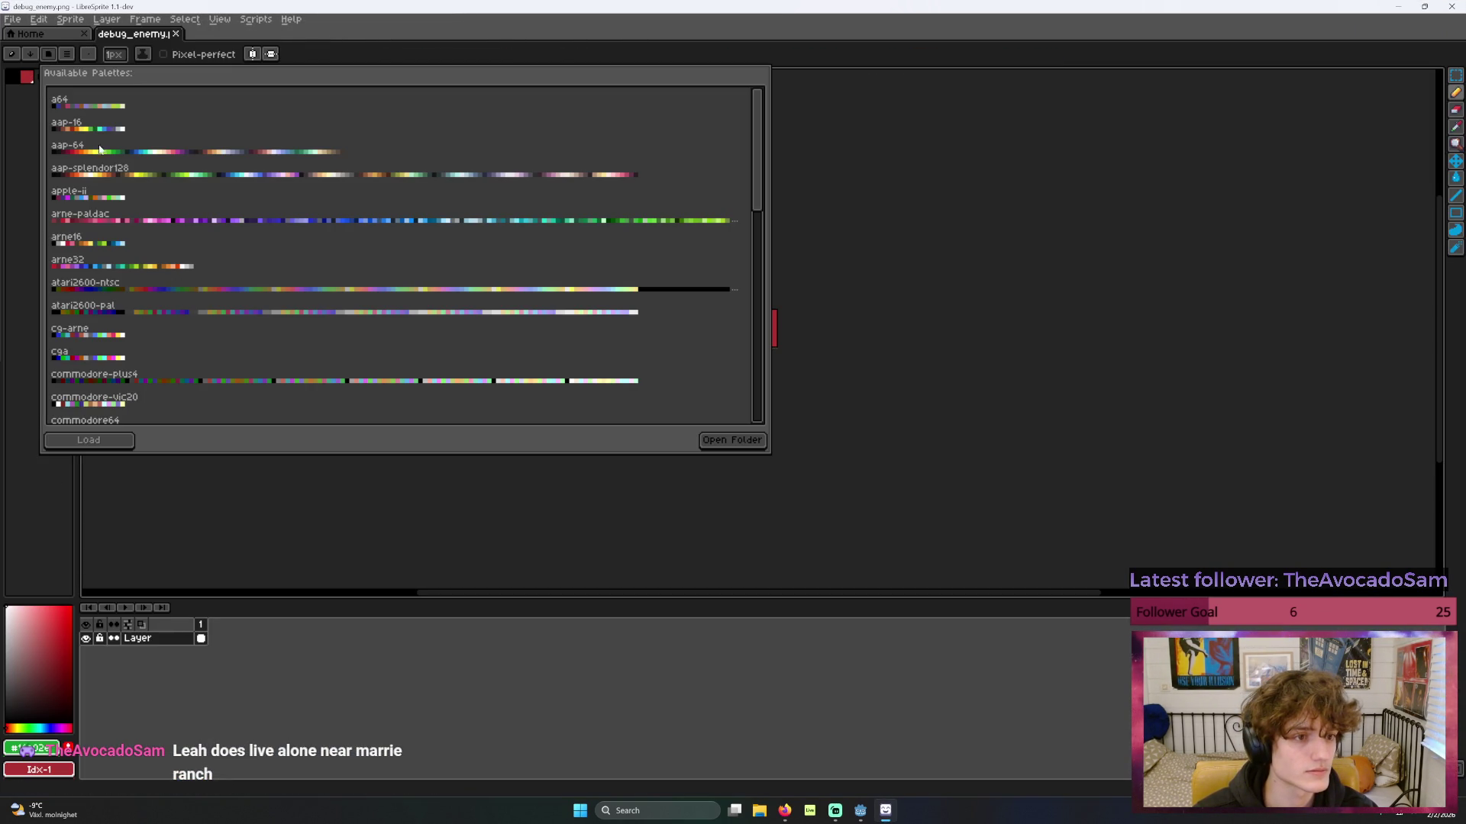
double_click(99, 155)
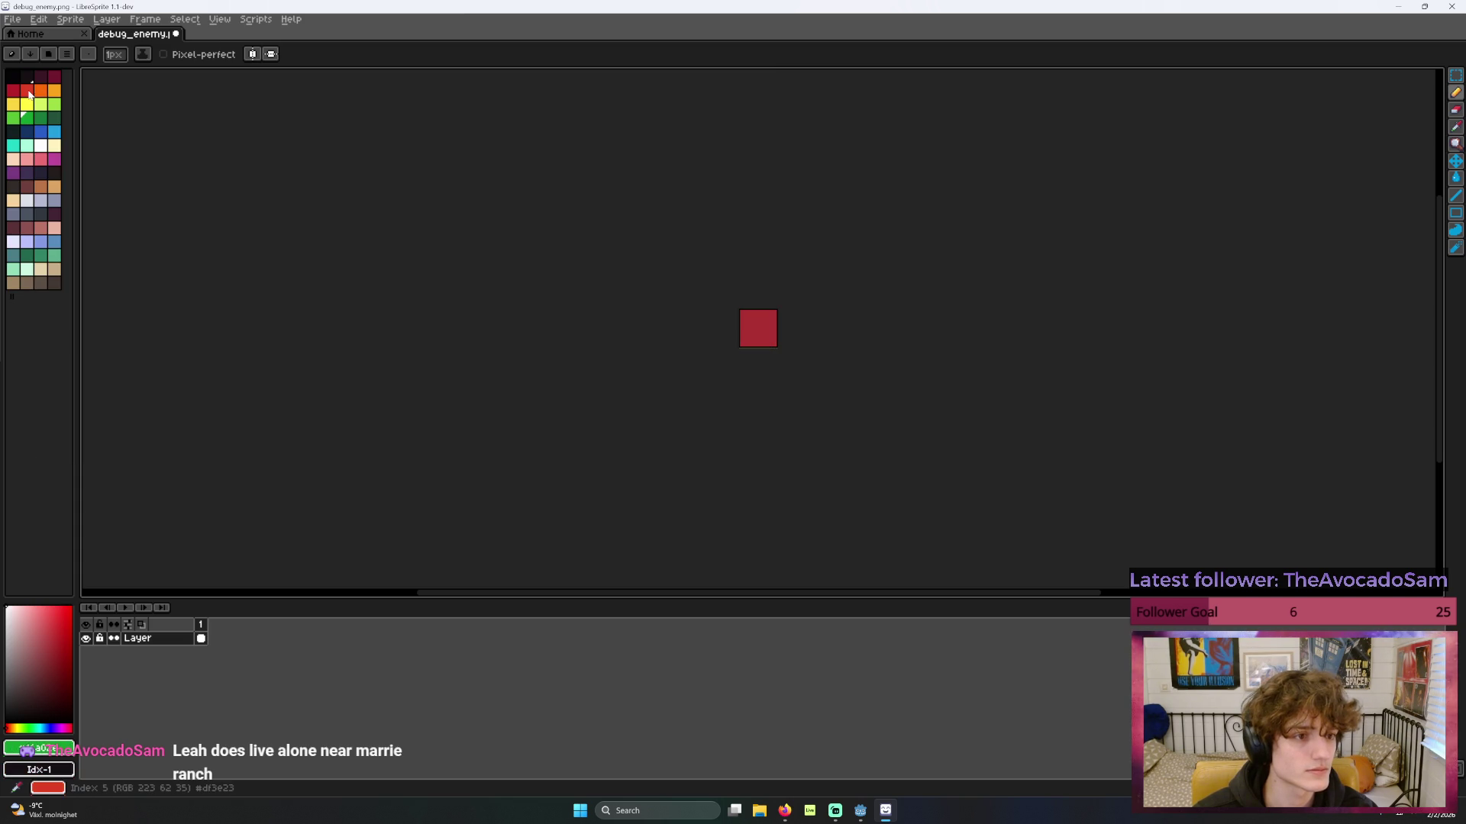
click(40, 131)
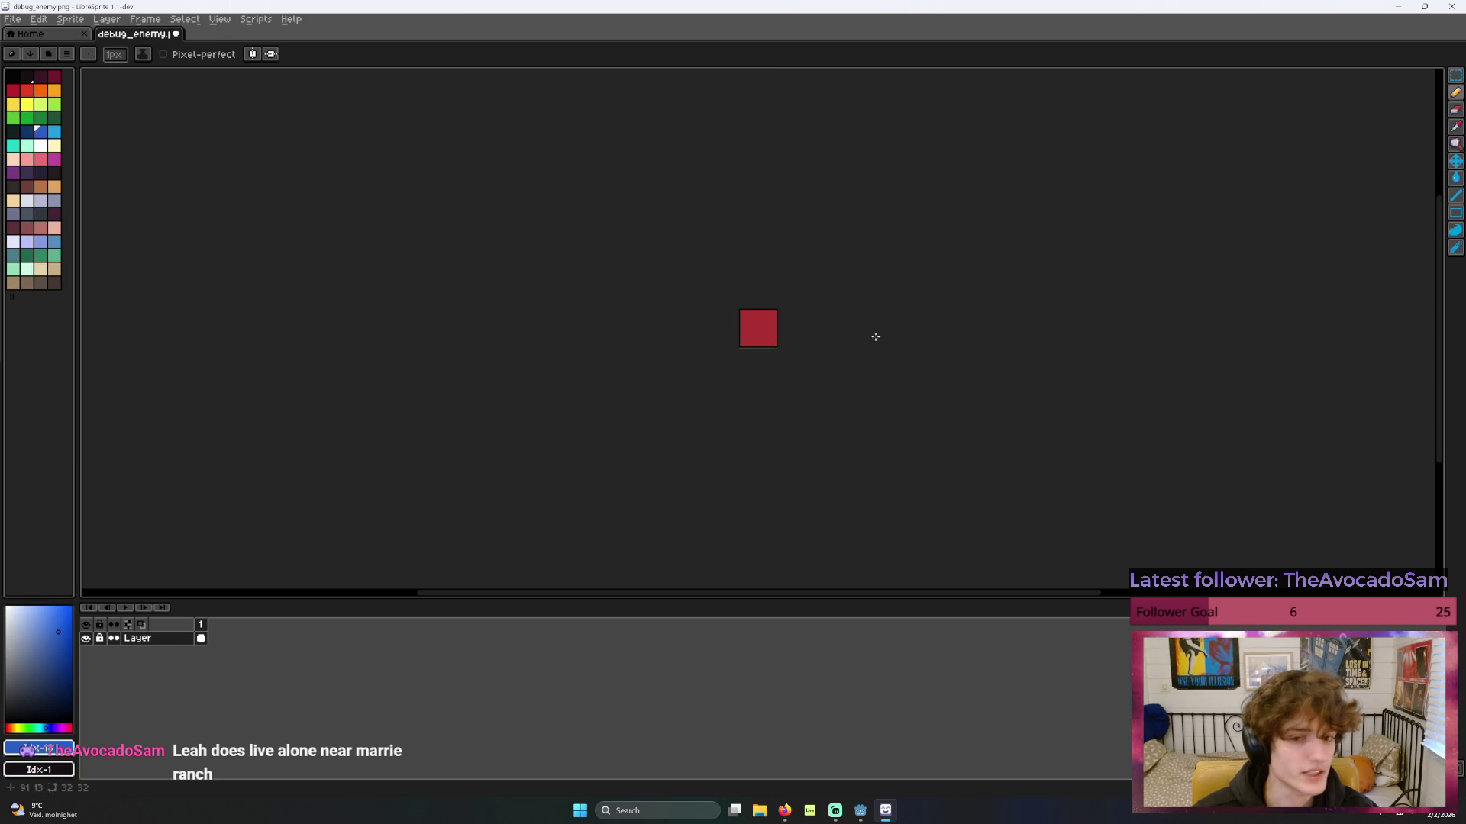
scroll(874, 334, up, 4)
key(g)
click(224, 230)
Begin Save As and create a new Towers folder inside the Sprites folder
click(24, 33)
click(63, 22)
key(alt+Tab)
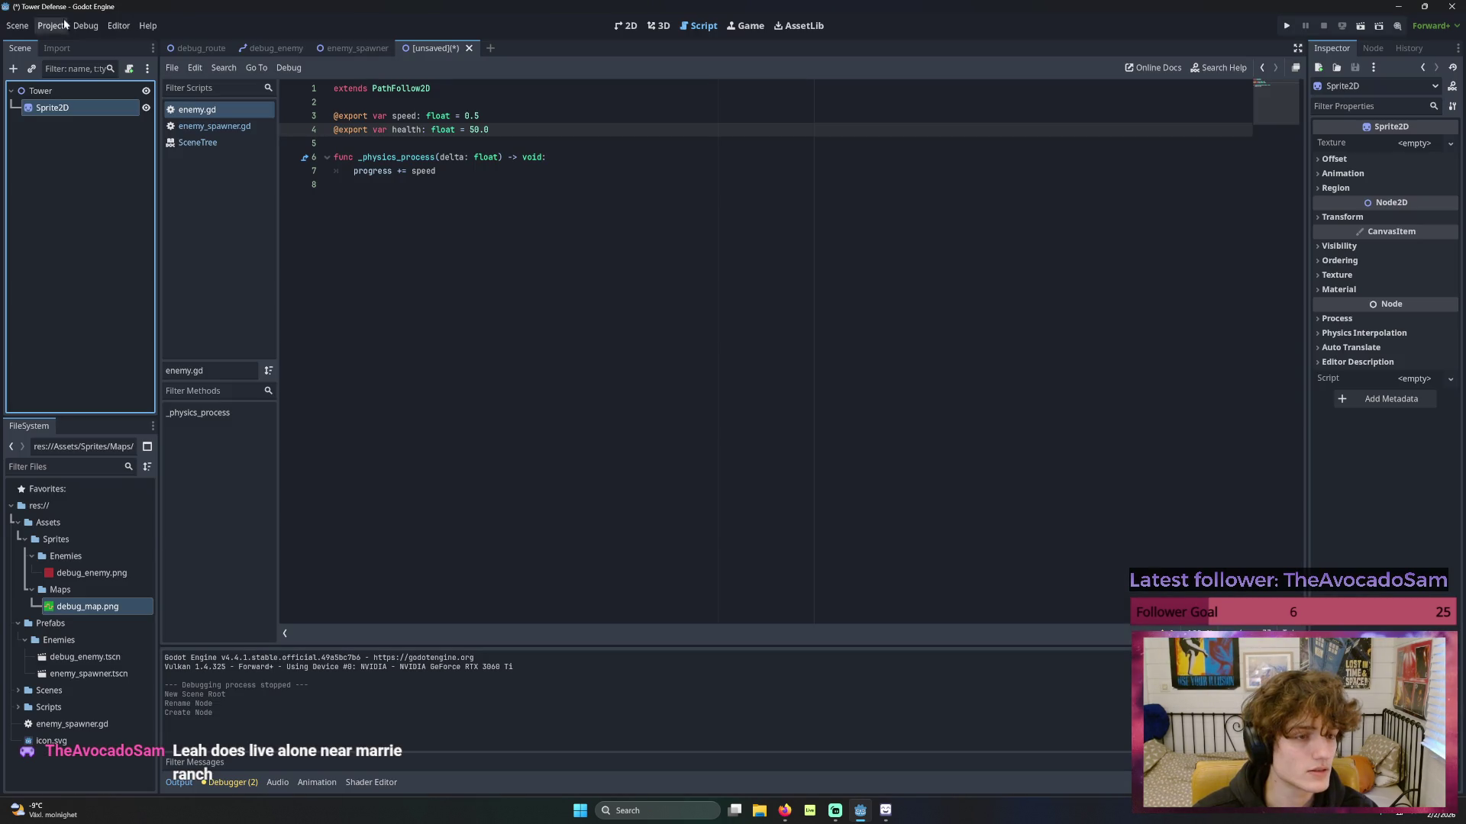
key(alt+Tab)
click(133, 33)
click(13, 20)
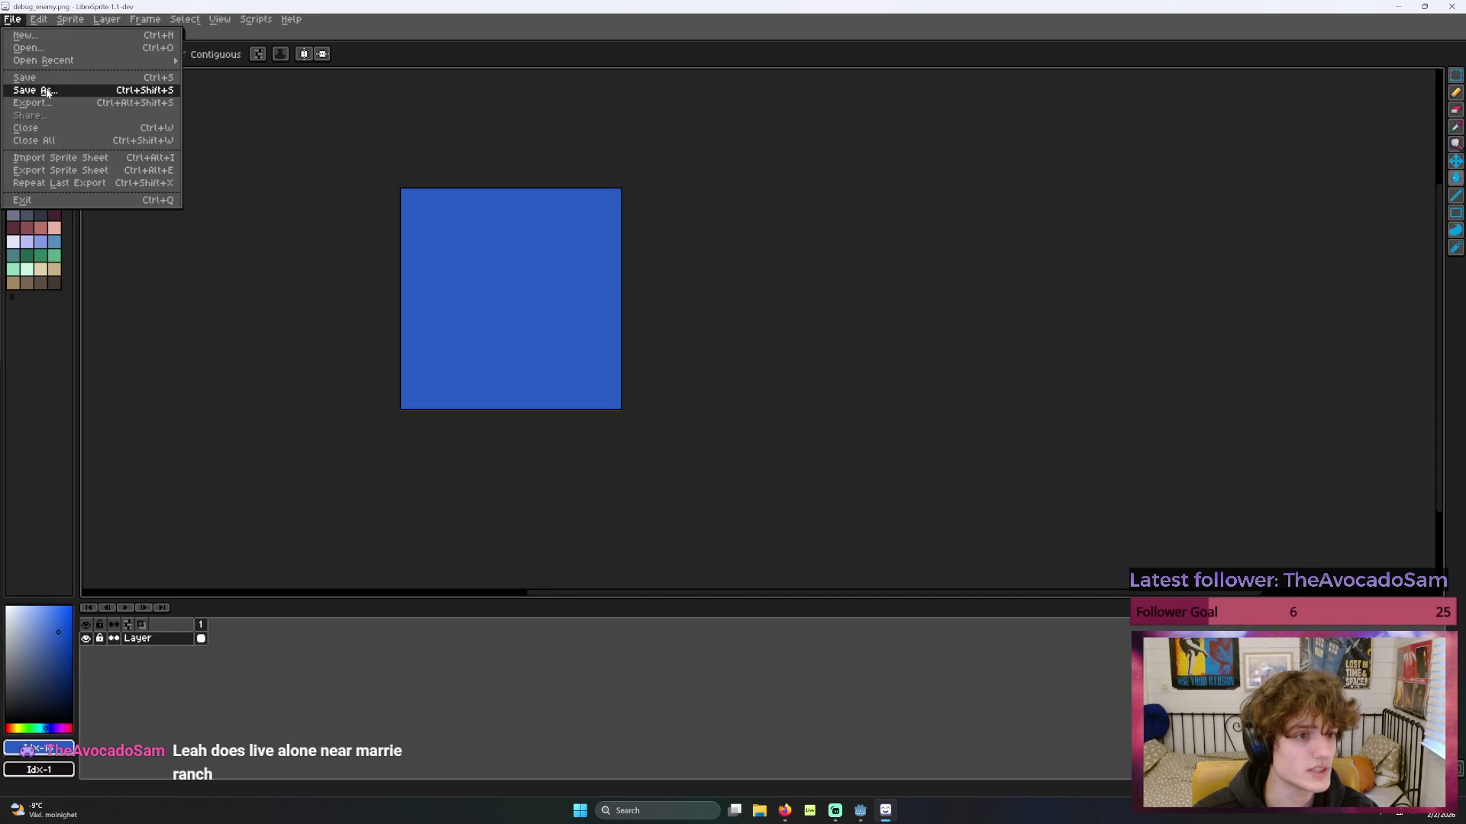
click(30, 91)
click(136, 88)
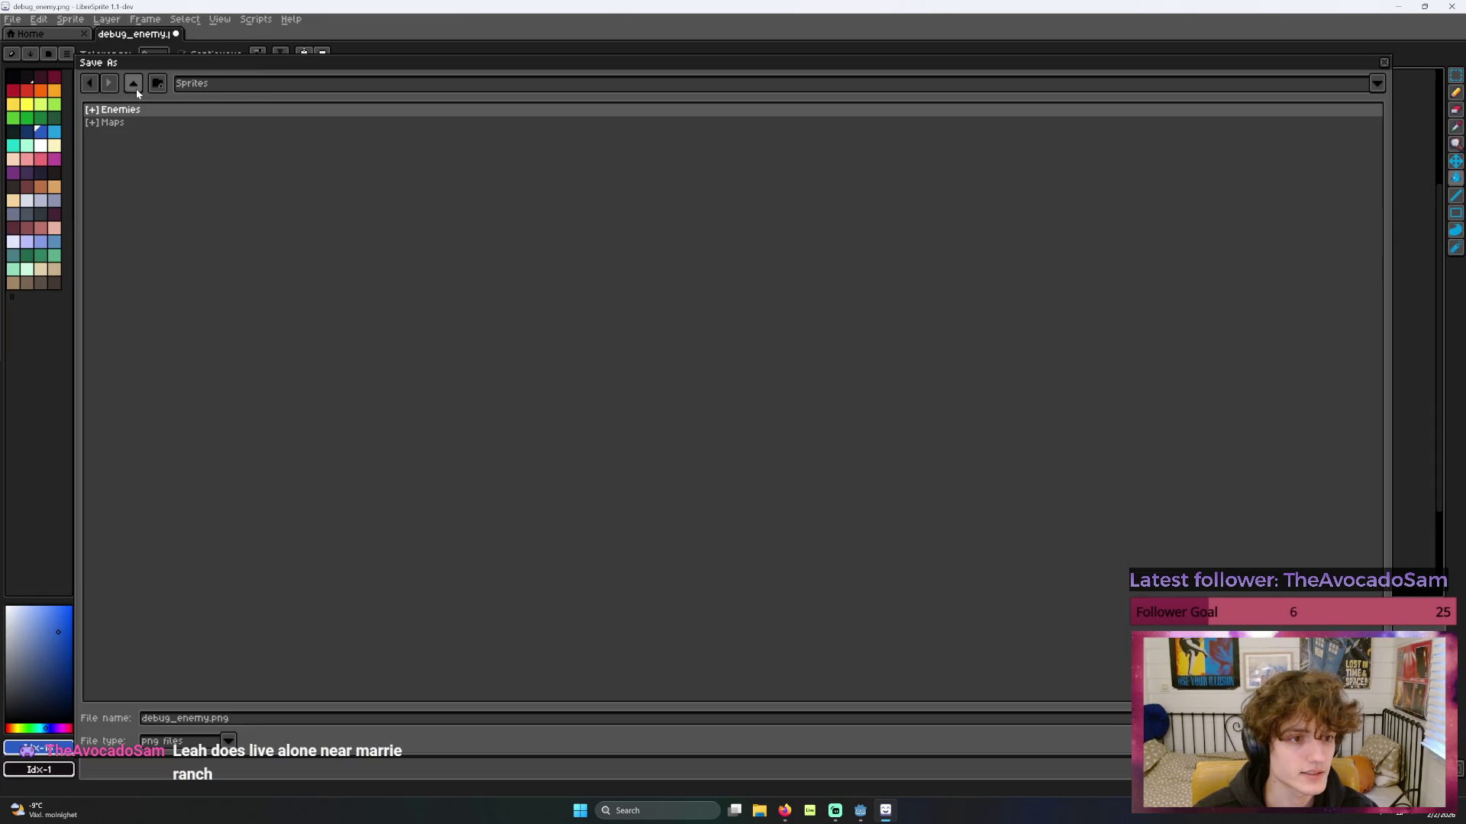
click(157, 84)
text(Towe)
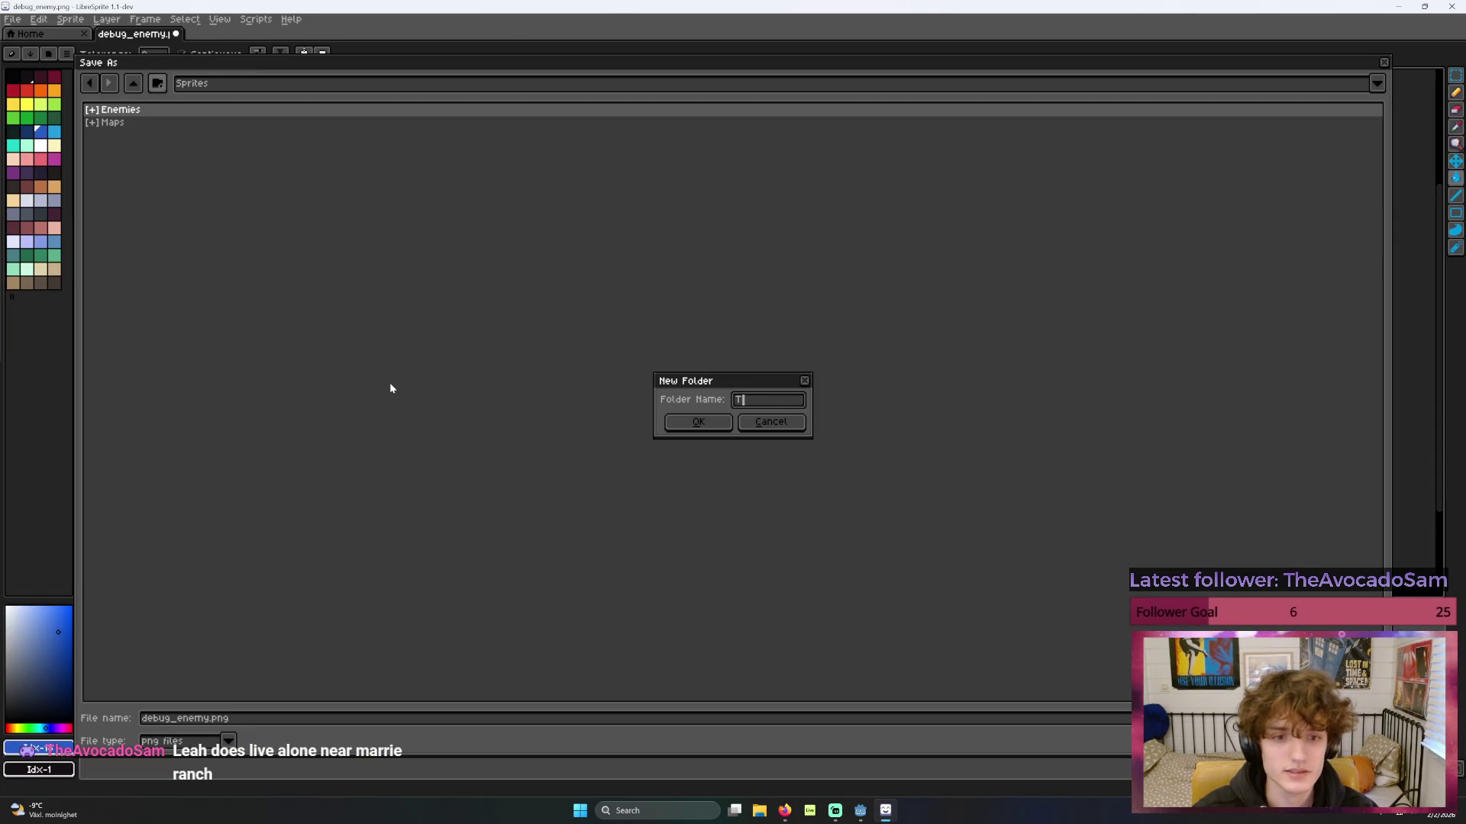
text(rs)
key(Return)
Rename the file to debug_tower.png and save it
click(185, 719)
key(Right)
key(Right)
key(Right)
key(BackSpace)
key(BackSpace)
key(BackSpace)
text(tower)
key(Return)
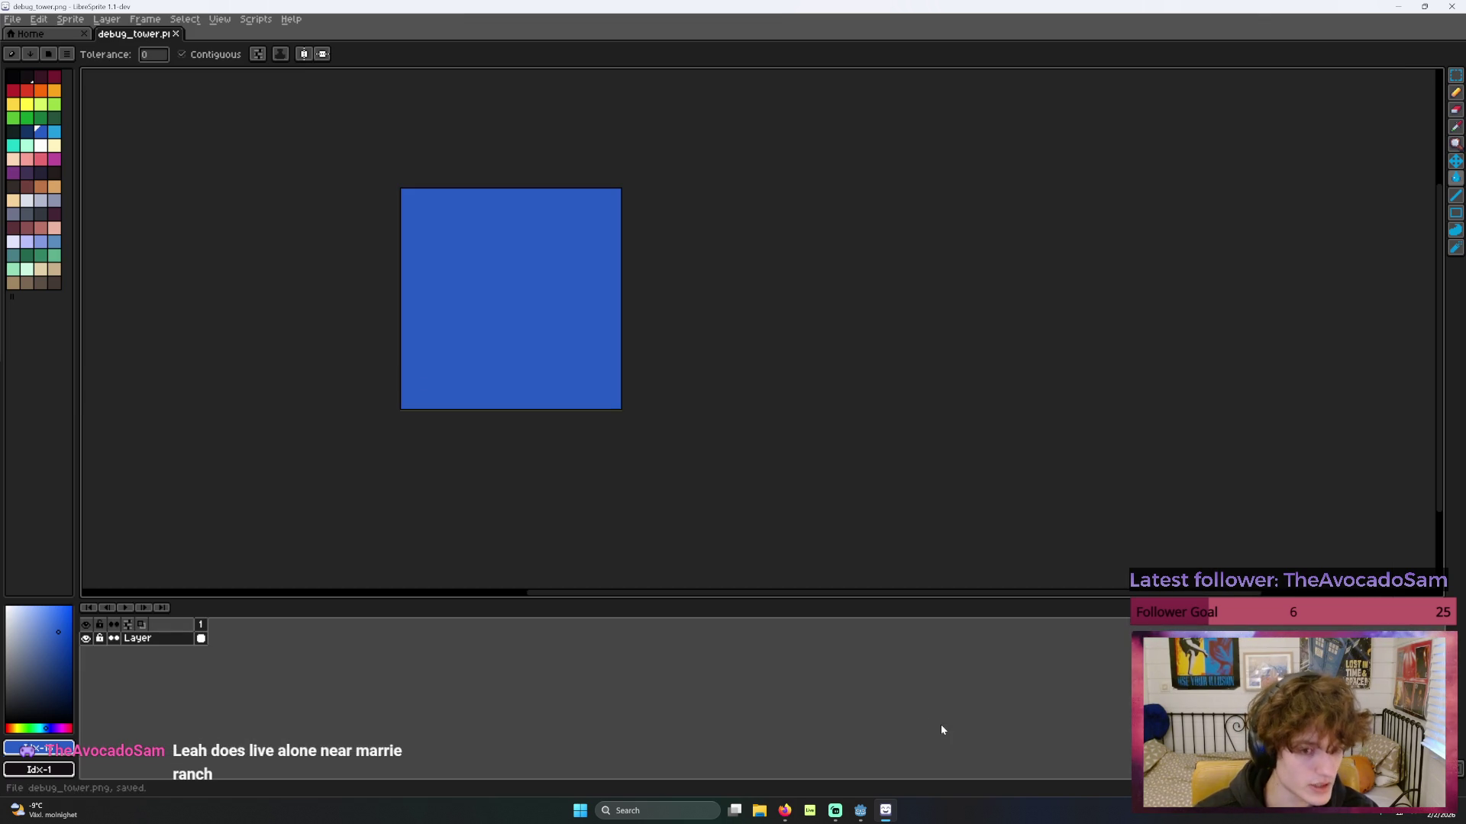
Save another copy in the .ase format as debug_tower.ase, then return to Godot
click(12, 19)
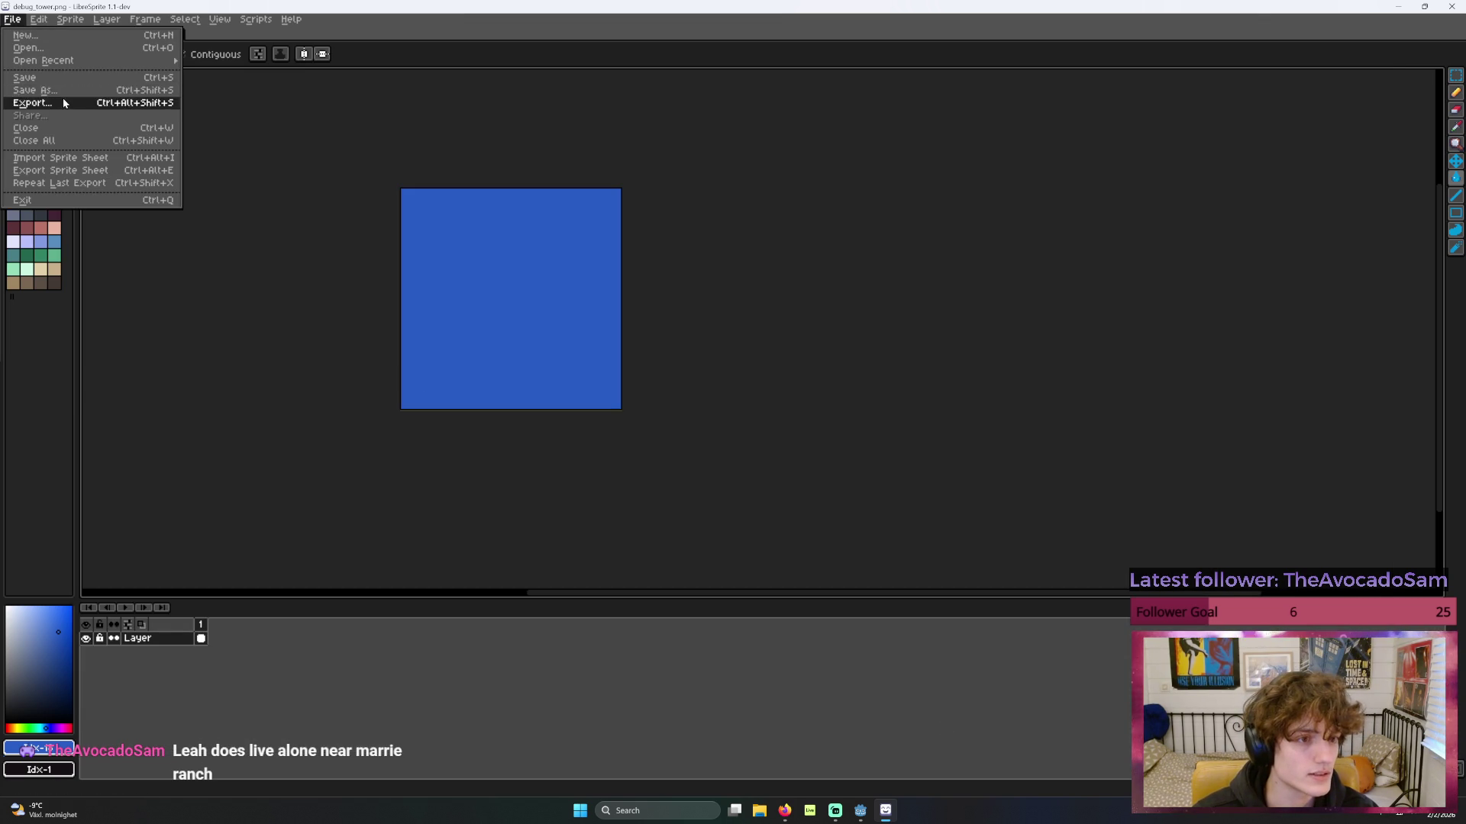
click(62, 100)
key(Escape)
click(12, 20)
click(42, 94)
click(204, 744)
click(176, 589)
click(183, 741)
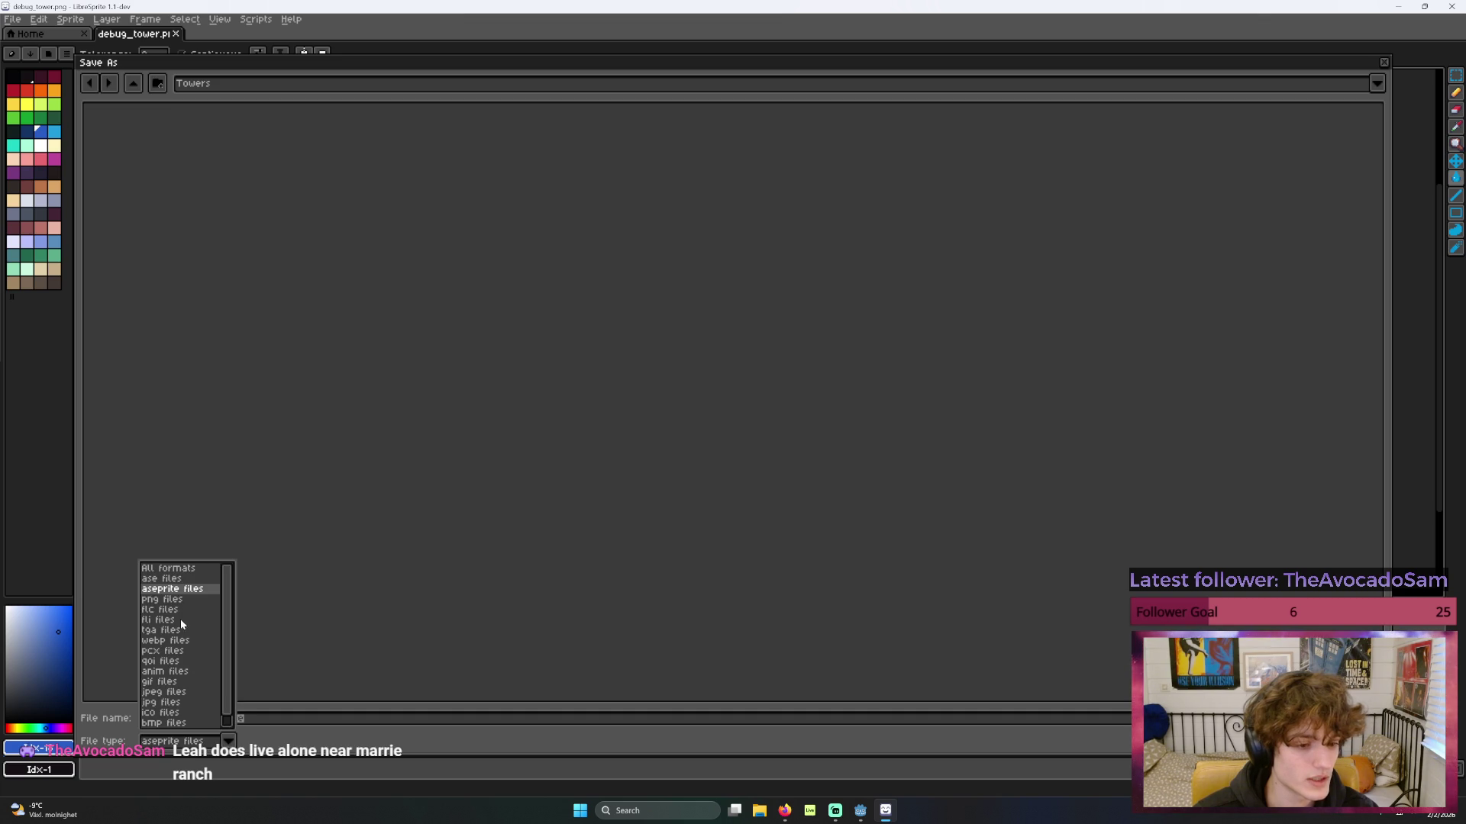
click(172, 579)
key(Return)
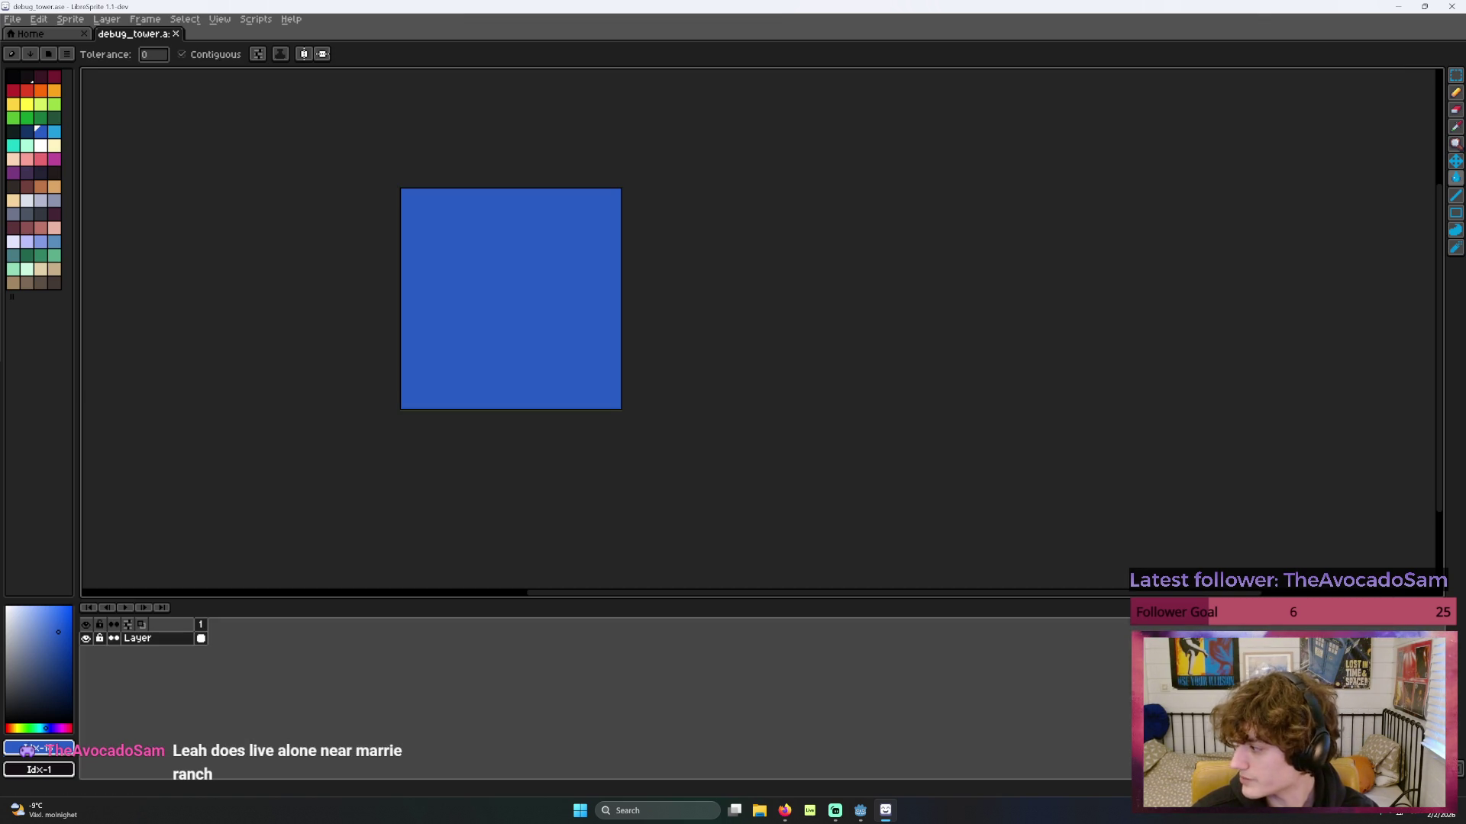
click(836, 812)
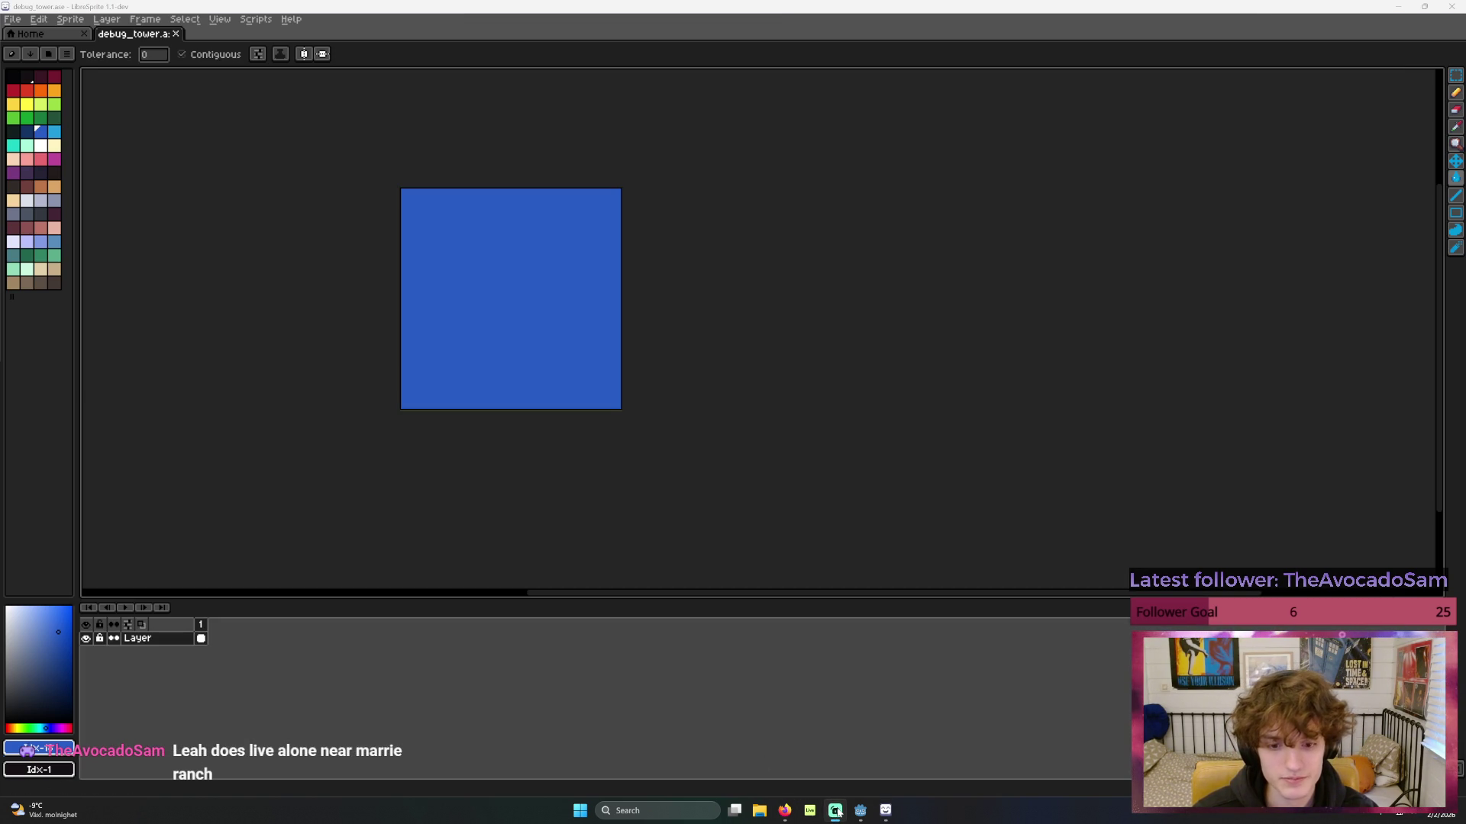
click(861, 810)
Save the Tower scene as debug_tower.tscn in a new Prefabs/Towers folder
click(662, 29)
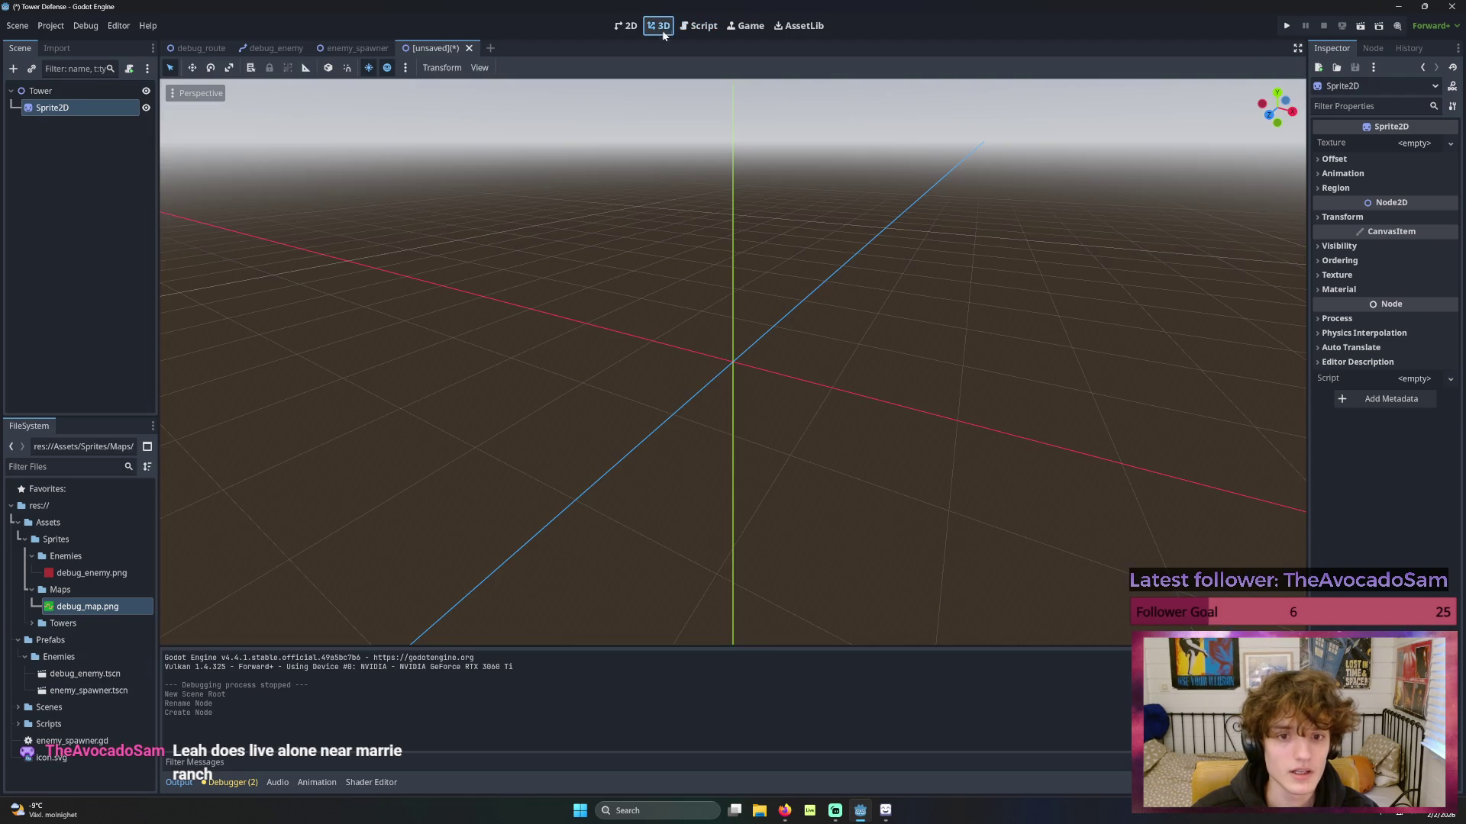
click(196, 48)
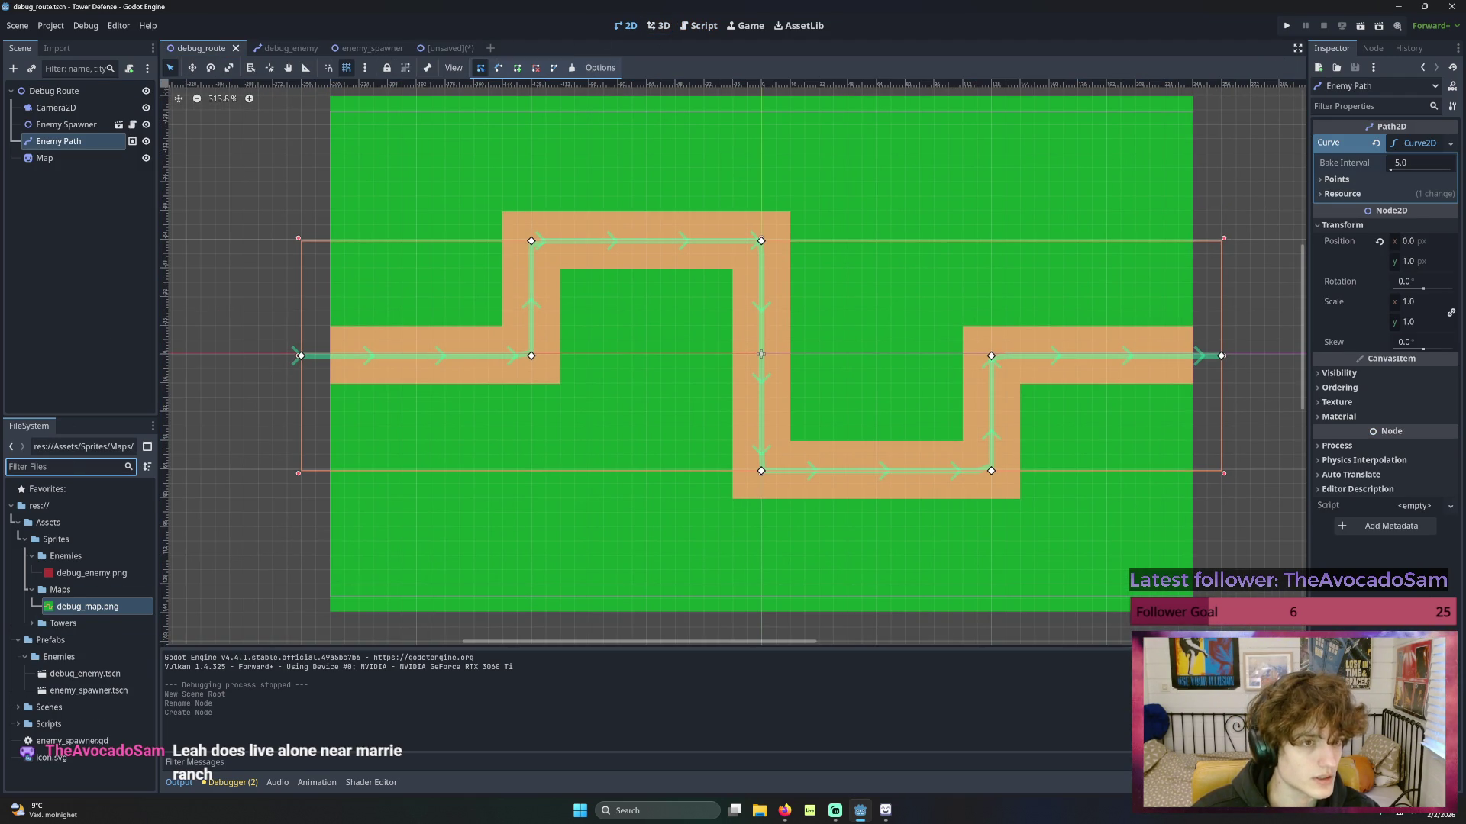
click(439, 47)
key(ctrl+s)
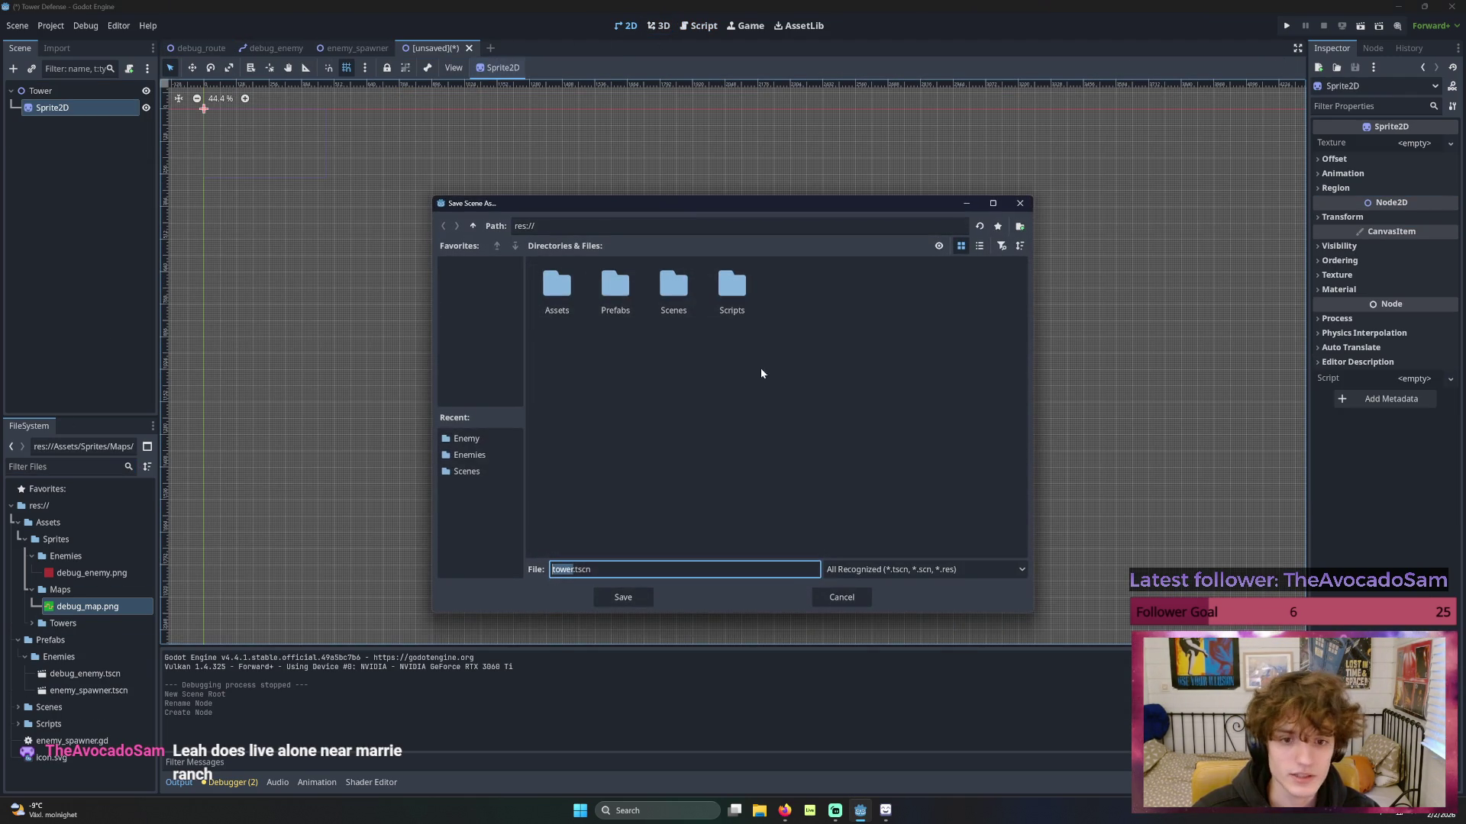
double_click(613, 288)
click(1017, 228)
text(Tower)
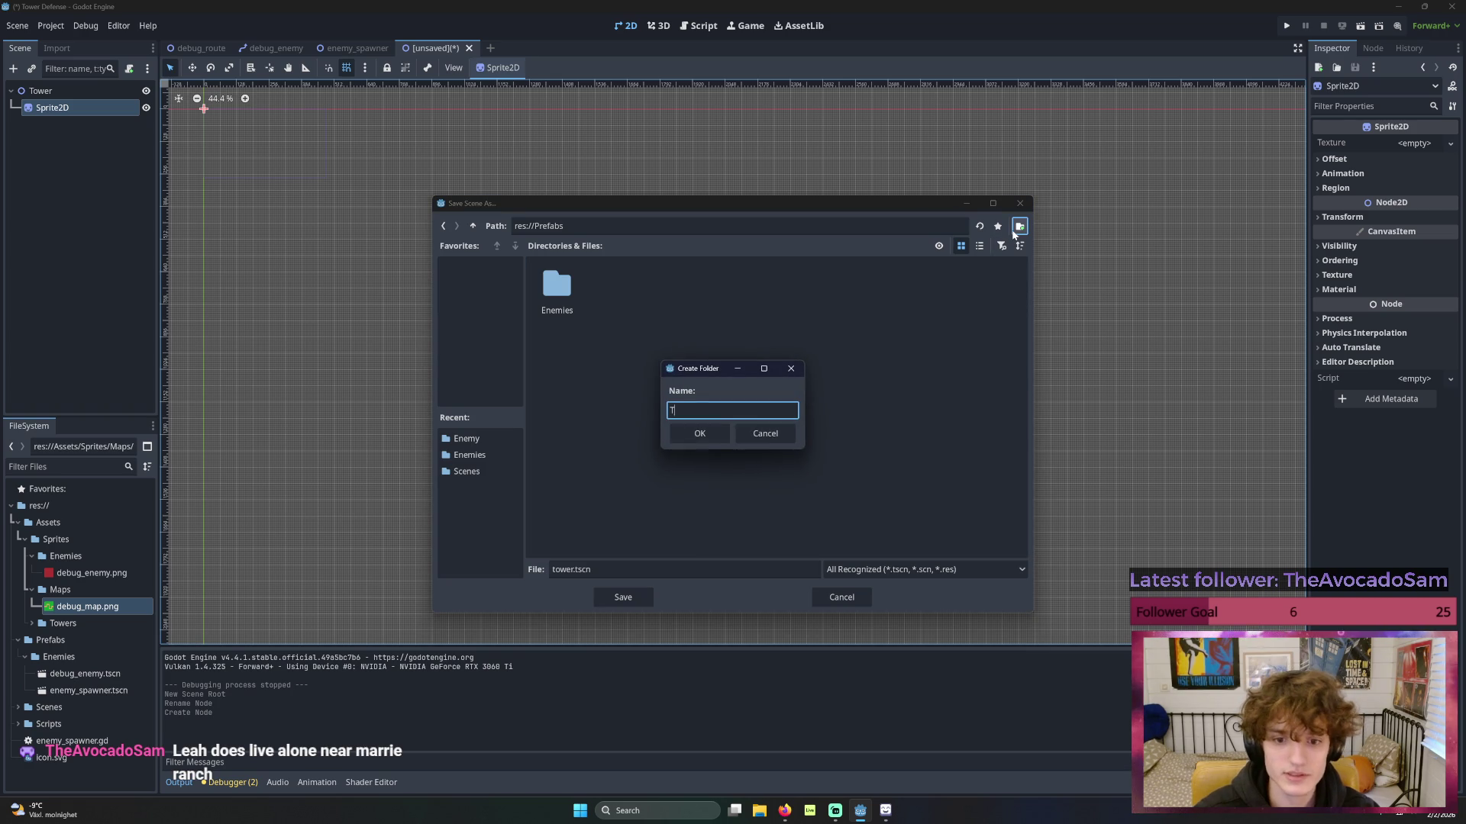
text(s)
key(Return)
click(573, 569)
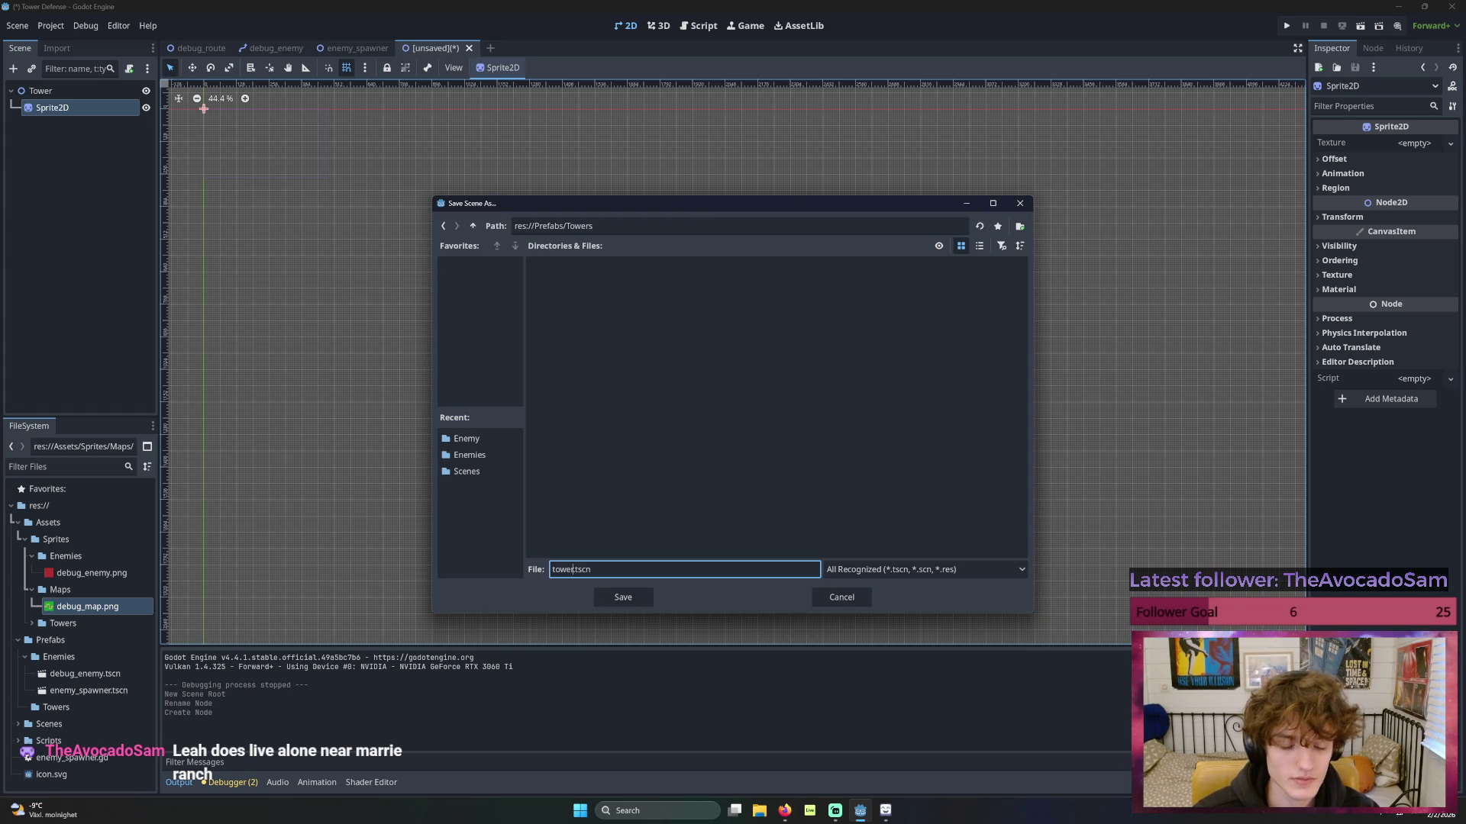
text(debug)
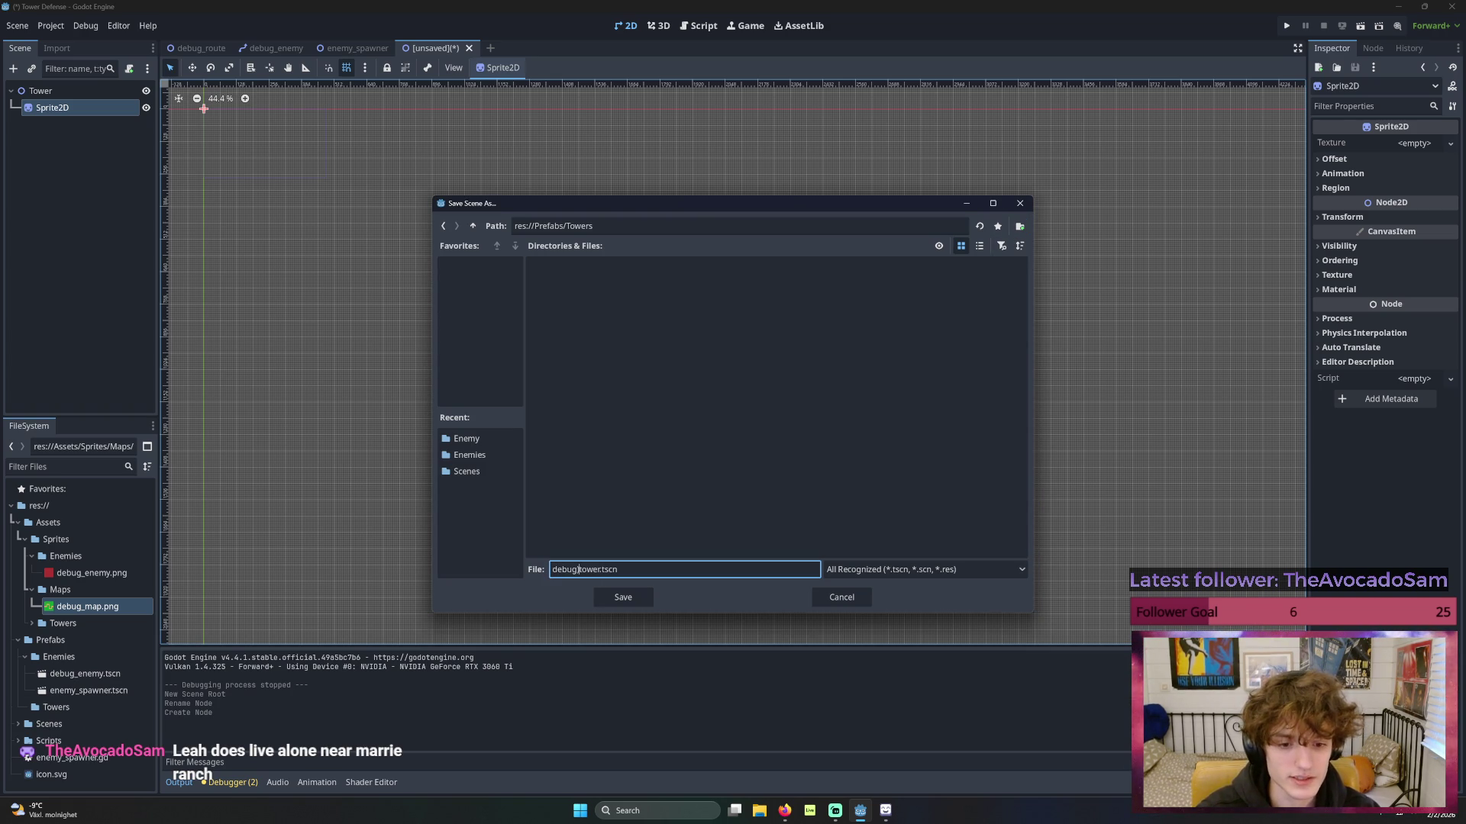
text(_)
key(Return)
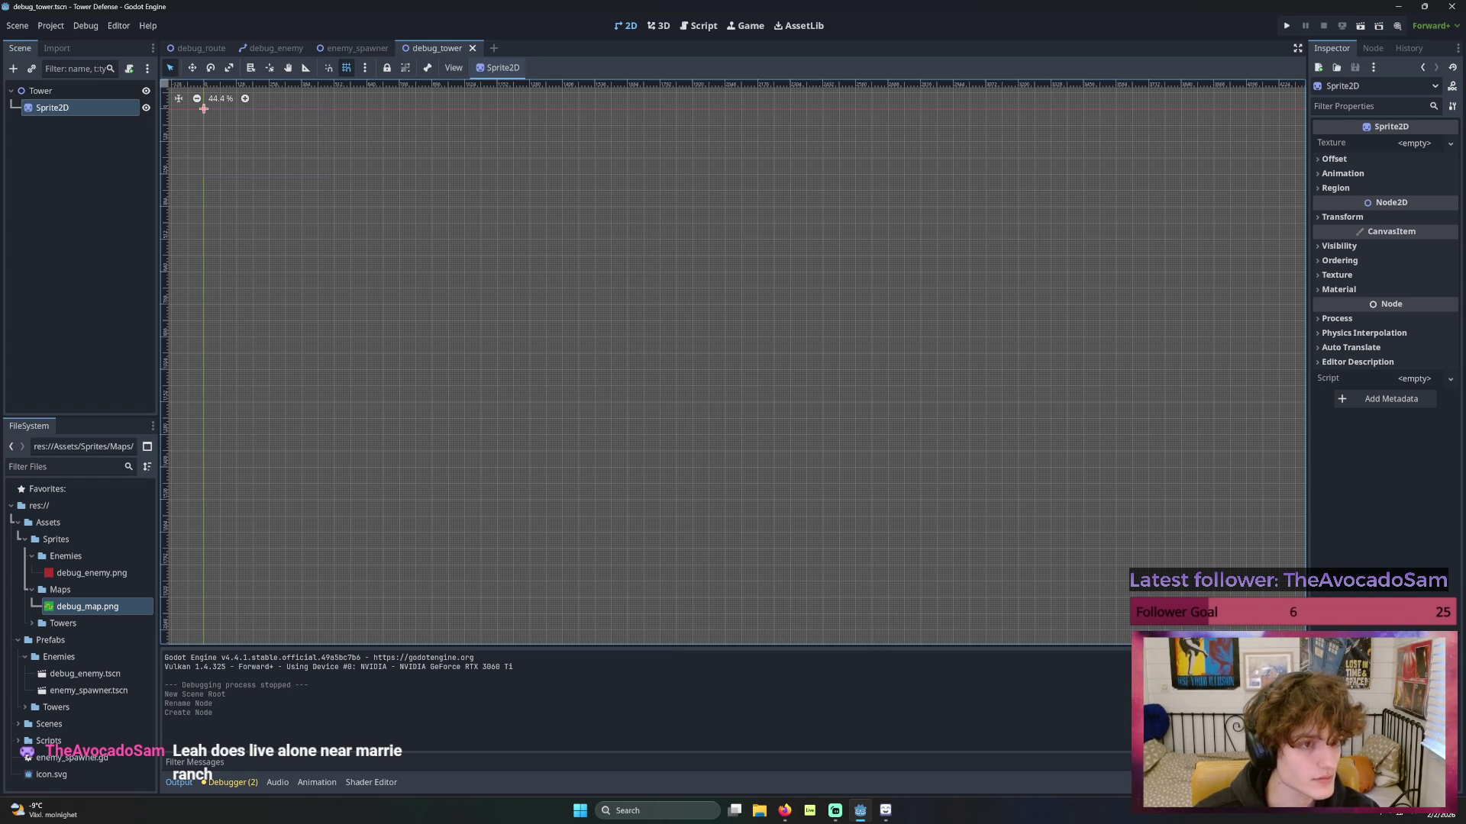
Drag debug_tower.png onto the Sprite2D's Texture property
text(tower)
mouse_move(88, 573)
mouse_down()
mouse_move(296, 337)
mouse_move(992, 229)
mouse_move(1413, 143)
mouse_up()
scroll(747, 278, up, 4)
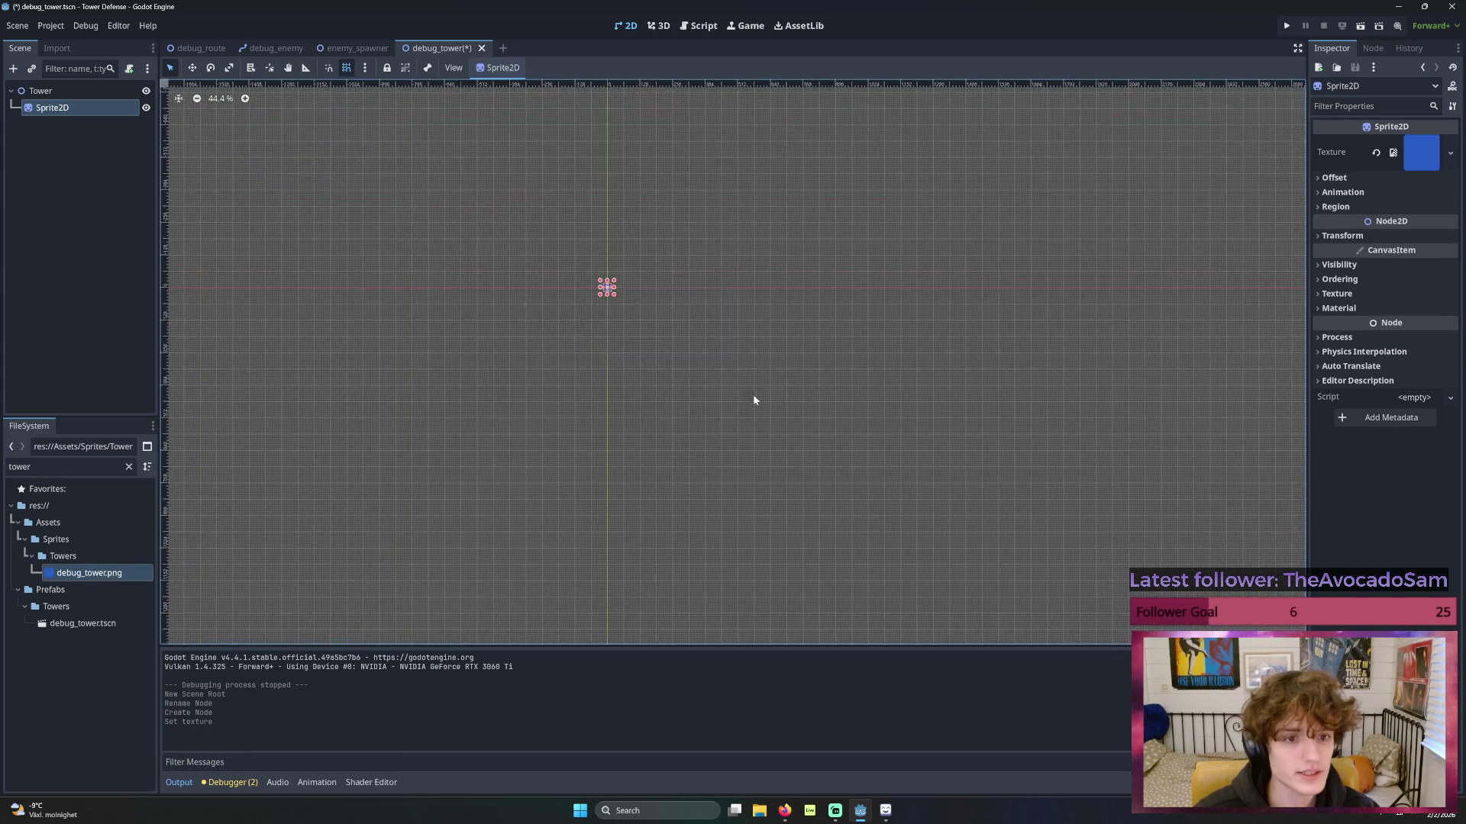
Turn off grid snapping and add Area2D and CollisionShape2D children to Tower
key(ctrl+s)
click(347, 67)
scroll(654, 331, up, 13)
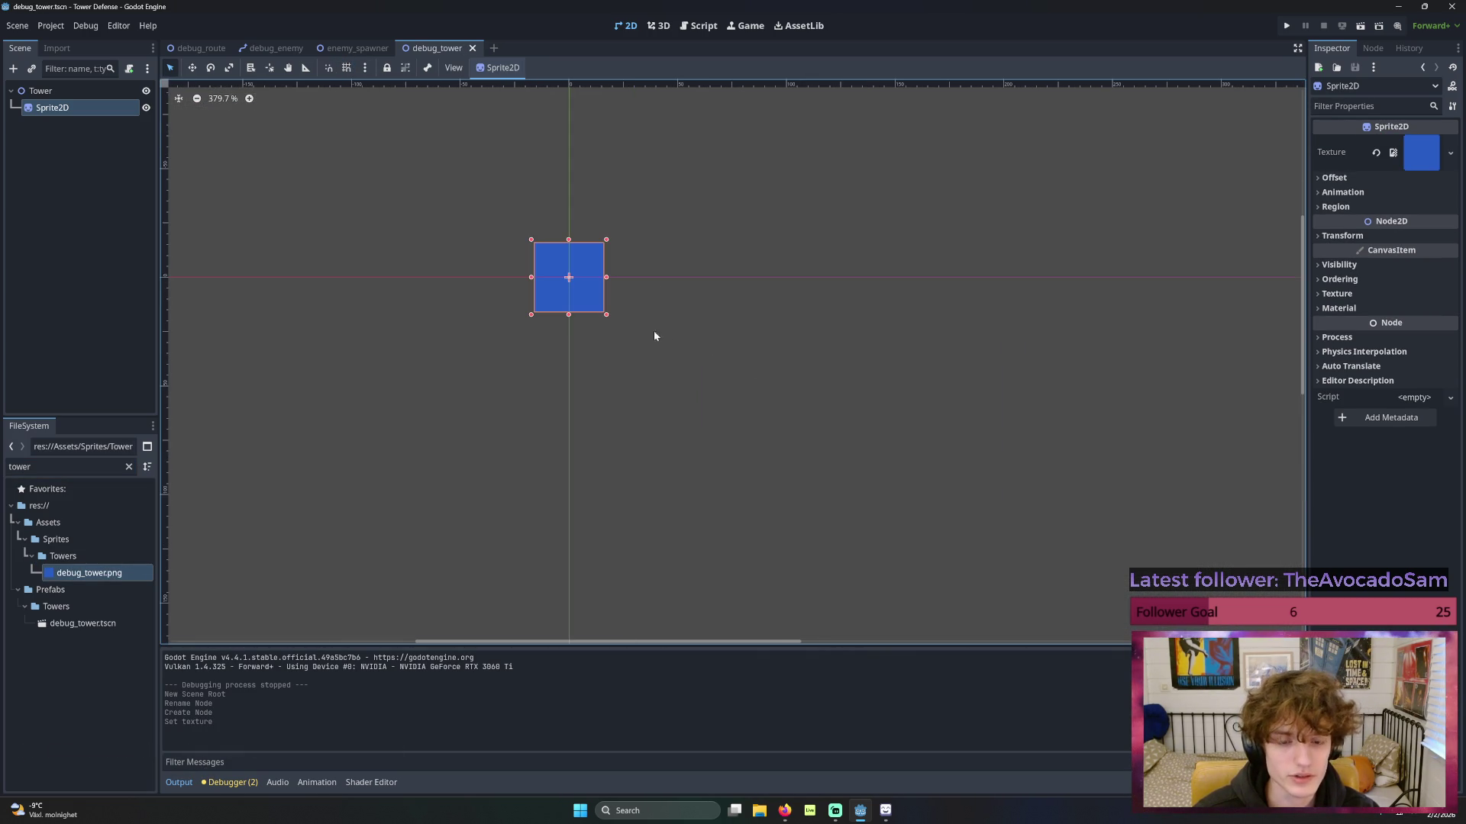
scroll(305, 191, up, 1)
click(40, 90)
key(ctrl+a)
text(Are)
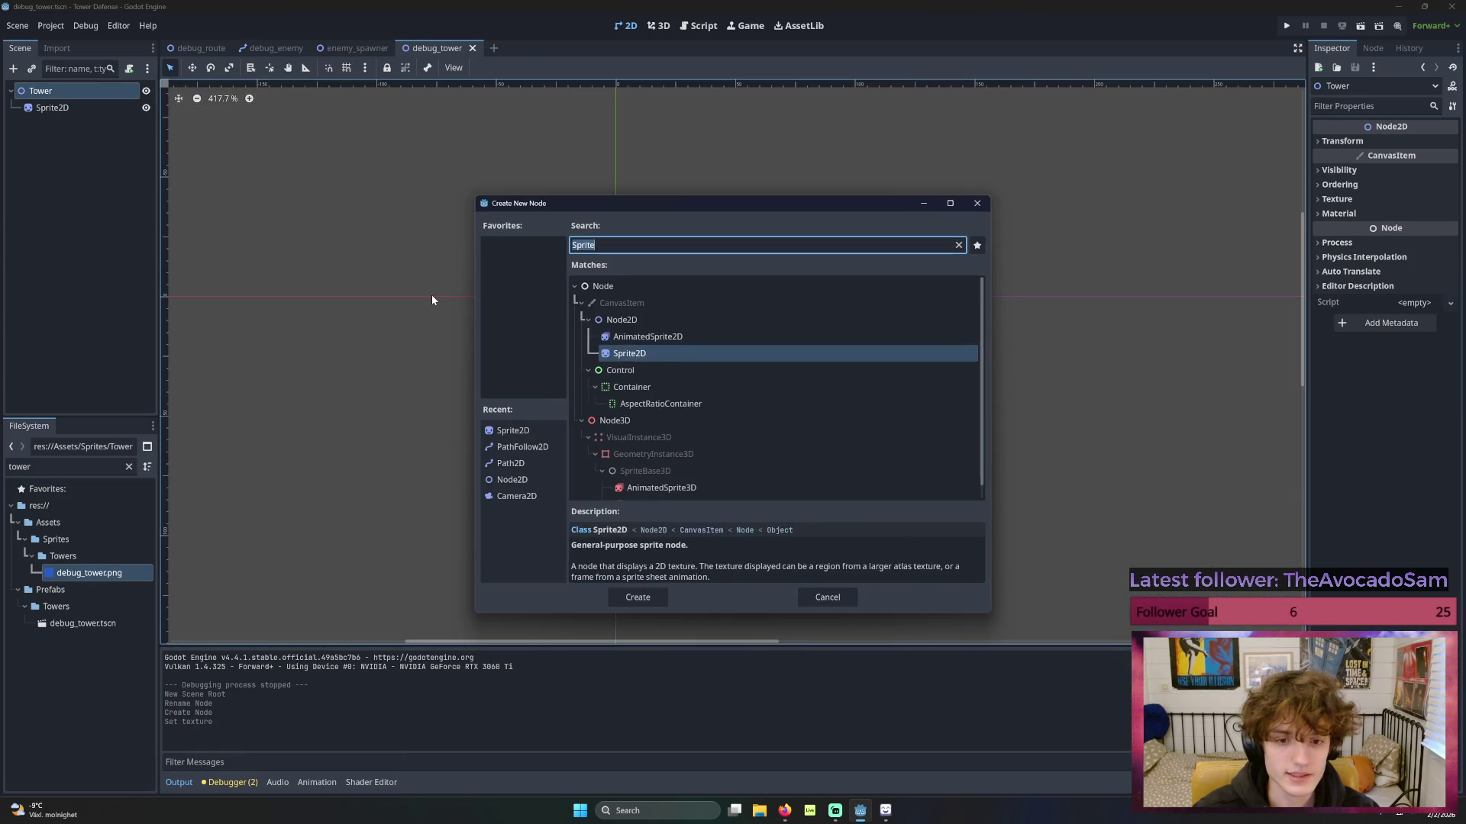
key(Return)
key(ctrl+a)
text(Collis)
key(Return)
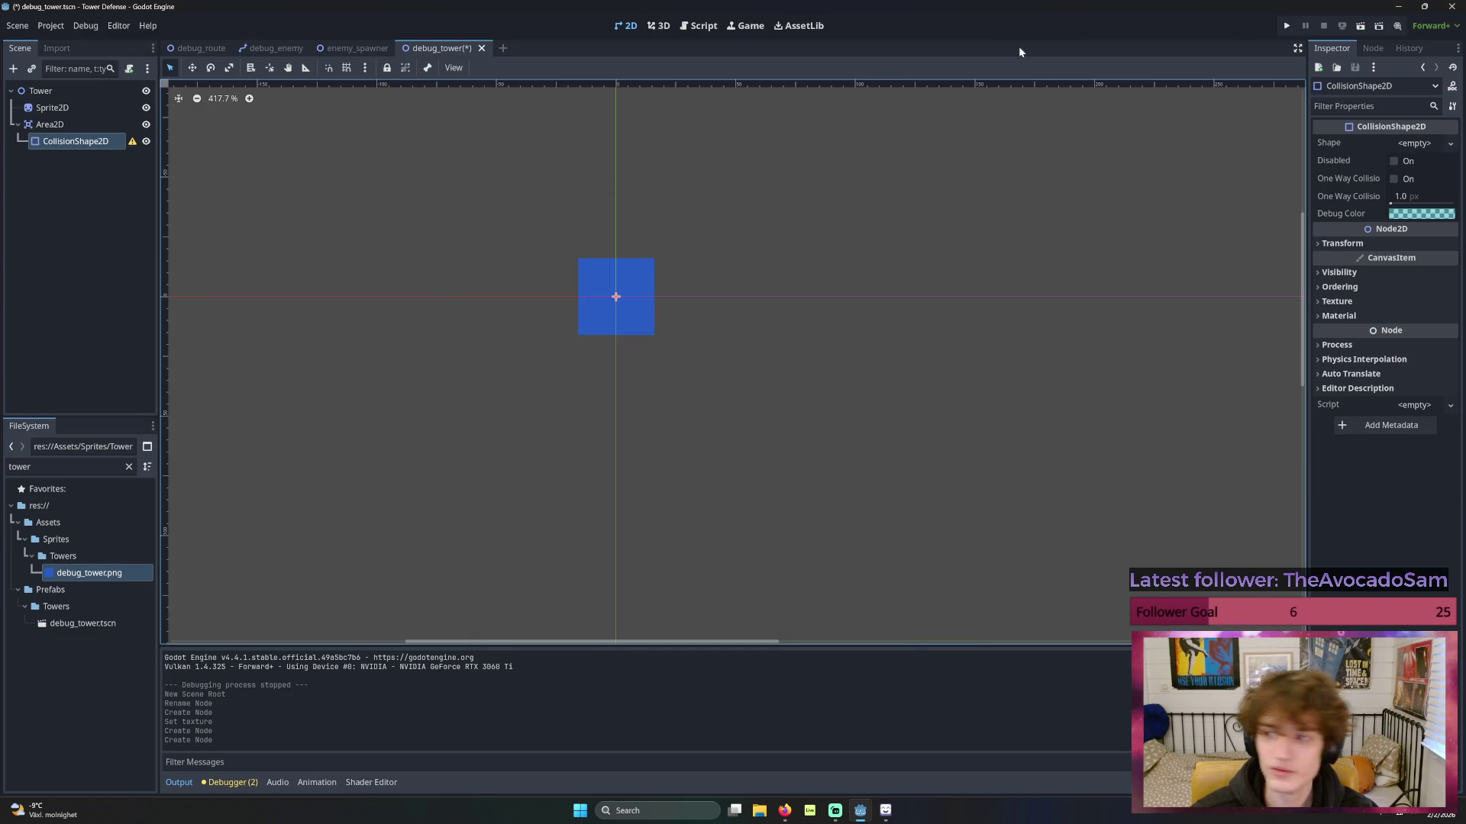
Give the collision shape a CircleShape2D with radius 150 and save the scene
click(1424, 143)
click(1420, 176)
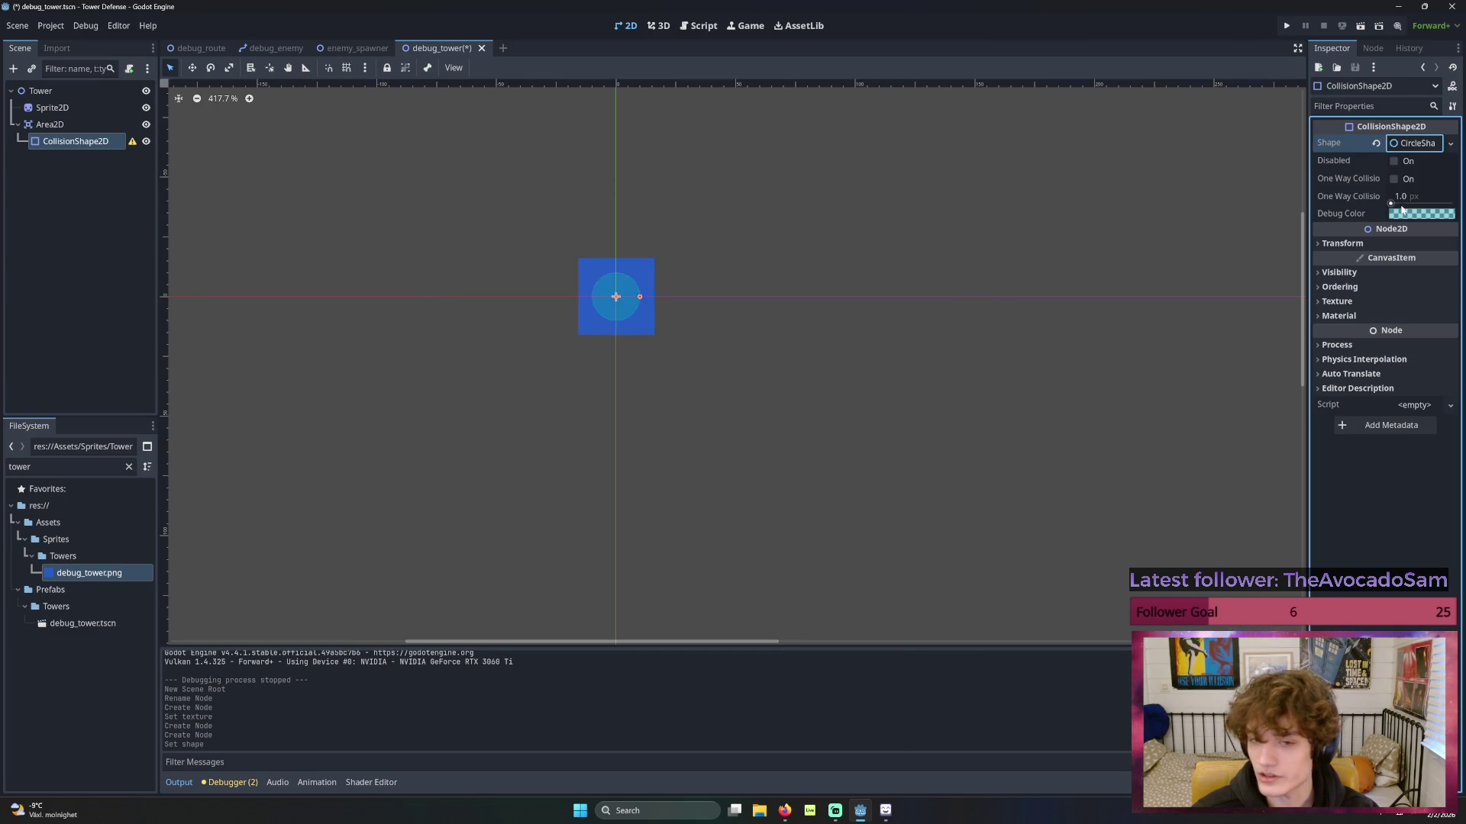
scroll(606, 322, down, 7)
scroll(610, 322, down, 4)
drag(618, 313, 737, 311)
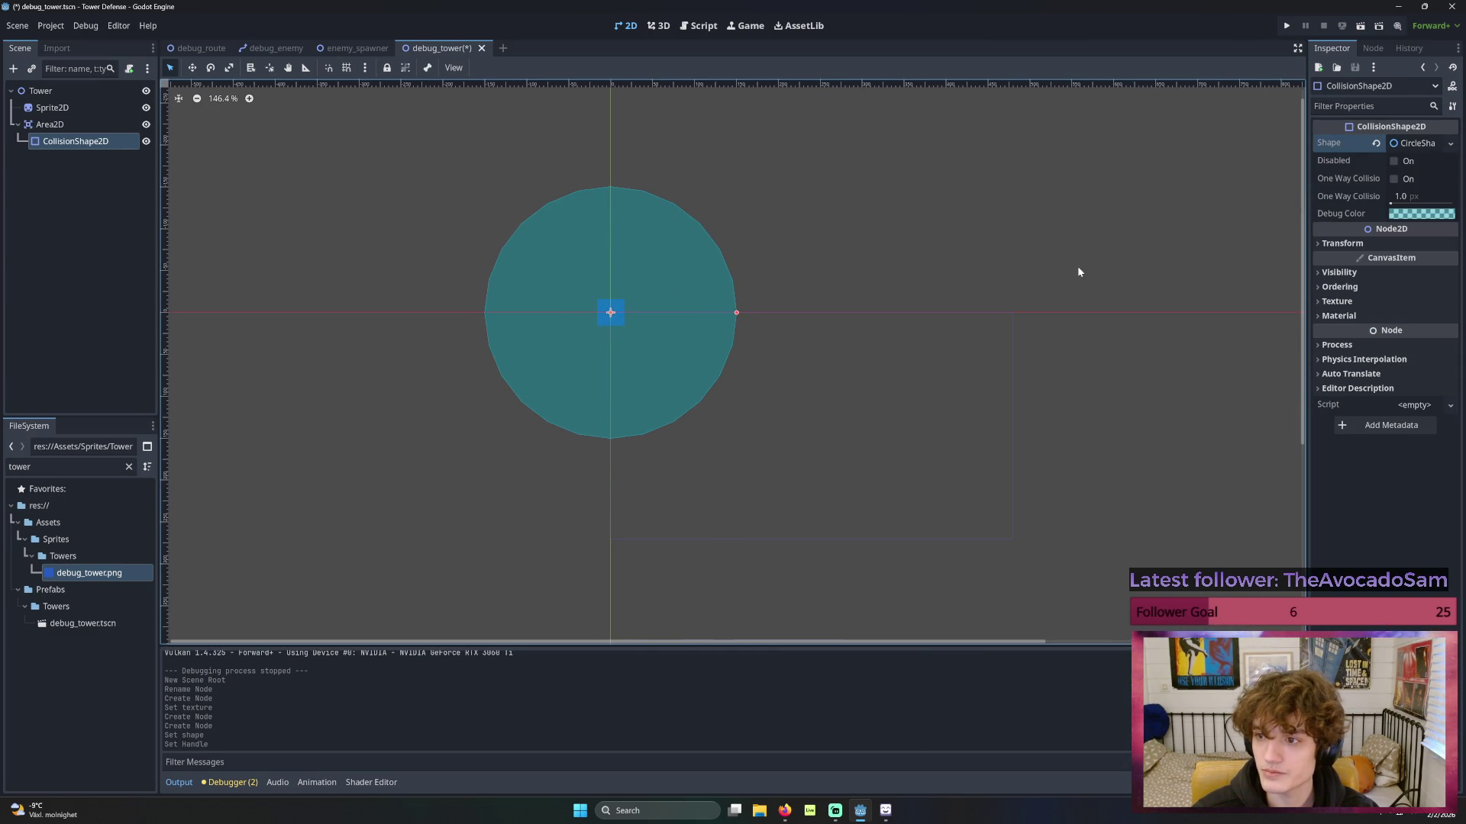
click(1417, 143)
click(1420, 162)
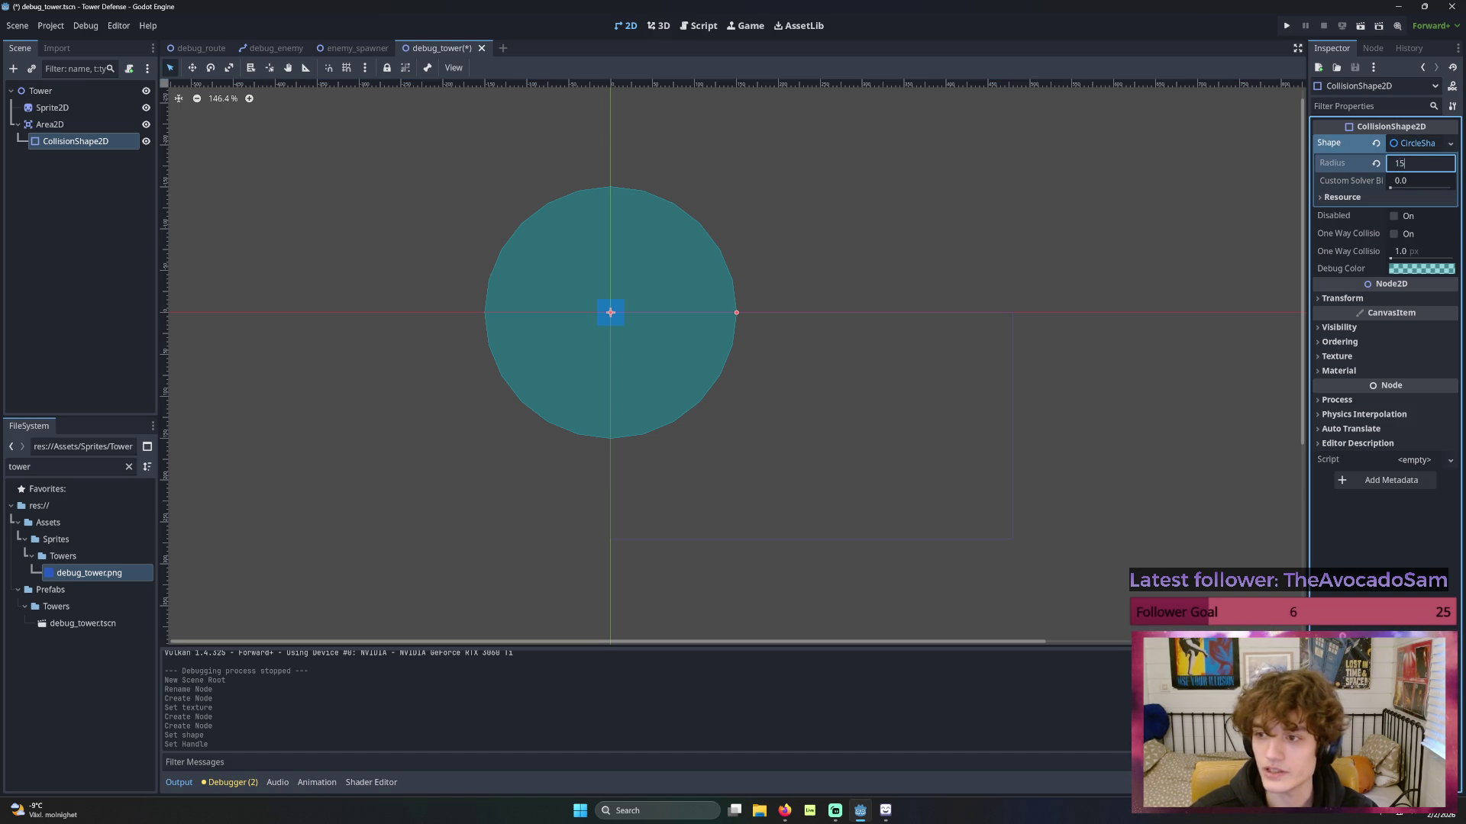
text(0)
key(Return)
key(ctrl+s)
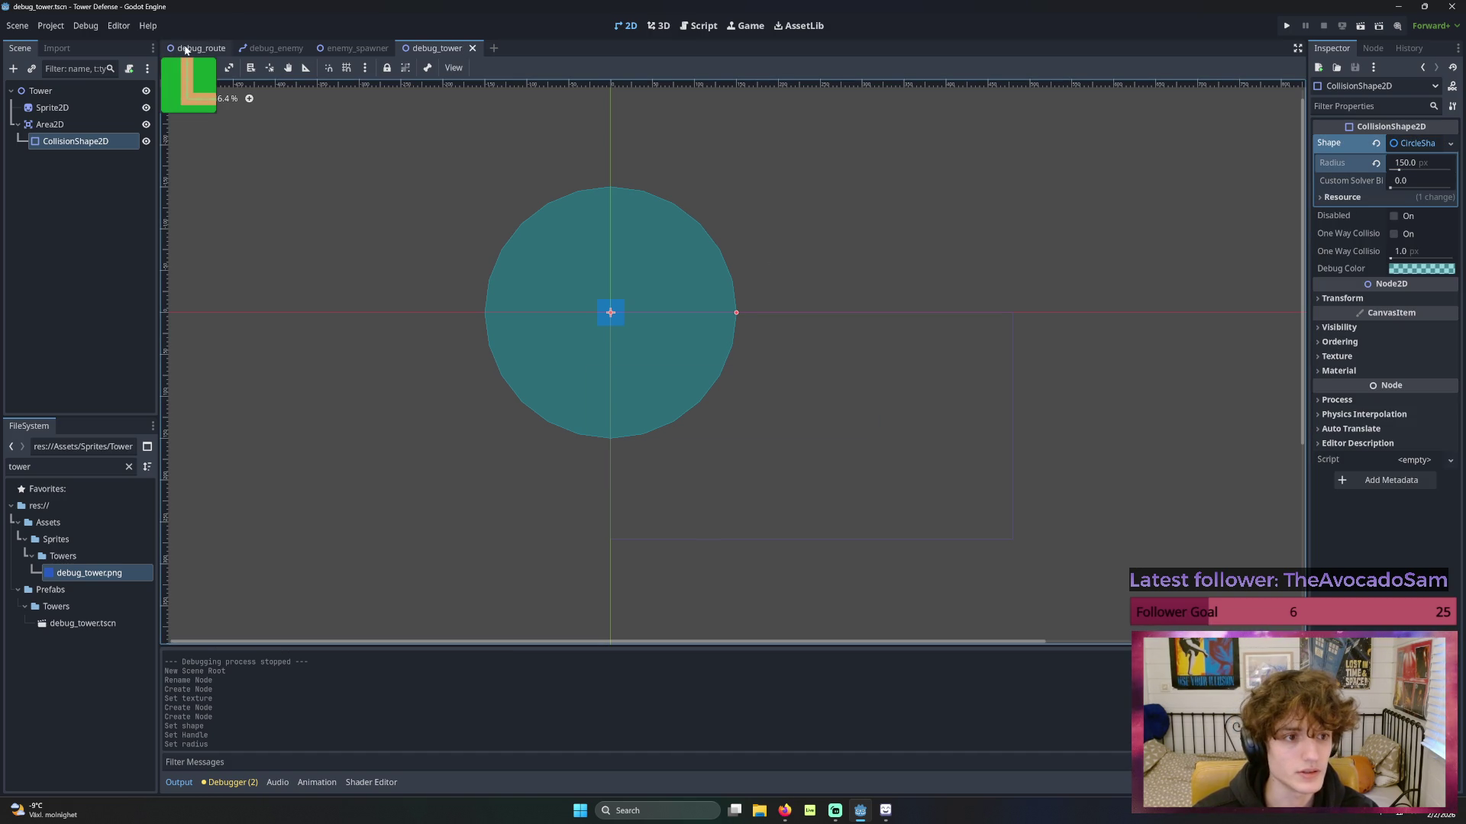
Rename the Area2D to Hit Area and switch to the debug_route scene
double_click(93, 127)
text(Hit)
key(Return)
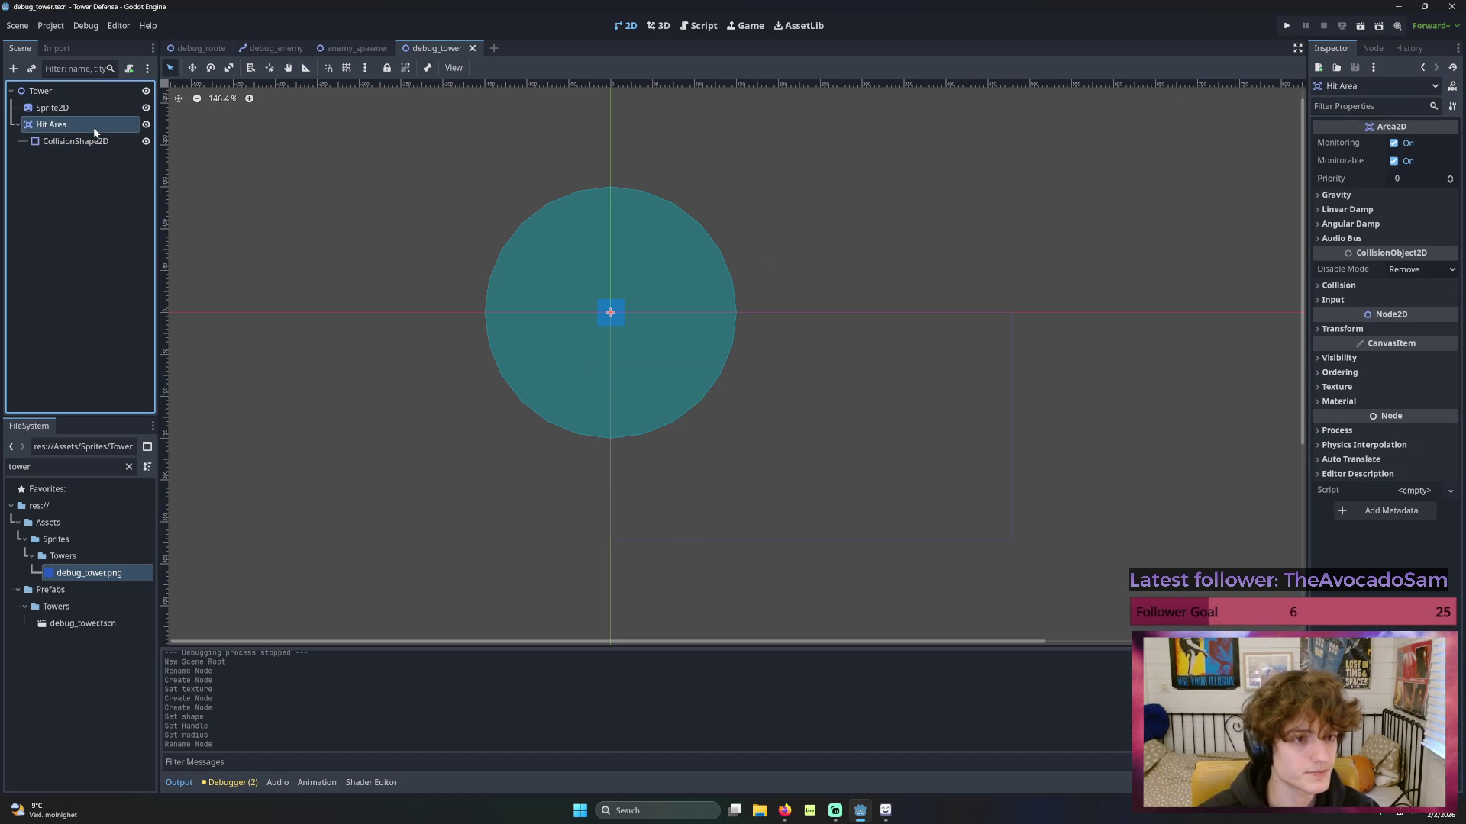
click(200, 49)
double_click(21, 466)
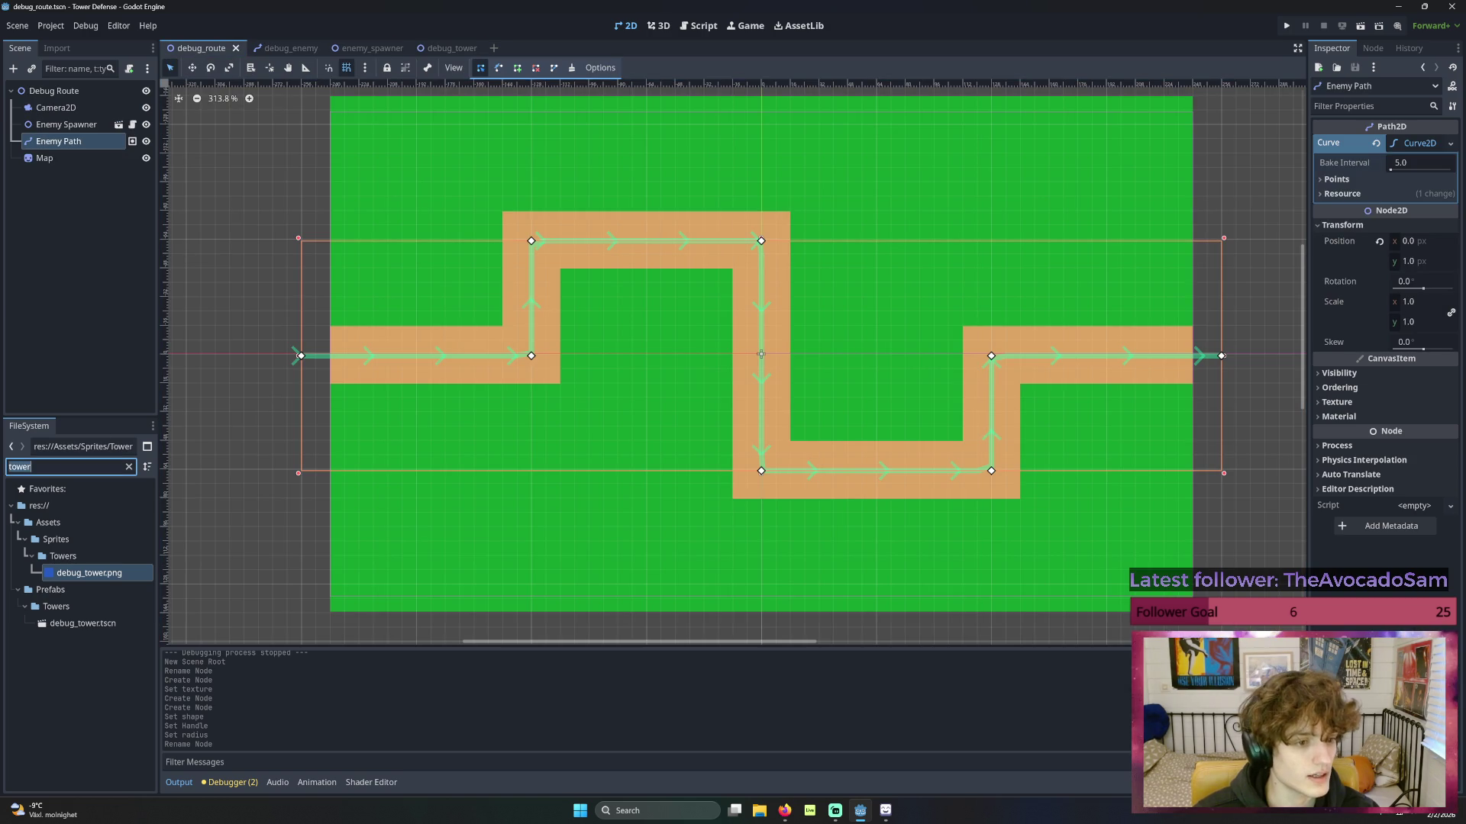
Place a Tower instance inside the road's loop on the debug_route map
mouse_move(82, 623)
mouse_down()
mouse_move(269, 615)
mouse_move(645, 364)
mouse_move(589, 357)
mouse_up()
scroll(621, 341, up, 5)
scroll(622, 341, up, 1)
scroll(589, 357, down, 7)
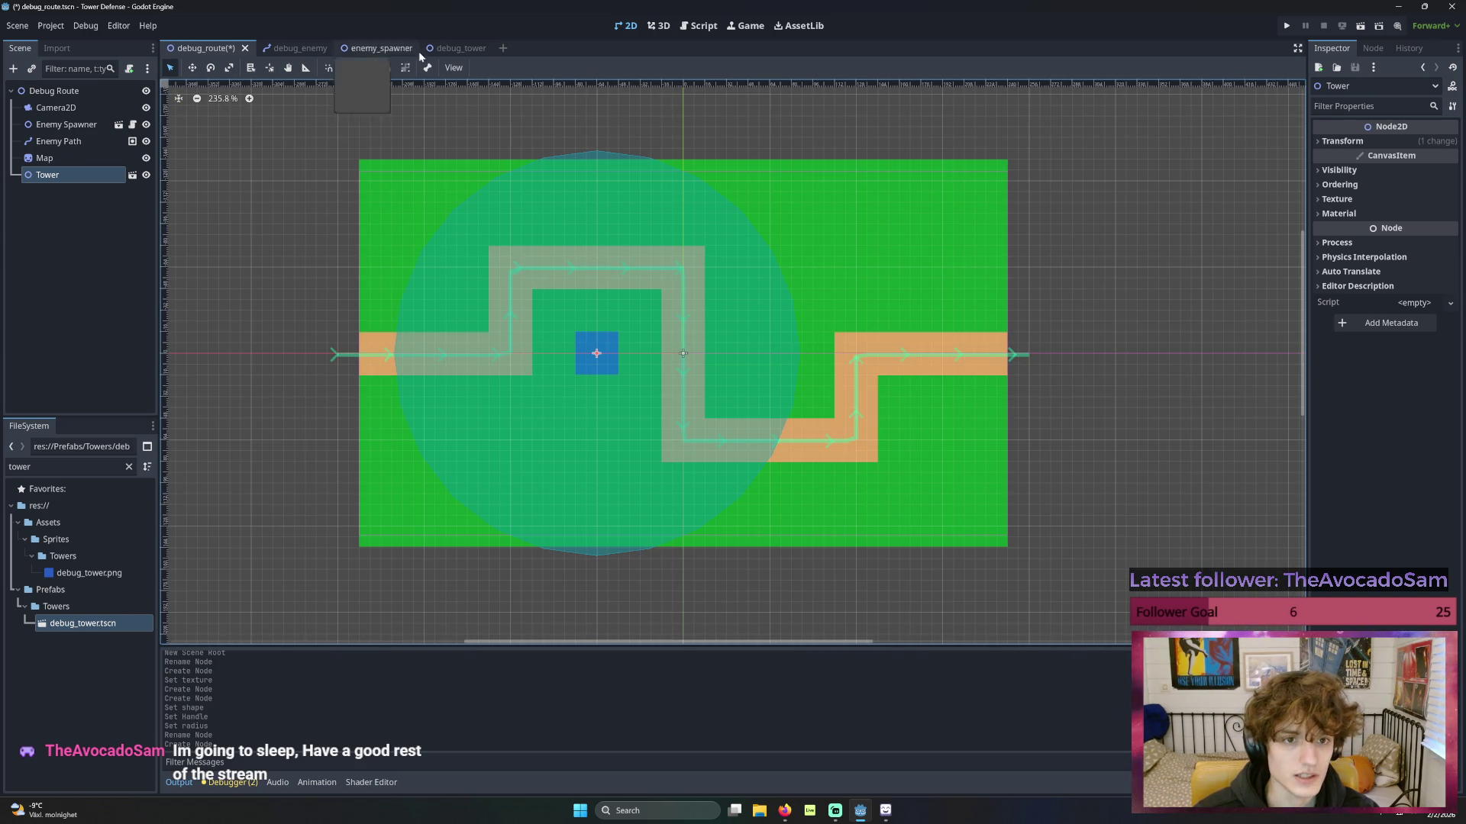
Set the Tower's hit-area CollisionShape2D radius to 100 in debug_tower
click(456, 48)
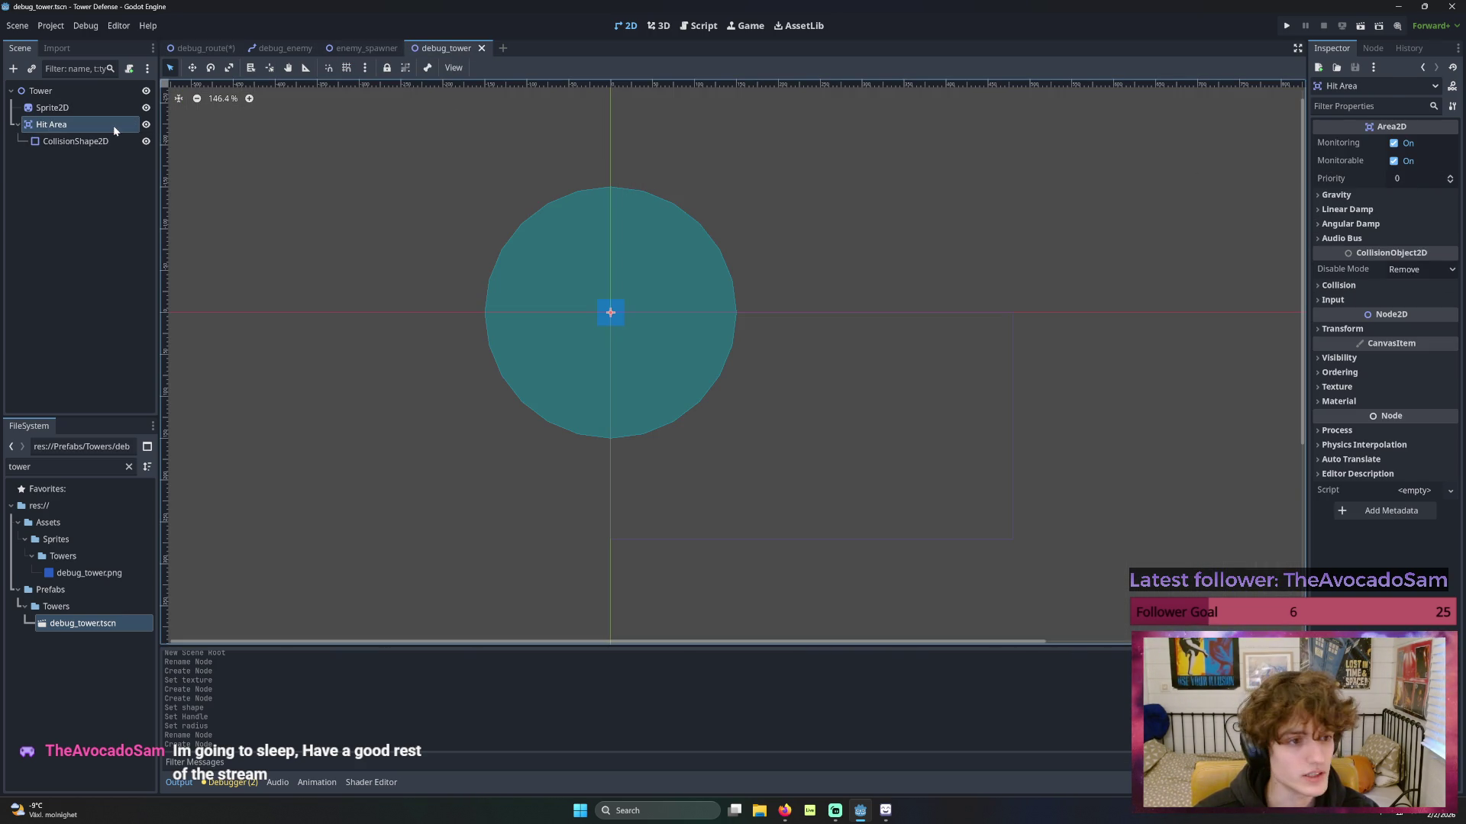
key(Down)
click(1403, 163)
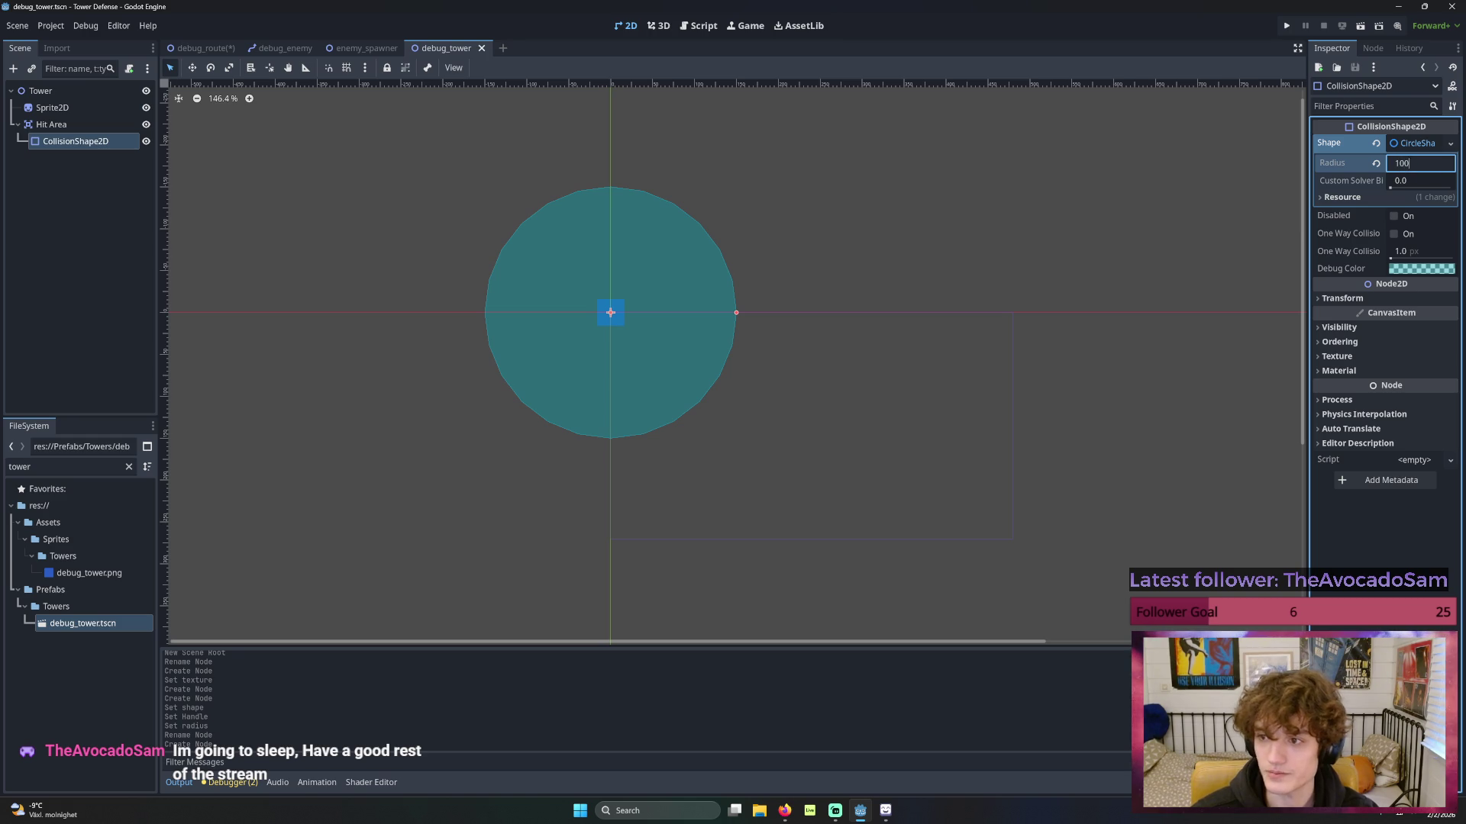
key(Return)
Save the debug_route and debug_enemy scenes, ending on the enemy_spawner scene
click(204, 50)
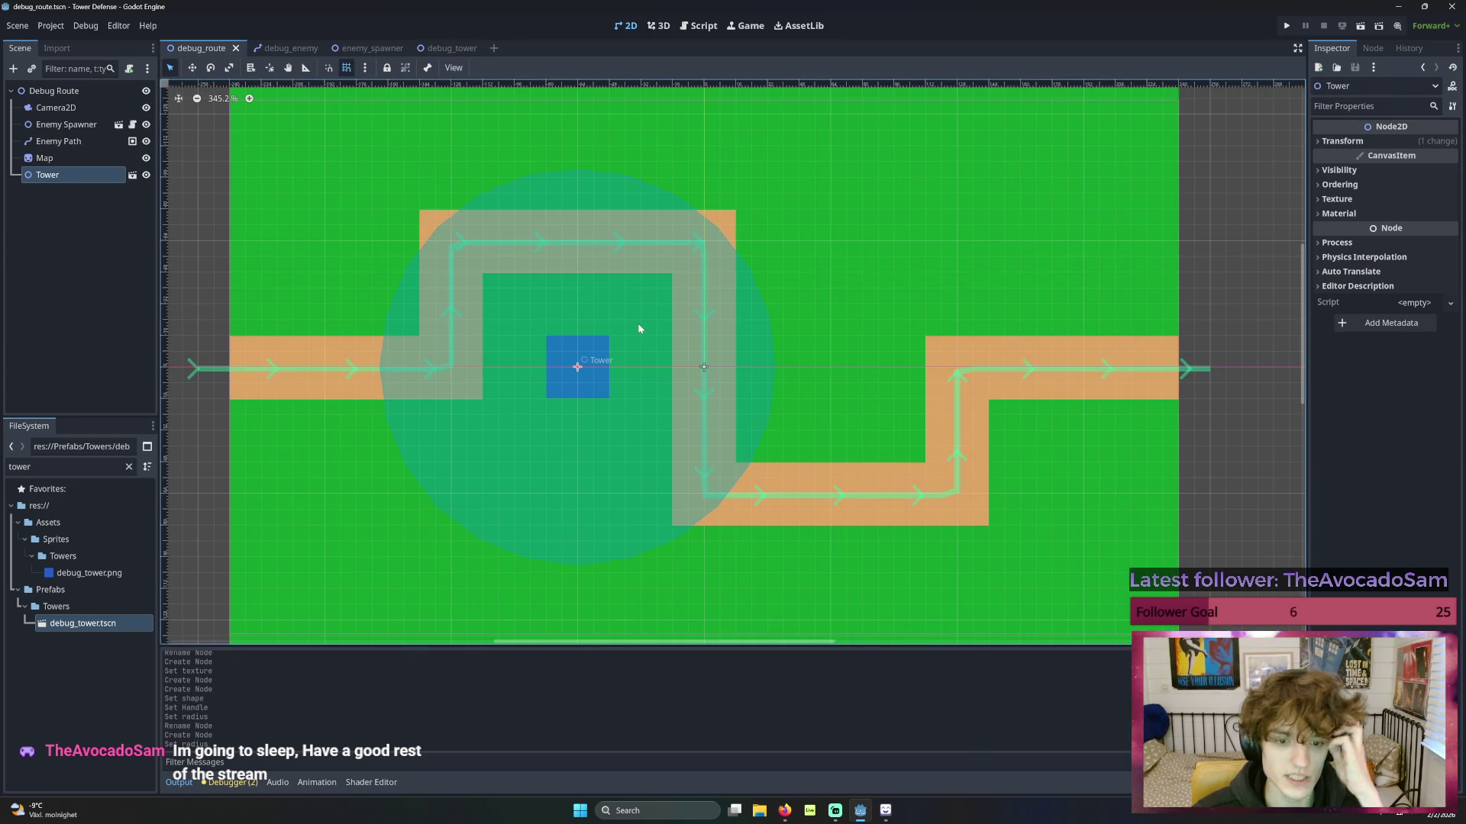
key(ctrl+s)
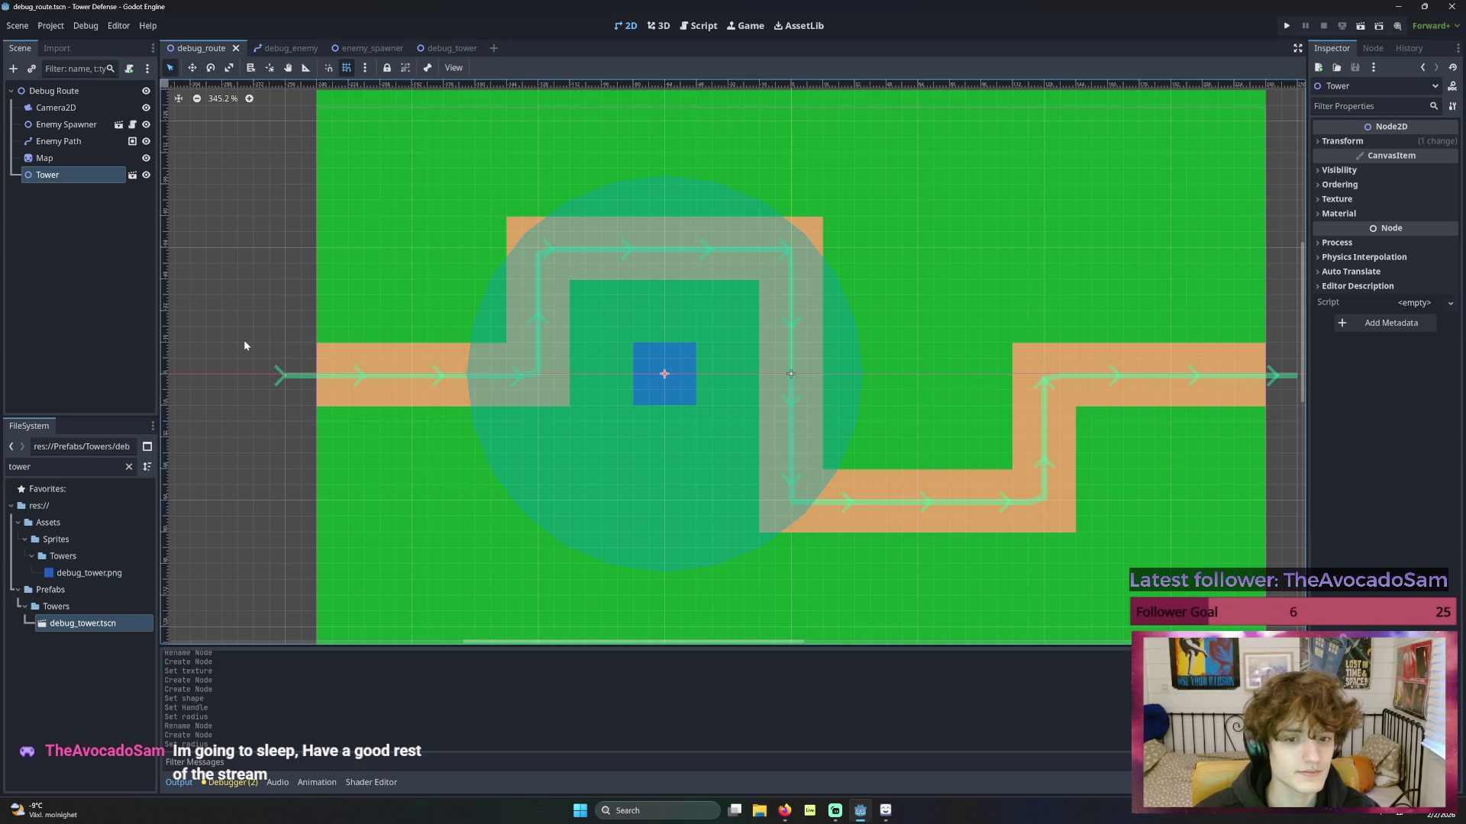
drag(223, 319, 206, 324)
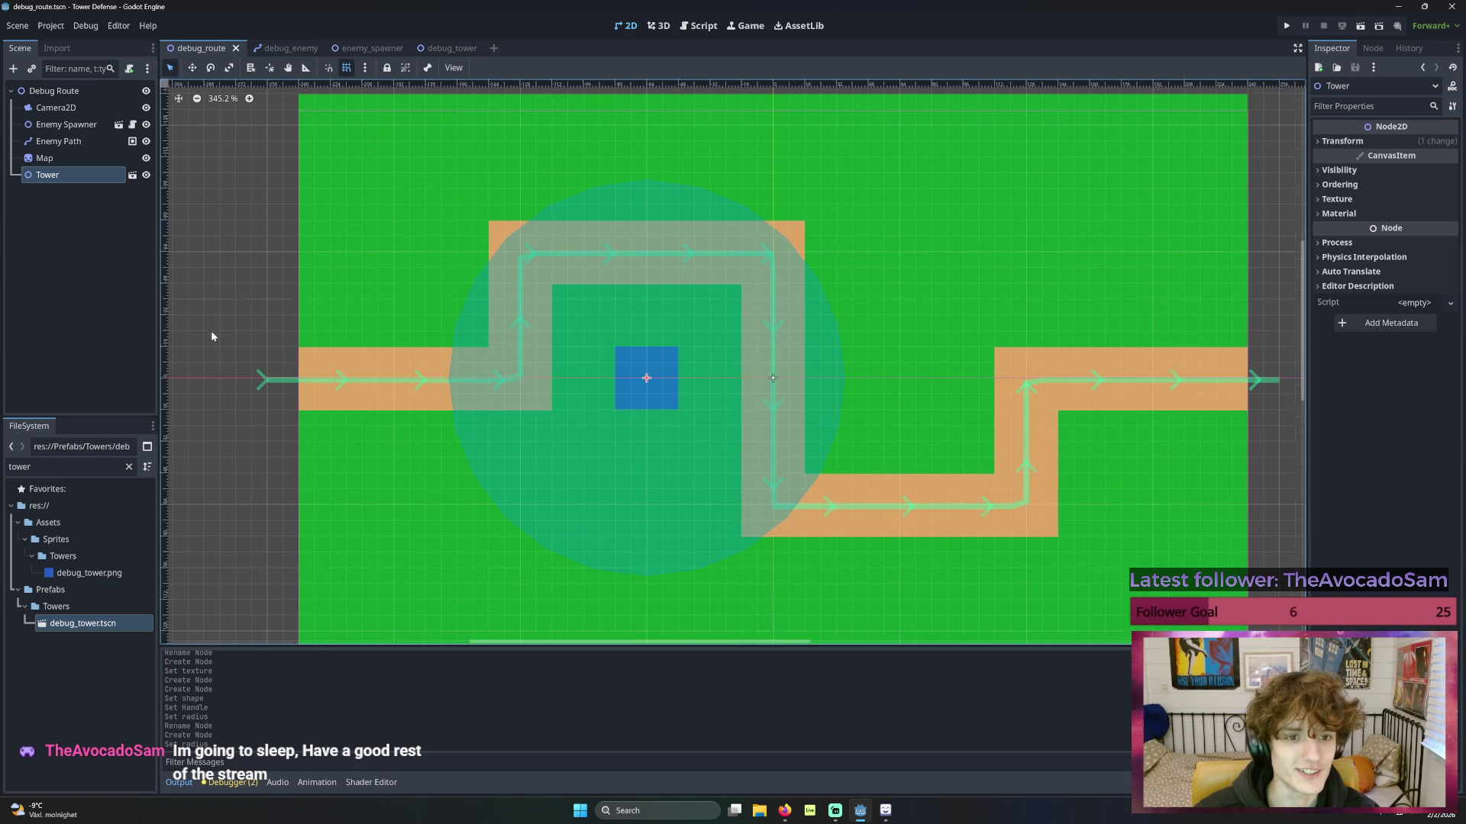
scroll(211, 332, down, 1)
key(ctrl+s)
click(290, 47)
key(ctrl+s)
click(451, 47)
click(336, 50)
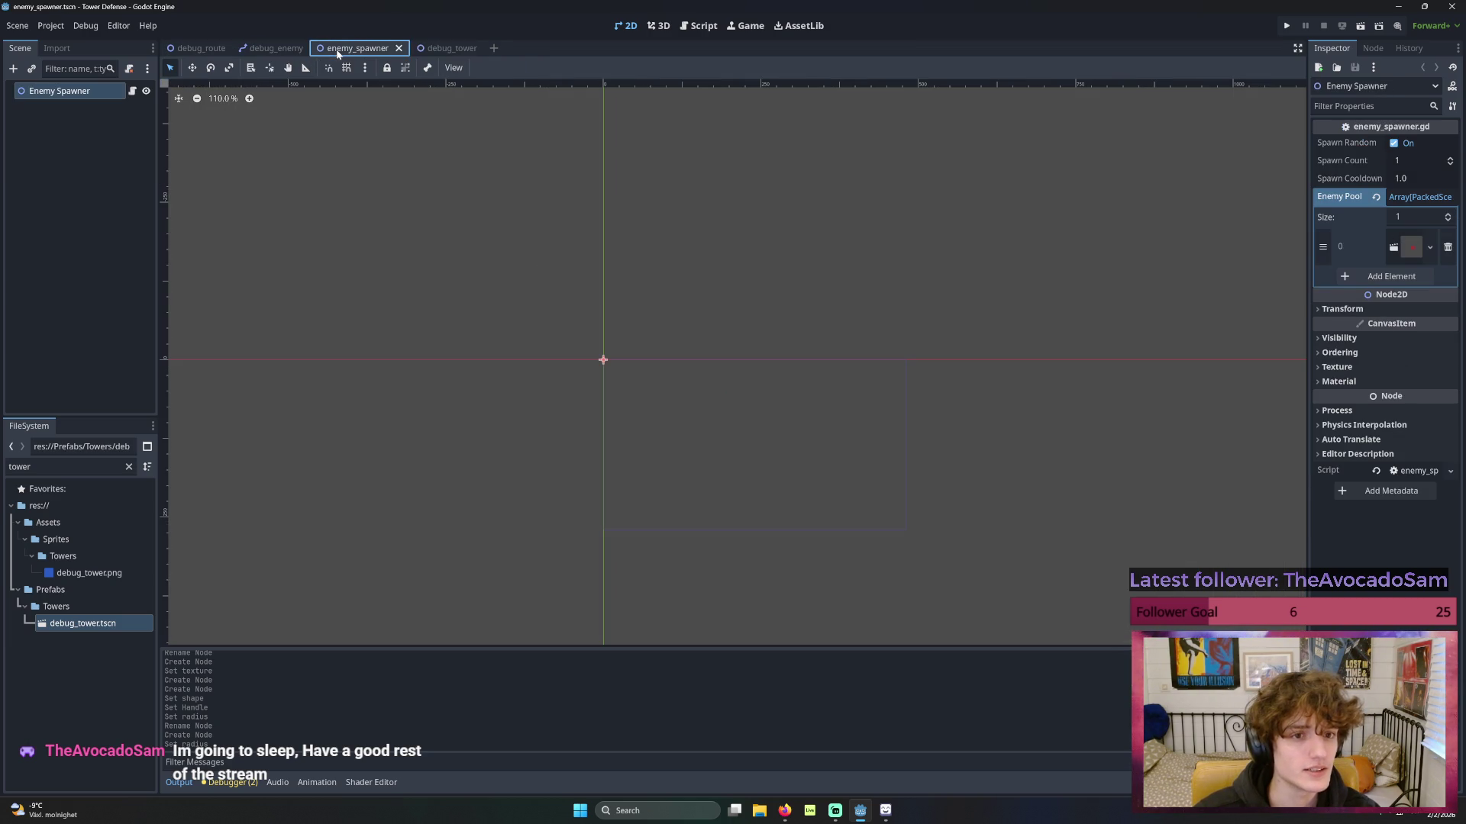
Add debug_enemy's Enemy root node to a new global group named Enemy
click(276, 47)
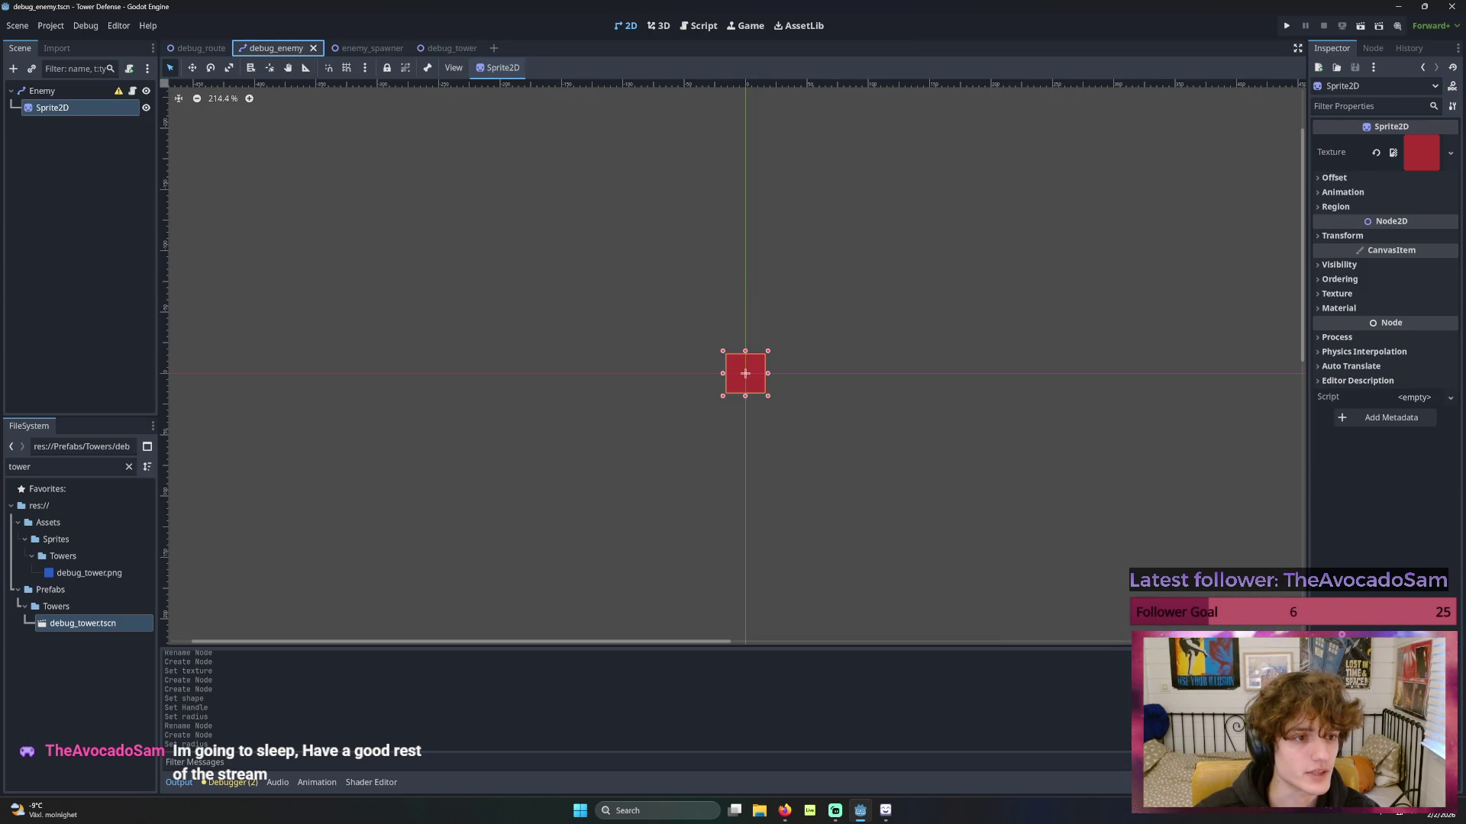
click(42, 90)
click(1372, 47)
click(1429, 68)
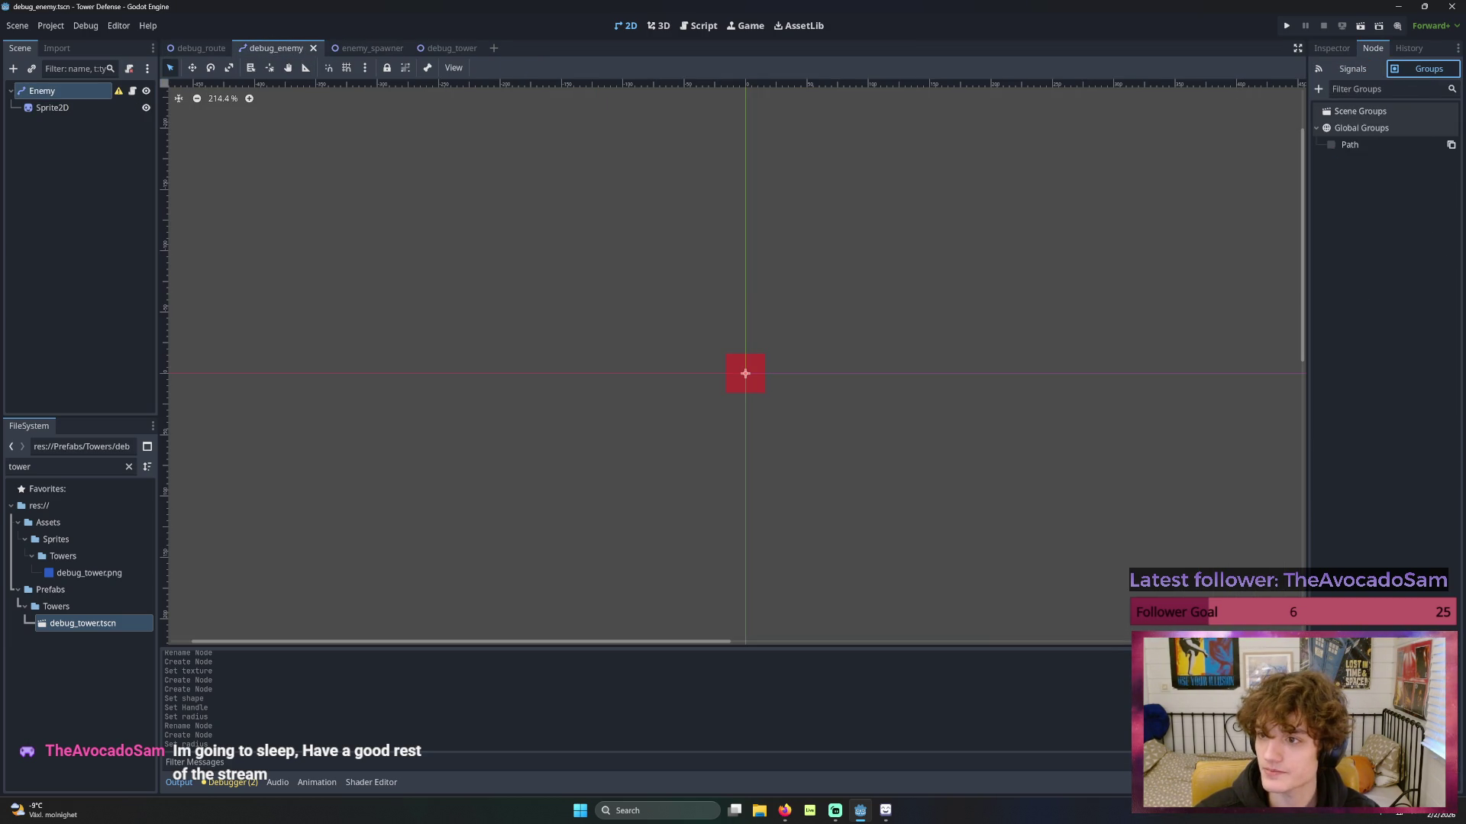
click(1318, 88)
text(E)
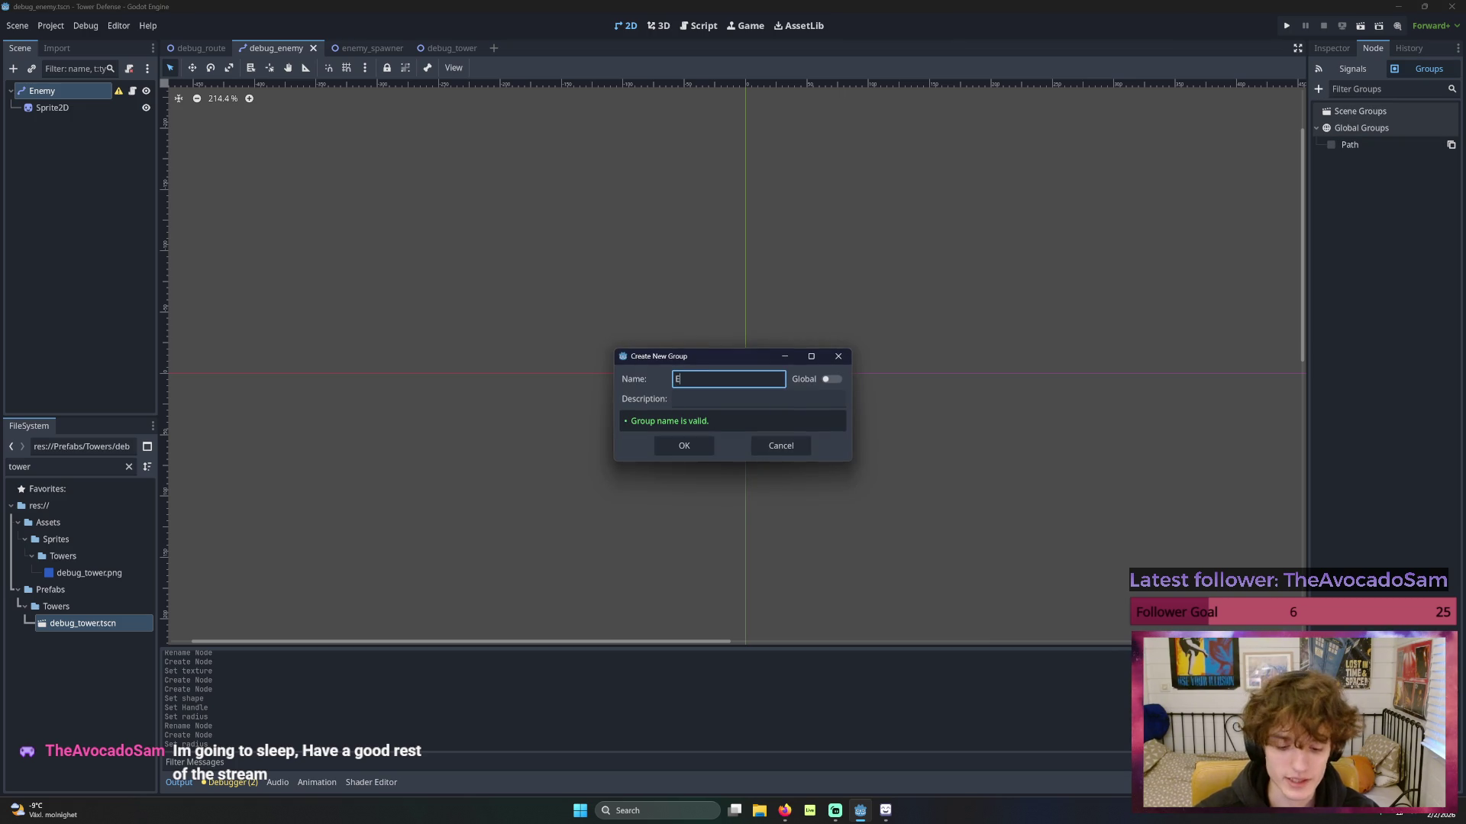
click(830, 378)
click(693, 441)
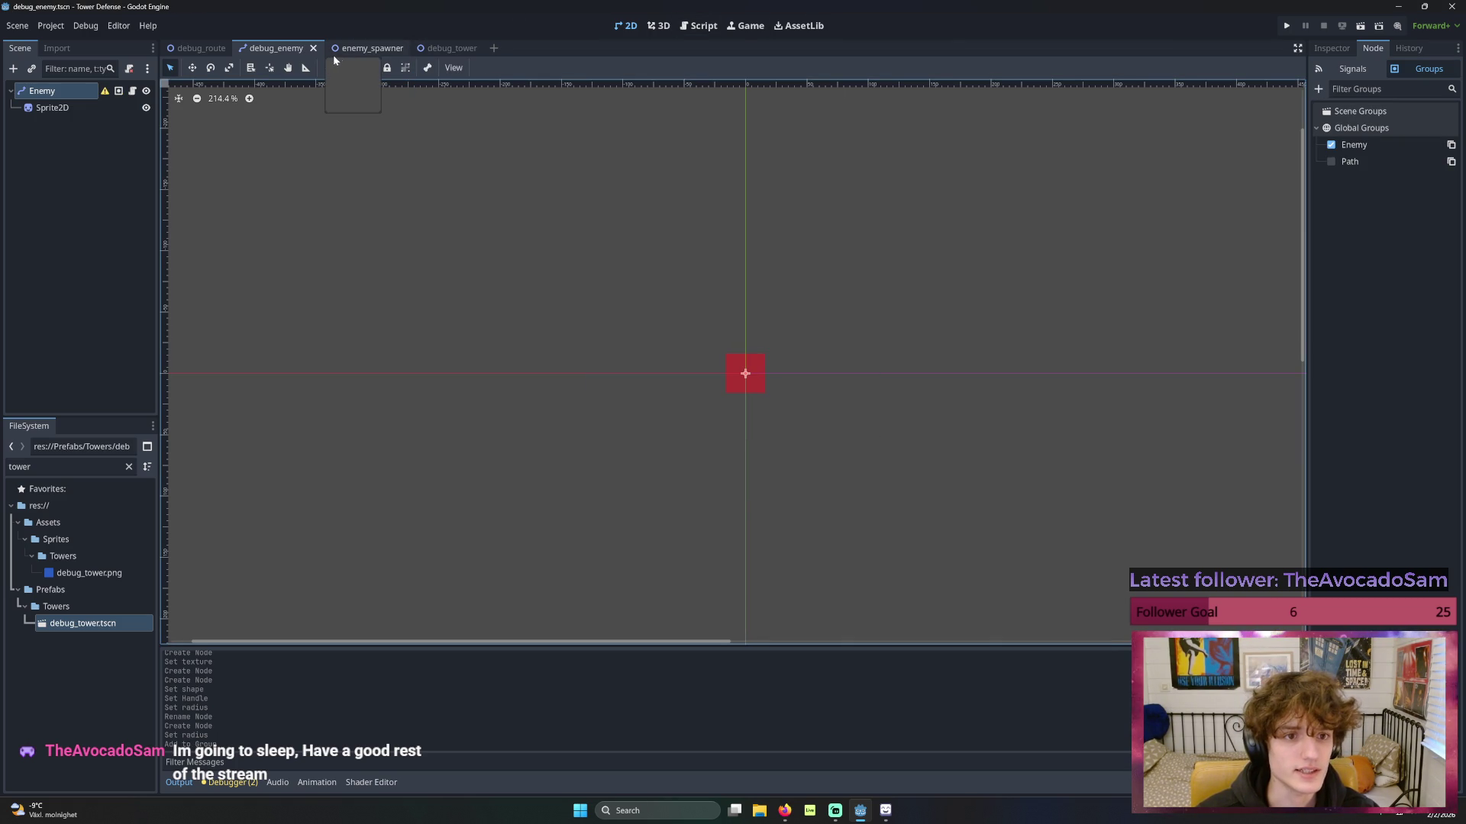
click(451, 48)
Begin attaching a script to the Tower node and create a Tower folder inside Scripts
click(53, 90)
right_click(69, 90)
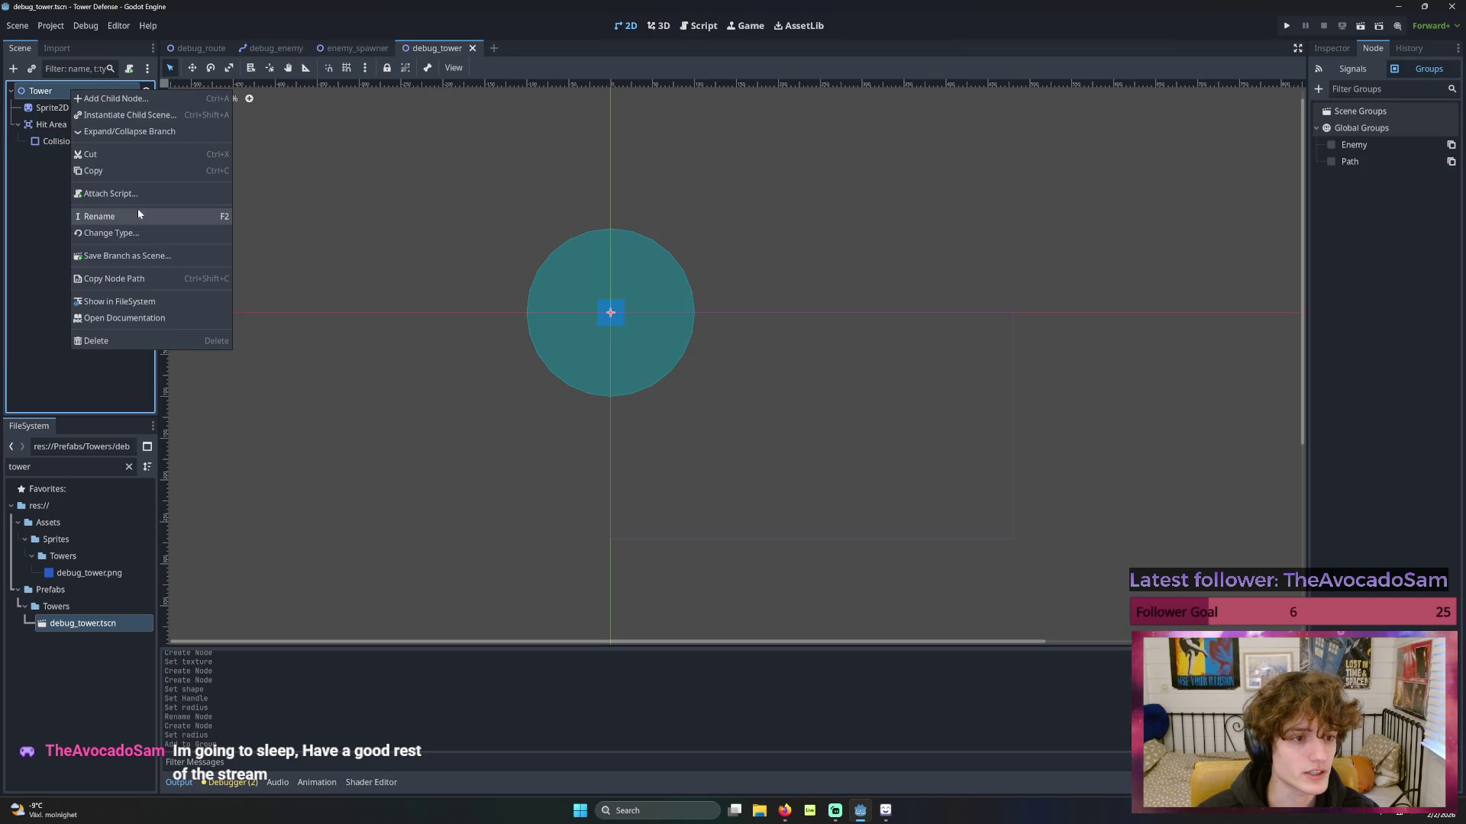
click(132, 197)
click(685, 396)
text(SPrefabs/Towers/debug_tower.gd)
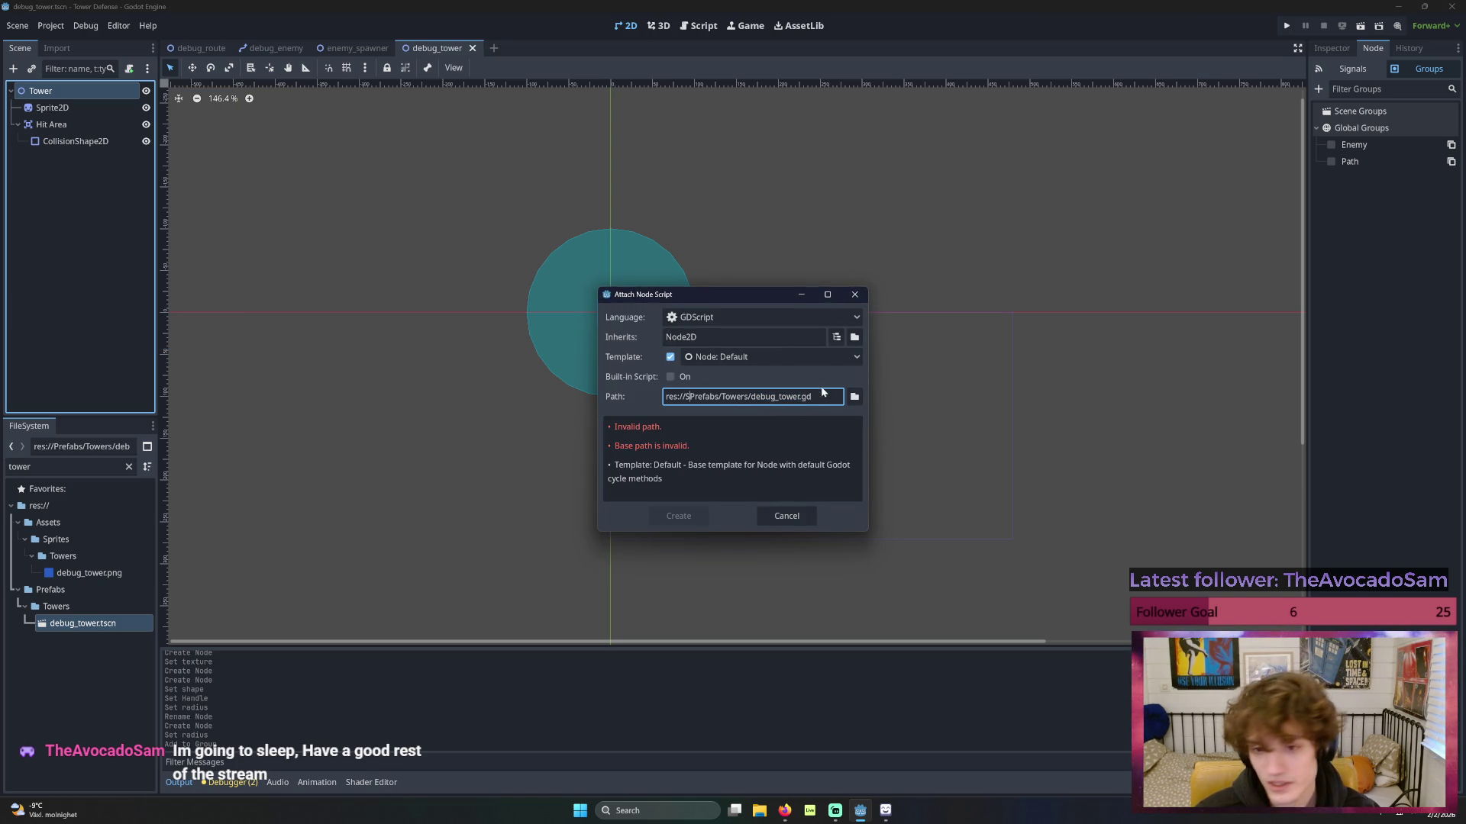
click(855, 396)
double_click(696, 300)
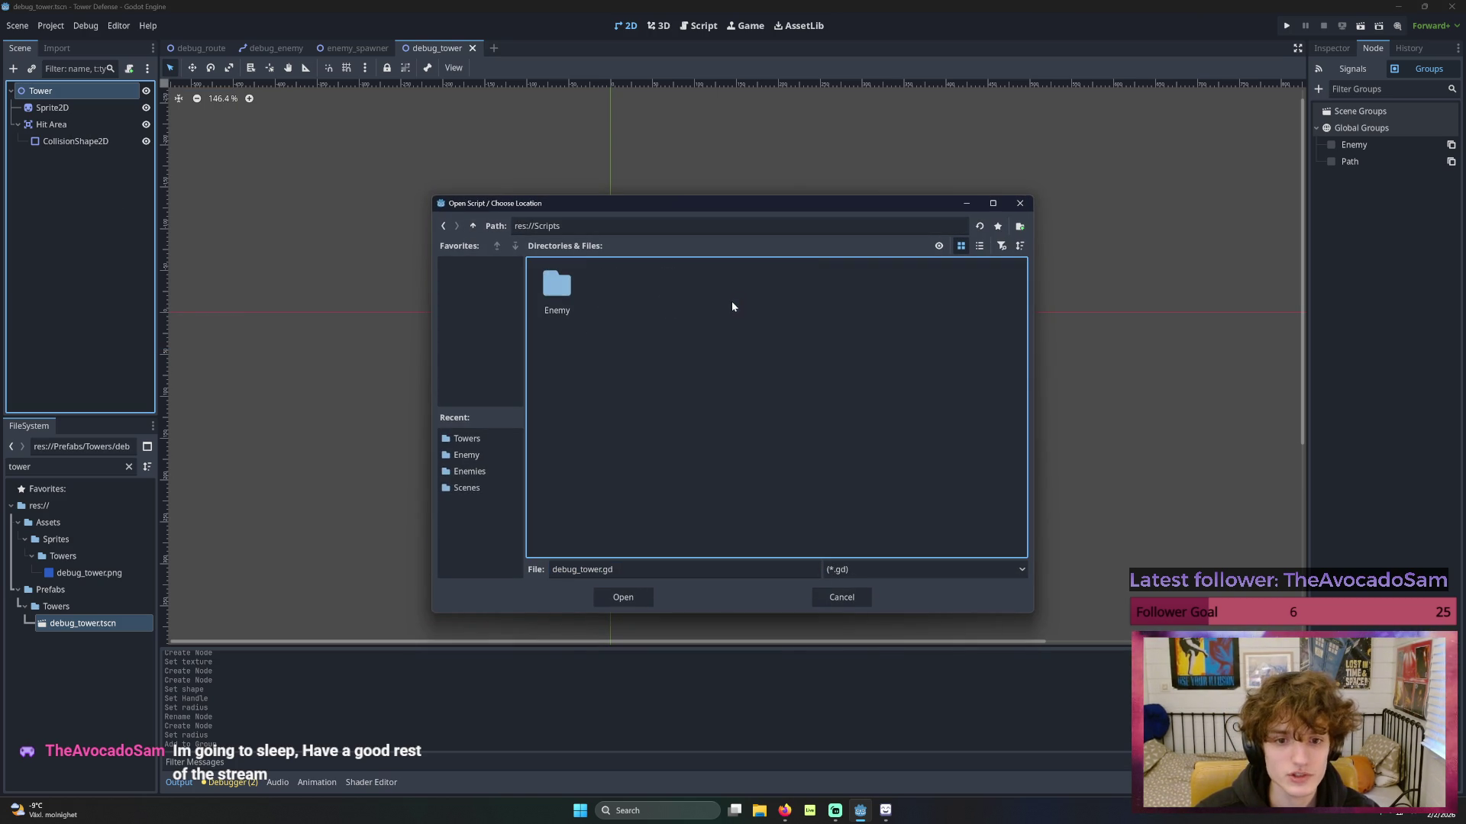
click(1020, 226)
text(Tower)
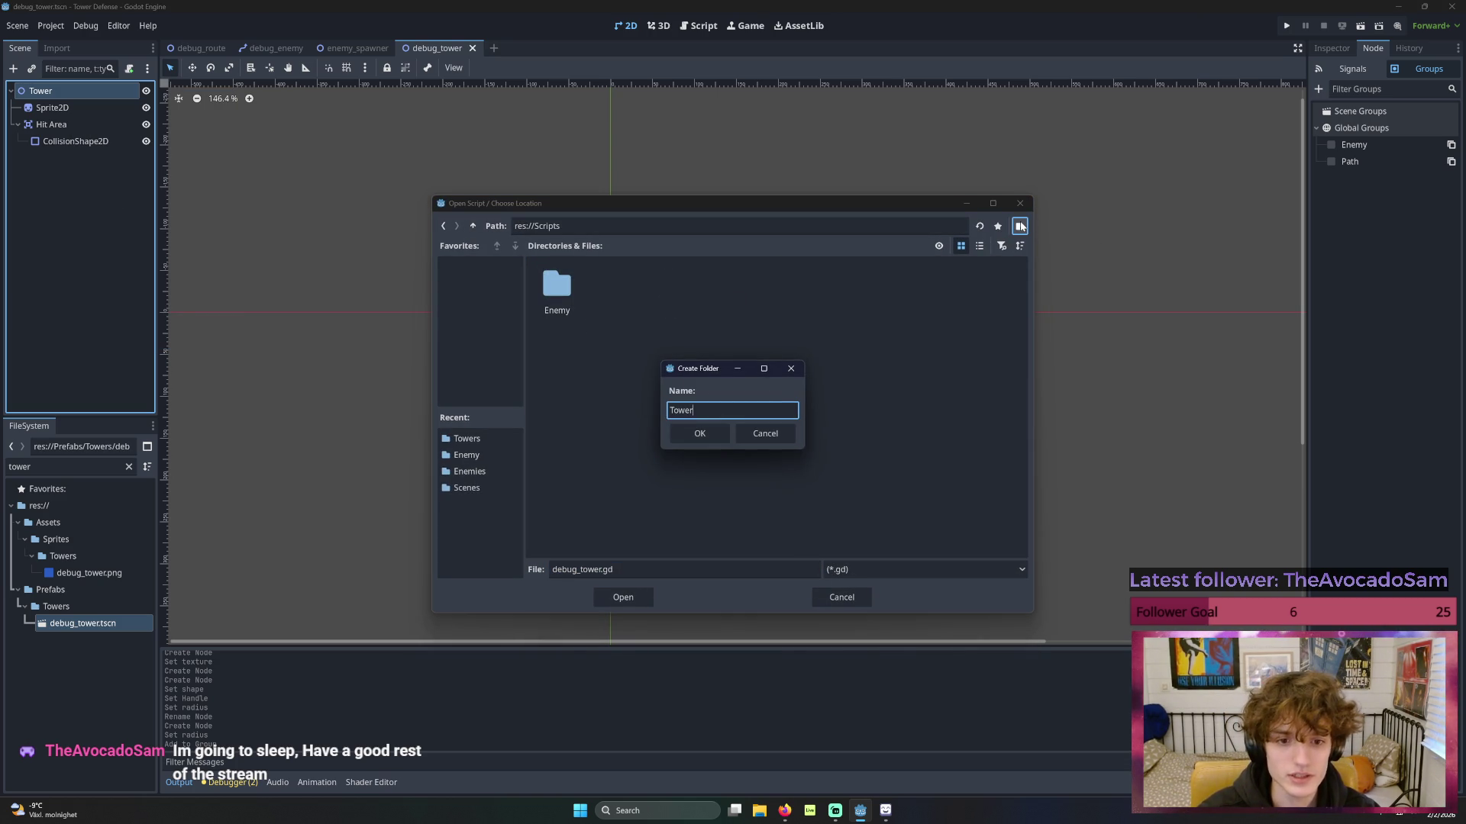
key(Return)
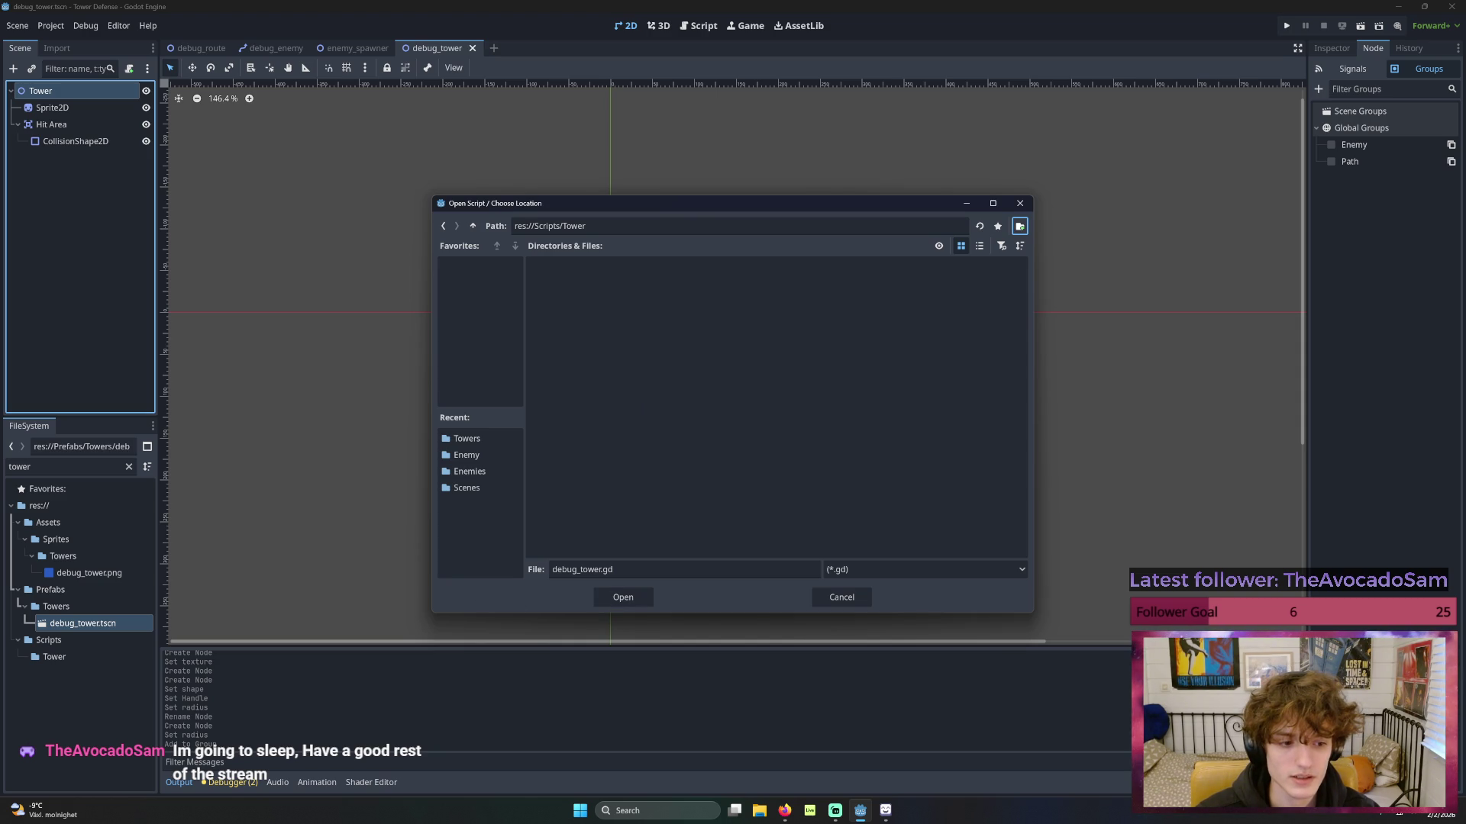
Save the new script as tower.gd in Scripts/Tower and attach it to Tower
click(131, 458)
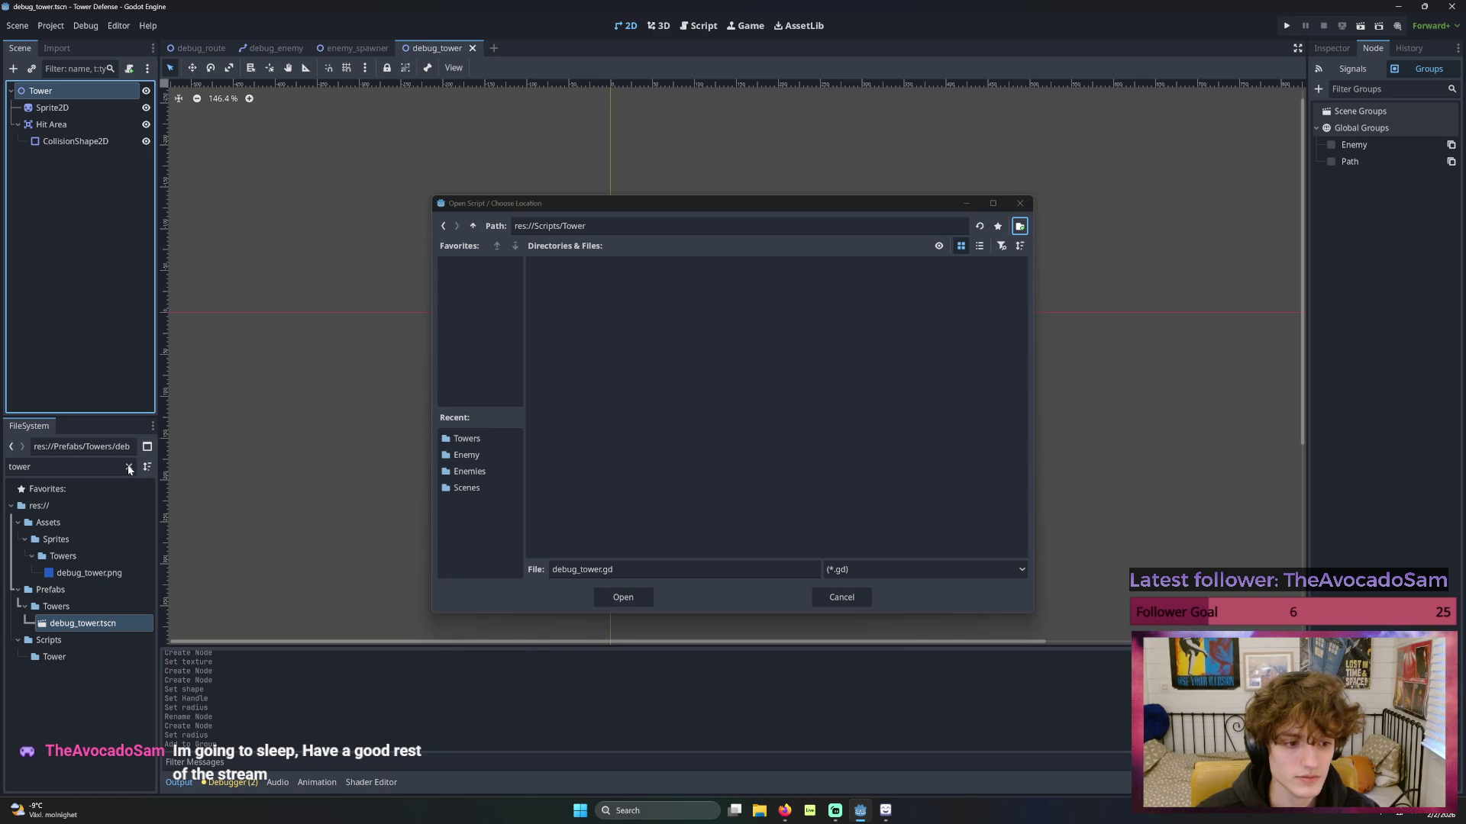
double_click(474, 226)
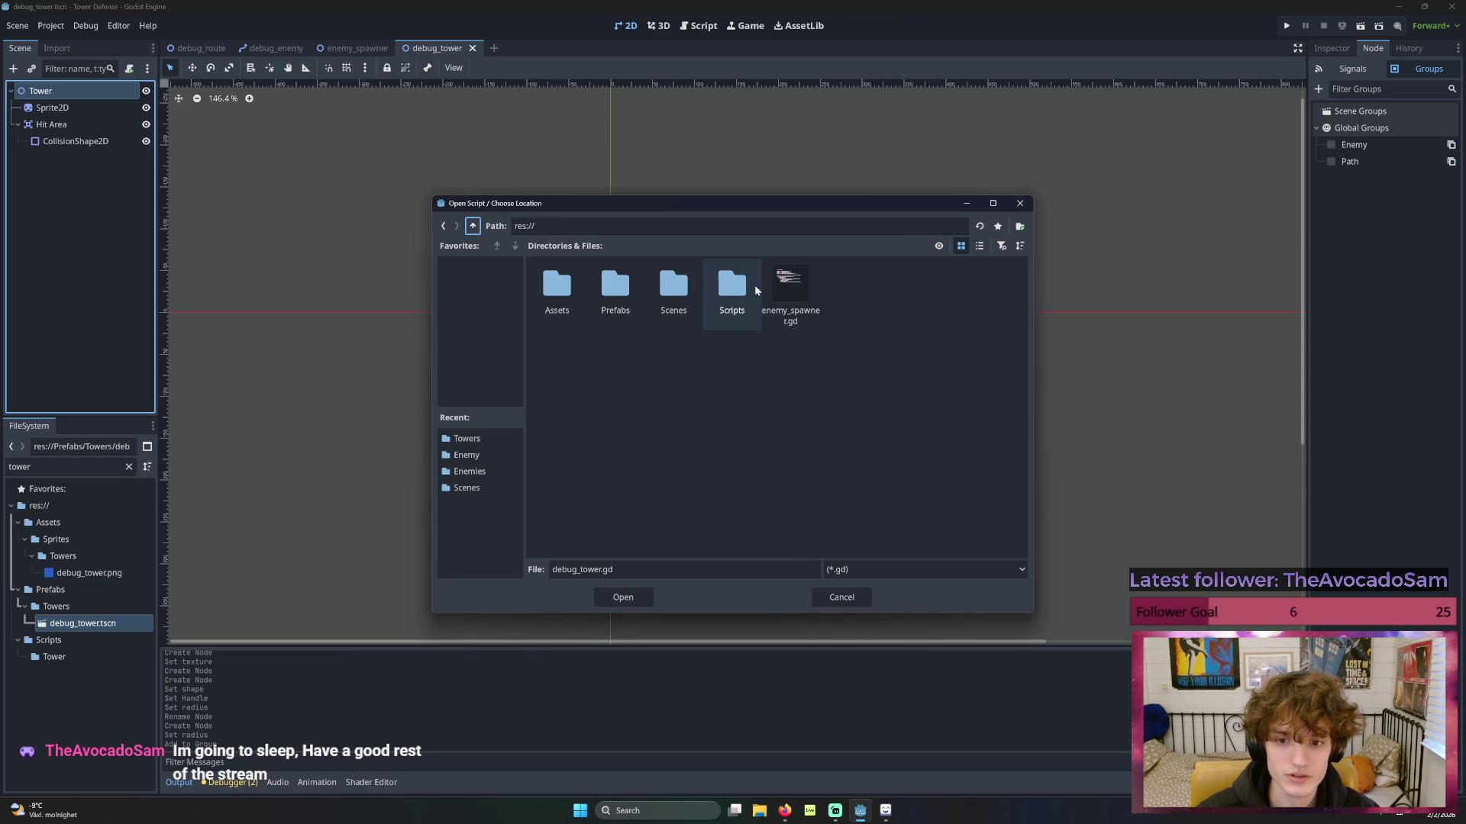
double_click(756, 292)
double_click(615, 287)
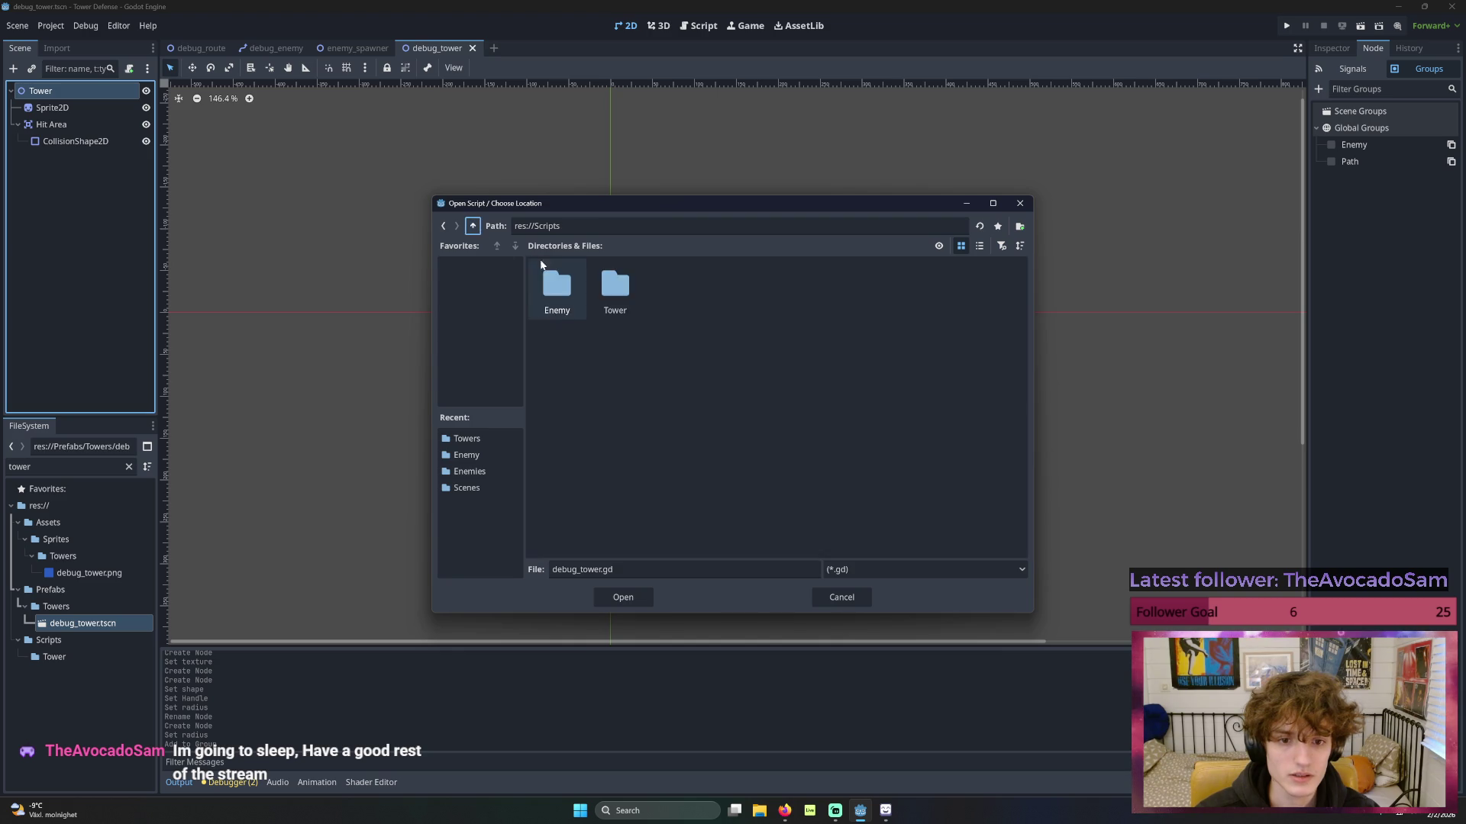
drag(582, 569, 303, 553)
key(BackSpace)
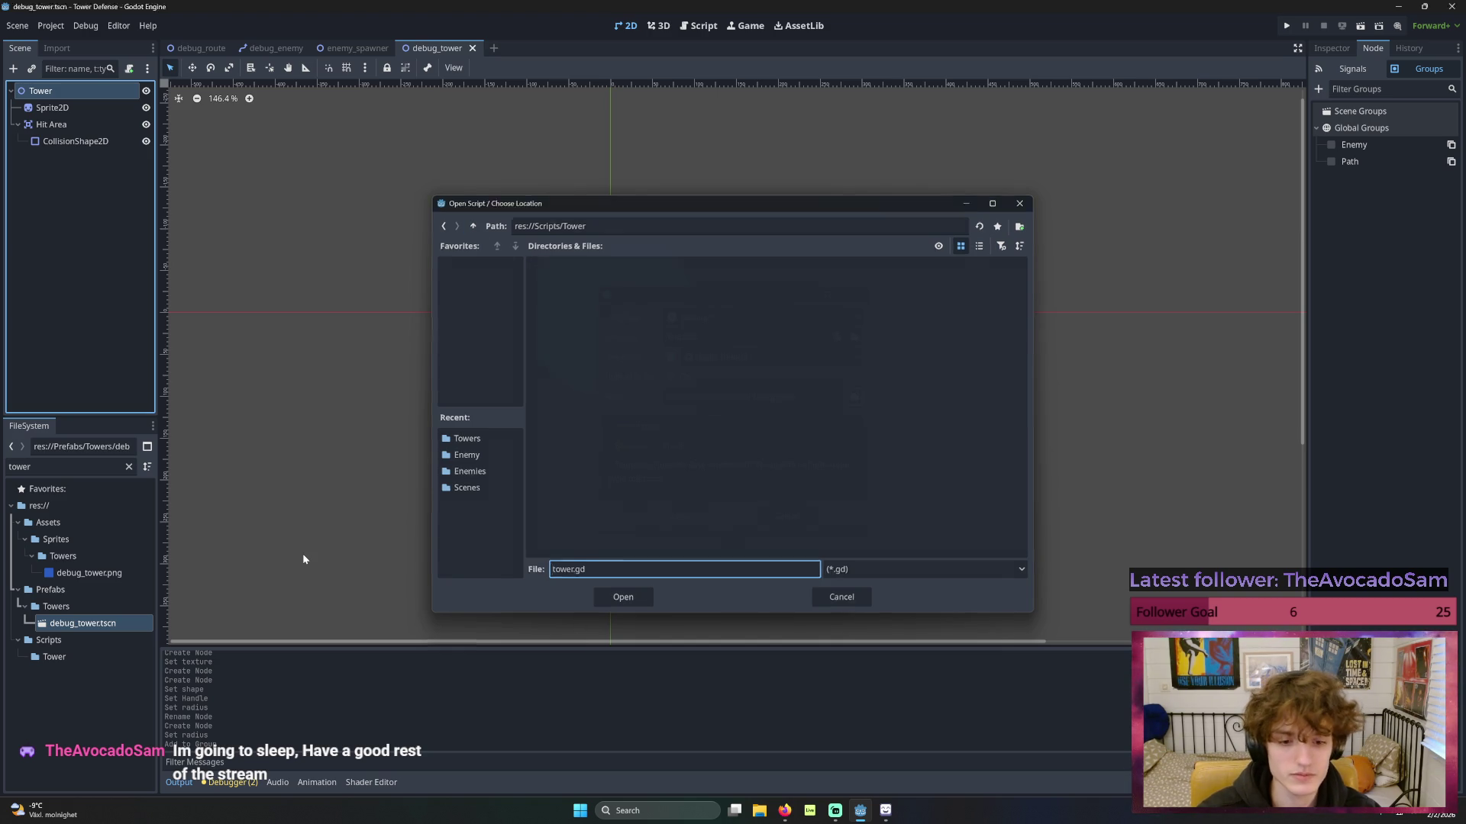
key(Return)
click(679, 516)
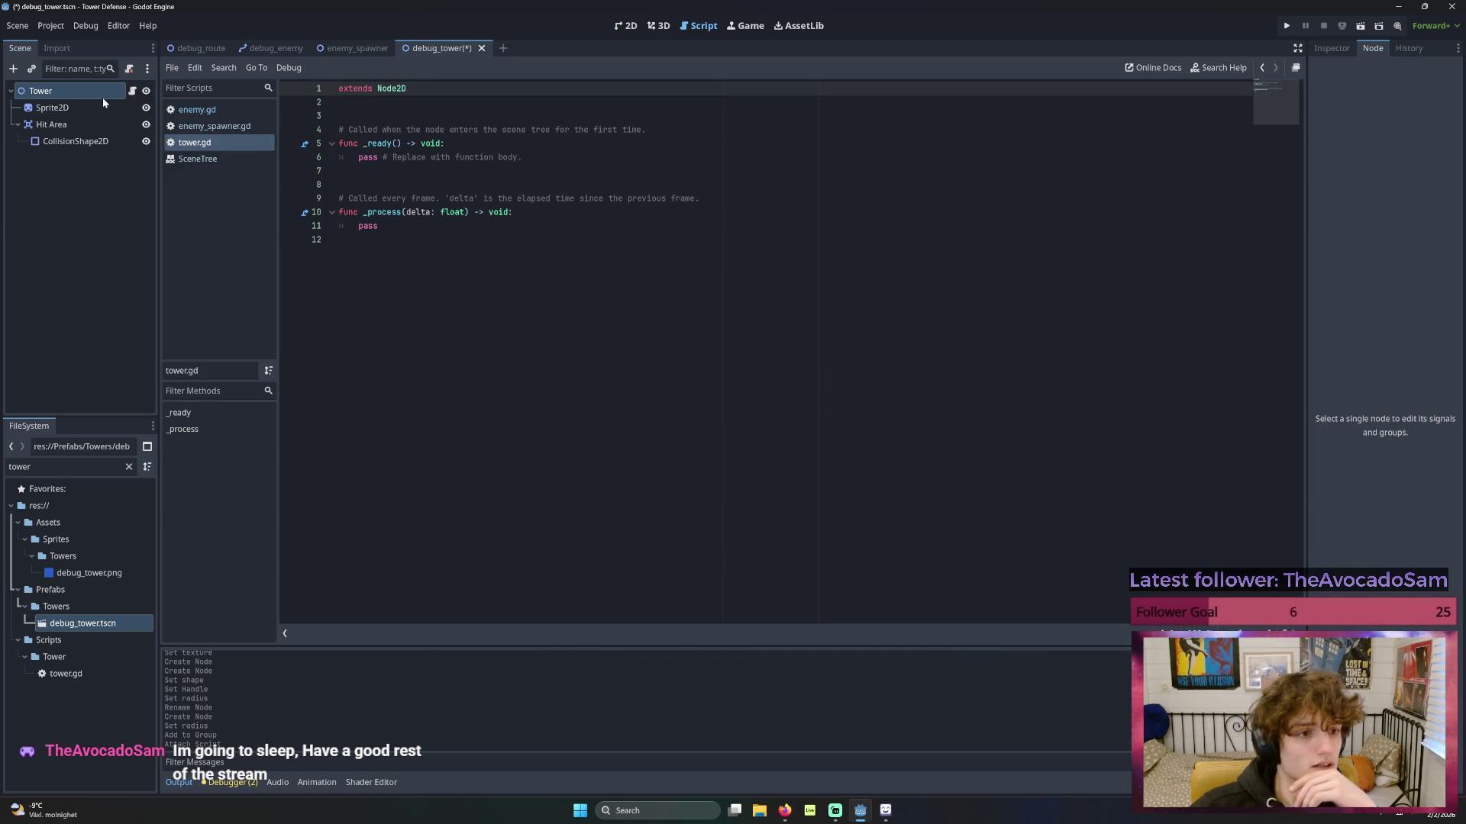
Connect the Hit Area's area_entered signal to a handler method in tower.gd
click(359, 226)
click(93, 122)
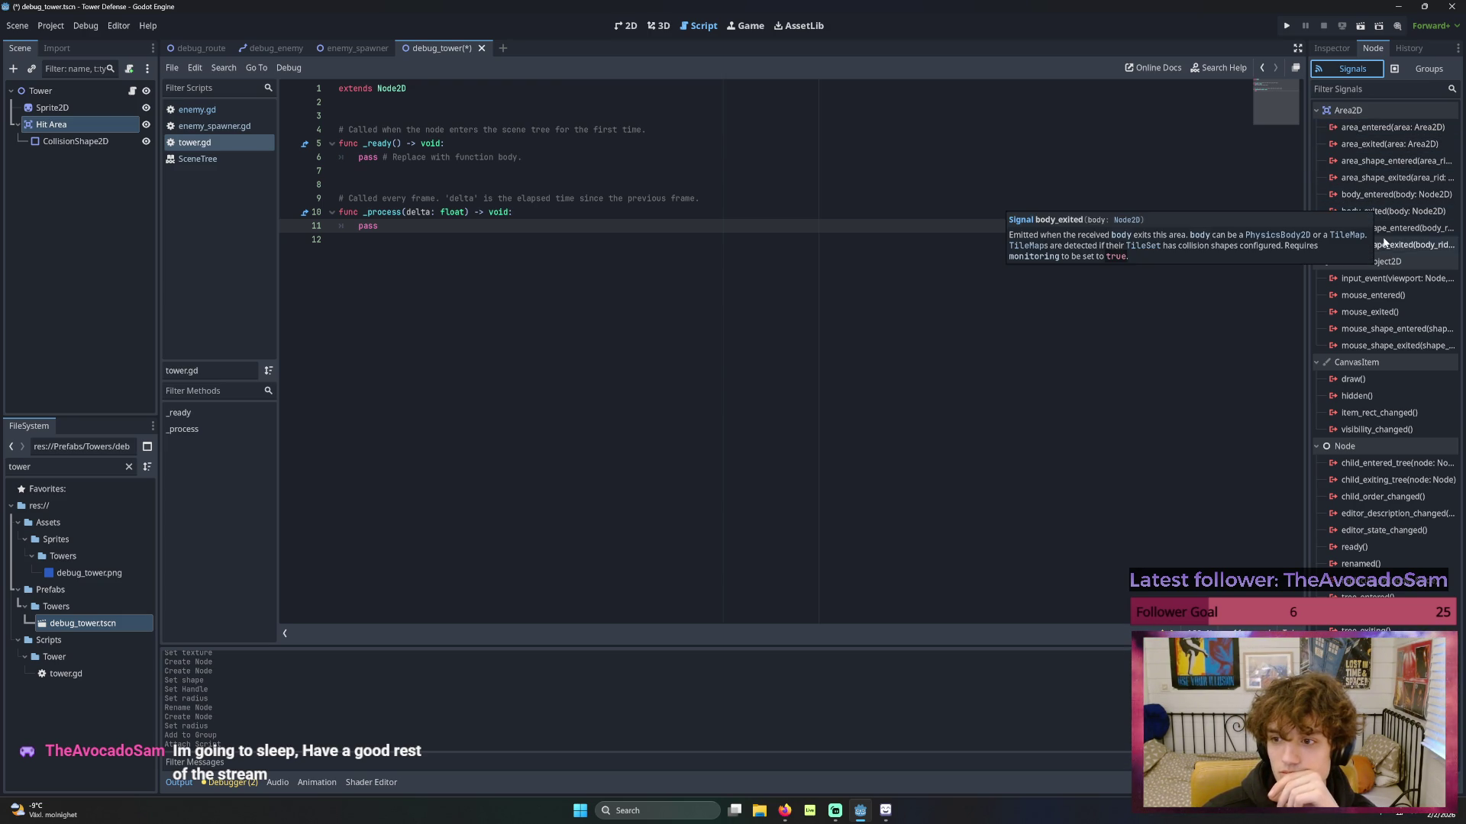
mouse_move(1377, 236)
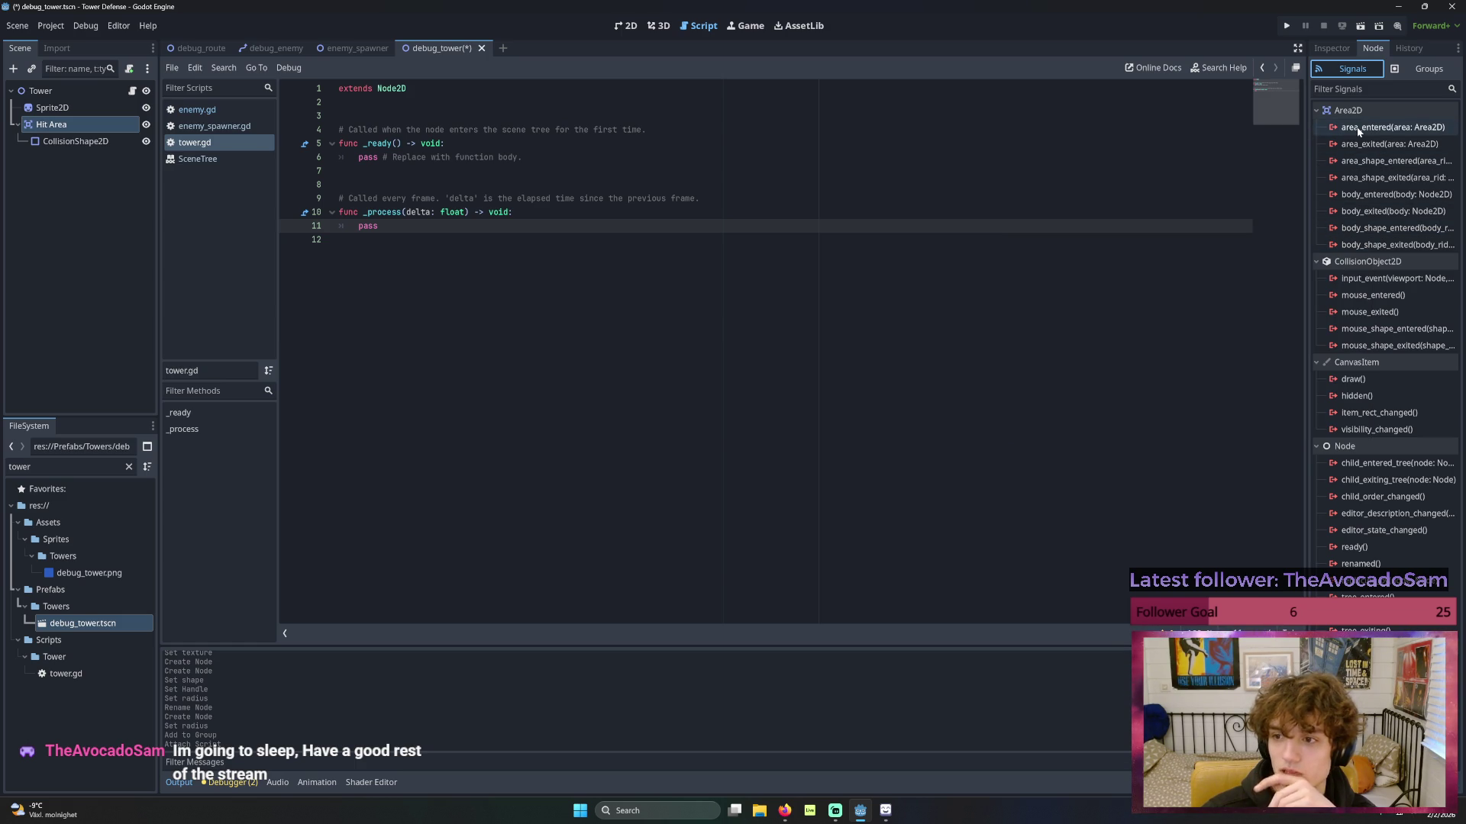
double_click(1337, 130)
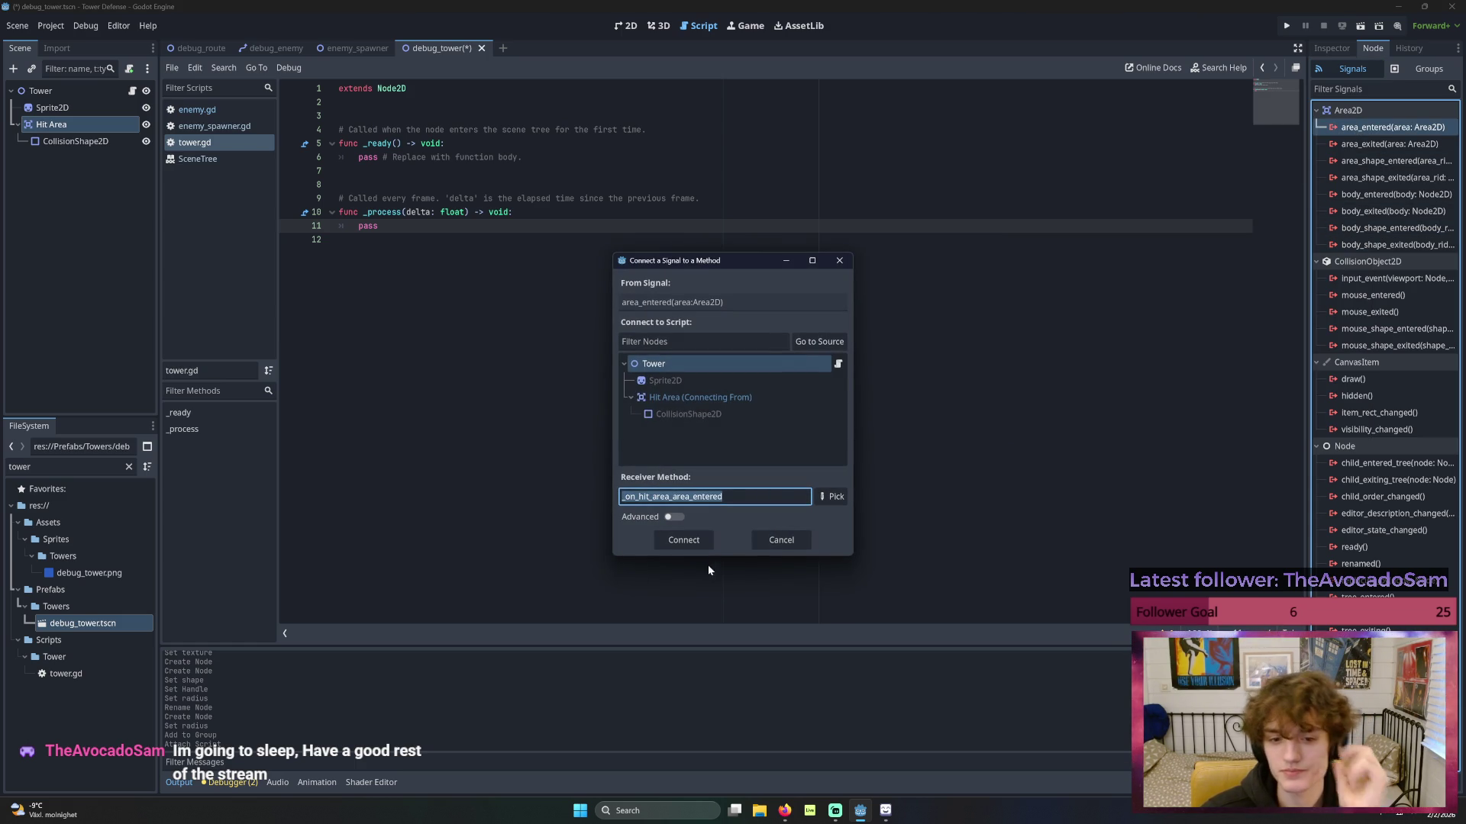
click(695, 542)
Replace the template functions with an if area.is_in_group("Enemy") check in the handler
drag(382, 239, 248, 132)
key(BackSpace)
key(BackSpace)
key(BackSpace)
key(ctrl+s)
click(299, 130)
text(if area.is_in_g)
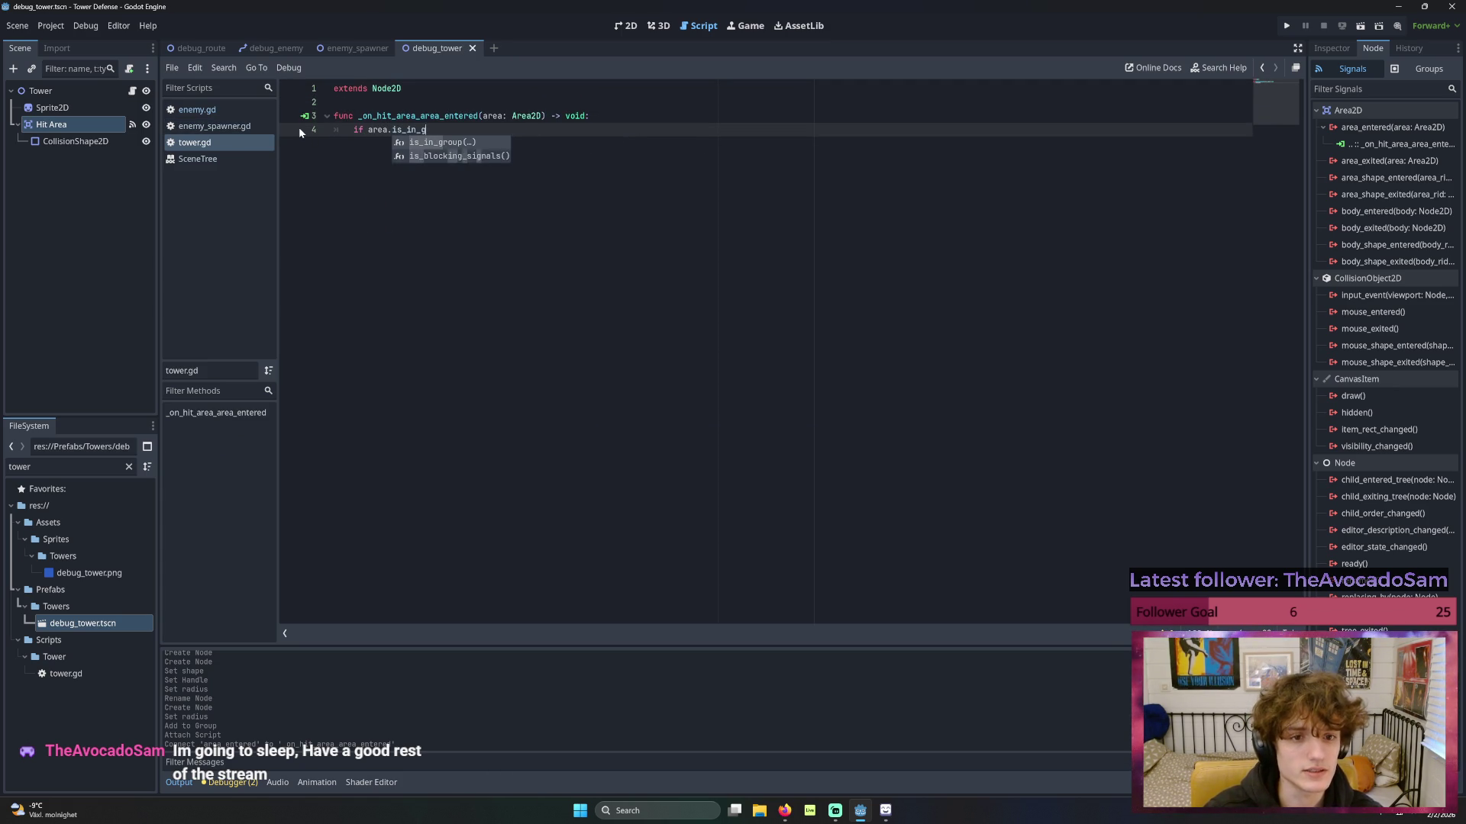
key(Return)
text("Enemy)
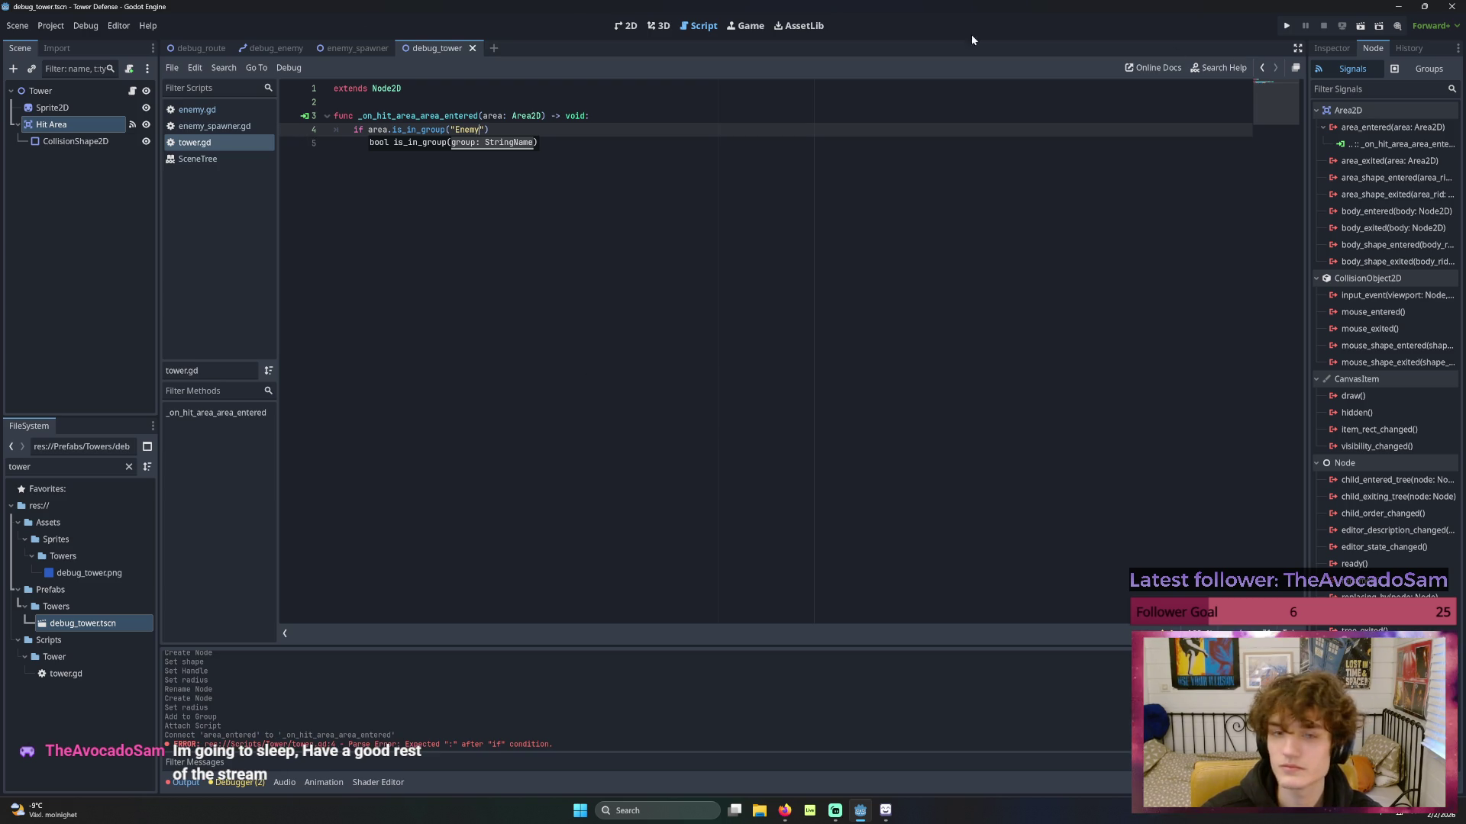
click(269, 51)
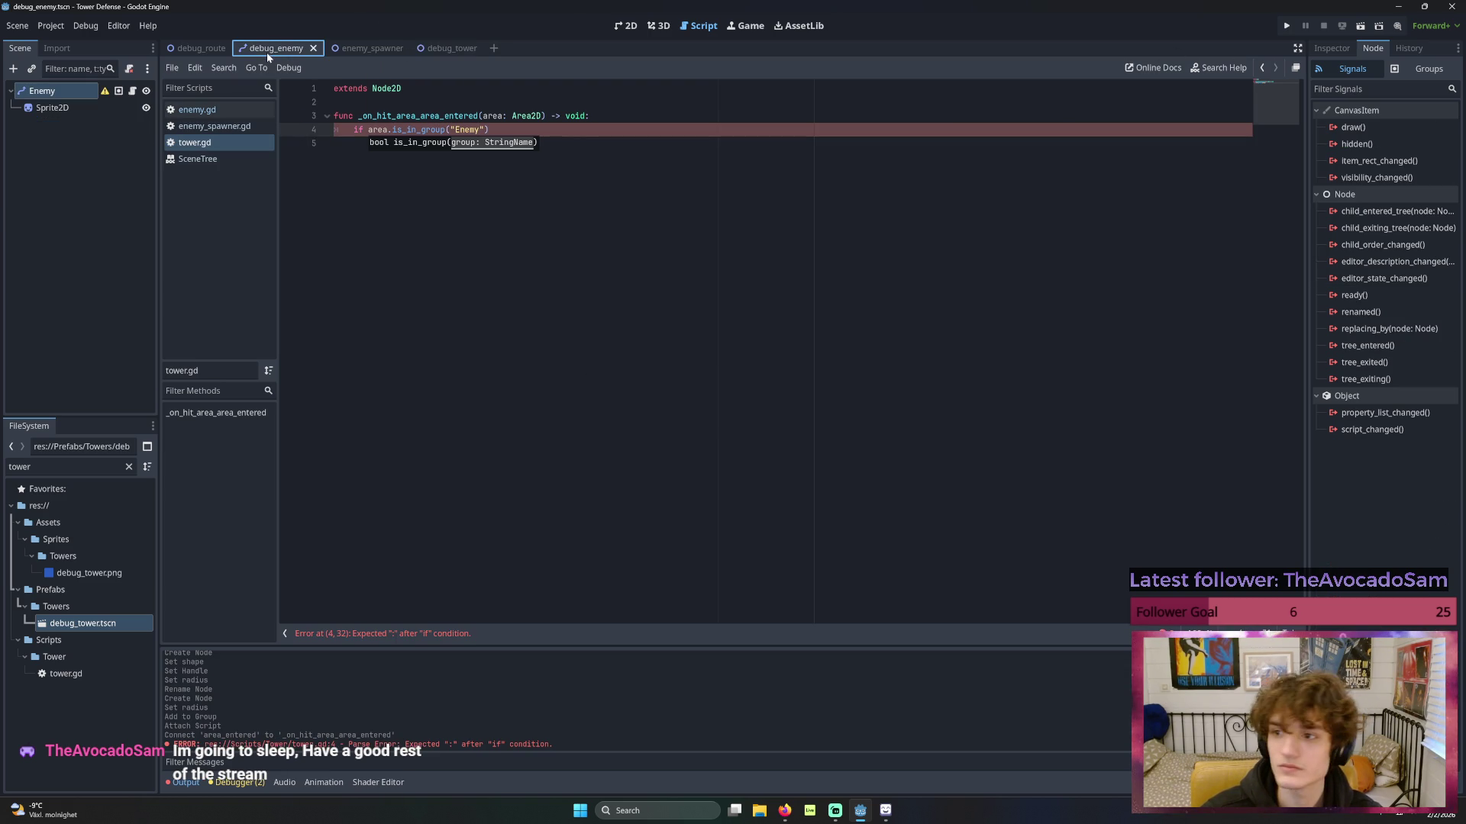
Add an Area2D child under the Enemy root node in debug_enemy
click(1429, 72)
click(46, 91)
key(ctrl+a)
text(Ar)
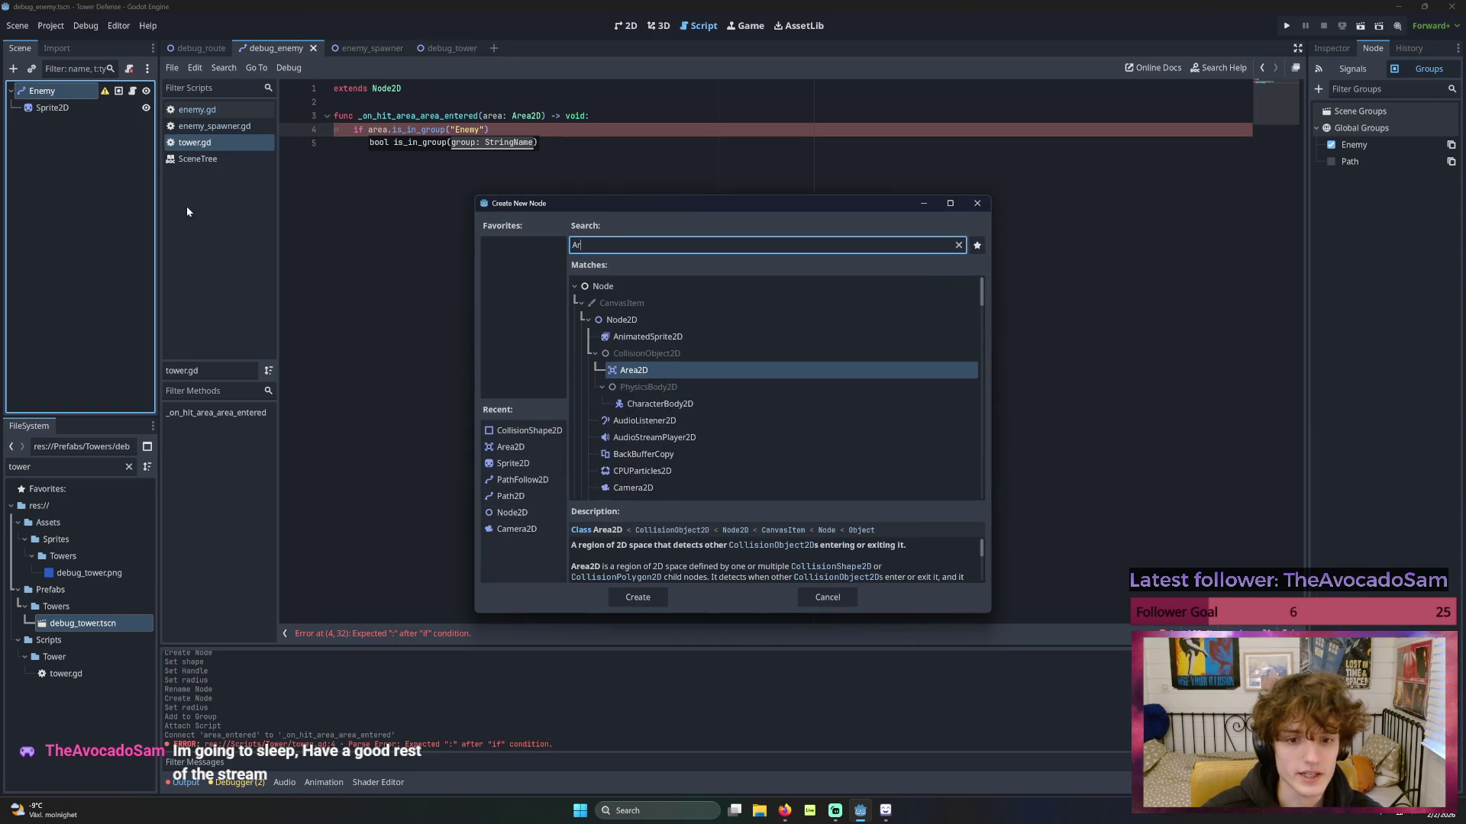
key(Return)
click(658, 26)
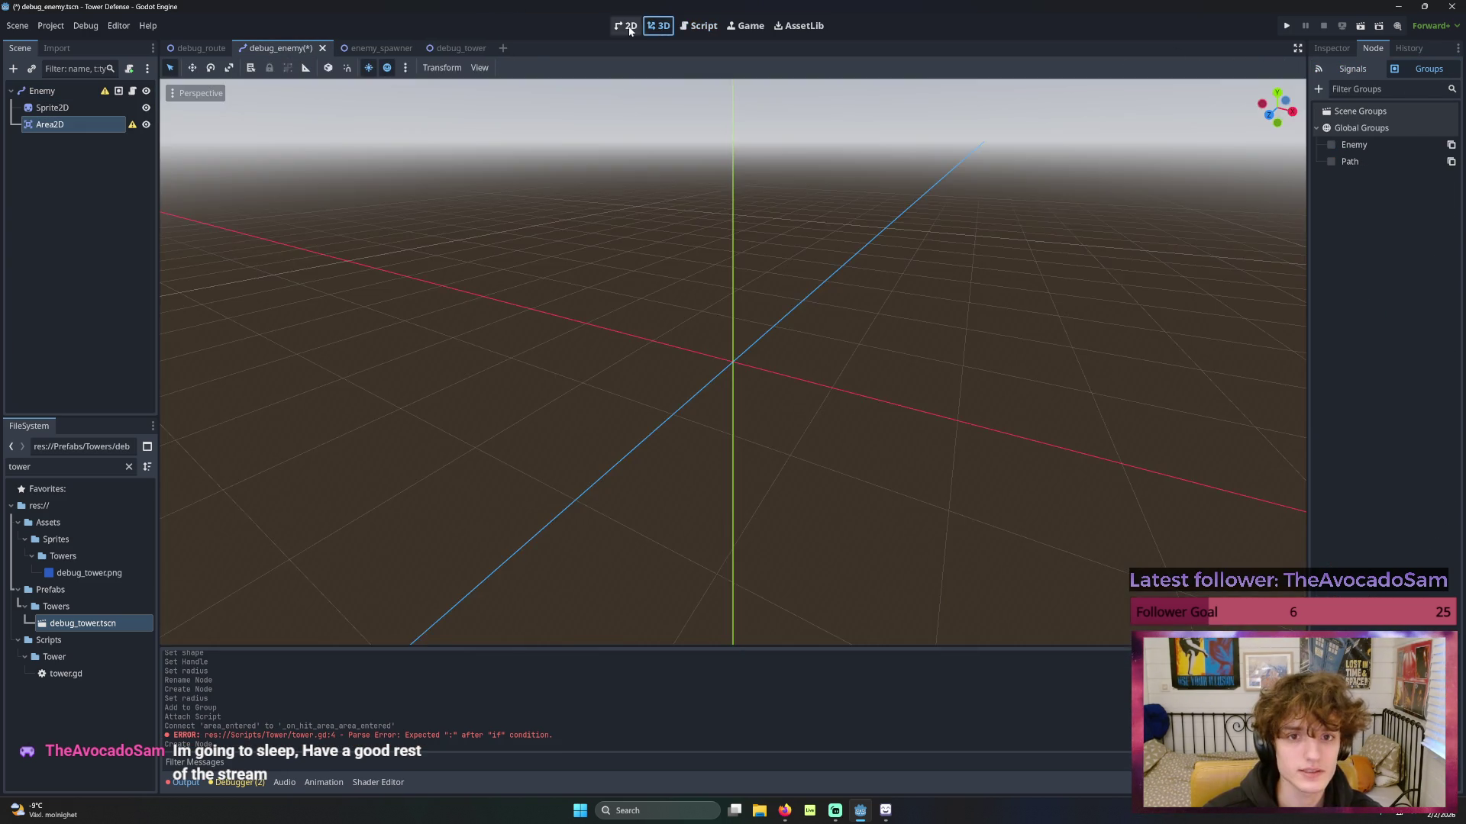
click(629, 27)
Give the Area2D a rectangular CollisionShape2D enlarged to cover the red square
key(ctrl+a)
text(Coll)
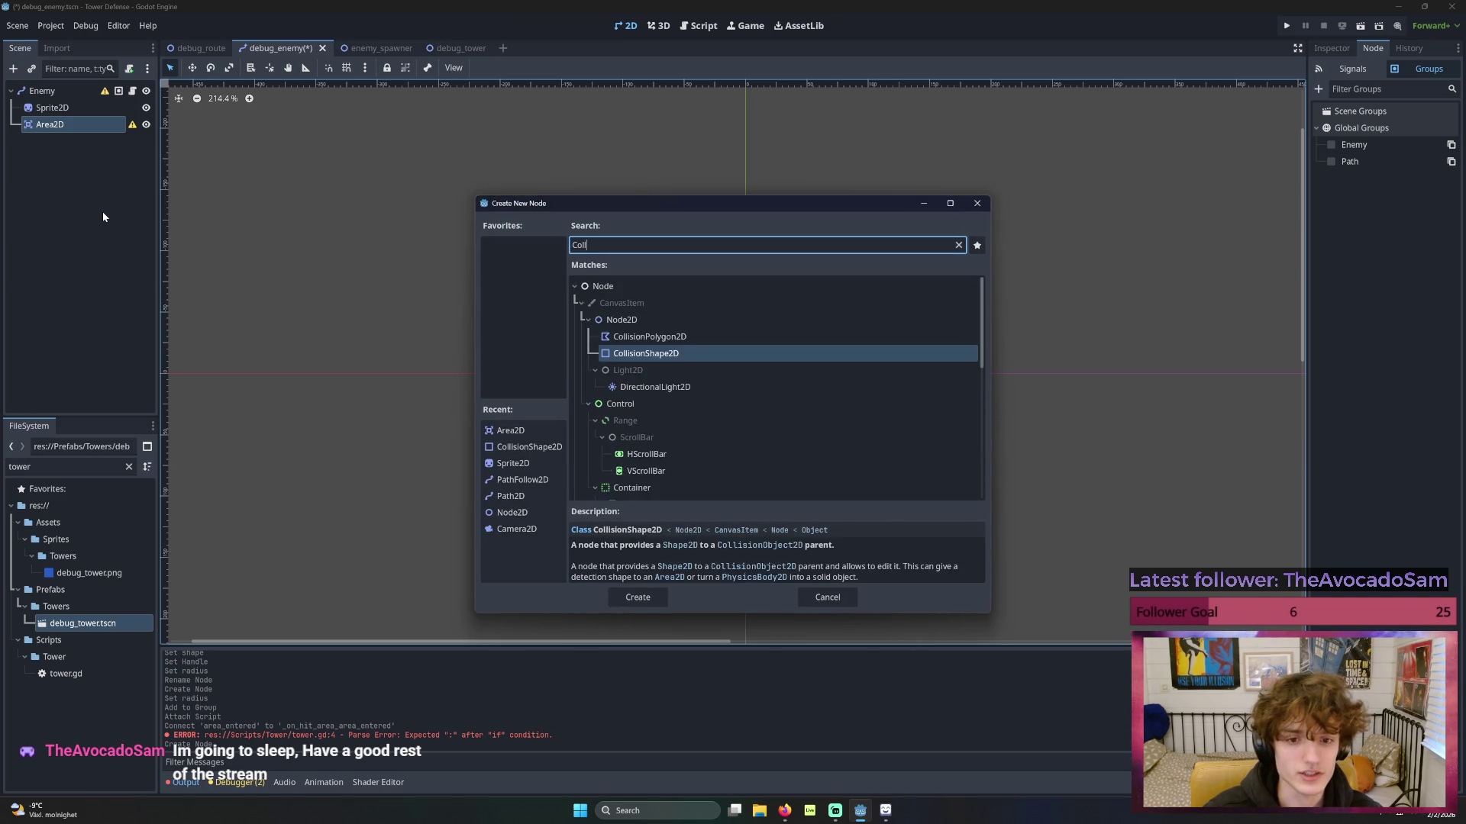
key(Return)
click(1332, 48)
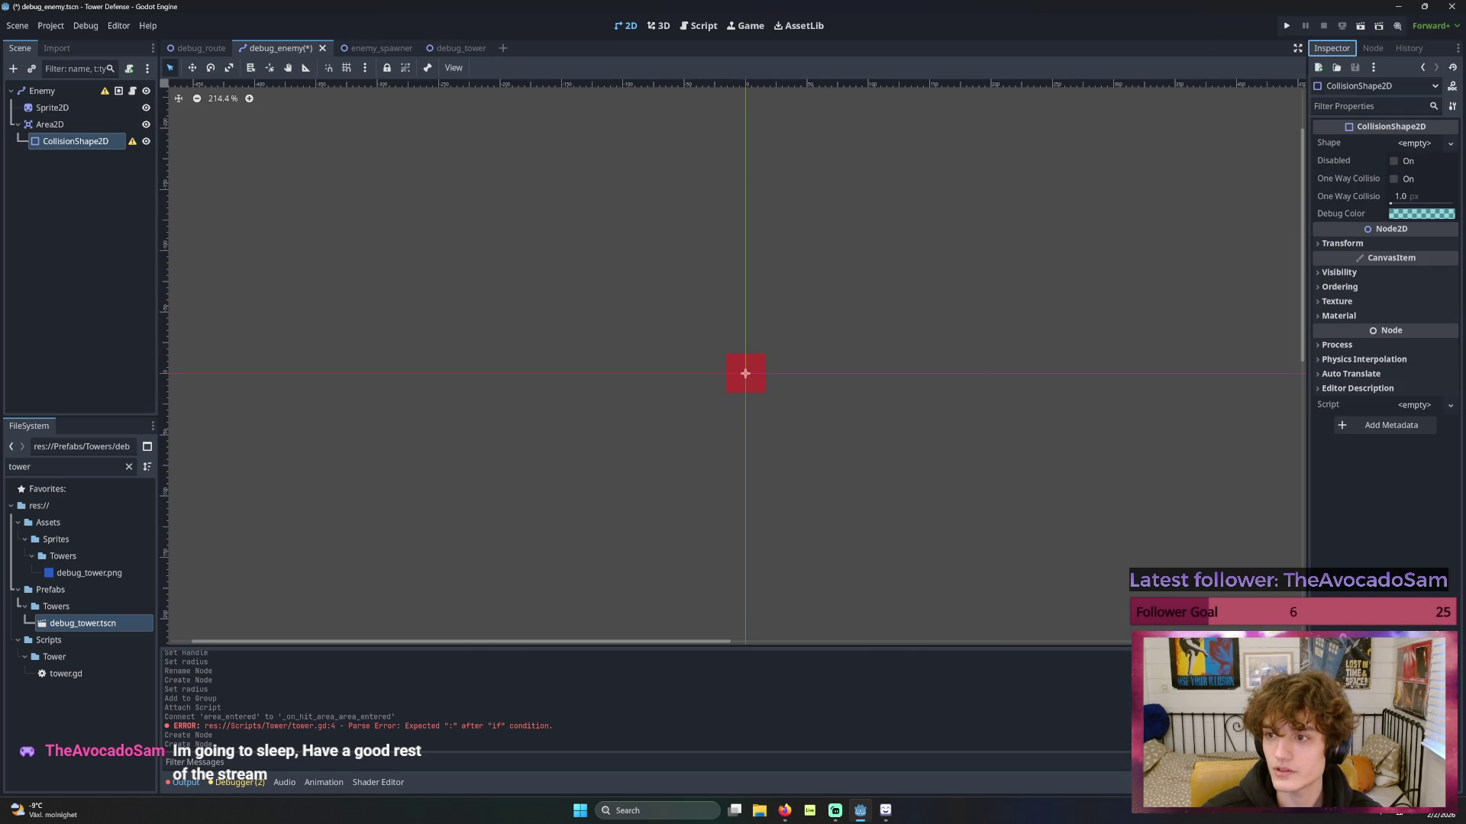
click(1420, 142)
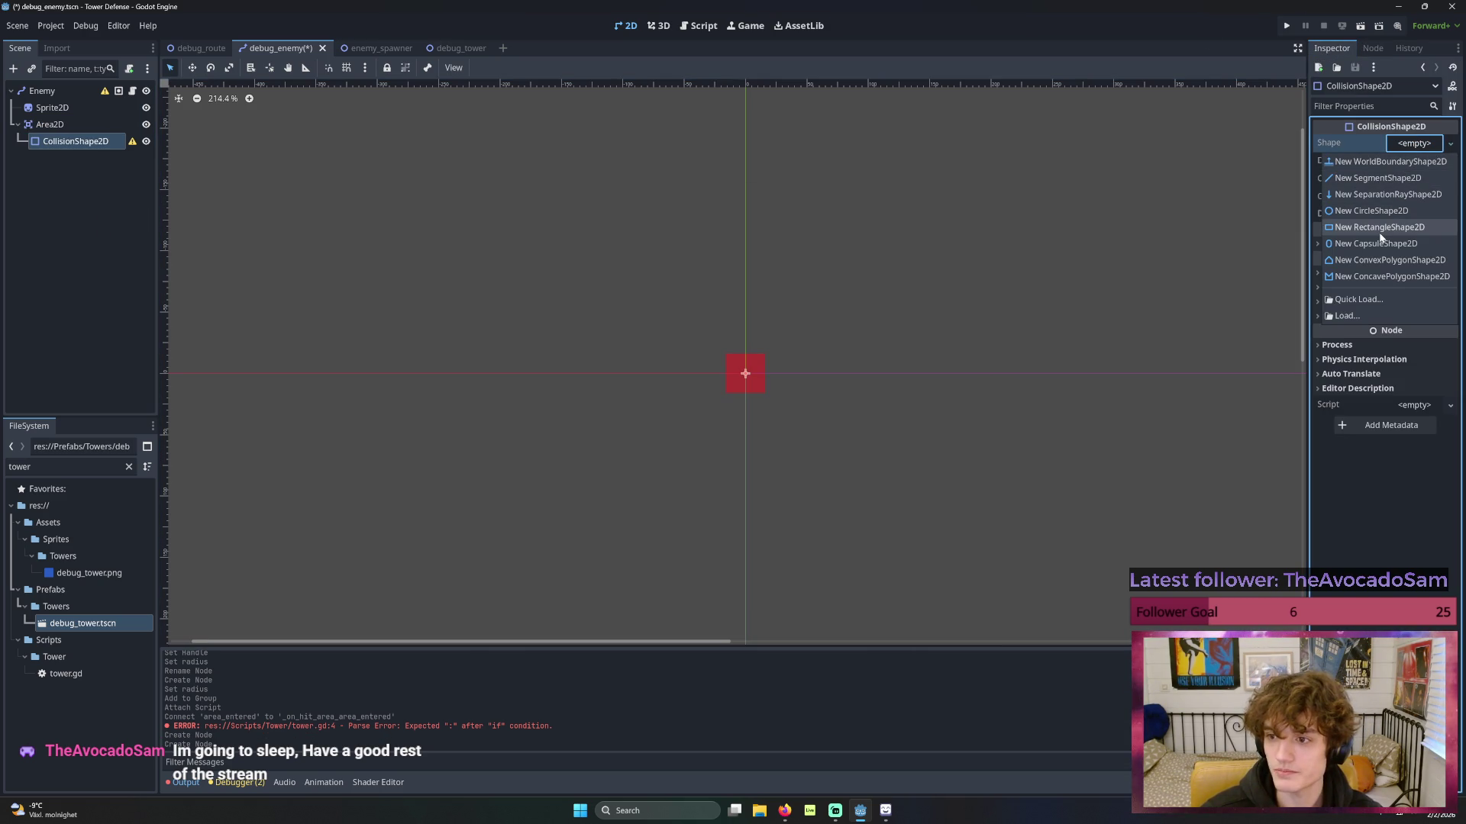
click(1383, 229)
scroll(753, 436, up, 6)
drag(760, 238, 729, 210)
right_click(1410, 142)
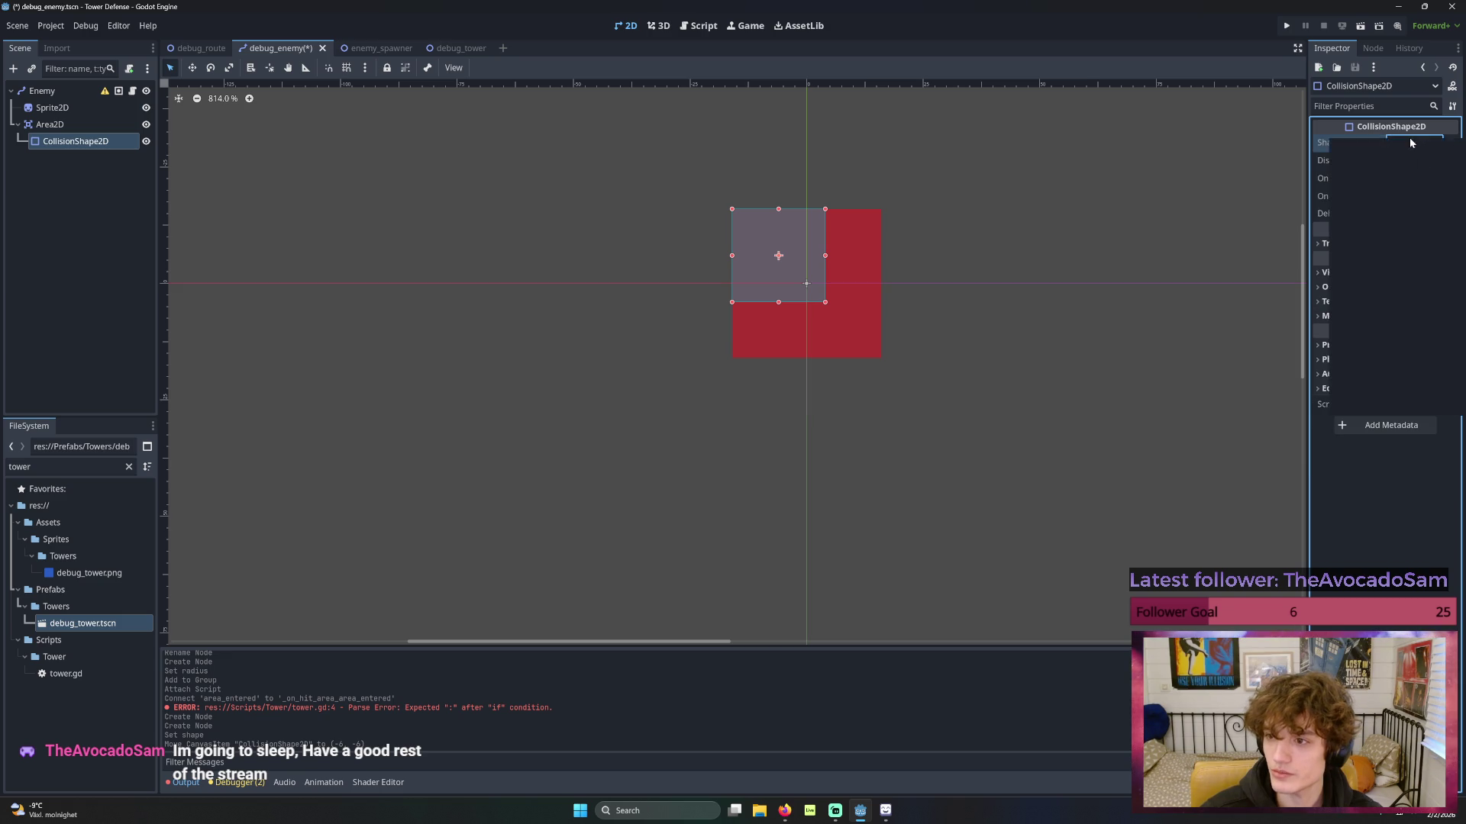
click(1202, 237)
drag(823, 301, 881, 359)
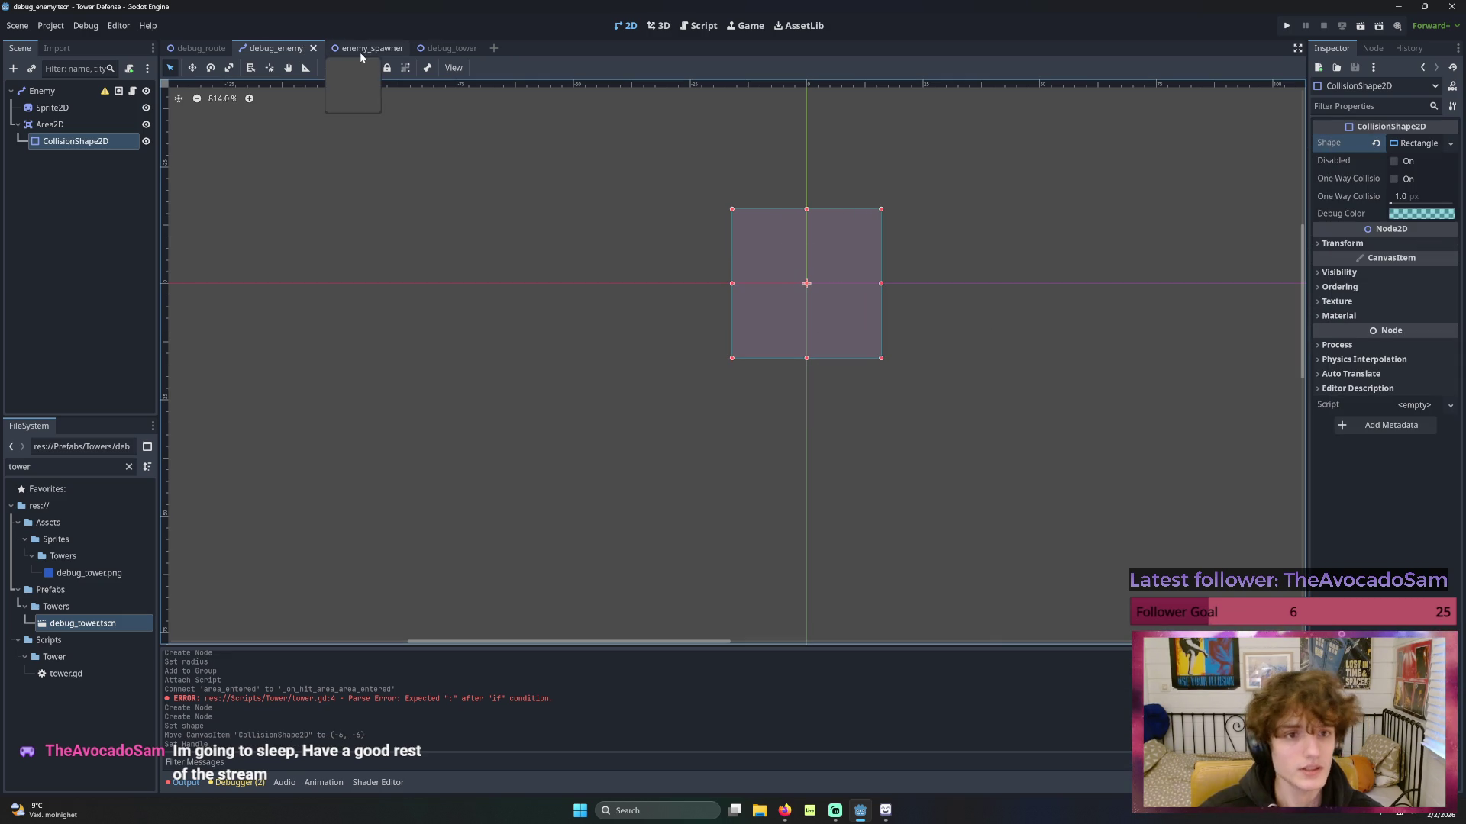
Move the Enemy group membership onto the Area2D and save the enemy scene
click(363, 52)
click(450, 48)
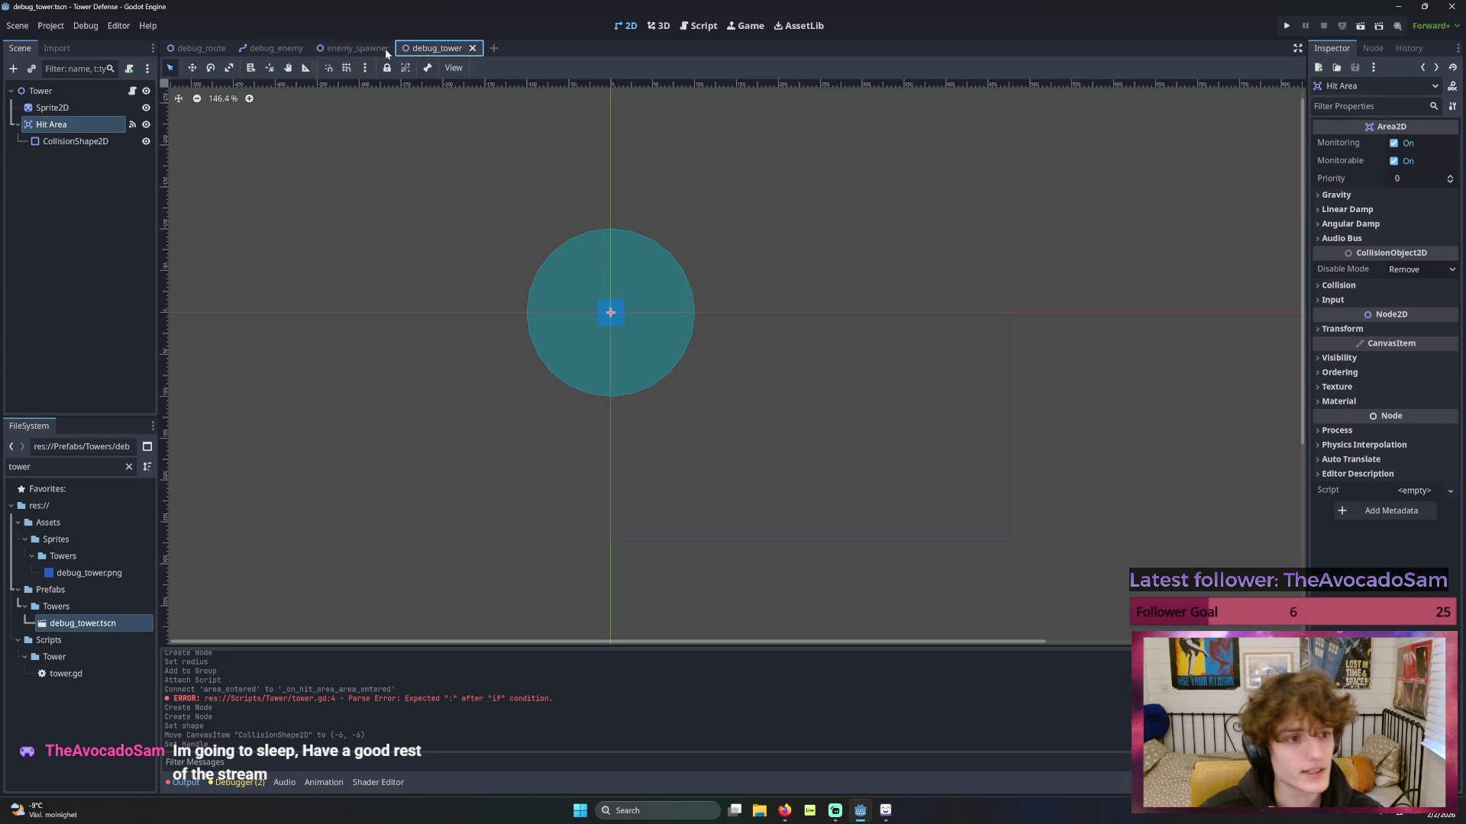
click(275, 48)
click(1373, 48)
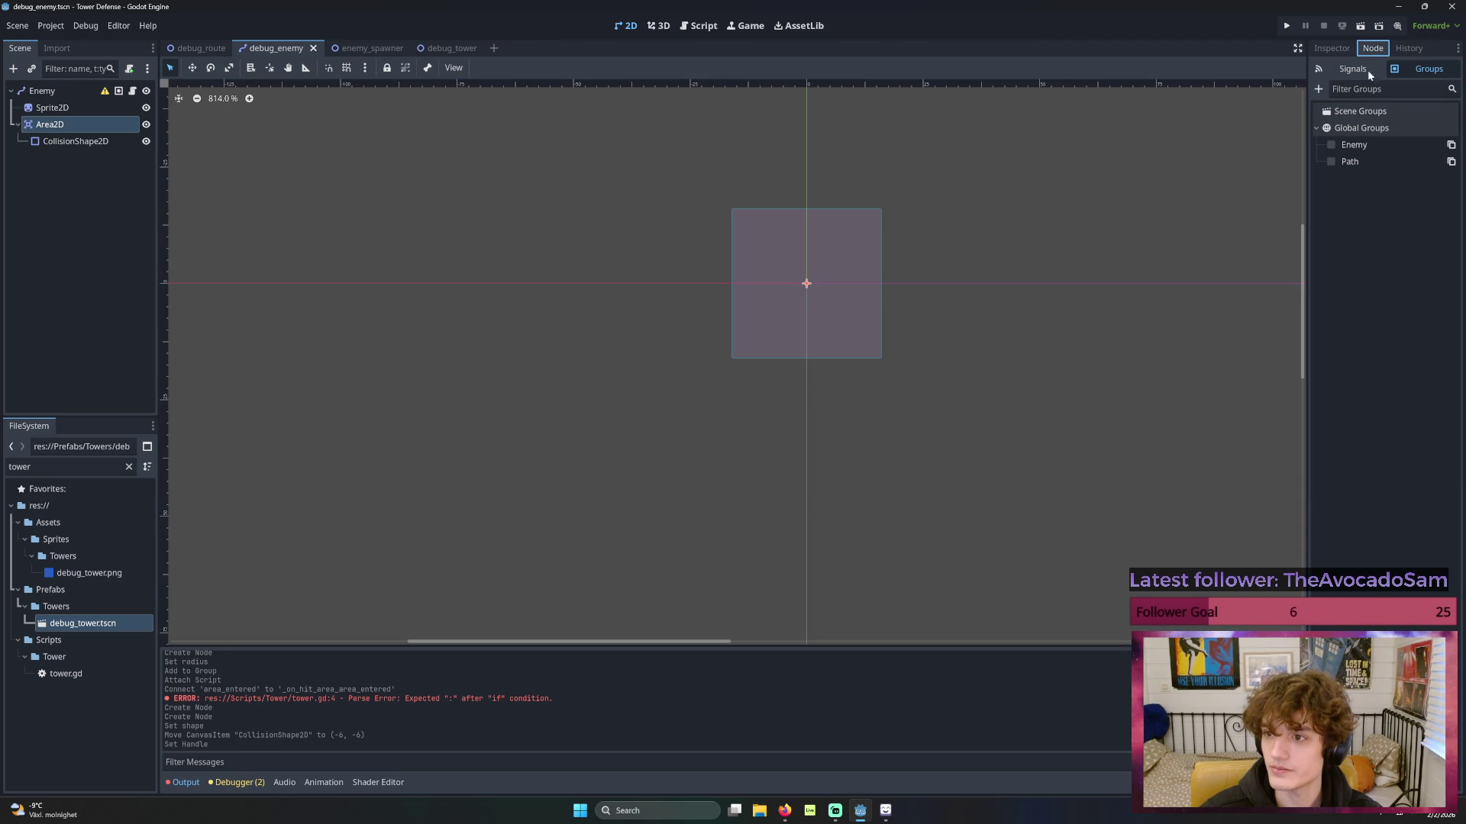
click(1331, 144)
click(1331, 144)
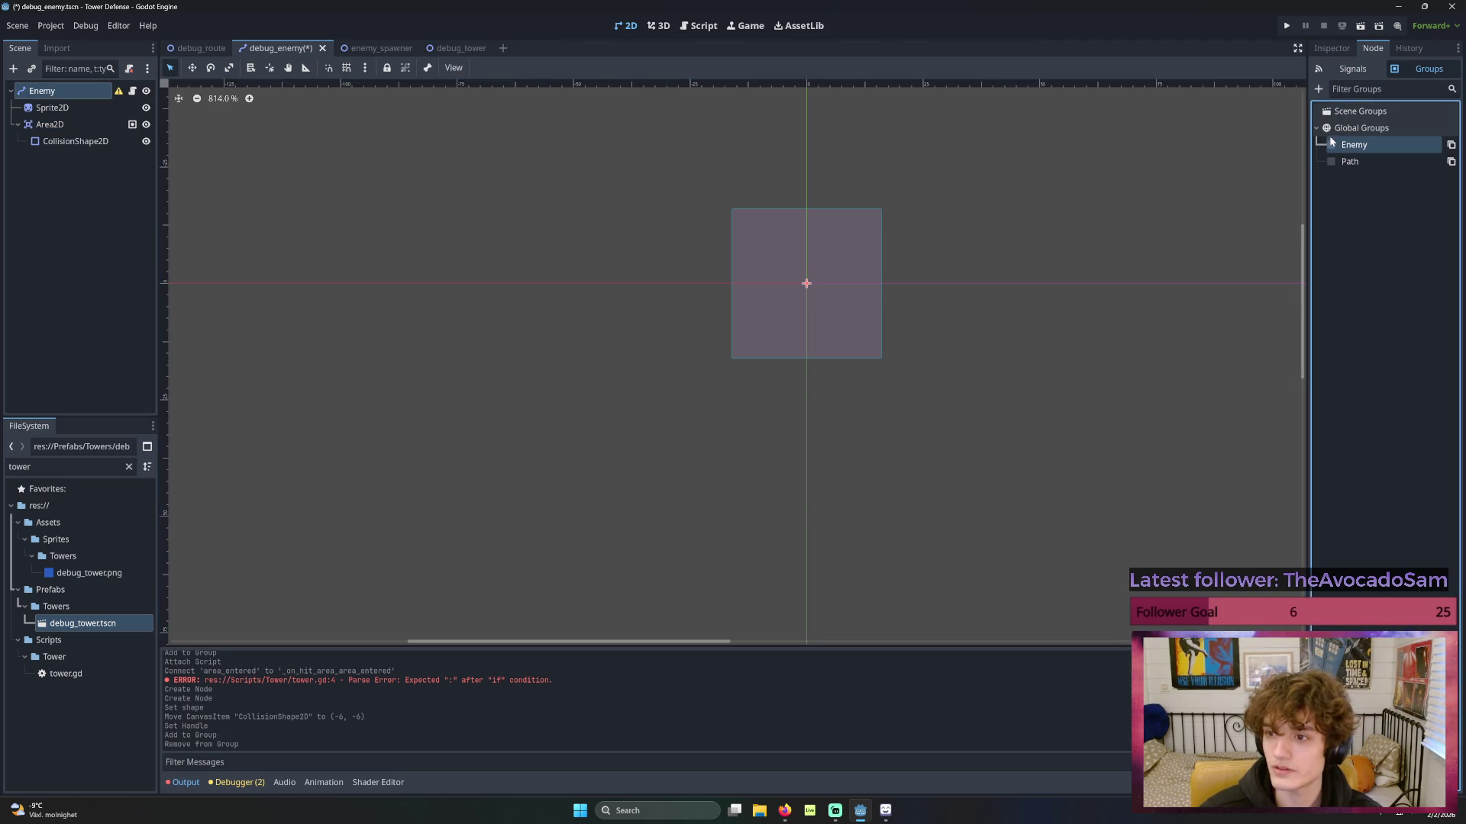
key(ctrl+s)
Save the debug_tower scene and bring up tower.gd in the script editor
click(380, 49)
click(447, 48)
key(ctrl+s)
click(699, 28)
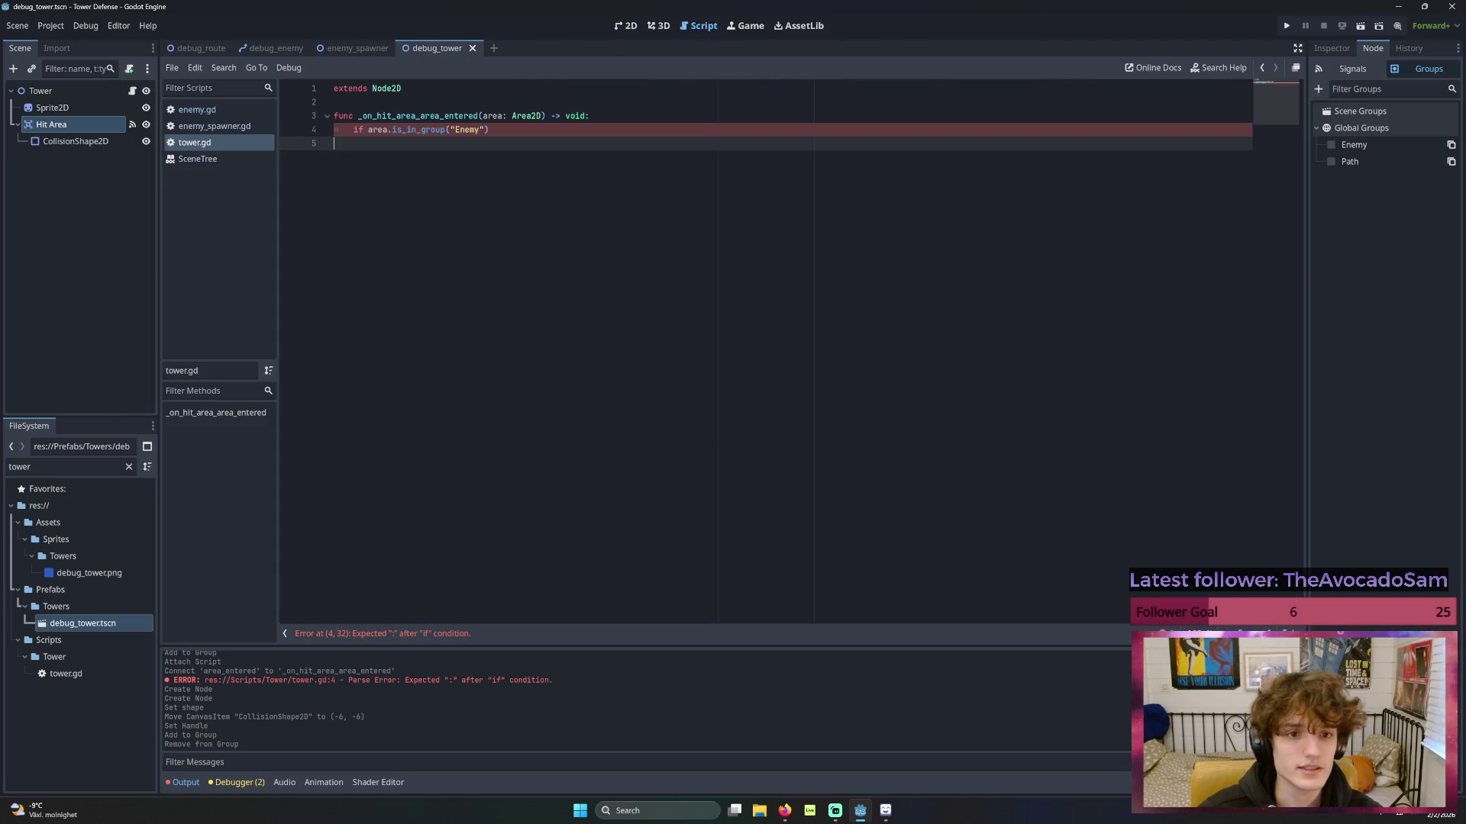
Close the if with a colon, add print("Enemy found!") beneath it, and save
click(489, 130)
text(:)
key(Down)
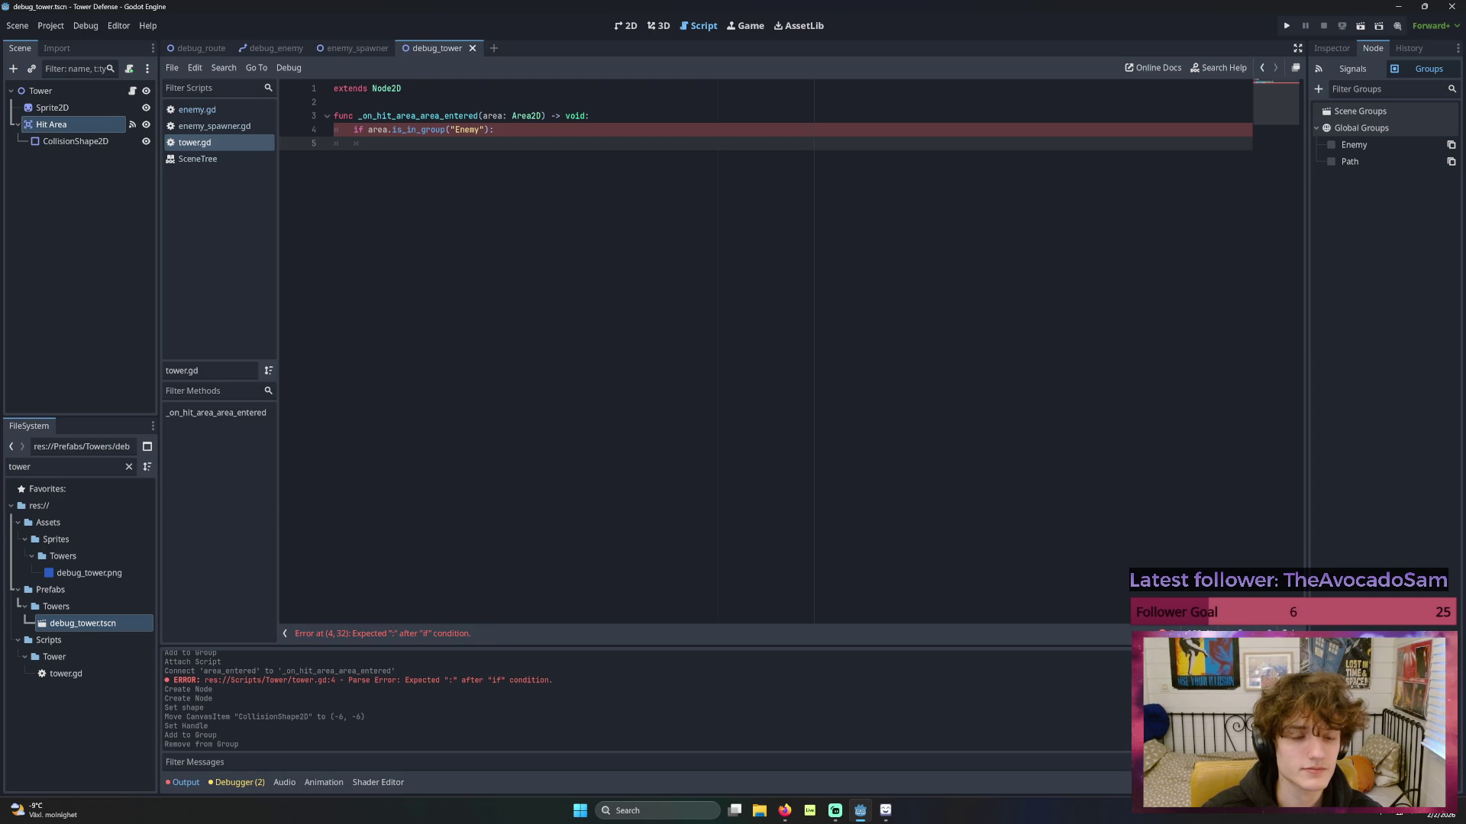
text(t("Enemty)
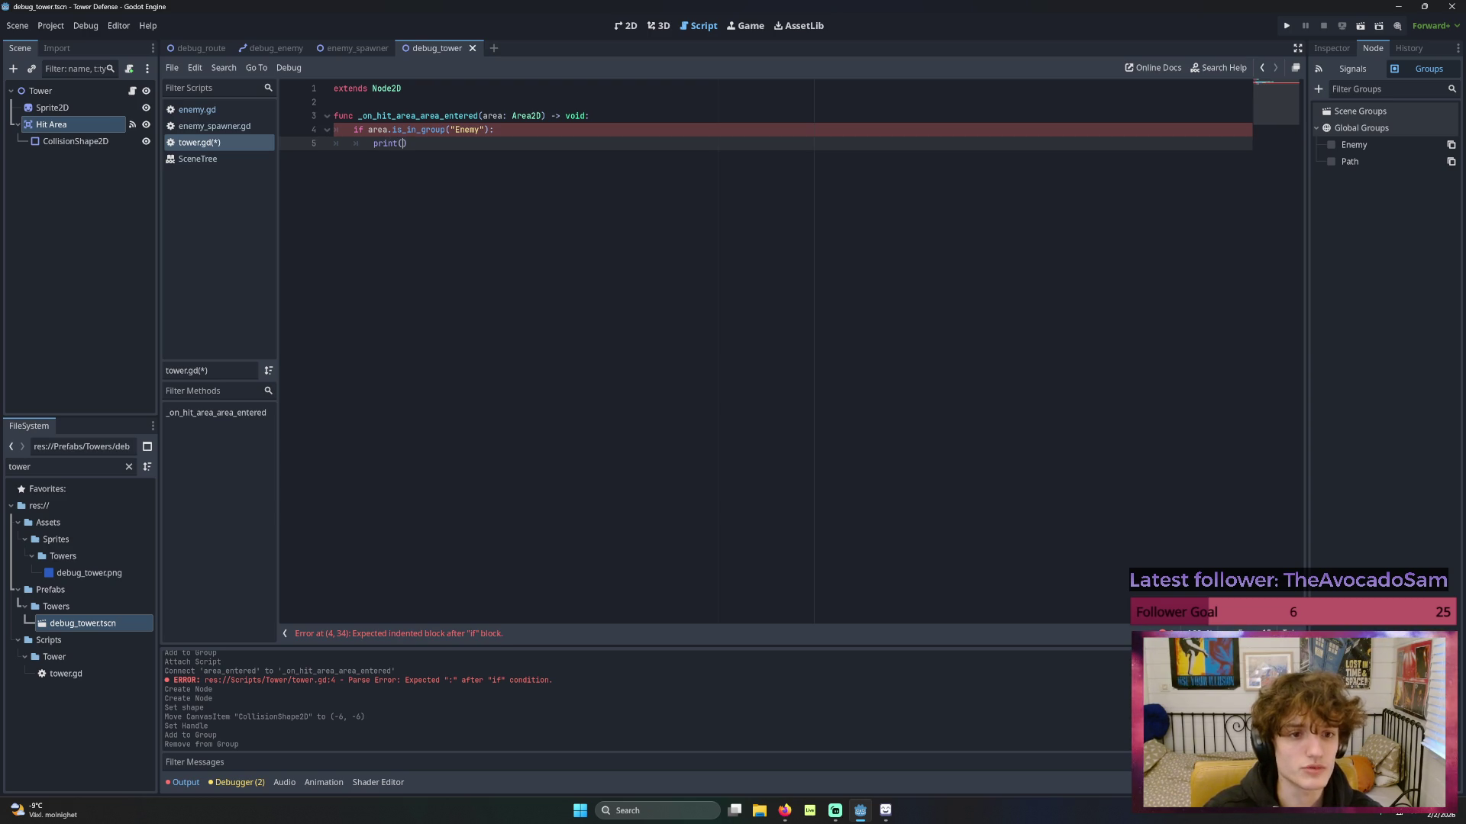
key(BackSpace)
key(BackSpace)
text(y fdo)
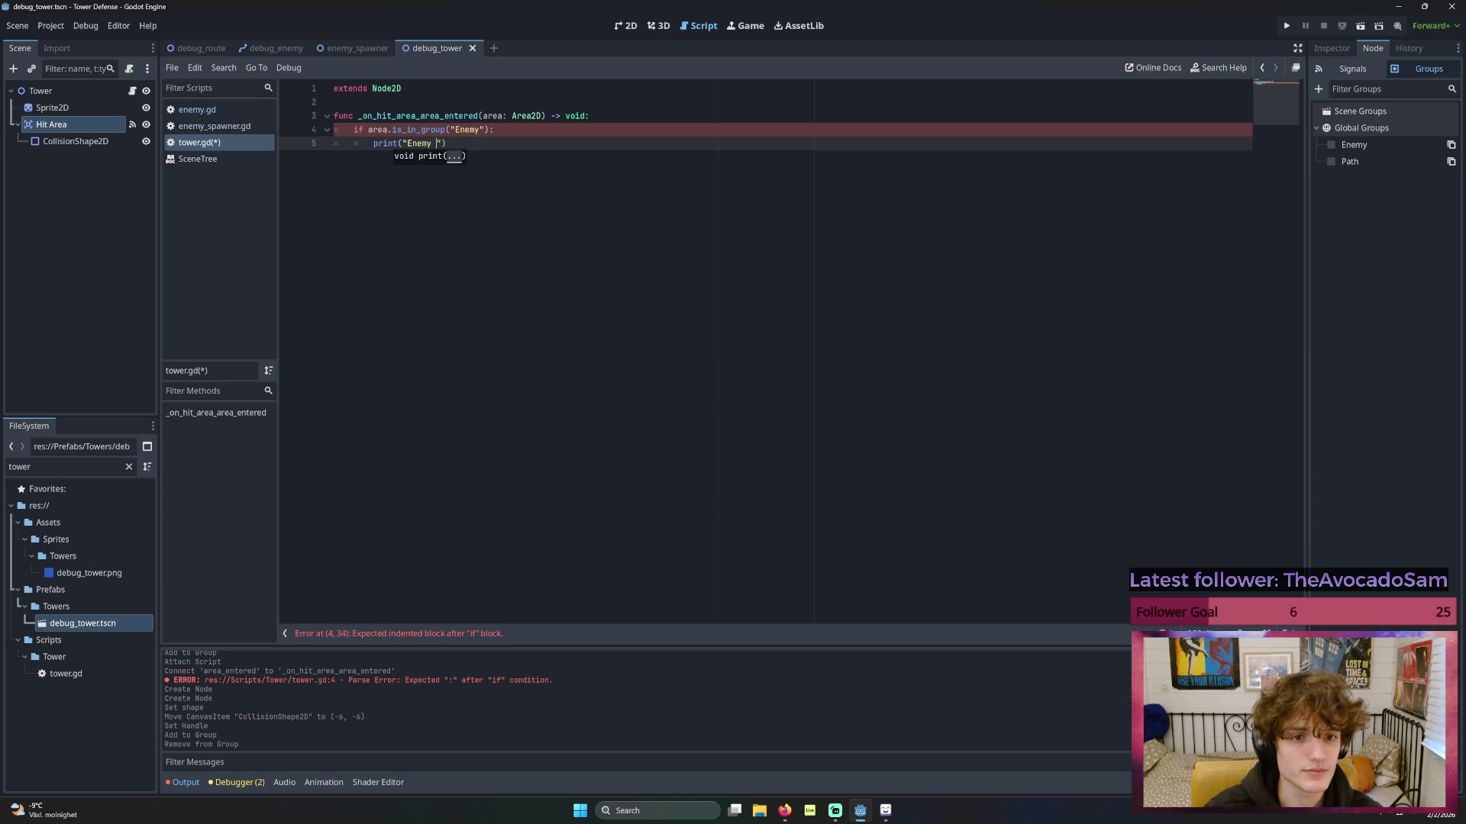
text(und!)
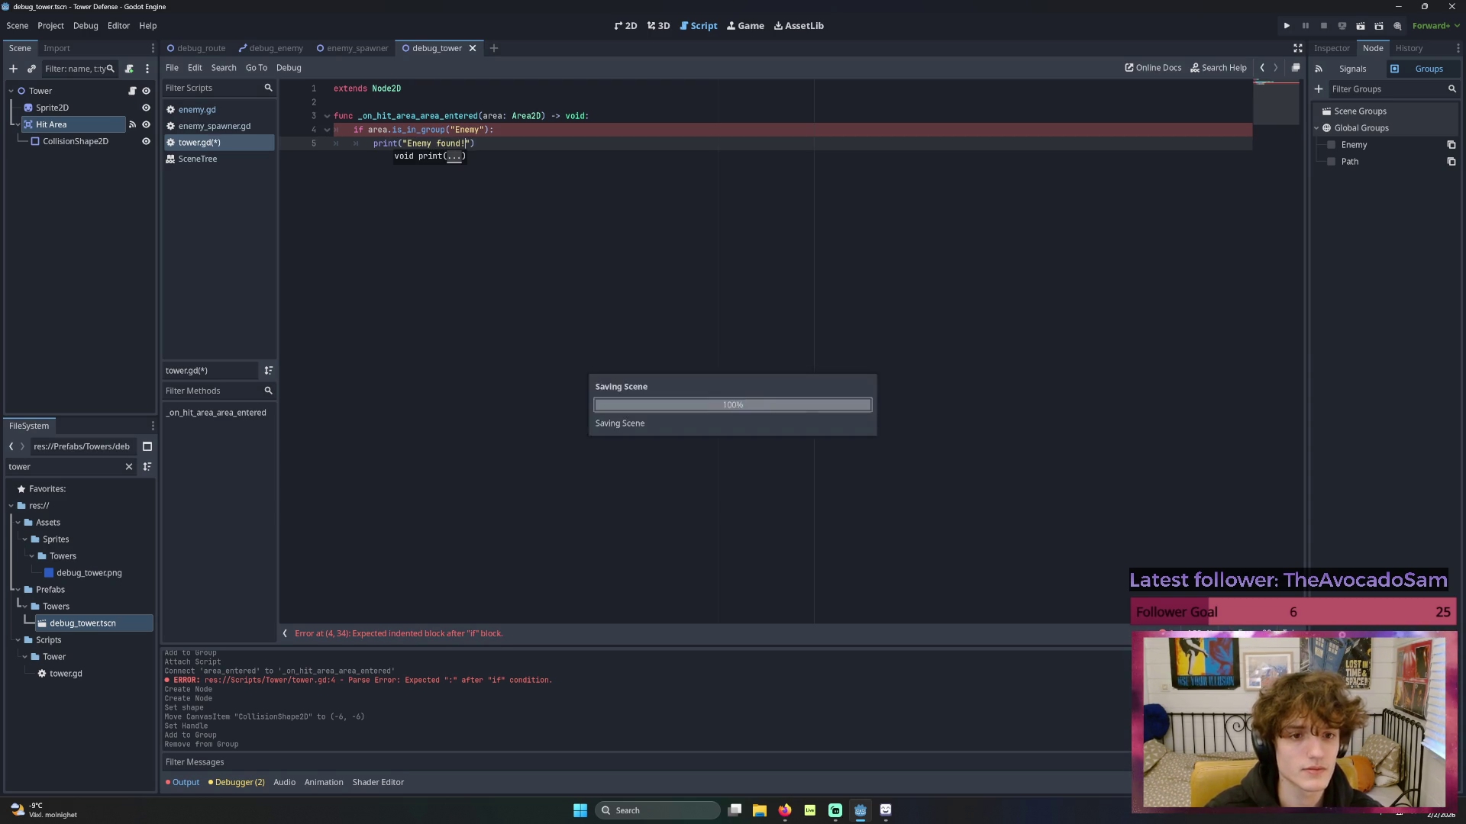
key(ctrl+s)
key(Return)
Run the game to test enemy detection, enlarging the game window to watch it
key(F6)
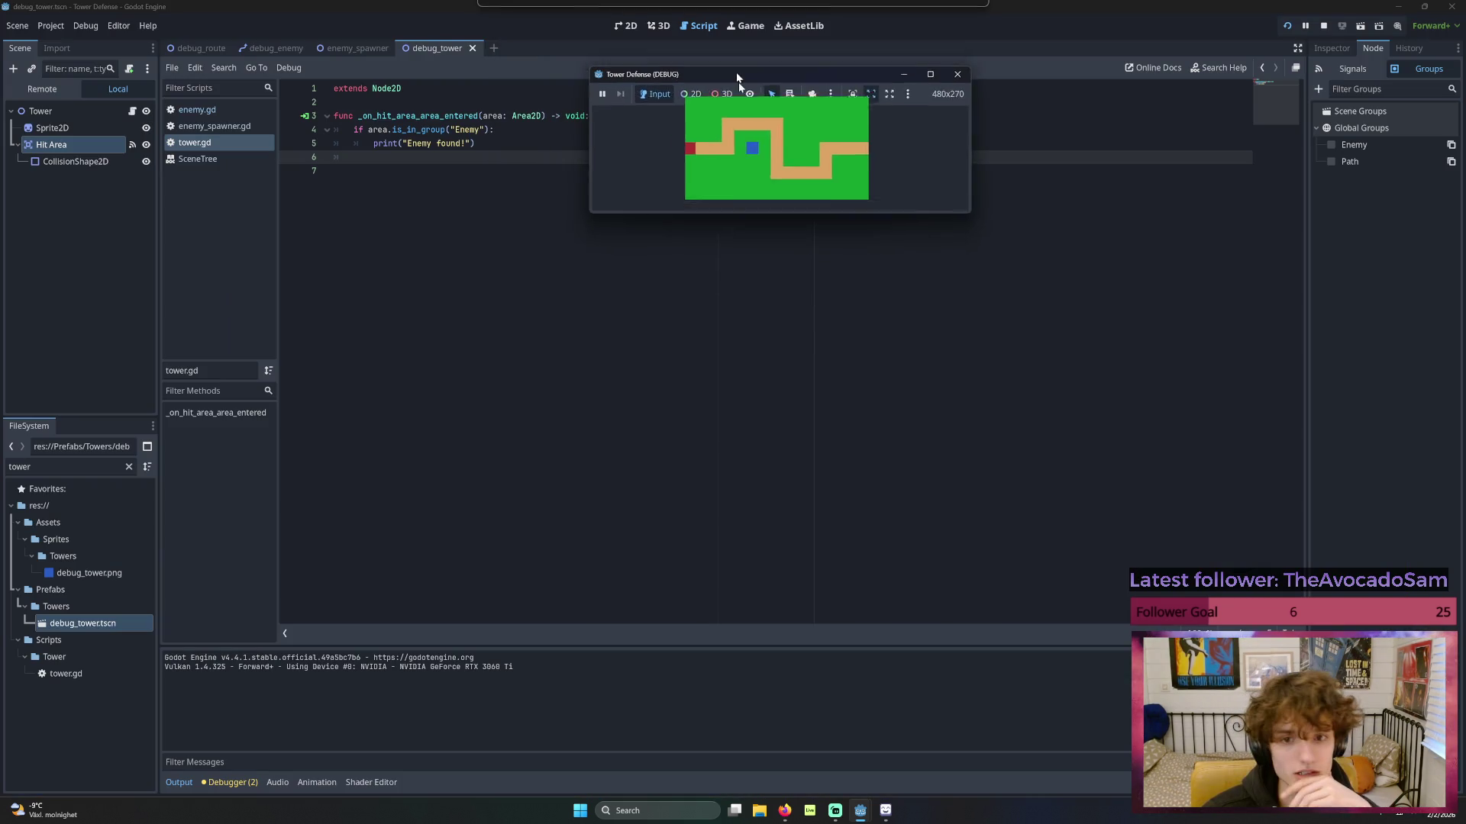
drag(737, 75, 749, 124)
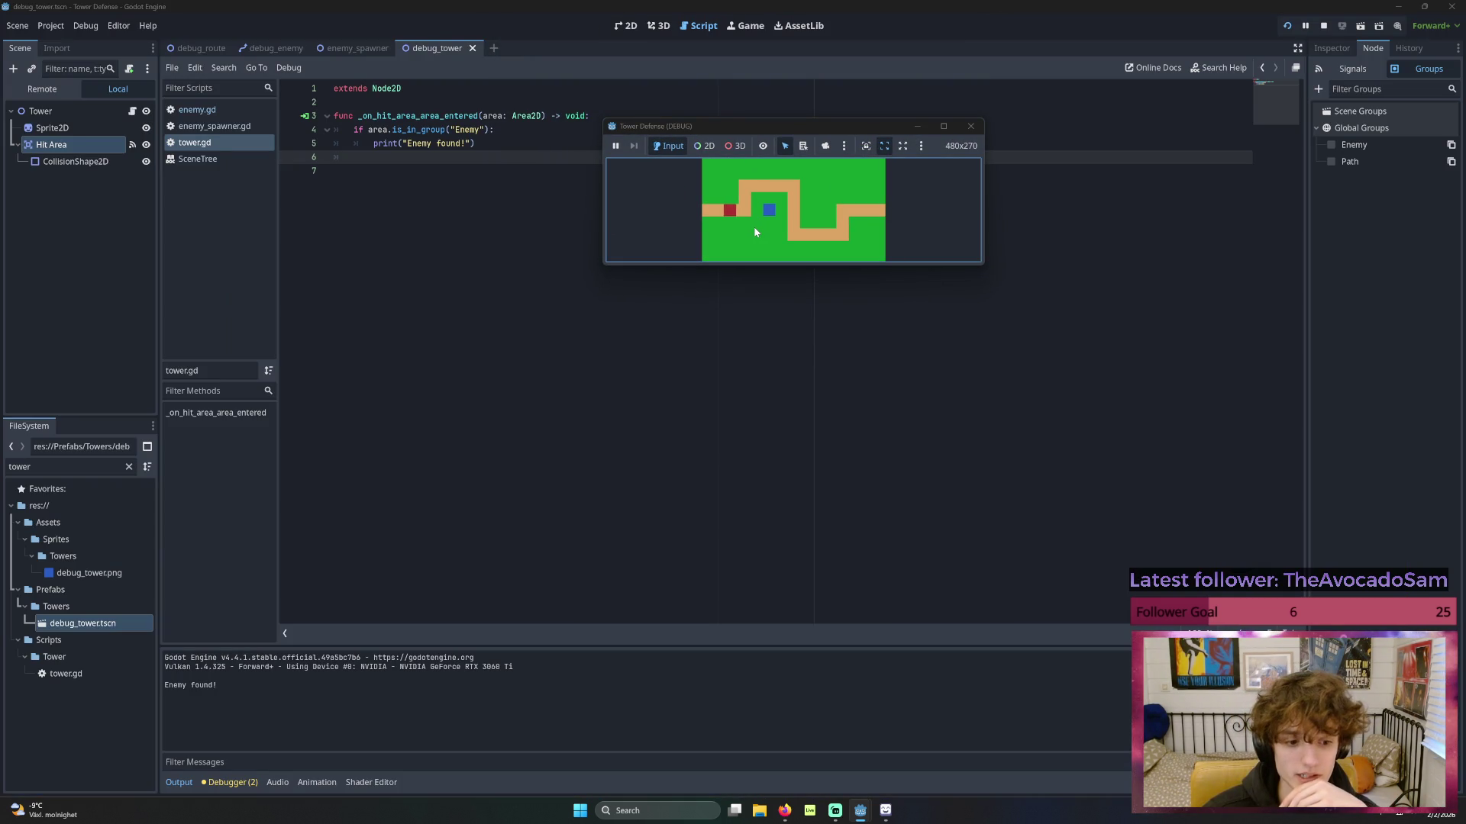
drag(794, 267, 800, 423)
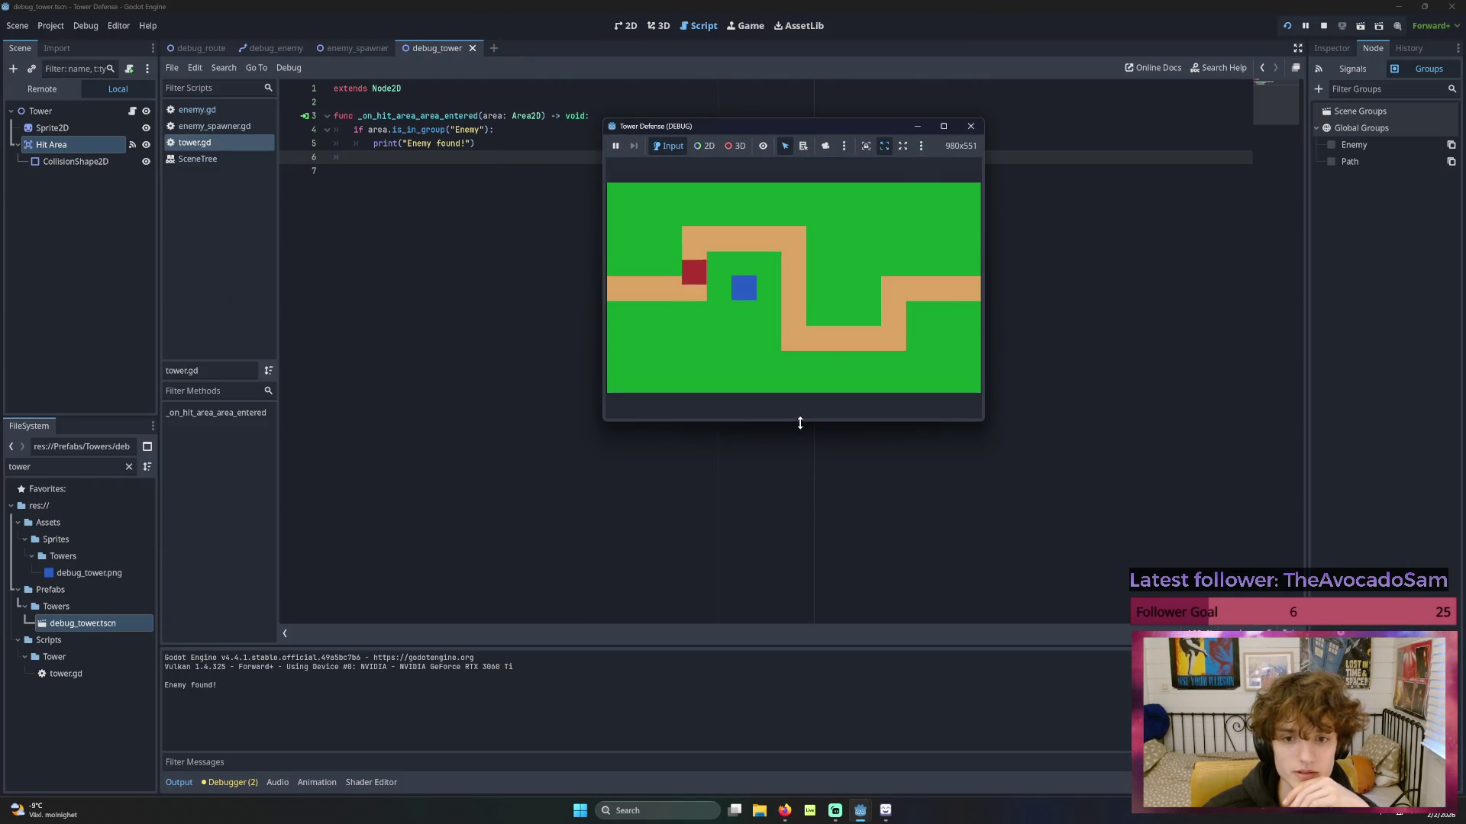
drag(603, 131, 324, 130)
drag(609, 440, 634, 536)
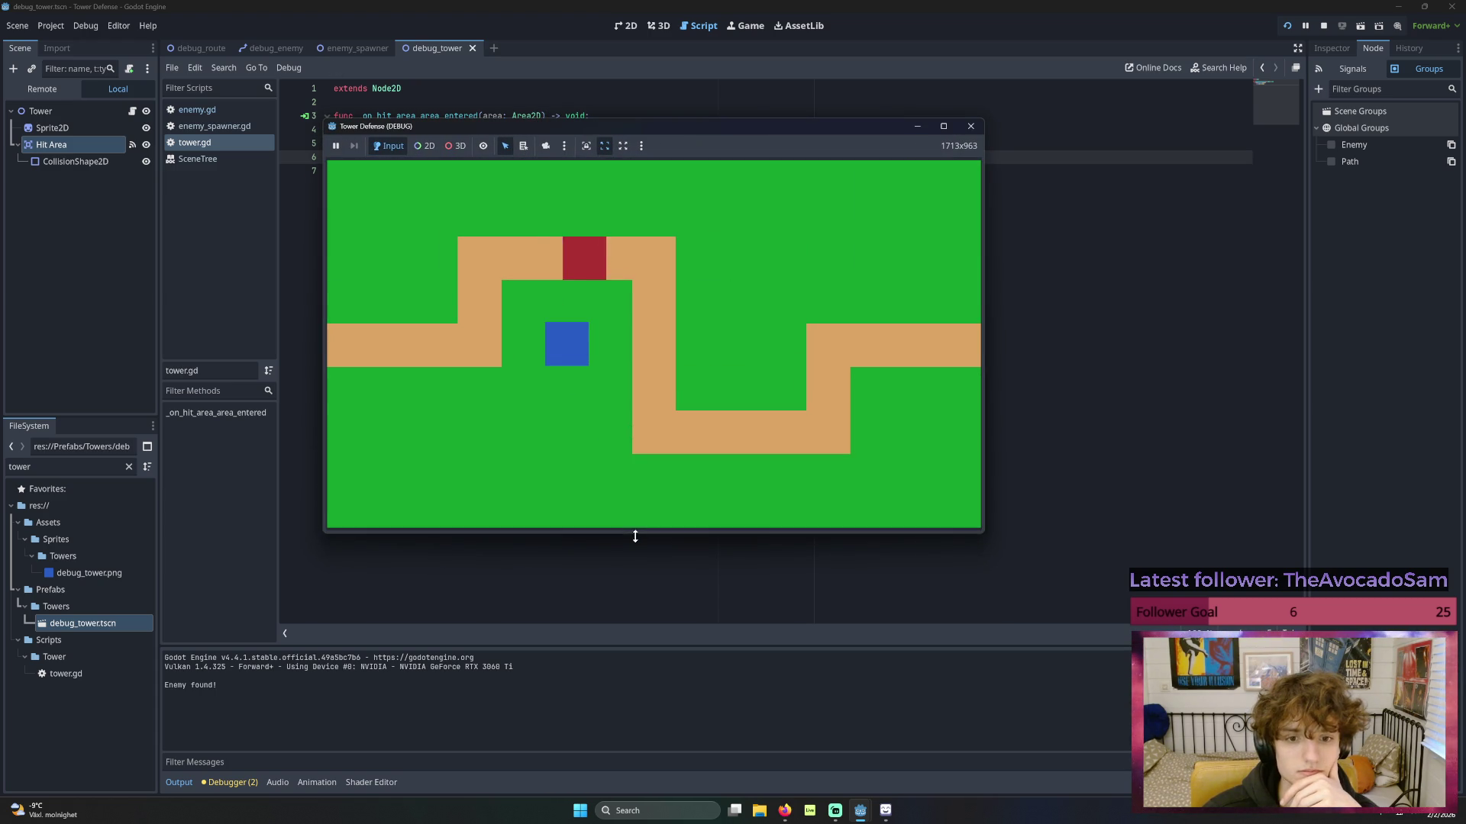
drag(867, 126, 960, 130)
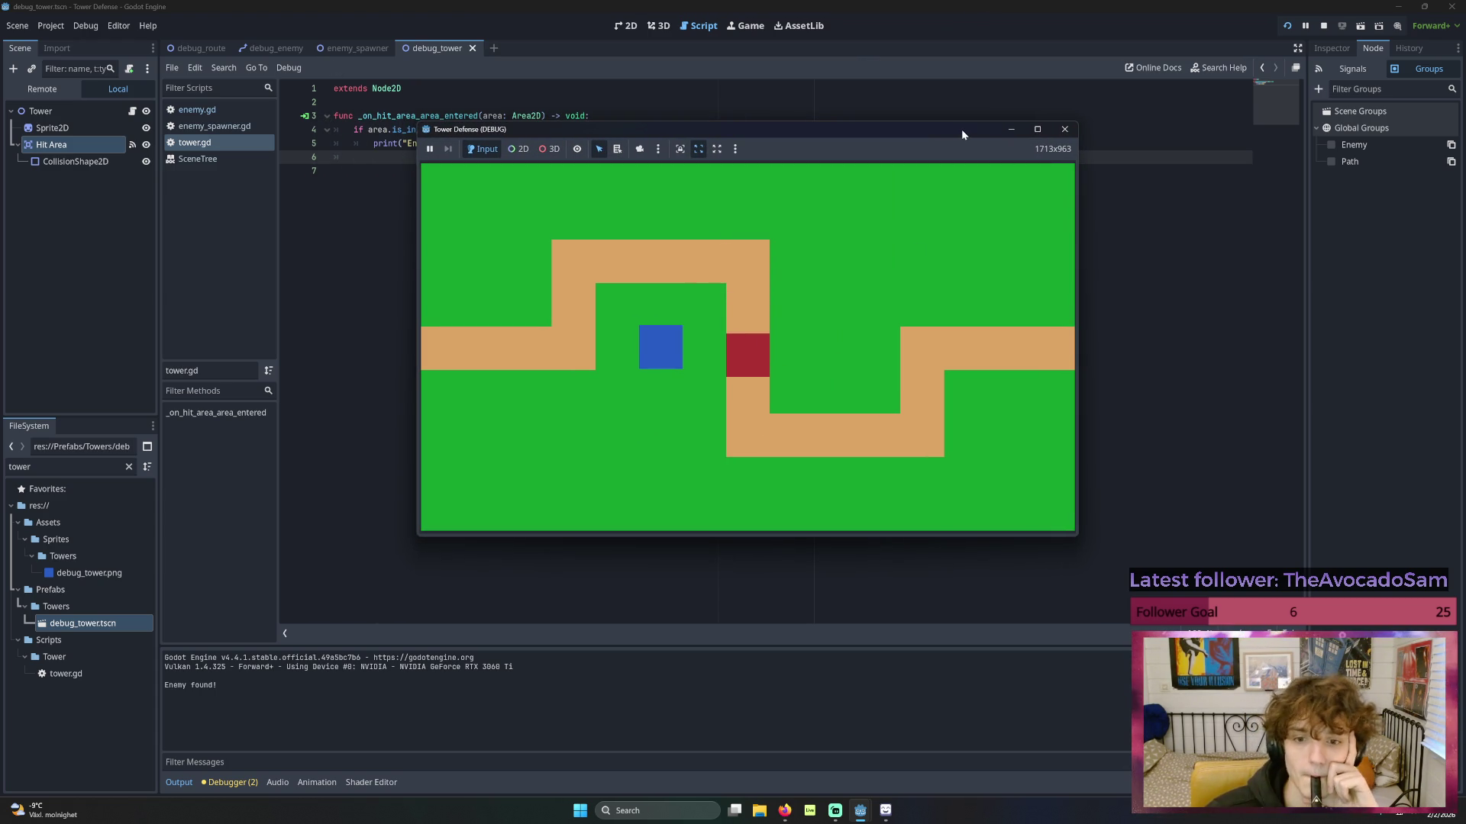
click(1064, 129)
Set the project viewport to 1920×1080 and rerun the game
click(51, 26)
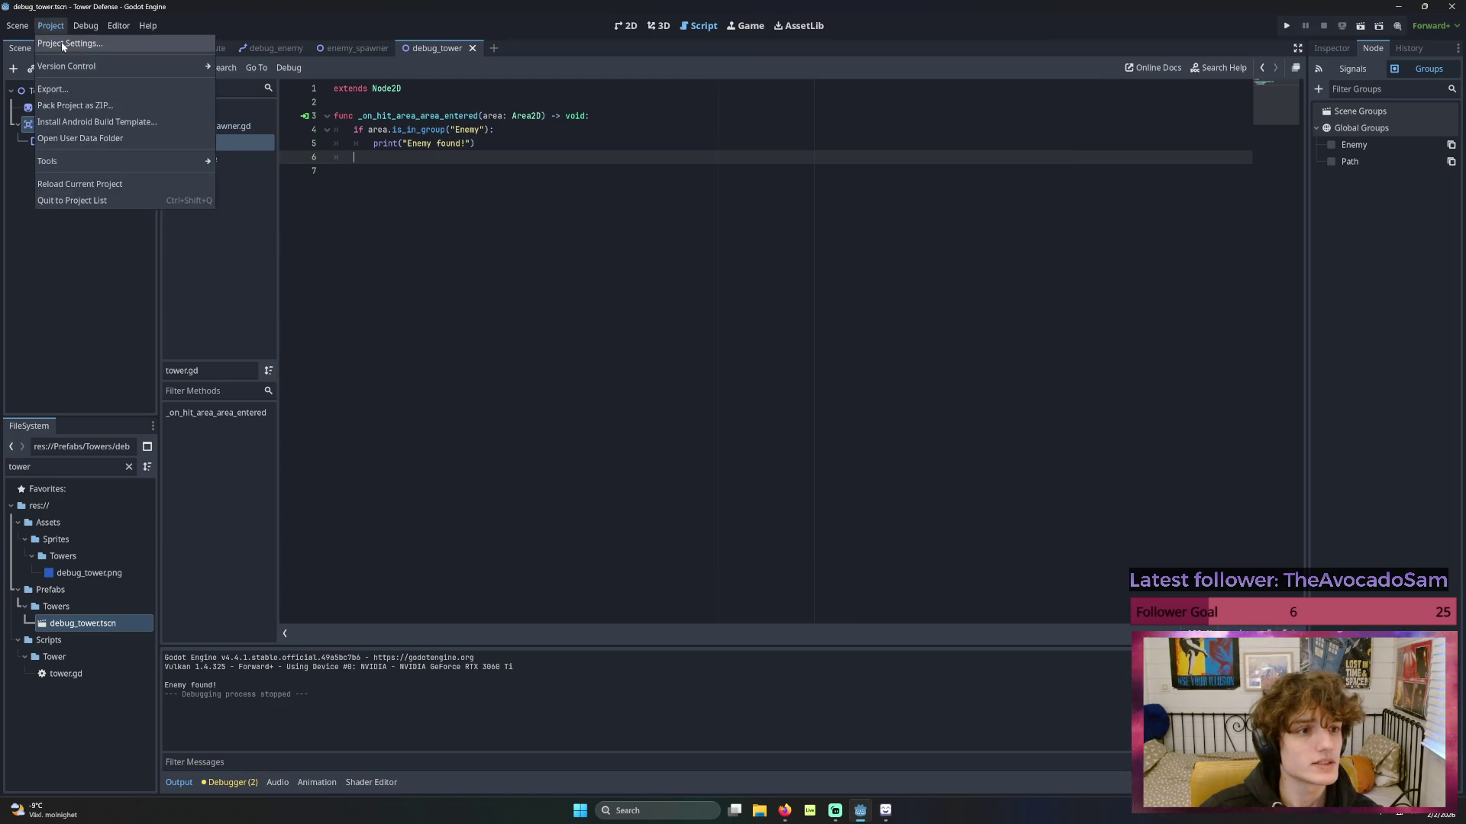
click(62, 44)
click(876, 281)
text(19)
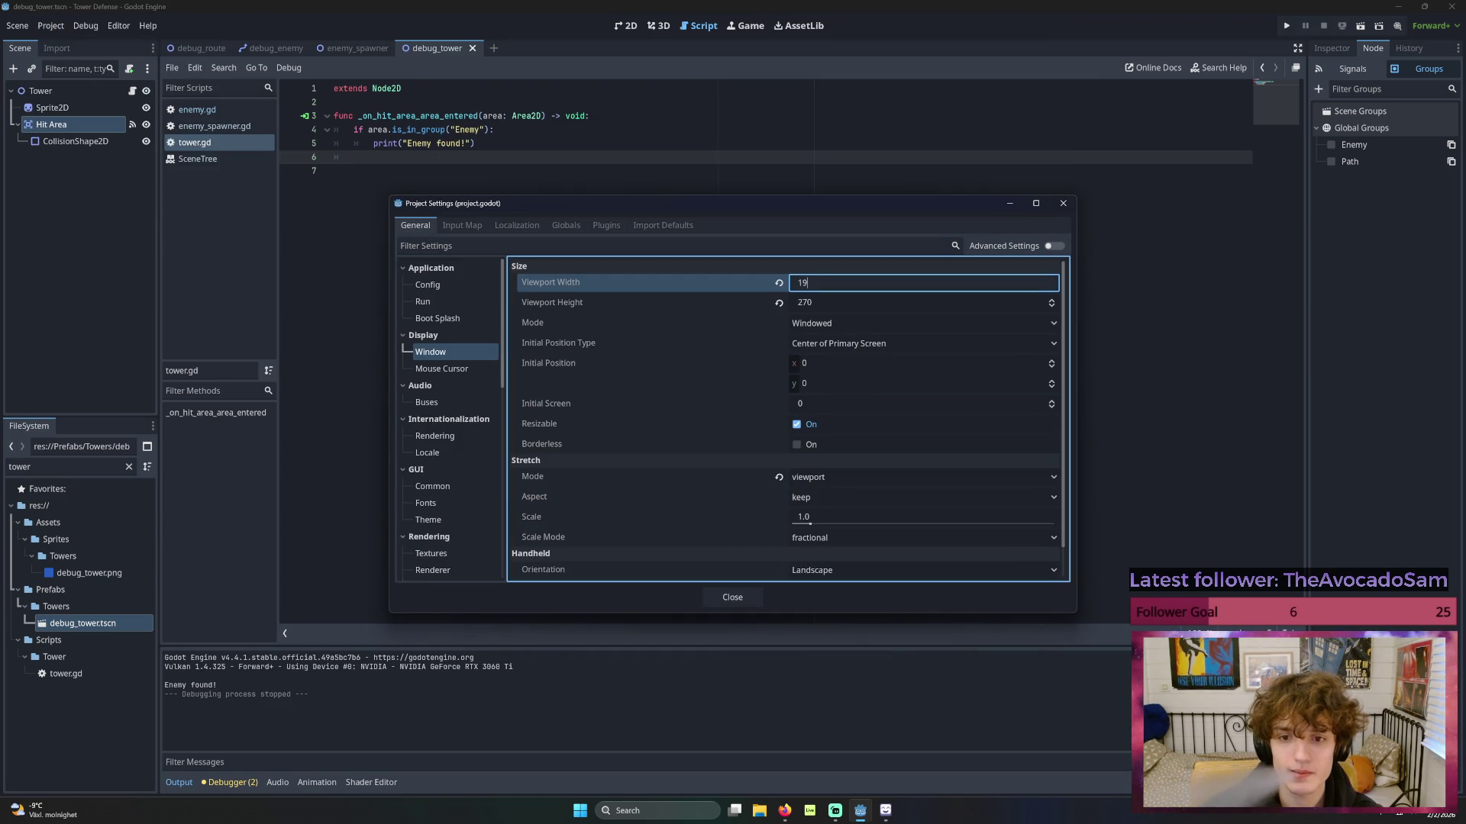
text(20)
key(Tab)
text(10)
key(Return)
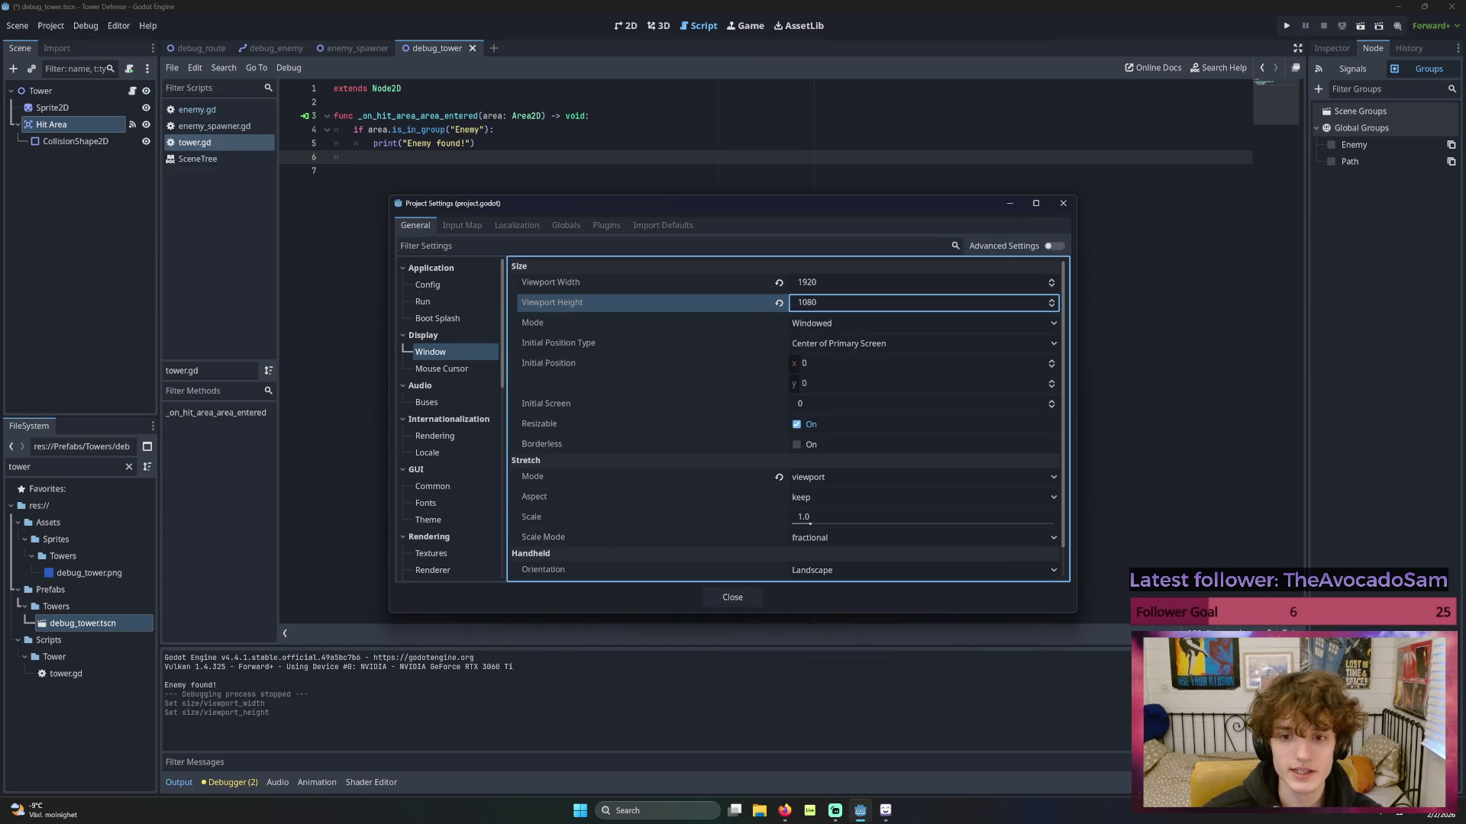
key(Escape)
key(F5)
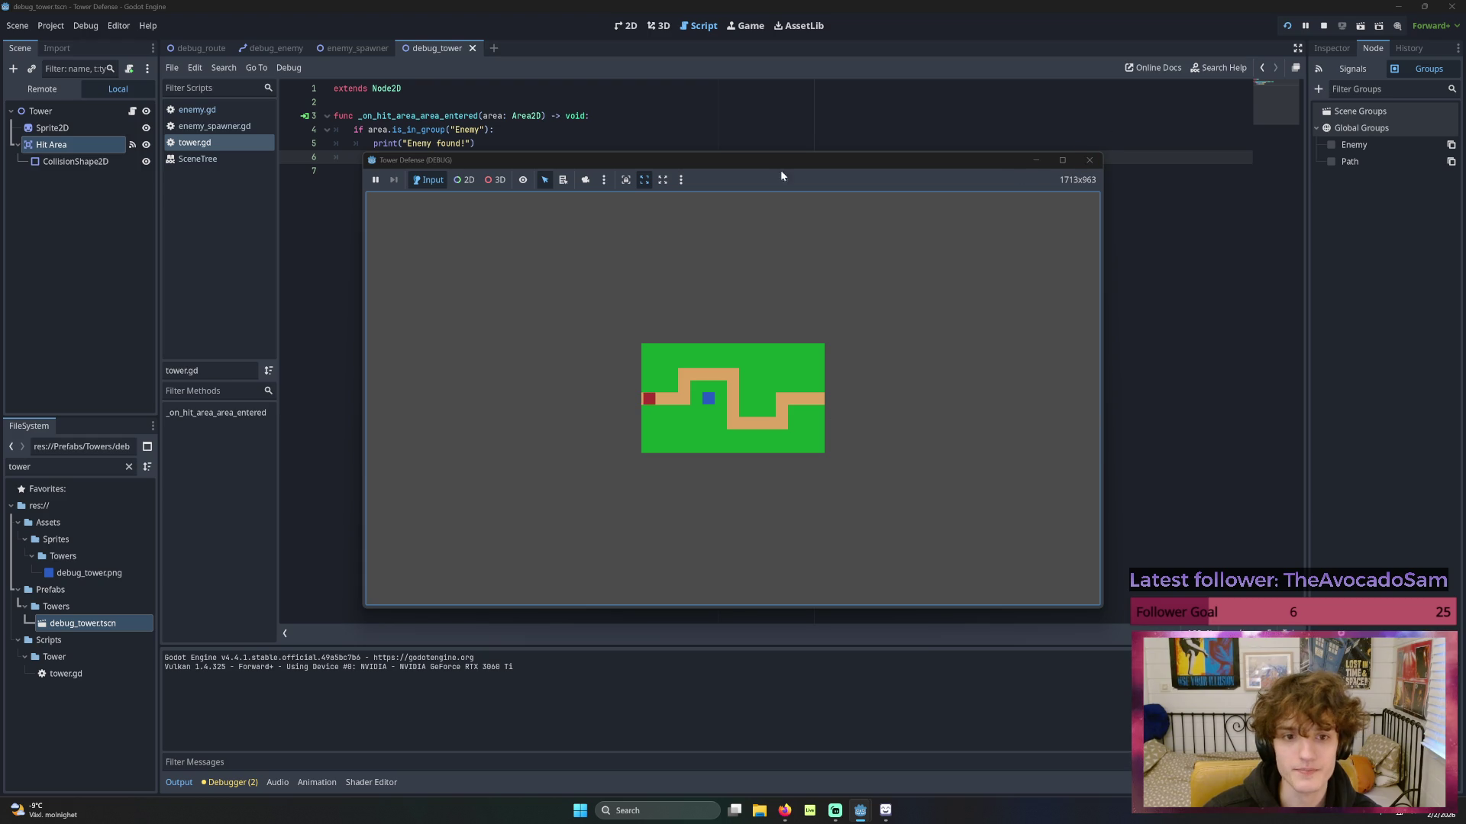
Close the test run and compute 1920/4 in a browser tab for the viewport width
click(1089, 159)
click(51, 25)
click(67, 39)
click(815, 304)
key(BackSpace)
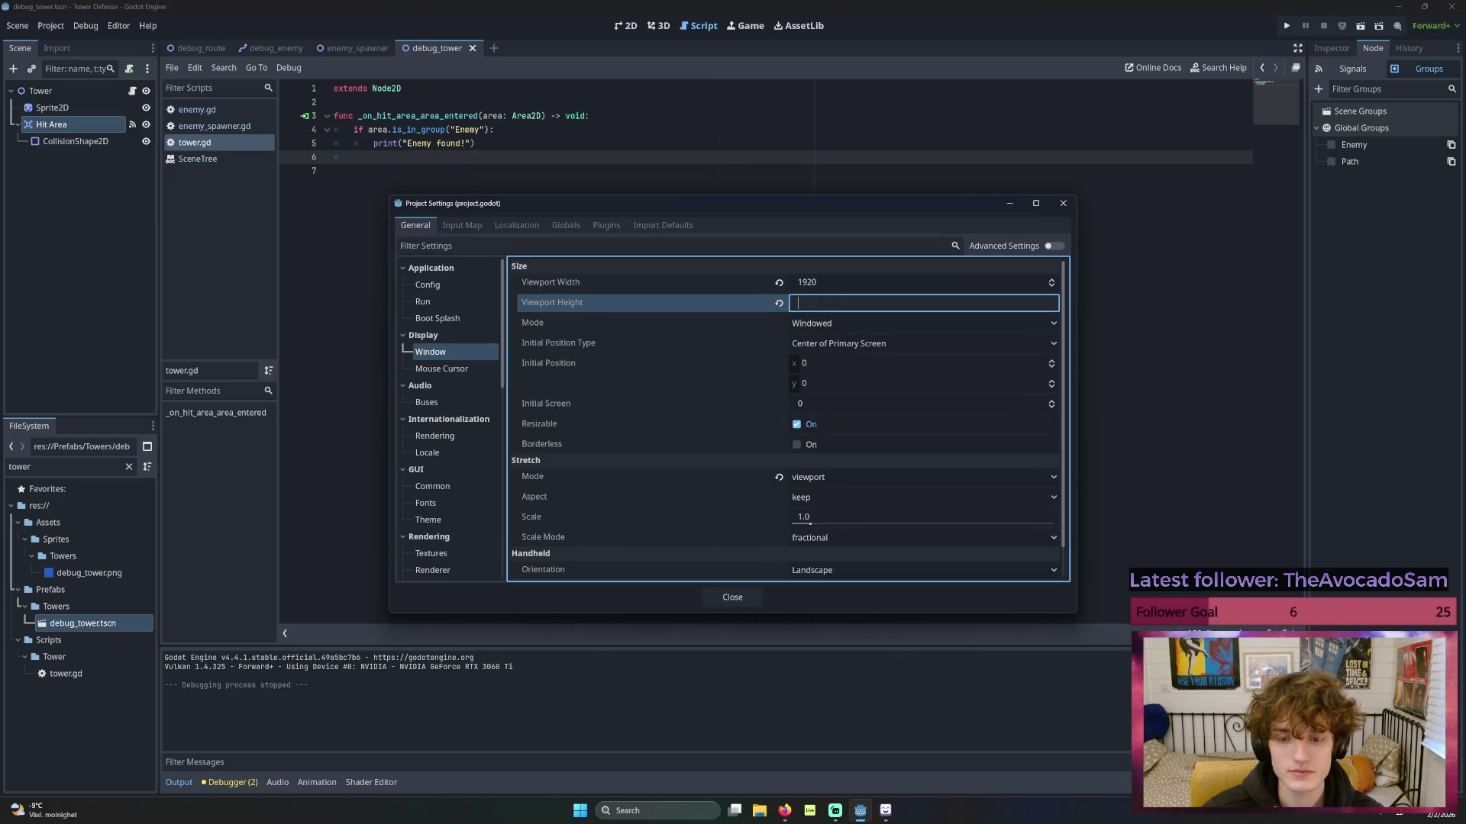
key(Escape)
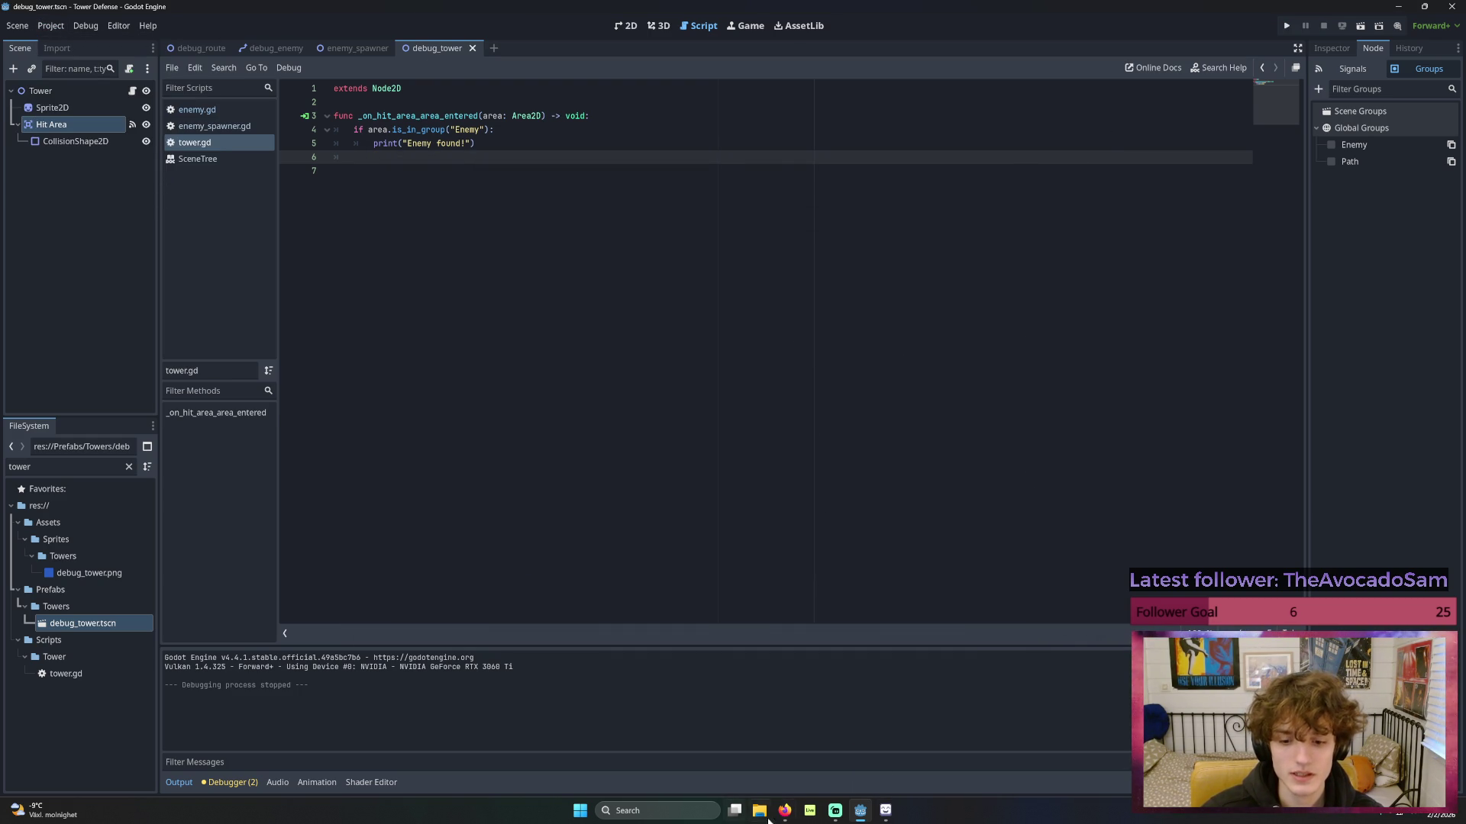
click(784, 811)
key(ctrl+t)
text(1920/4)
key(Return)
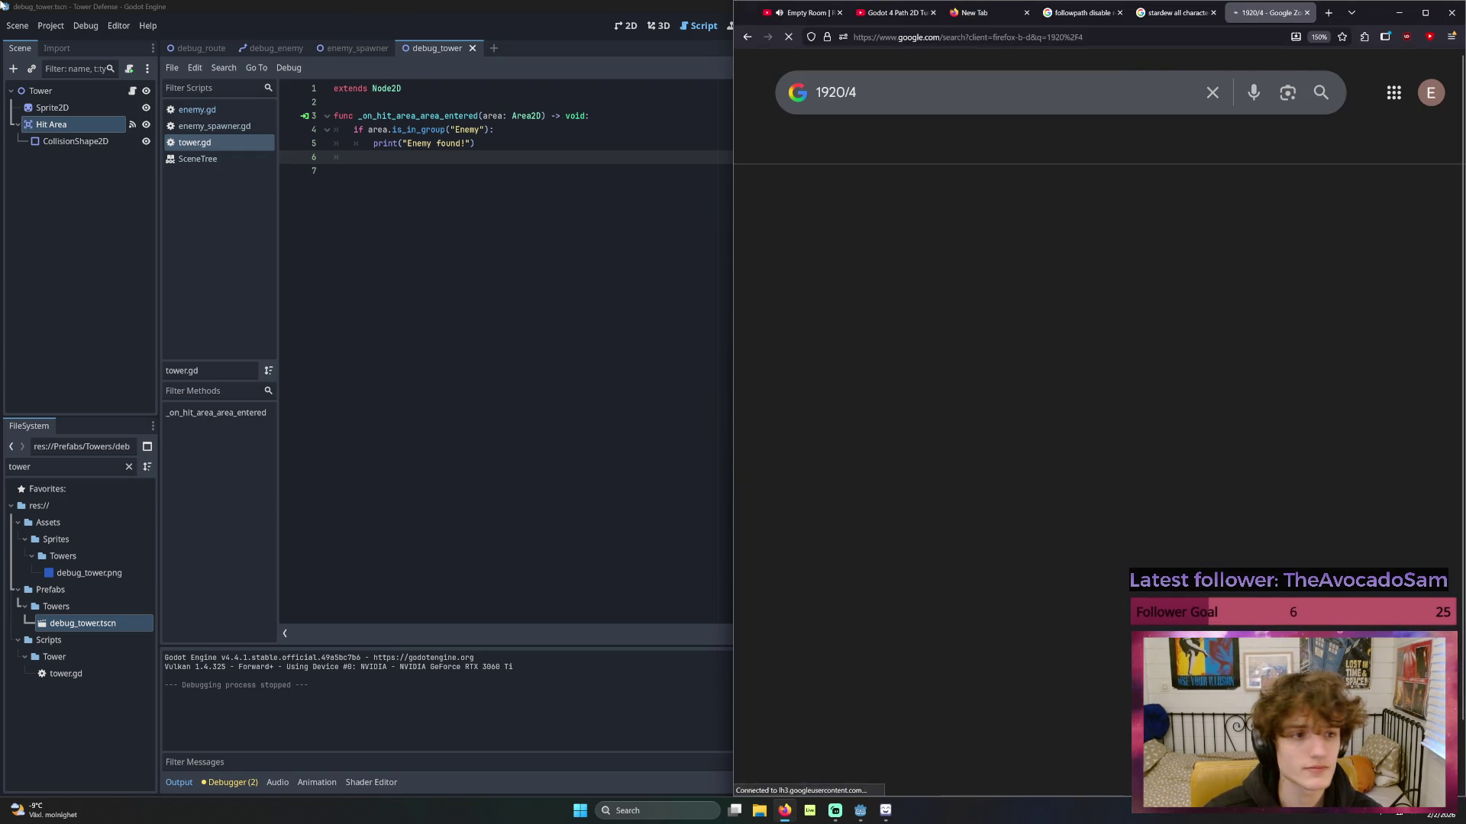
Set the viewport back to 480×270 and run the game to check it
click(50, 25)
click(76, 44)
click(832, 283)
text(480)
key(Tab)
text(2)
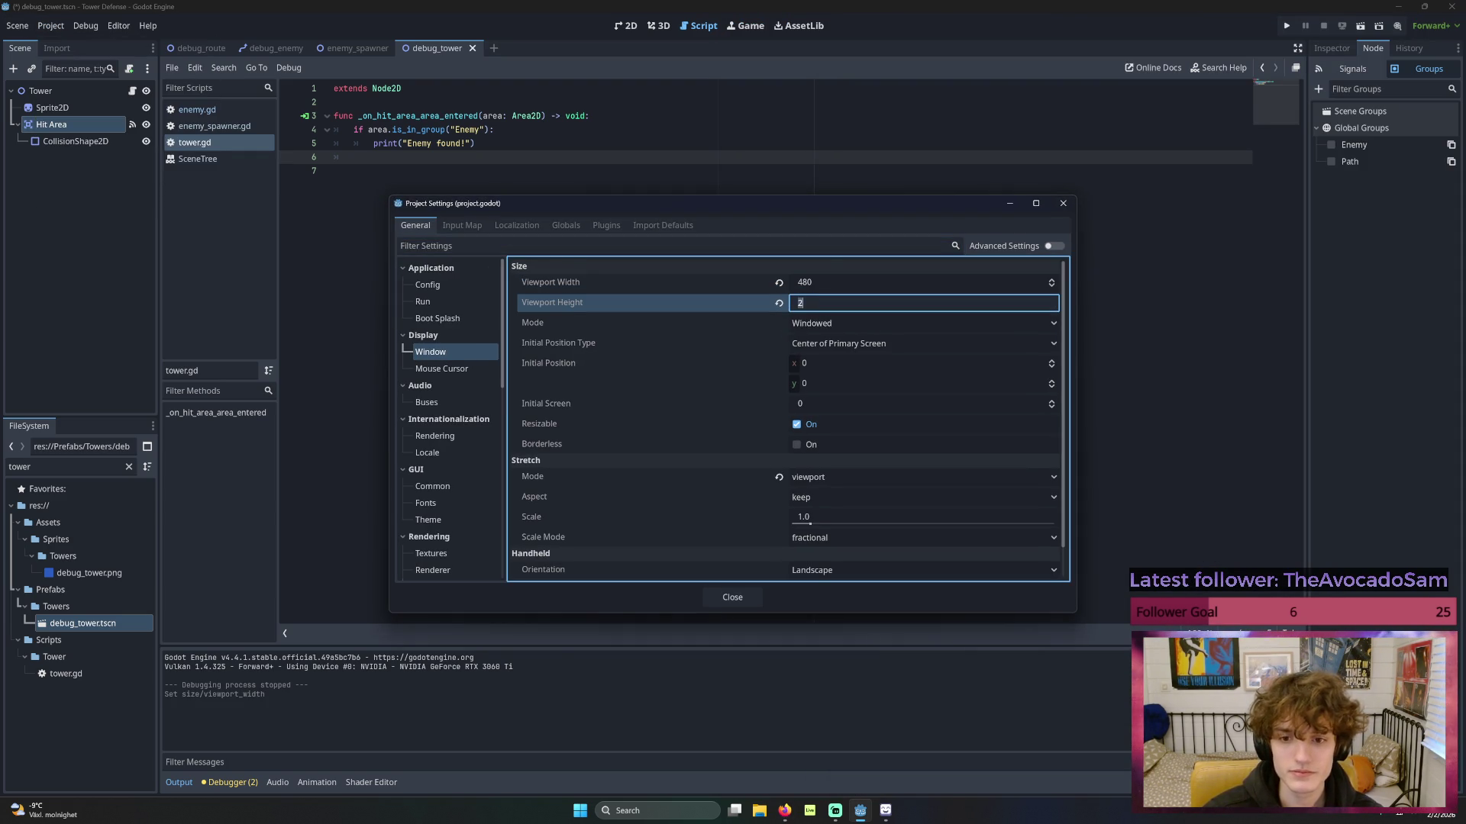
text(0)
key(Return)
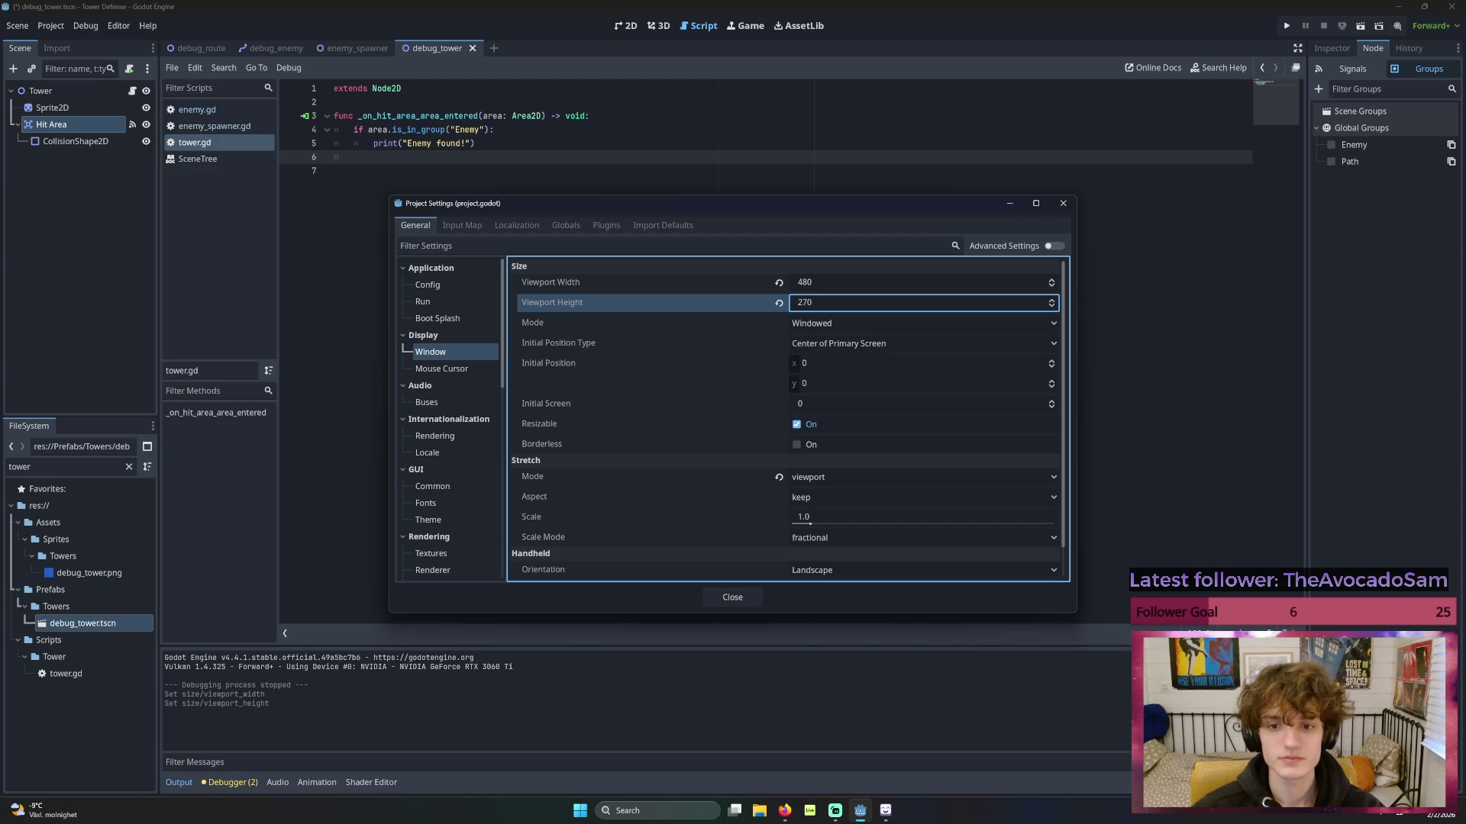
click(734, 597)
key(F5)
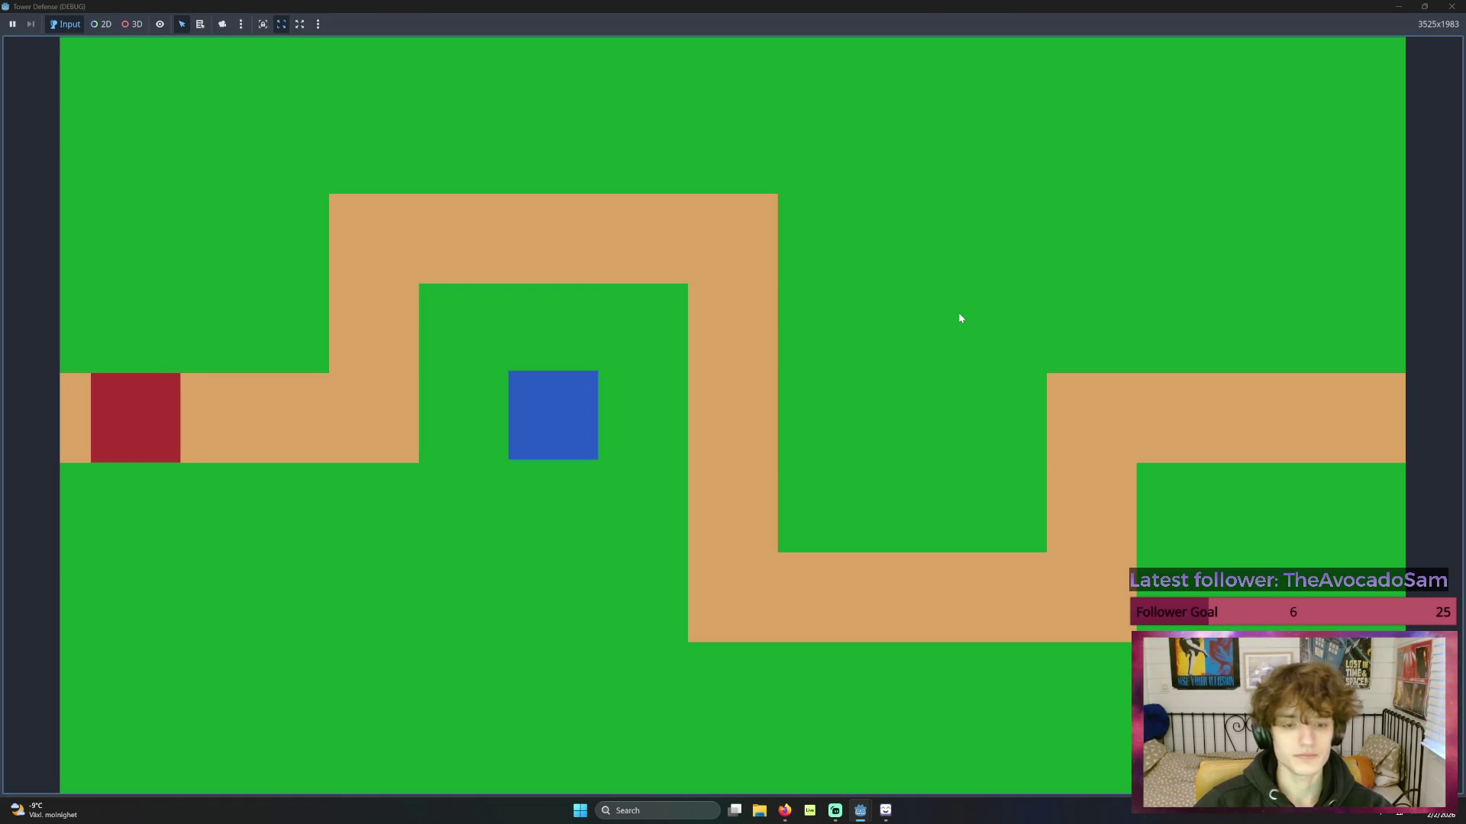
click(1451, 6)
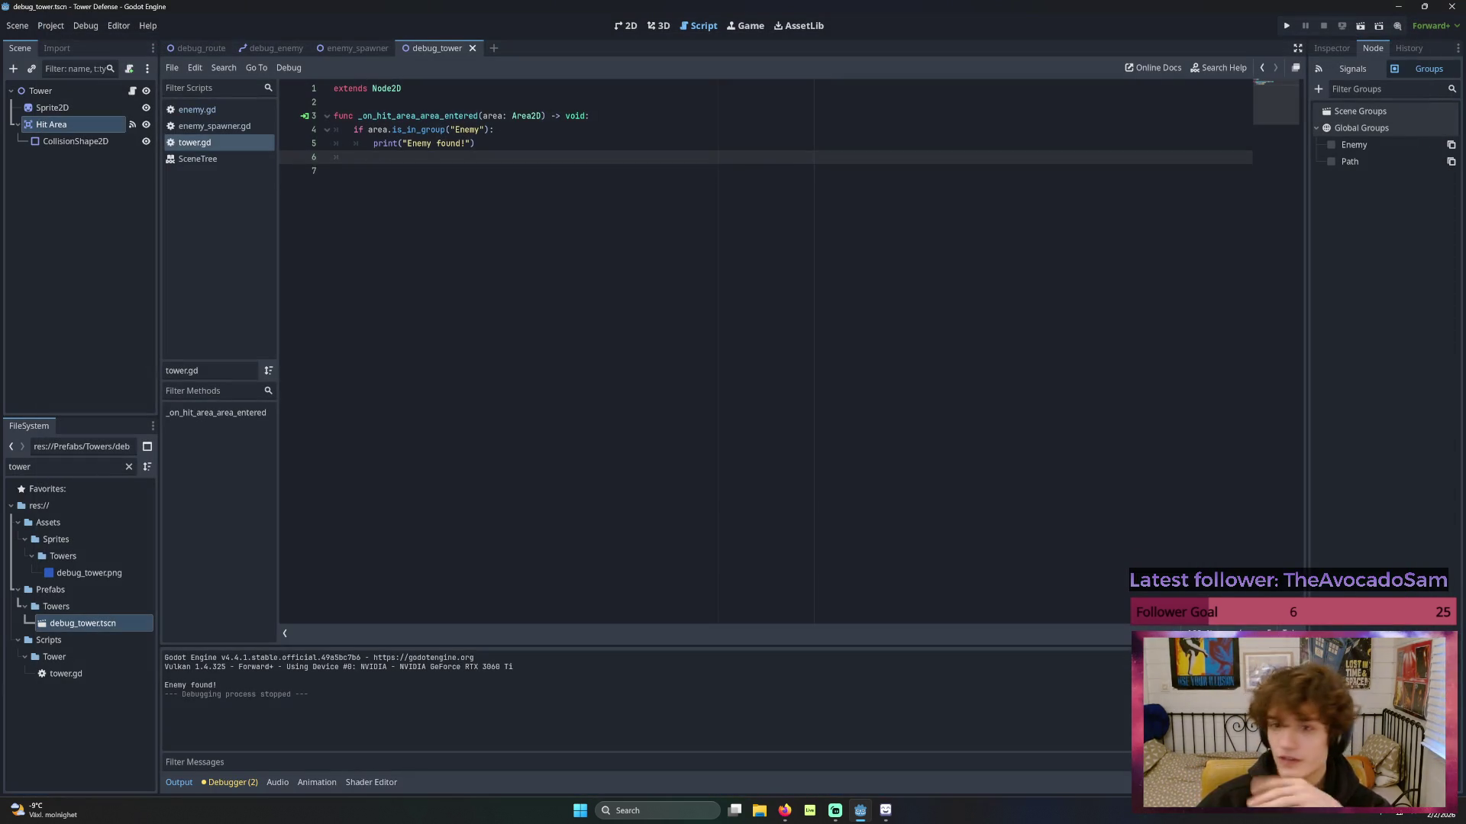
Delete the empty line 6 in tower.gd and open blank lines below extends Node2D
key(BackSpace)
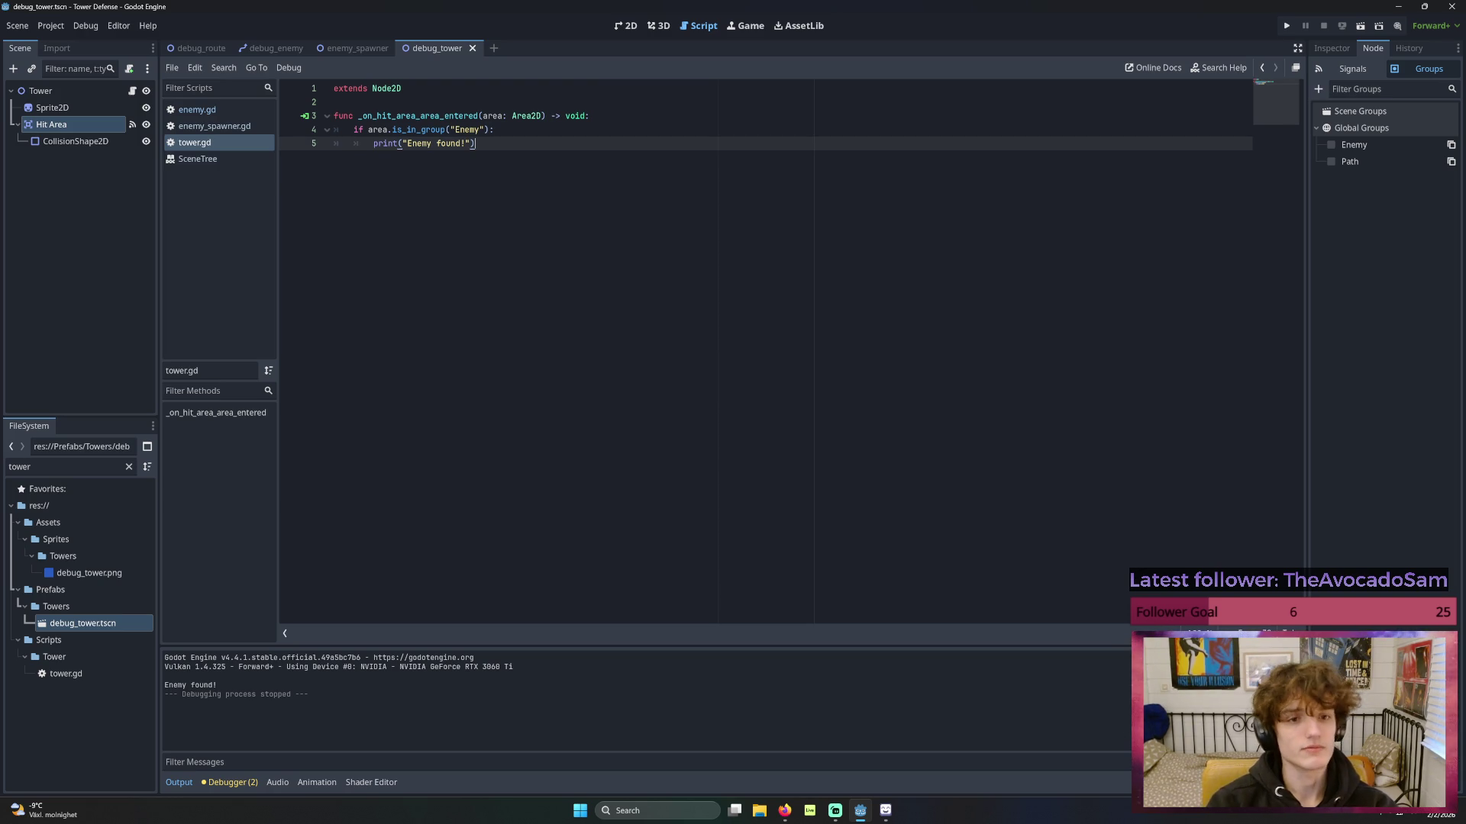
click(259, 48)
click(626, 25)
click(700, 25)
click(357, 48)
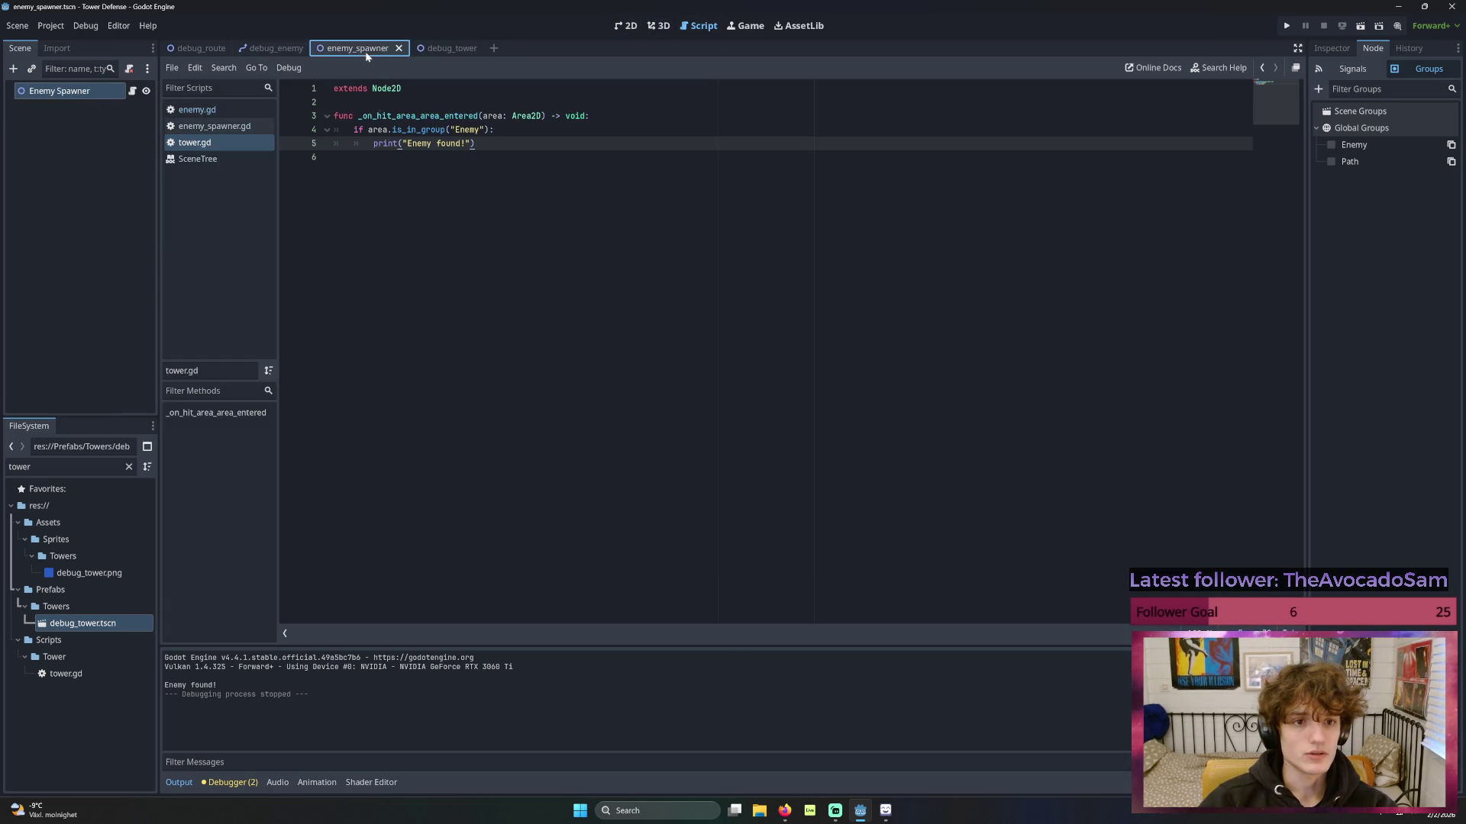
click(437, 48)
click(402, 89)
key(Return)
key(Return)
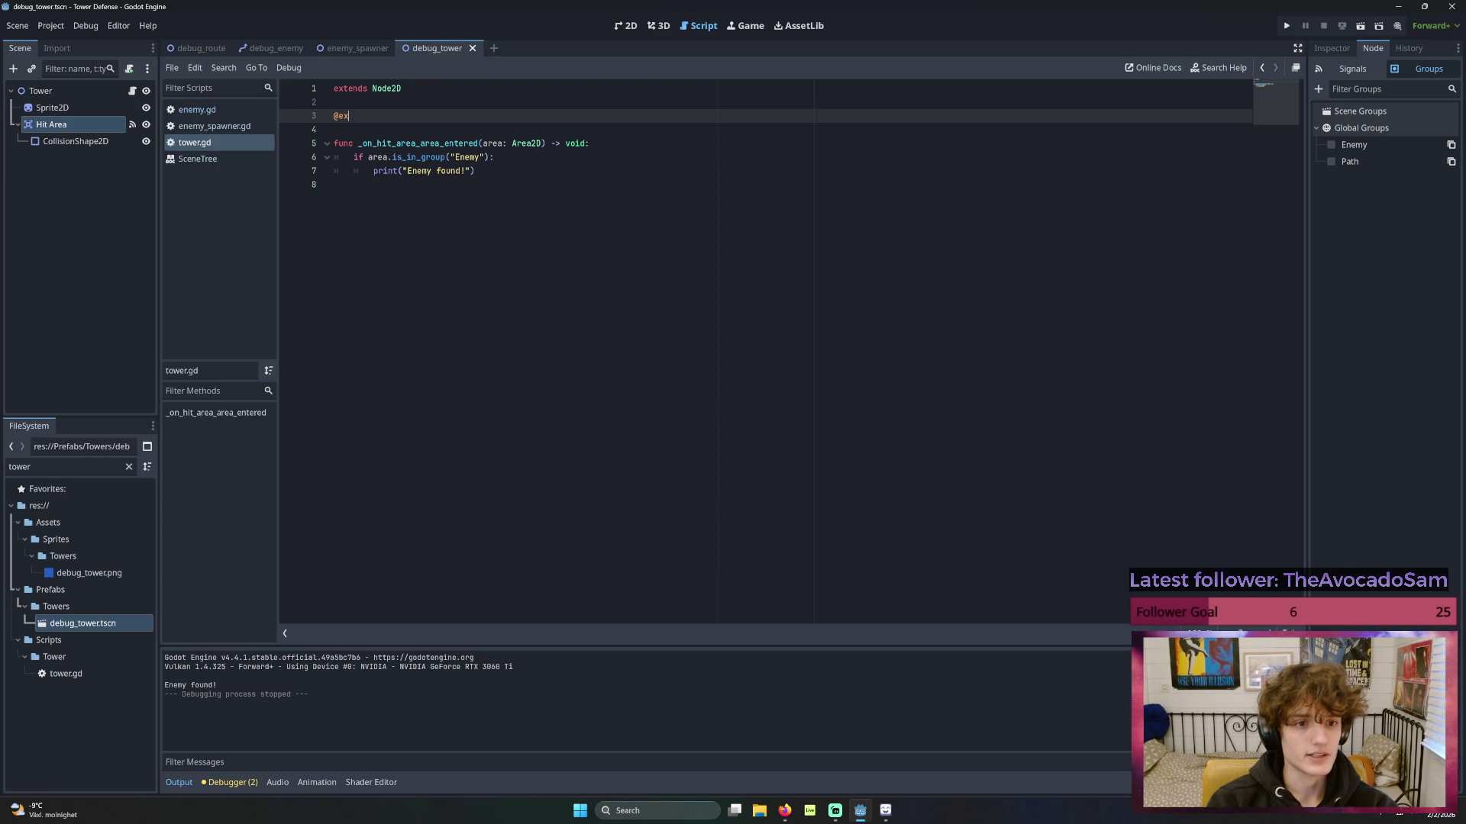
Add exported floats damage = 10.0 and hit_cooldown = 0.5, and delete the 'Enemy found!' print line
text(ge: f)
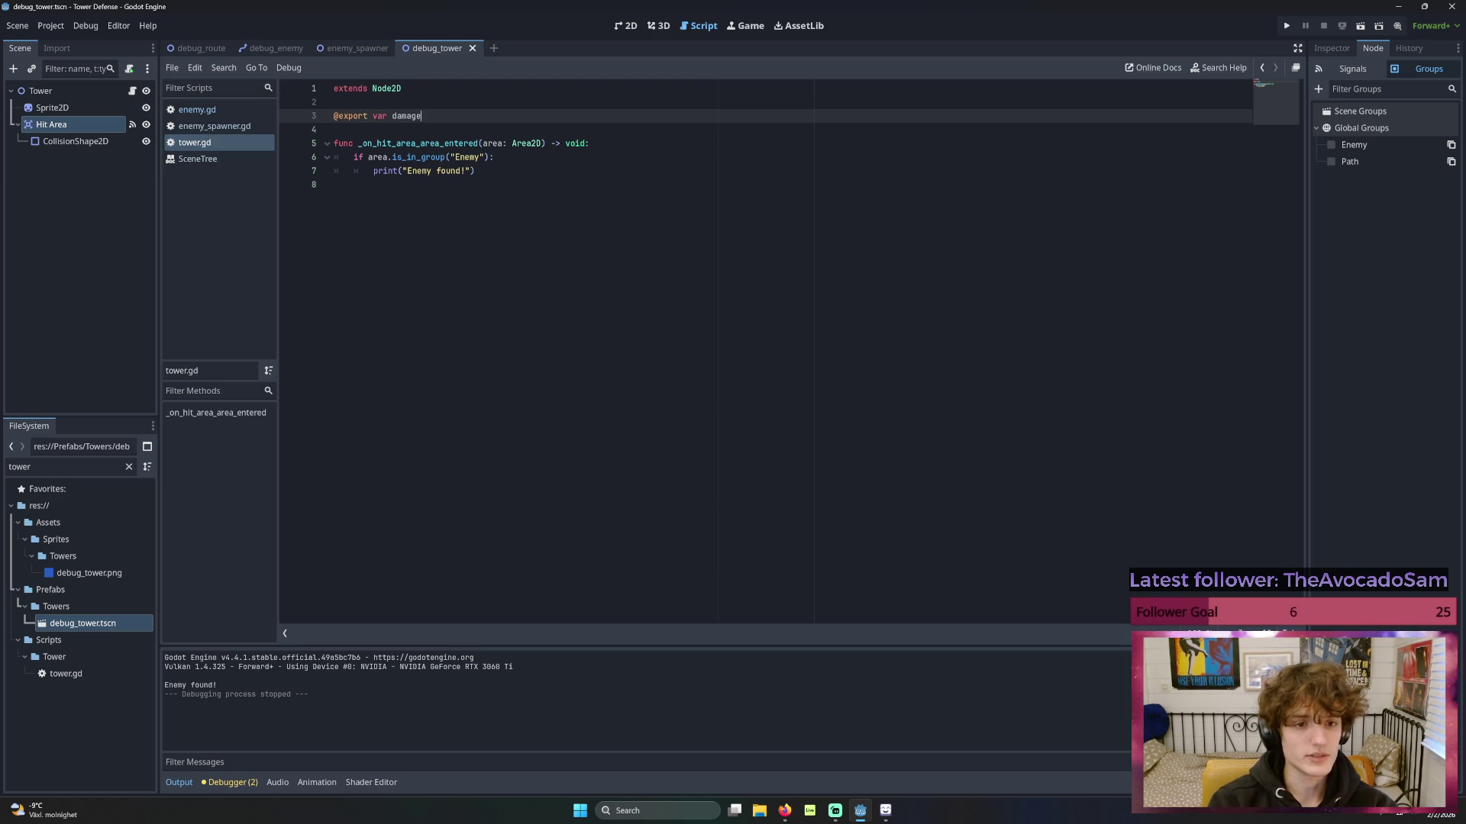
text(loat = 10.0)
key(Return)
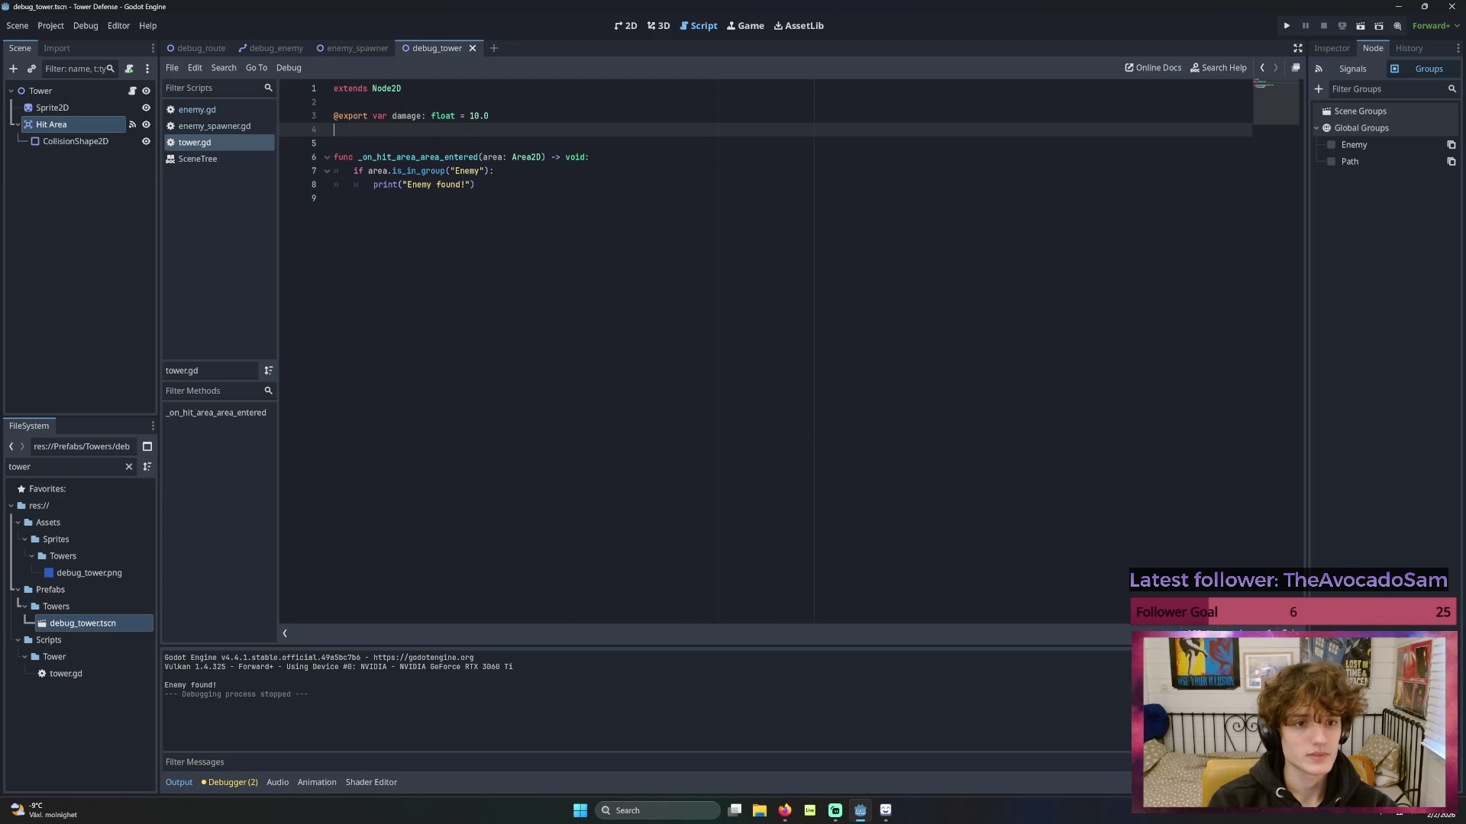
text(var )
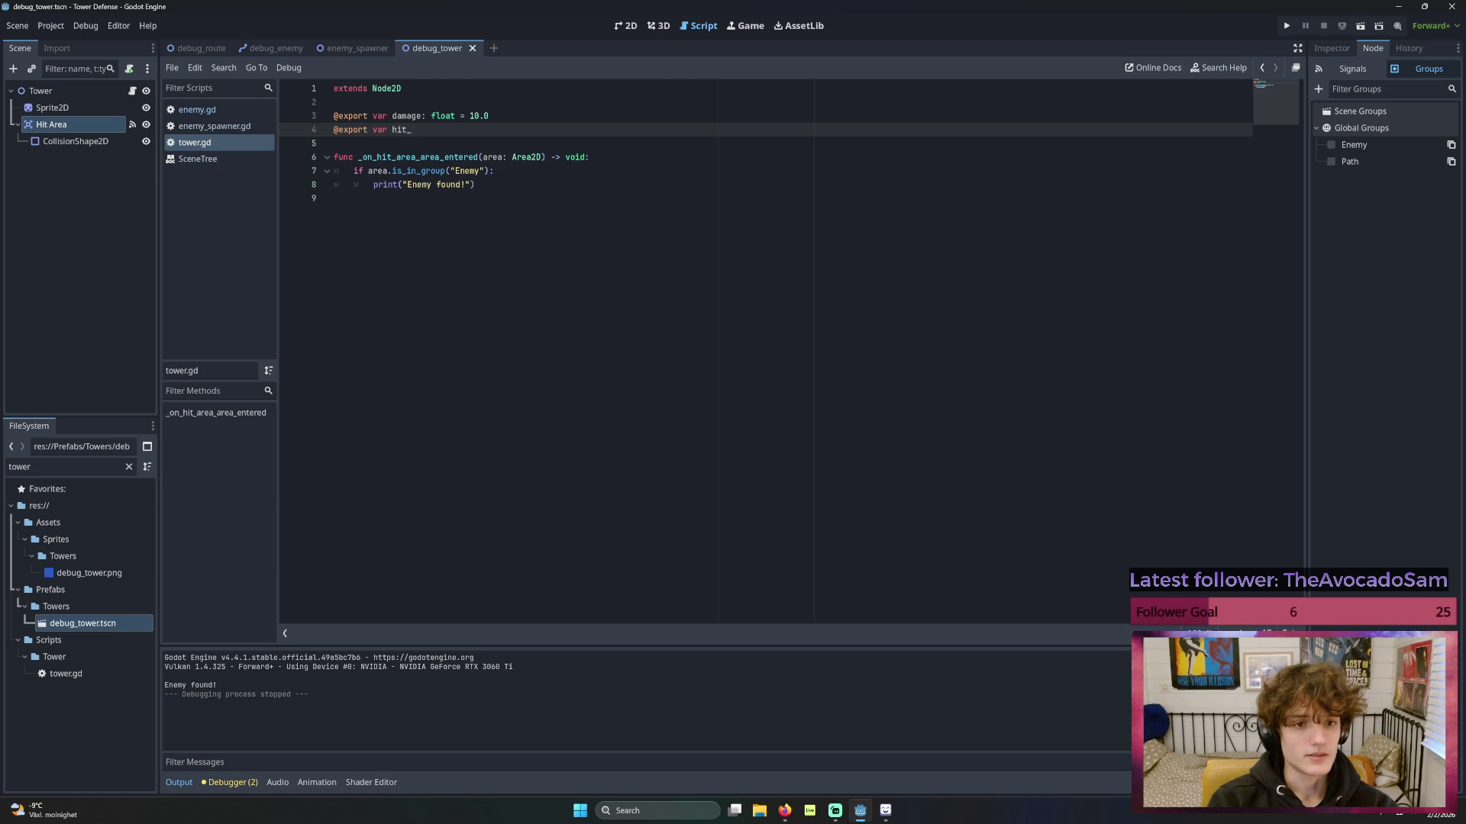
text(hit)
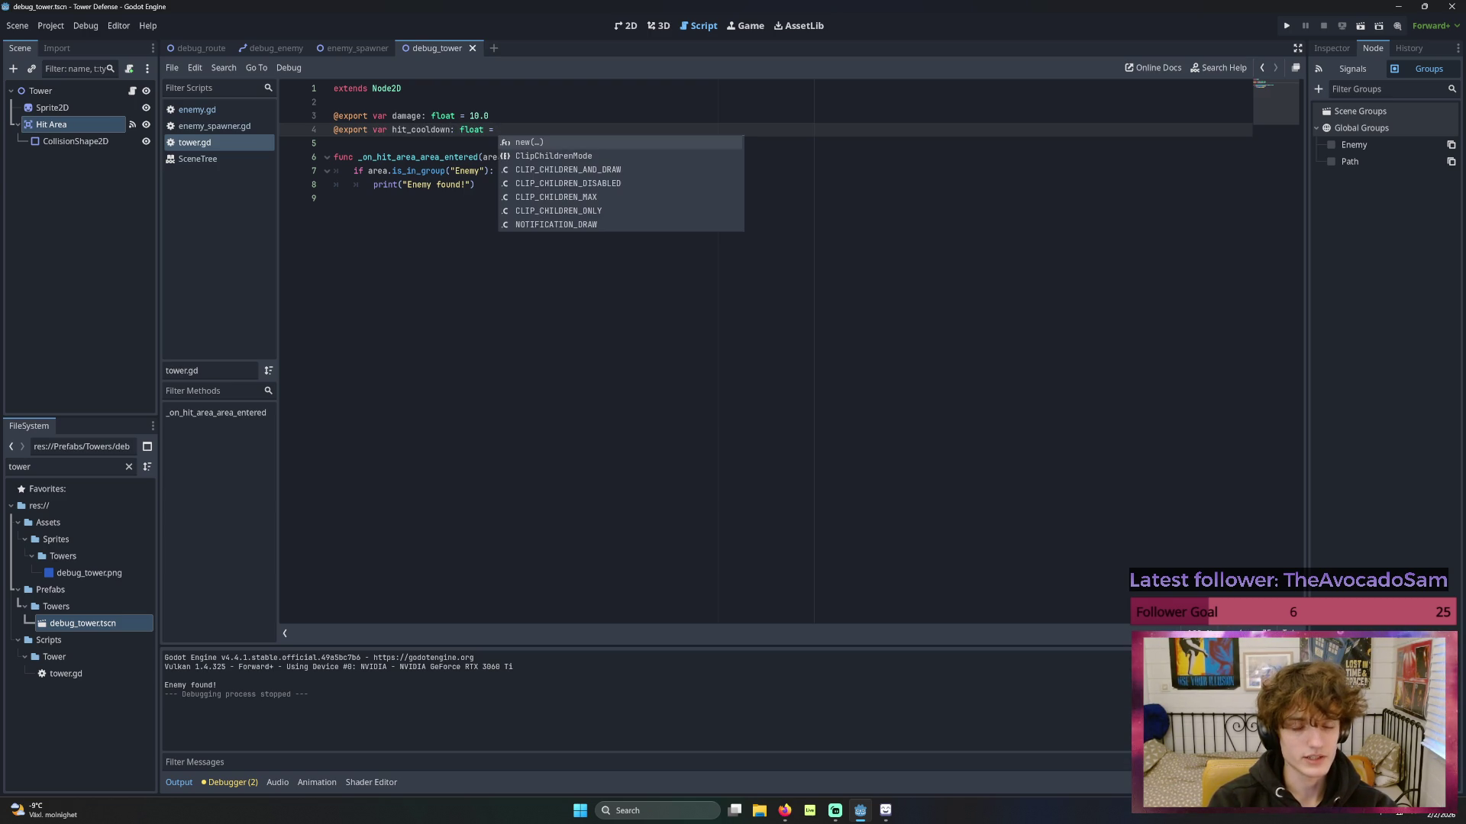
text( 0.5)
key(Down)
key(Down)
key(Down)
key(BackSpace)
key(BackSpace)
key(BackSpace)
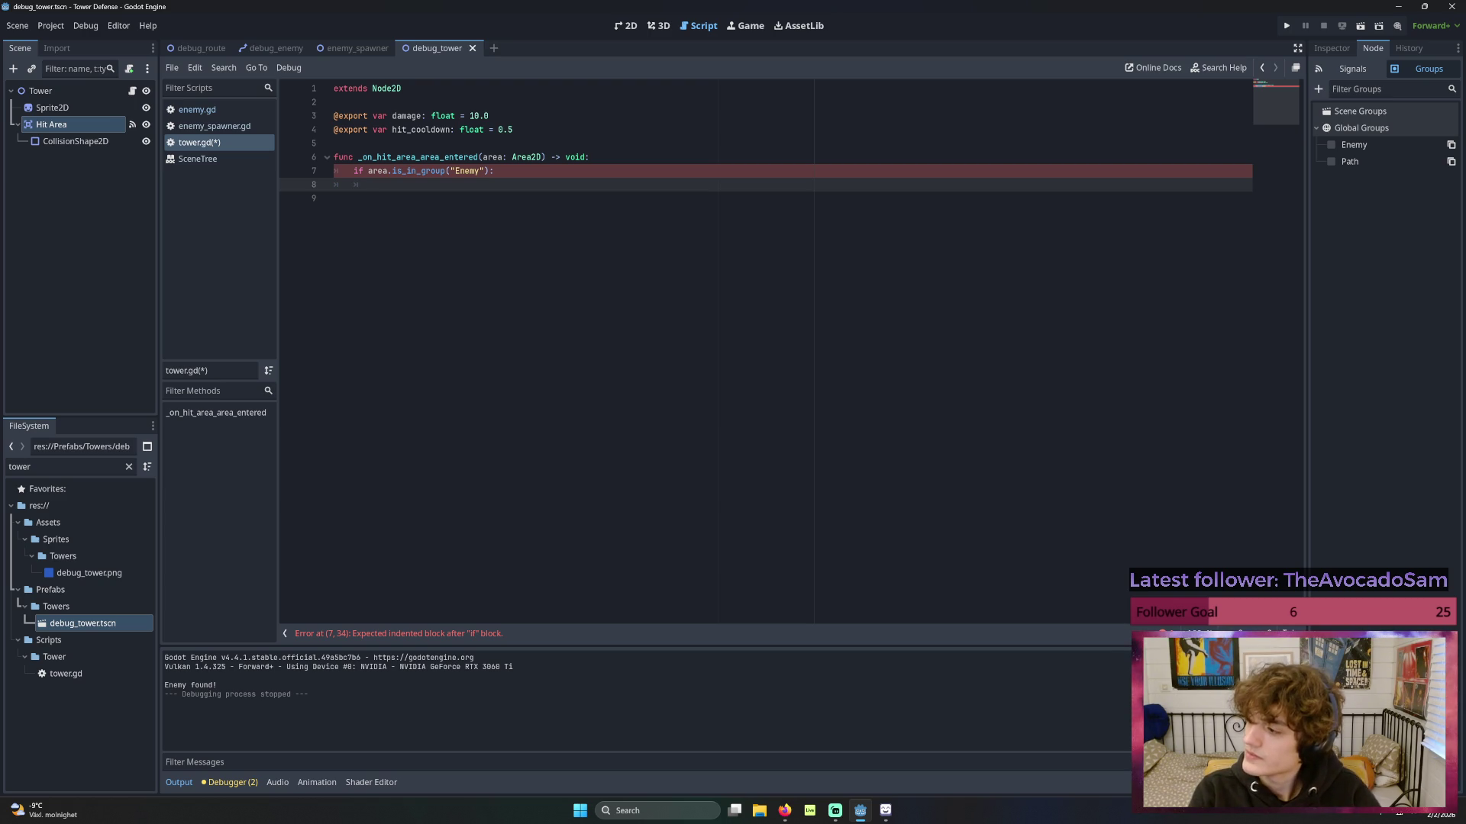
key(Up)
key(Up)
key(Up)
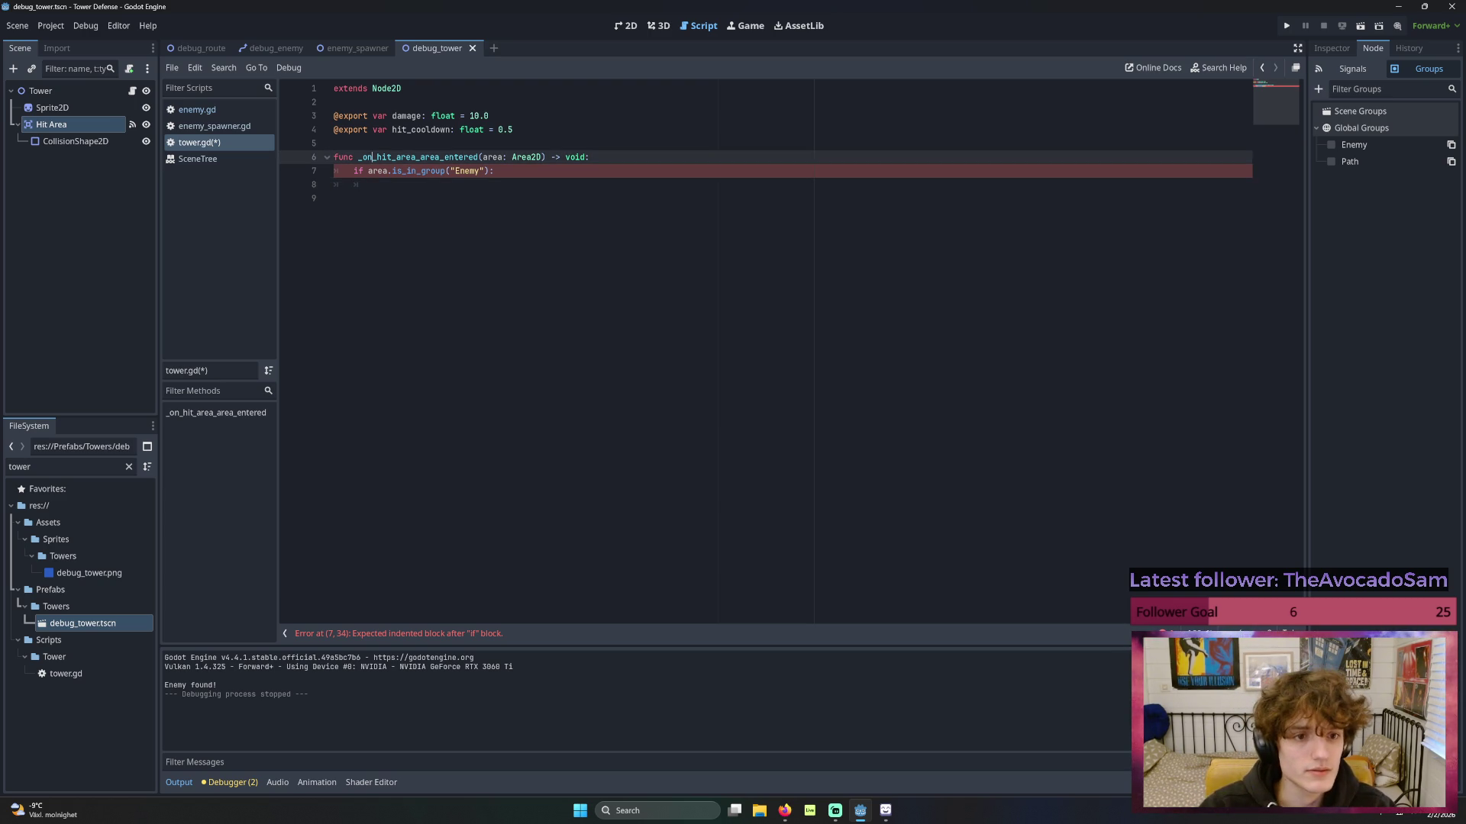
Declare an enemies_in_radius Array[Path2D] variable above the function and save
key(Return)
key(Return)
key(Up)
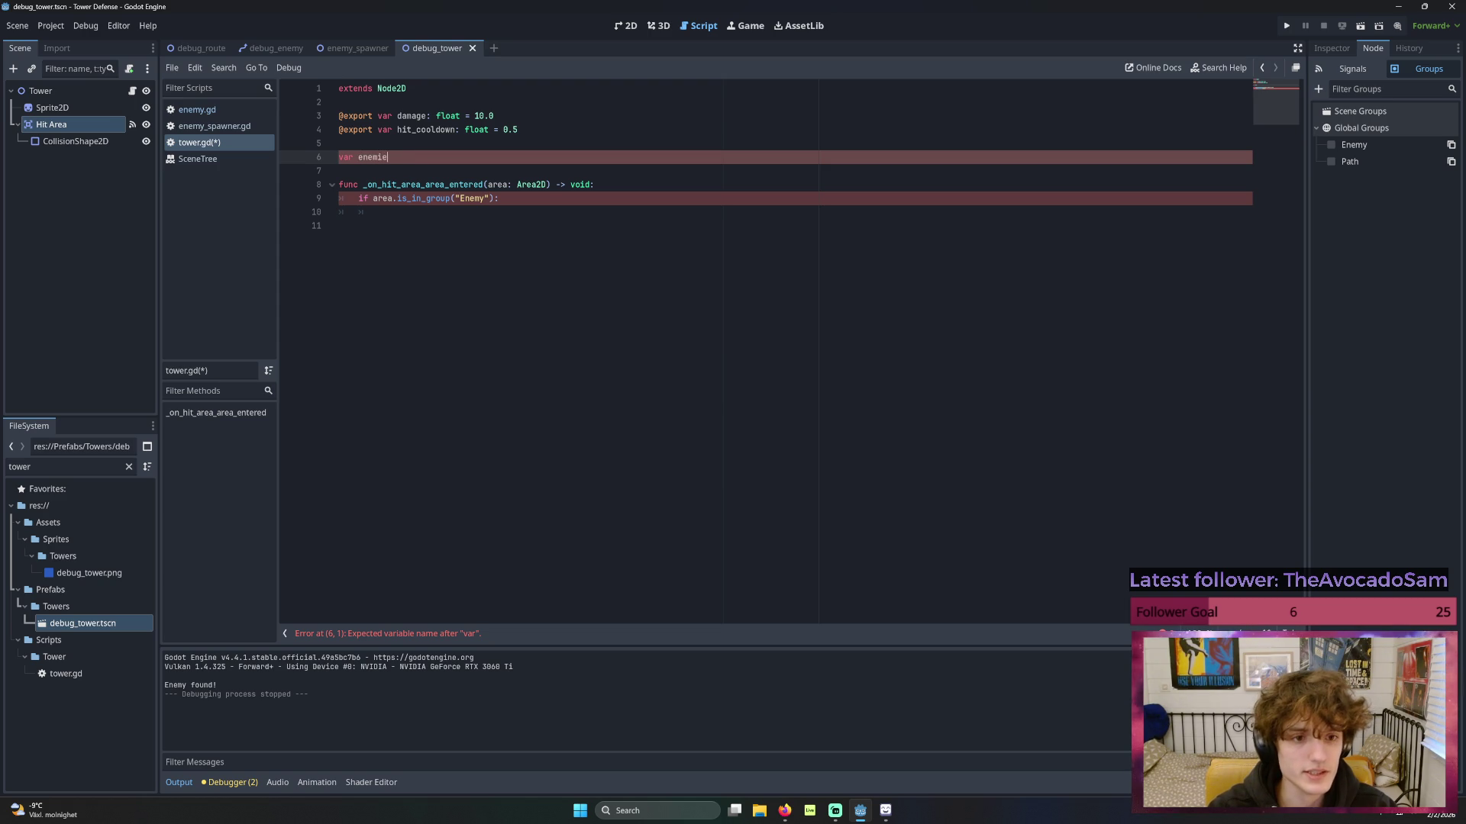
text(in_radius = )
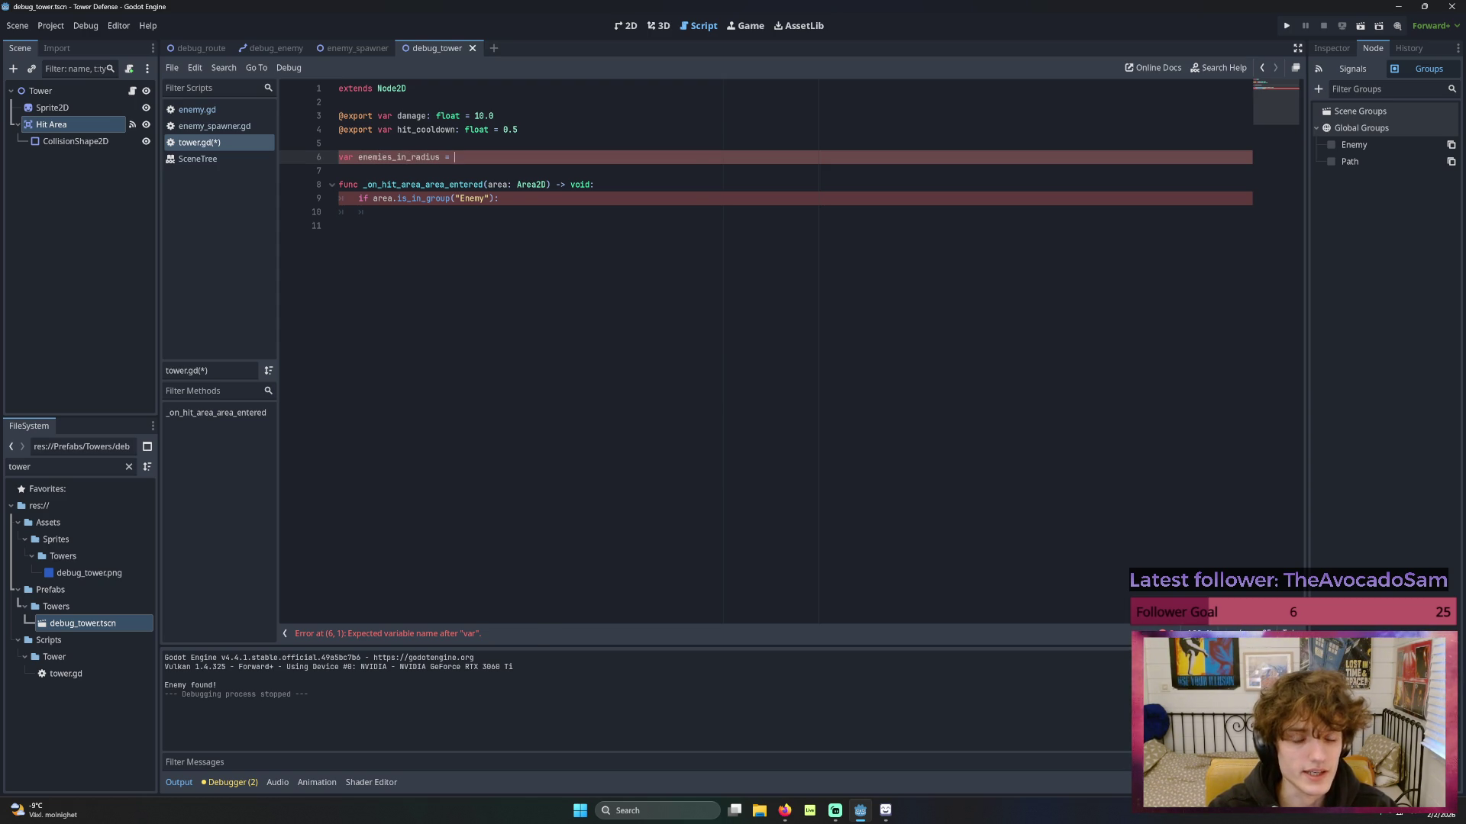
text(Array[Pa)
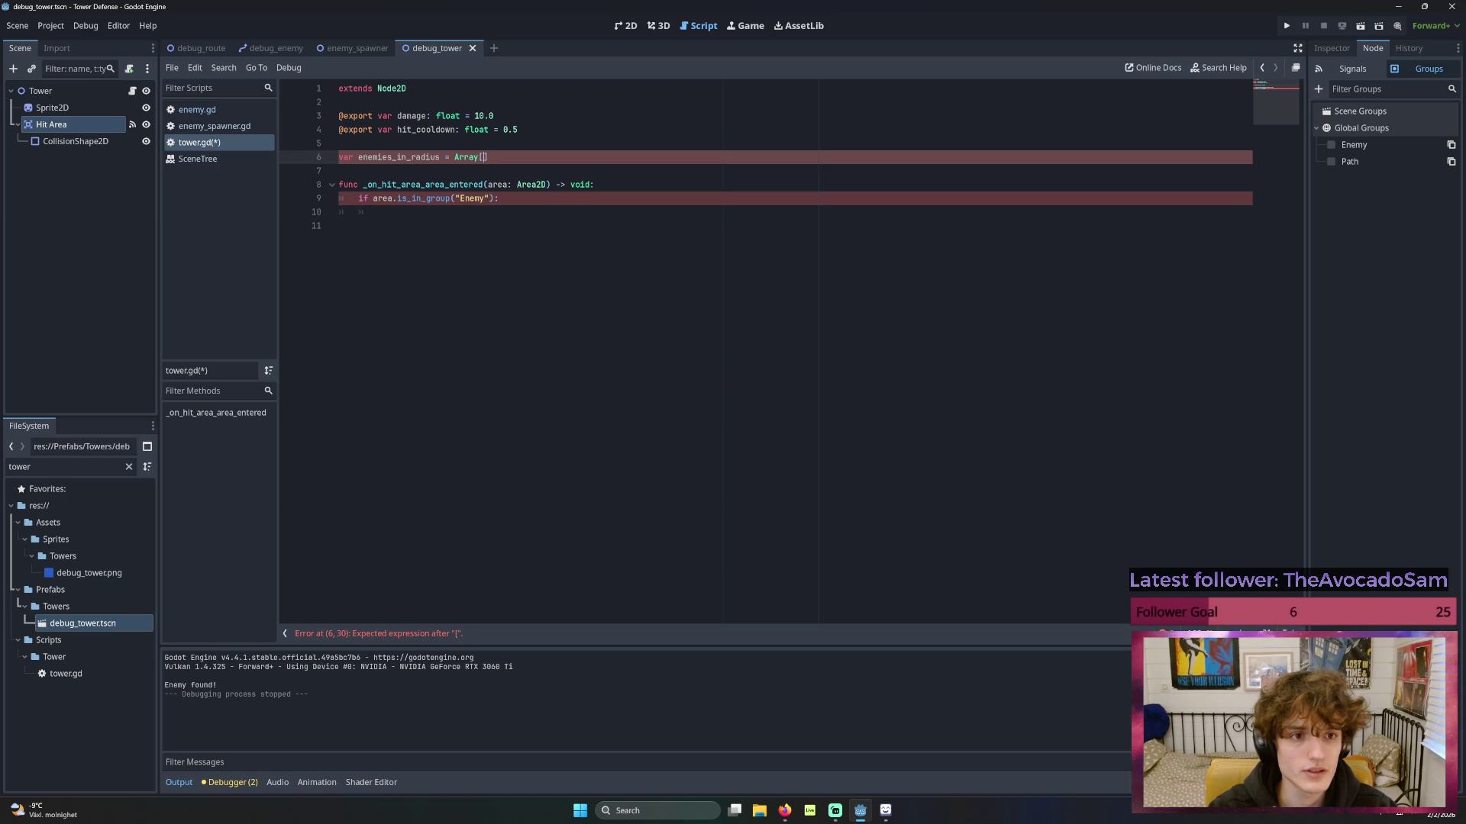
text(th)
key(Return)
key(Right)
key(ctrl+s)
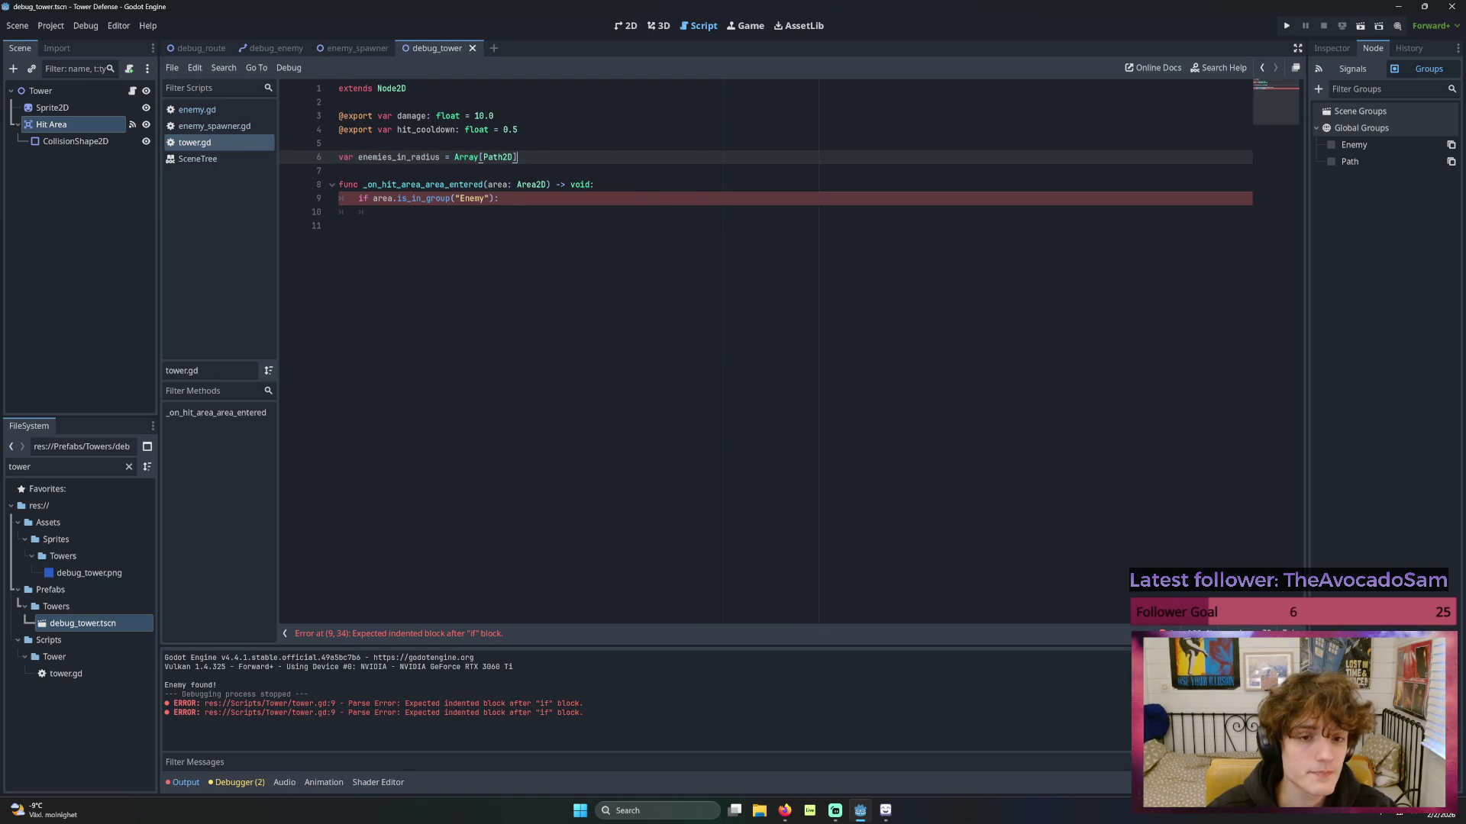
text([])
key(ctrl+s)
key(Down)
key(Down)
key(Down)
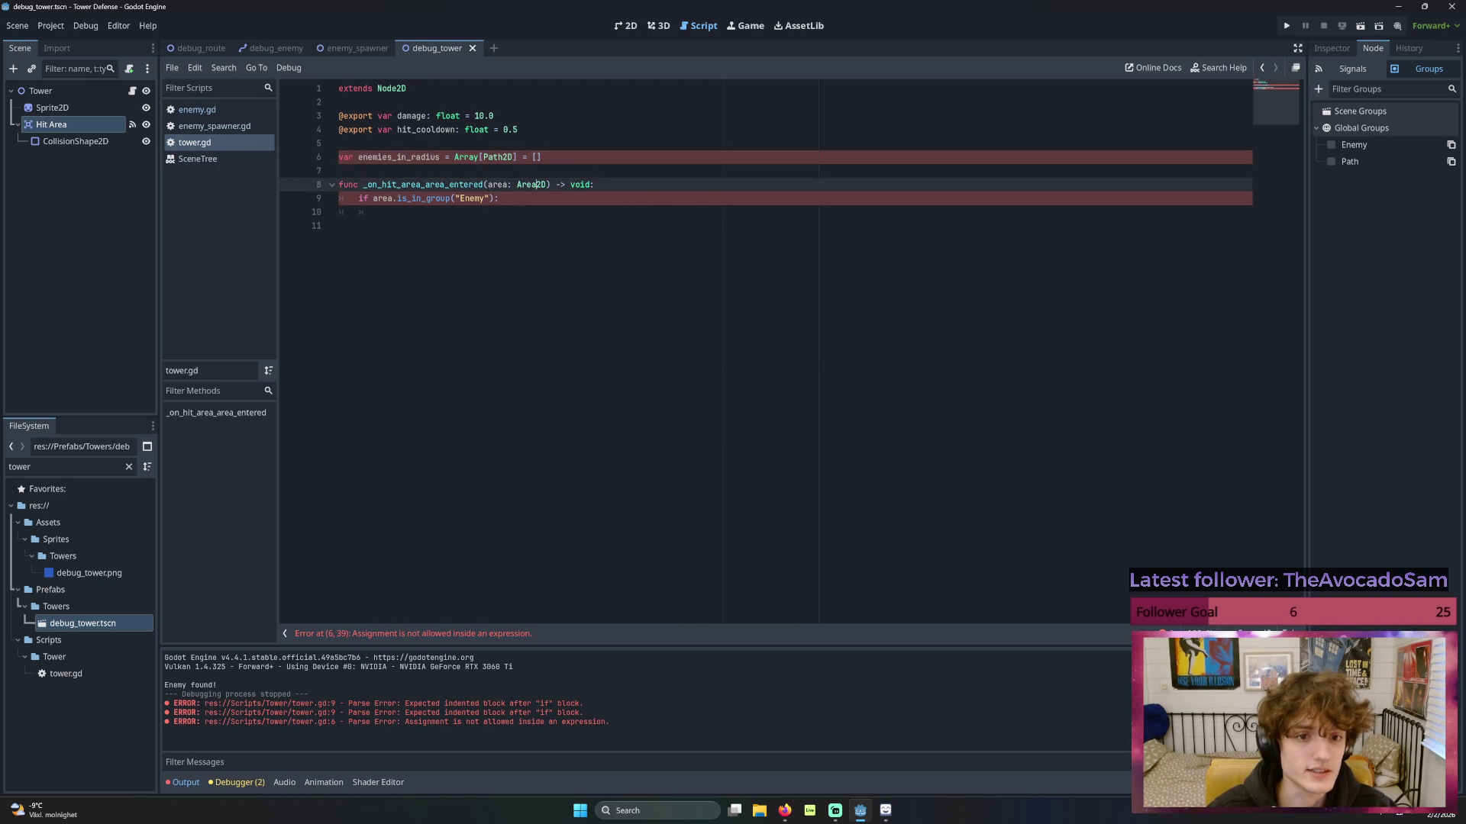
Correct the line to 'var enemies_in_radius: Array[Path2D] = []' and save
key(Up)
key(Up)
key(Up)
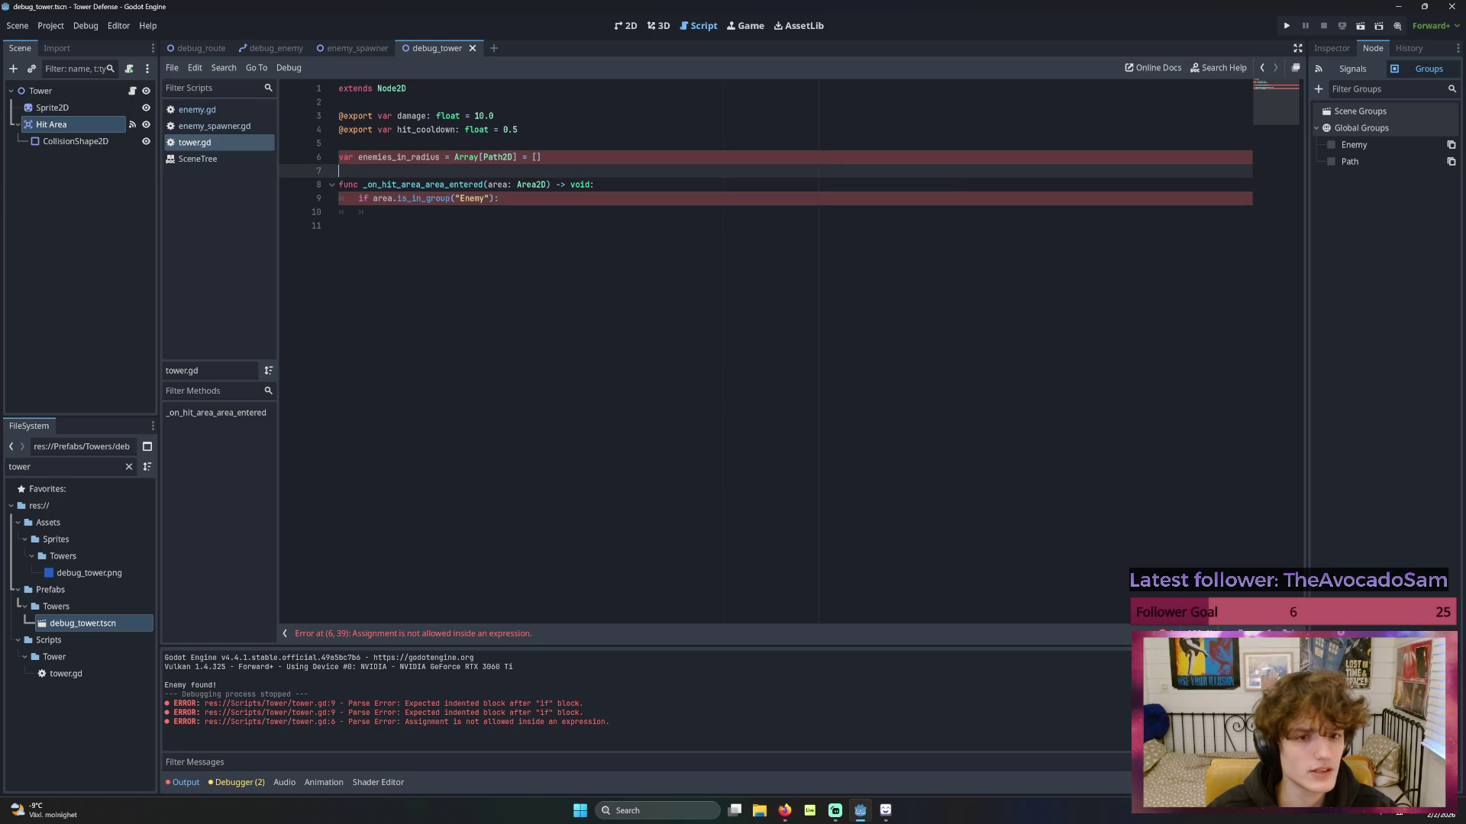
key(BackSpace)
key(BackSpace)
key(BackSpace)
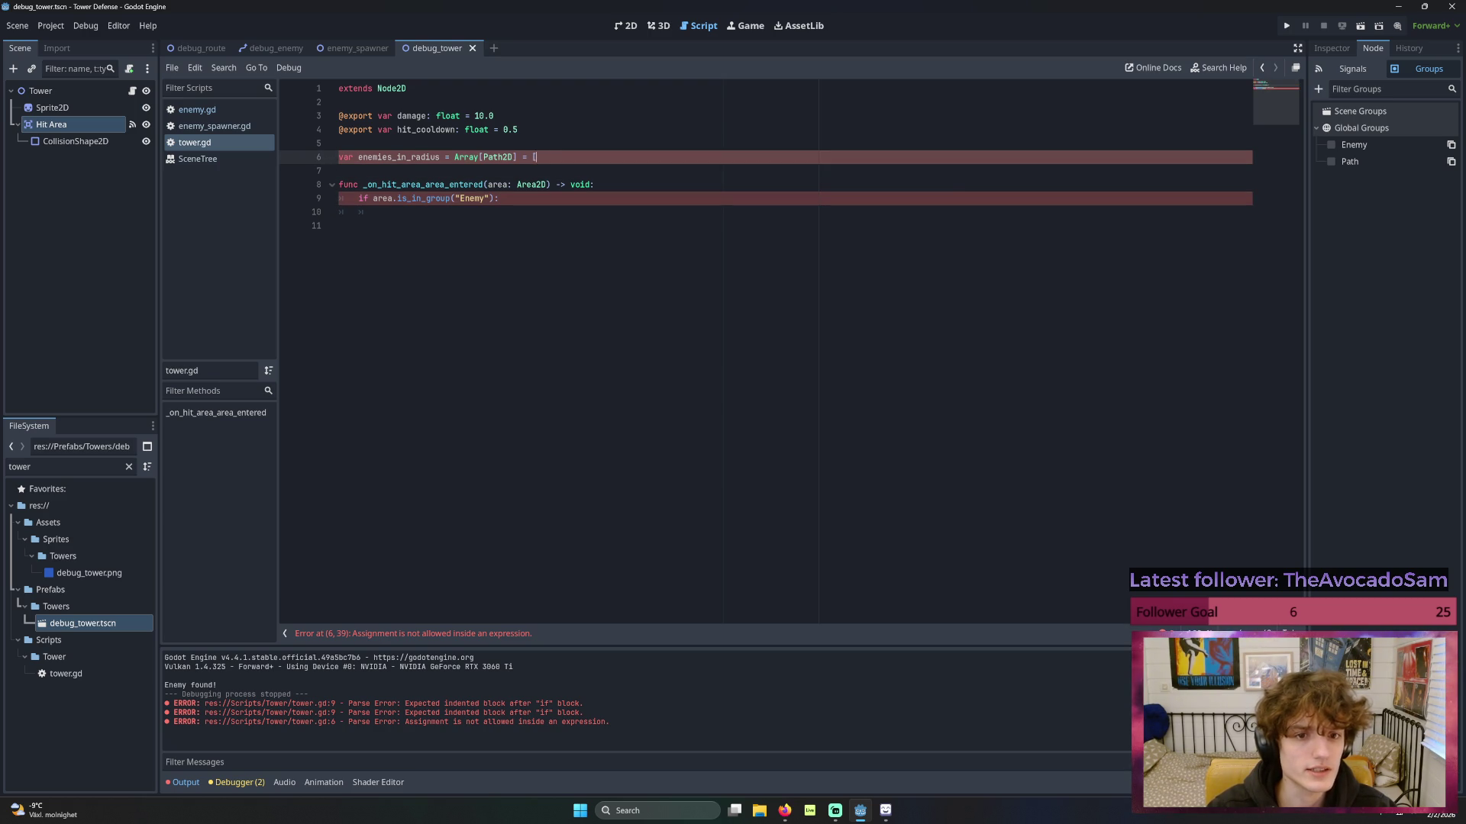
key(ctrl+Left)
key(BackSpace)
key(BackSpace)
key(BackSpace)
text(:)
key(End)
text([)
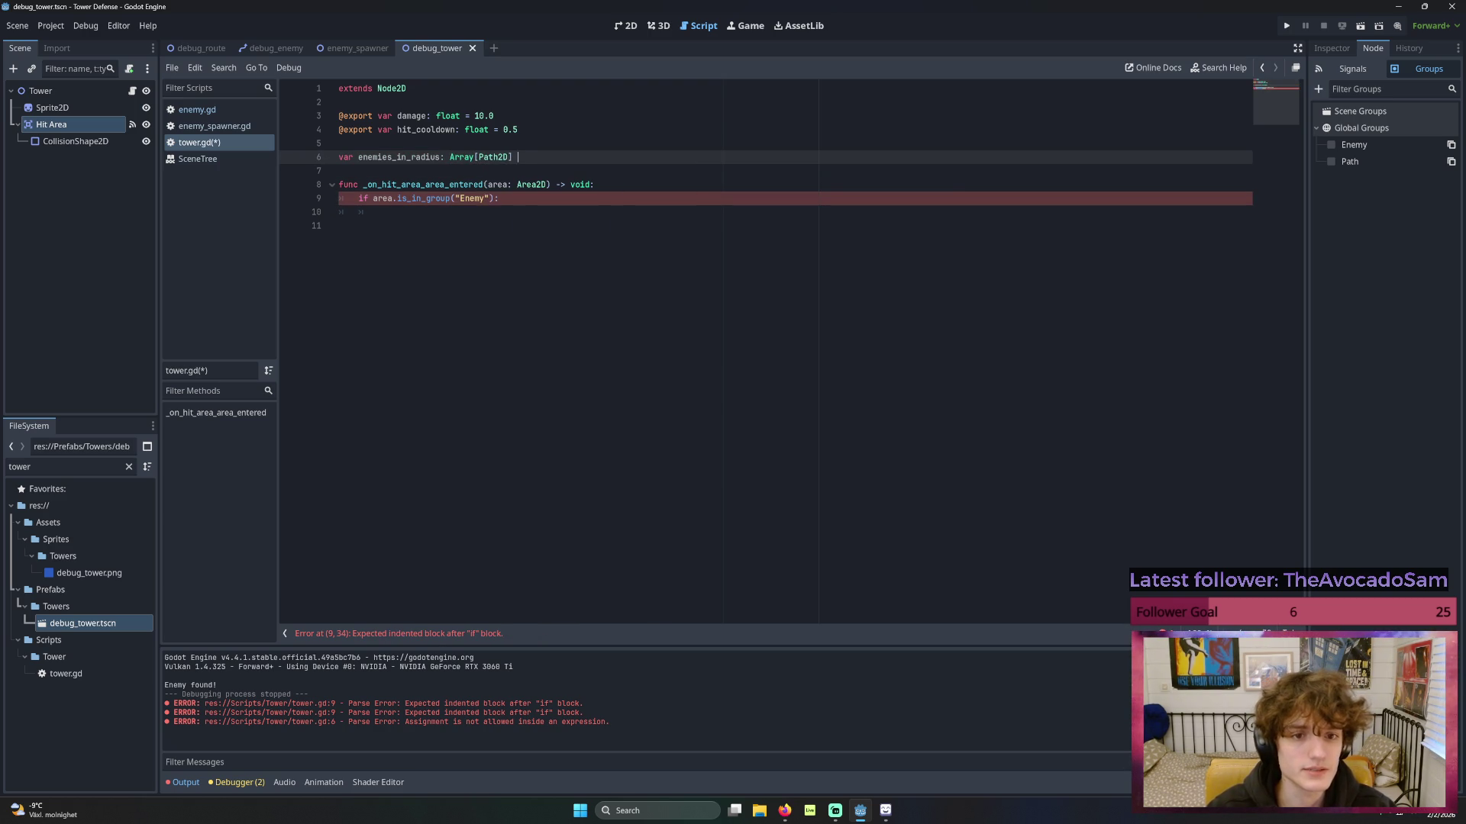
text( [])
key(ctrl+s)
Inside the Enemy if block, call enemies_in_radius.append(...), save, and start a new line below
key(Down)
key(Down)
key(Down)
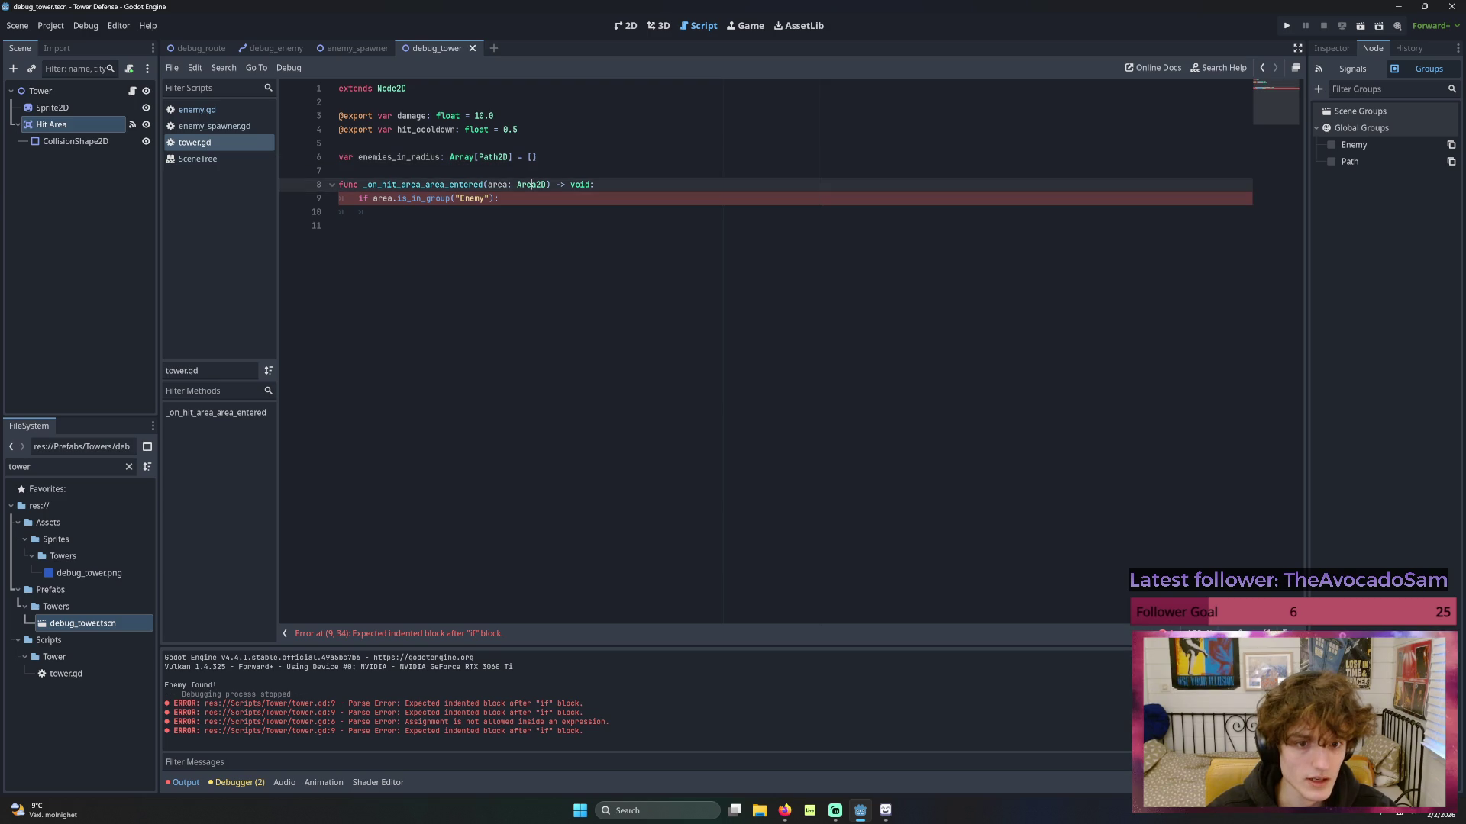
key(Return)
text(nem)
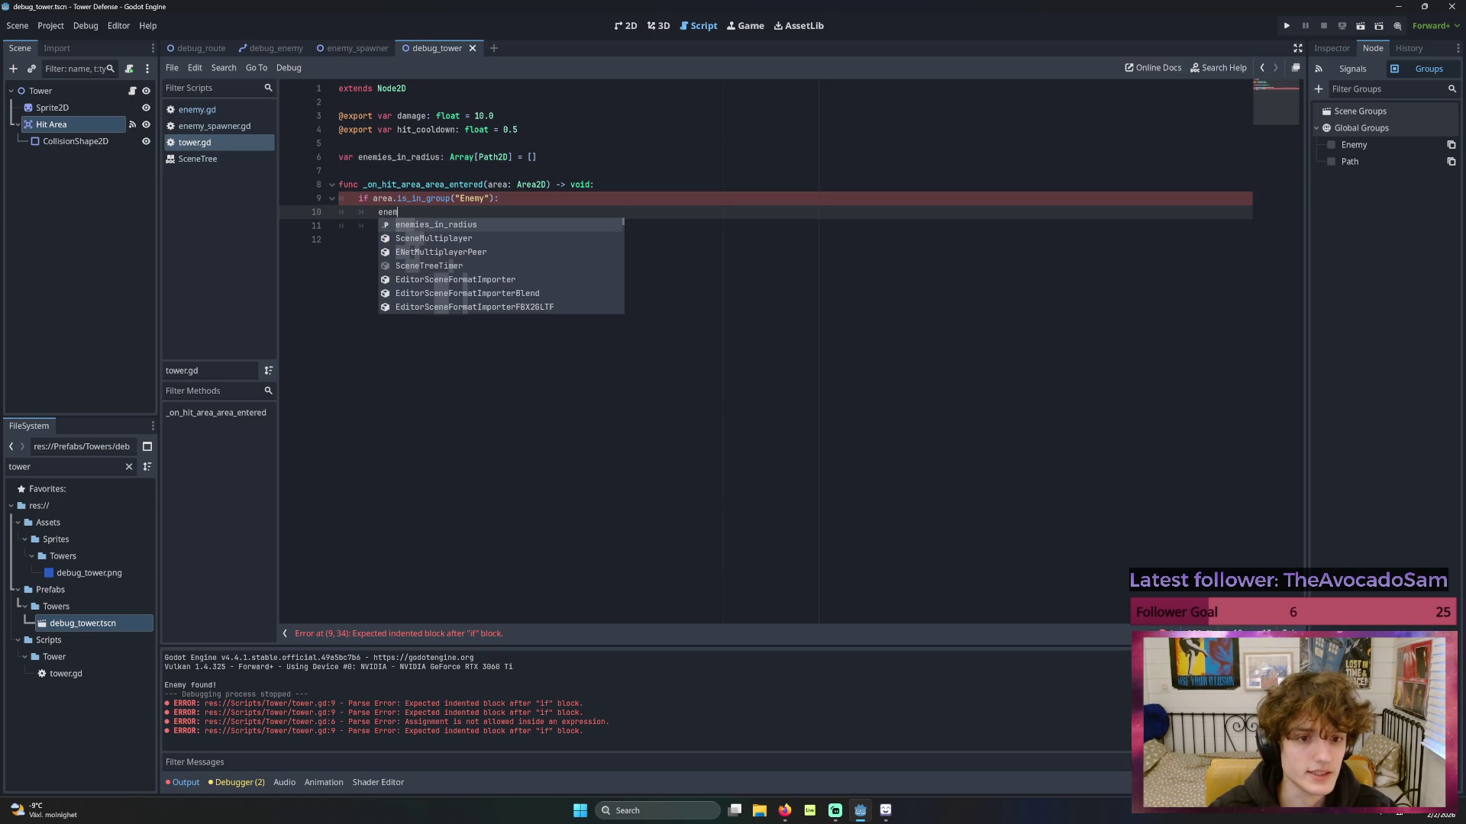
key(Return)
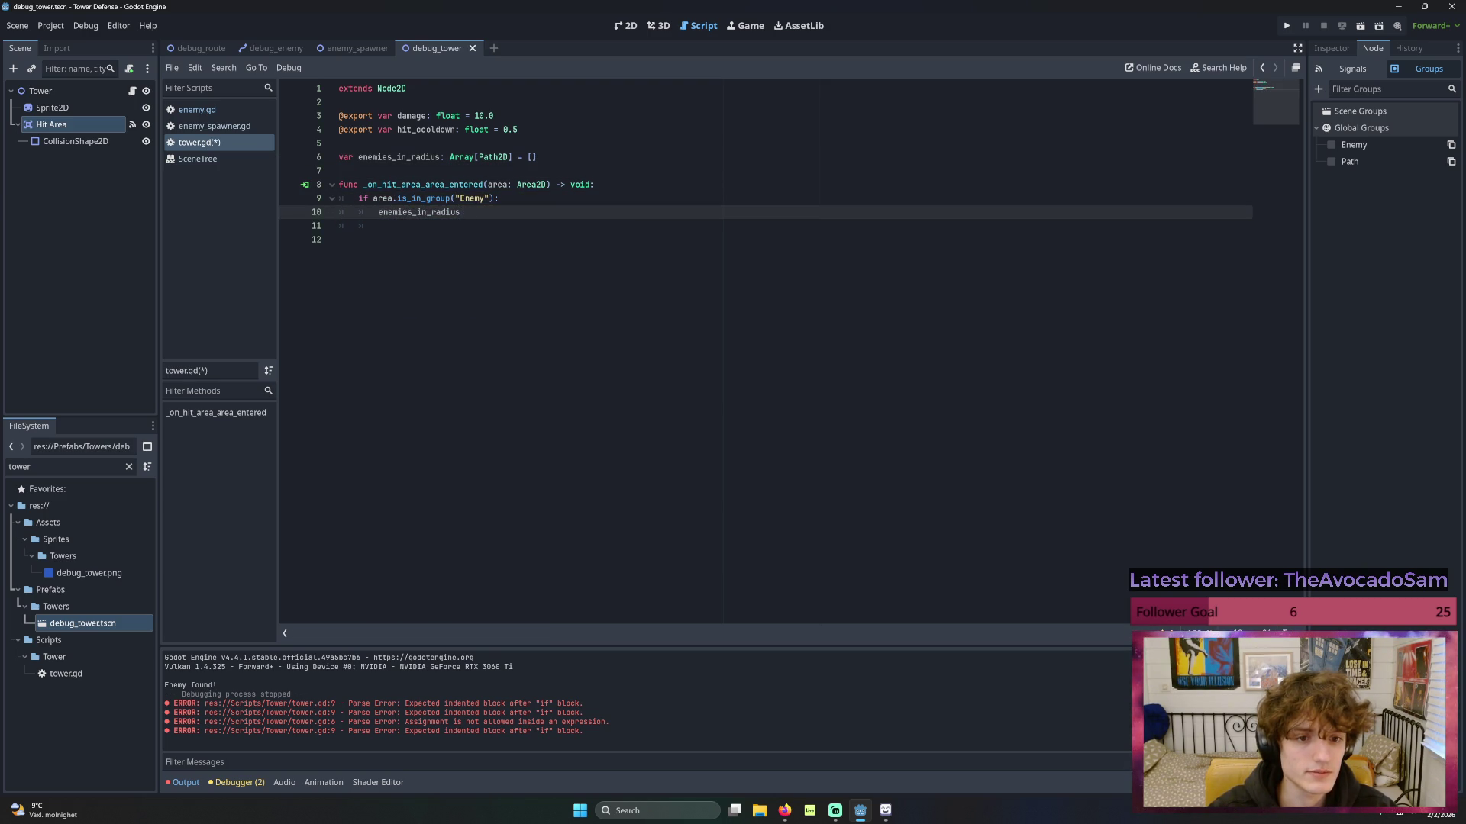
text(.ap)
key(Return)
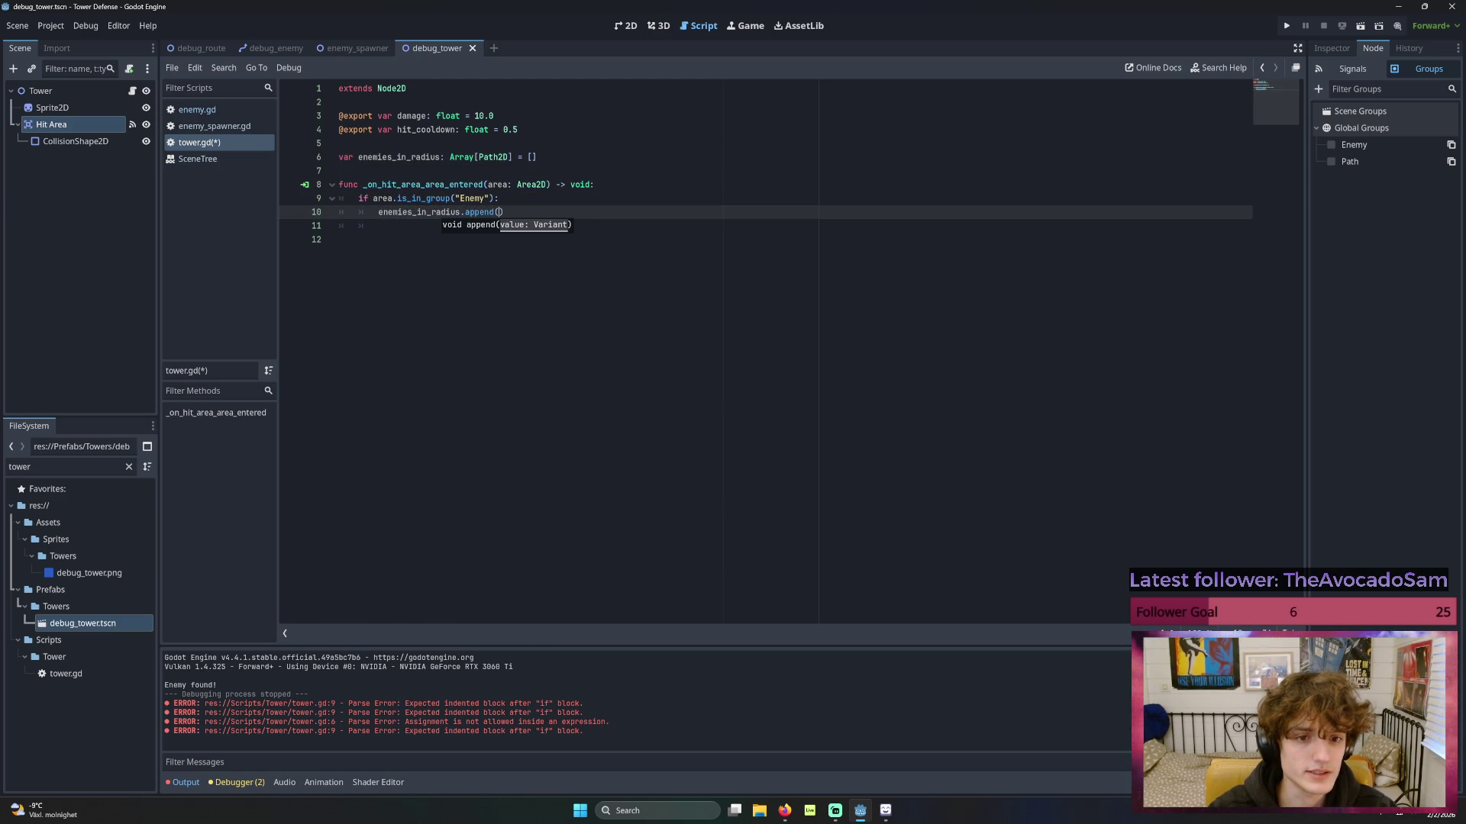
text(enem)
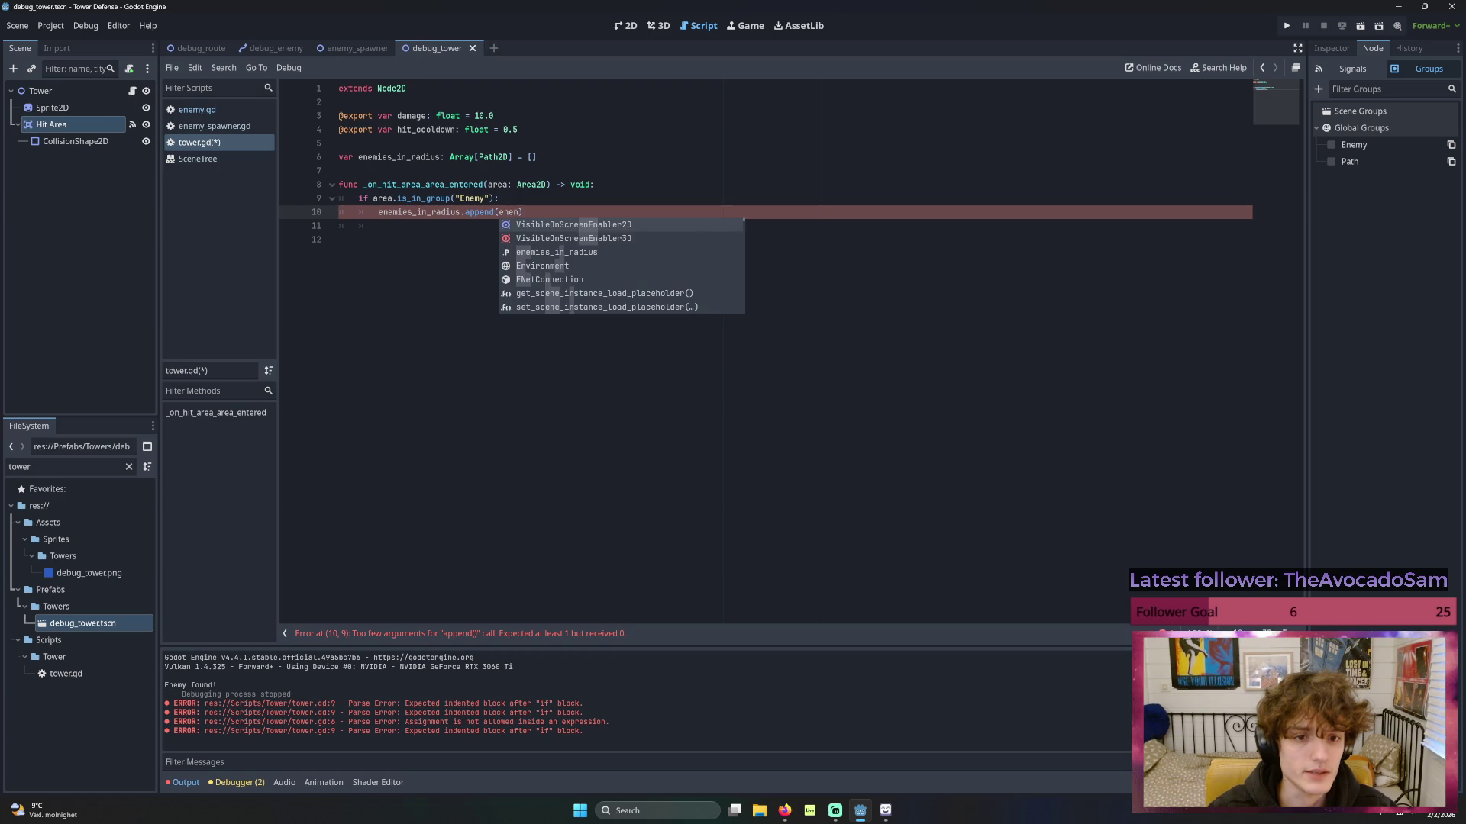
key(Return)
key(ctrl+s)
click(378, 225)
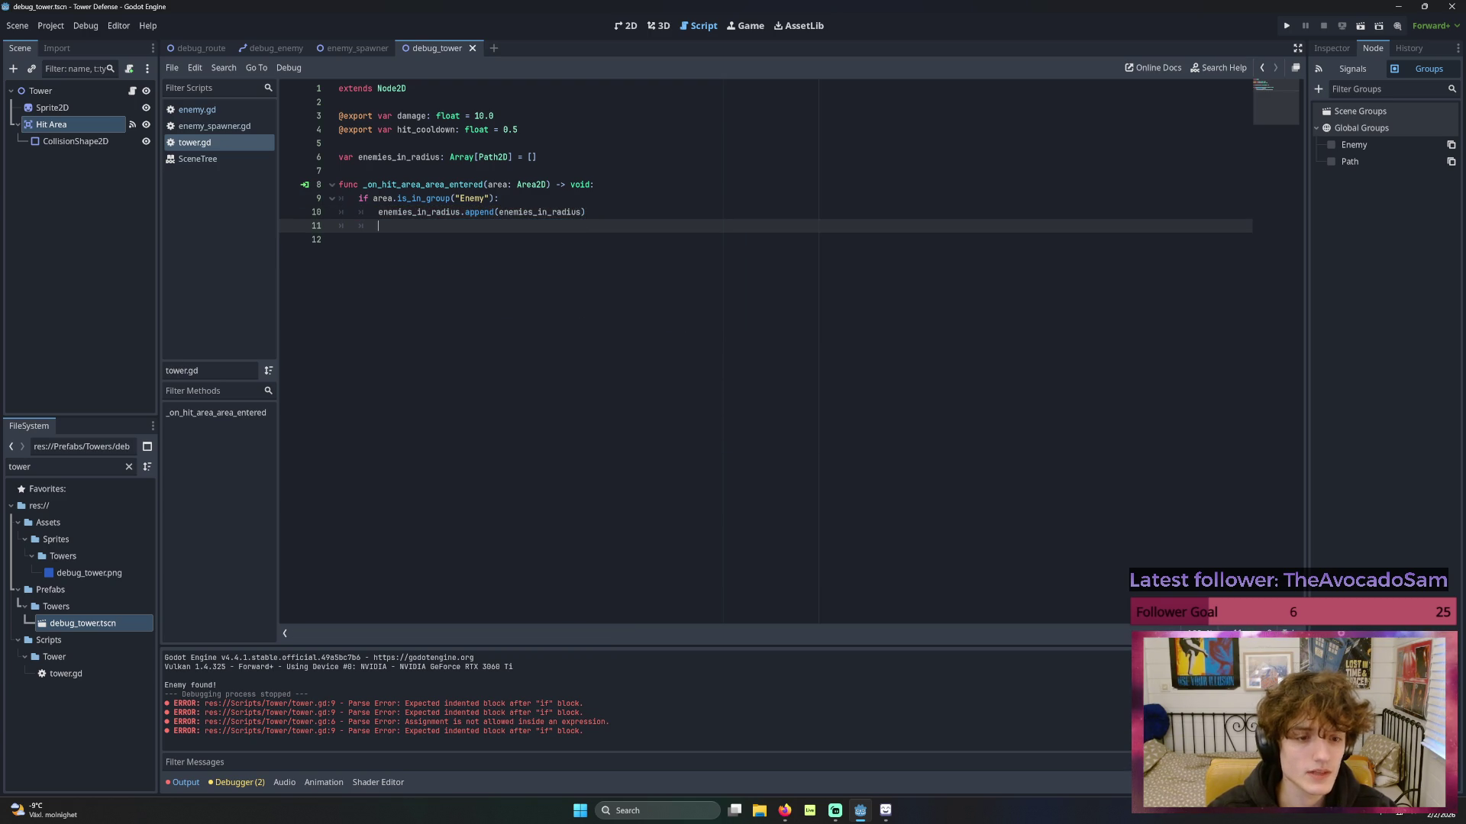
key(Return)
Add a _physics_process function containing an 'if enemies_in_radius:' check
text(_p)
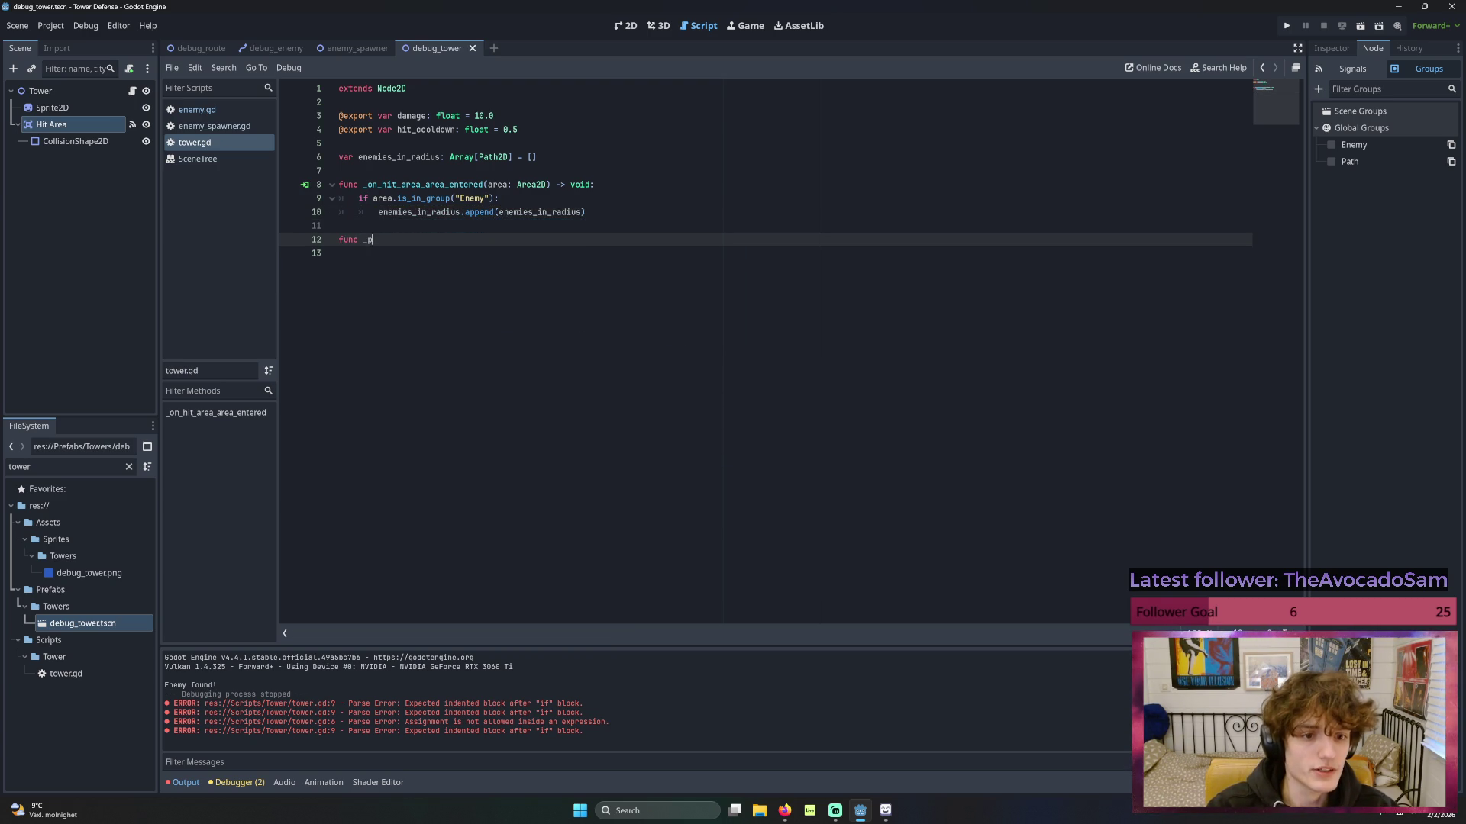
key(Return)
key(Return)
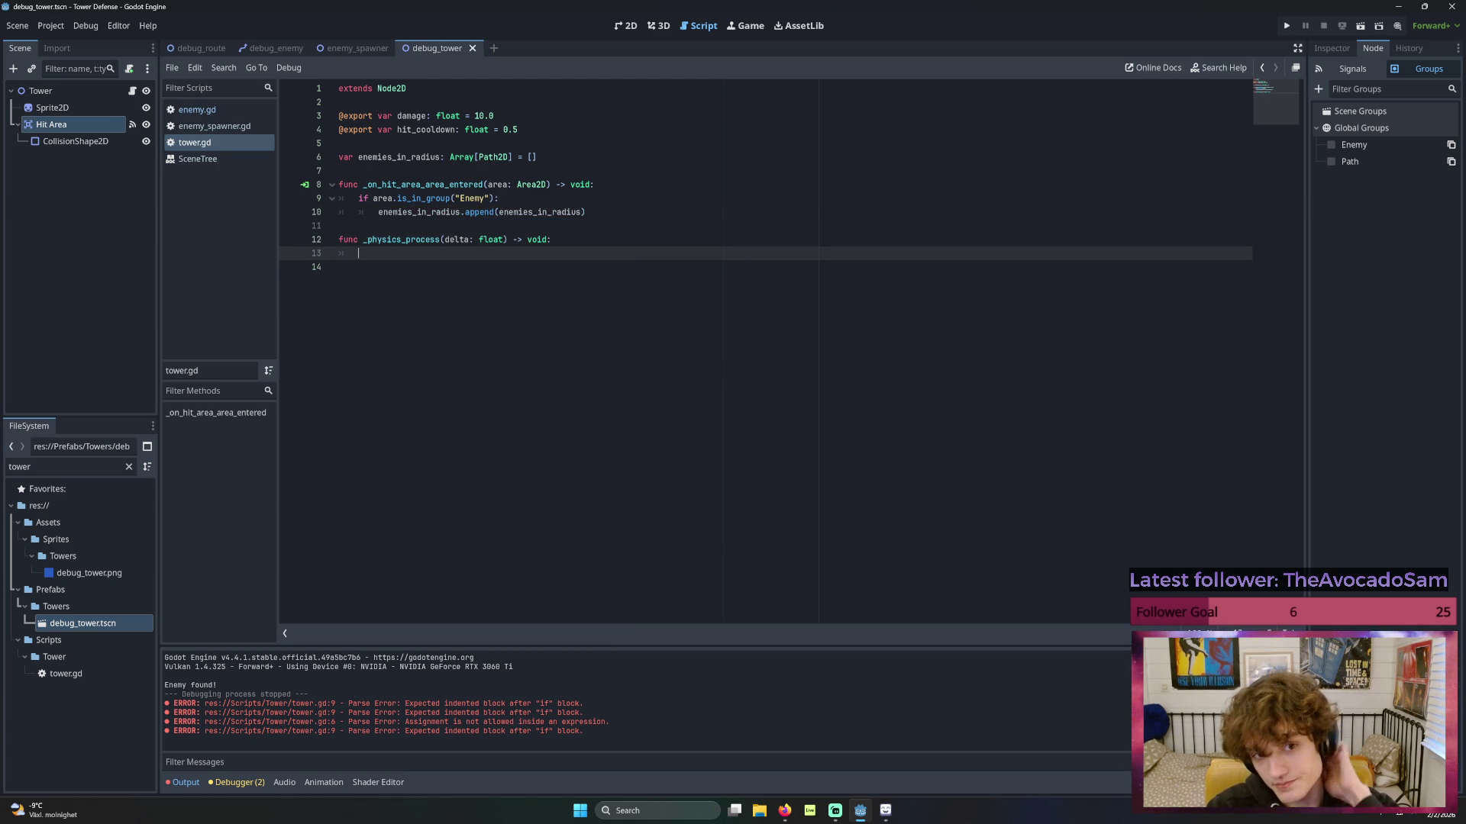
text(if en)
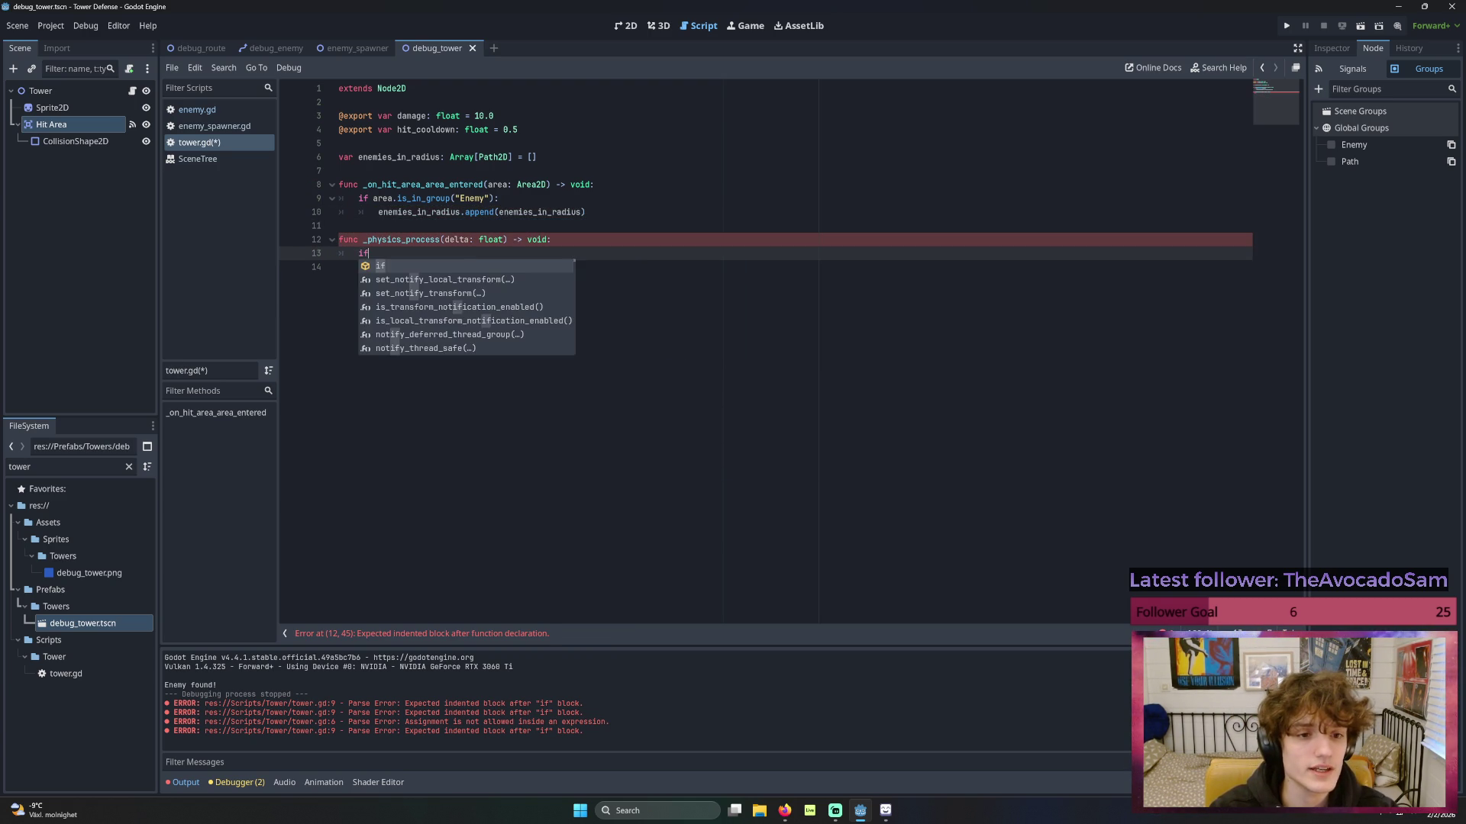
key(Return)
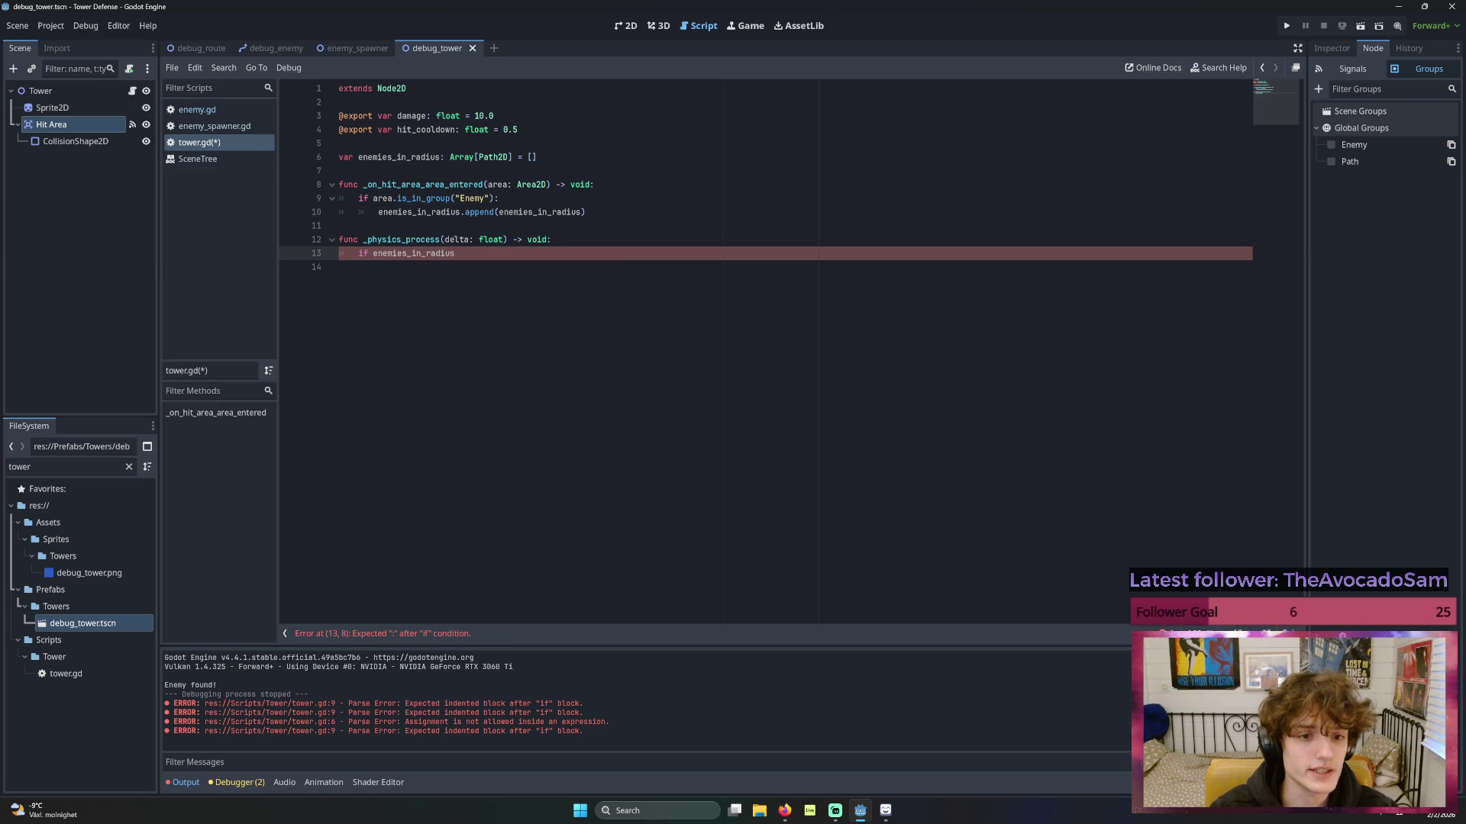
key(BackSpace)
text(:)
key(Return)
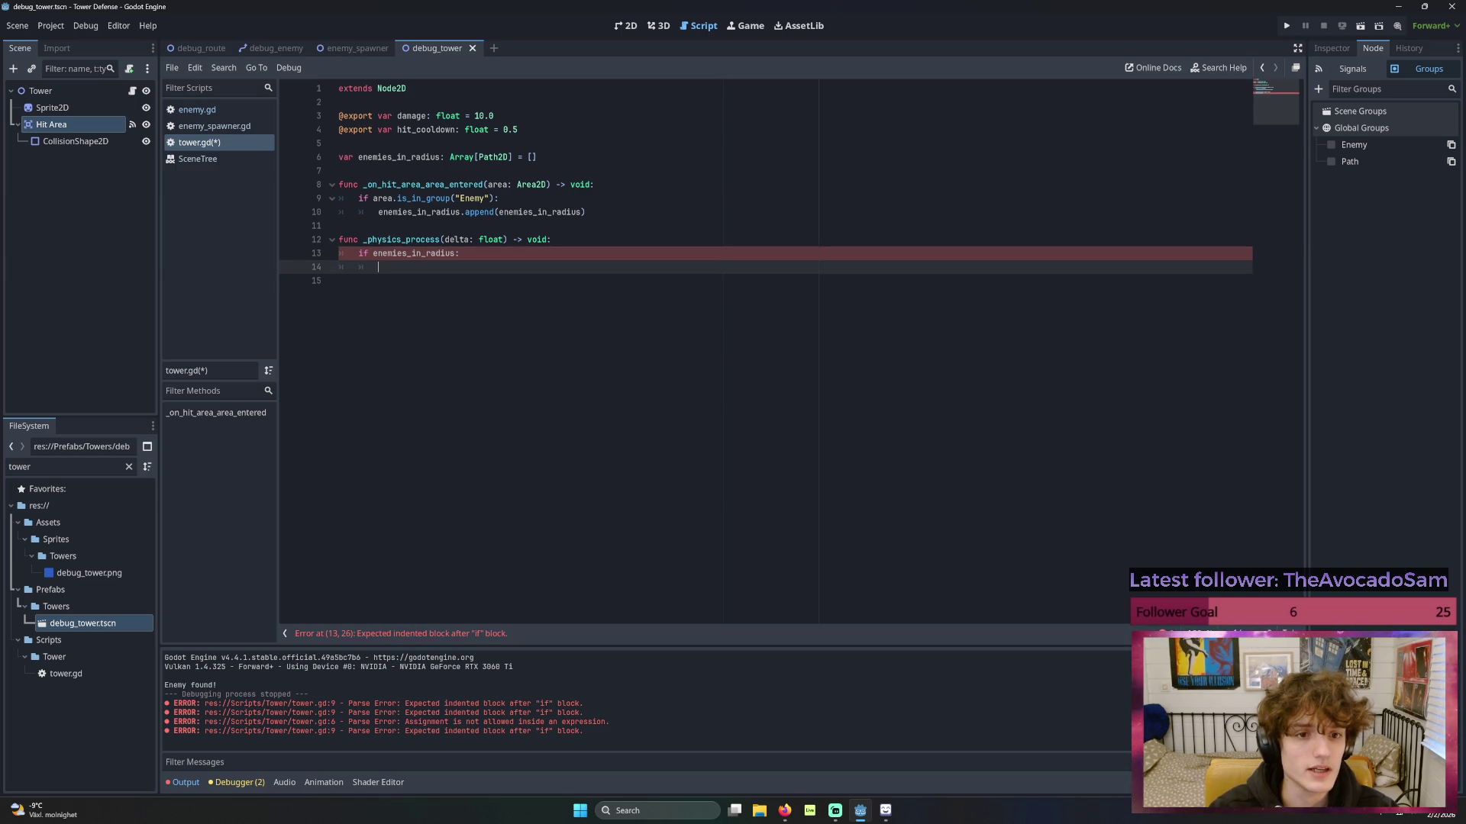
Write an enemies_in_radius.hit() call inside the check, then open a new Firefox tab
key(BackSpace)
key(BackSpace)
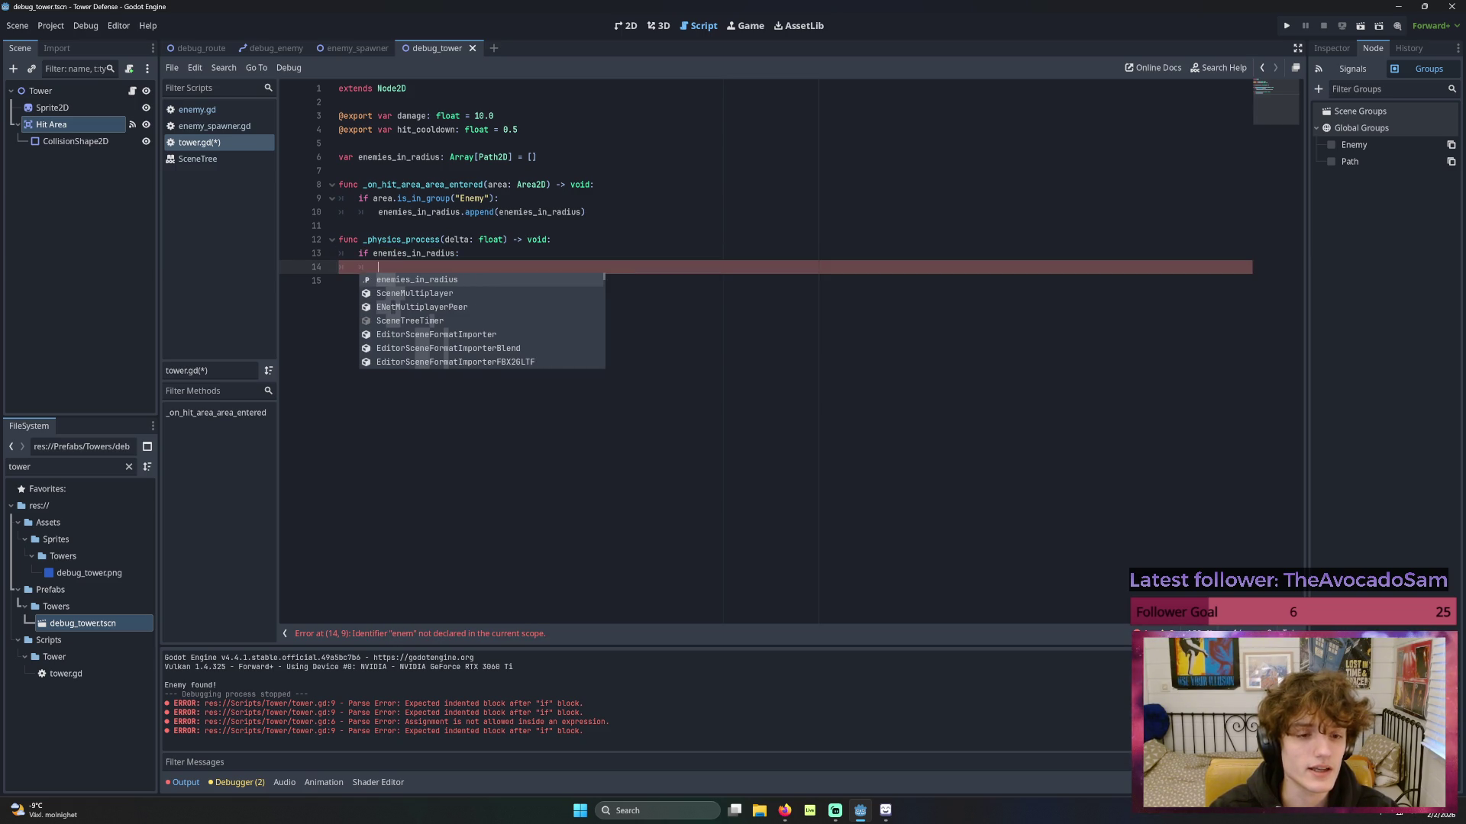
key(BackSpace)
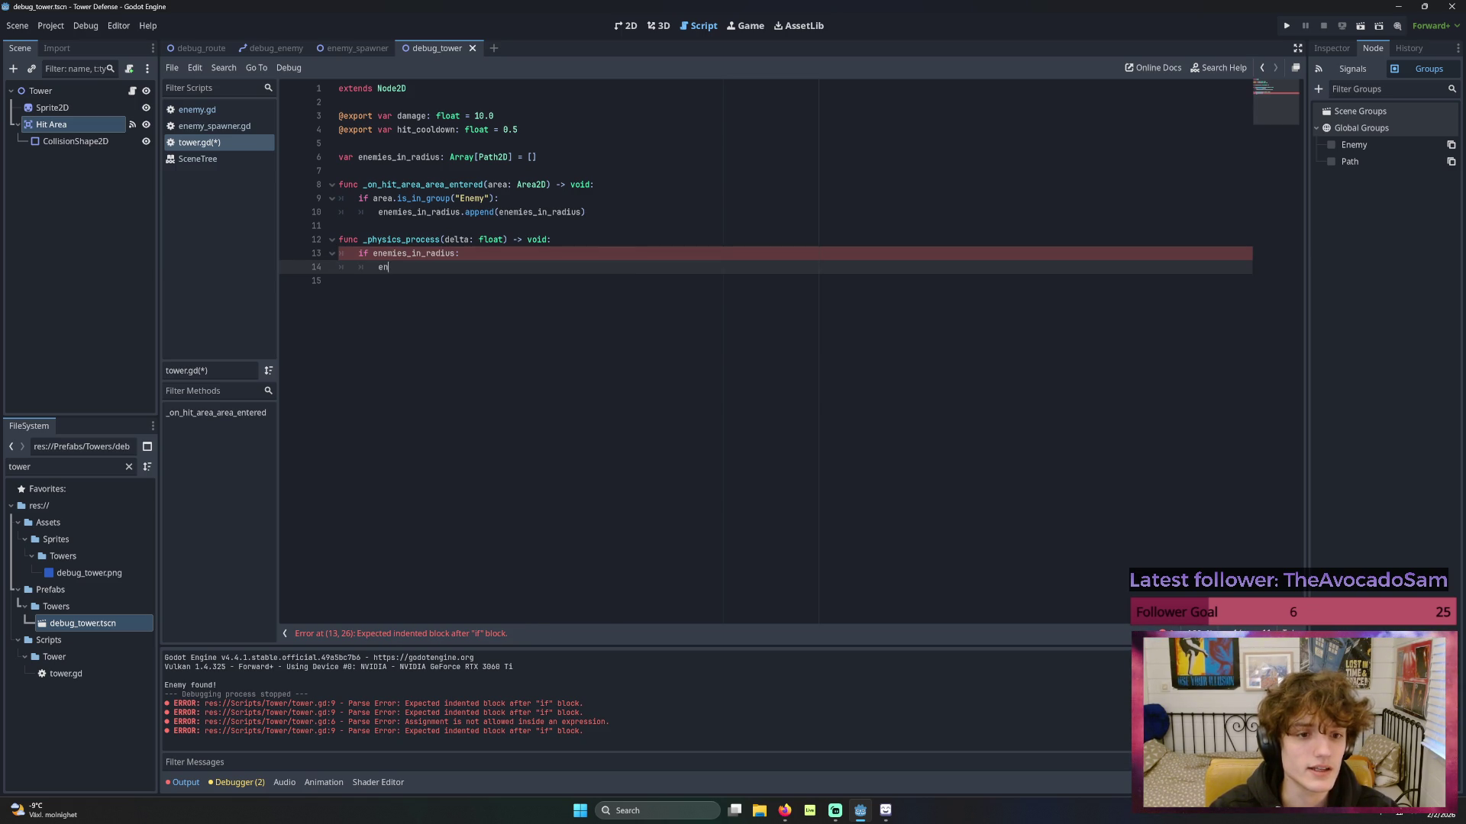
key(Return)
text(.hit())
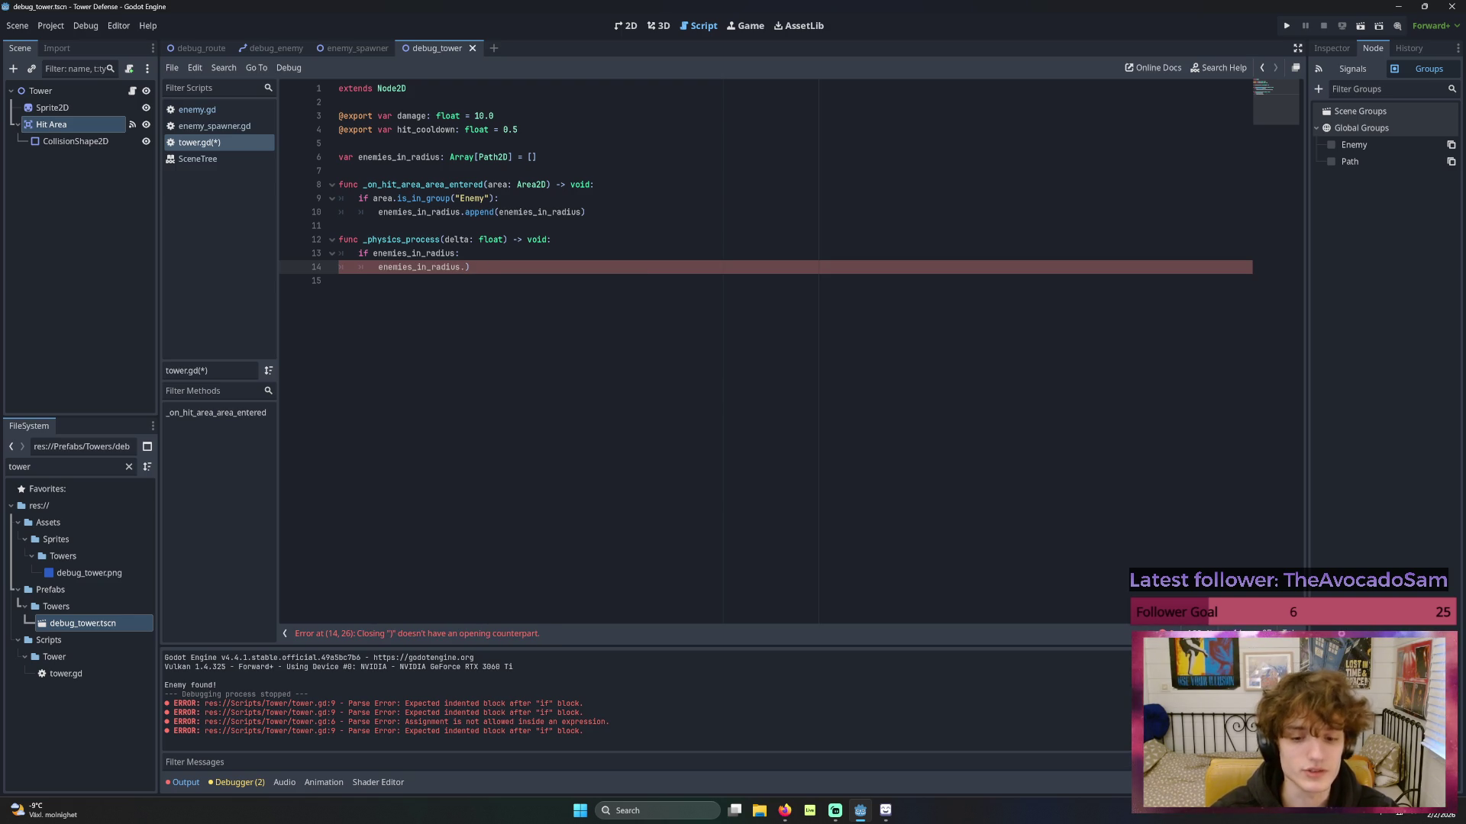
key(alt+Tab)
key(ctrl+t)
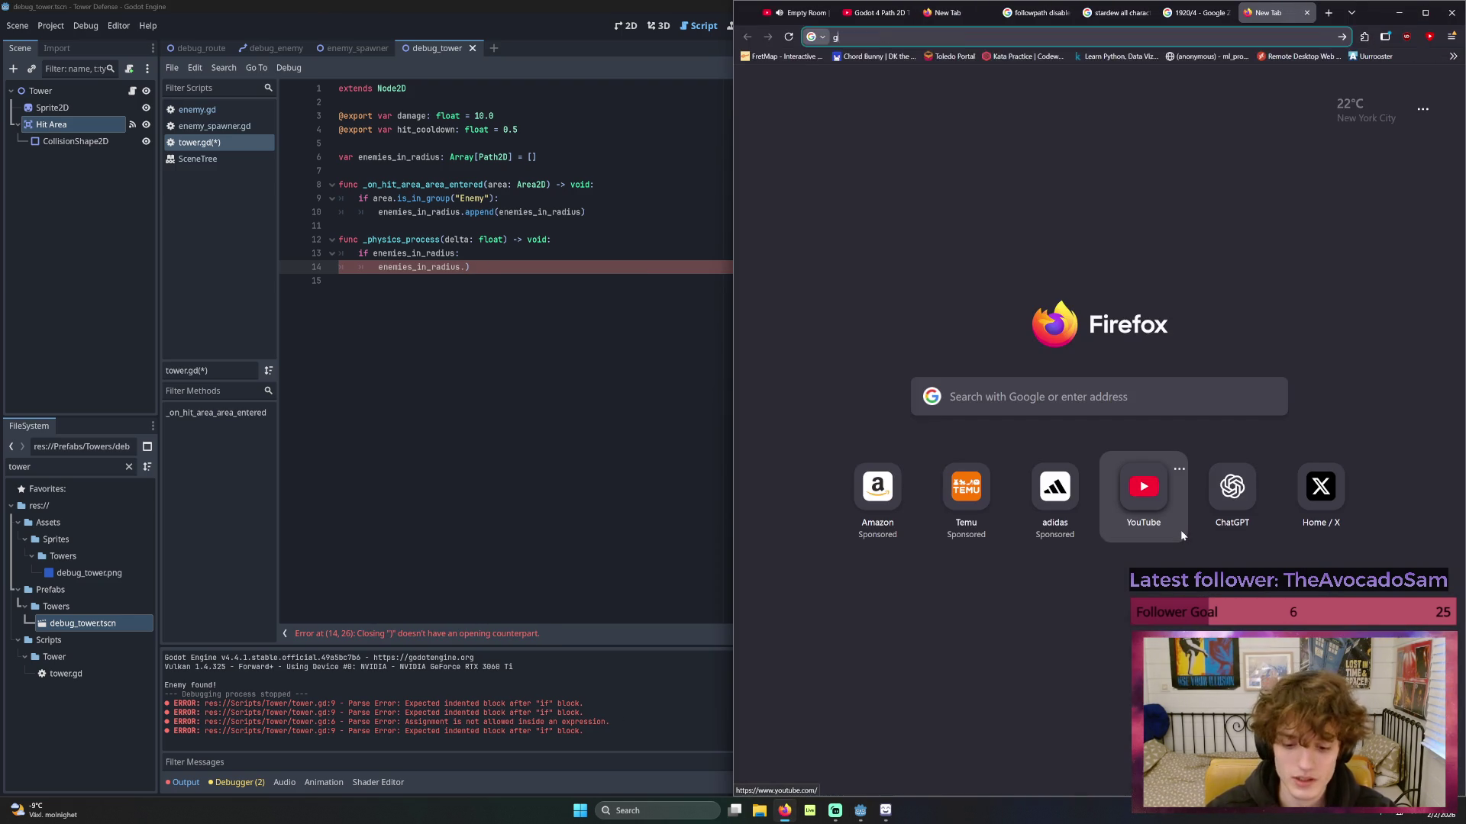
Search 'godot 4 signals' and open the docs.godotengine.org 'Using signals' page, closing the extra tab
text(godot 4 hi)
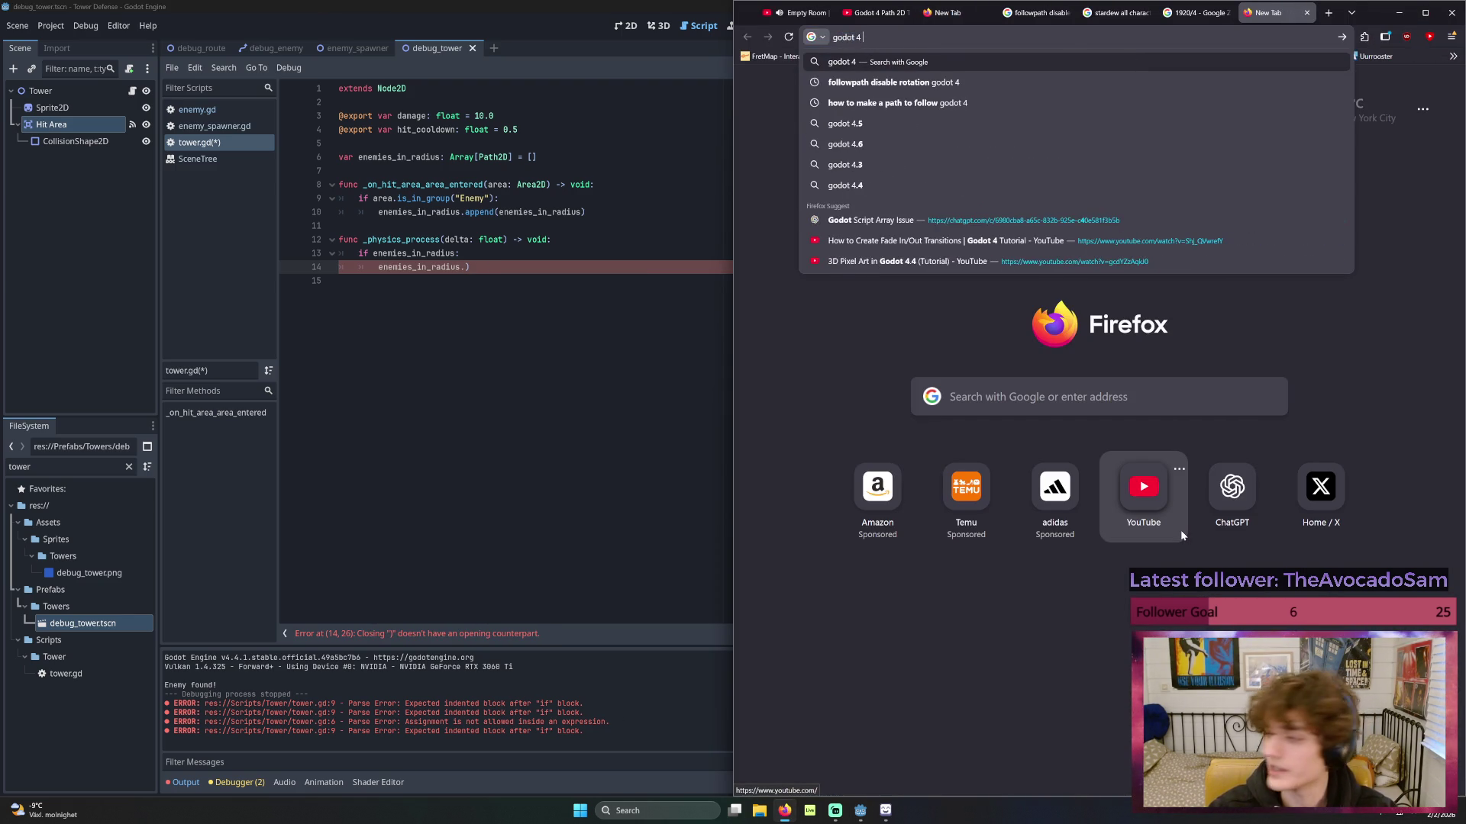
key(BackSpace)
key(BackSpace)
text(signals)
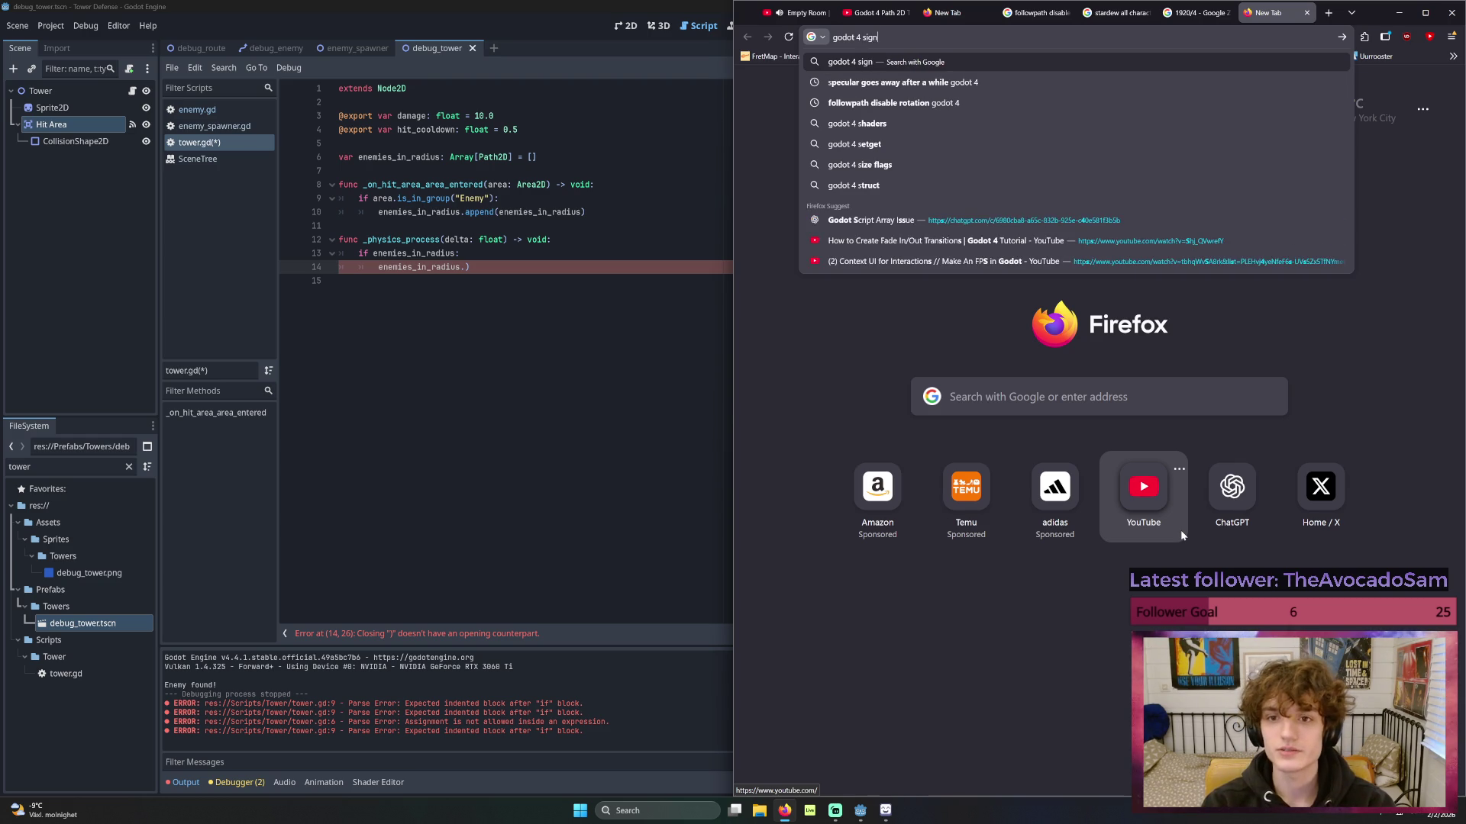
key(Return)
click(835, 229)
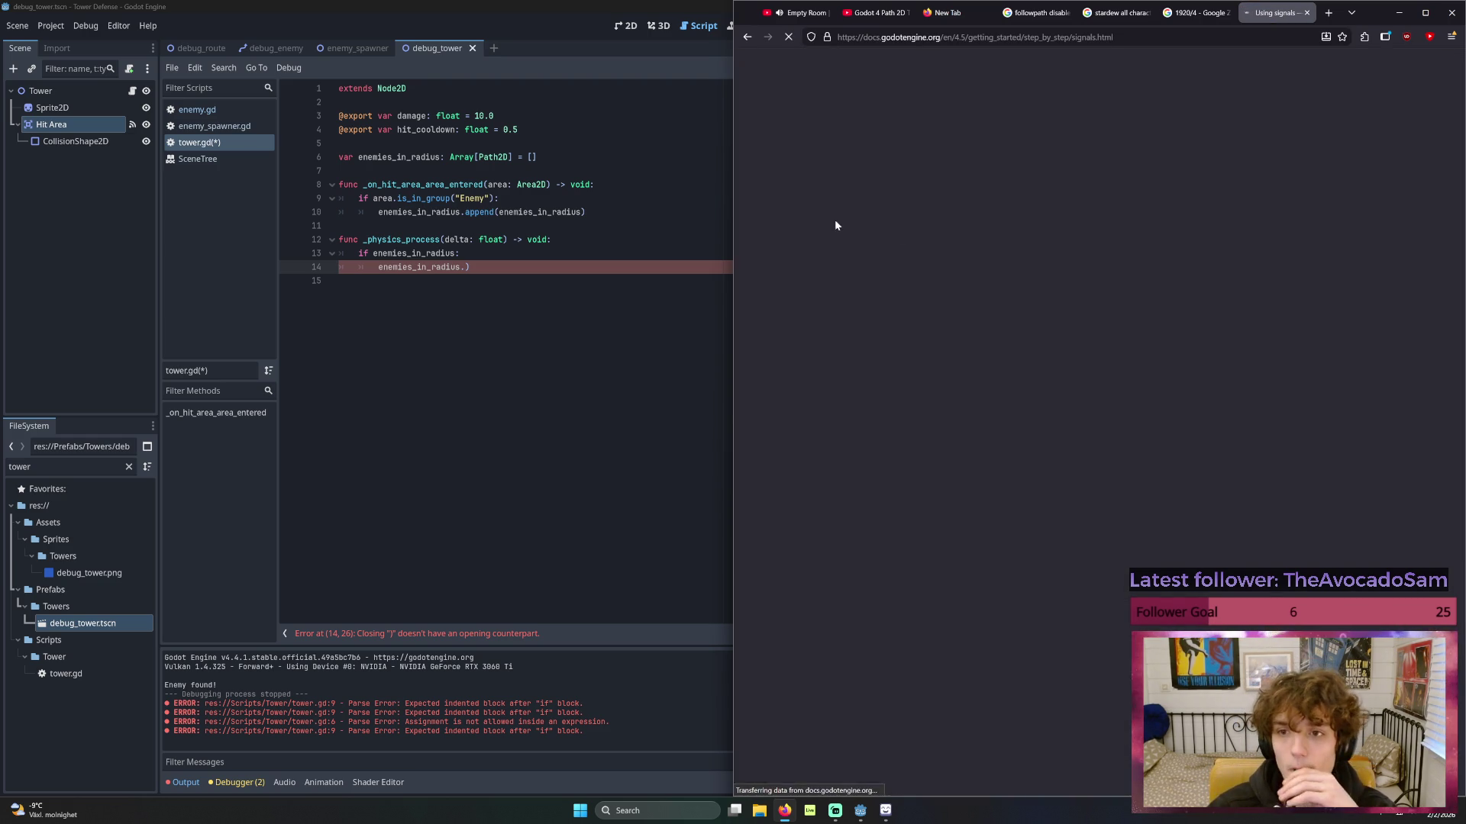
click(1329, 12)
key(ctrl+w)
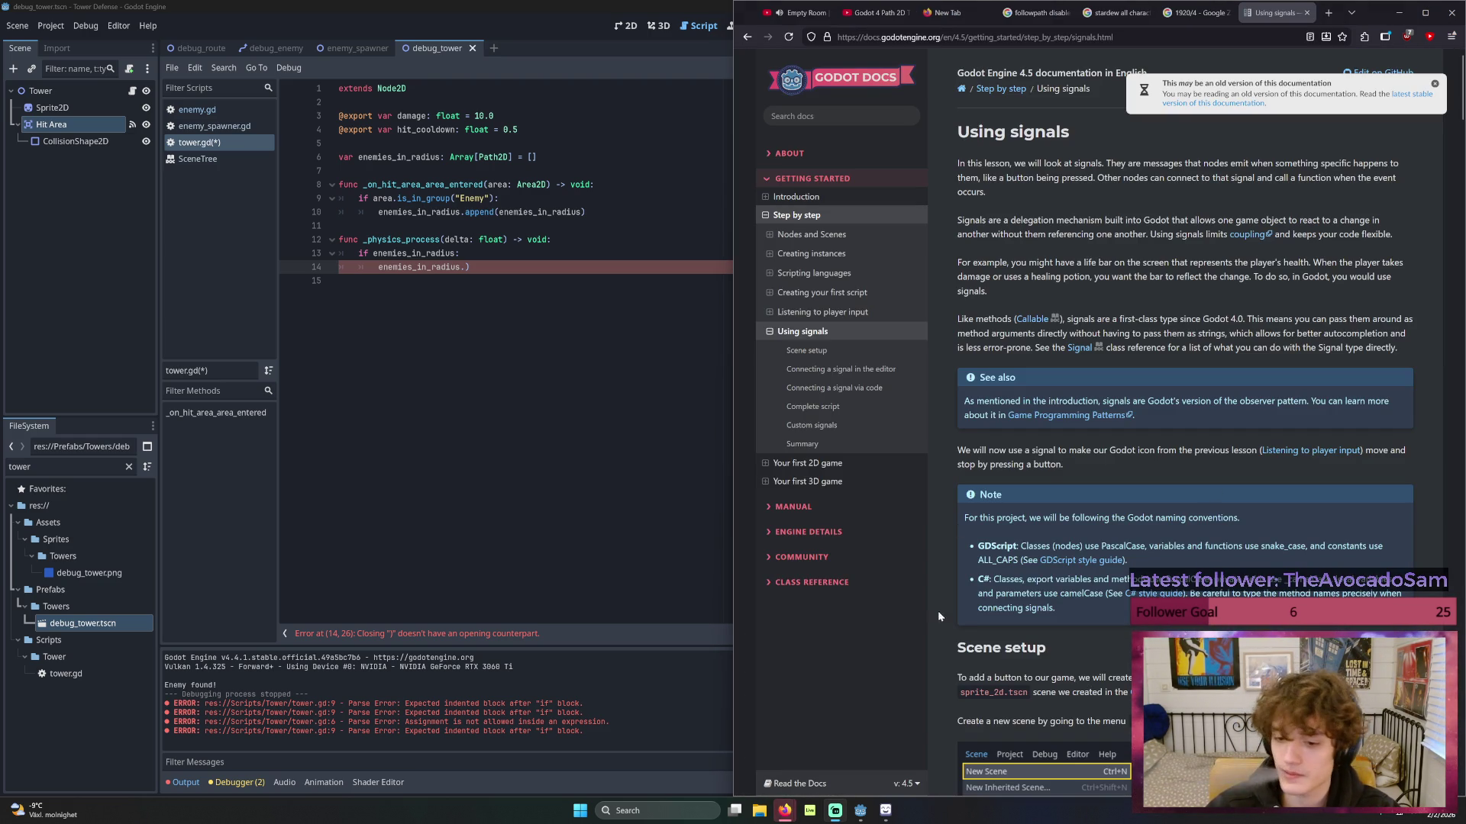
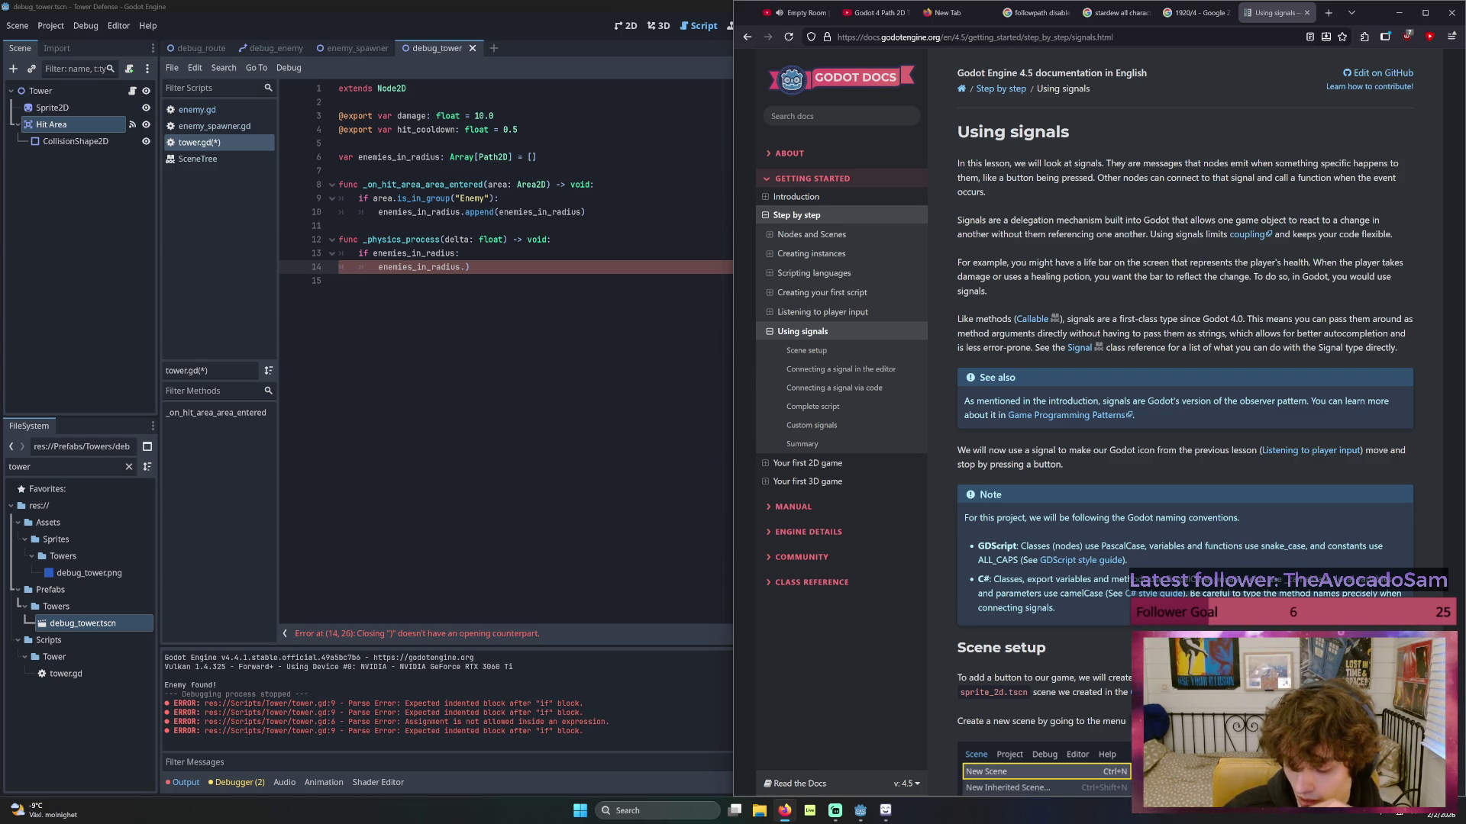
Look up Discord in the system search, then dismiss it and return to the editor
key(super)
text(discord)
key(Escape)
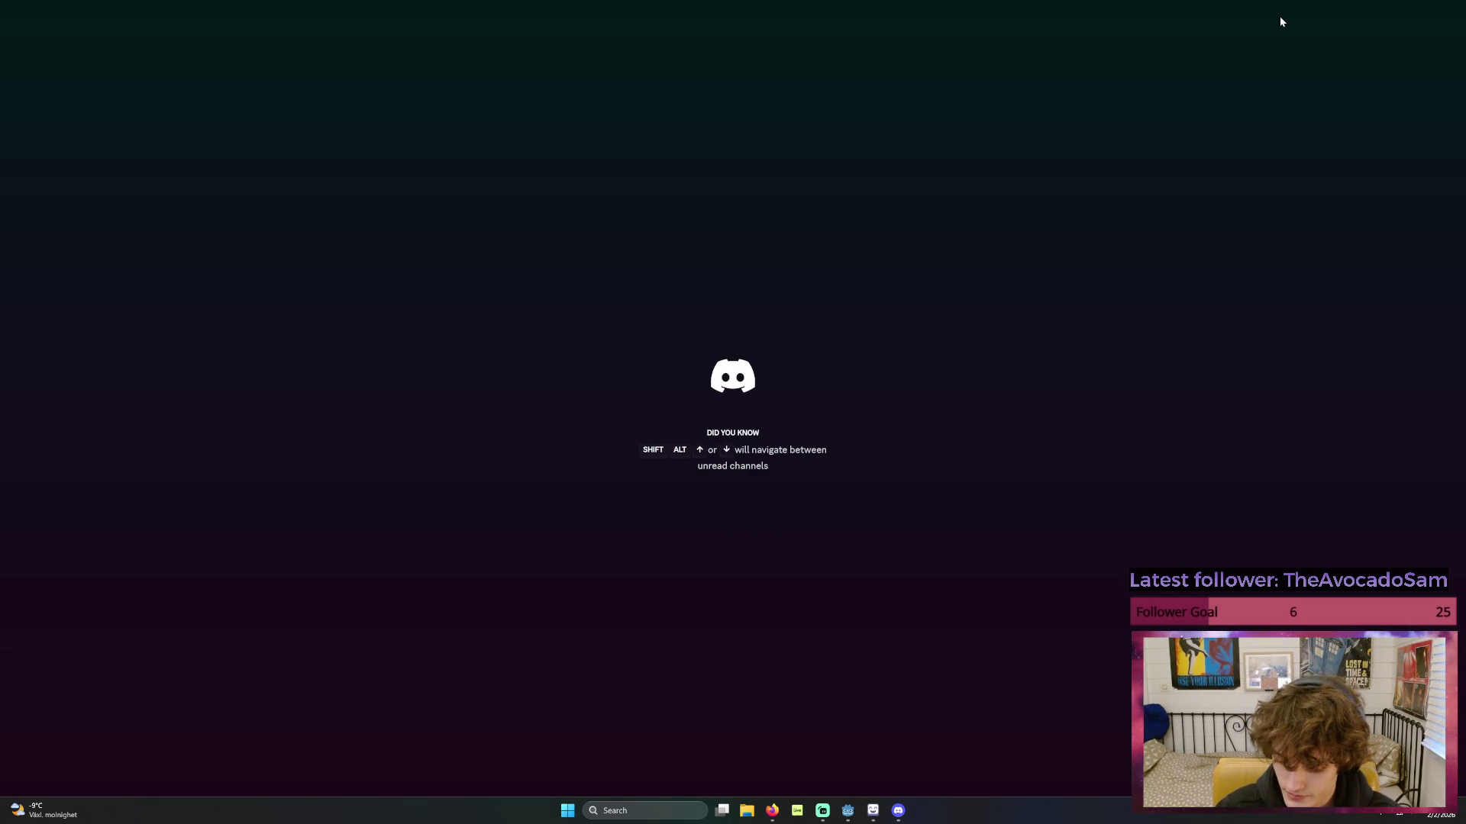
click(1412, 7)
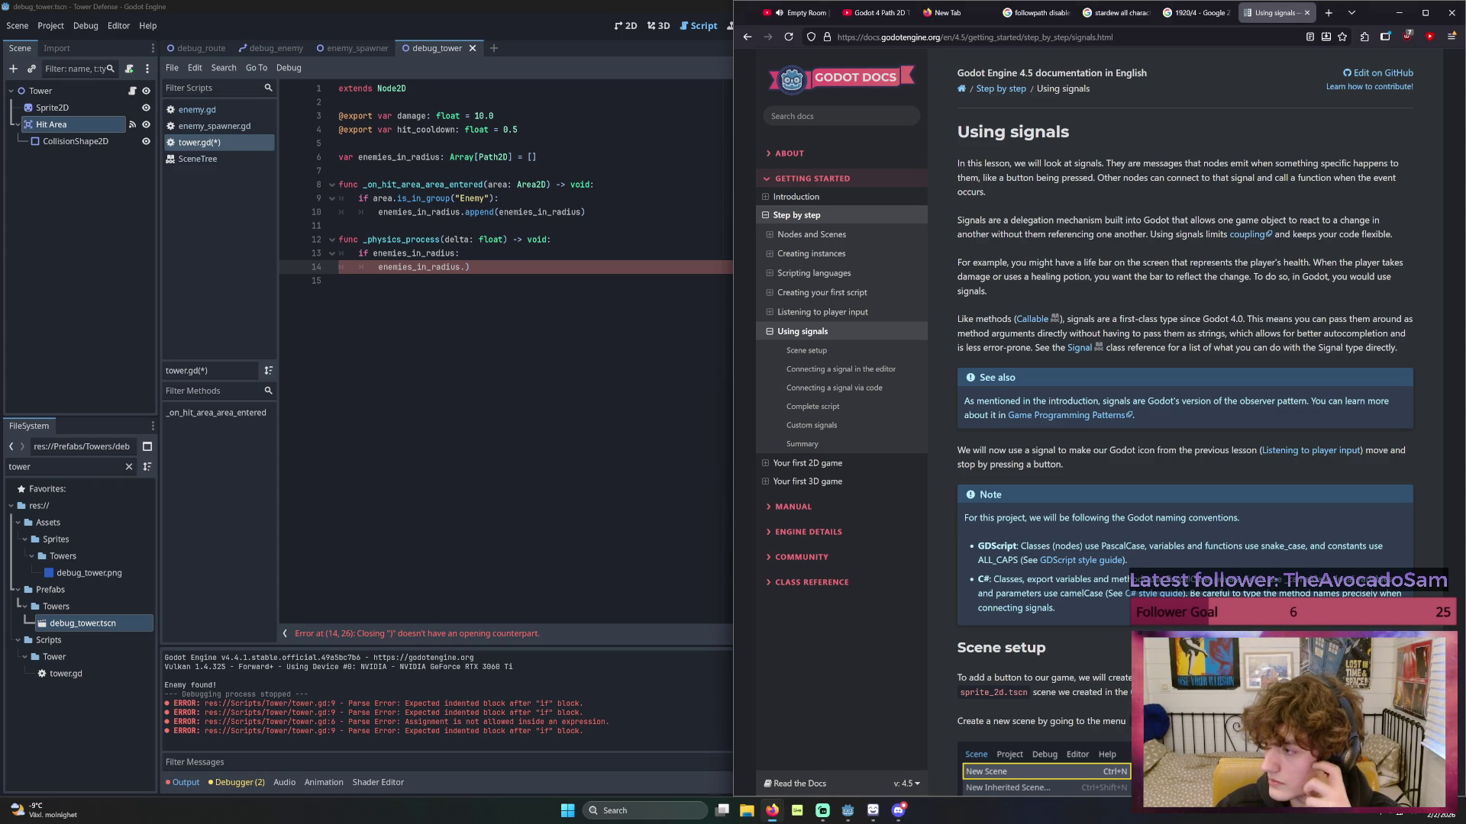
Show the debug_enemy scene's Enemy node tree and bring the browser forward
scroll(1110, 374, down, 9)
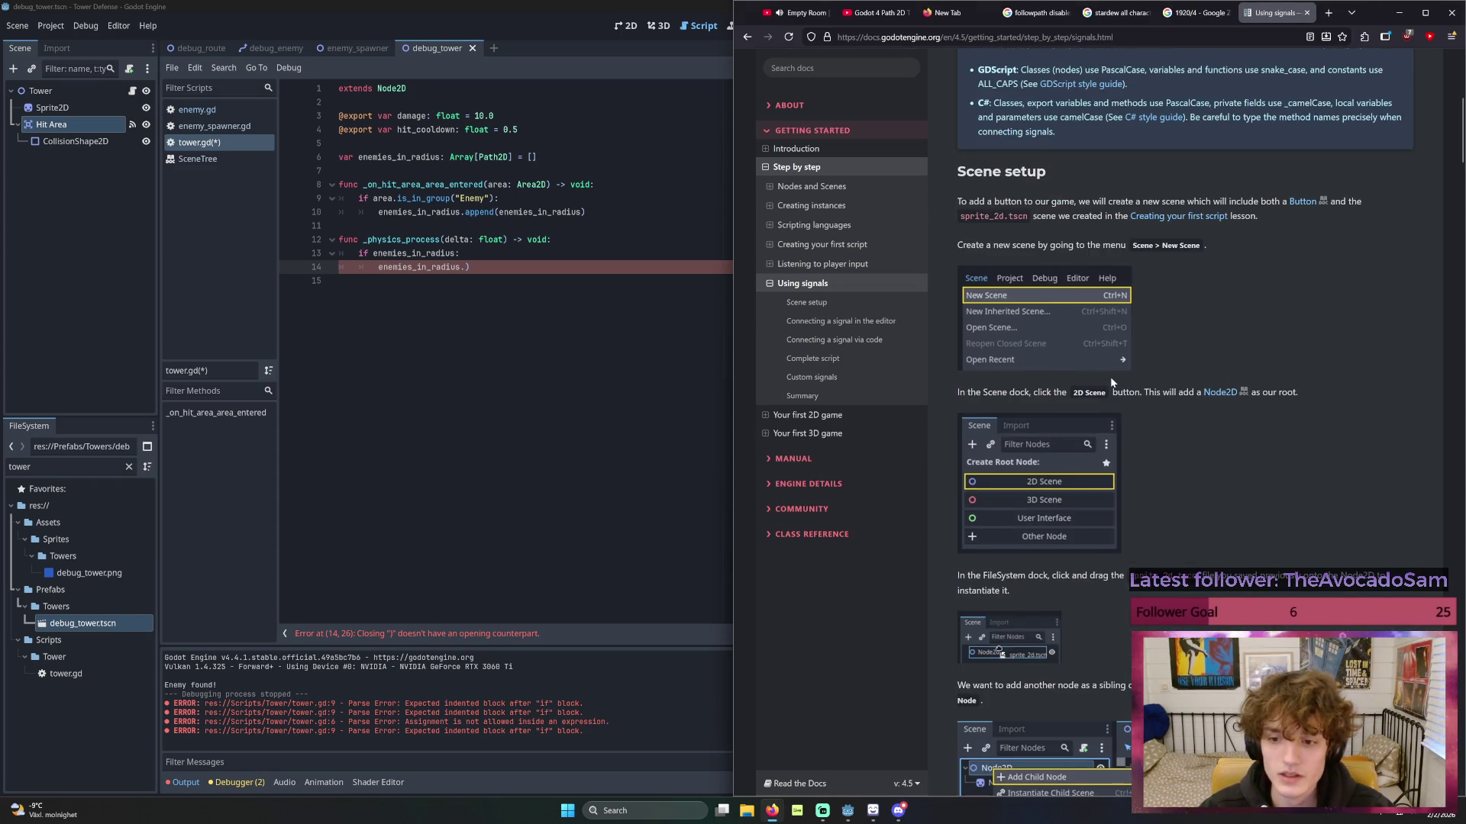
click(272, 48)
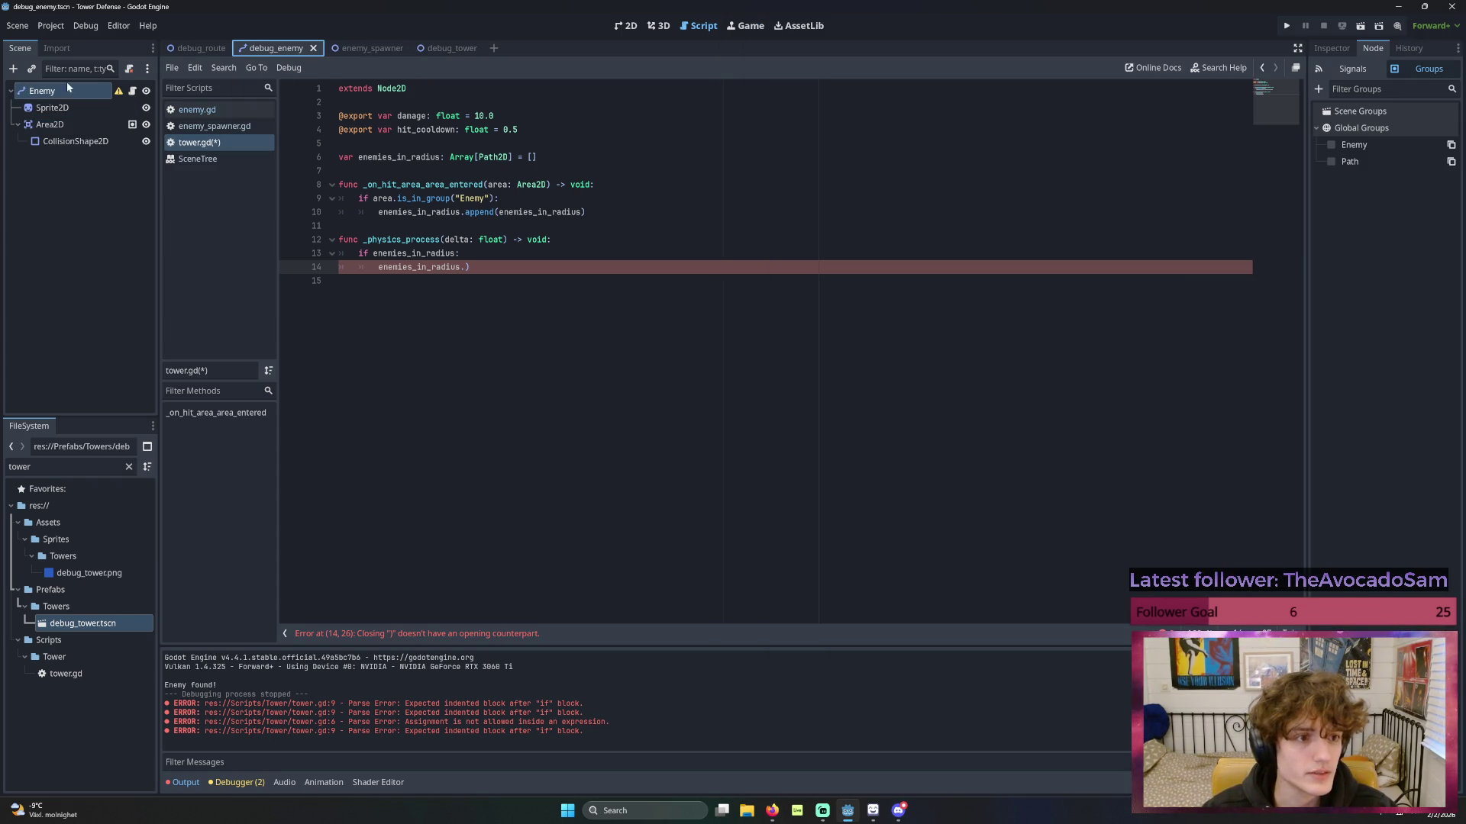
mouse_move(771, 811)
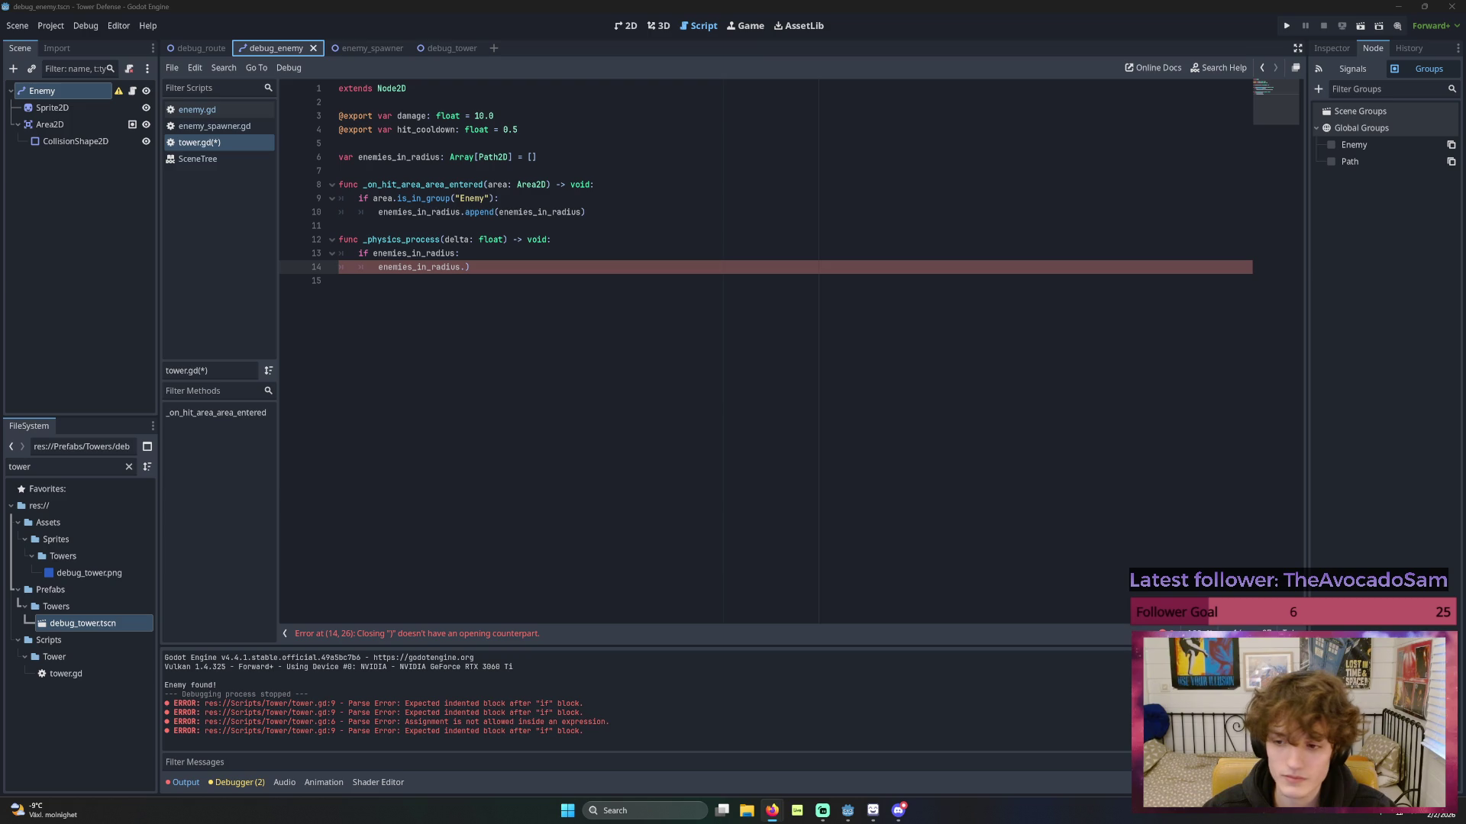
click(734, 764)
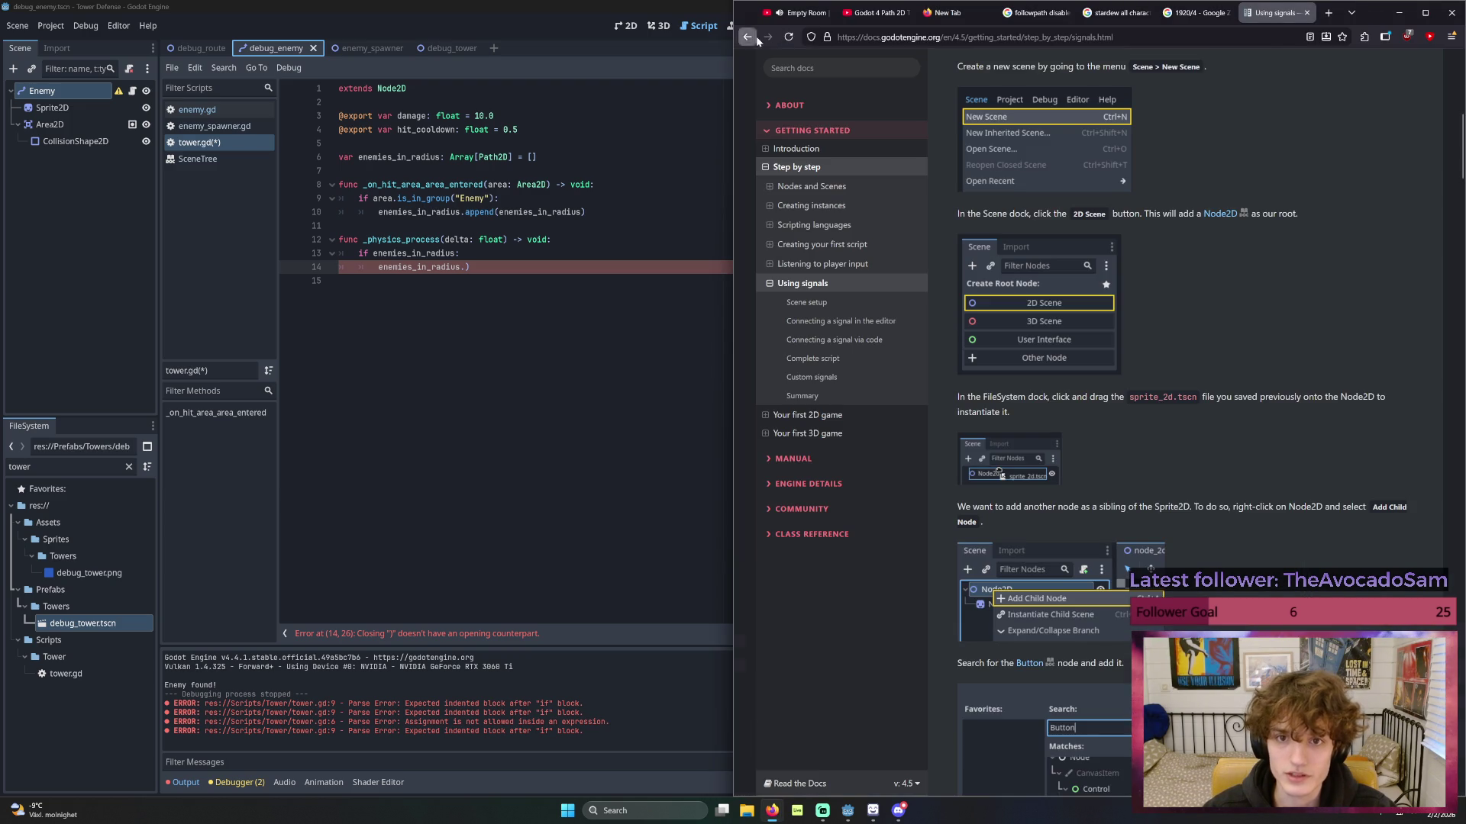
Search Google for 'godot 4 custom hit signal' and expand the AI overview's steps
click(747, 36)
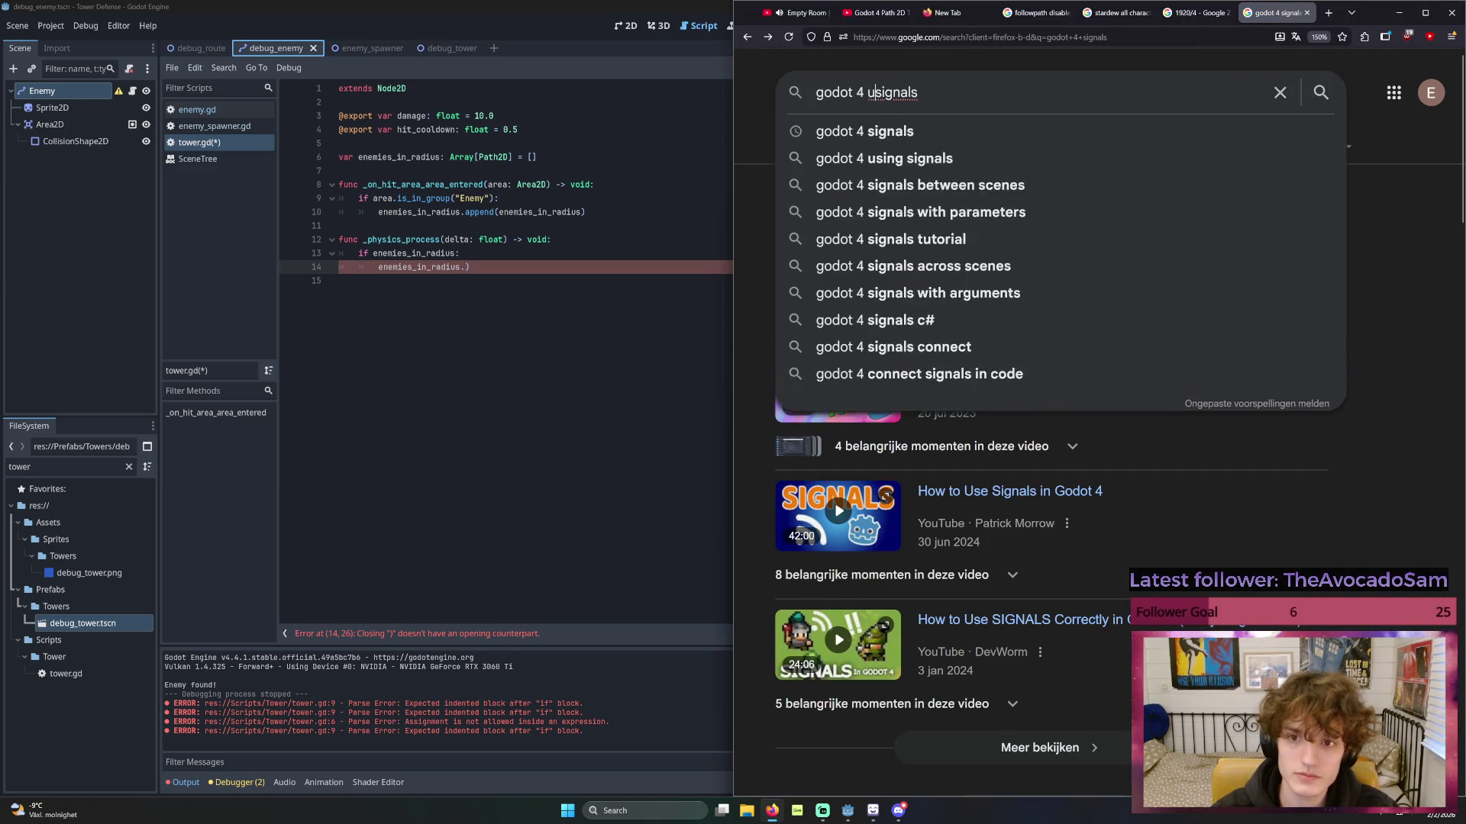
text(custom hit)
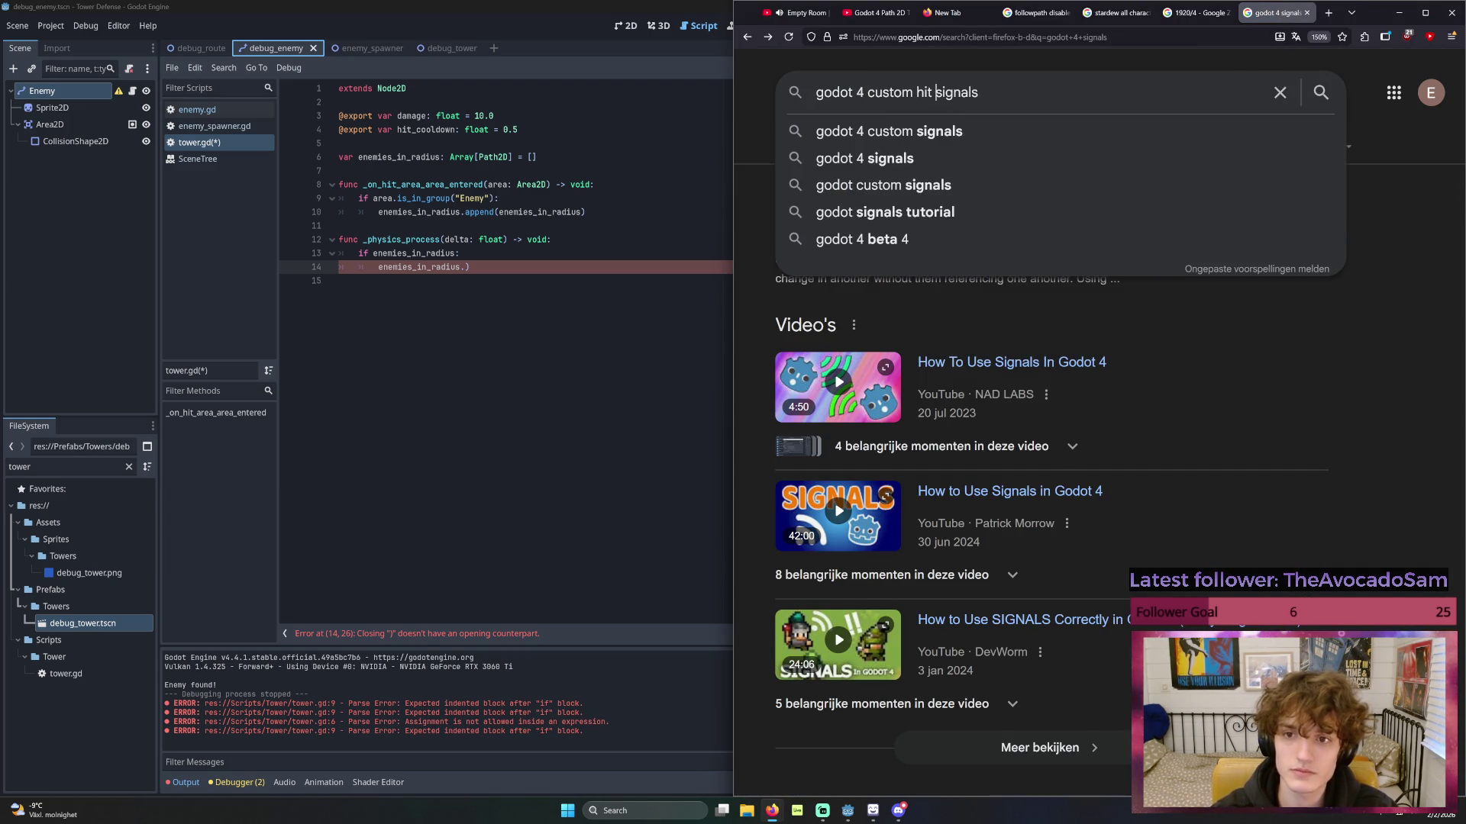
key(End)
key(BackSpace)
key(Return)
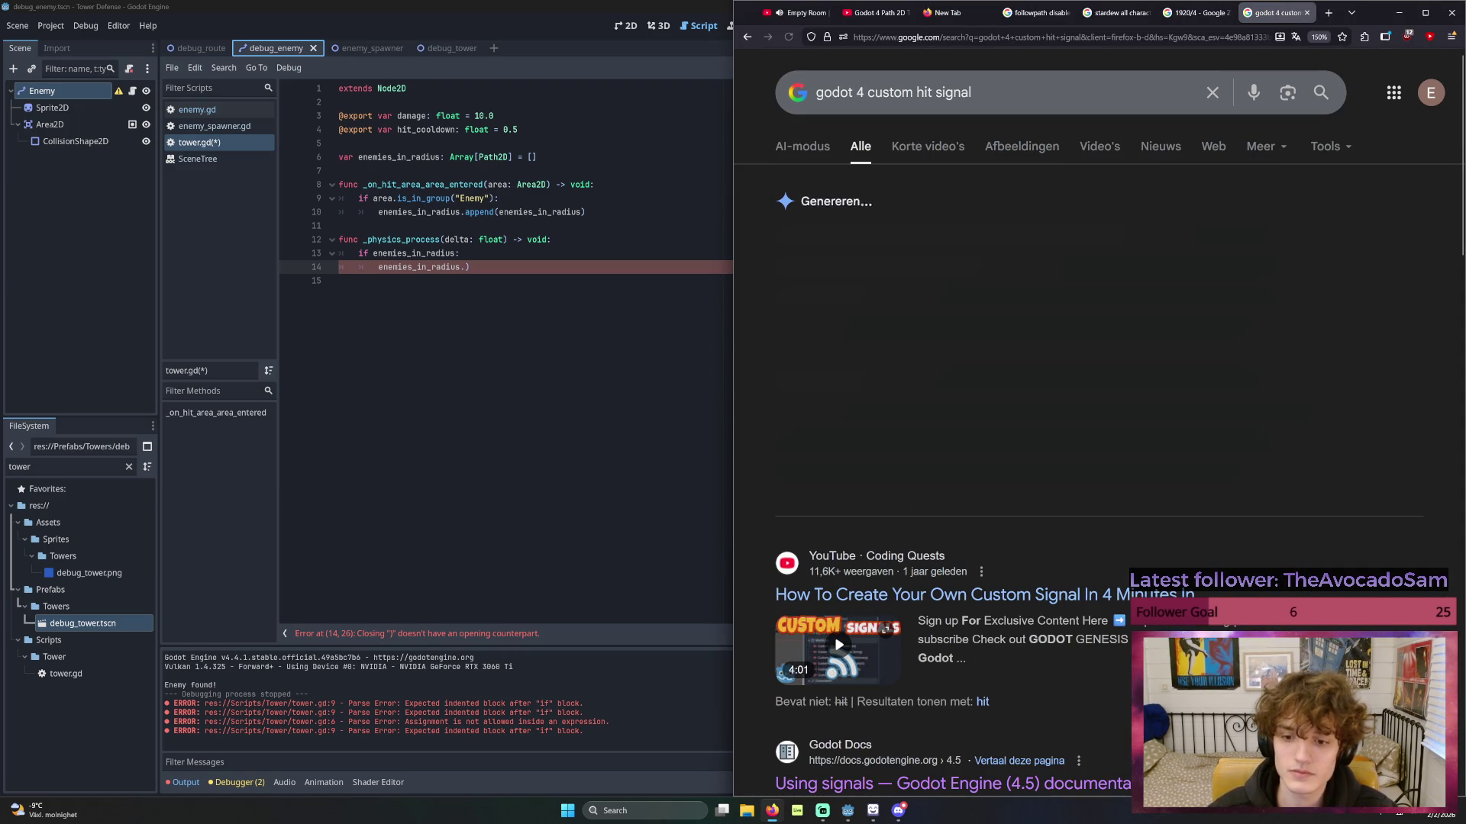
scroll(1011, 385, down, 5)
click(1026, 219)
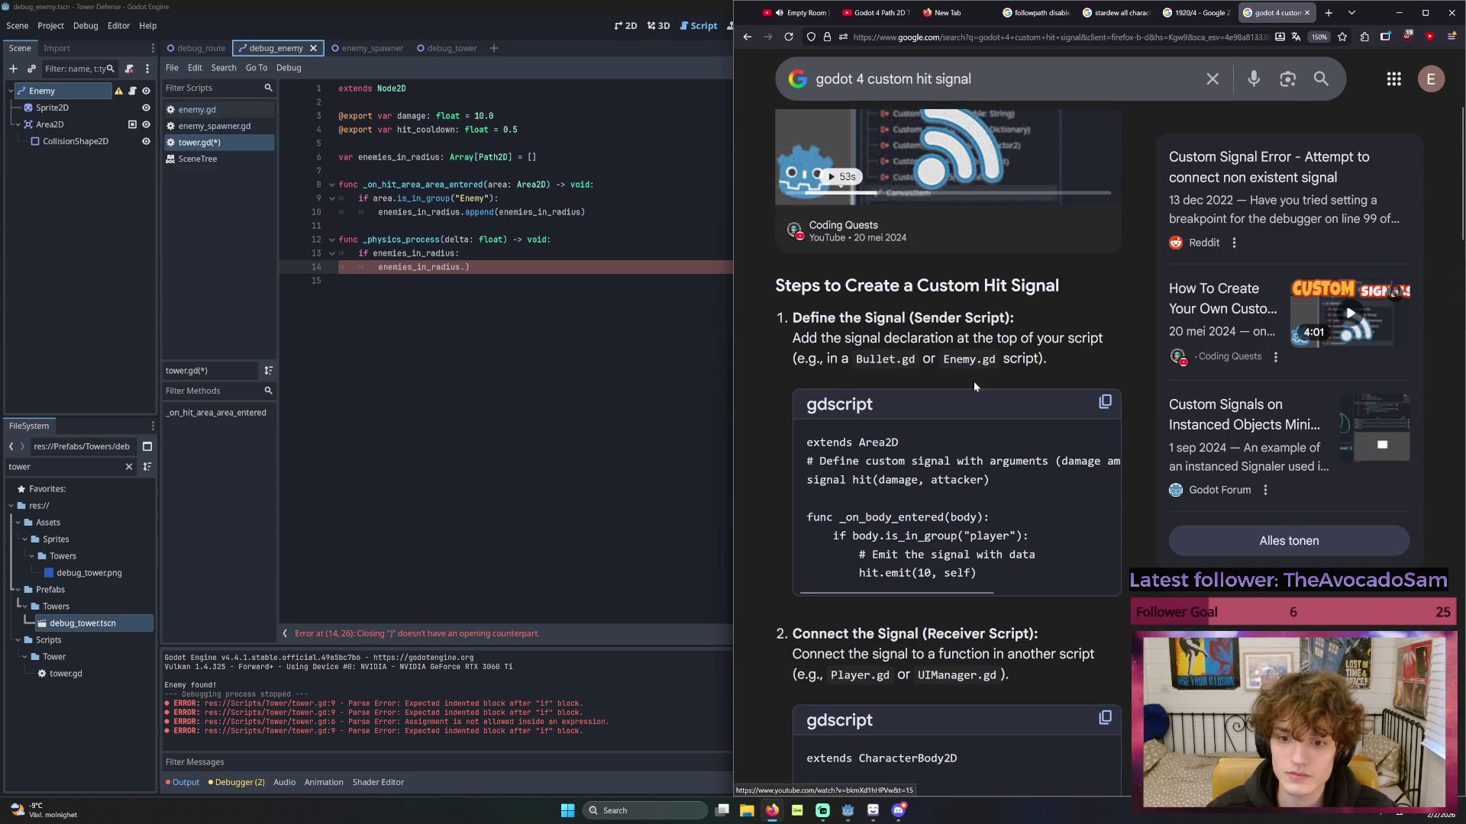
scroll(946, 458, down, 2)
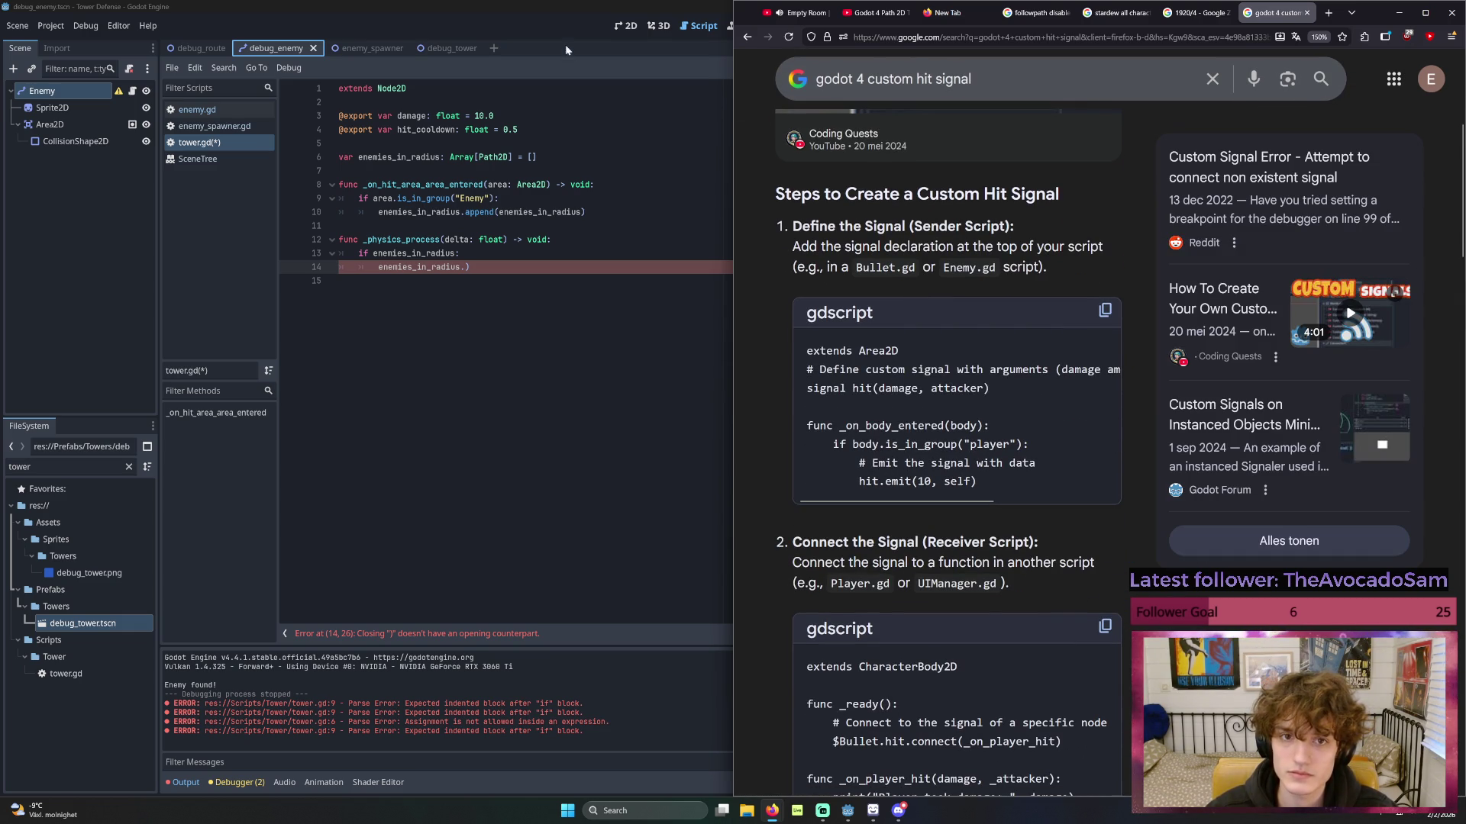
Snap Godot to the left half, study the example signal code, and remove line 14's stray parenthesis
key(super+Left)
click(351, 285)
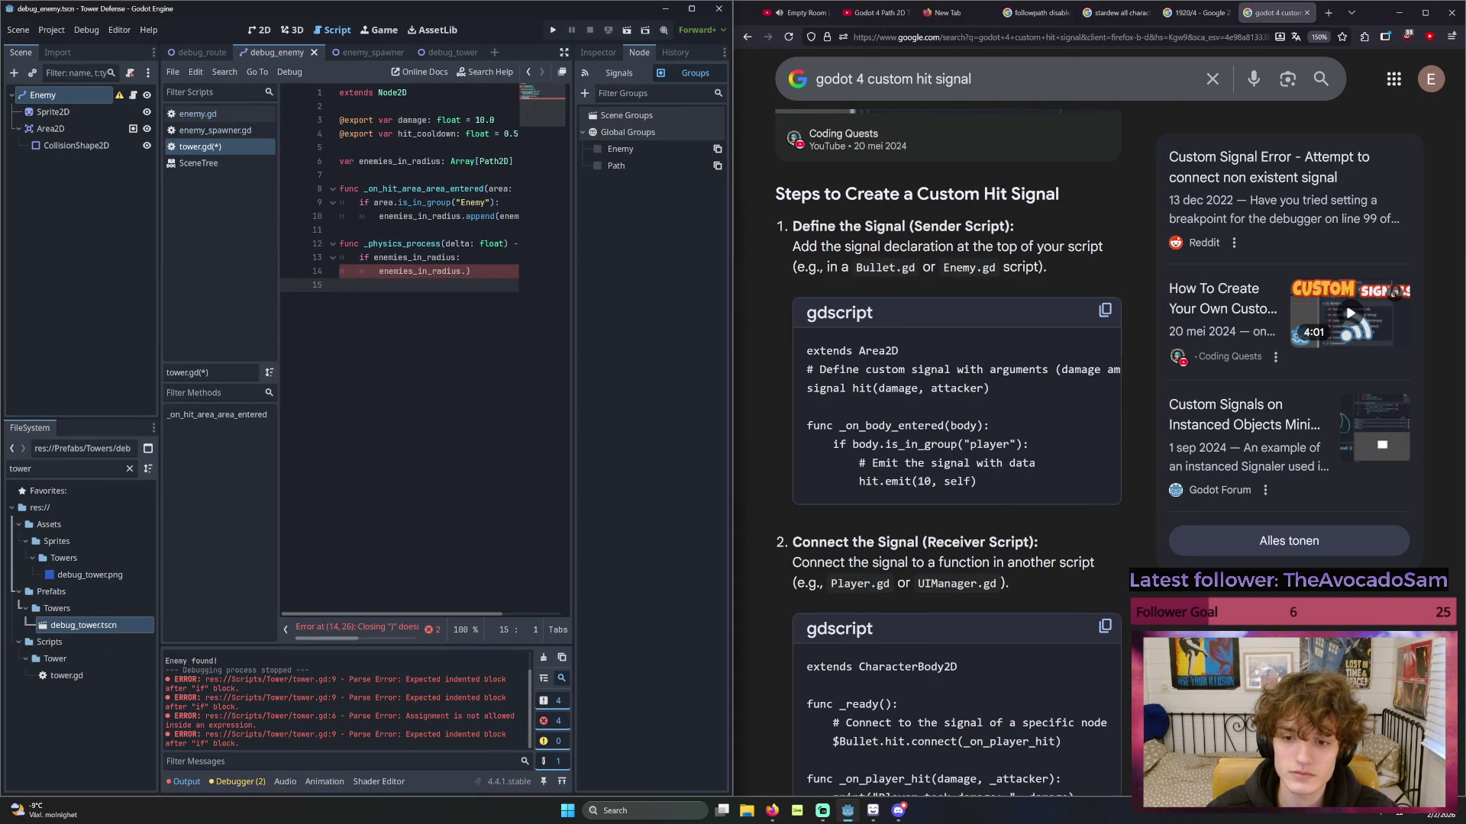
mouse_move(801, 388)
mouse_down()
mouse_move(852, 389)
mouse_move(836, 425)
mouse_up()
click(836, 425)
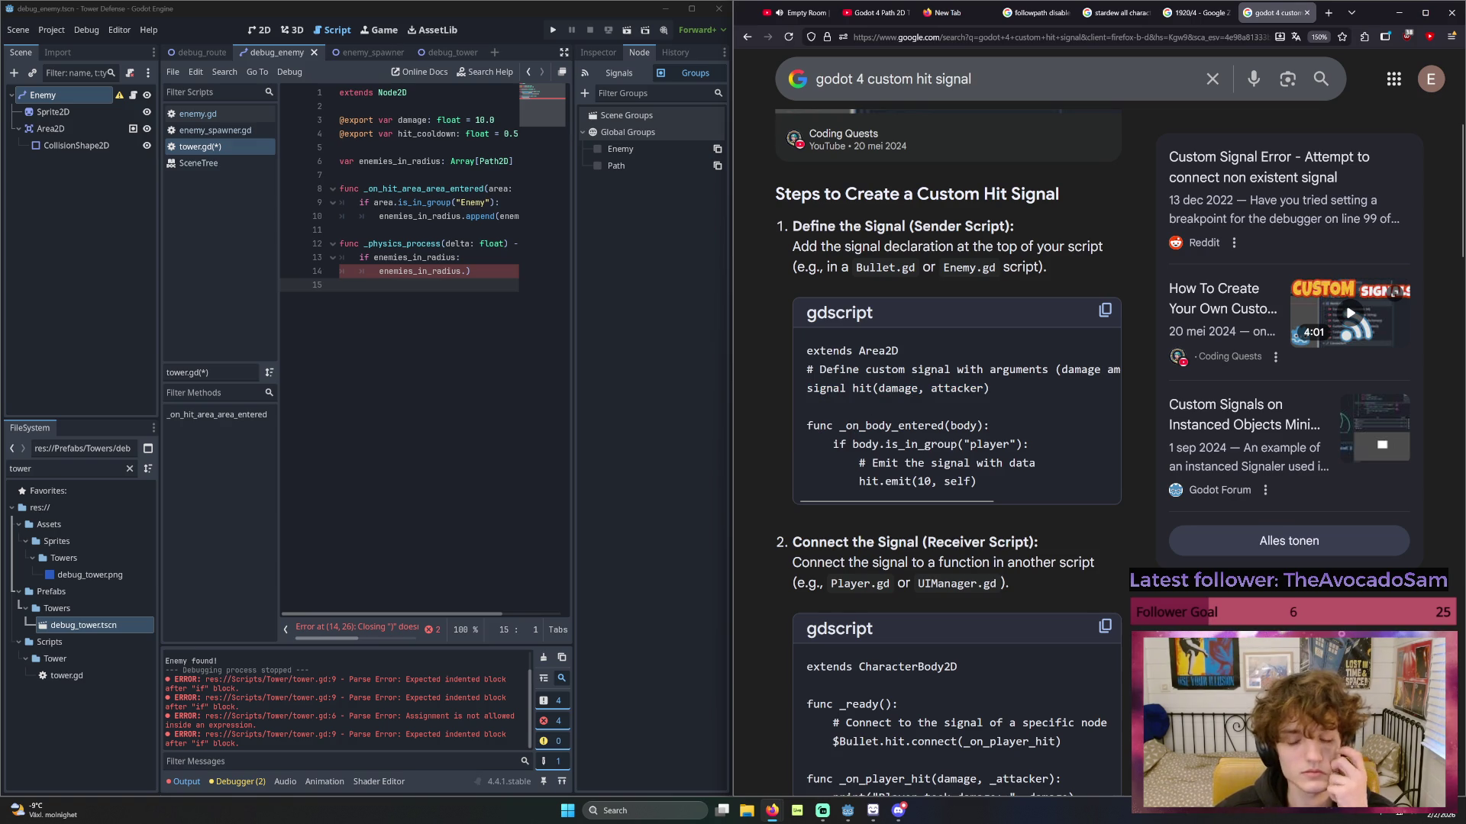
mouse_move(919, 501)
mouse_down()
mouse_move(941, 501)
mouse_move(860, 502)
mouse_up()
scroll(854, 502, down, 3)
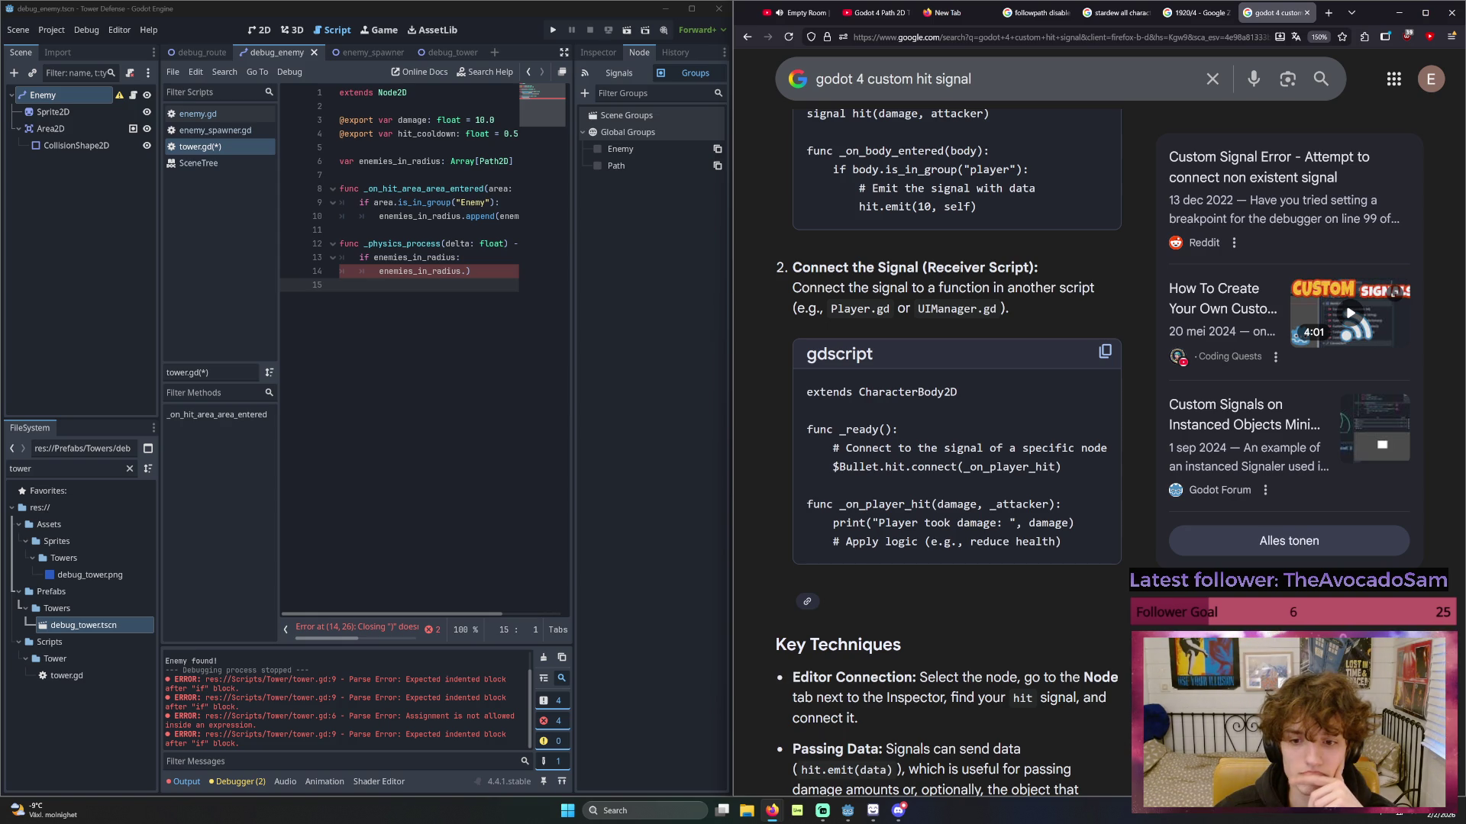
scroll(854, 502, up, 3)
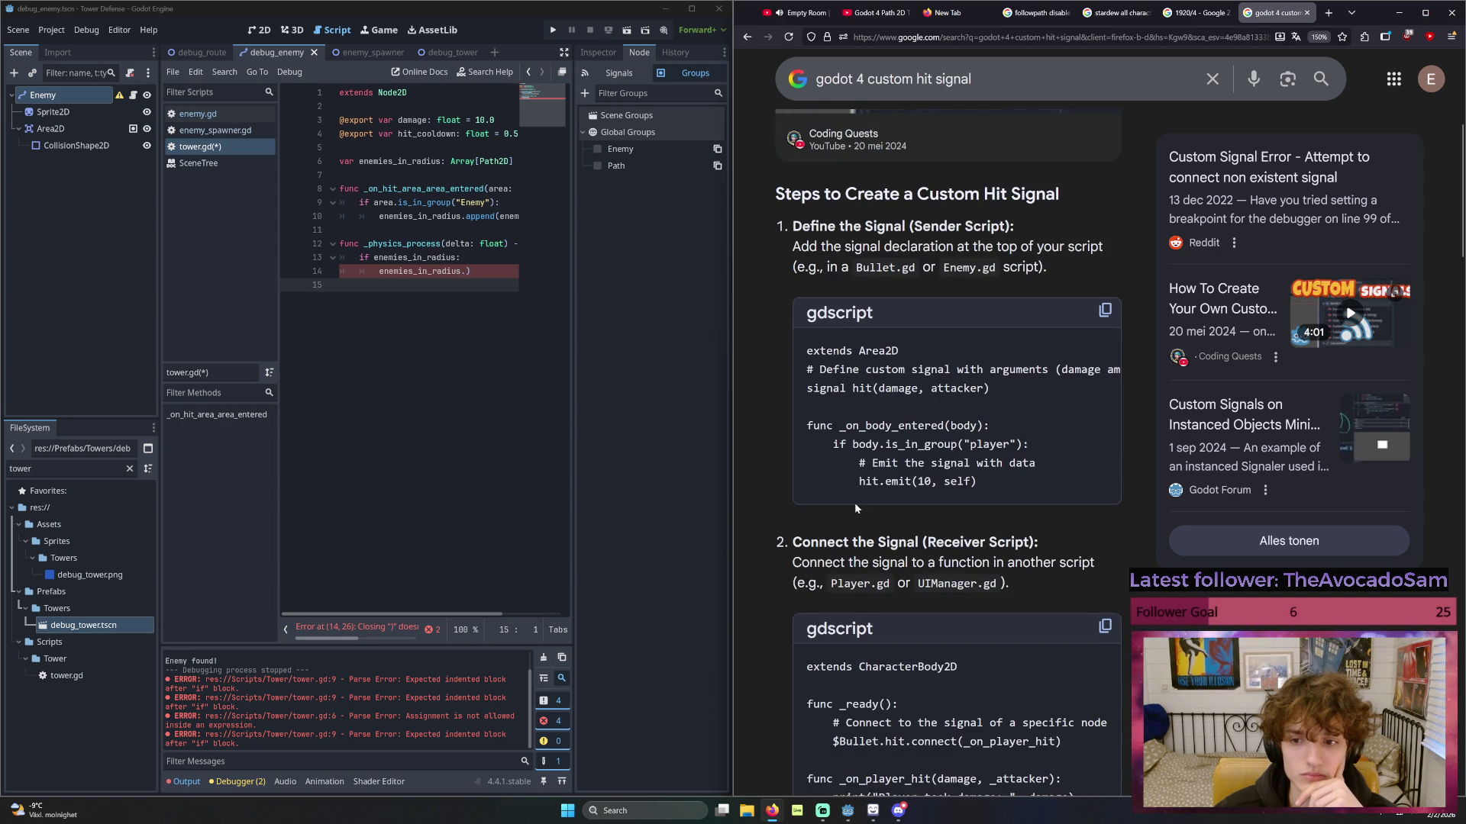
mouse_move(859, 501)
mouse_down()
mouse_move(887, 502)
mouse_move(841, 502)
mouse_up()
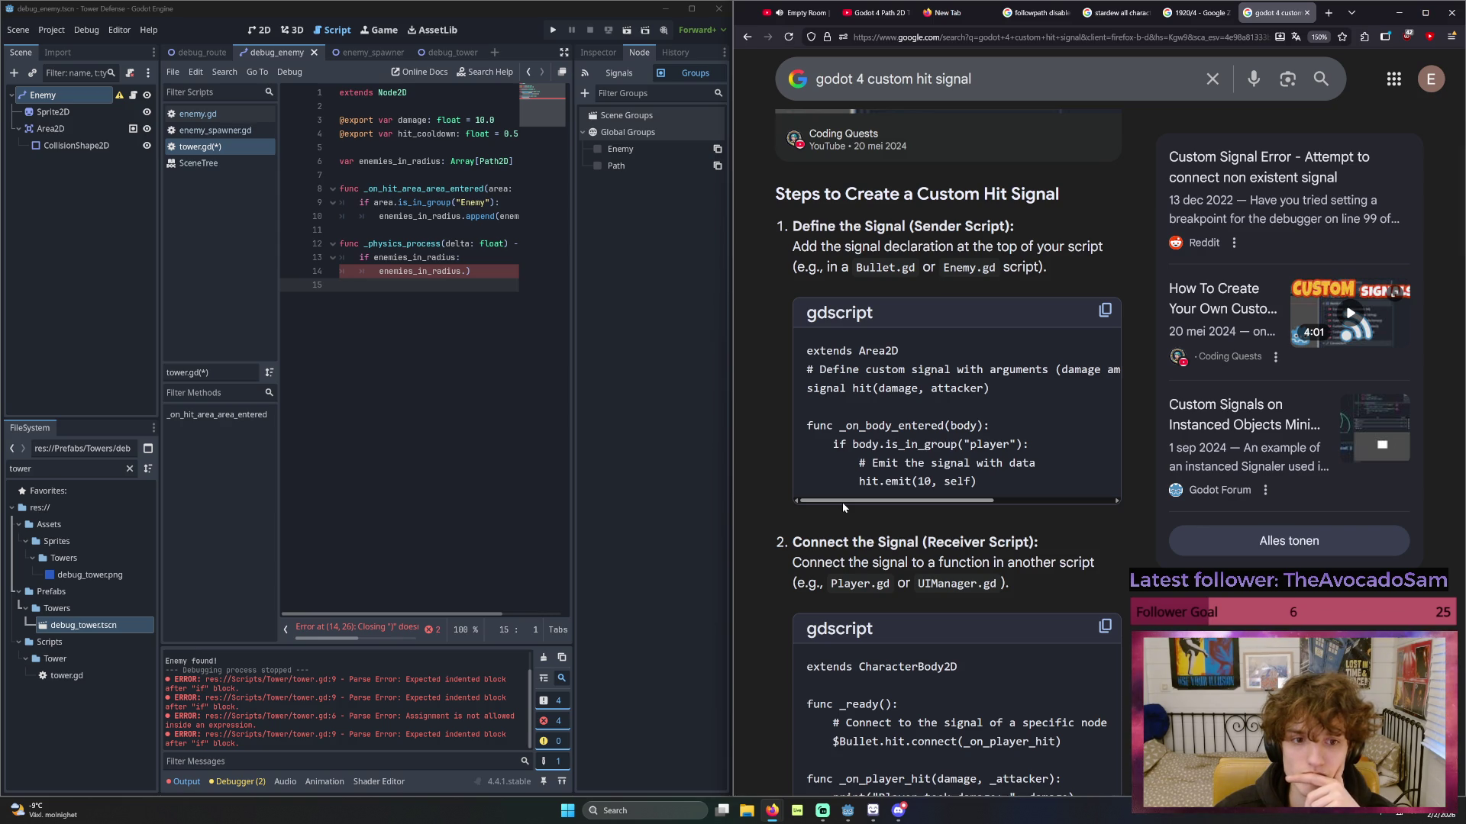
click(473, 271)
key(BackSpace)
key(BackSpace)
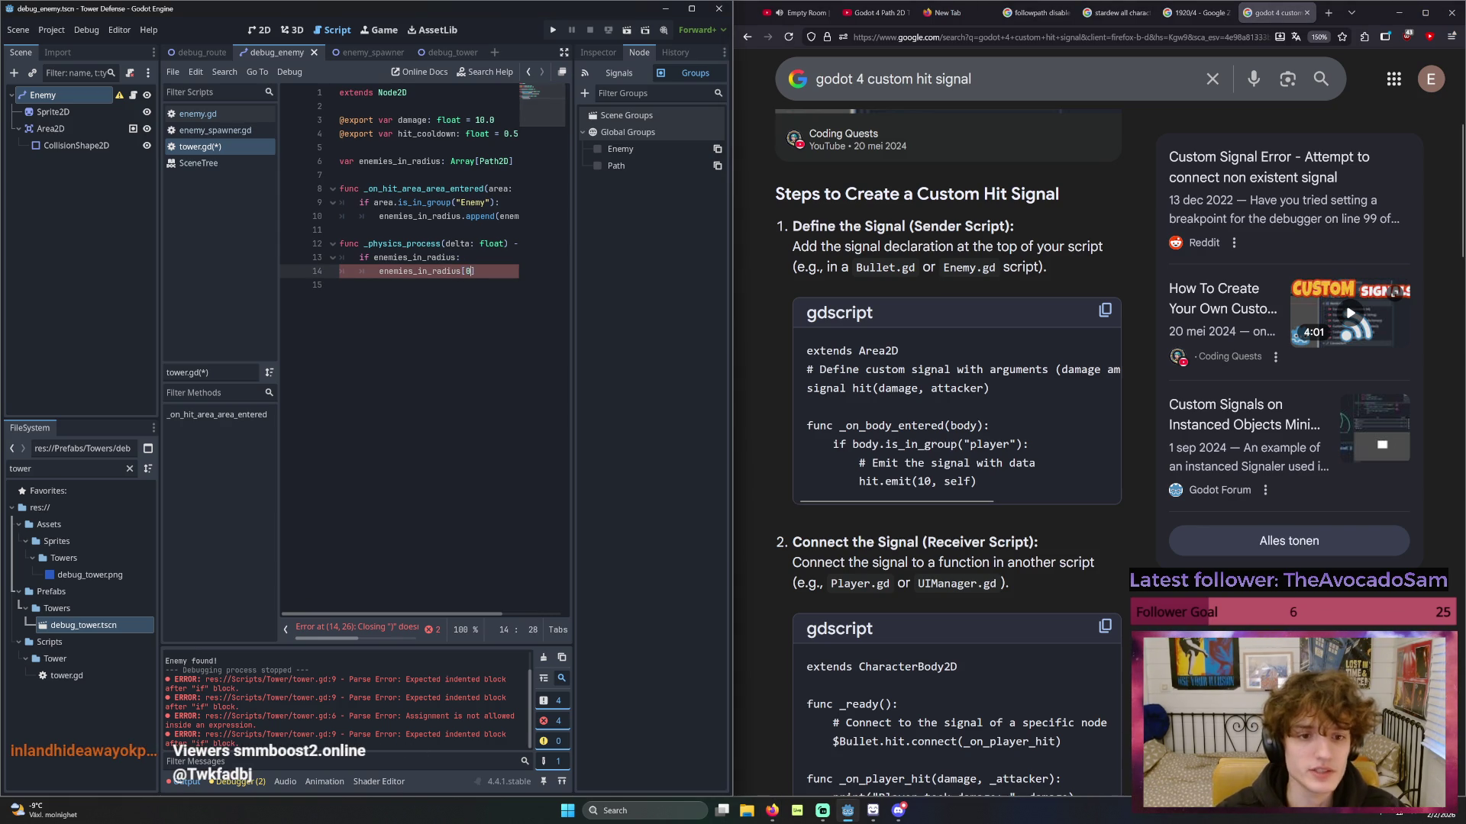
Make line 14 call enemies_in_radius[0].emit and declare a hit signal above the functions
text([0].emit)
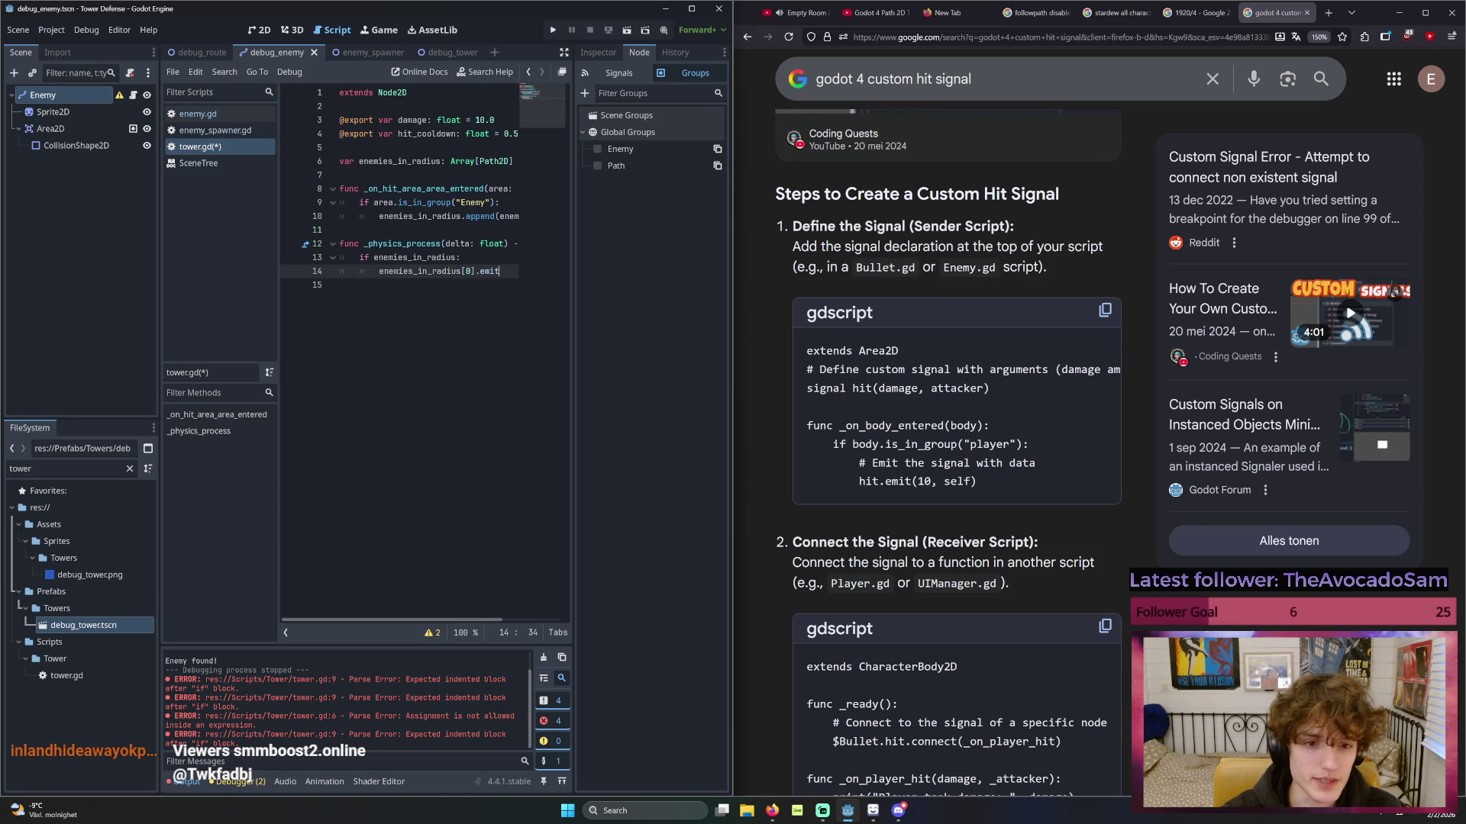
key(Escape)
key(Up)
key(Up)
key(Up)
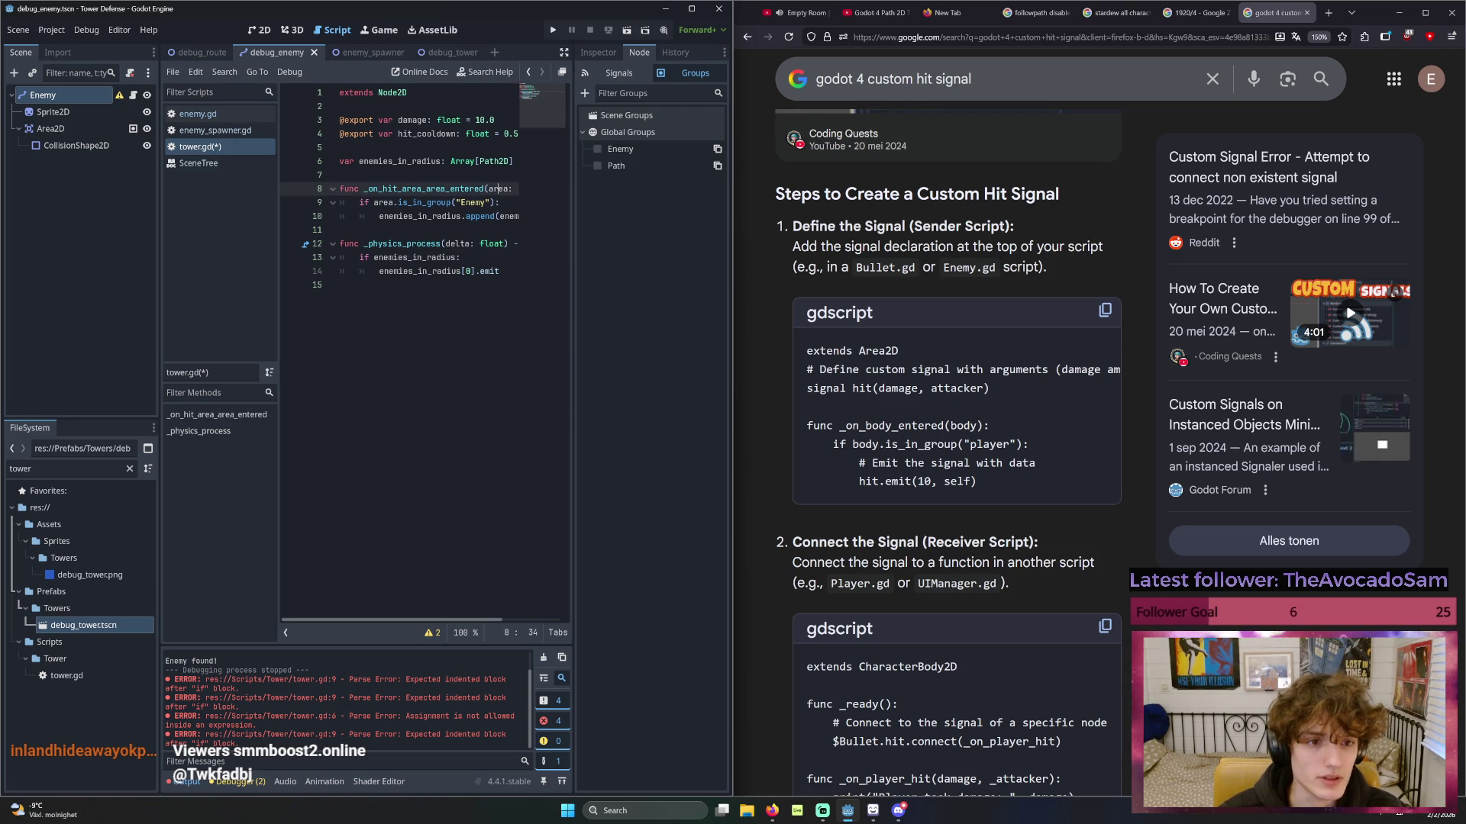
key(Return)
key(Return)
key(Up)
text(gnal hit )
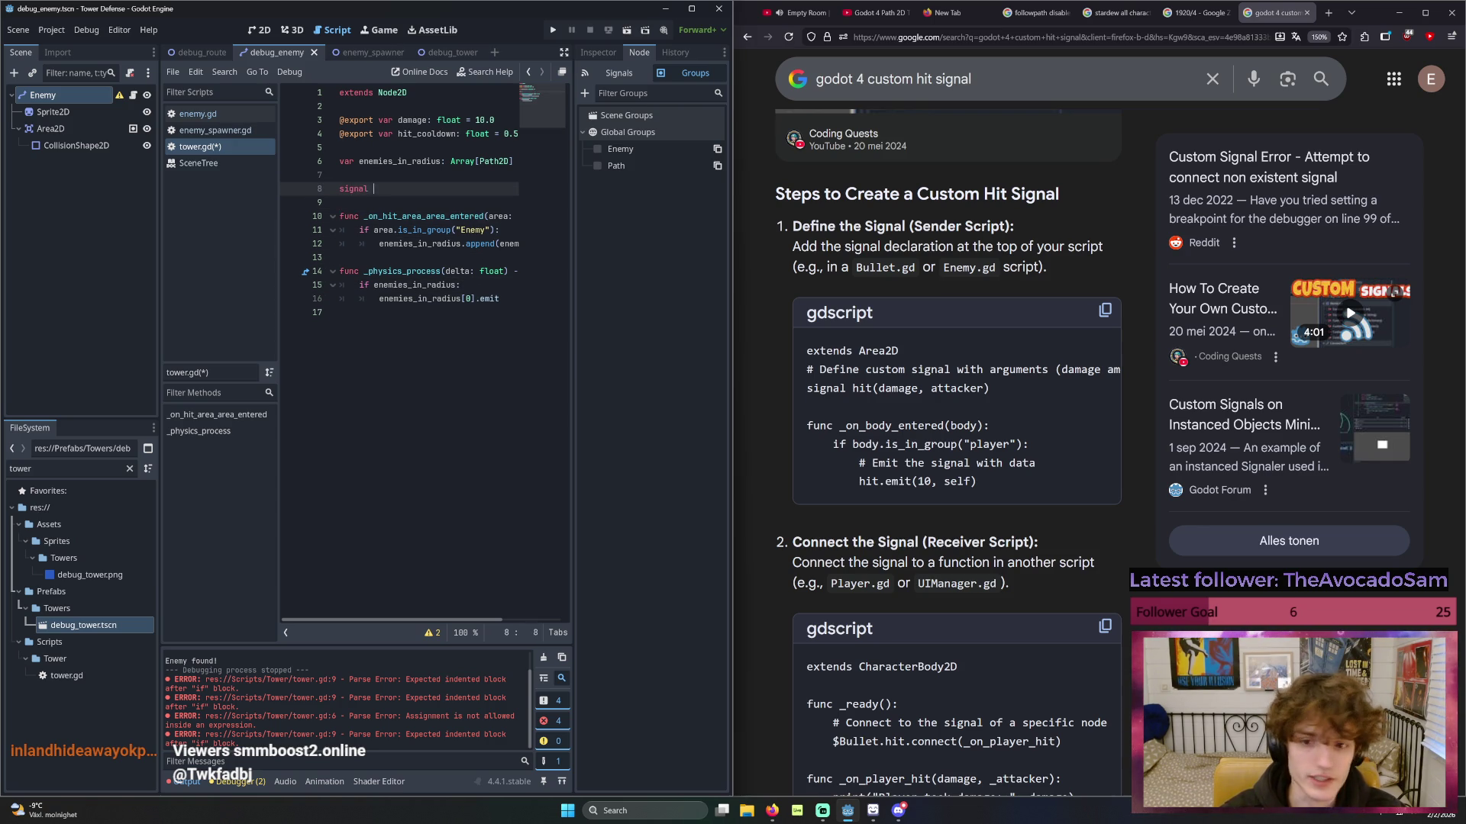
text(dama)
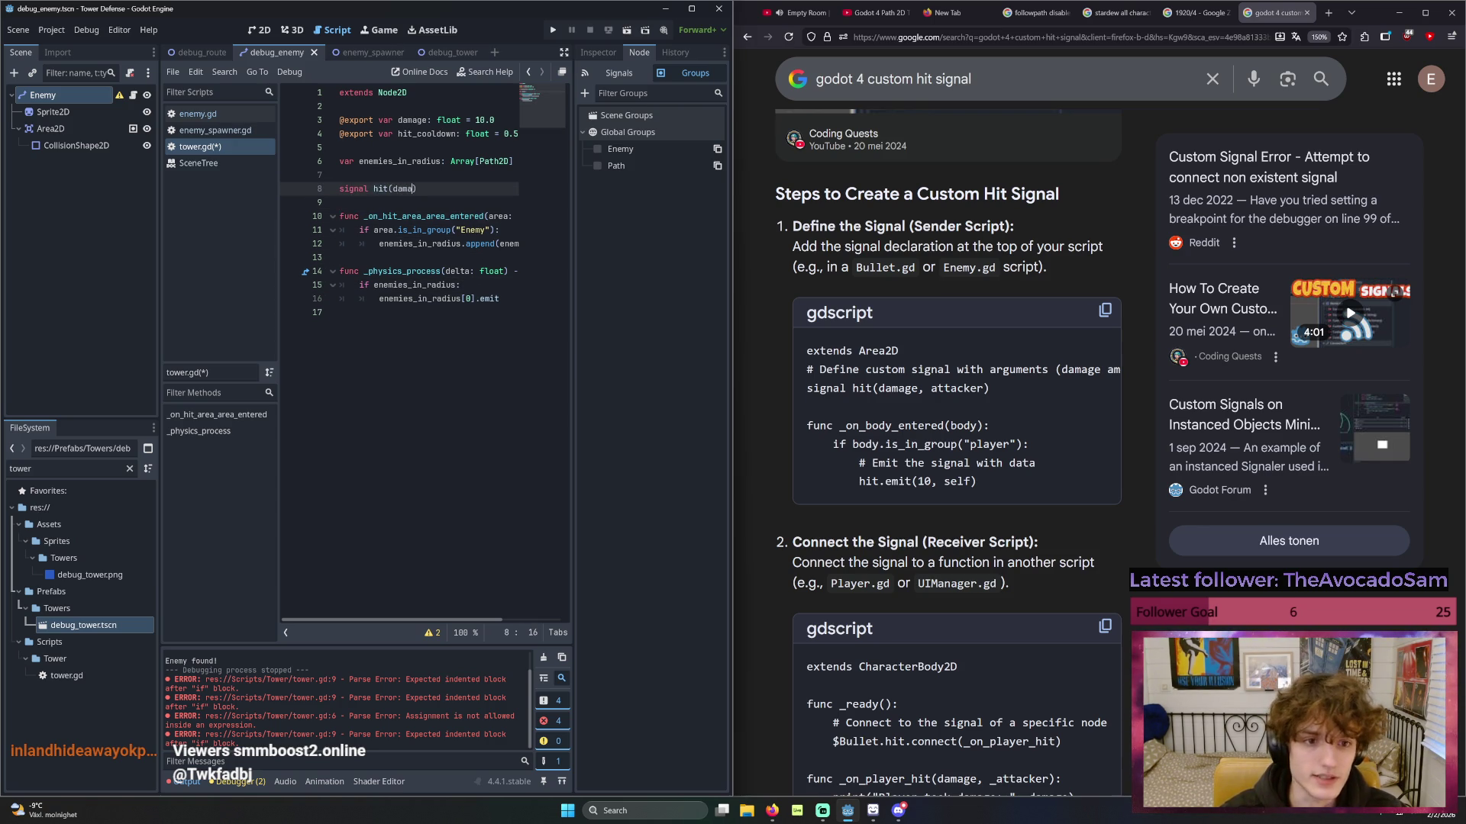
text(attacker)
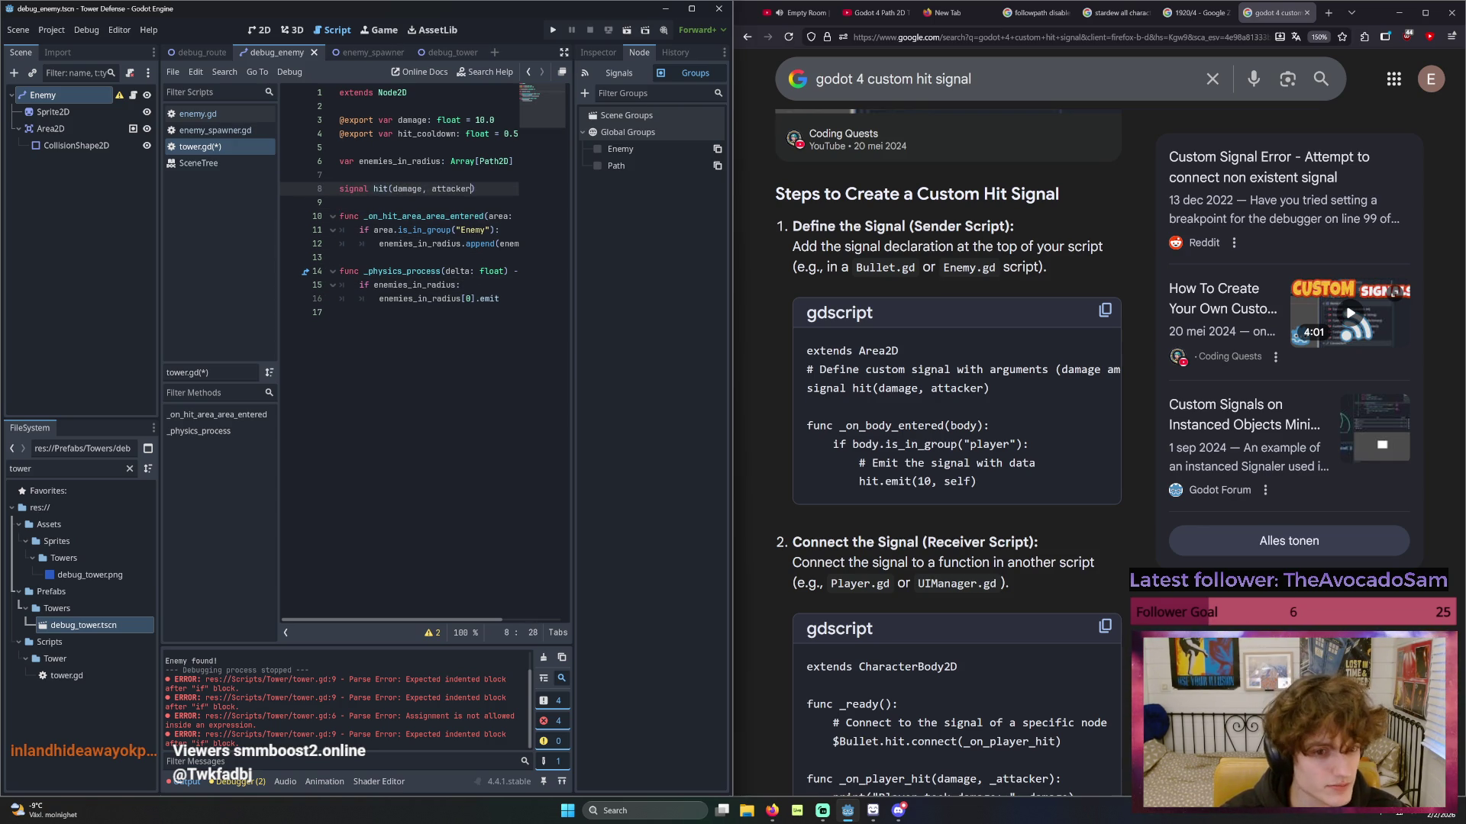
key(ctrl+s)
Pass damage to the emit call and reduce the signal to hit(damage)
click(500, 299)
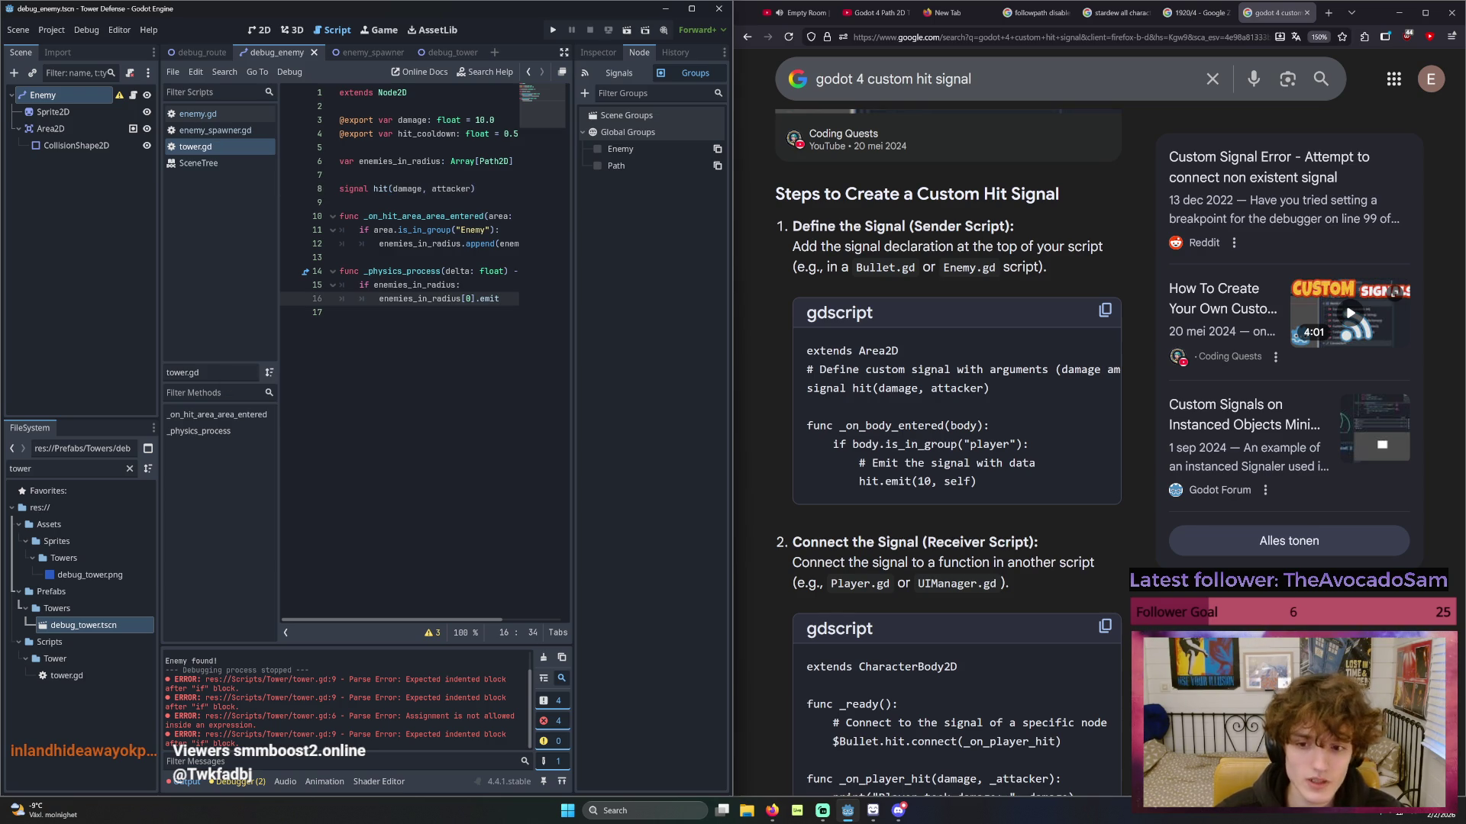
text(()
text(damage)
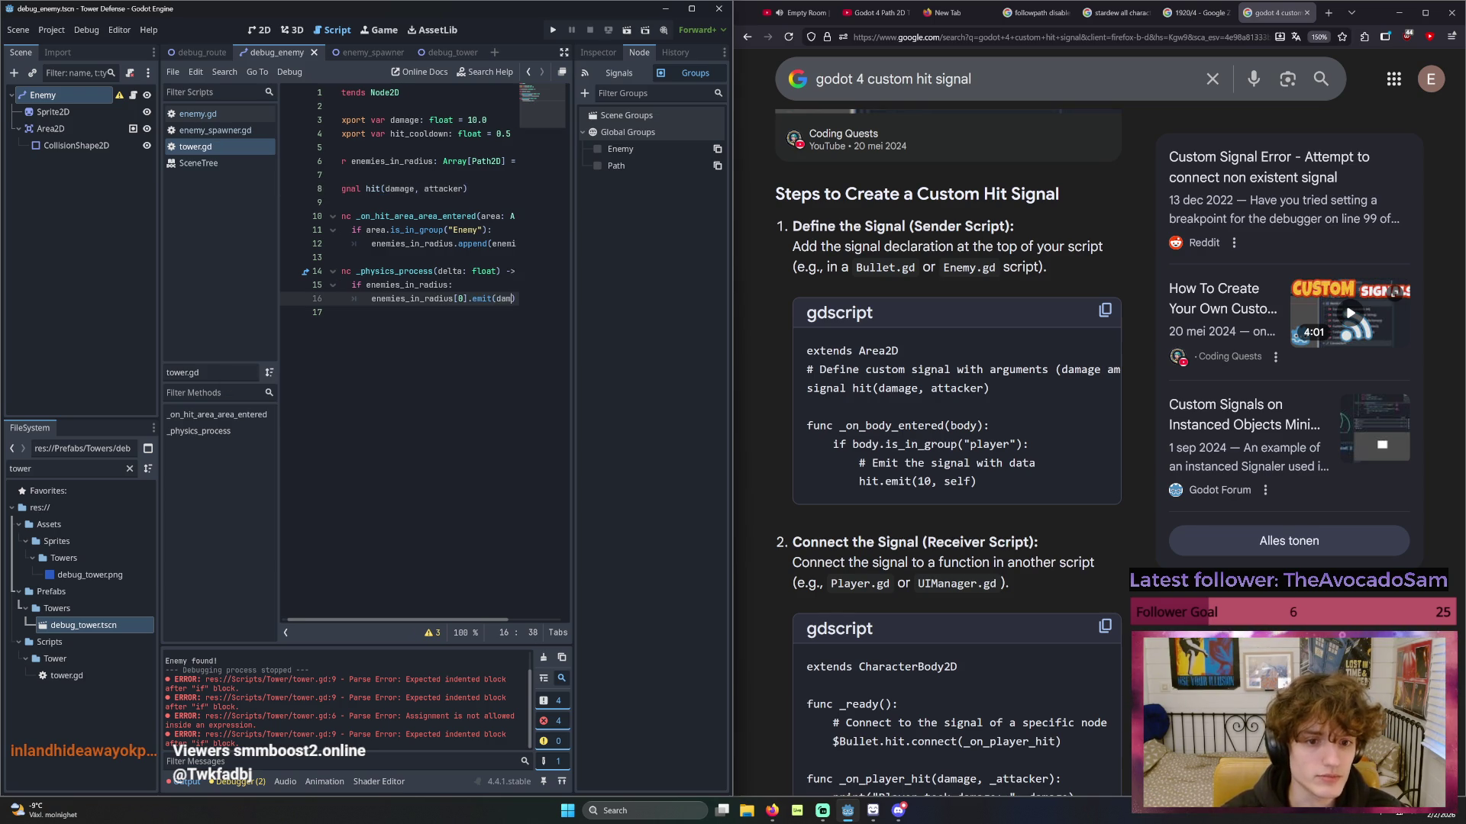
key(Escape)
drag(453, 188, 403, 189)
key(BackSpace)
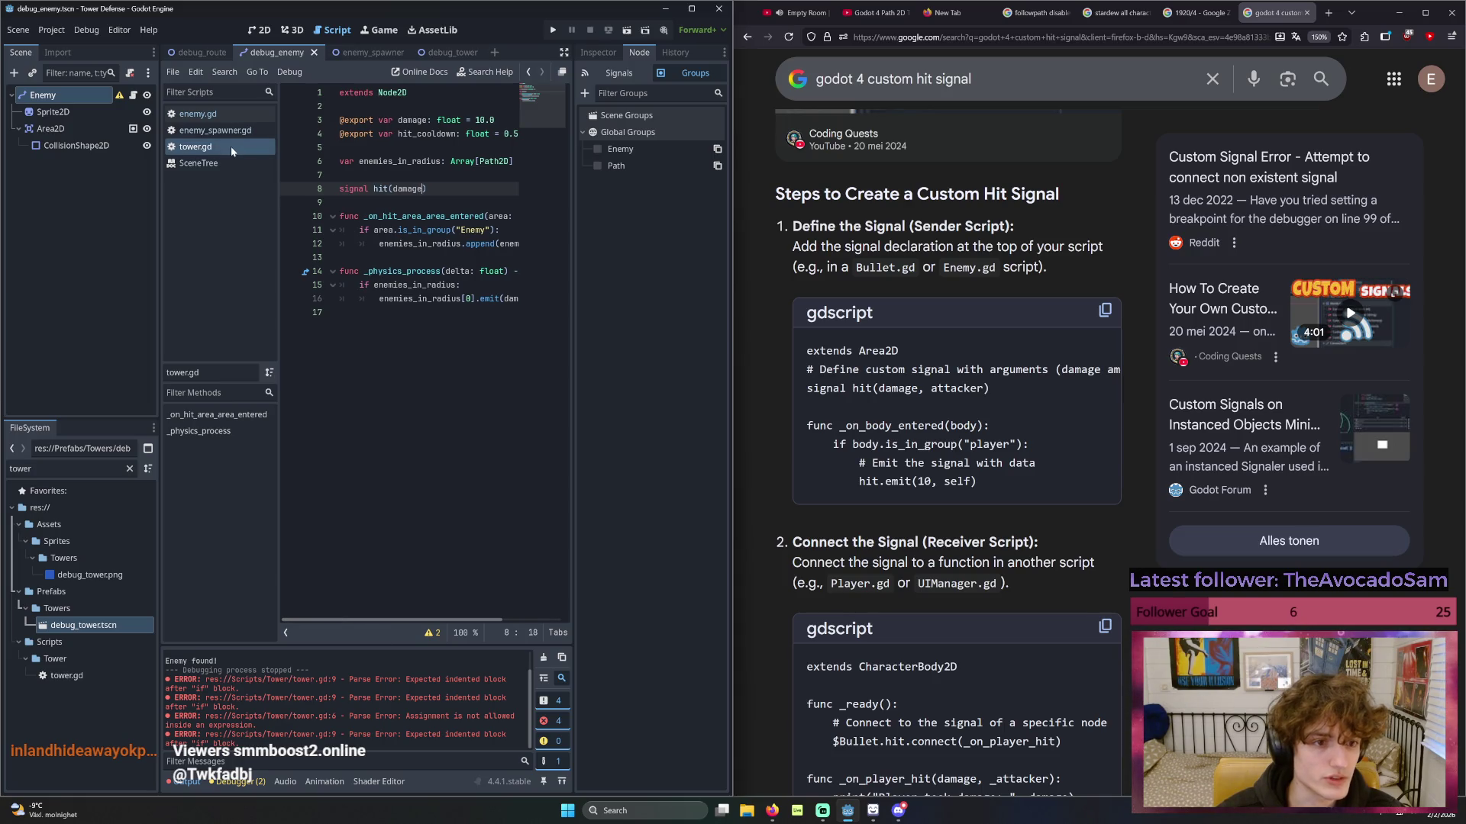
In enemy.gd, add a new line at the end for the hit handler
click(240, 119)
key(Down)
key(Down)
key(Down)
key(Return)
scroll(840, 505, down, 3)
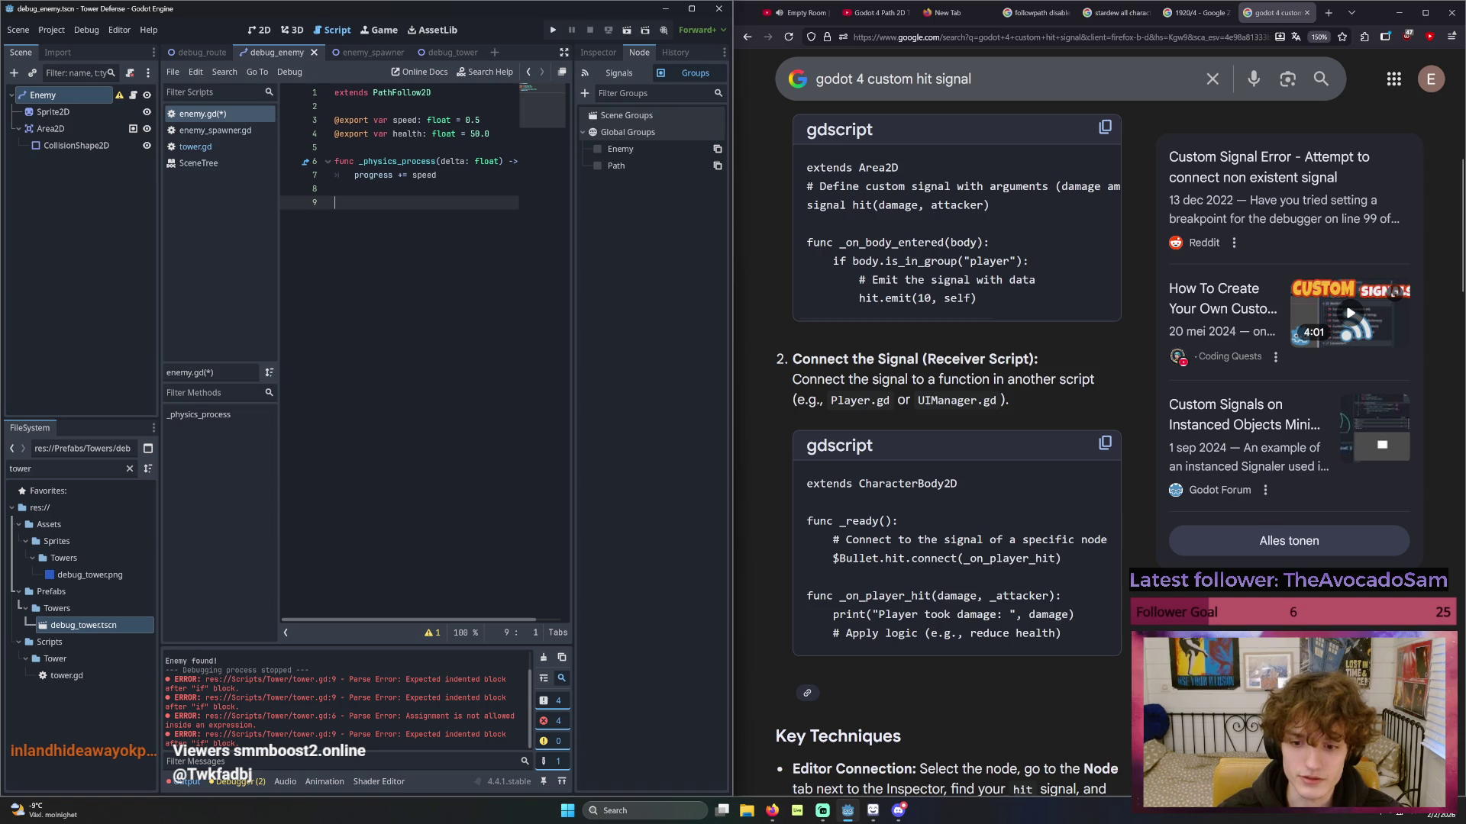
Write func _on_player_hit(damage) with the body health -= damage and save
text(func _on_)
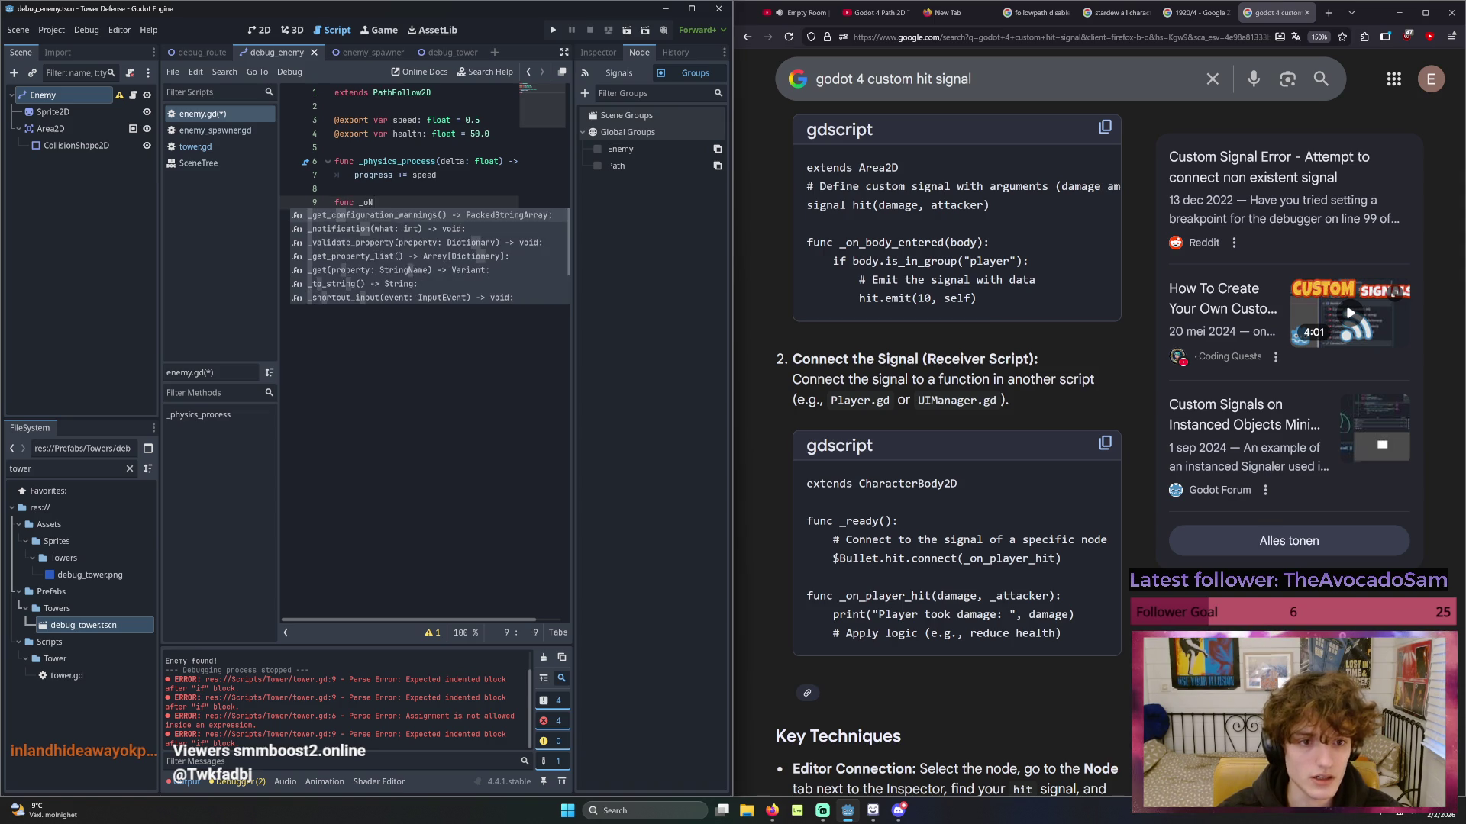
text(player_hit)
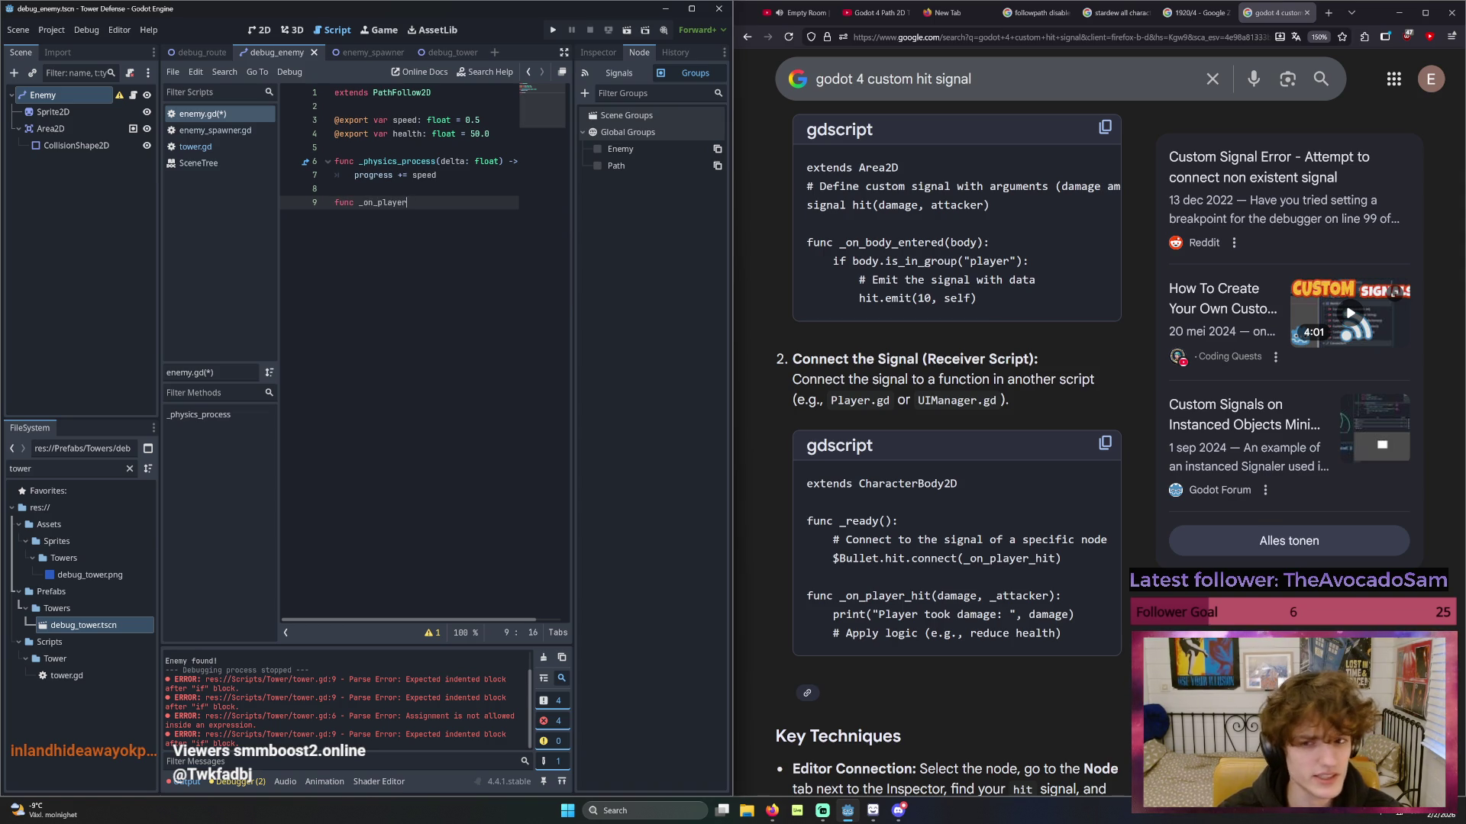
text((damage))
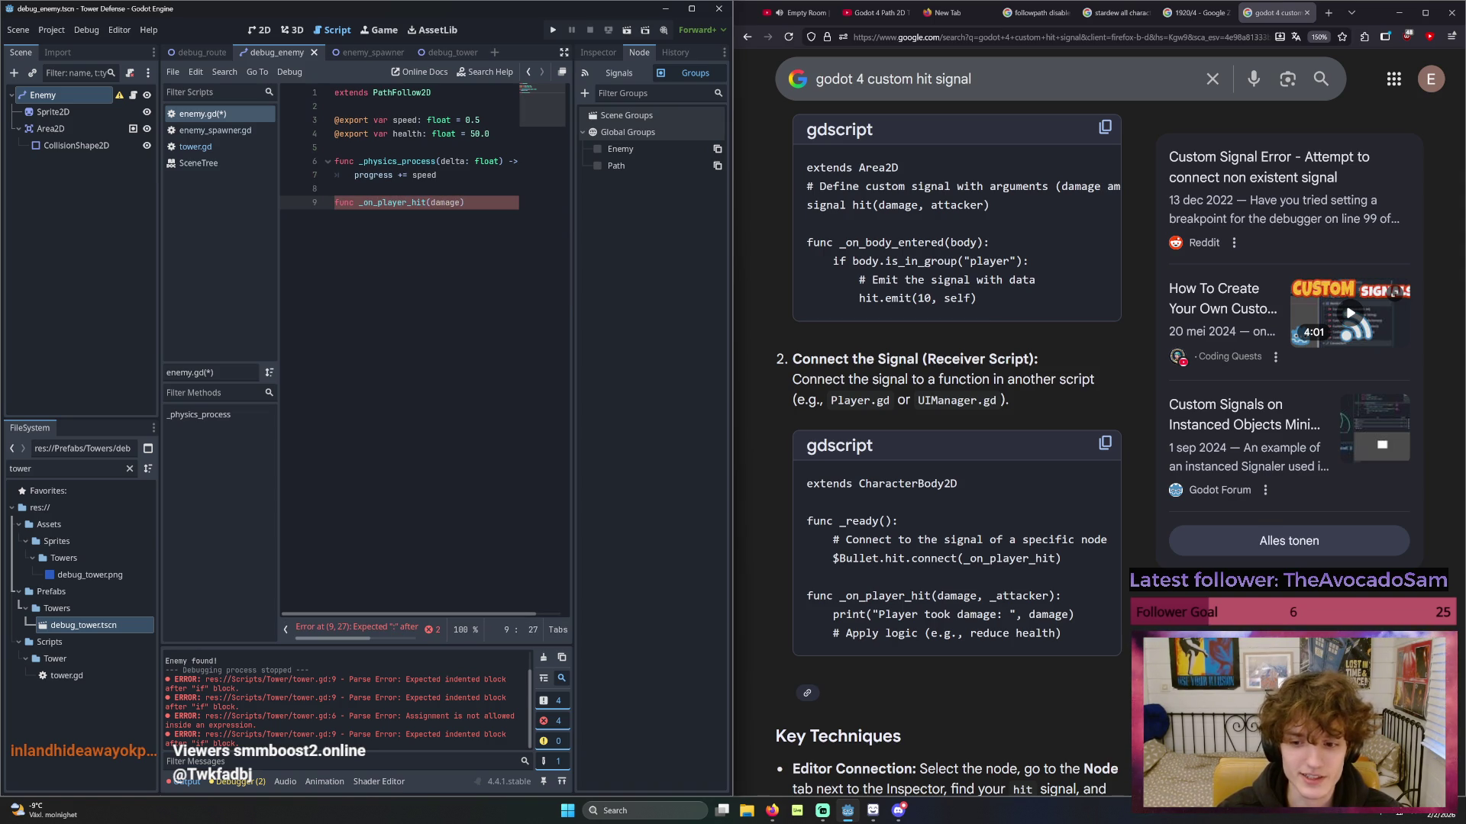
text(")
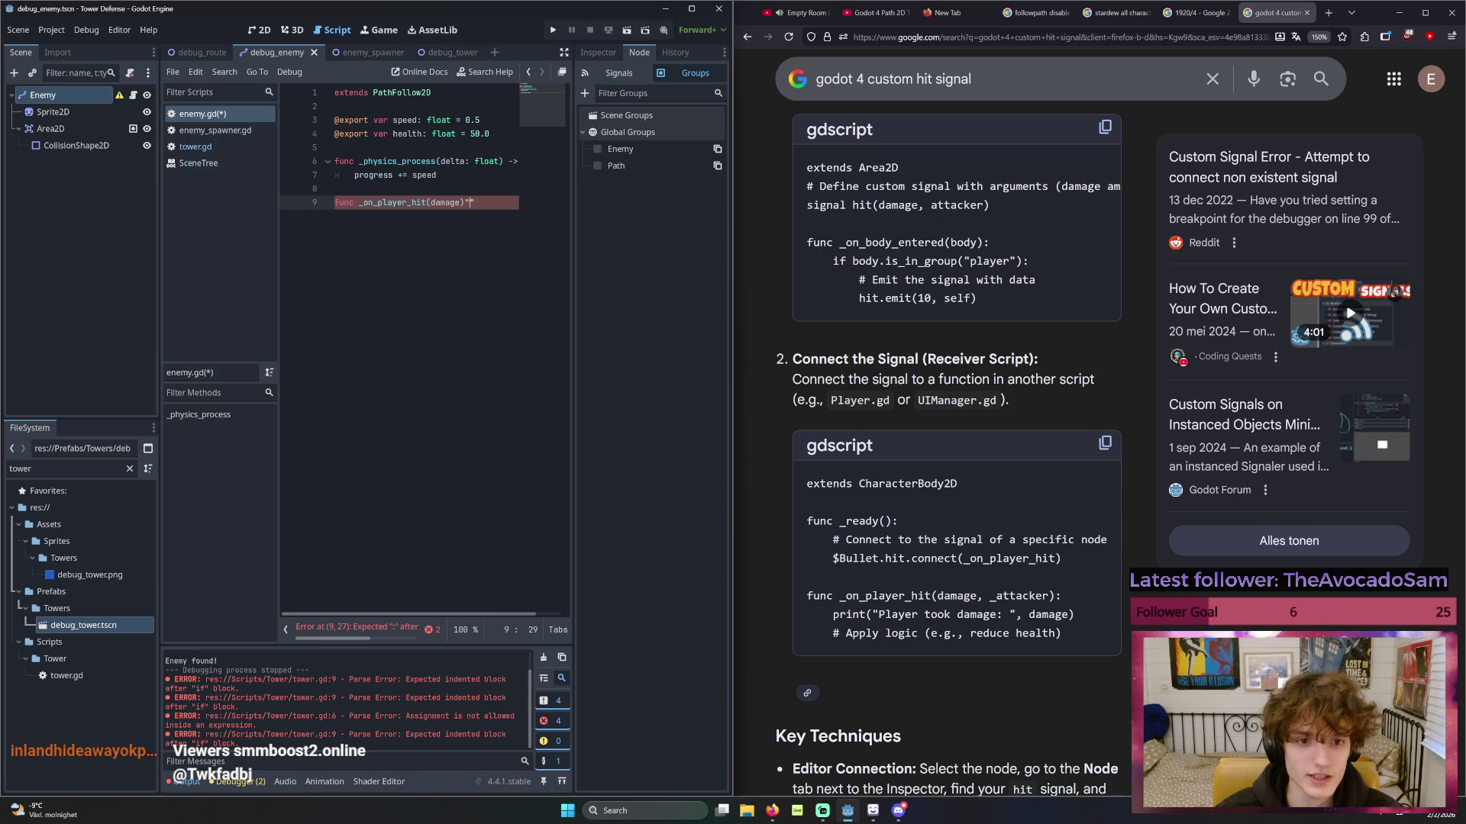
key(Return)
text(d)
key(BackSpace)
key(BackSpace)
key(BackSpace)
text(health -= dama)
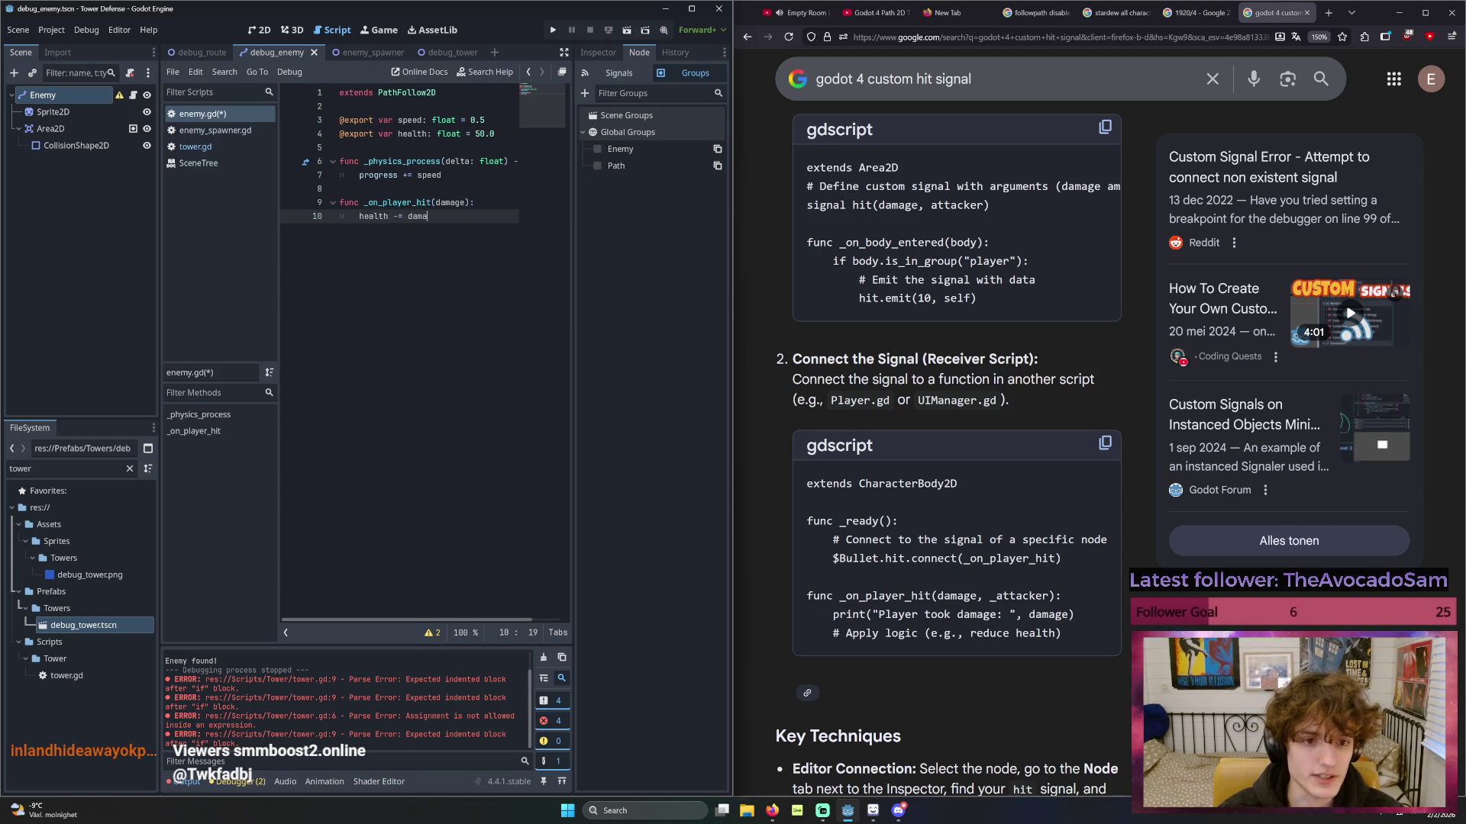
key(BackSpace)
key(BackSpace)
key(BackSpace)
text(health -= damage)
key(ctrl+s)
key(Return)
Add if health <= 0: queue_free() to the handler and save enemy.gd
text(if h)
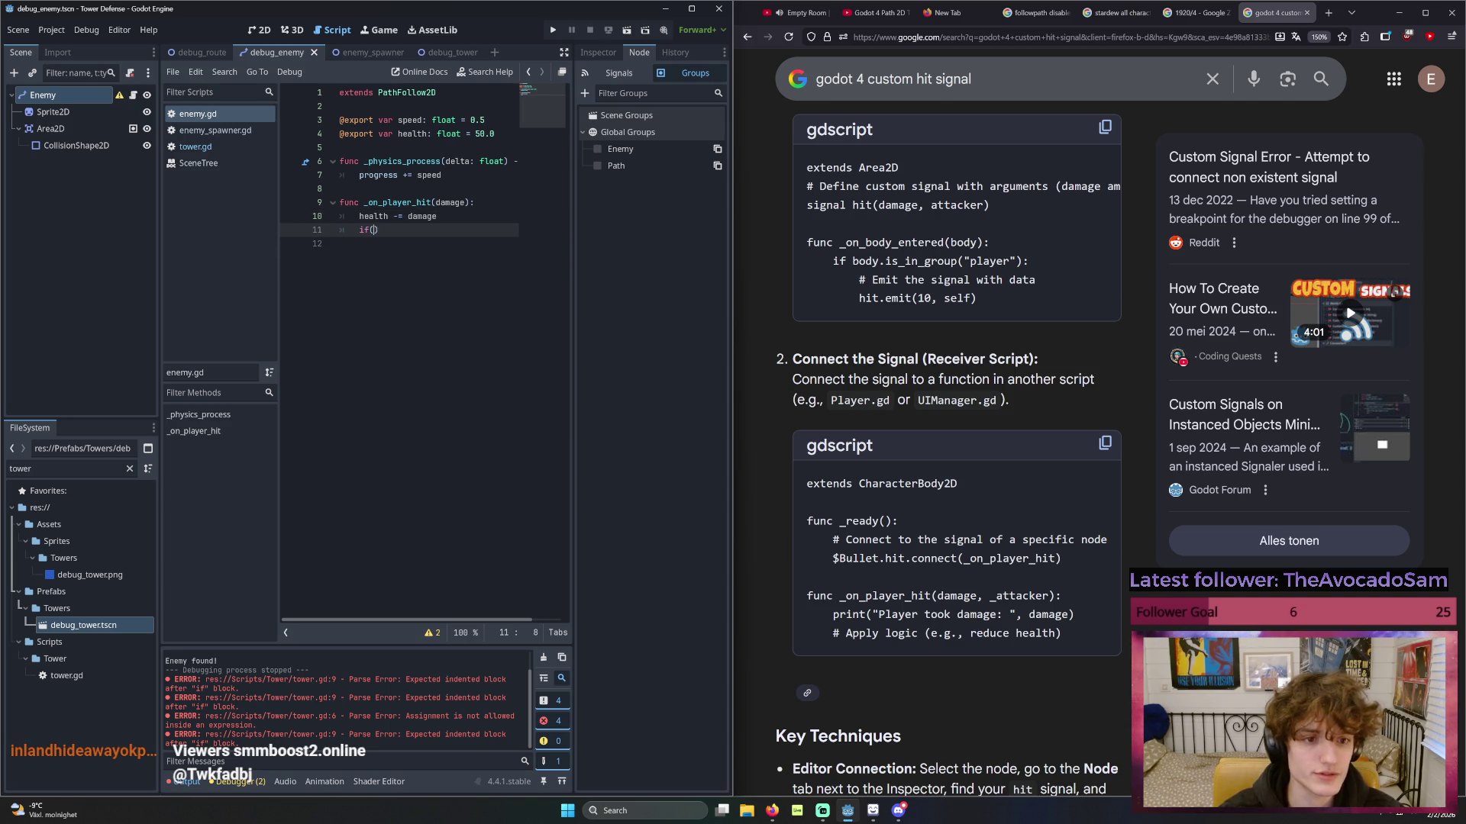
text(ealth =< 0:)
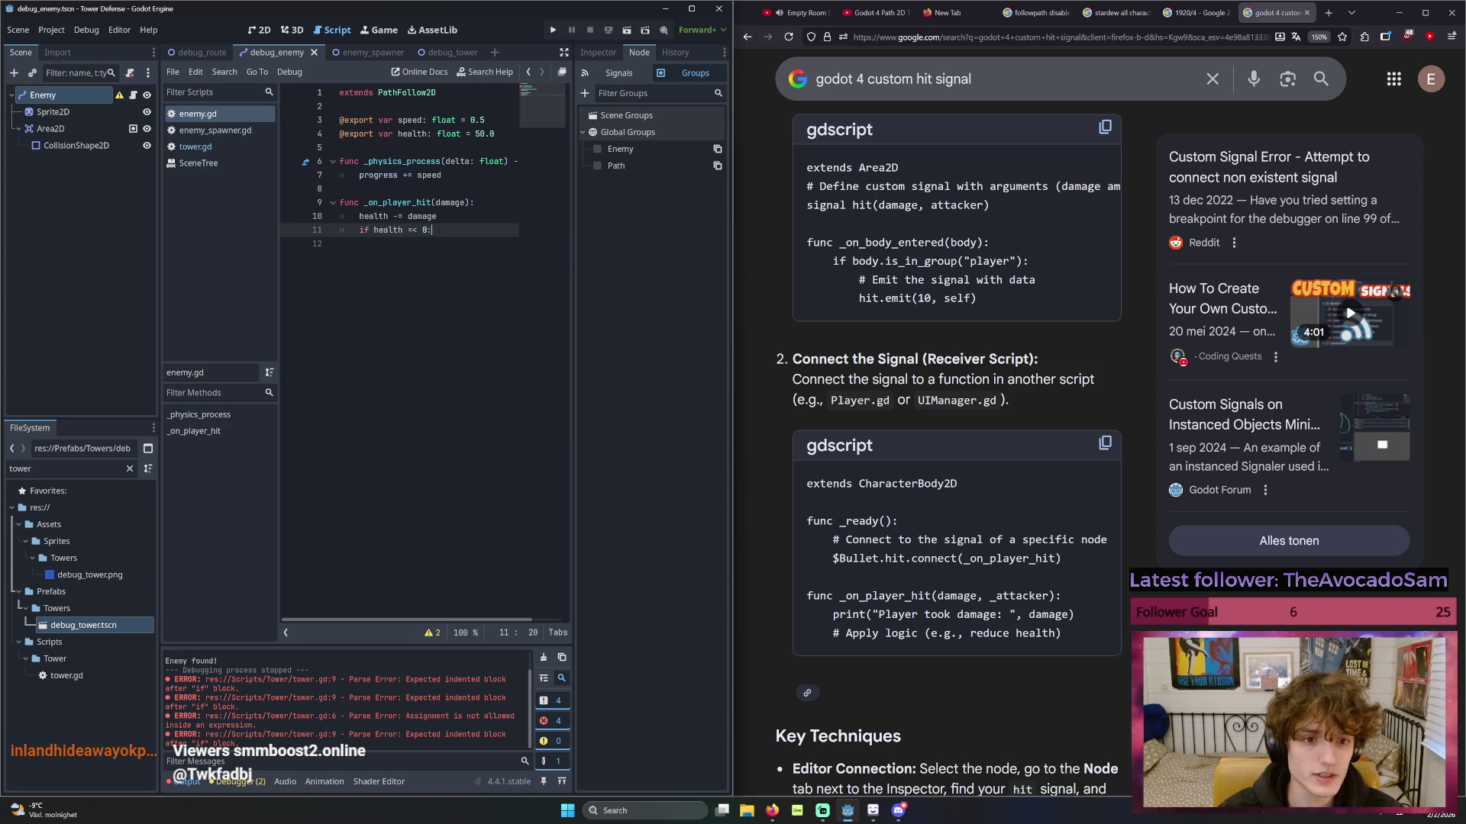
key(Return)
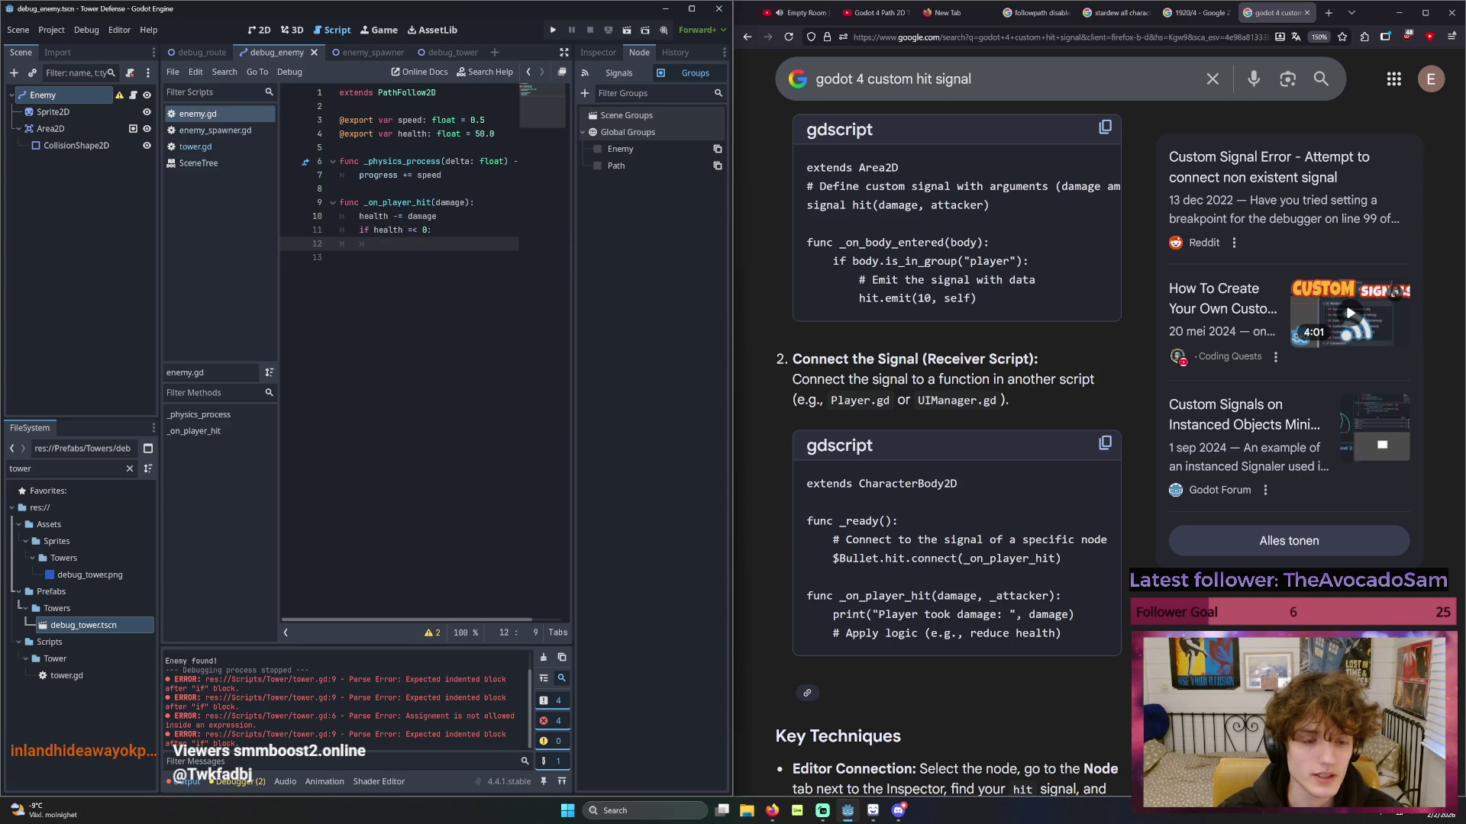
text(queue_free()
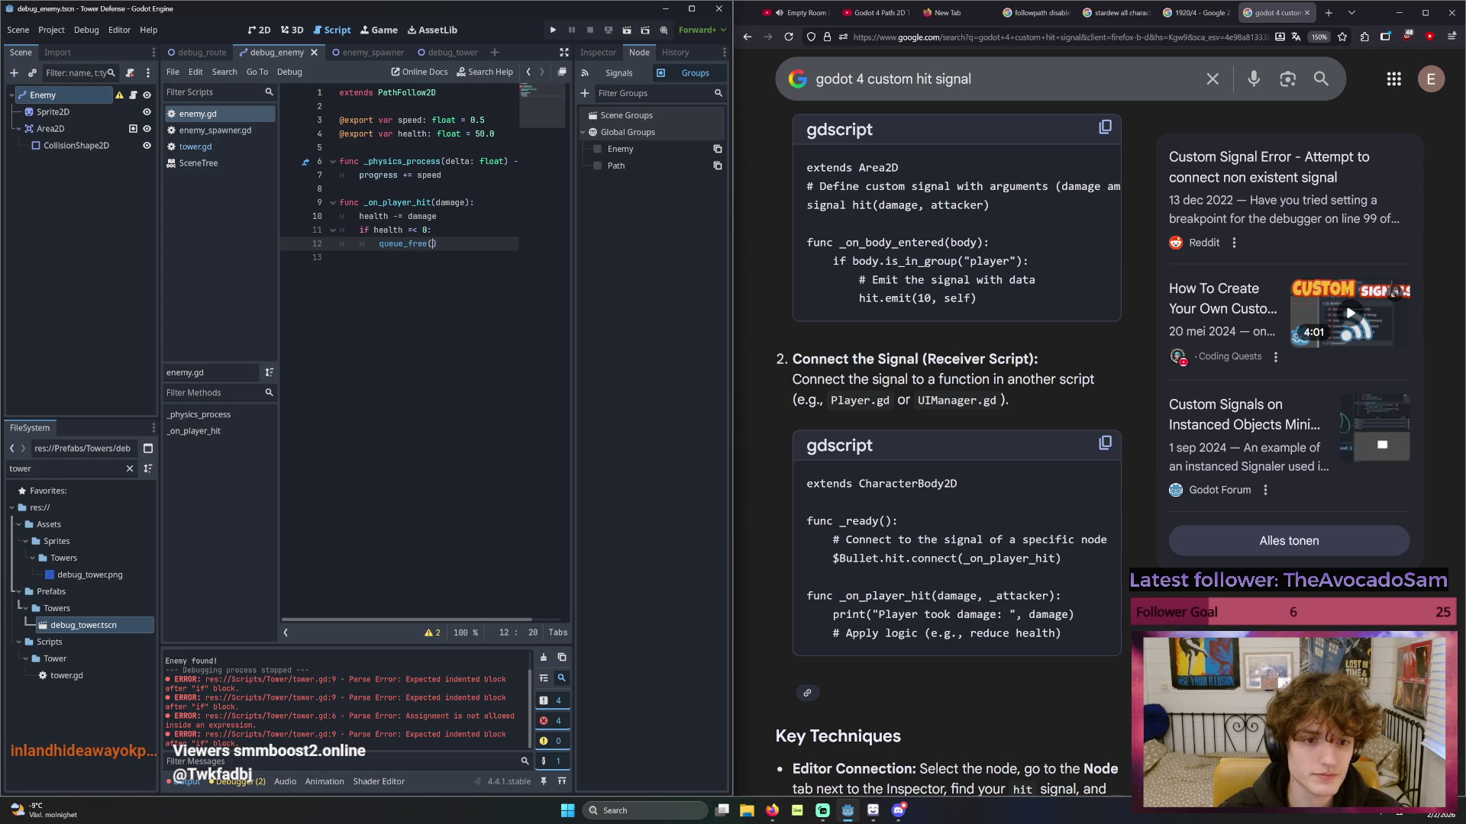
click(339, 257)
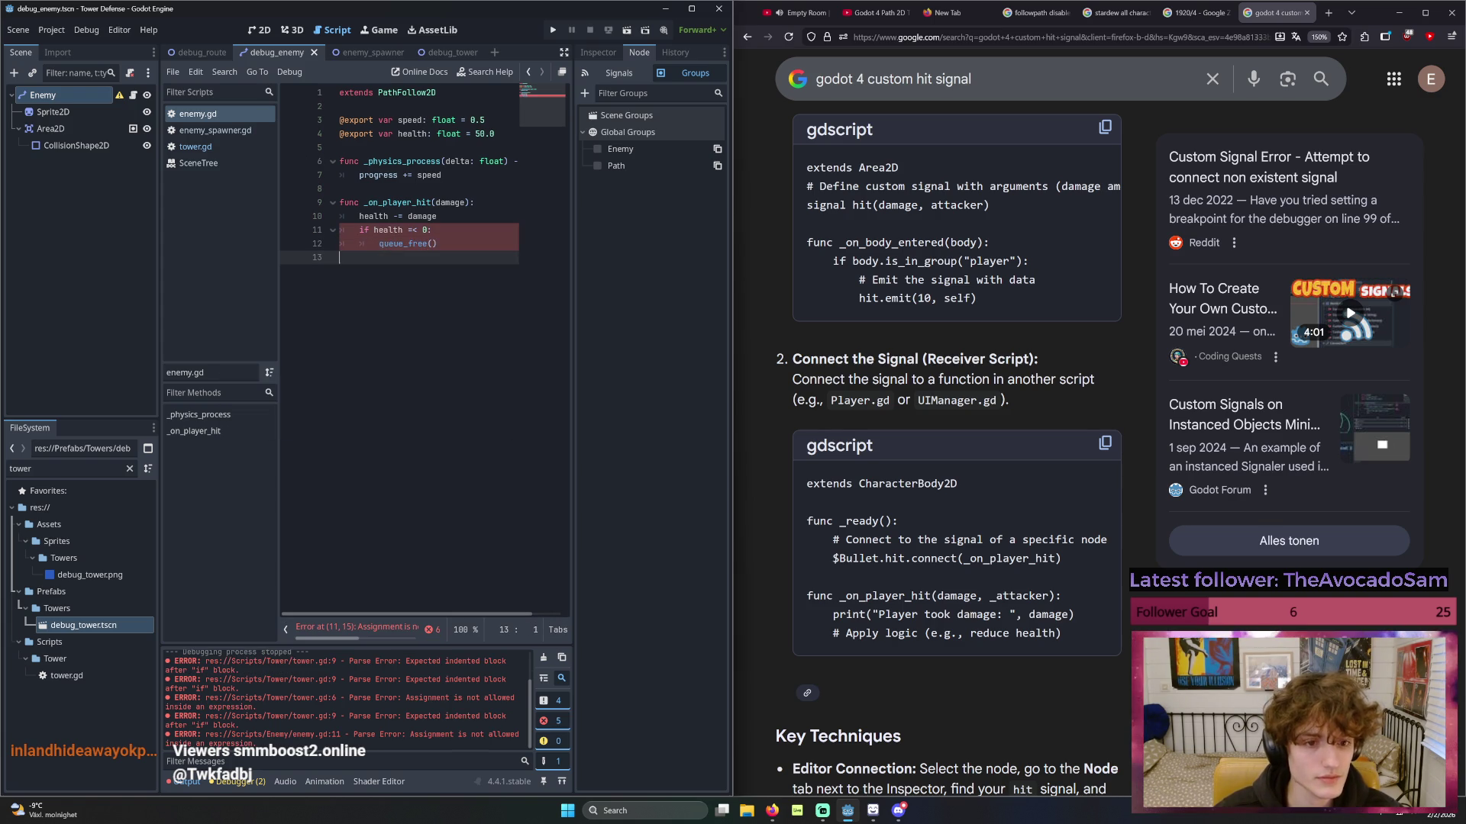
click(432, 230)
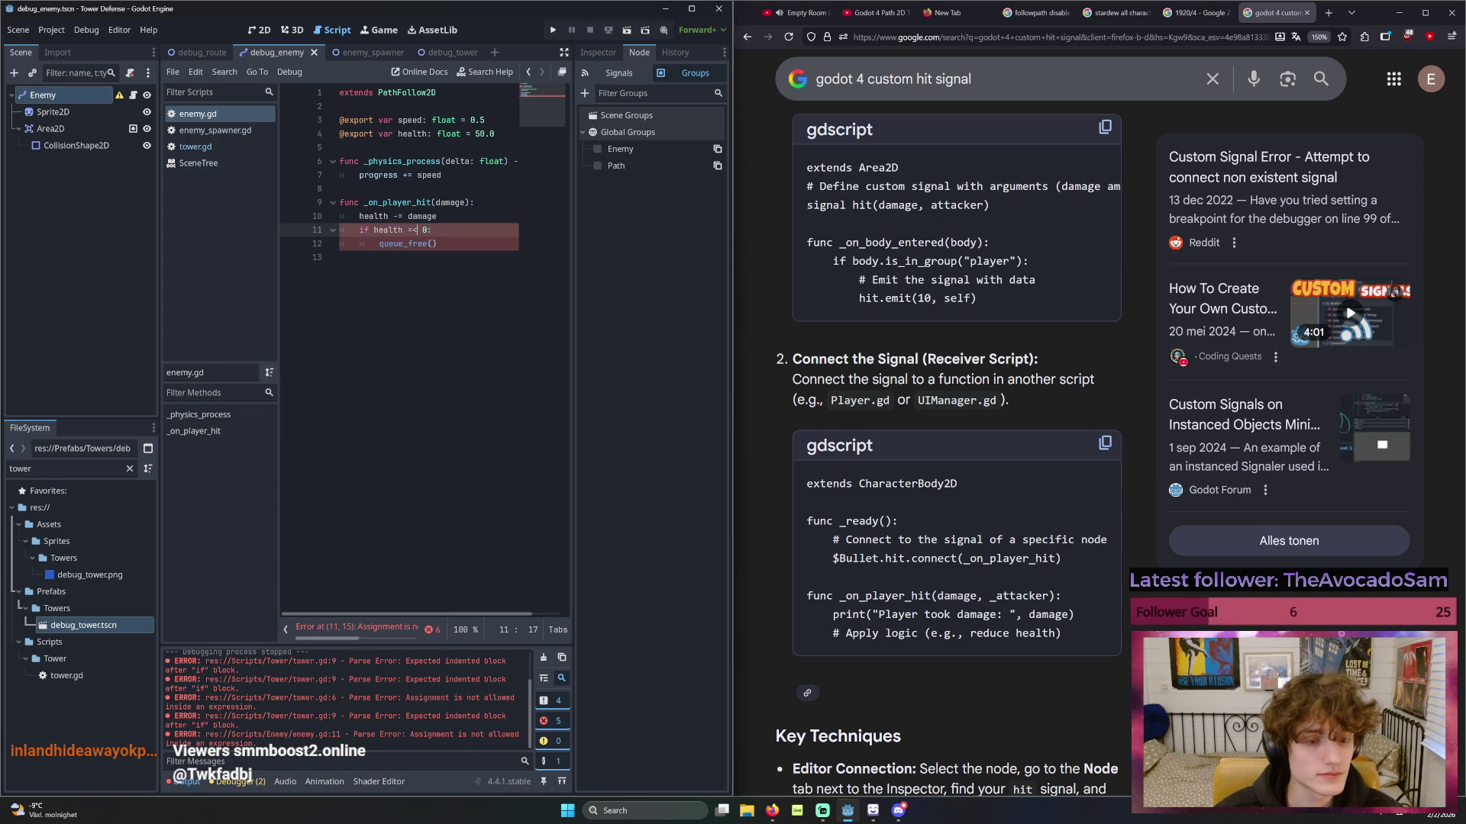
key(Delete)
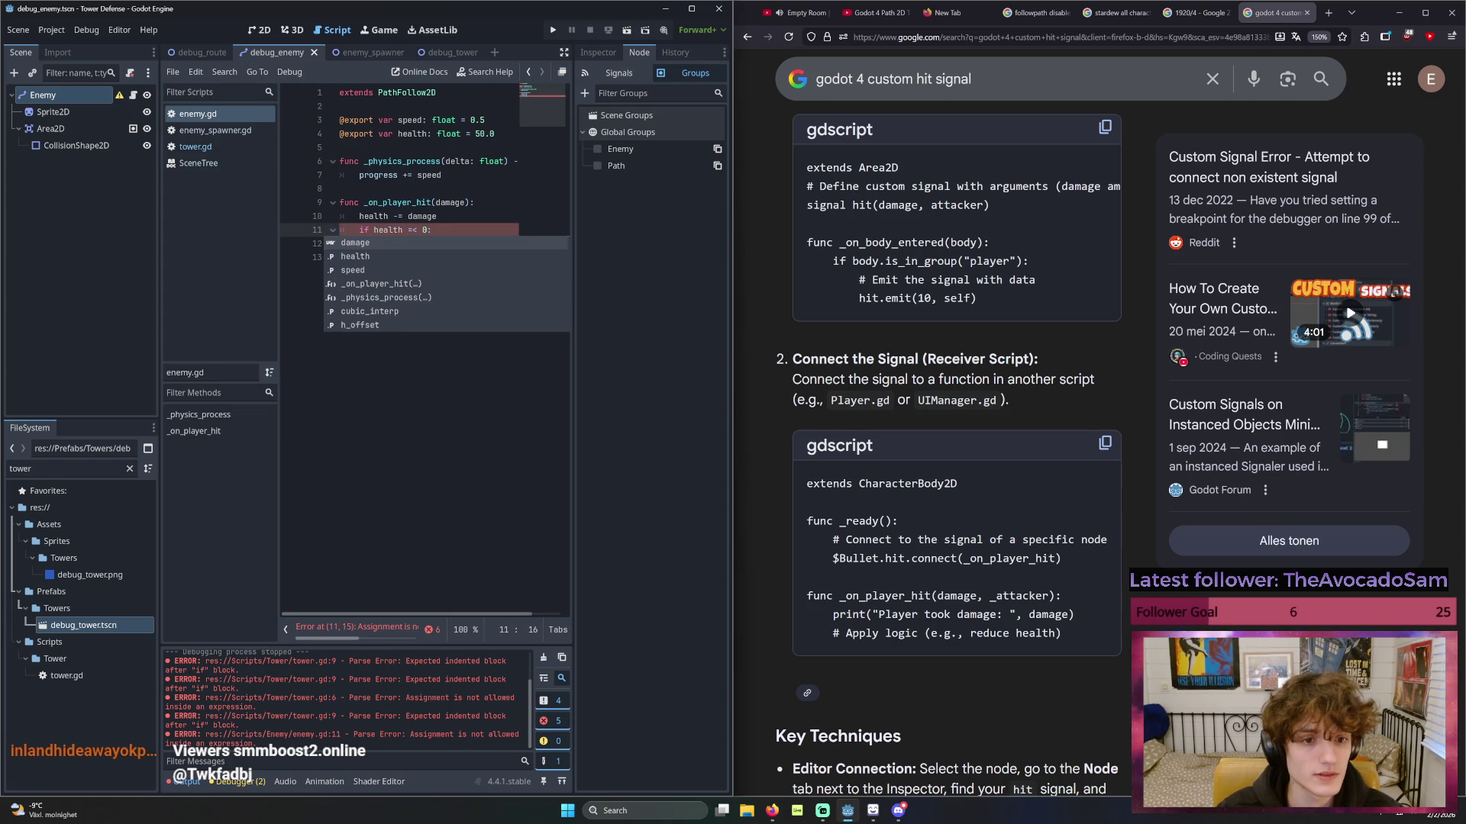
key(BackSpace)
text(<=)
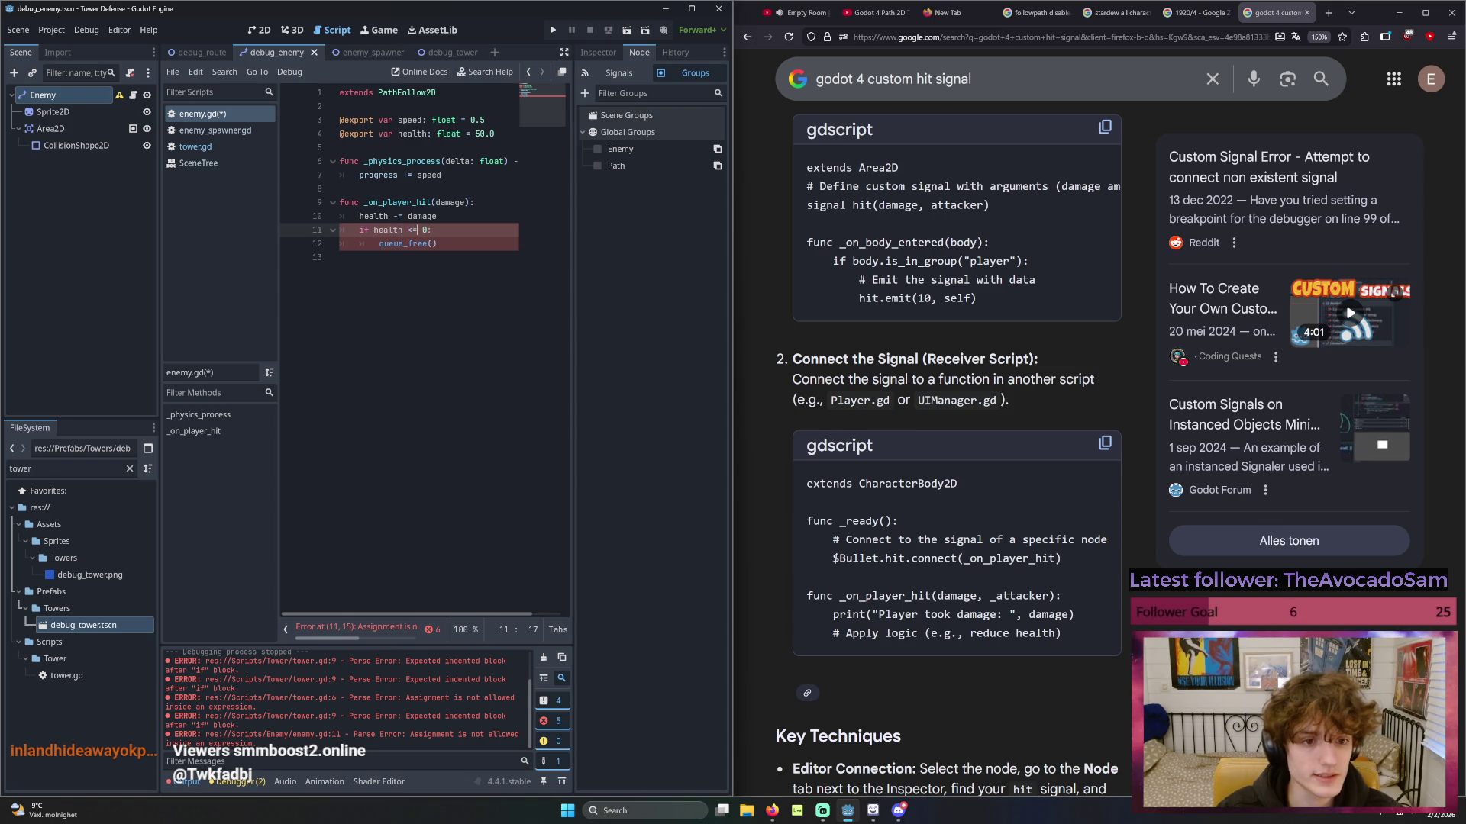
key(ctrl+s)
Switch to the enemy_spawner scene and run the game
click(340, 257)
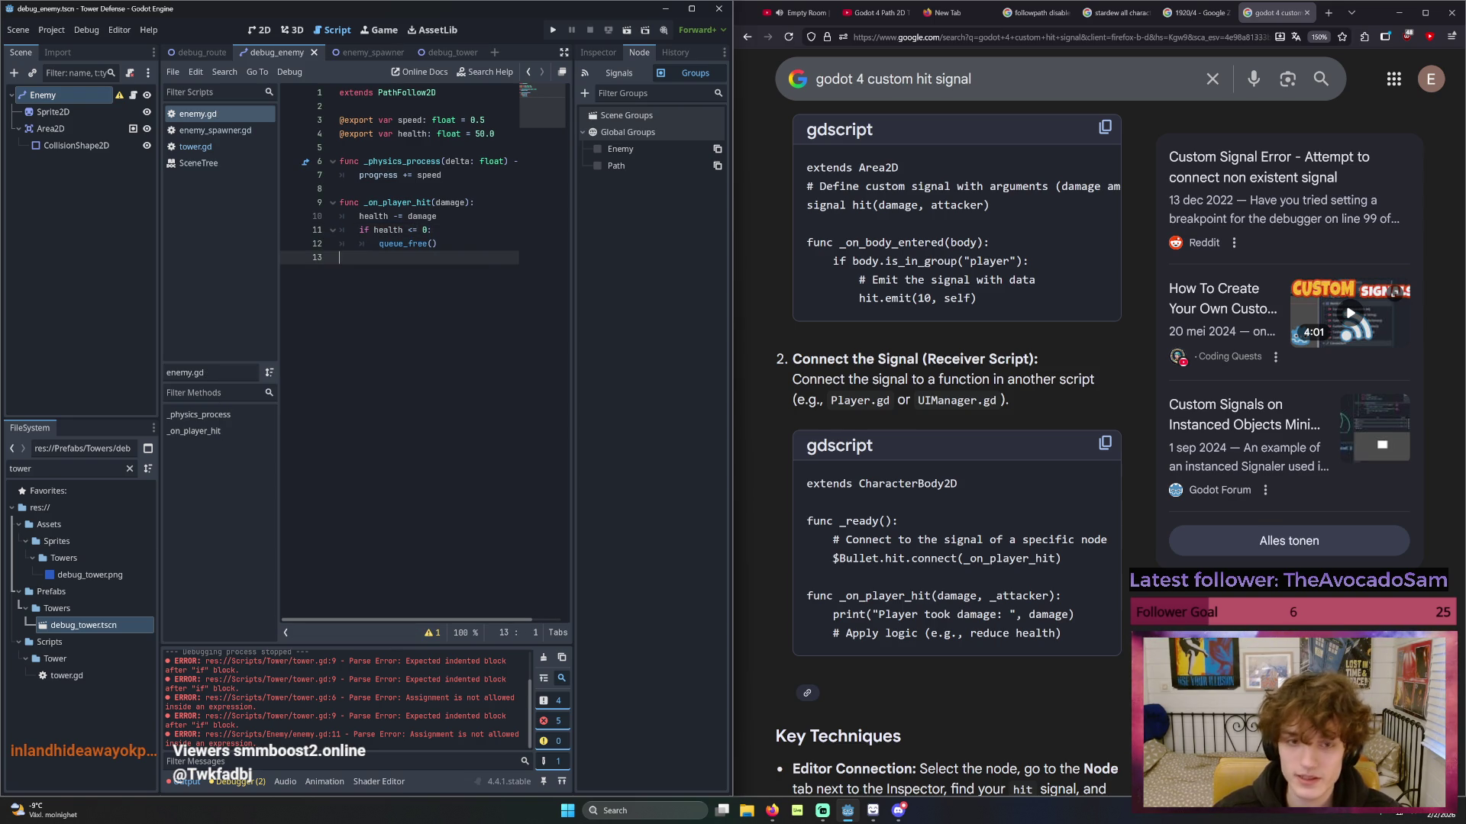
click(358, 52)
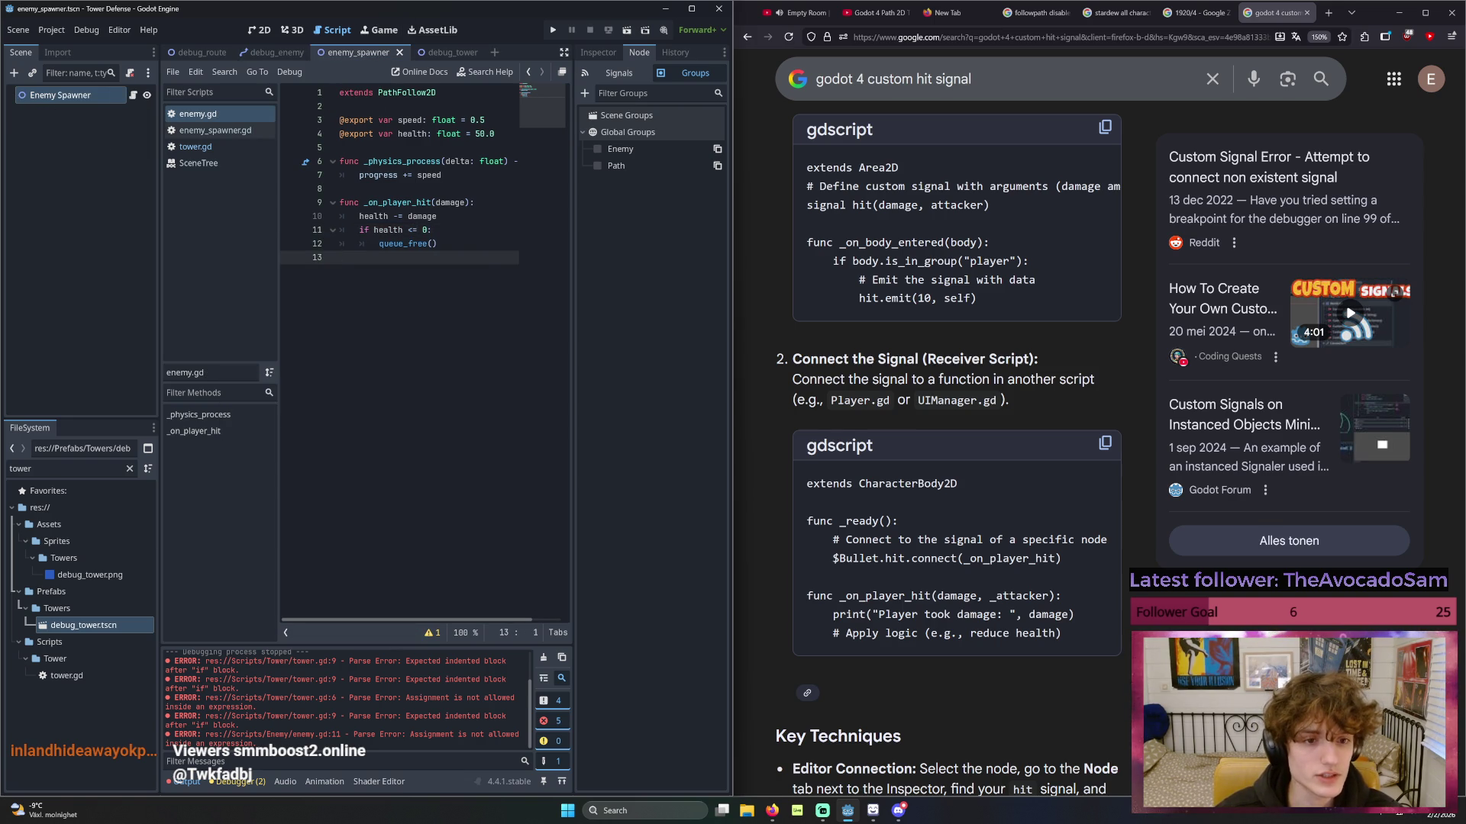
key(F5)
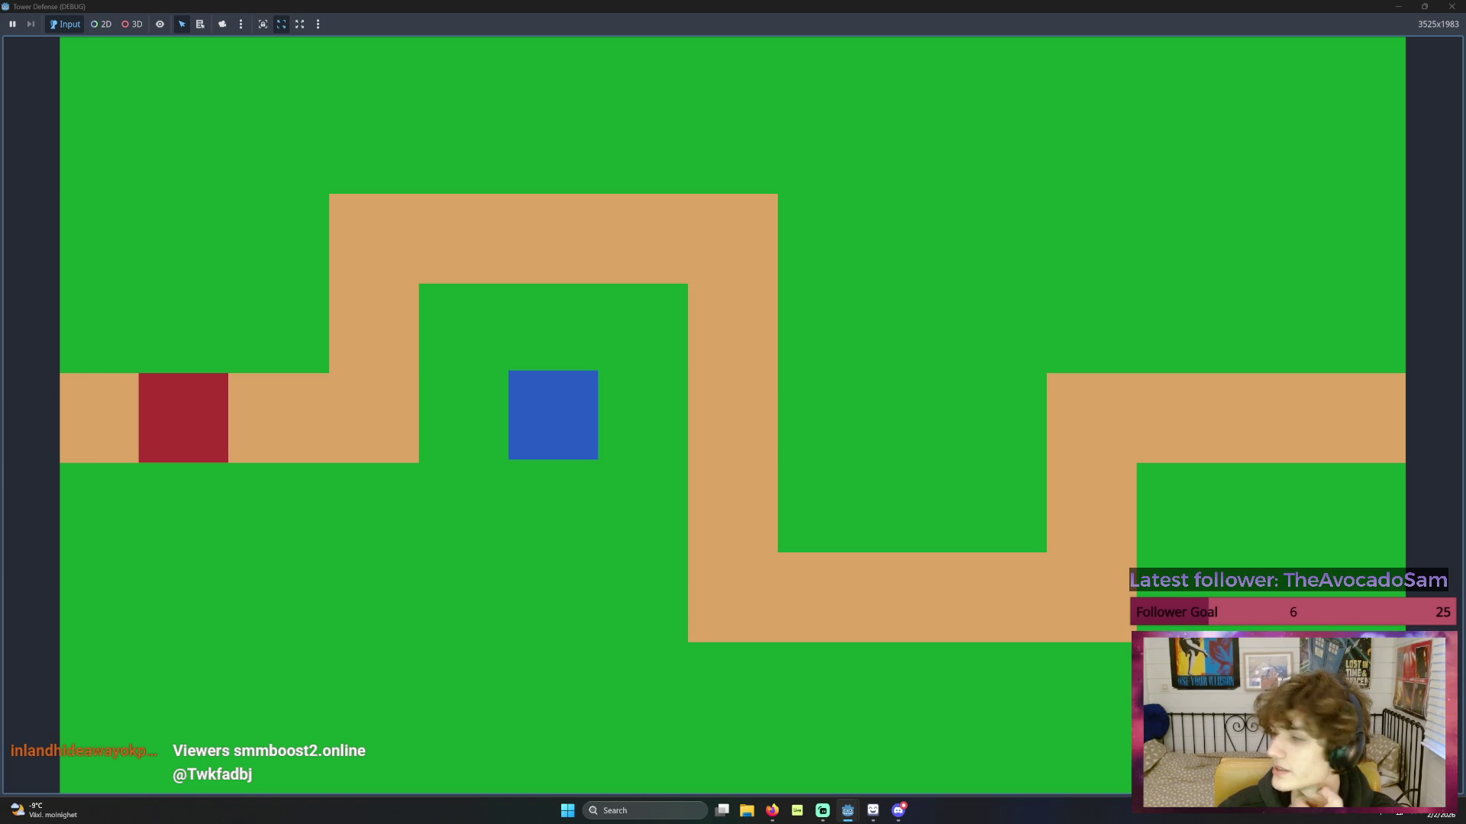
Check the debugger's Errors list, jump to tower.gd line 12's push_back error, and close the game
drag(676, 6, 840, 65)
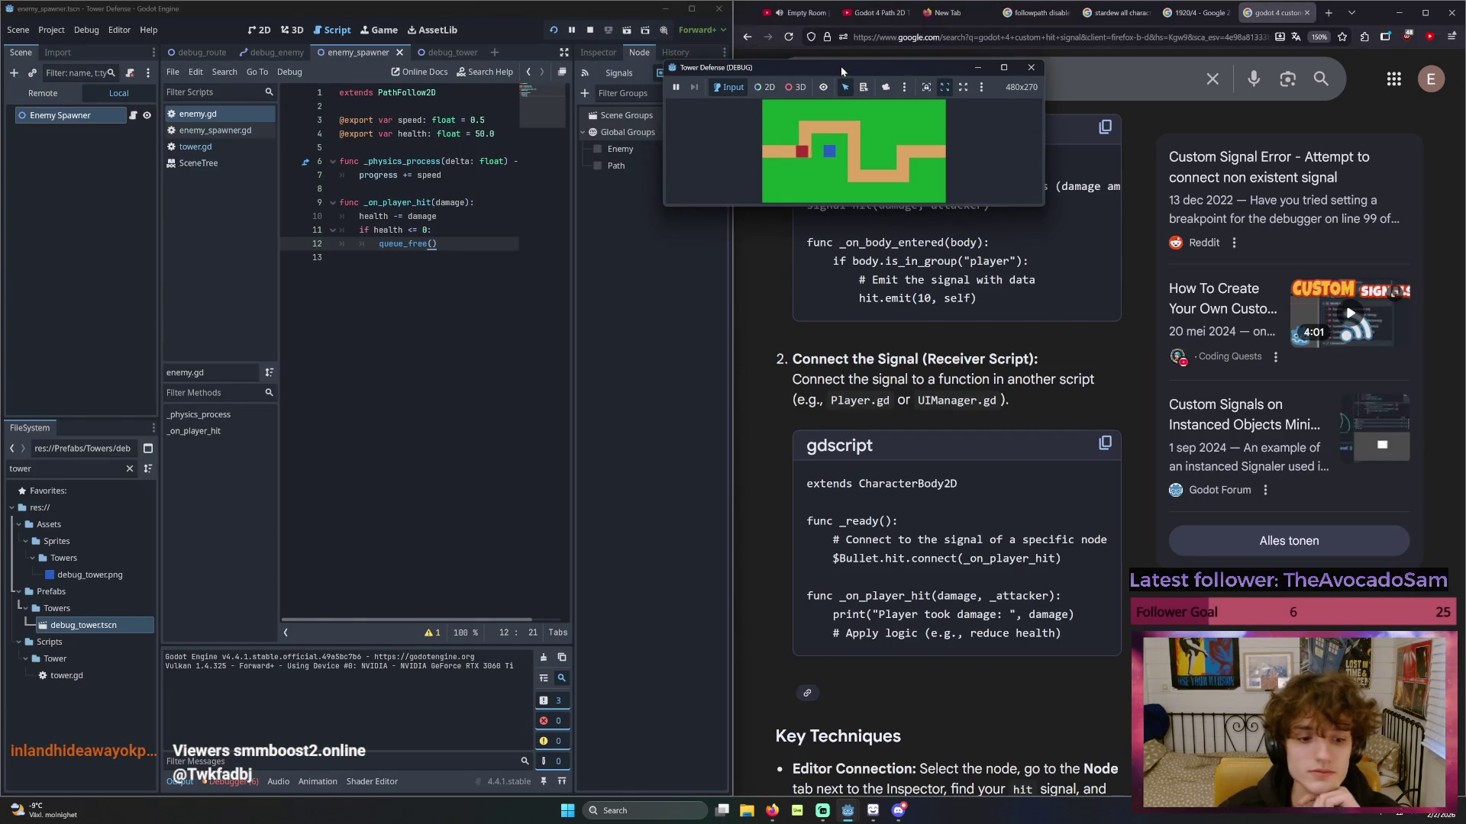
click(229, 782)
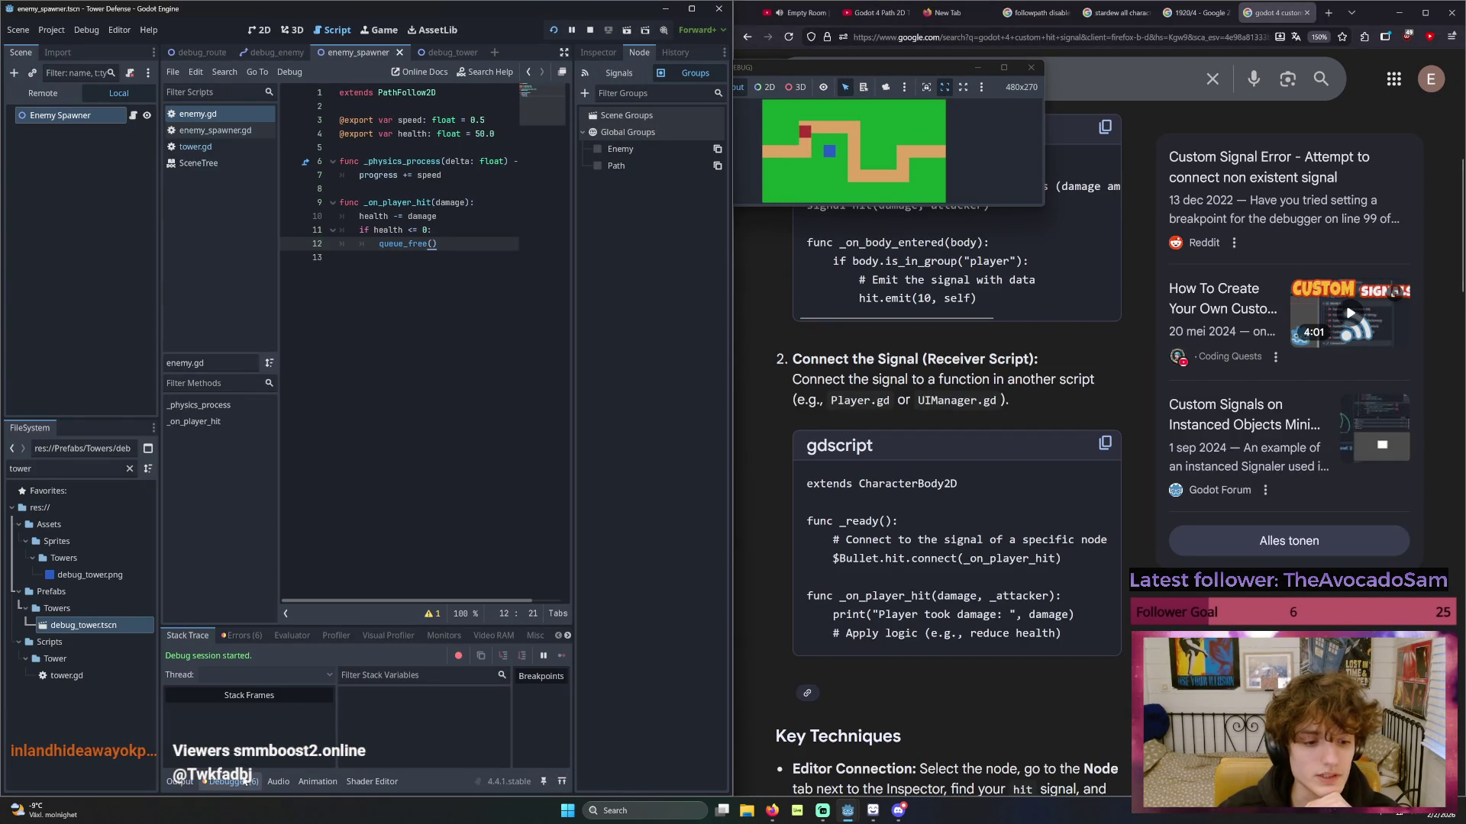
click(243, 635)
click(309, 760)
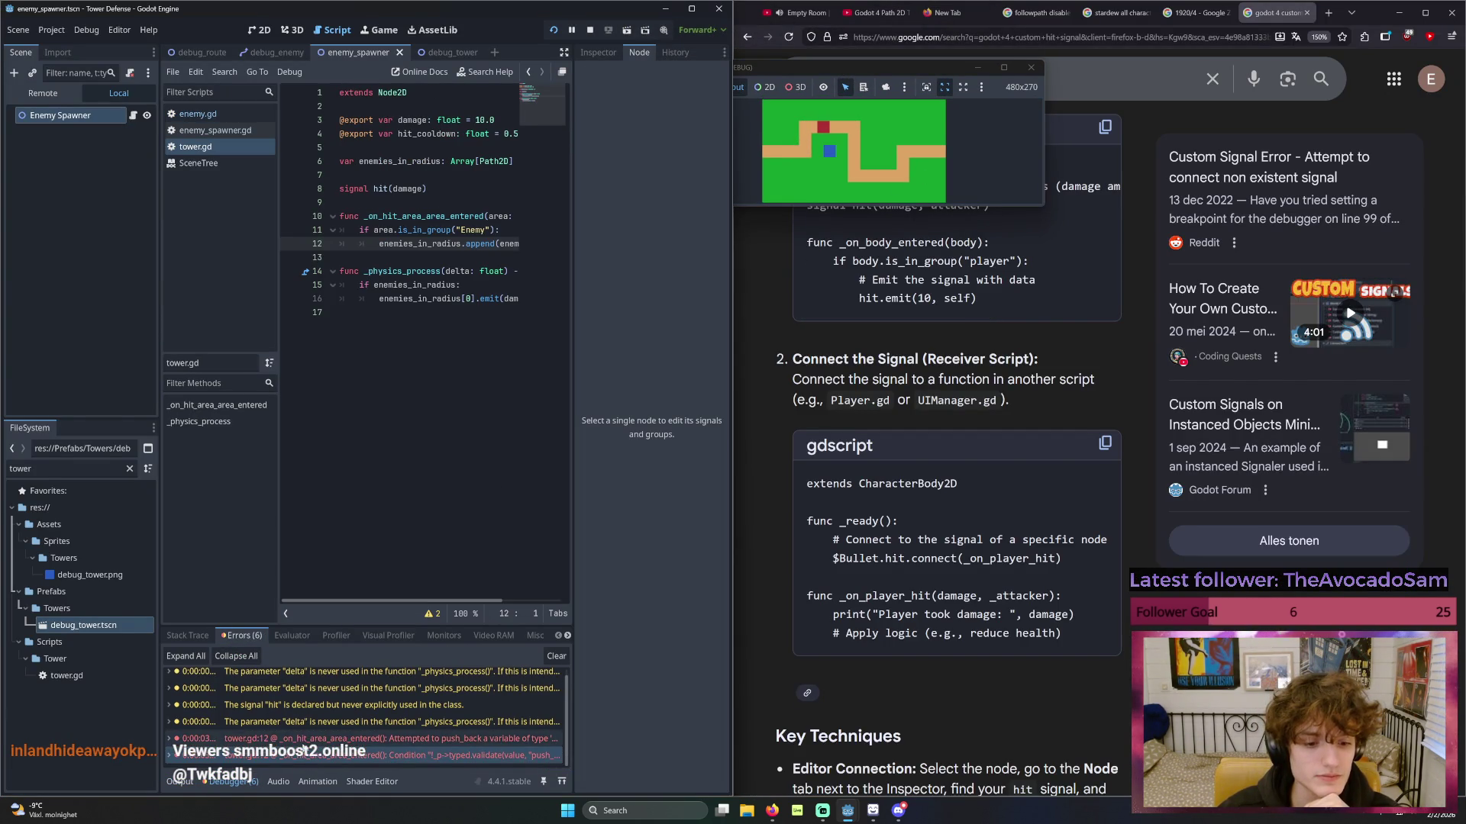
double_click(302, 739)
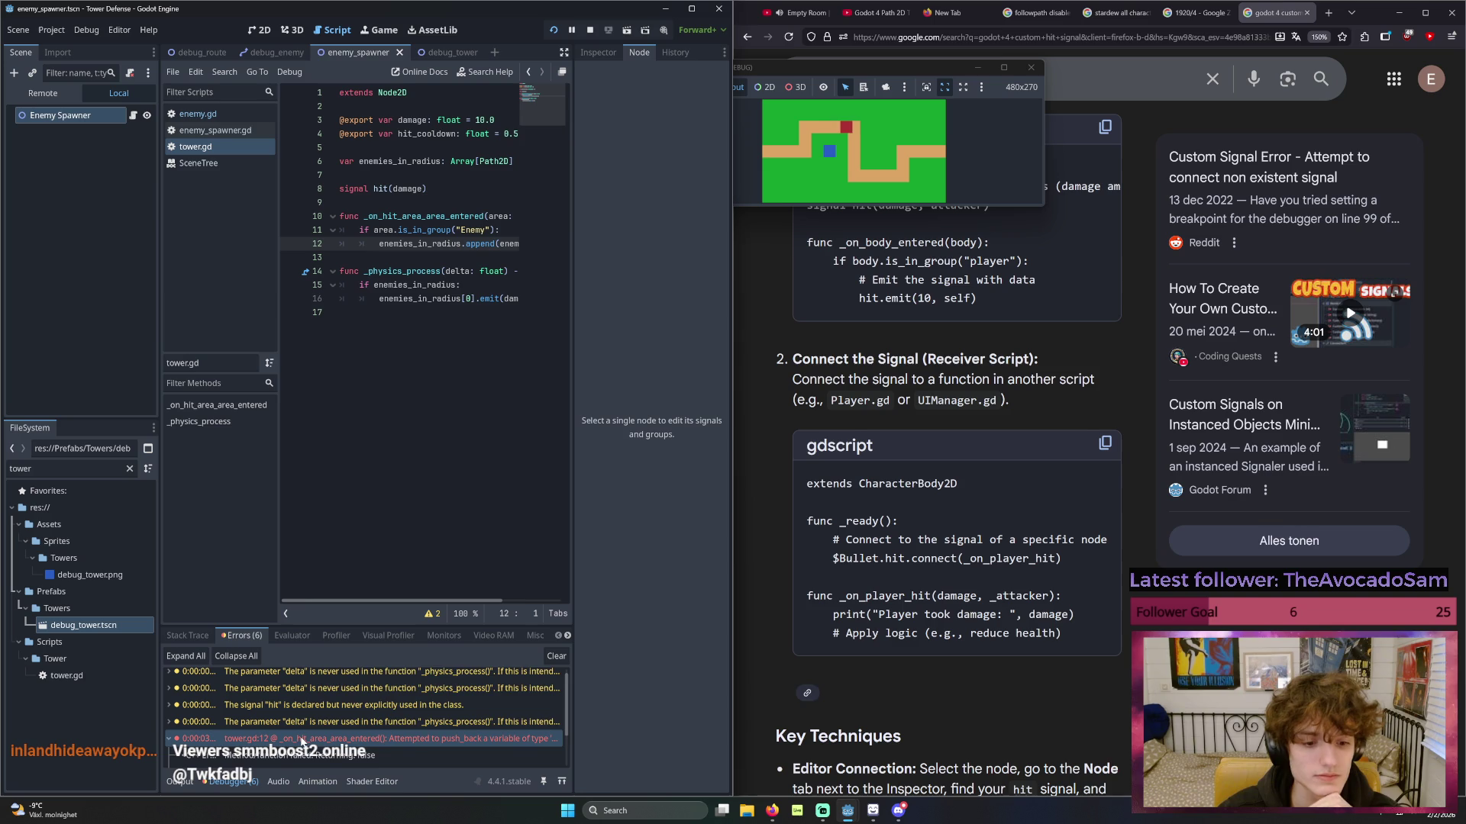
drag(574, 670, 632, 676)
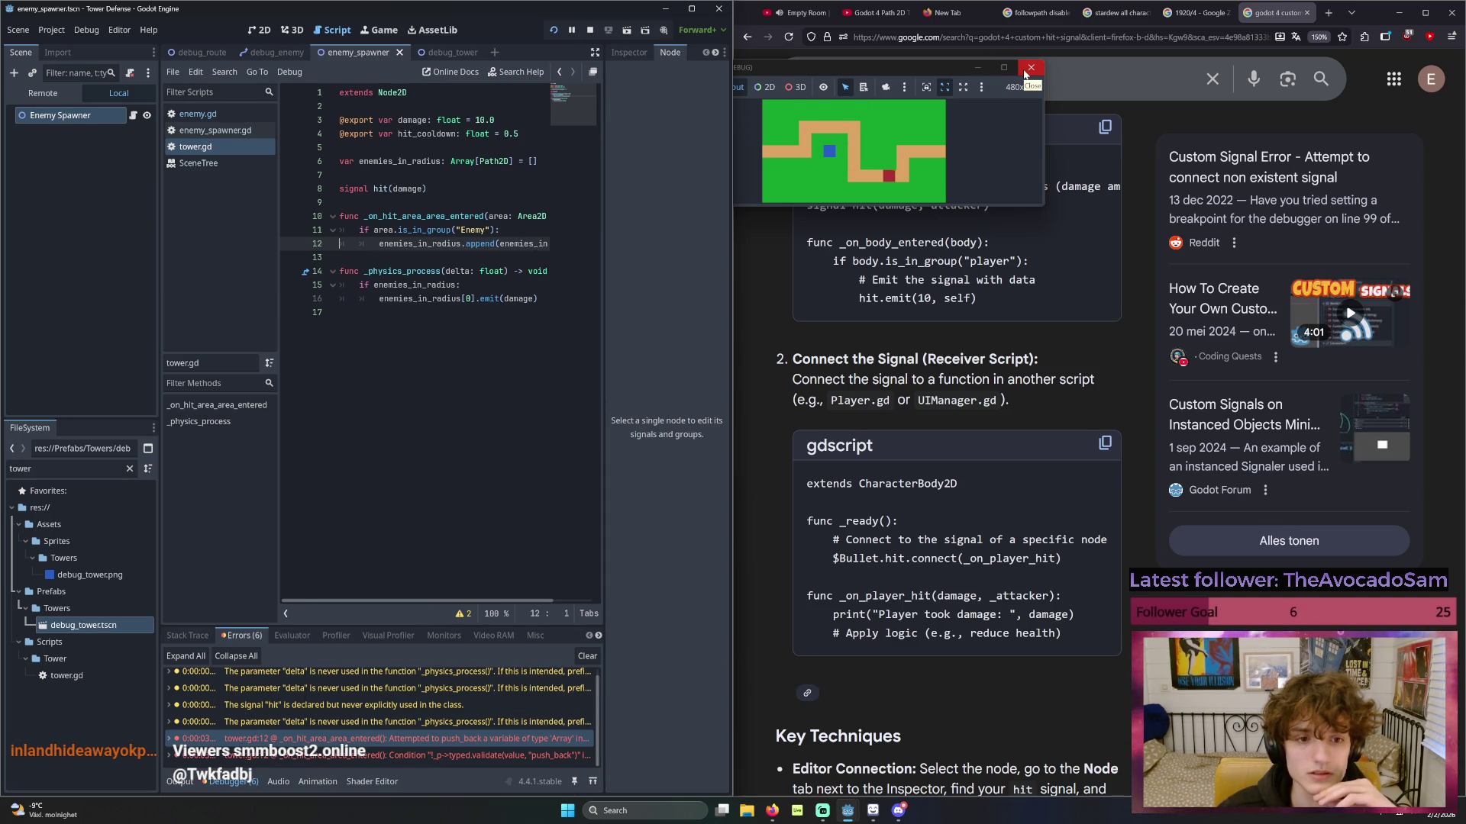
click(1030, 68)
click(343, 312)
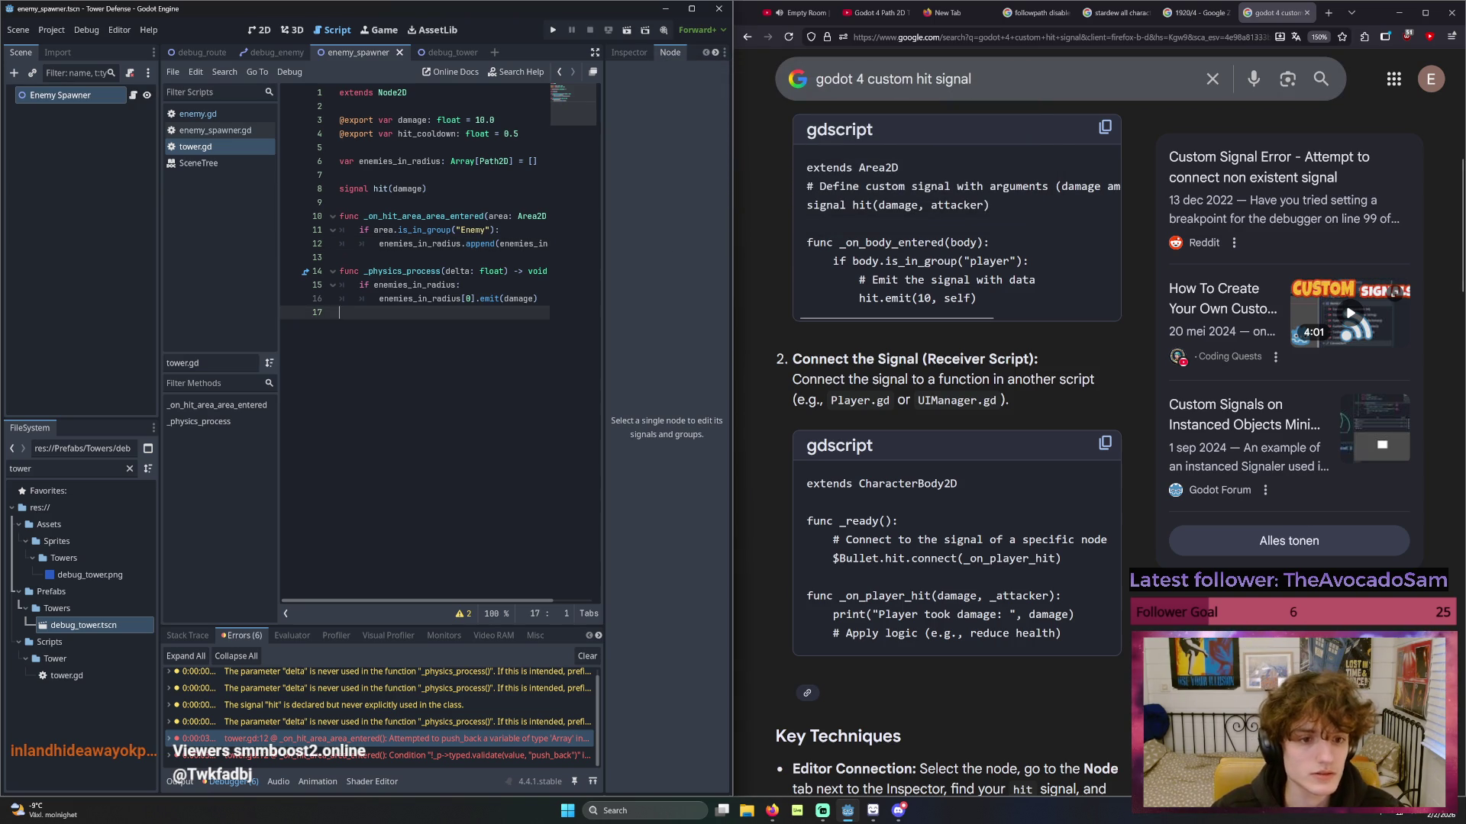
Add print("Took damage") inside enemy.gd's _on_player_hit handler
drag(344, 313, 336, 279)
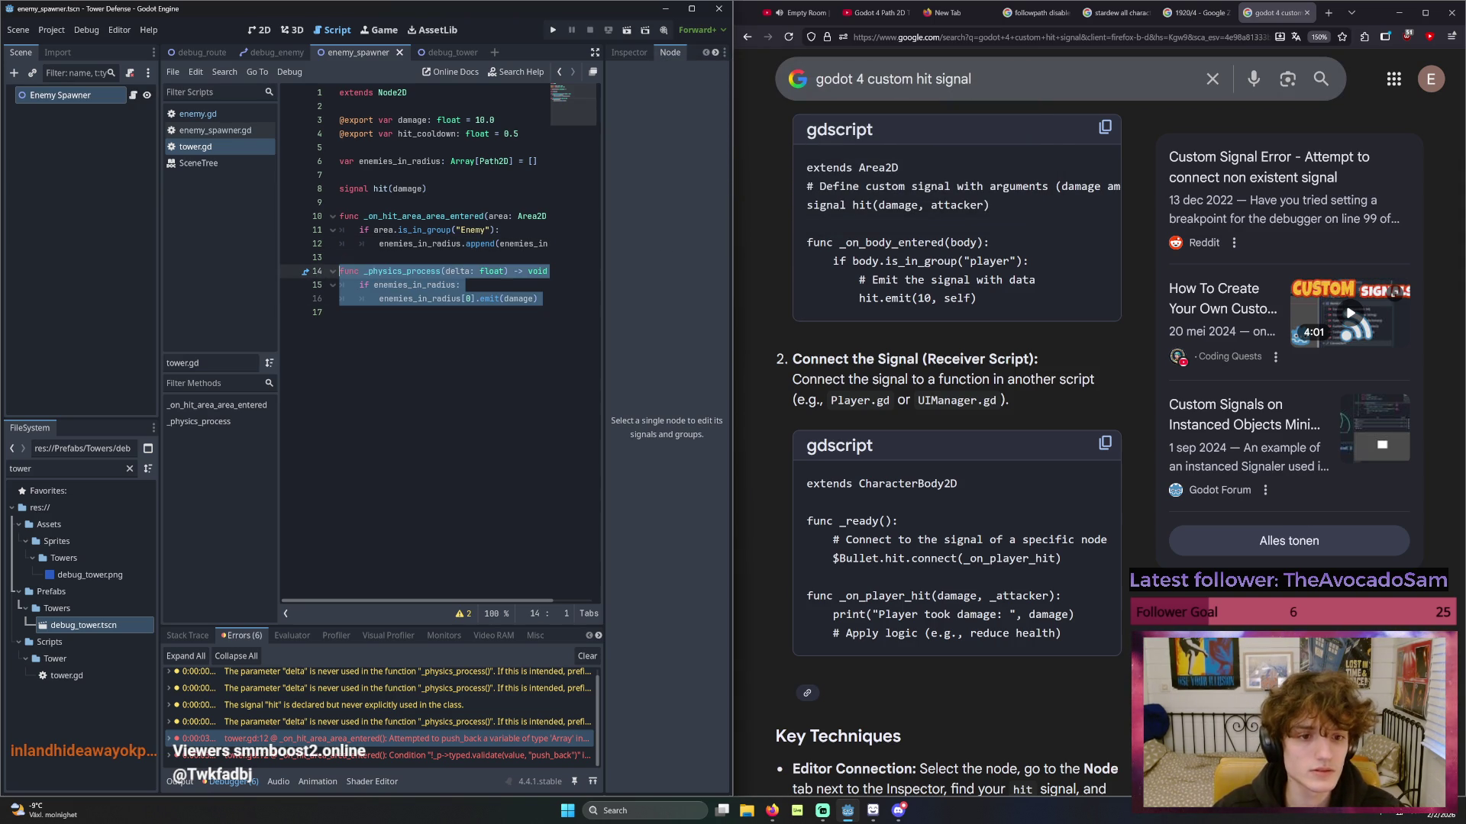
click(379, 244)
click(198, 114)
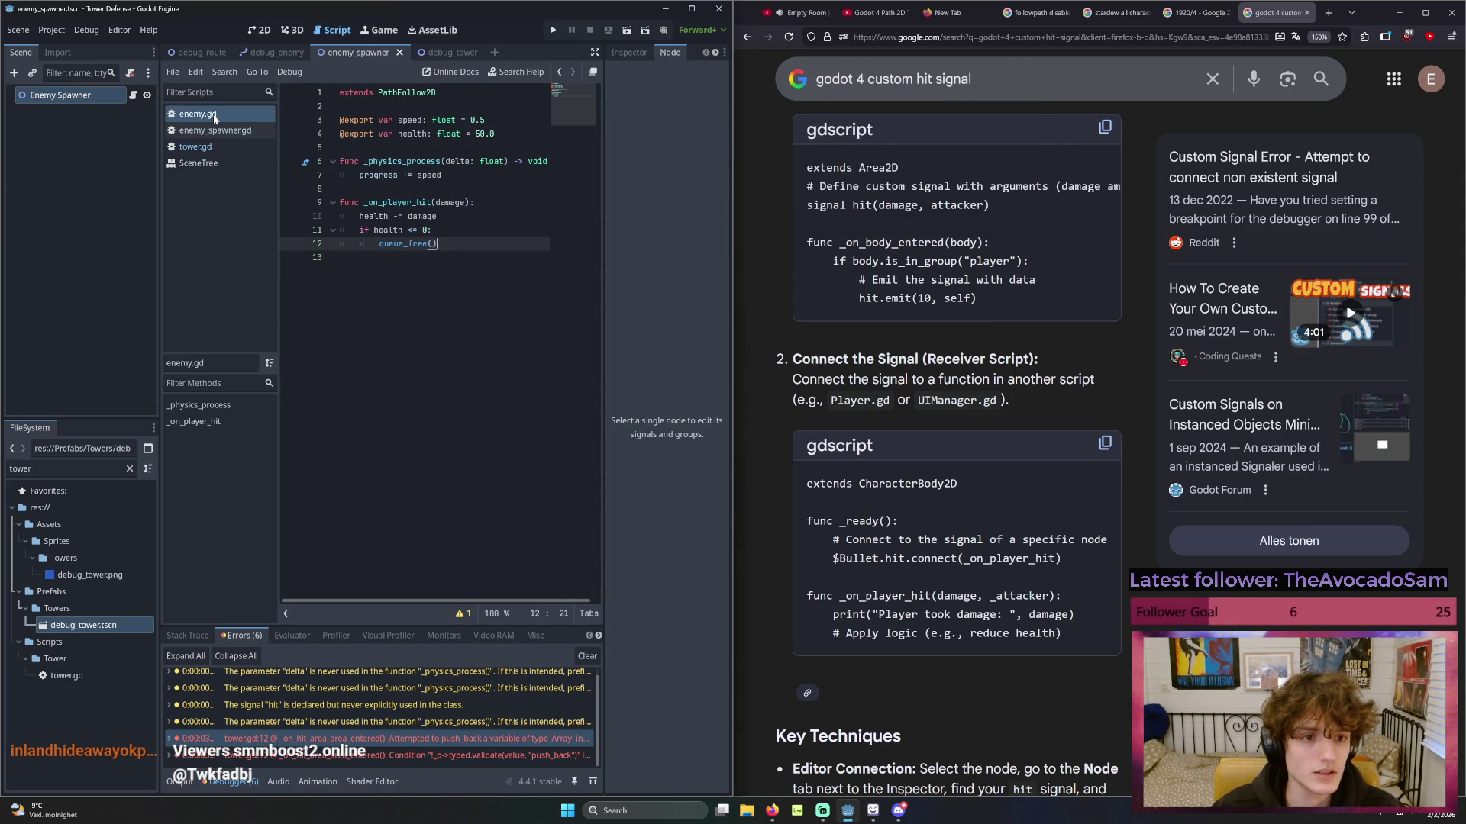
text(print("Too)
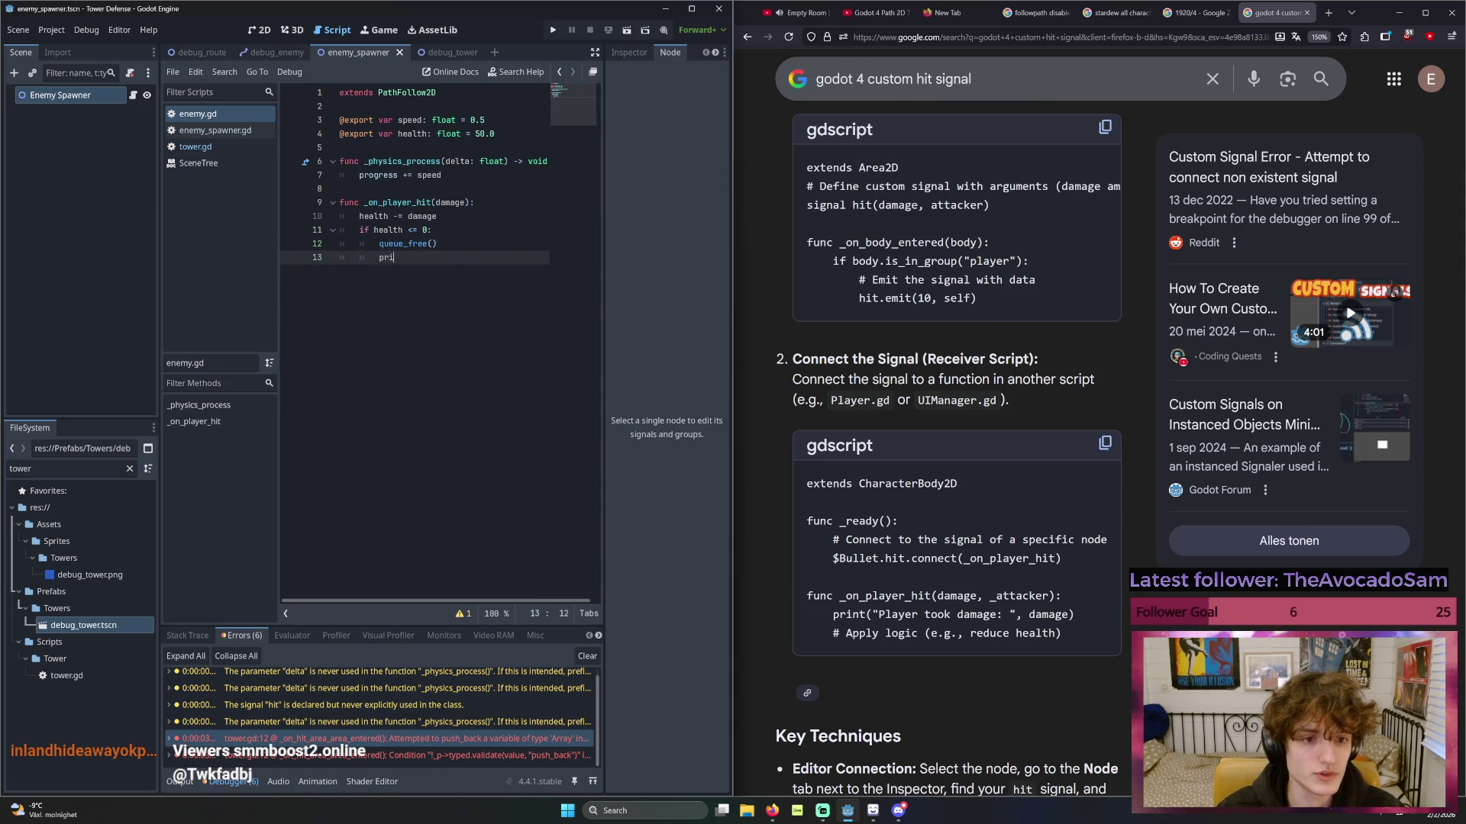
text(k dama)
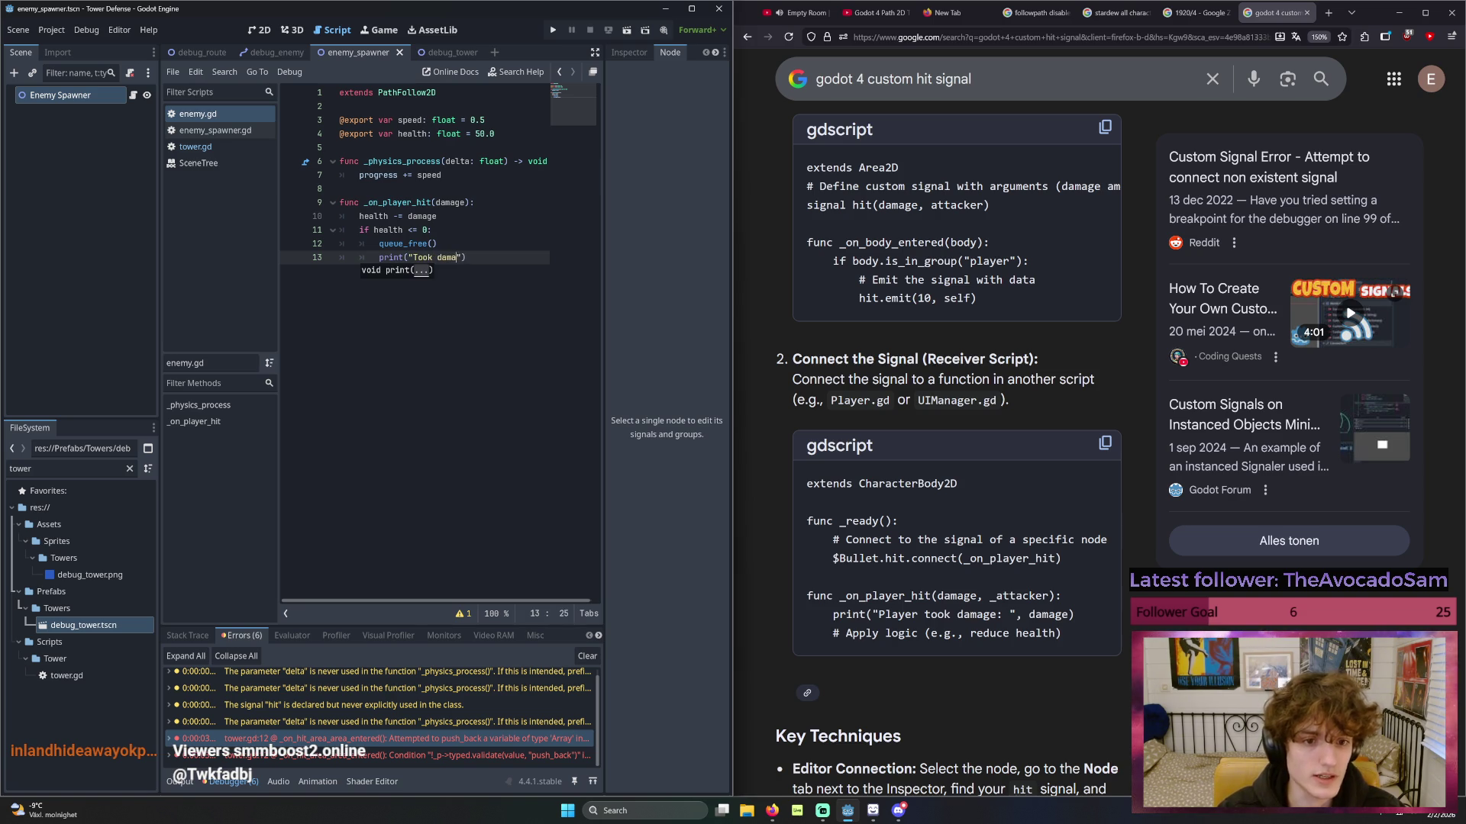
key(alt+Up)
key(alt+Up)
key(Home)
key(shift+Tab)
Add print("hit") to tower.gd's _physics_process, save, and test-run the game
click(195, 147)
text(print("hit)
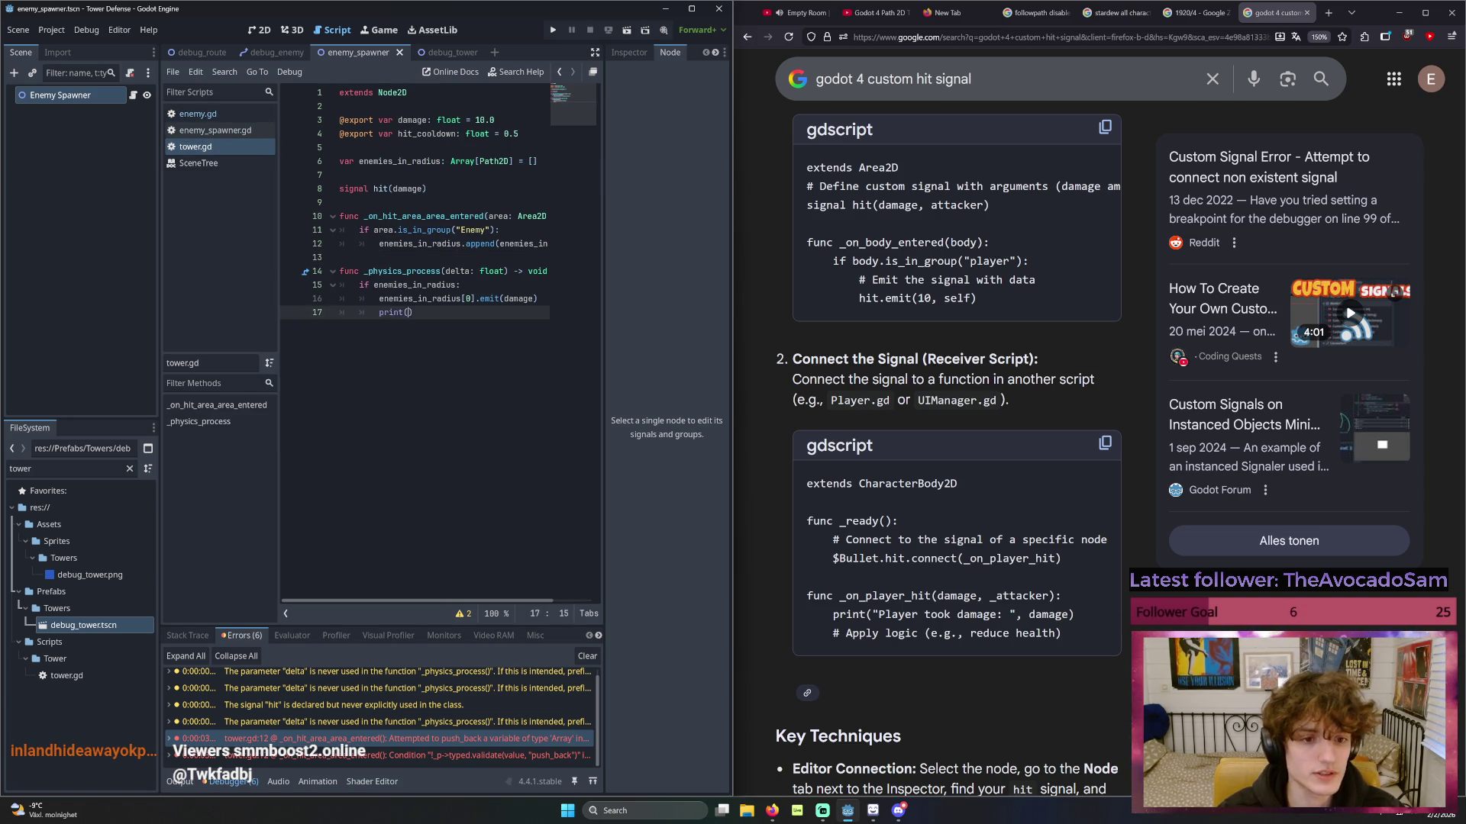
key(ctrl+s)
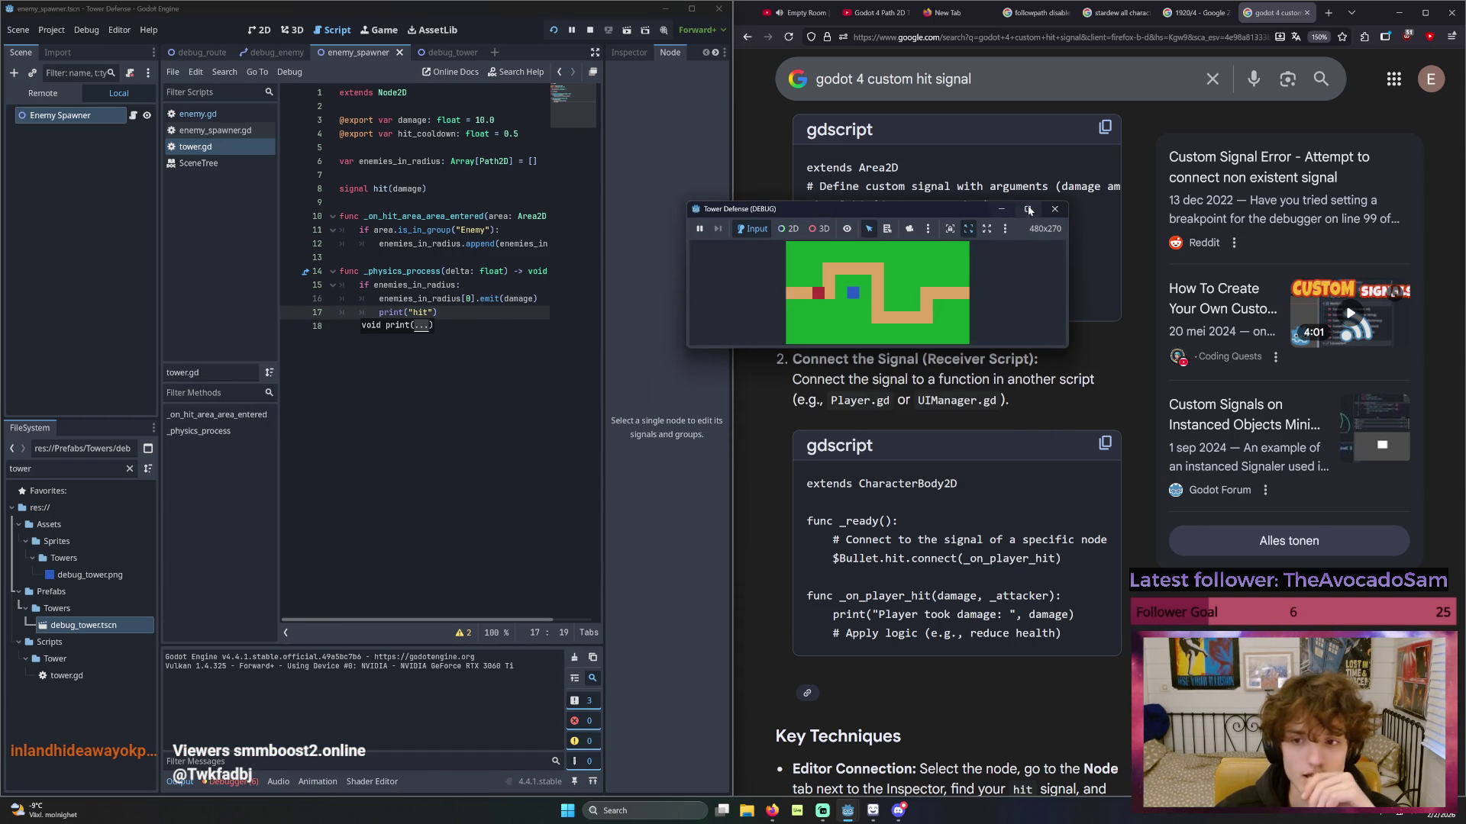
click(1054, 209)
Append .get_parent() to line 12's append call, save, and rerun the game
click(497, 244)
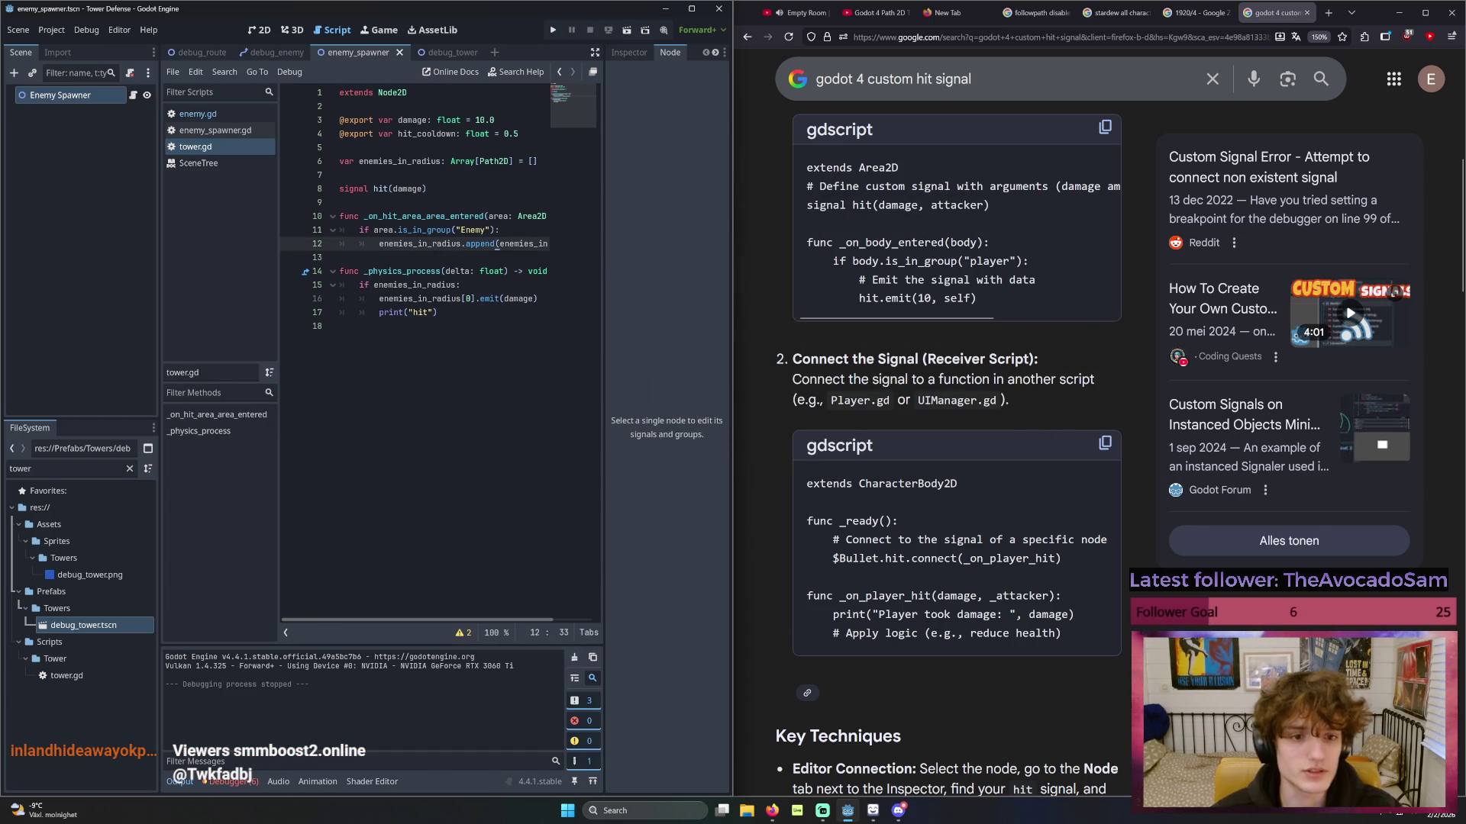
key(End)
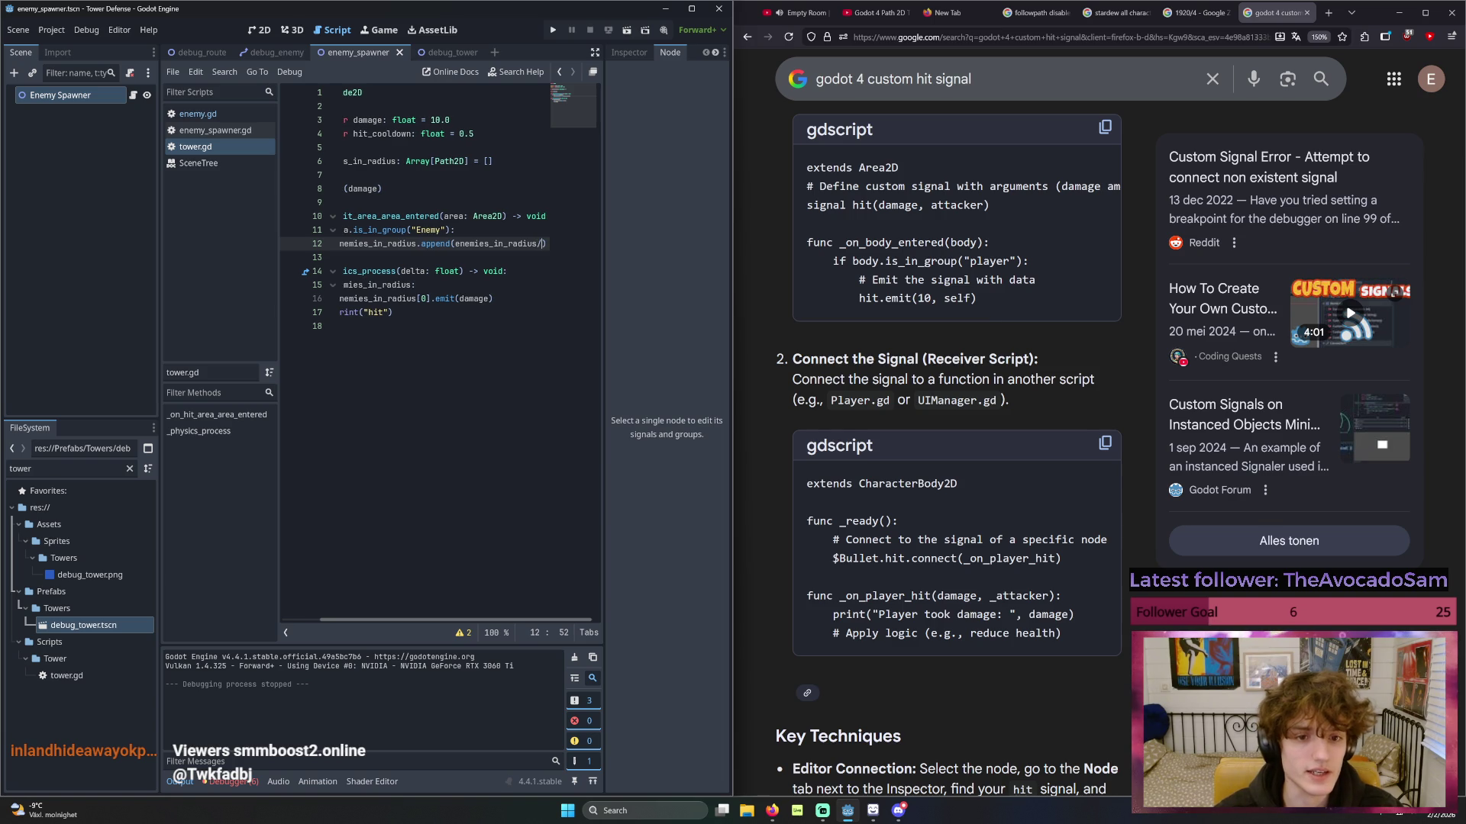
text(.get()
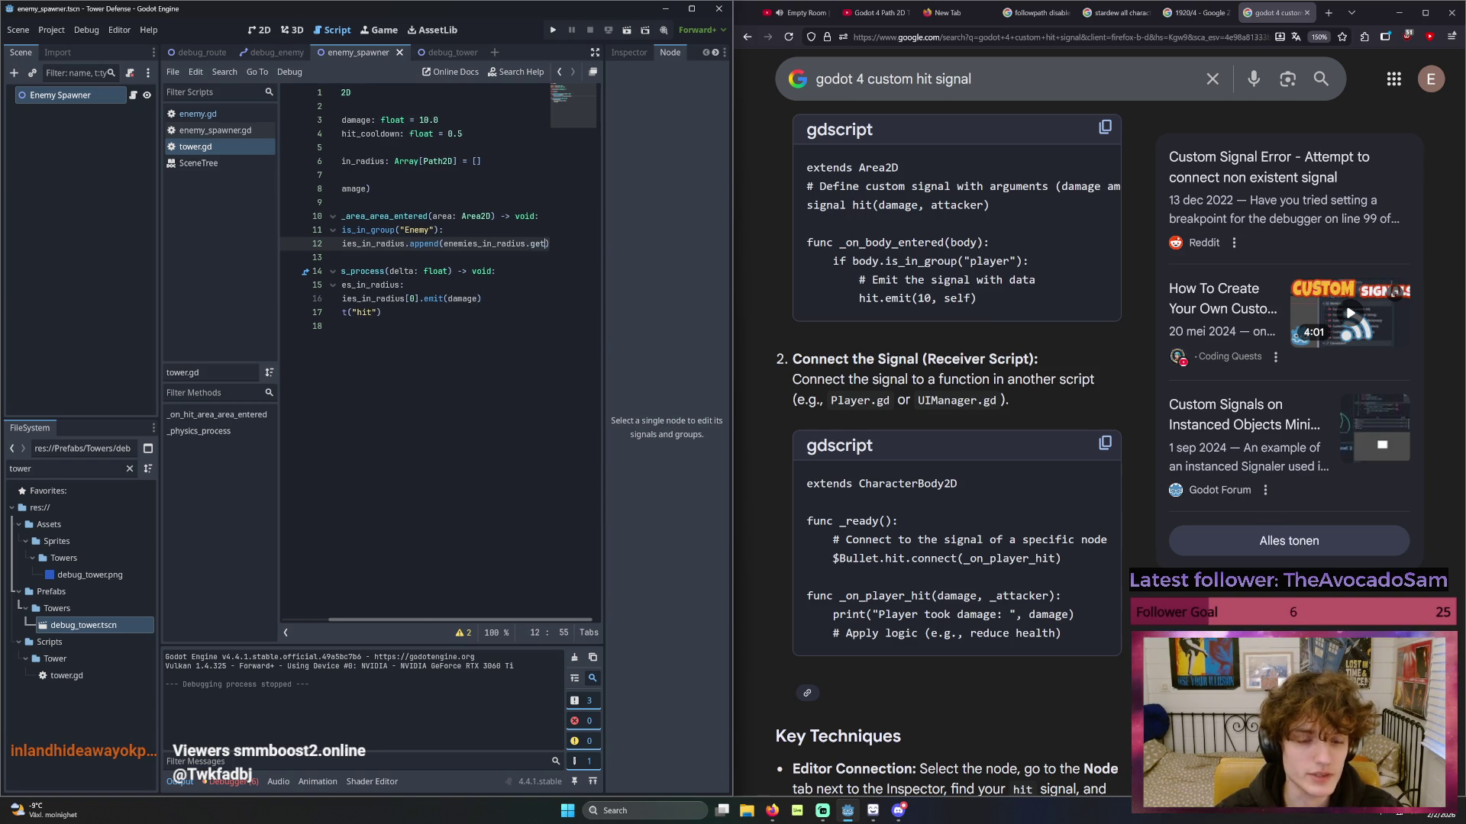
key(Left)
text(_parent)
key(Right)
key(ctrl+s)
key(F5)
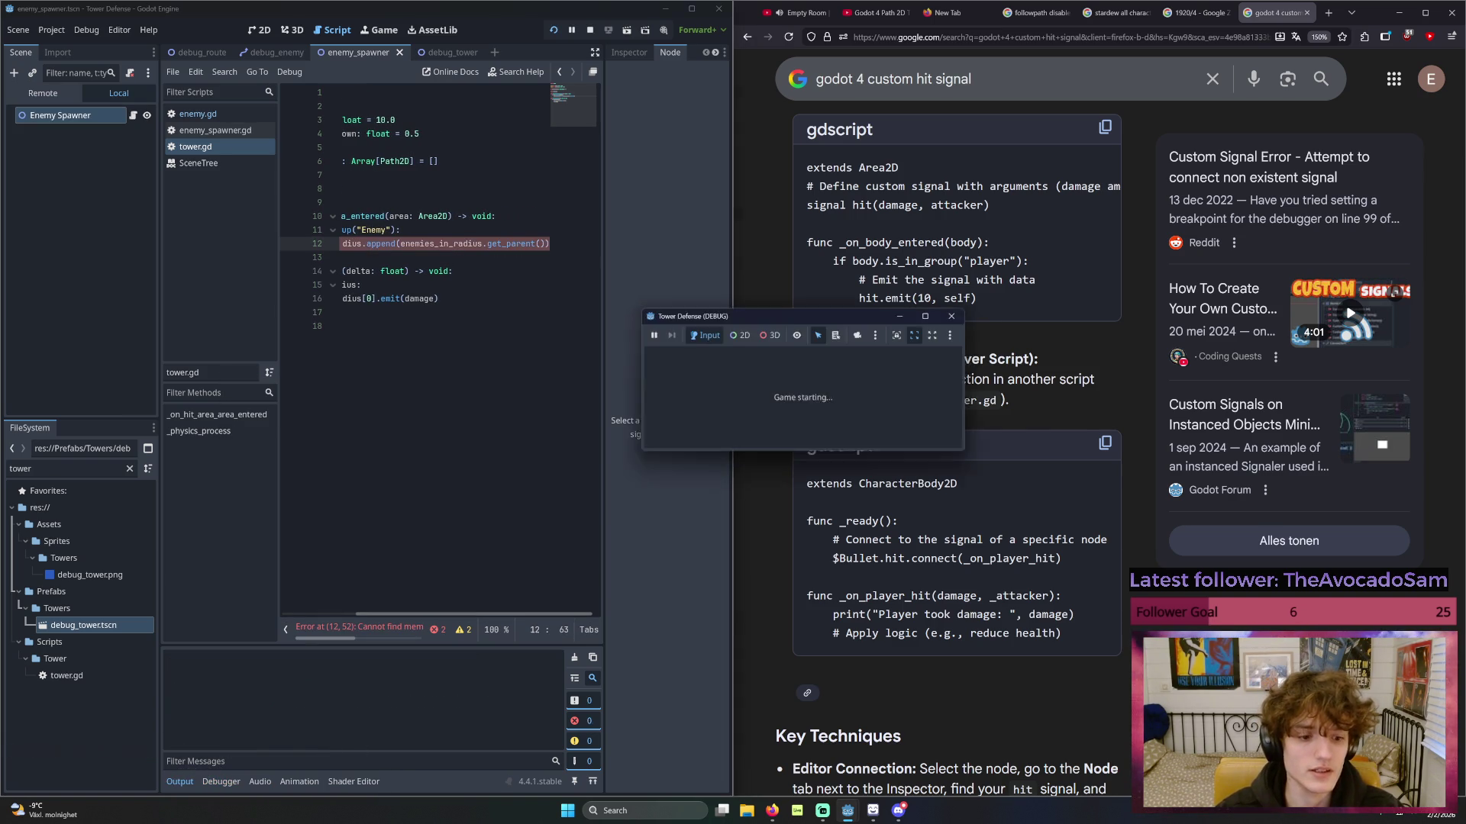
key(ctrl+t)
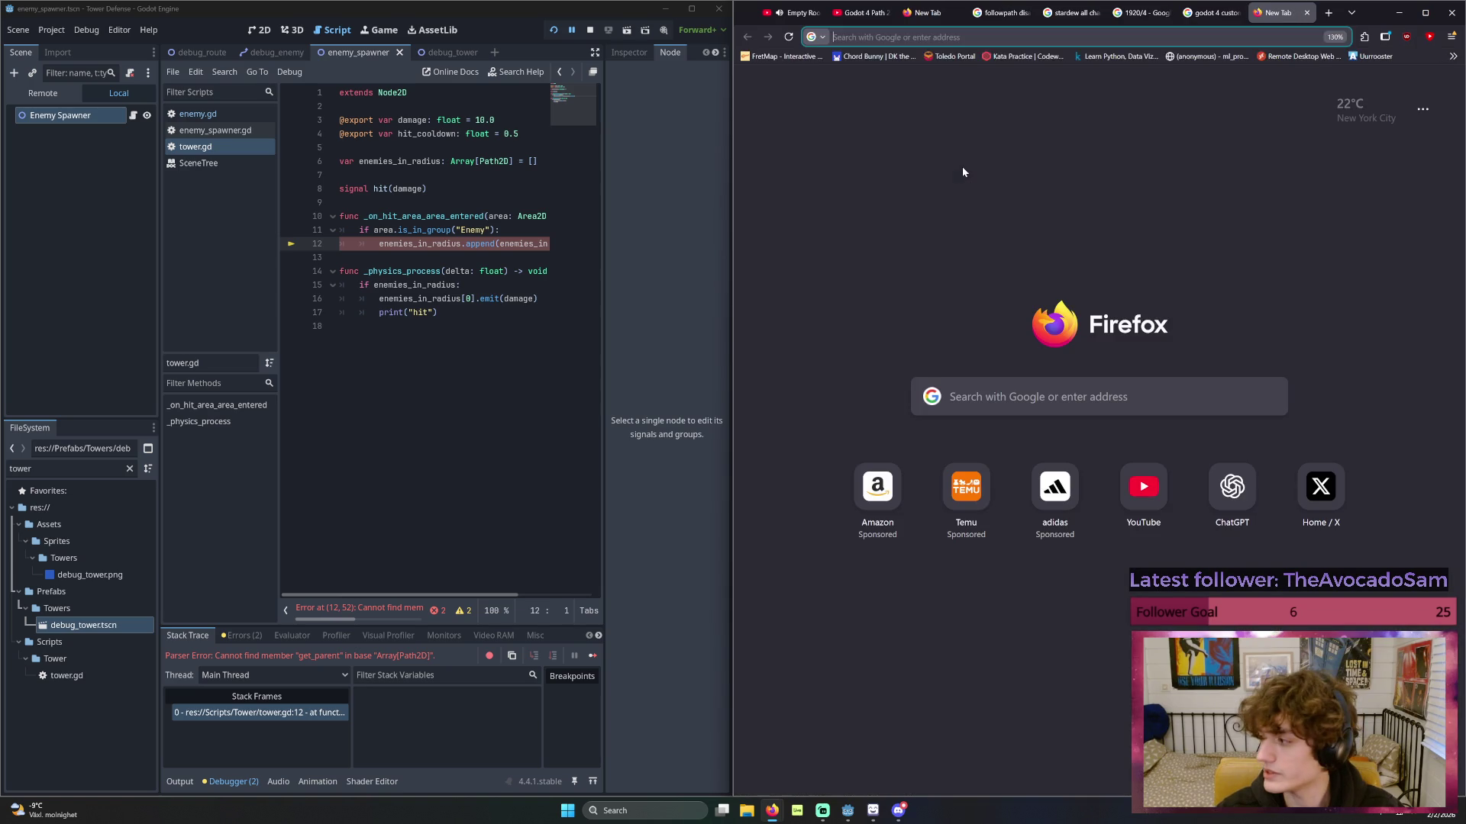
Search 'godot 4 get parent' and open the Godot Forum thread about get_parent()
text(godot 4 get parent)
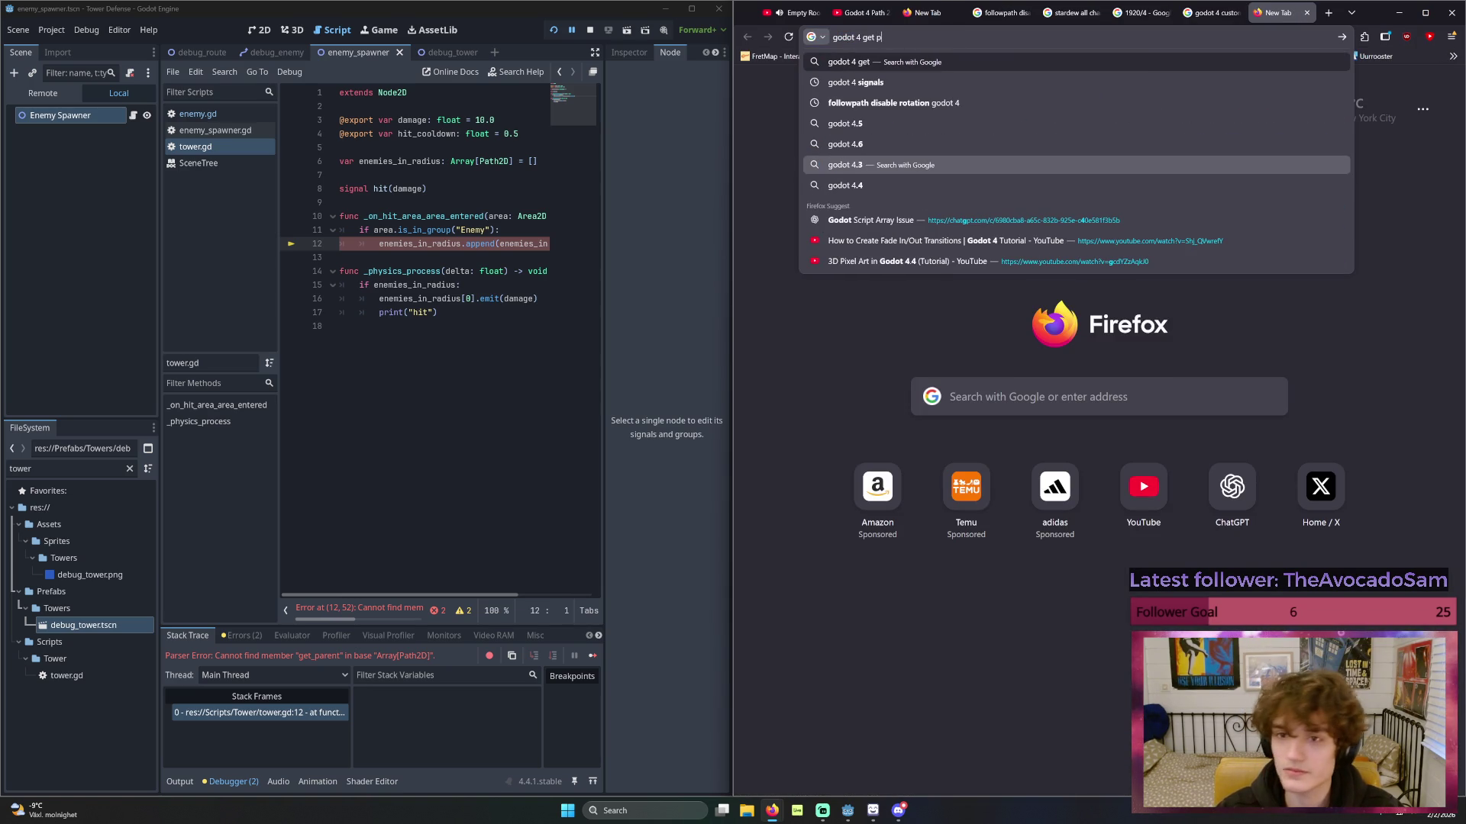
key(Return)
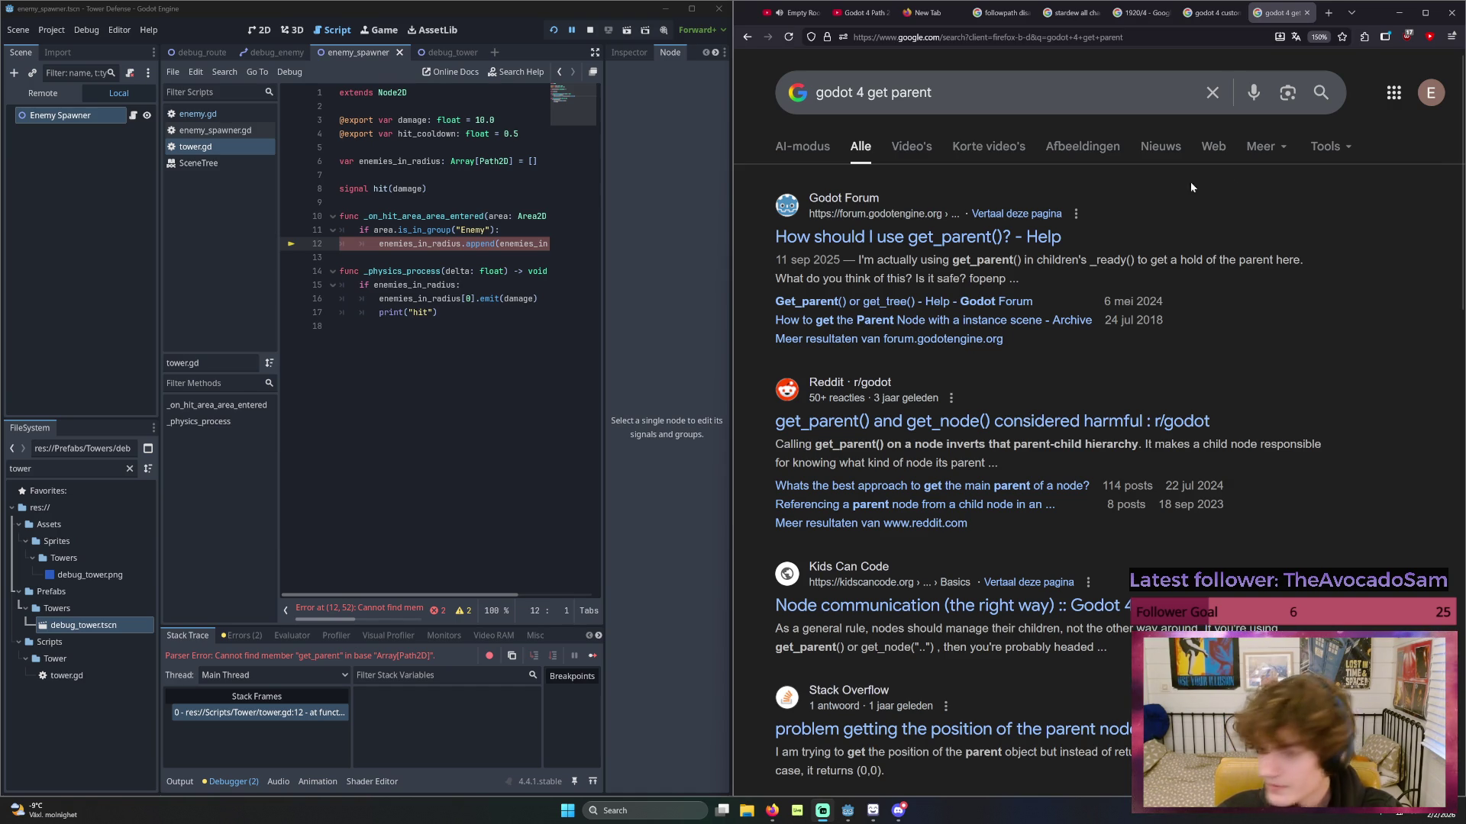
click(977, 235)
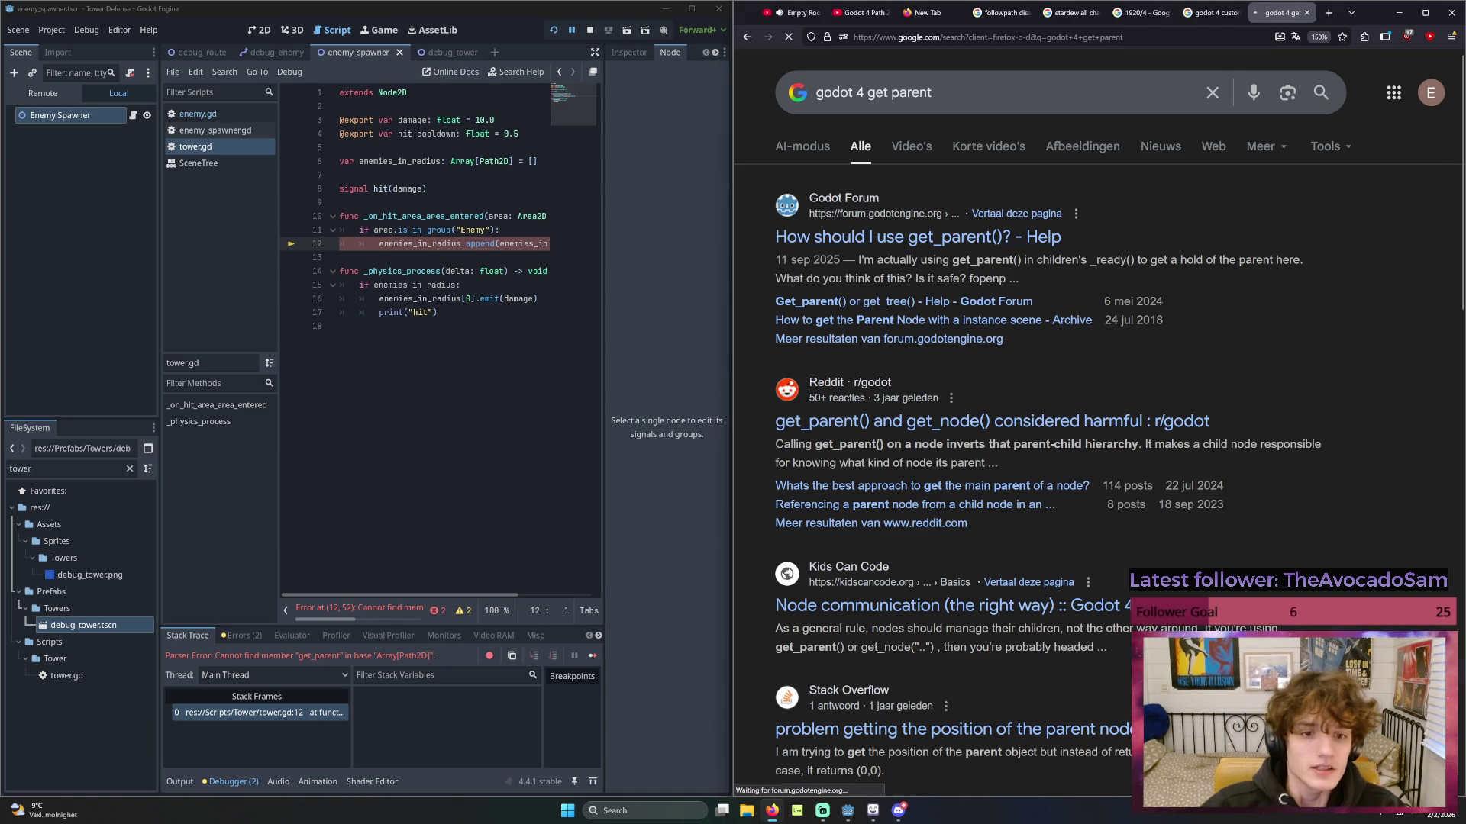
Change line 12 to append(area.get_parent()) and run the project with F5
click(427, 243)
scroll(427, 274, right, 3)
click(406, 243)
key(Home)
key(Home)
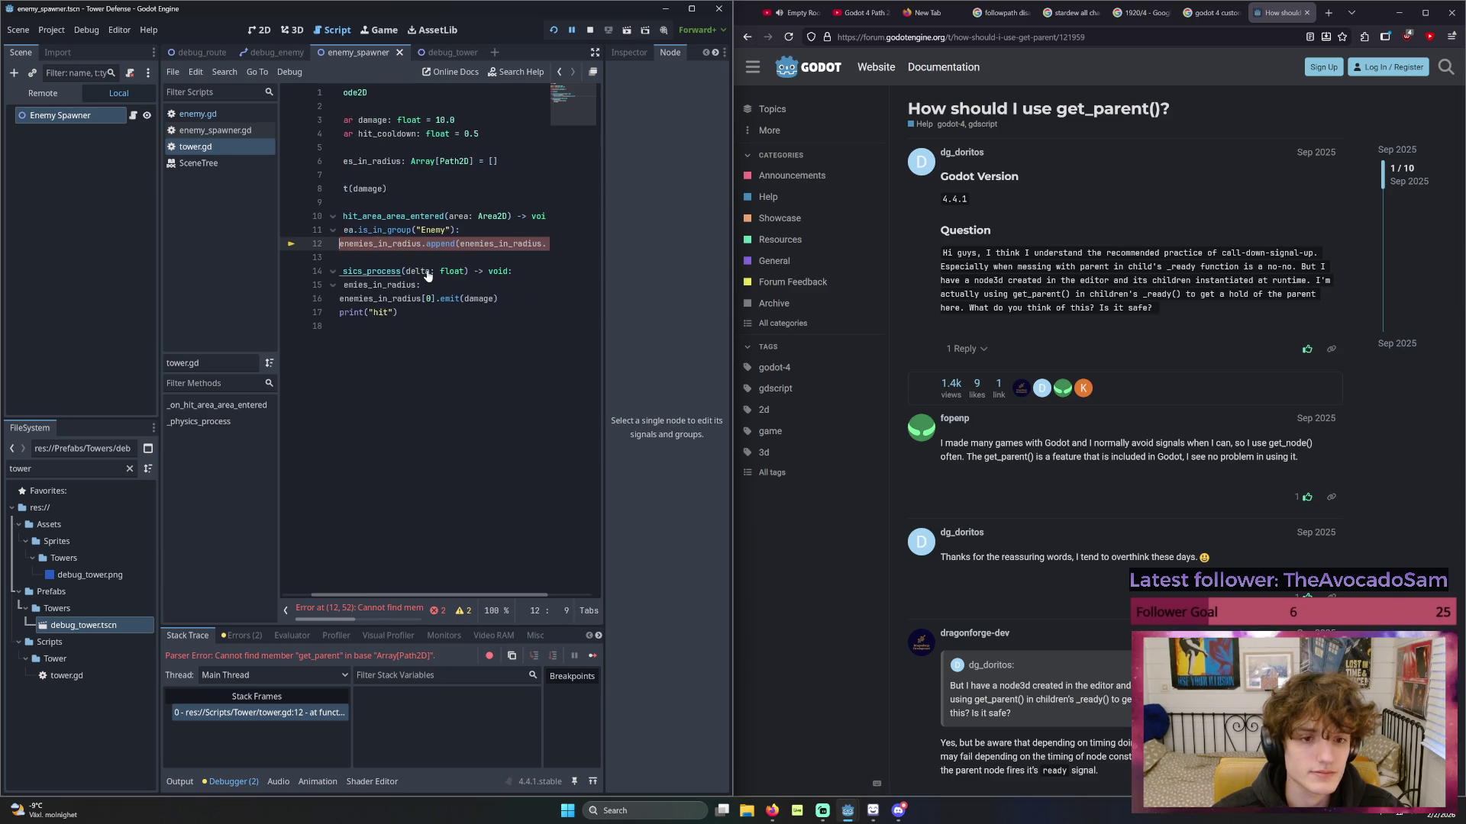
key(End)
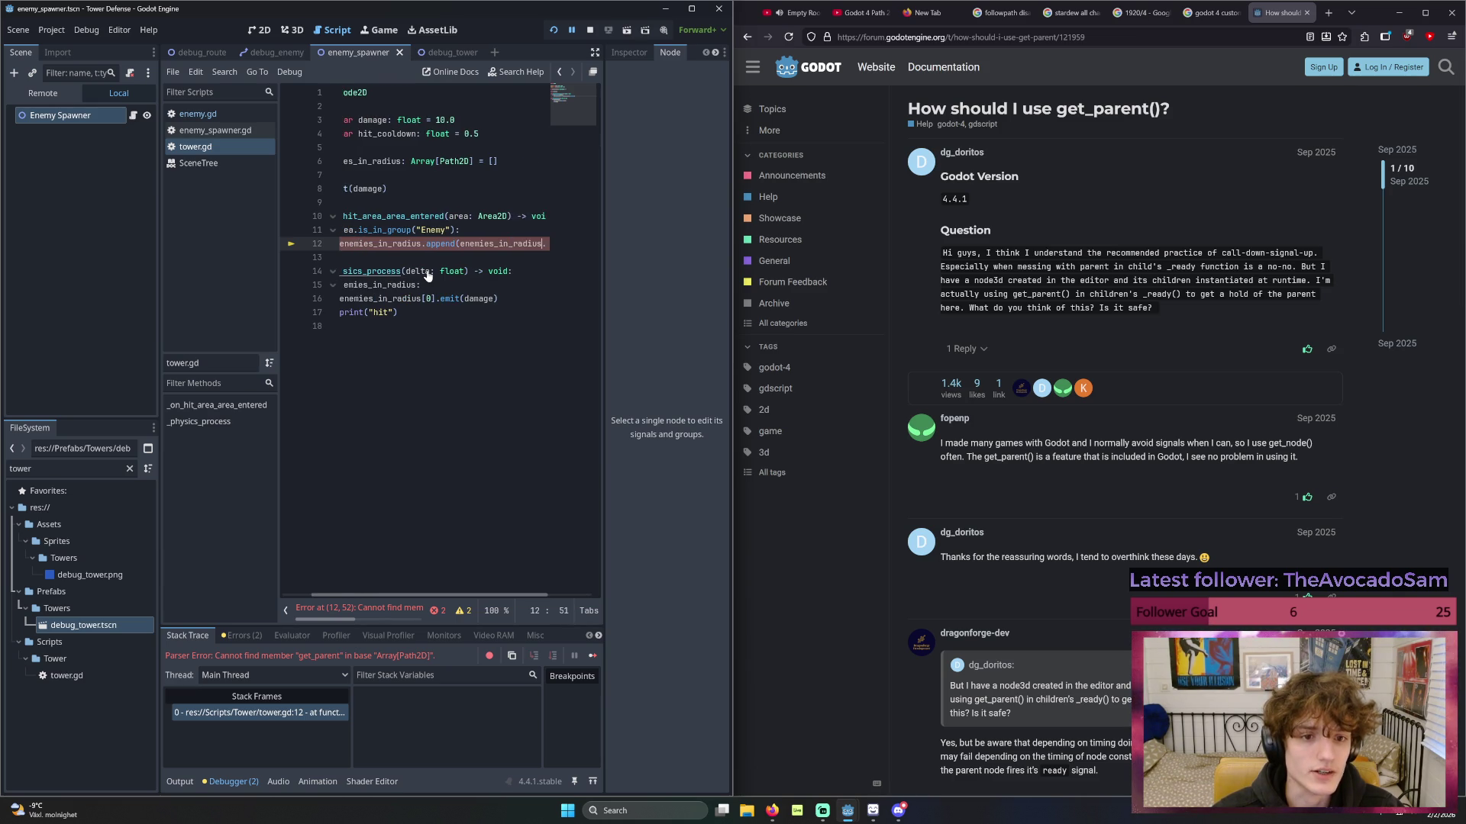
key(ctrl+BackSpace)
text(area.get_parent()
key(ctrl+a)
key(F5)
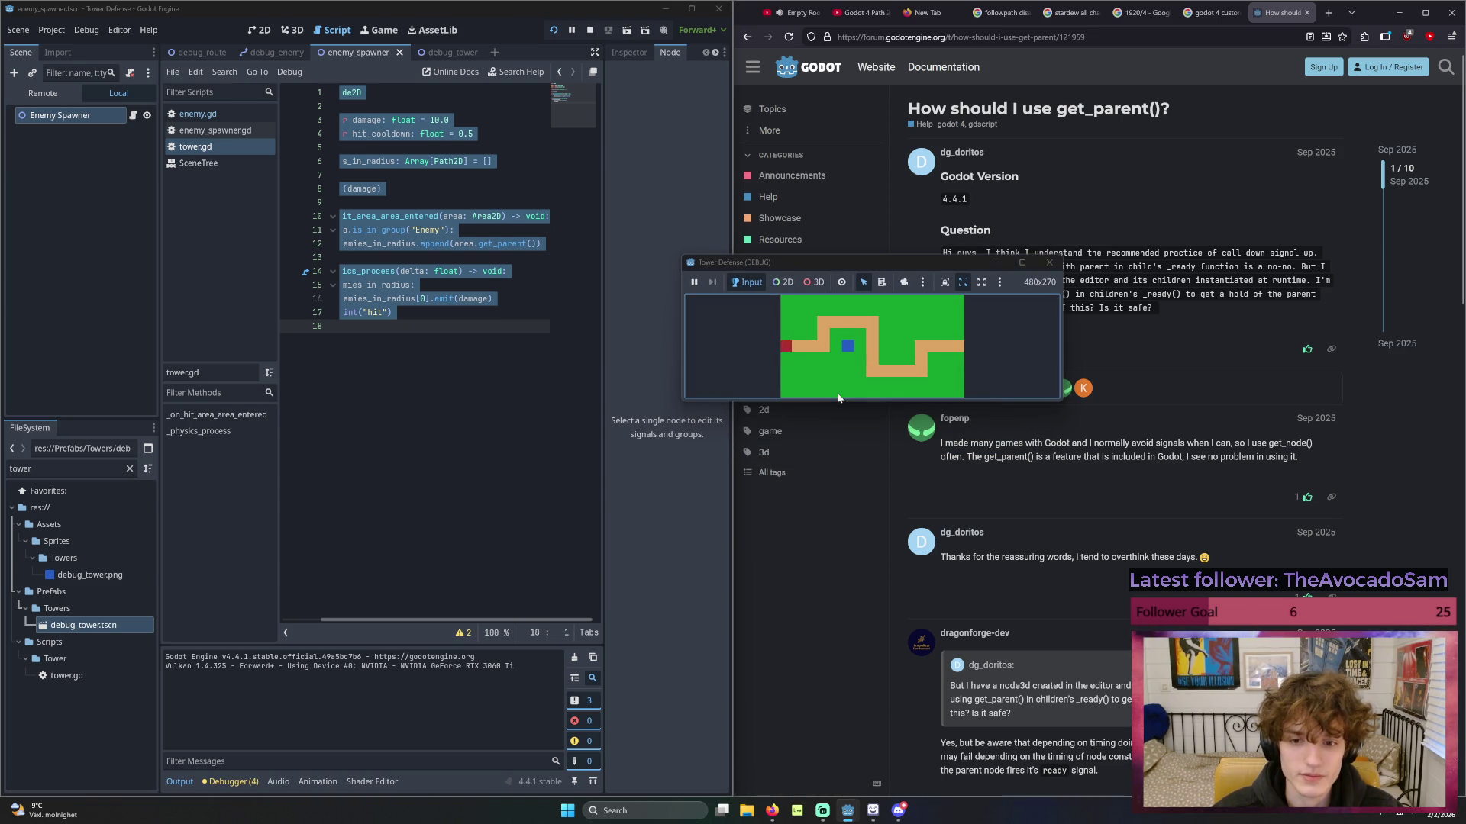
Enlarge the game window, then jump from the push_back error to its line in tower.gd
drag(824, 399, 823, 461)
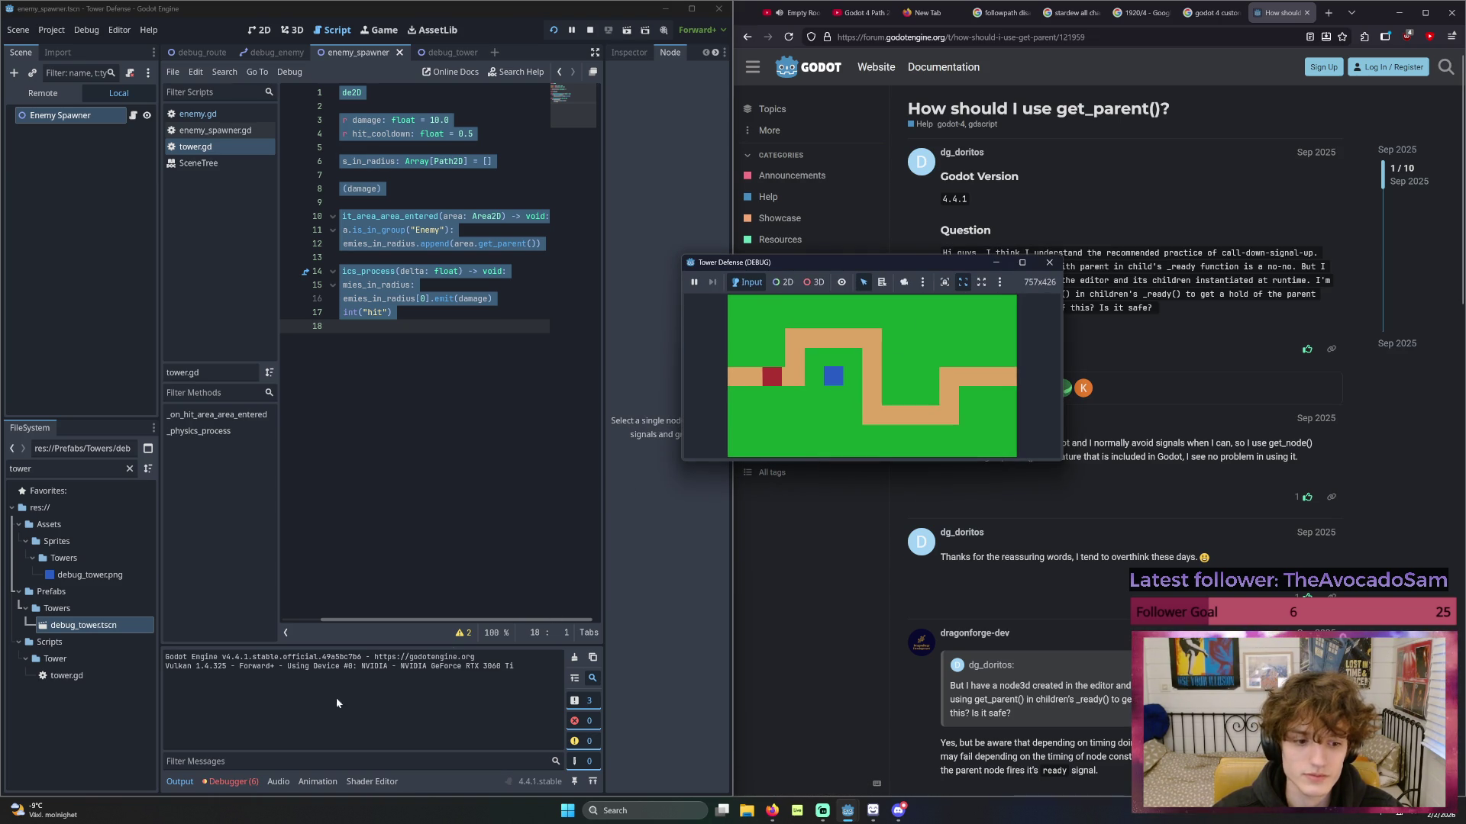
click(227, 782)
click(243, 636)
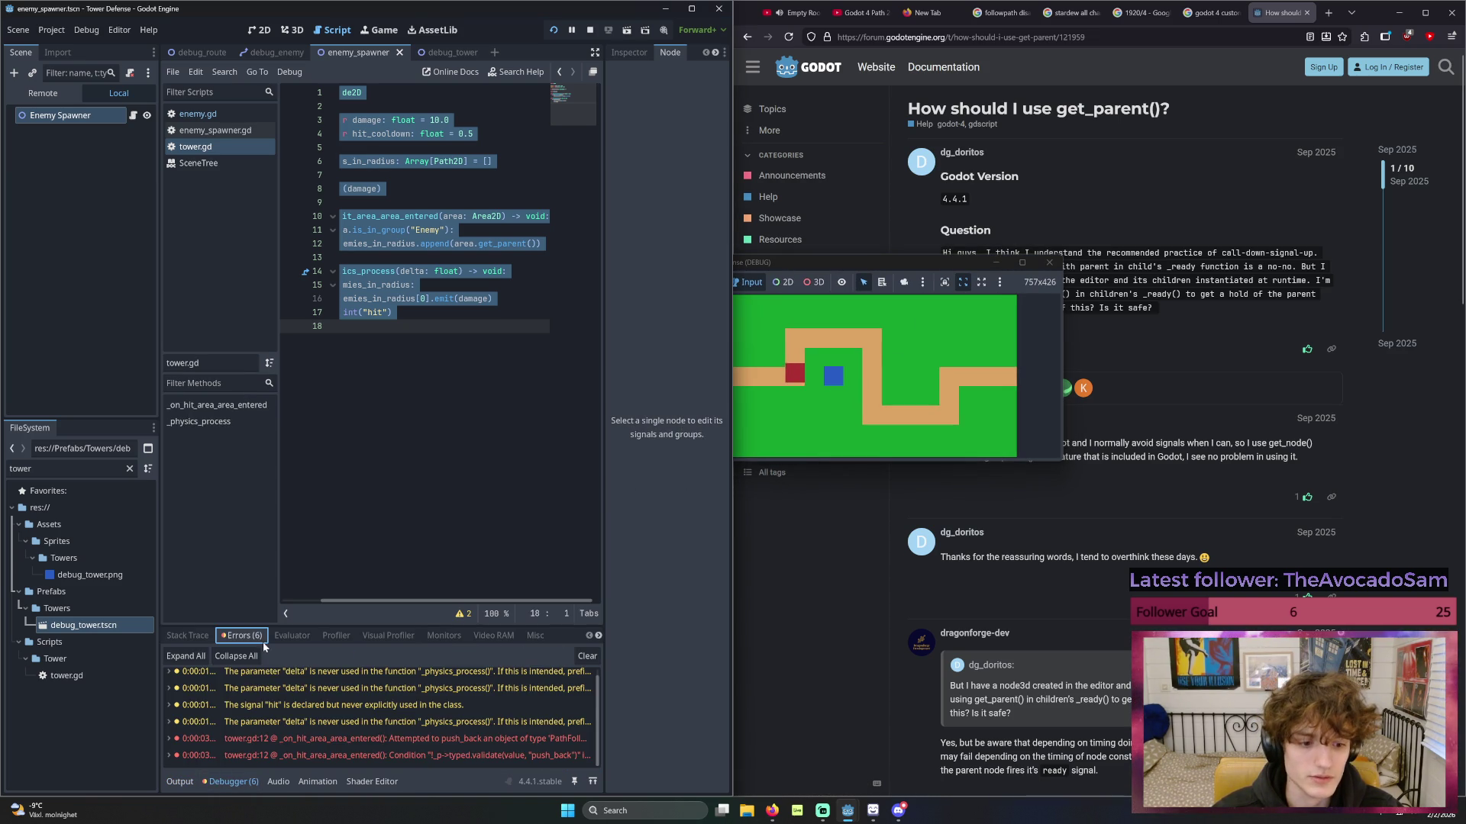
click(332, 754)
double_click(323, 738)
click(382, 326)
click(382, 202)
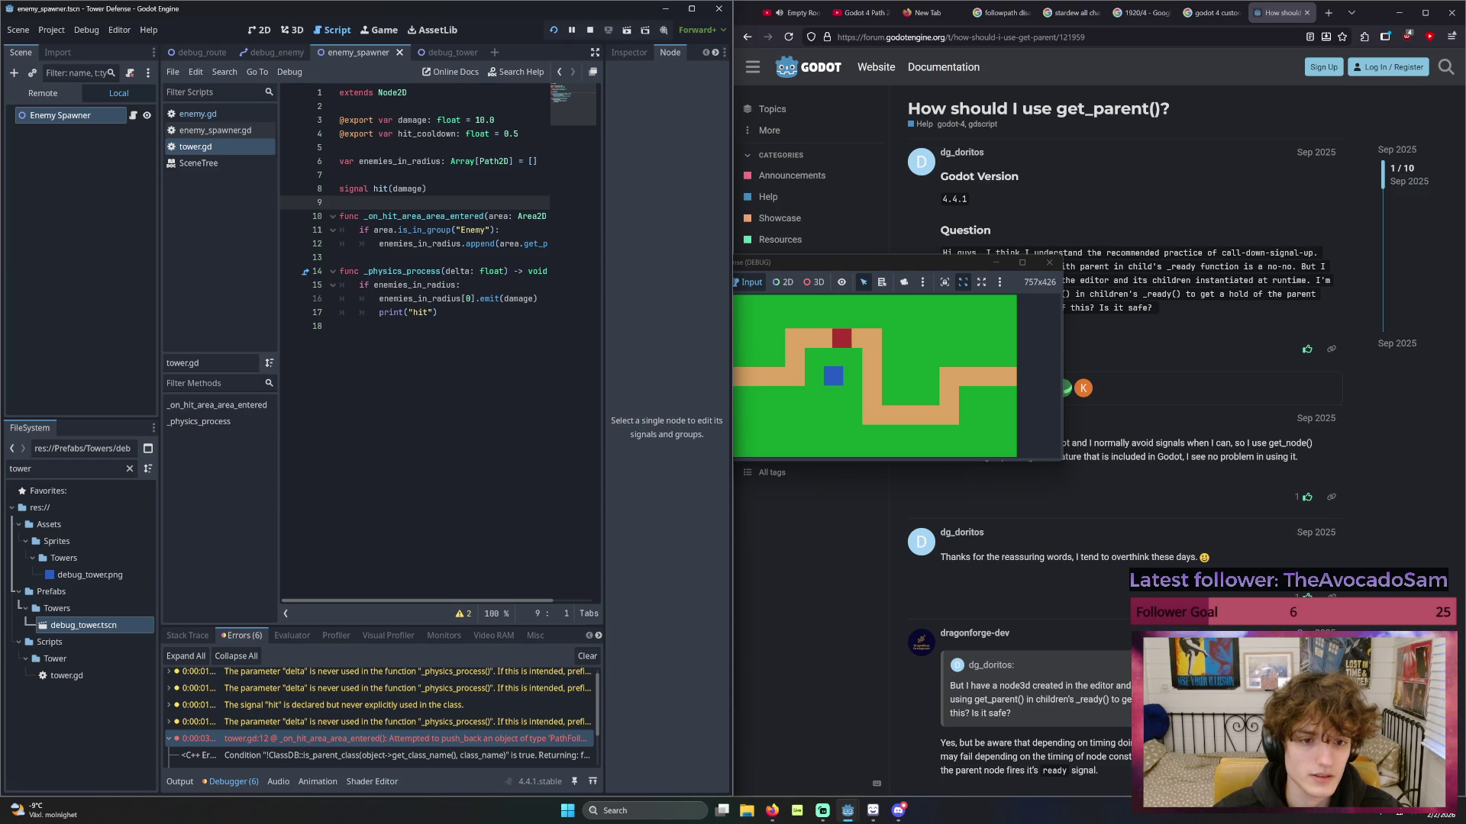
click(499, 244)
Compare the debug_enemy scene's Enemy node with the append call on line 12
click(284, 53)
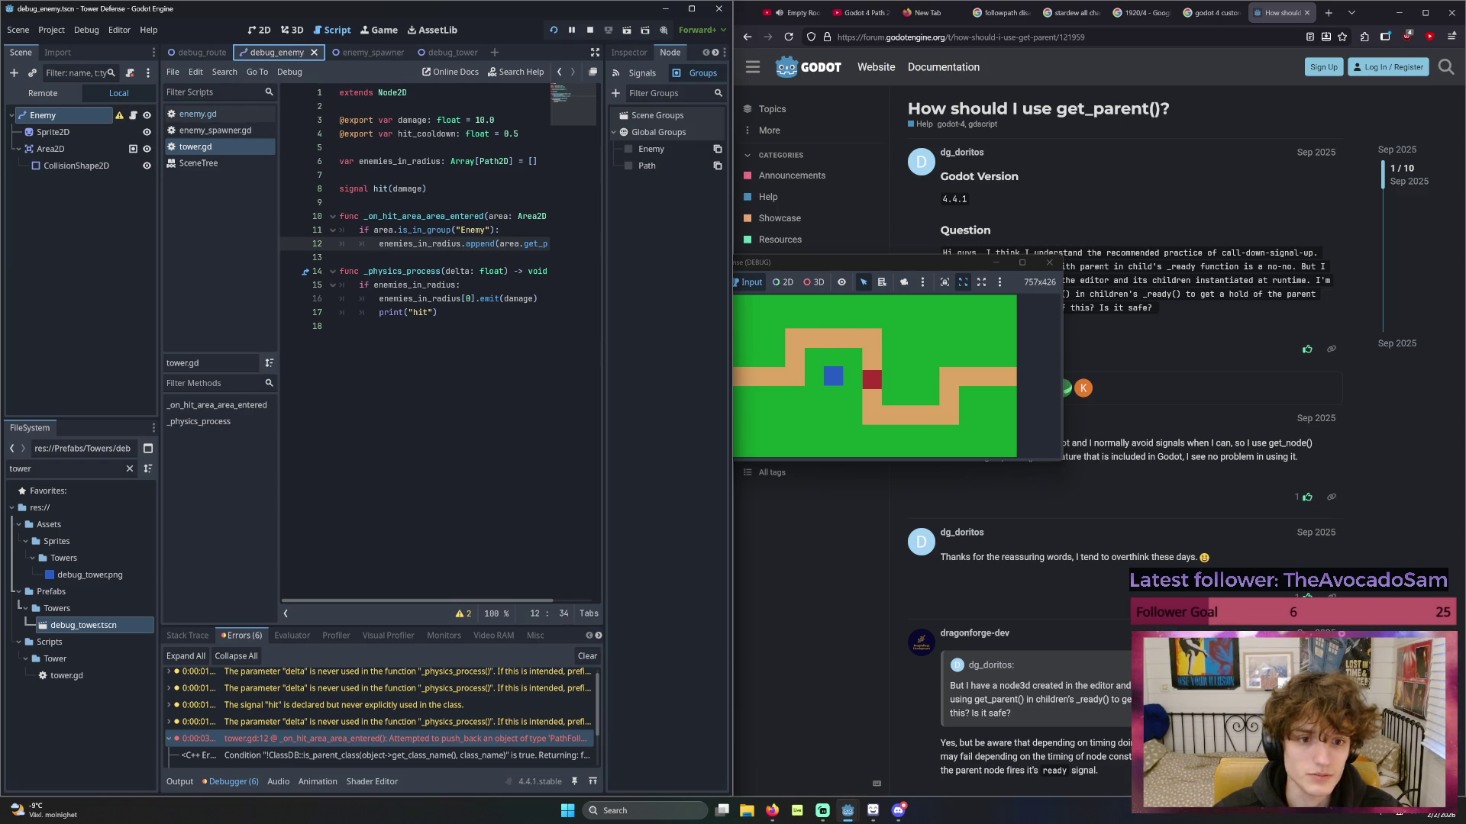
scroll(420, 243, right, 2)
click(420, 243)
scroll(421, 244, left, 2)
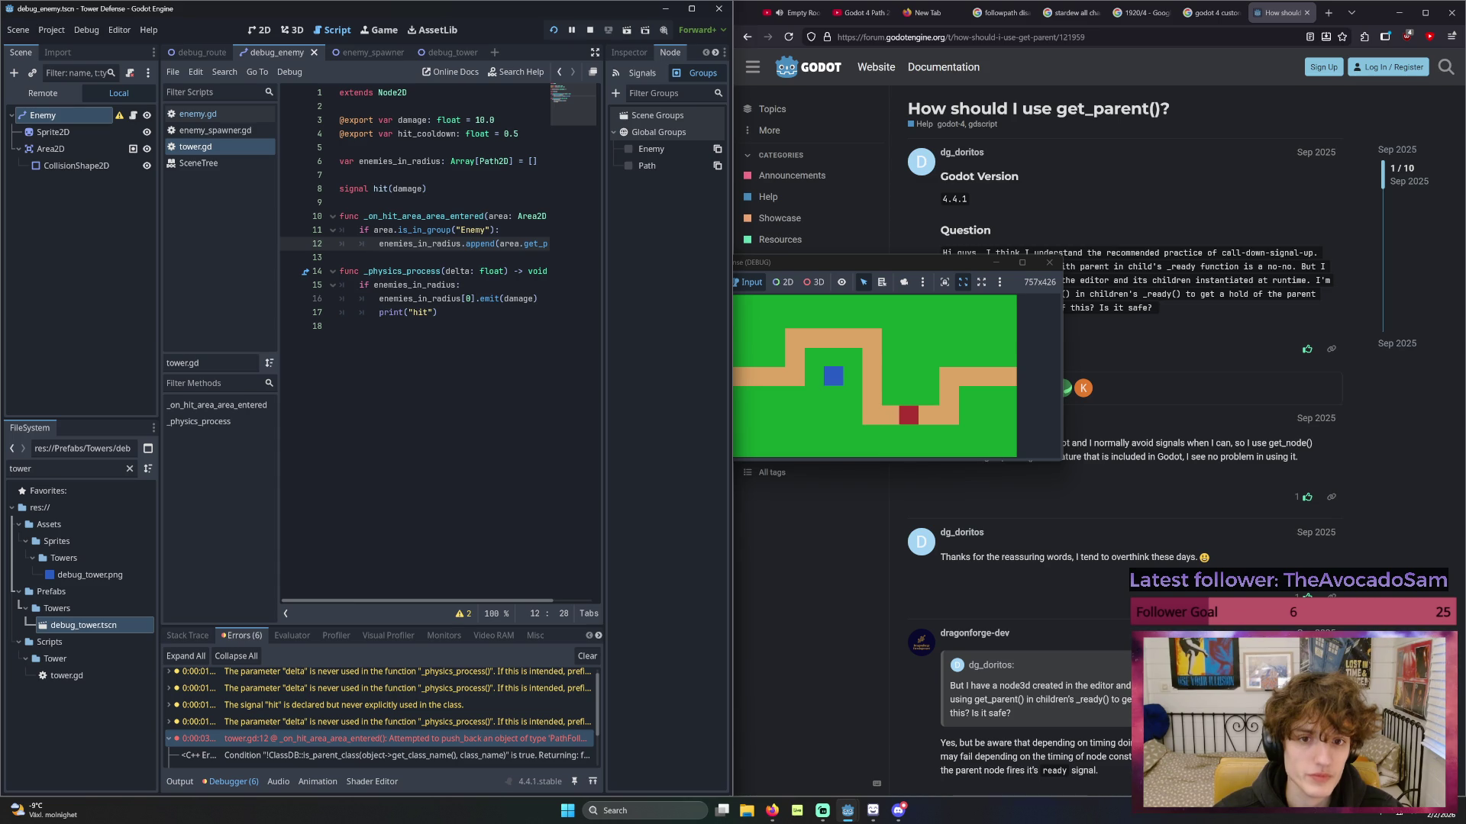
click(59, 120)
scroll(439, 244, right, 2)
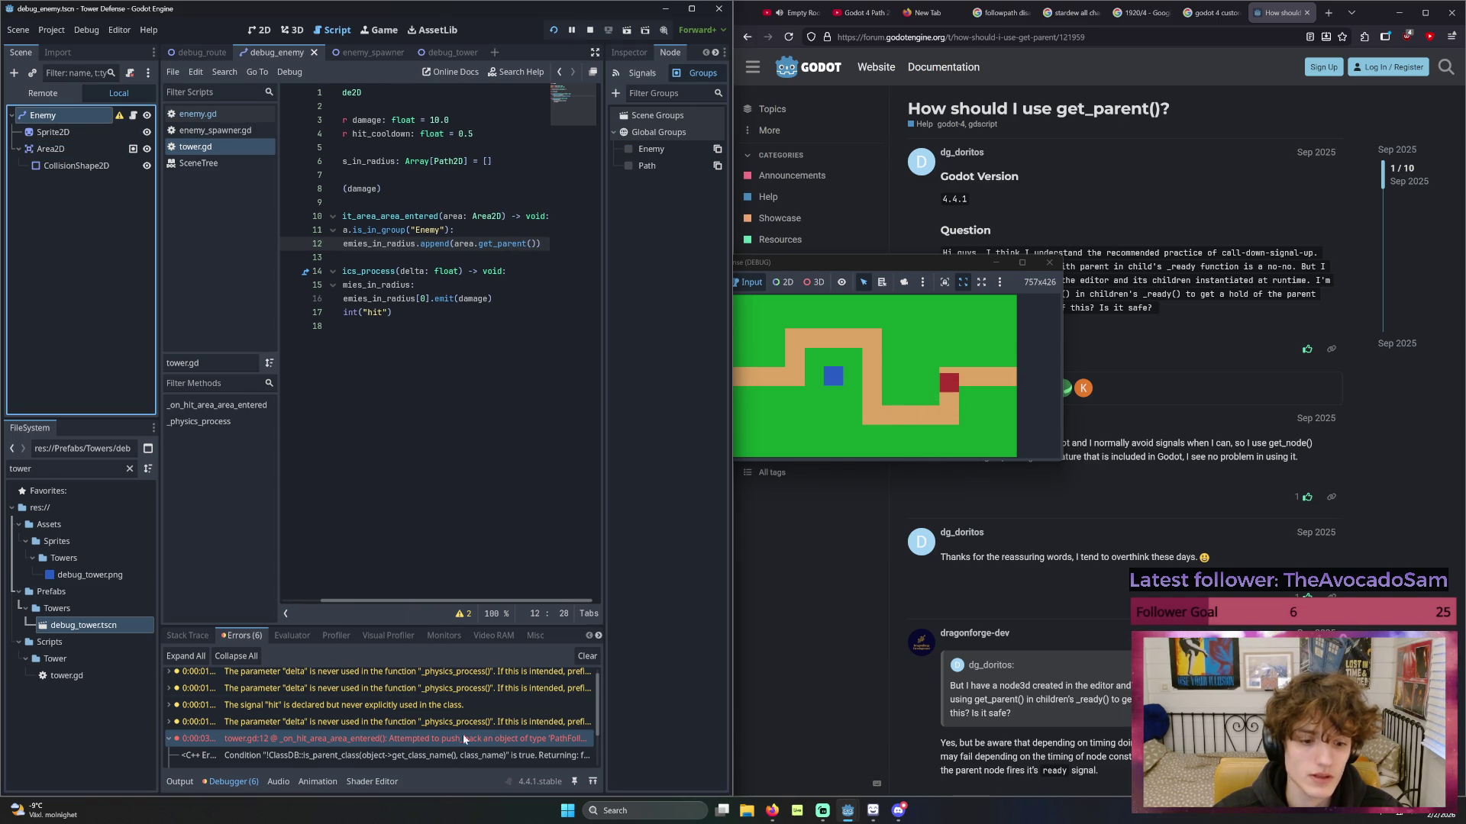
click(451, 740)
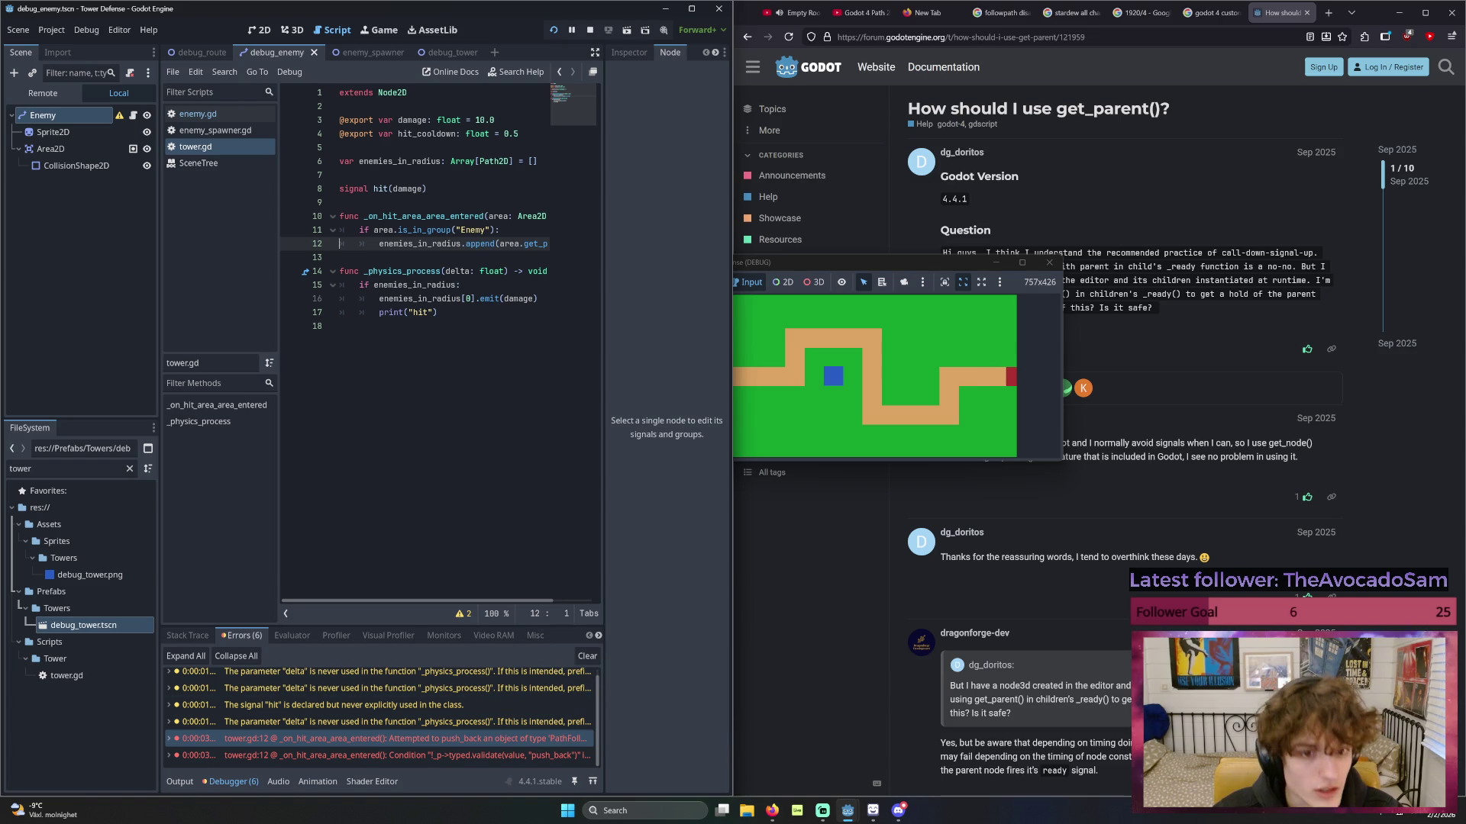
Retype enemies_in_radius as Array[PathFollow2D], rerun the game twice, and close it
double_click(494, 161)
text(PathFollow2D)
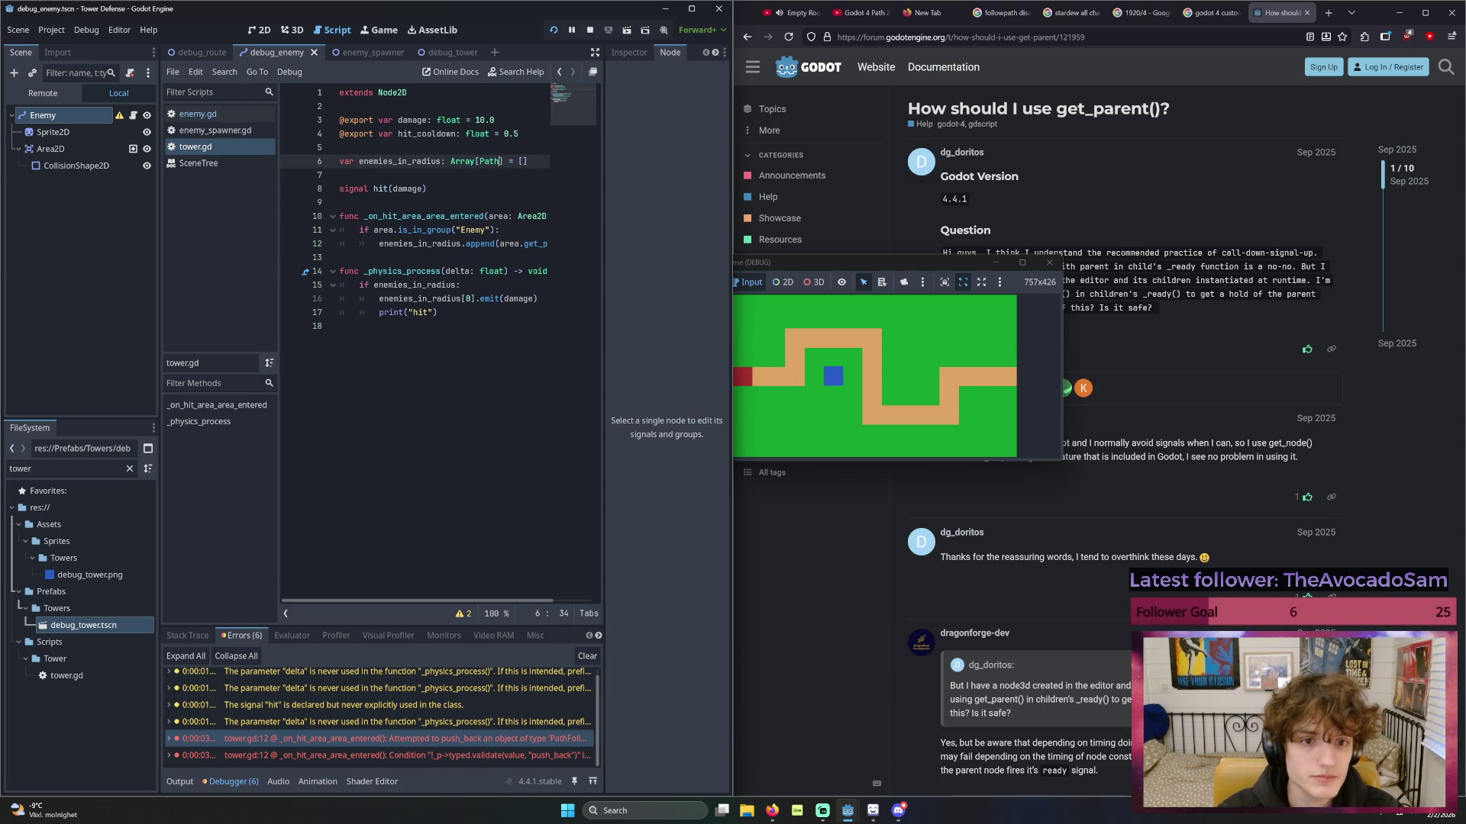
key(F5)
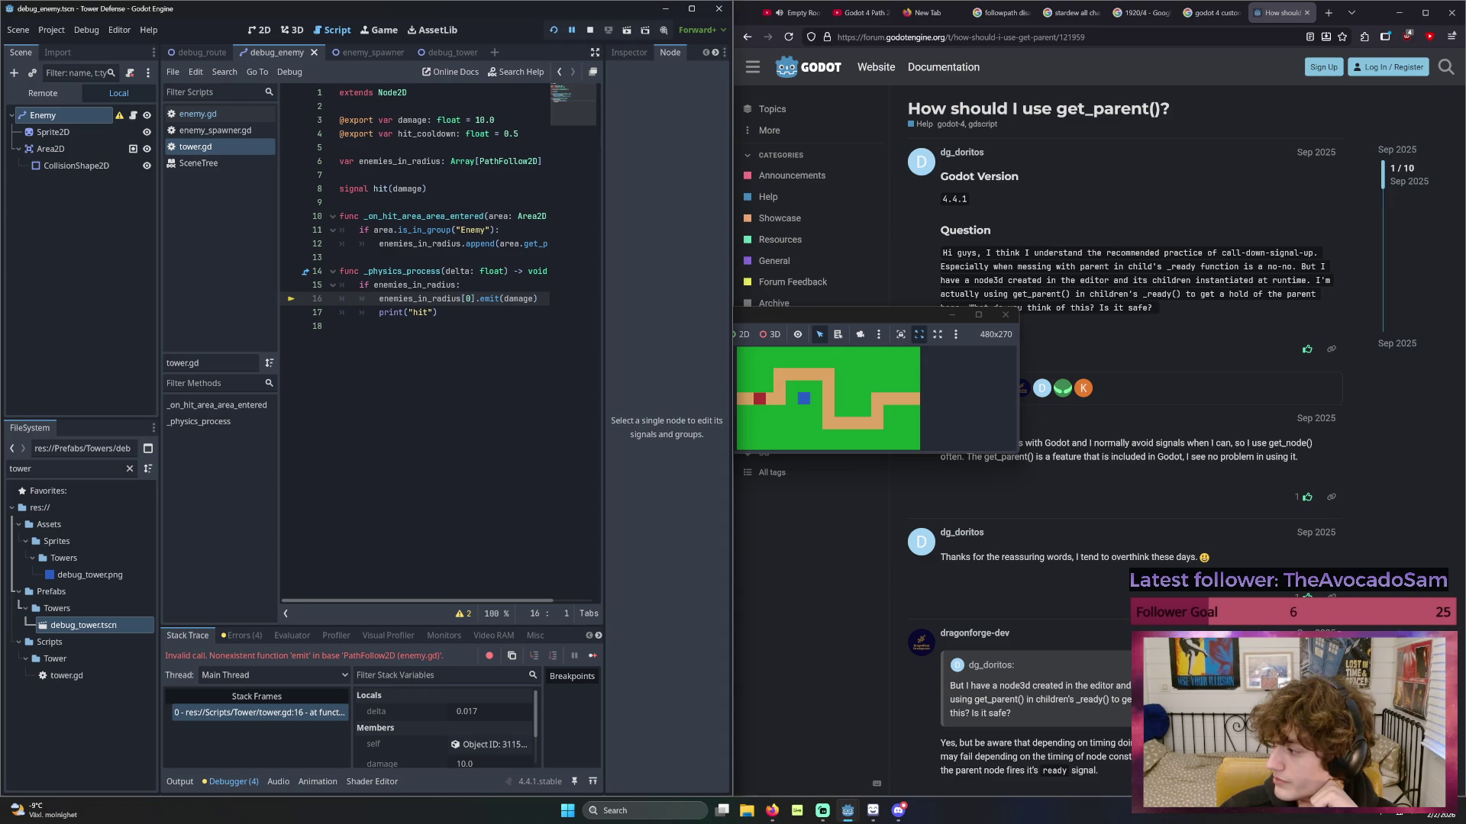
key(F5)
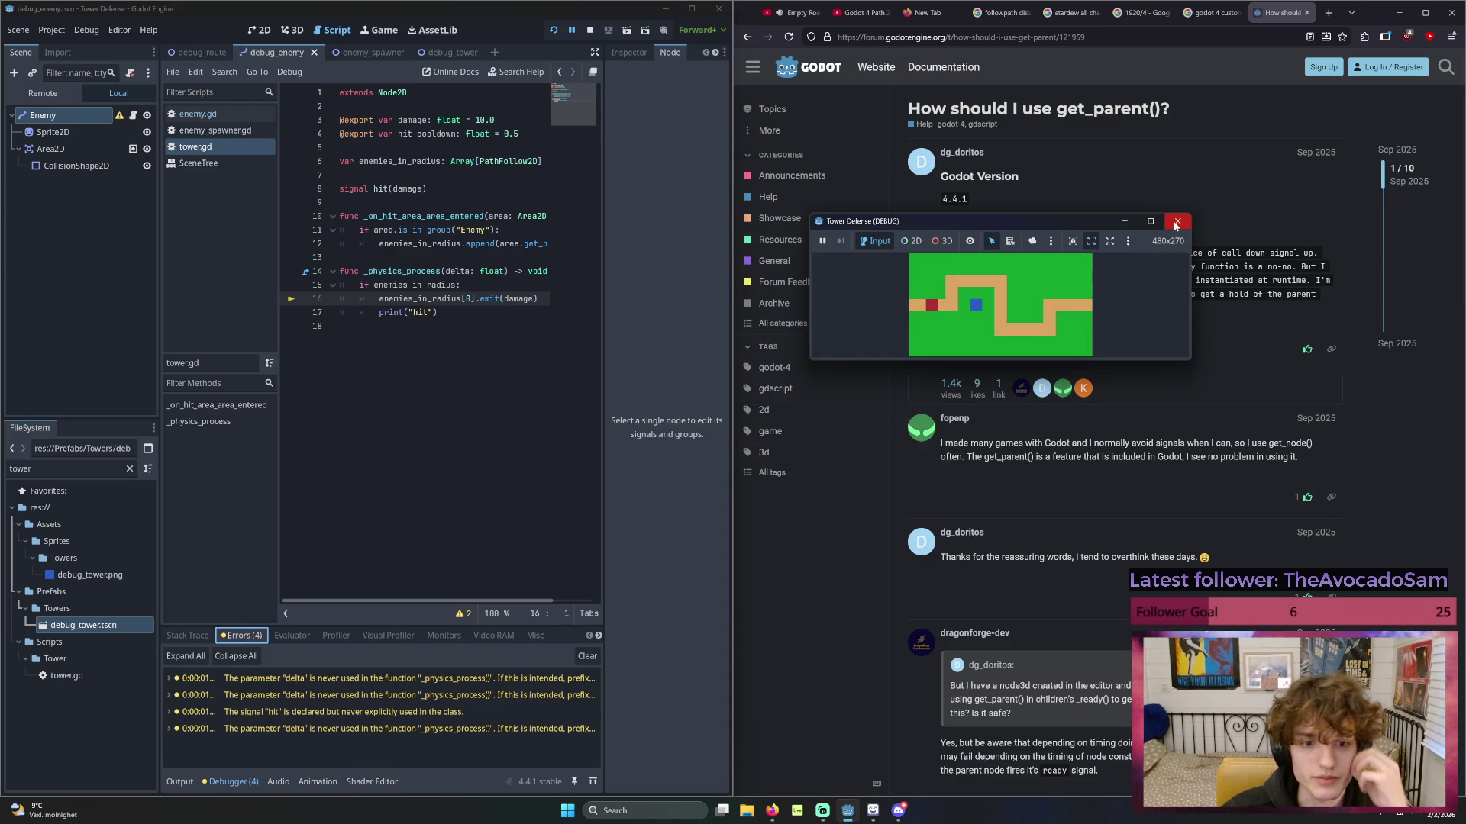
click(1174, 221)
click(1210, 12)
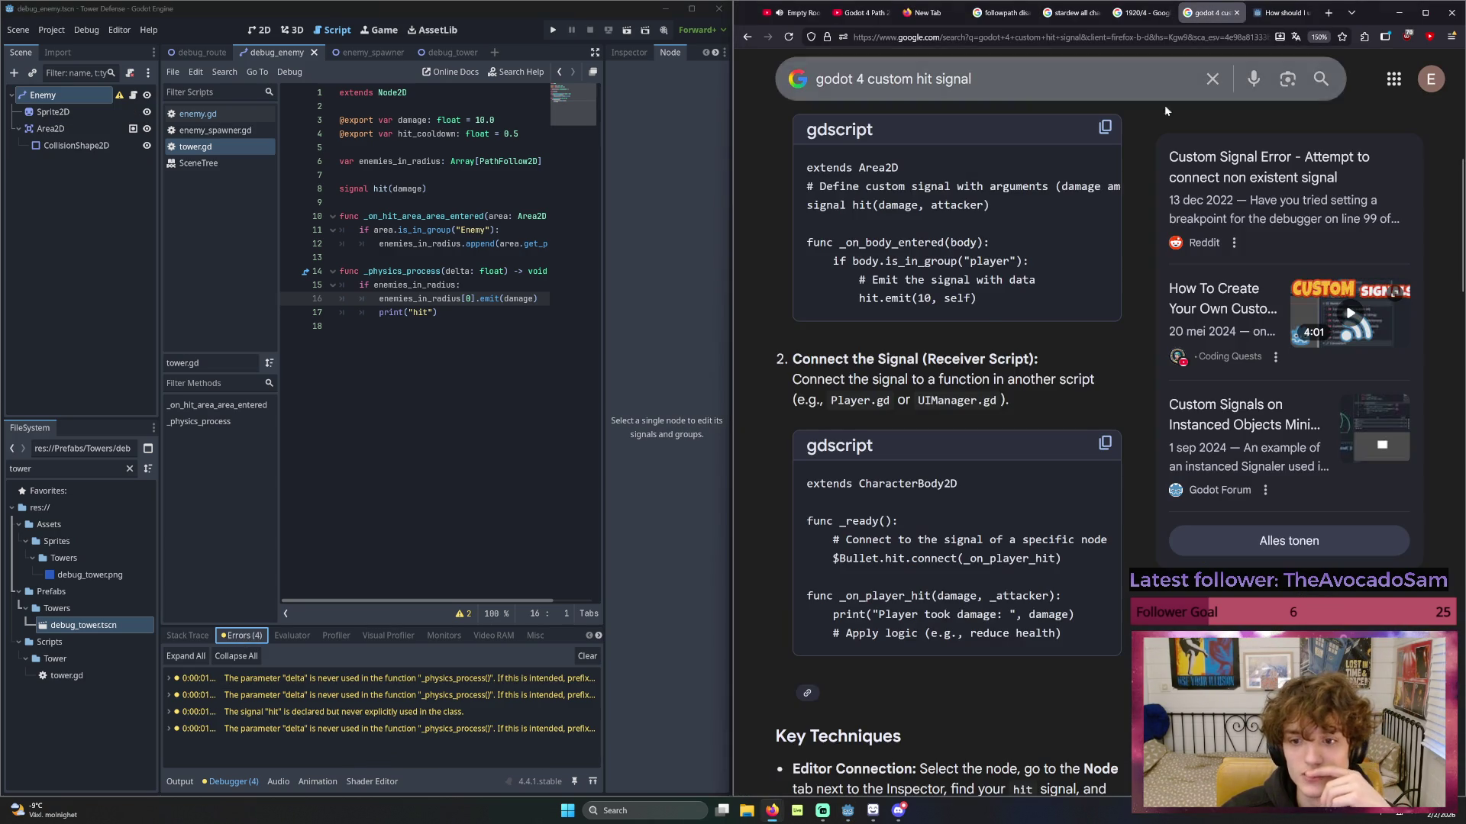
scroll(933, 502, down, 5)
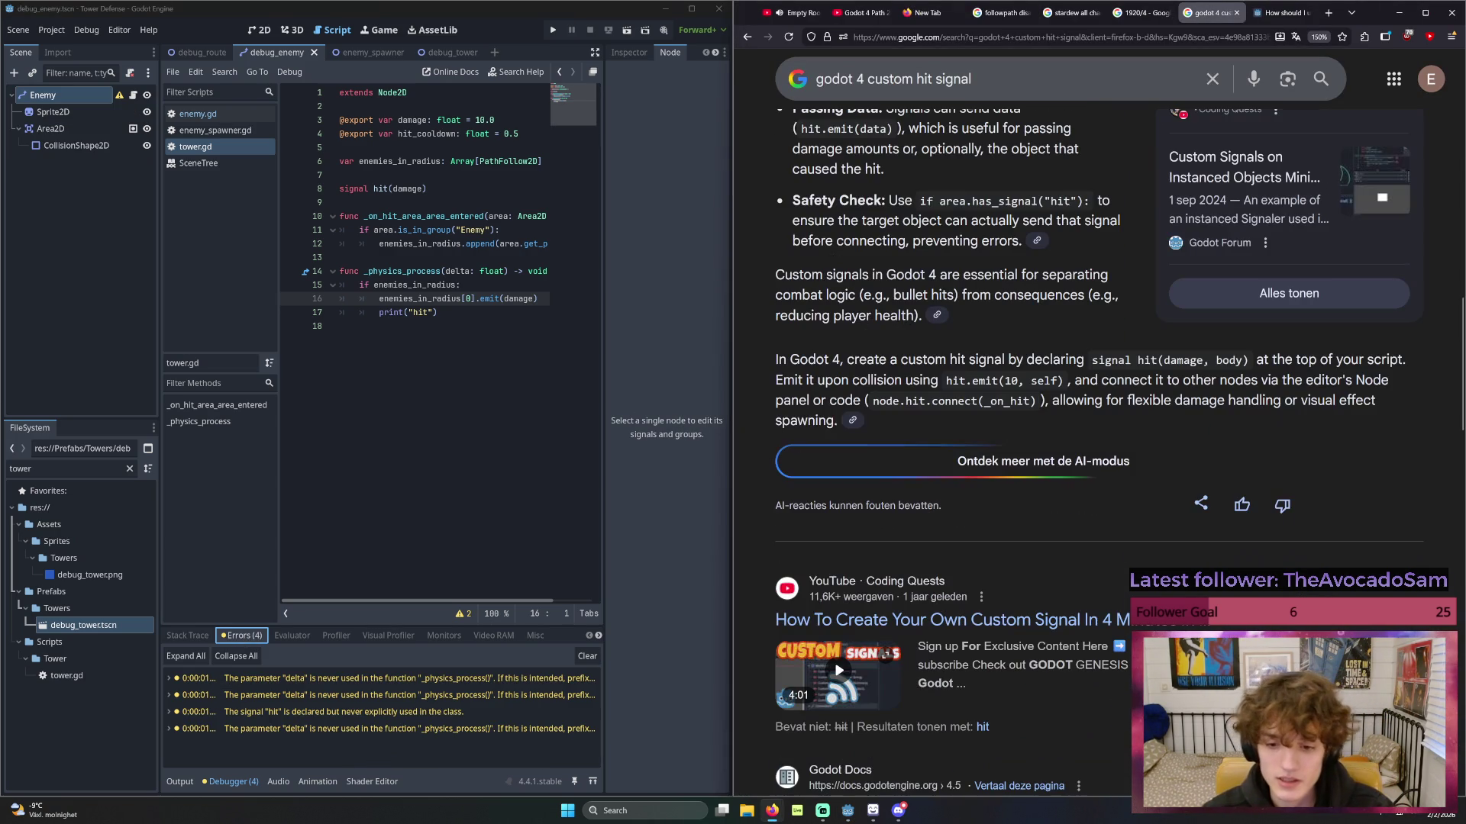
drag(479, 161, 304, 367)
key(ctrl+a)
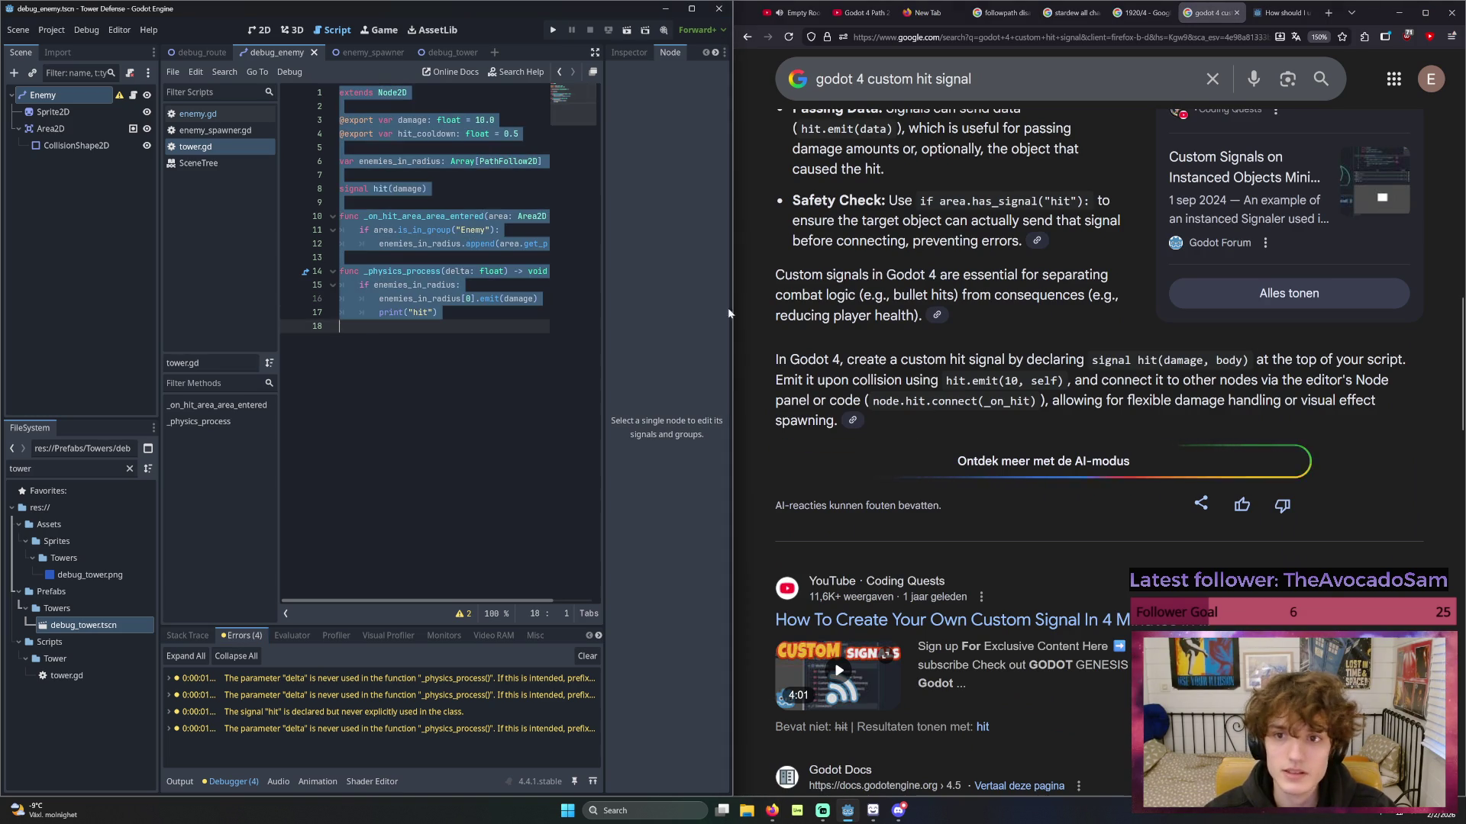
click(932, 309)
key(ctrl+t)
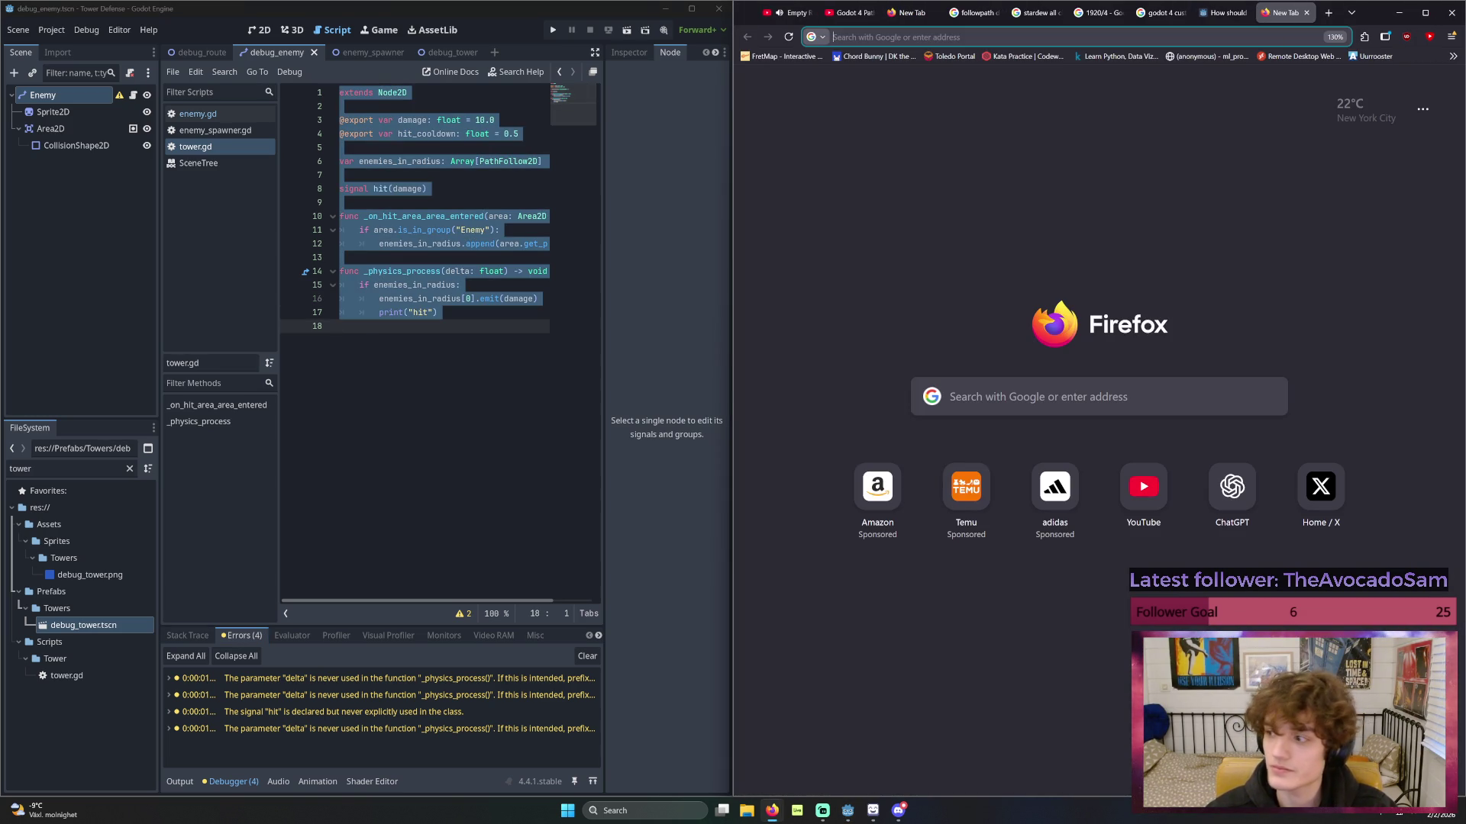
key(ctrl+w)
key(alt+Tab)
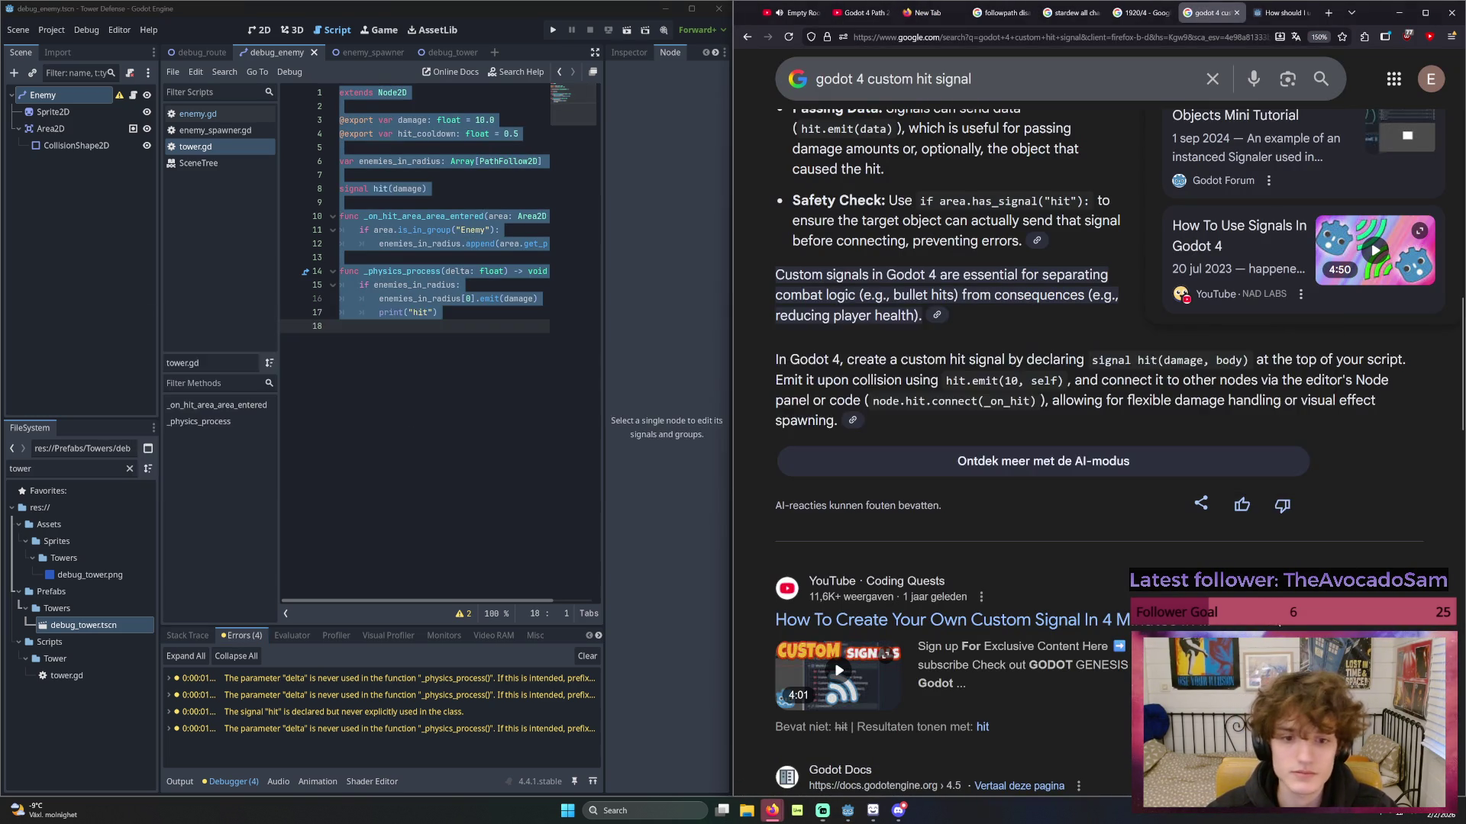
key(alt+Tab)
key(alt+Tab)
key(alt+Tab)
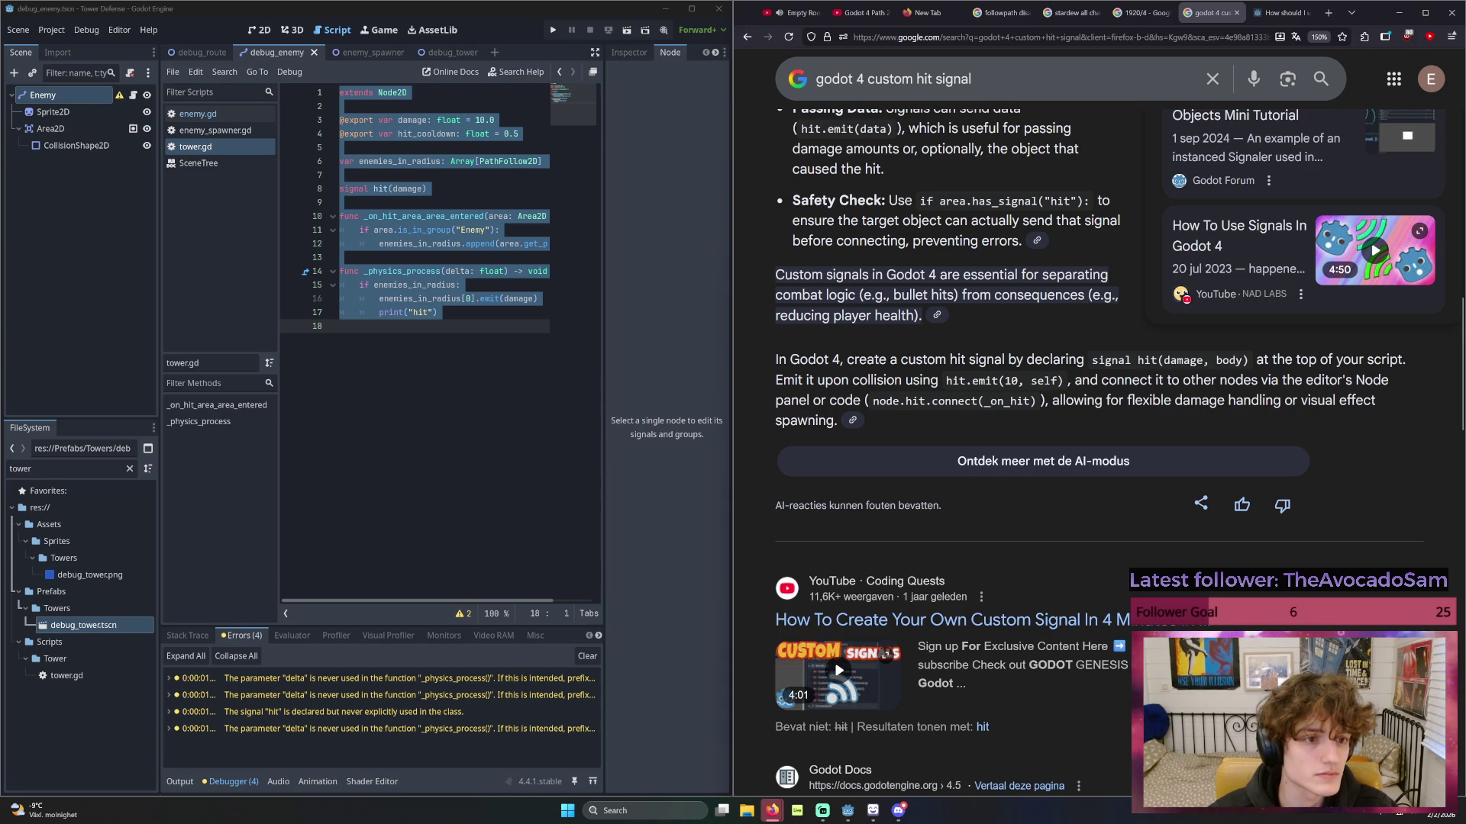
click(198, 113)
key(Right)
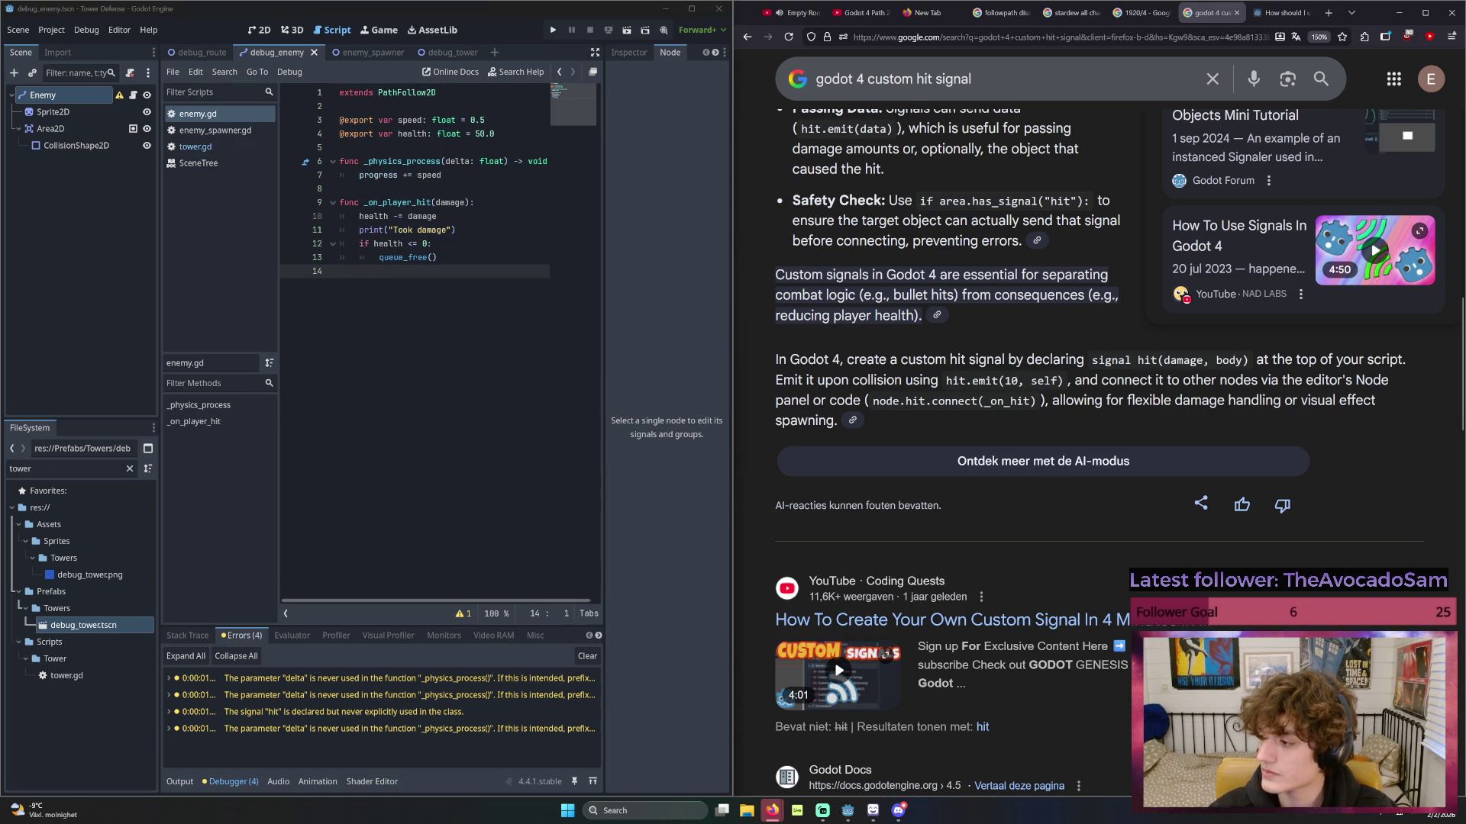
Rename the enemy's hit handler to _on_hit and save enemy.gd
drag(417, 202, 382, 202)
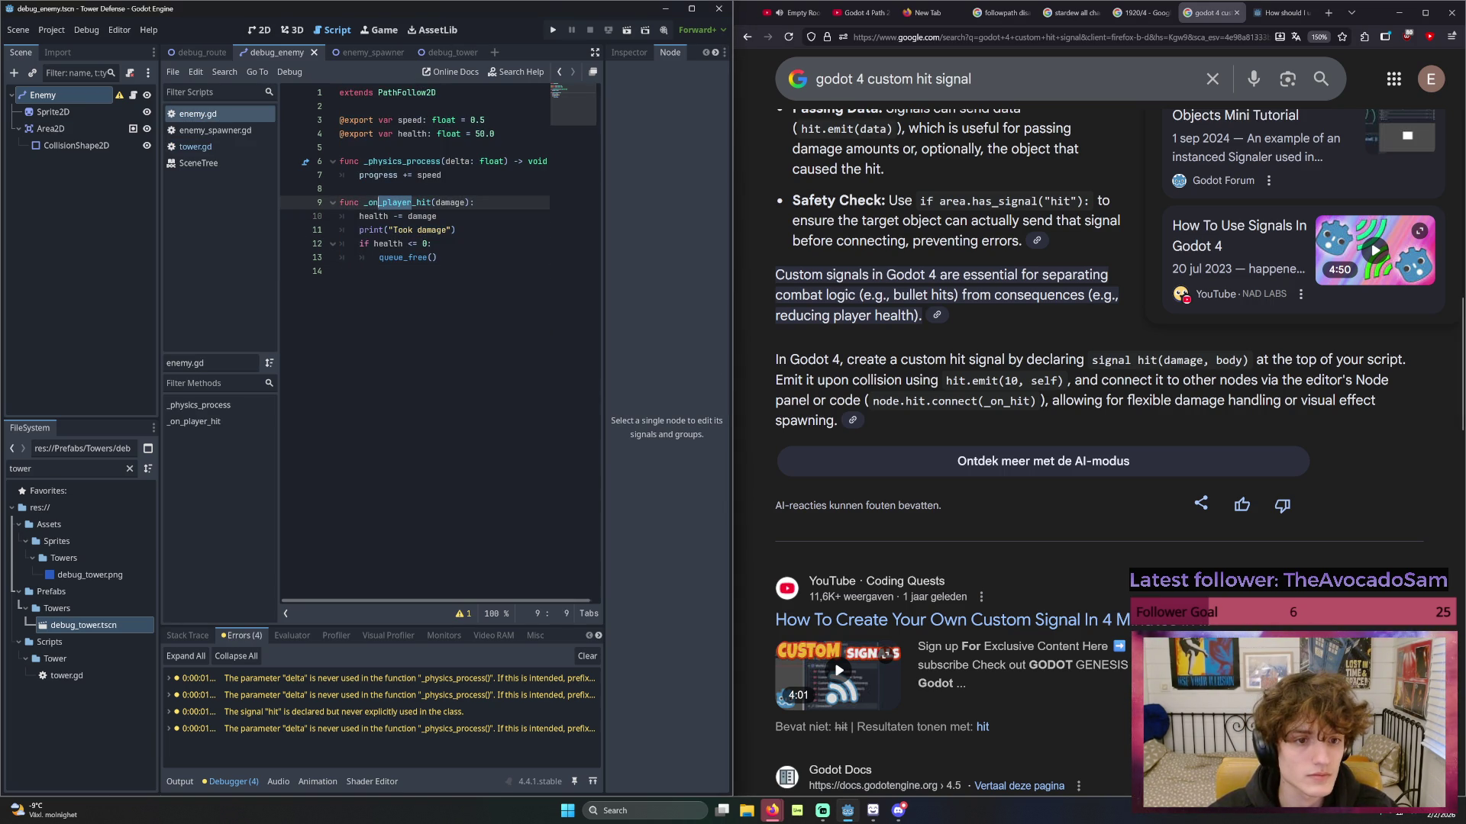
key(BackSpace)
key(ctrl+a)
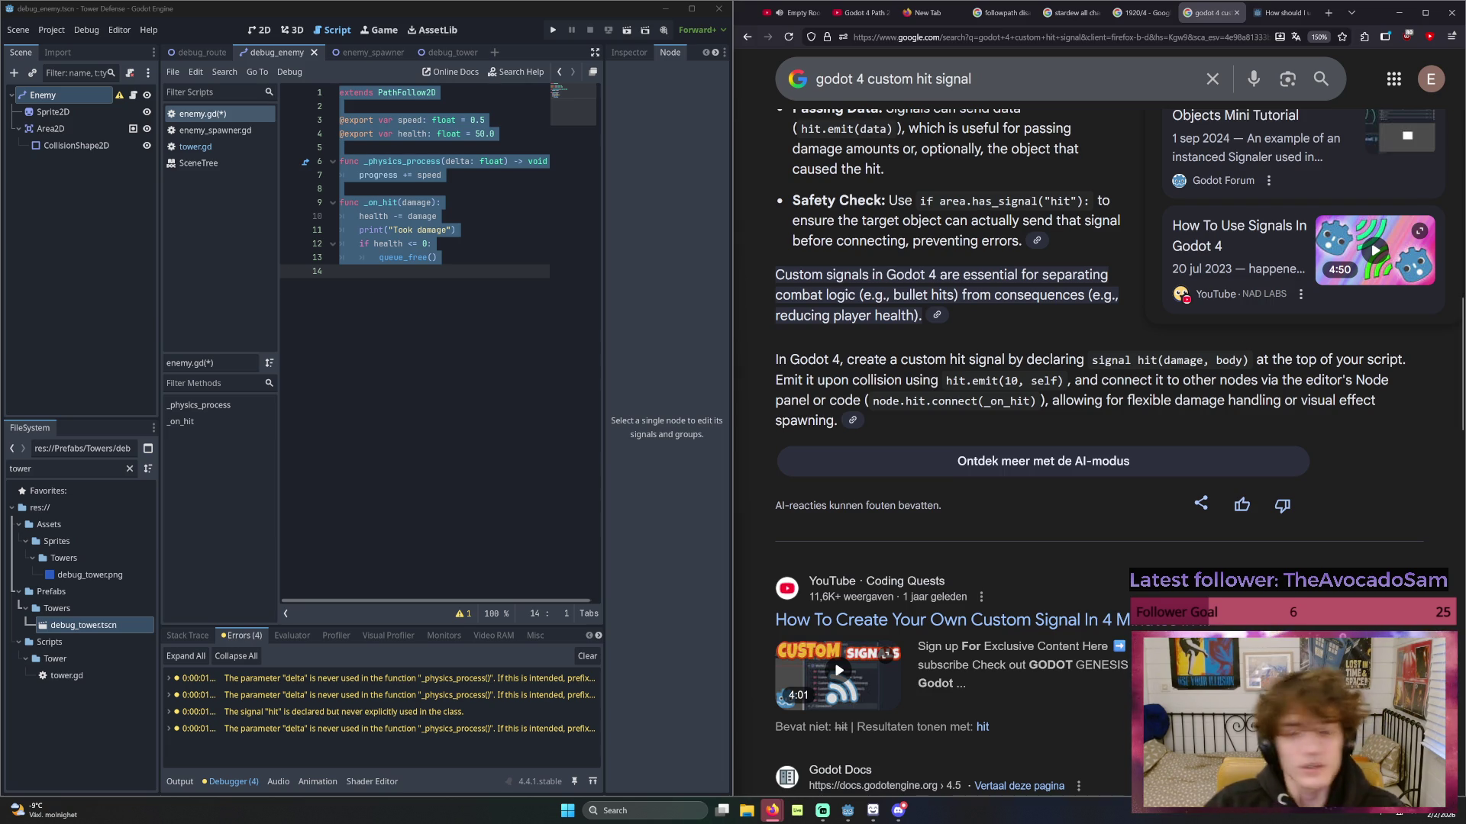
click(341, 271)
key(ctrl+s)
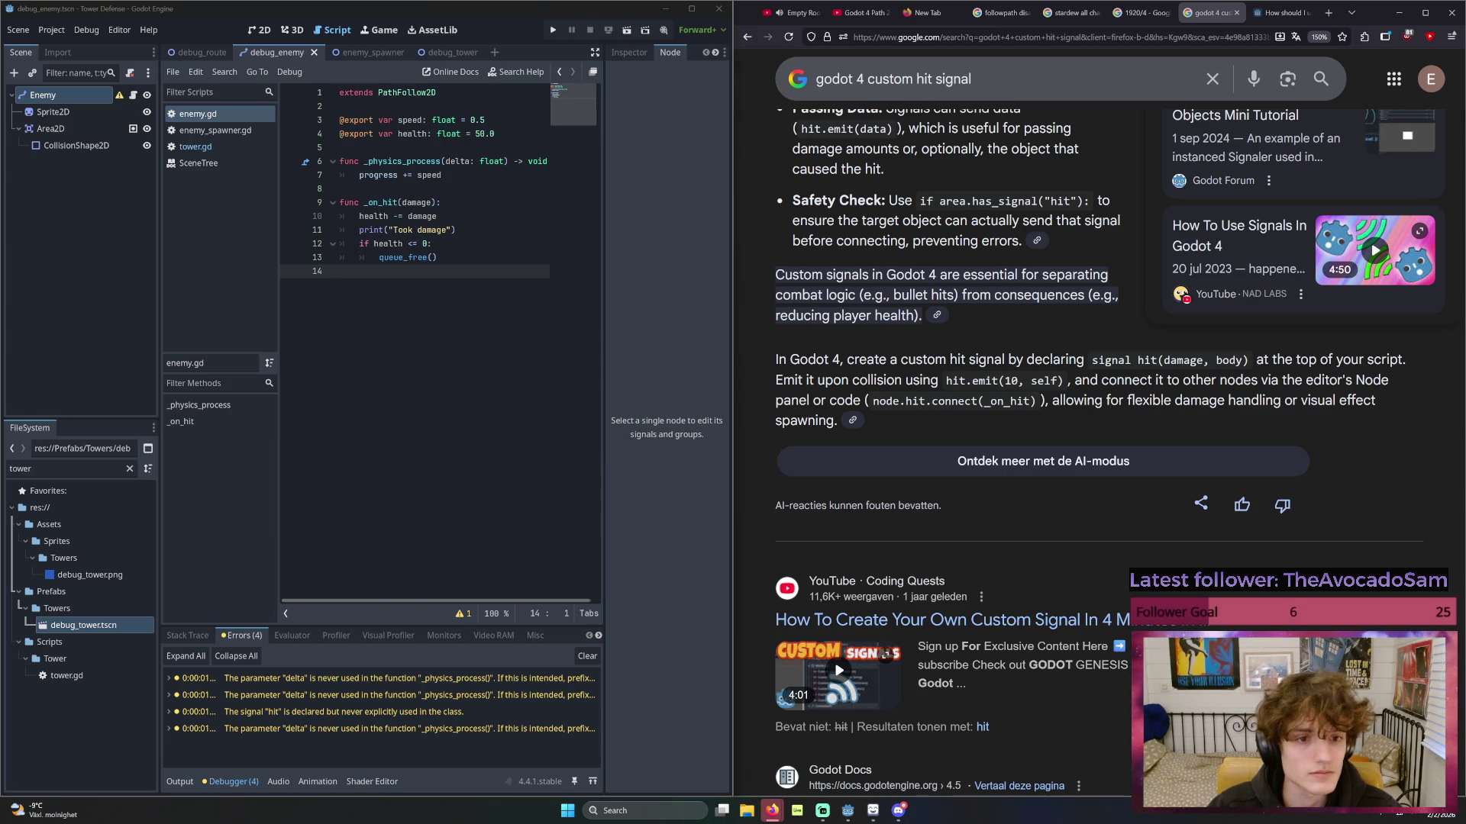
Add a _ready() function calling connect("hit", self, "on_hit") and save
click(339, 147)
key(Return)
key(Return)
text(func _re)
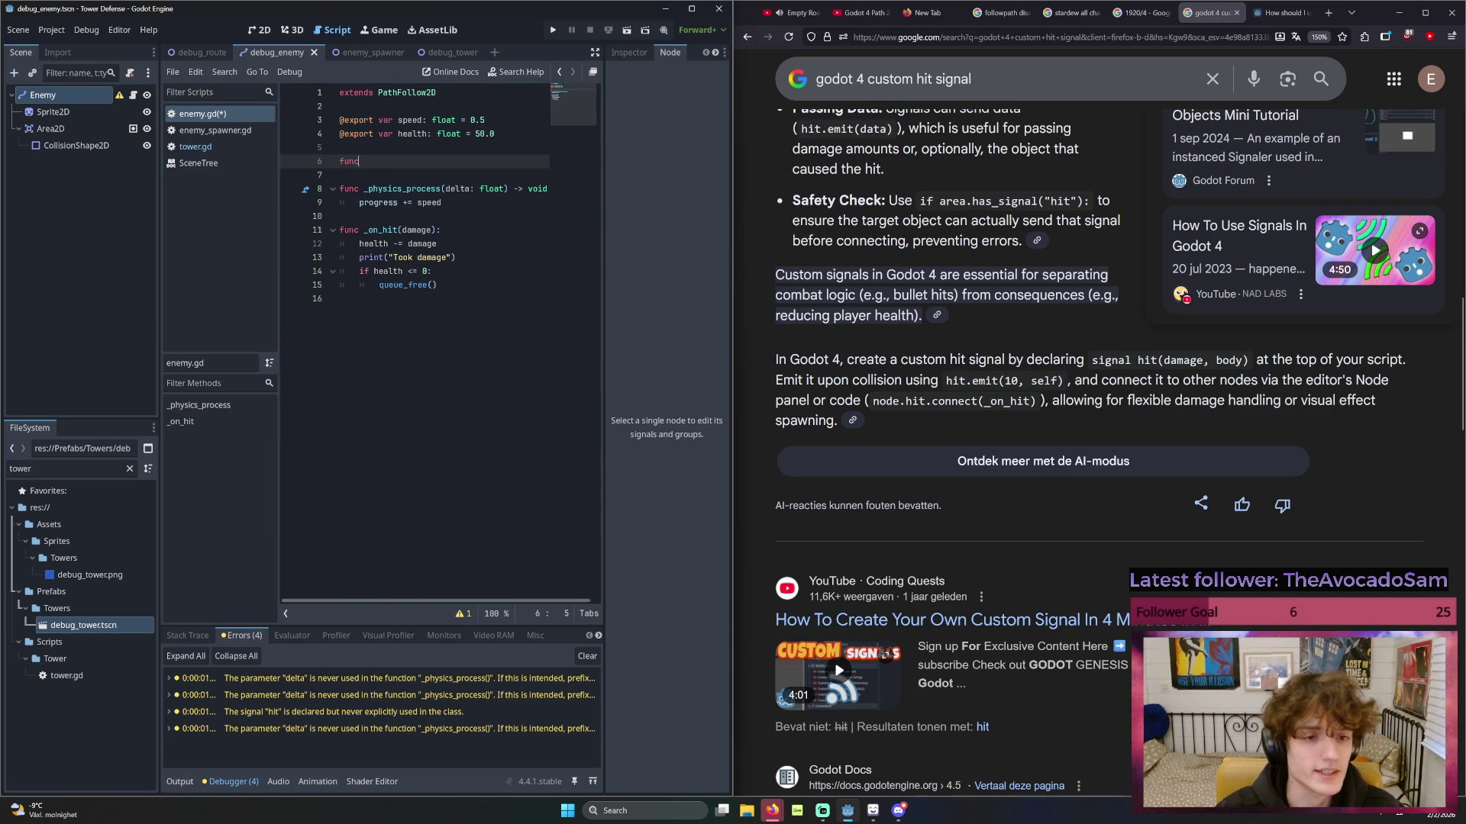
text(ady():)
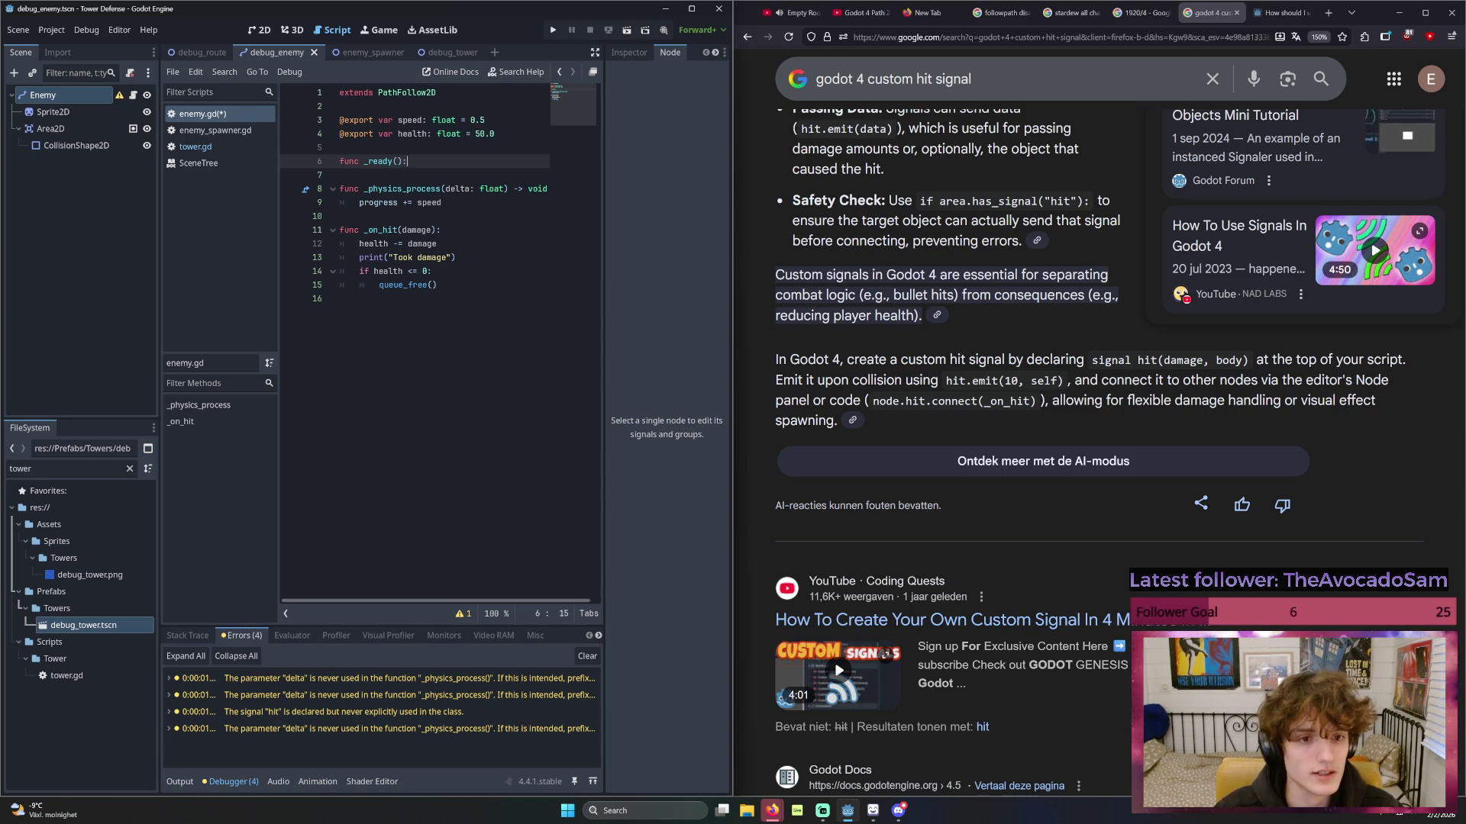
key(Return)
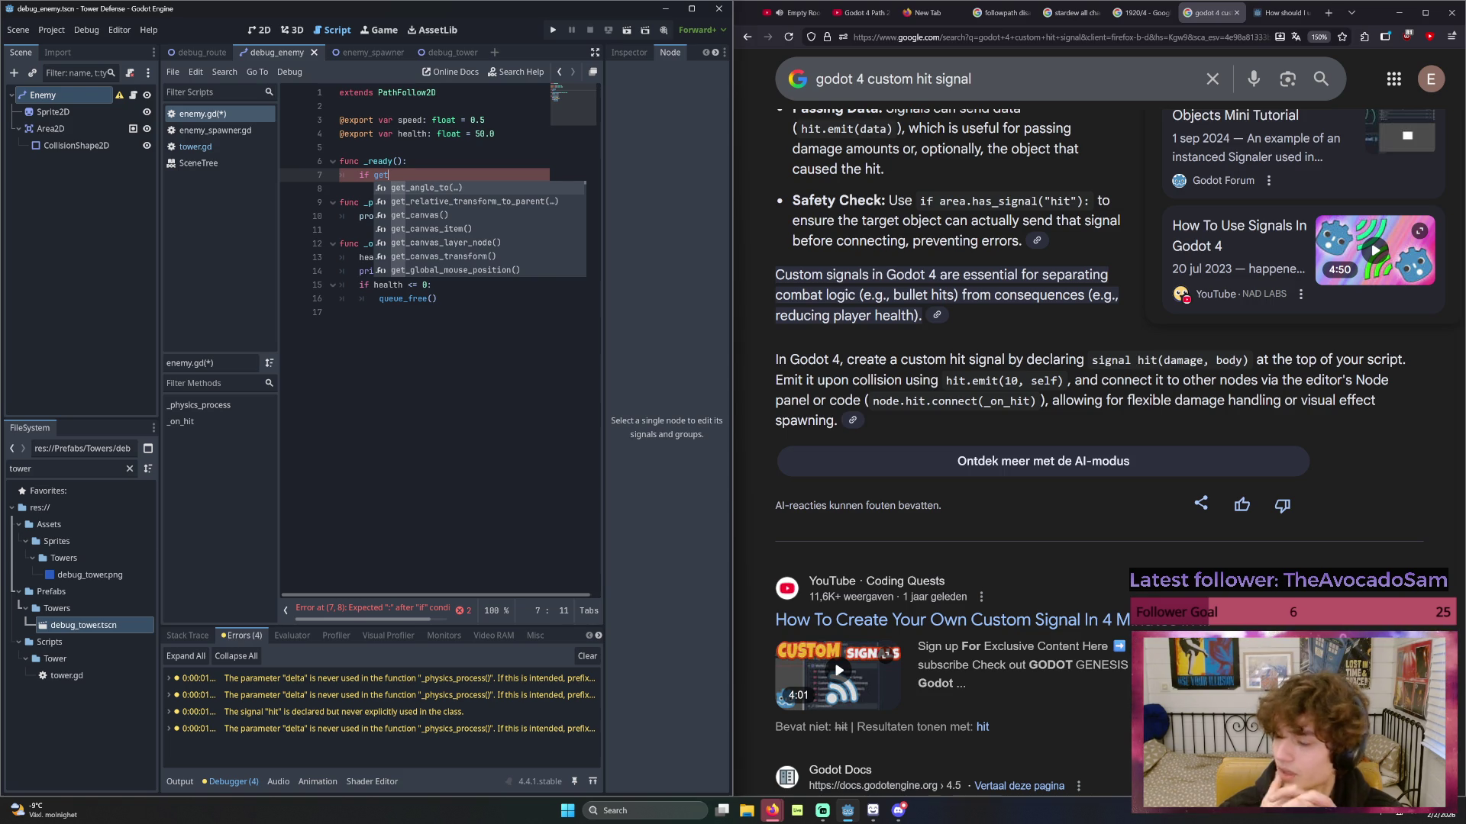
key(BackSpace)
key(BackSpace)
key(BackSpace)
text(connect)
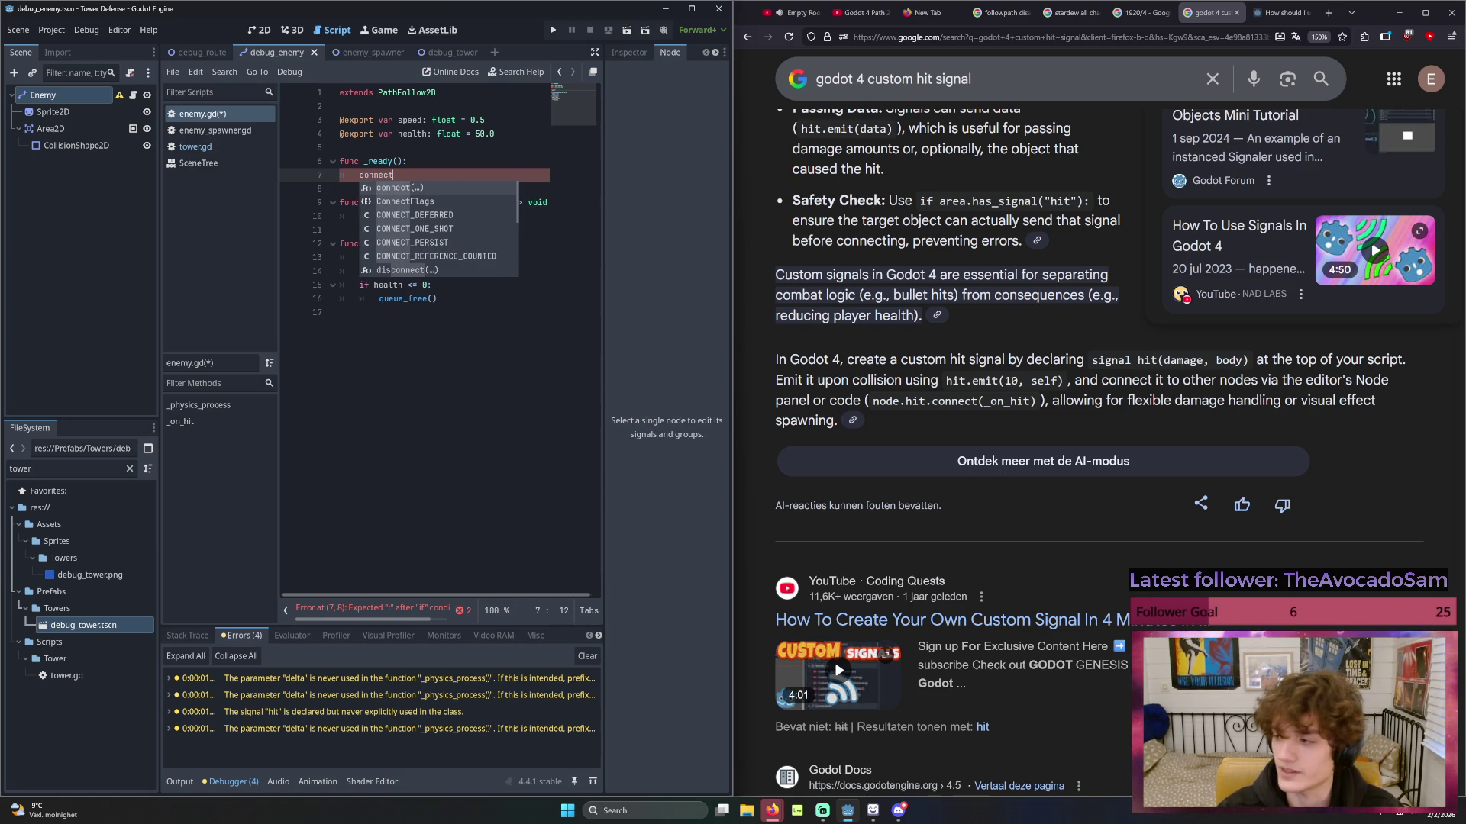
text(("hit",)
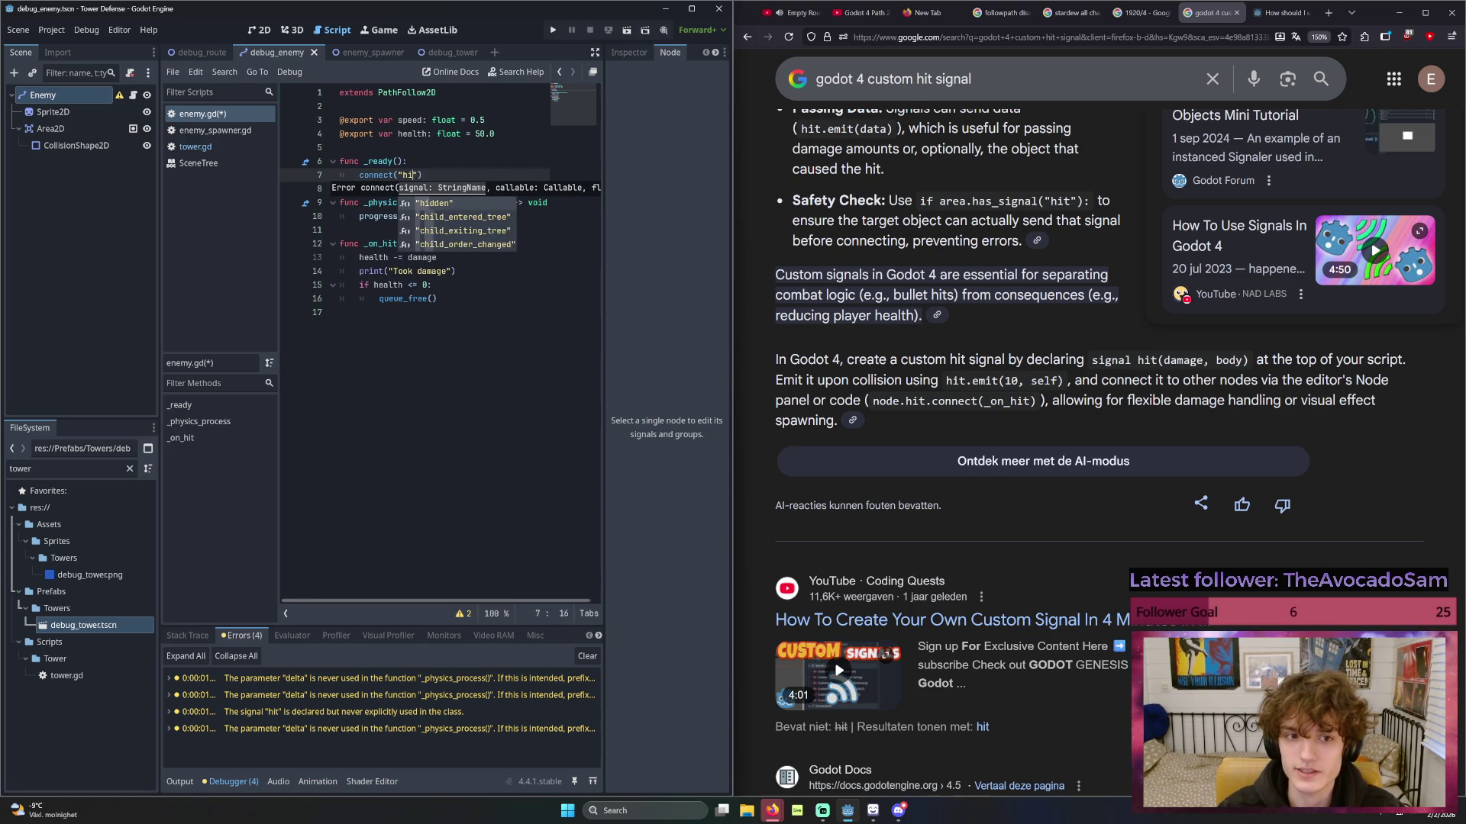
text( self)
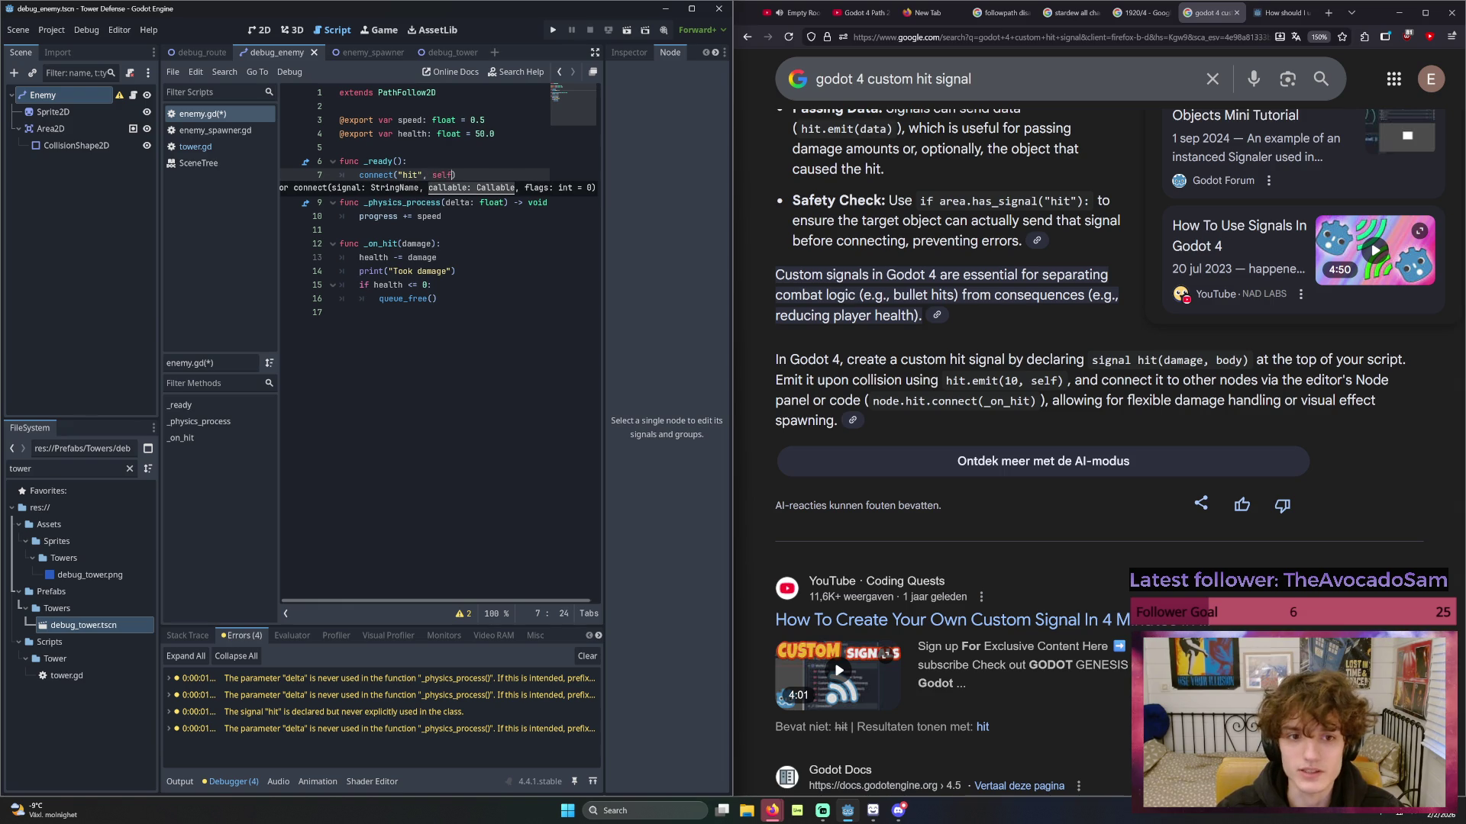
text(, "on_hit)
key(ctrl+s)
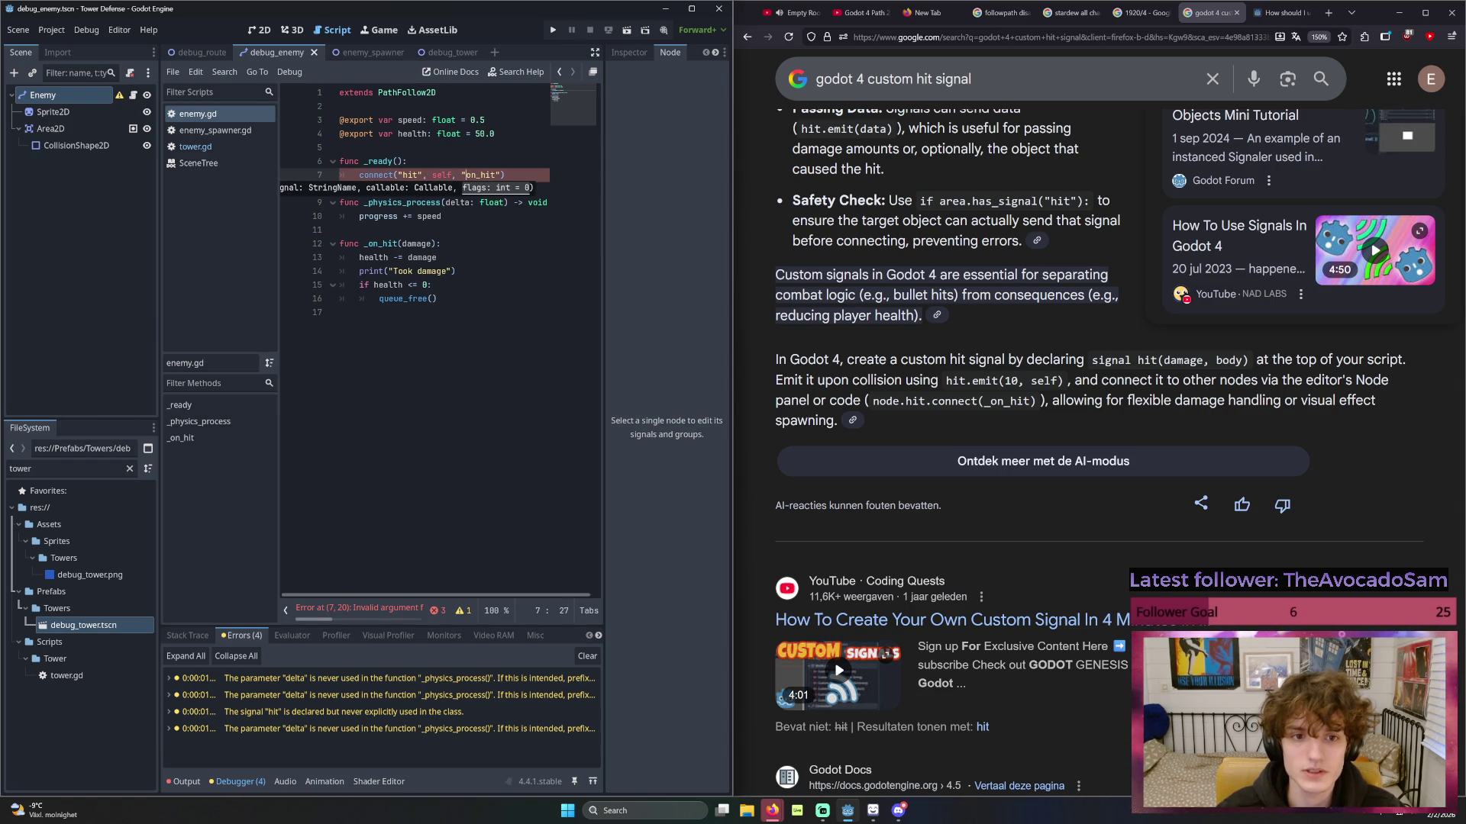
Trim line 7 to connect("hit", self), dropping the "on_hit" argument, and save
key(BackSpace)
key(BackSpace)
key(BackSpace)
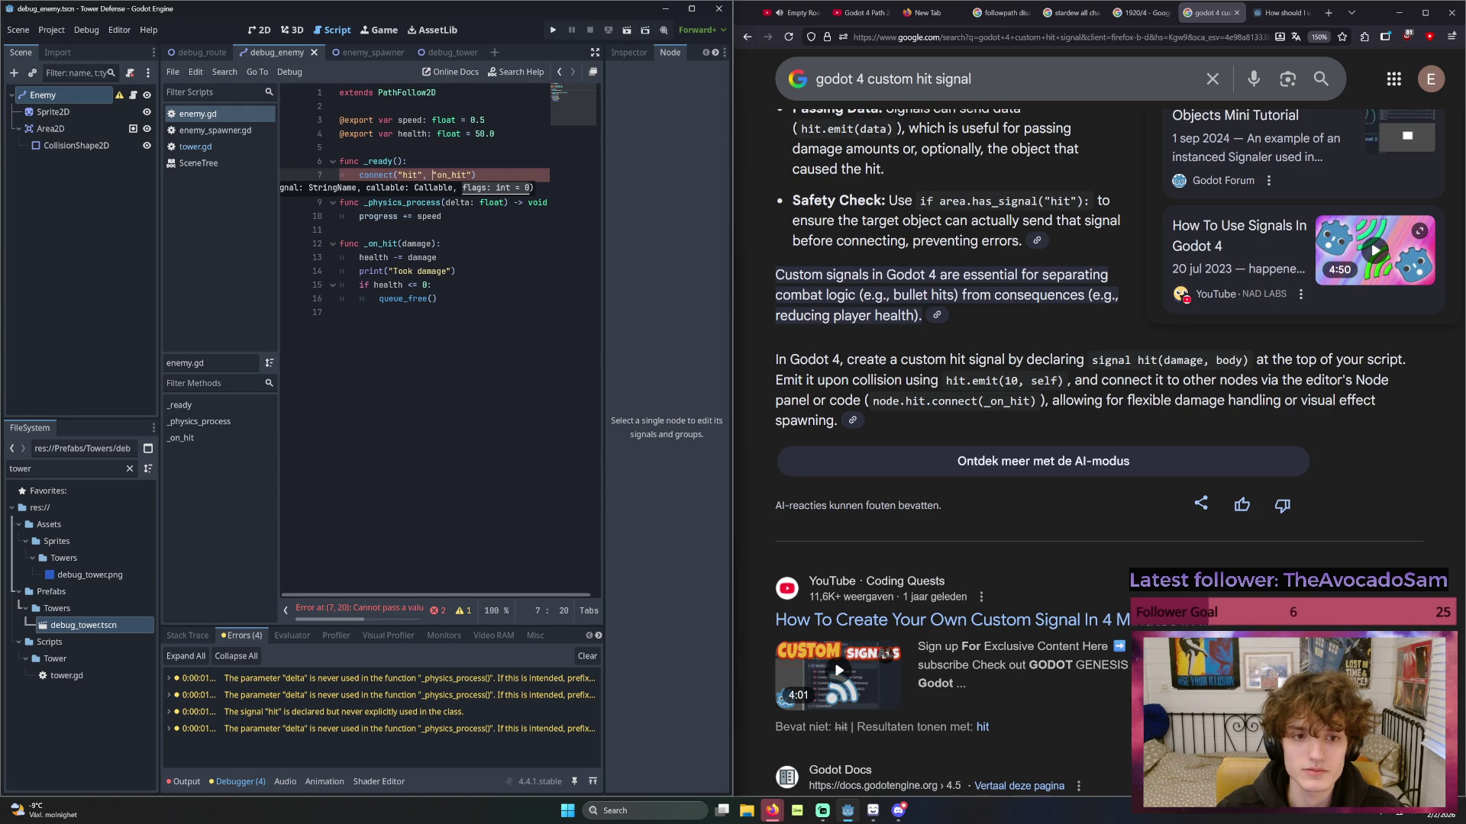
key(Delete)
key(Delete)
key(Delete)
text(f)
key(ctrl+s)
key(Up)
key(Down)
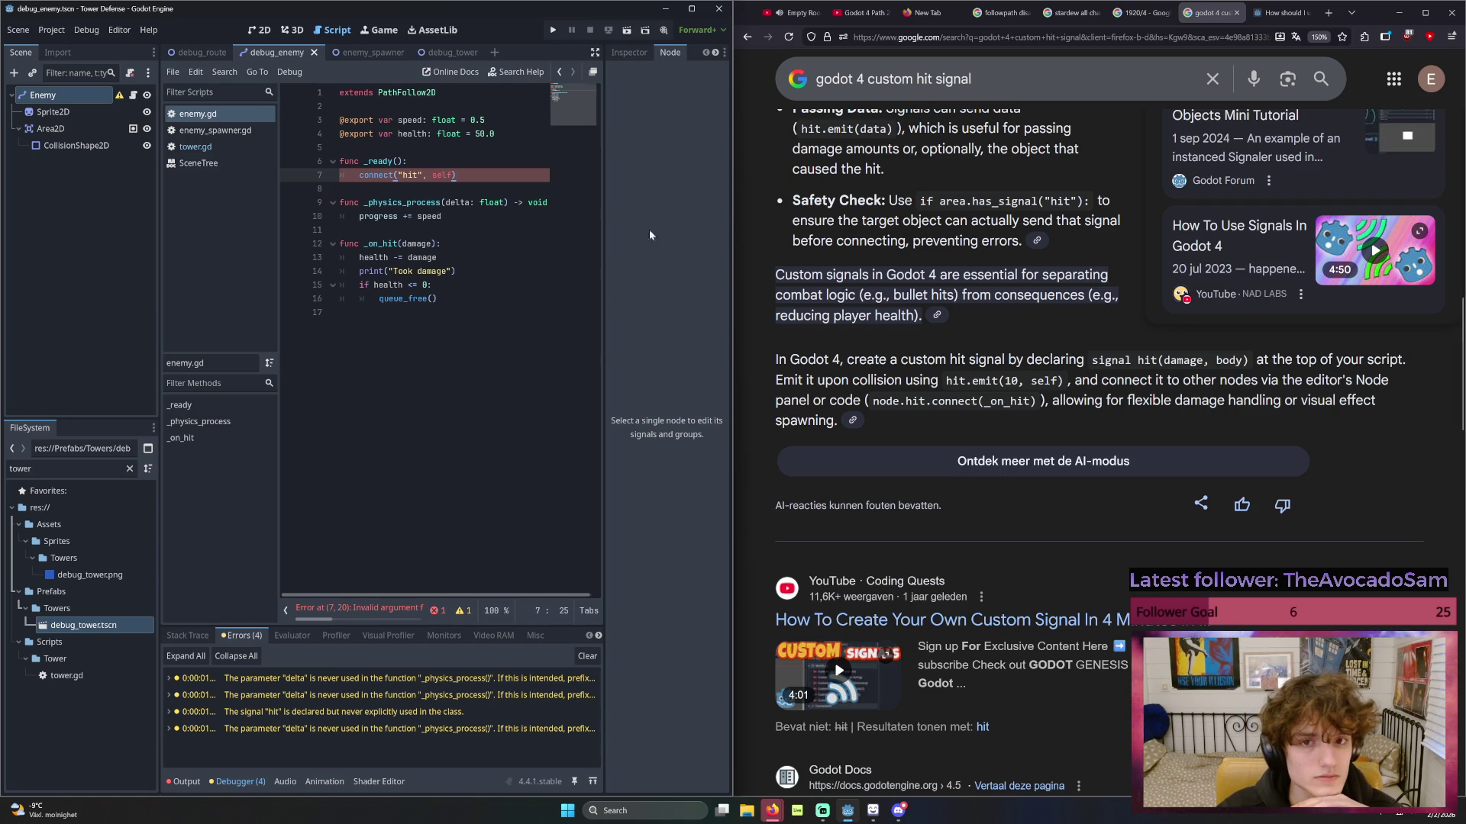
click(691, 9)
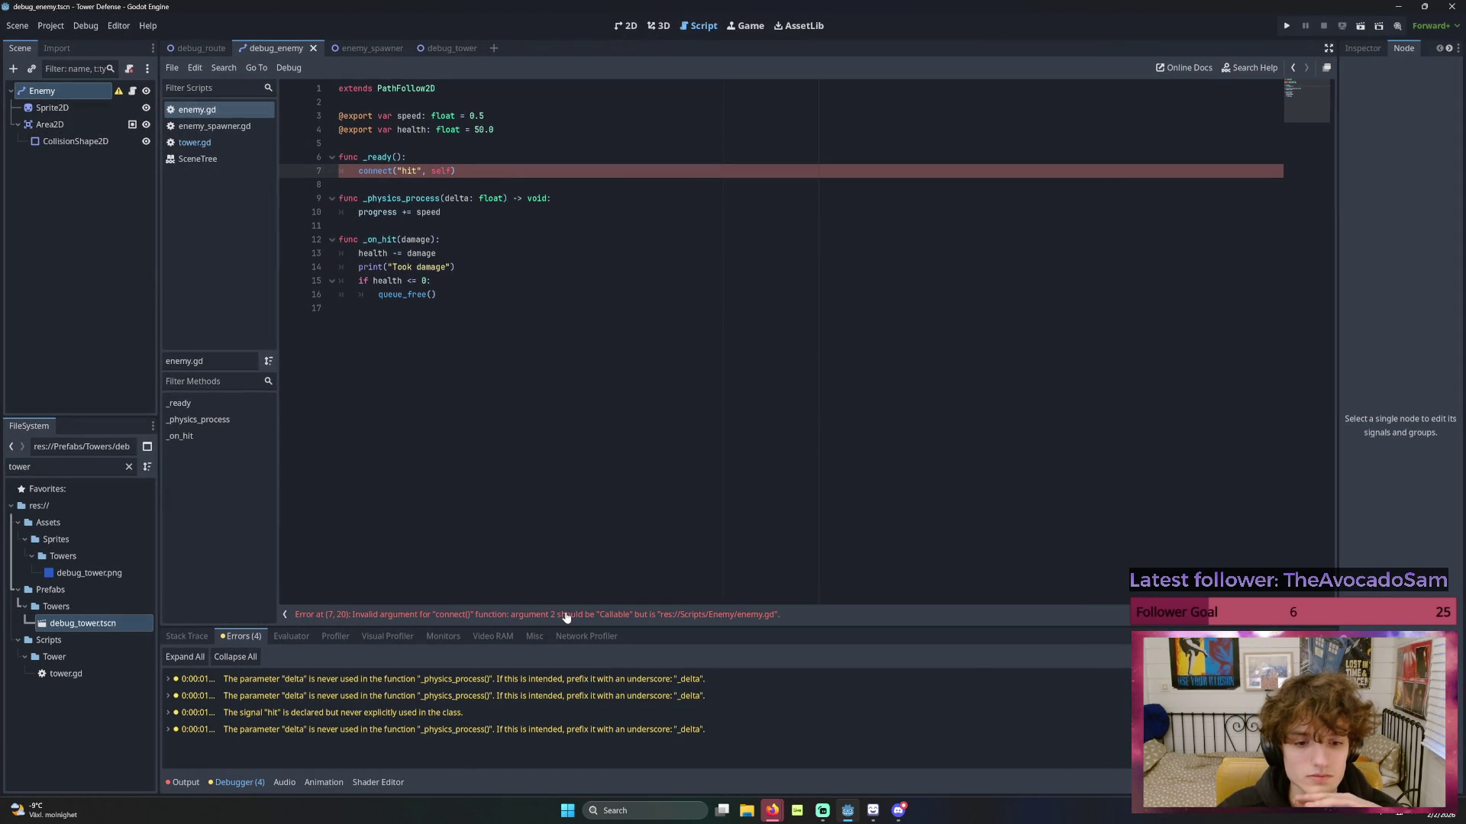
Replace self with _on_hit so line 7 reads connect("hit", _on_hit), then run with F5
double_click(434, 171)
key(BackSpace)
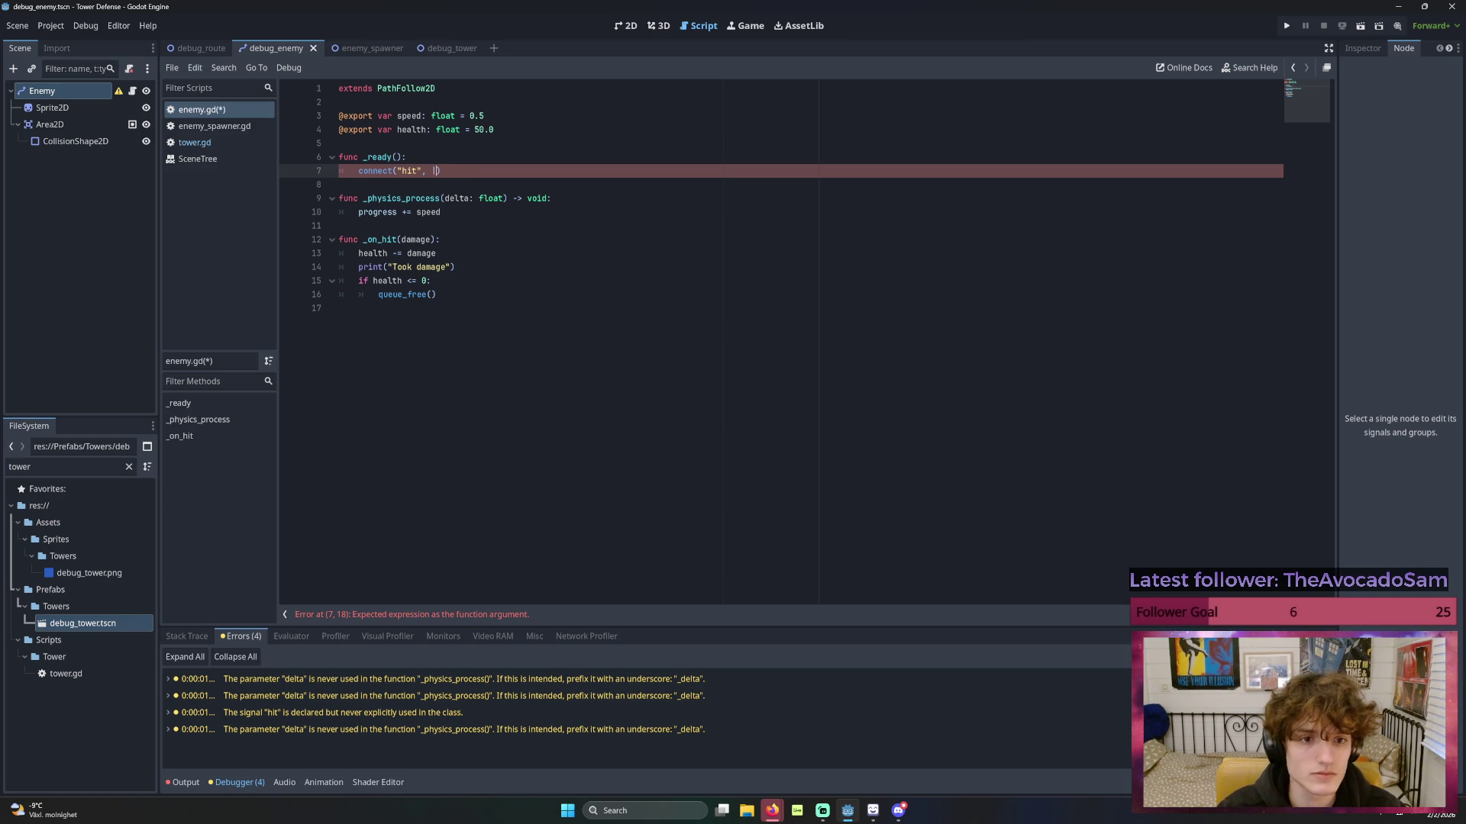
text(_)
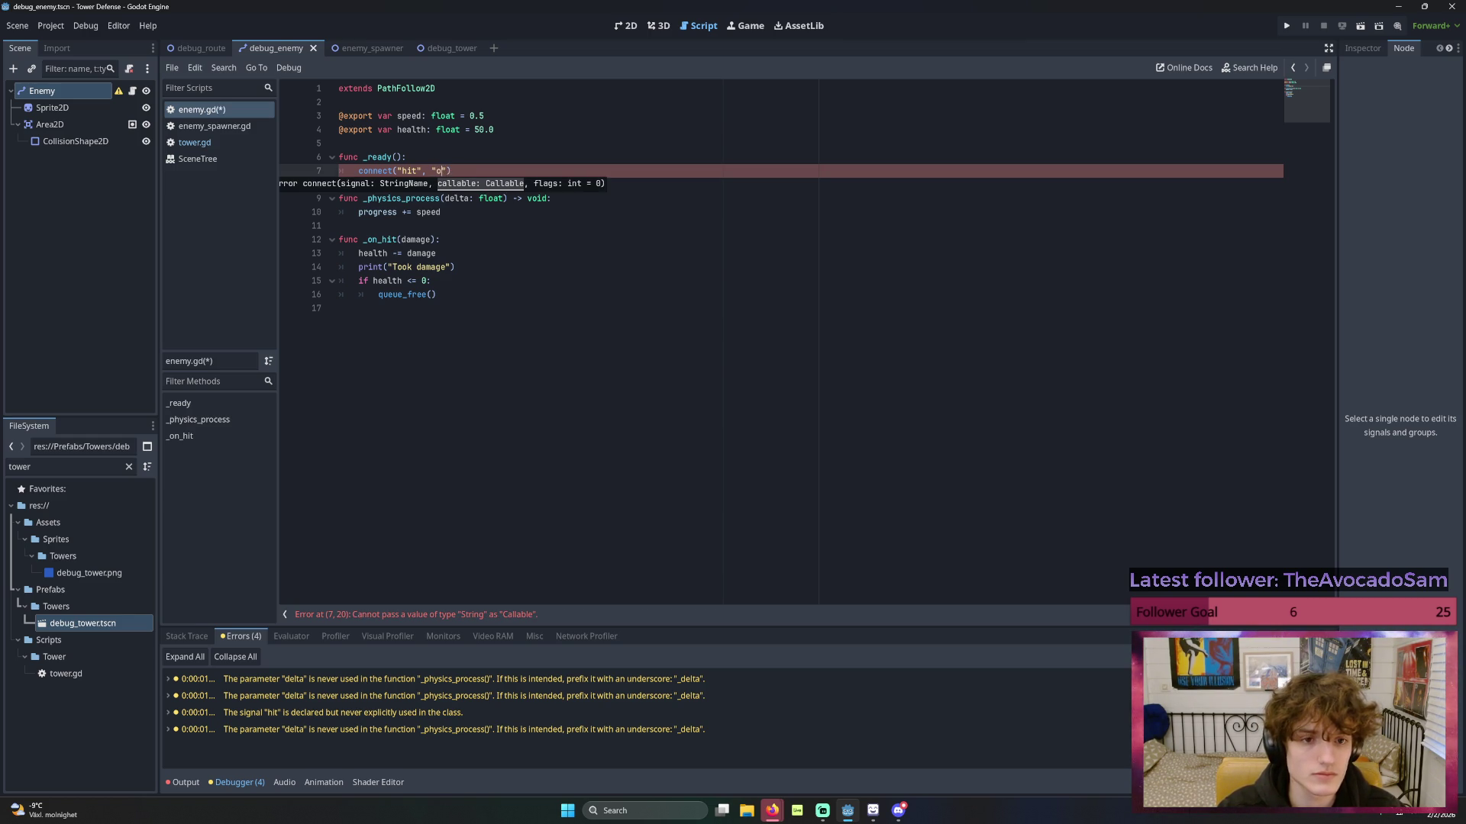
text(on_hit)
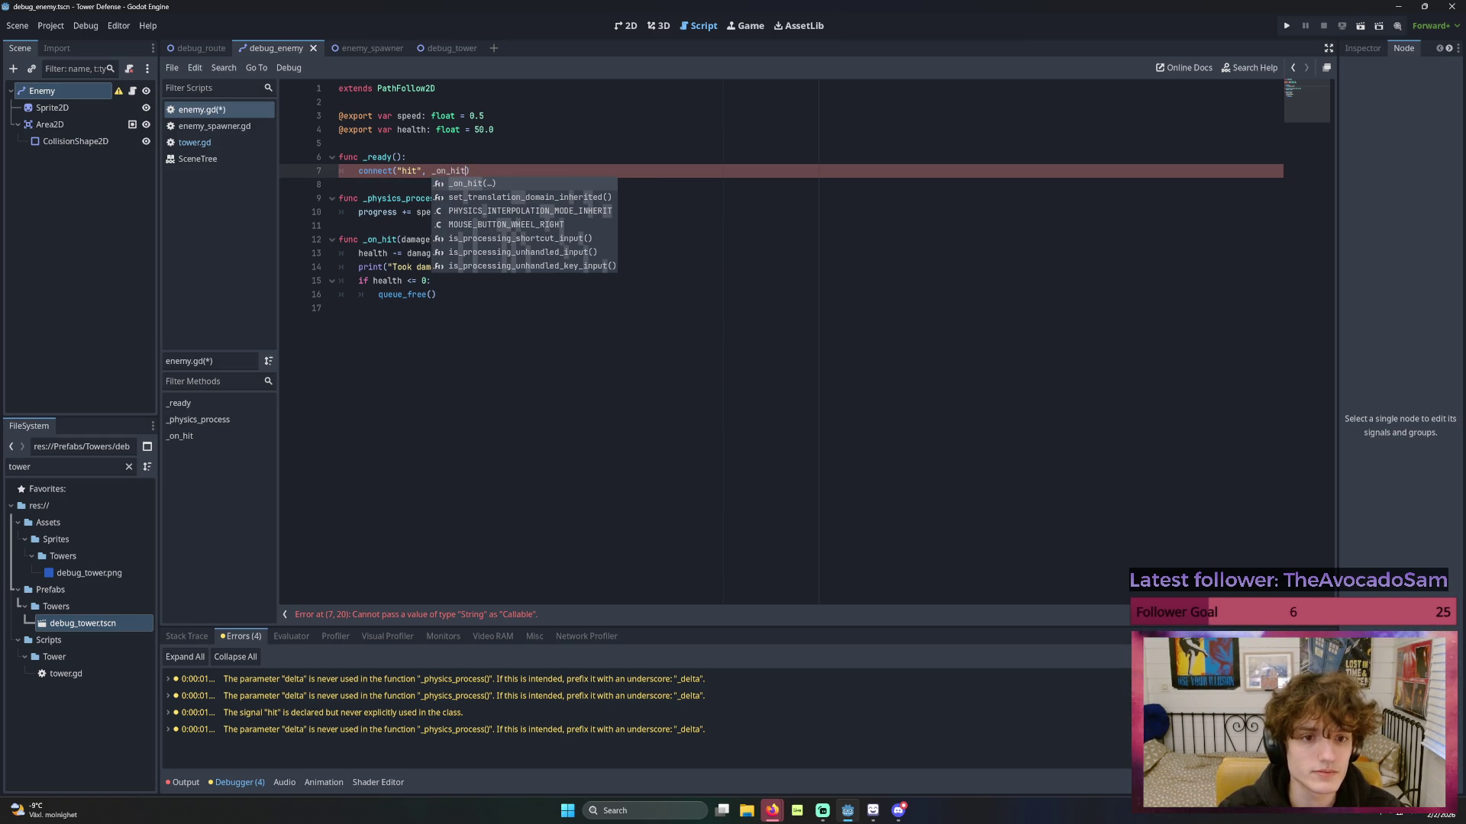
key(Return)
text(damag)
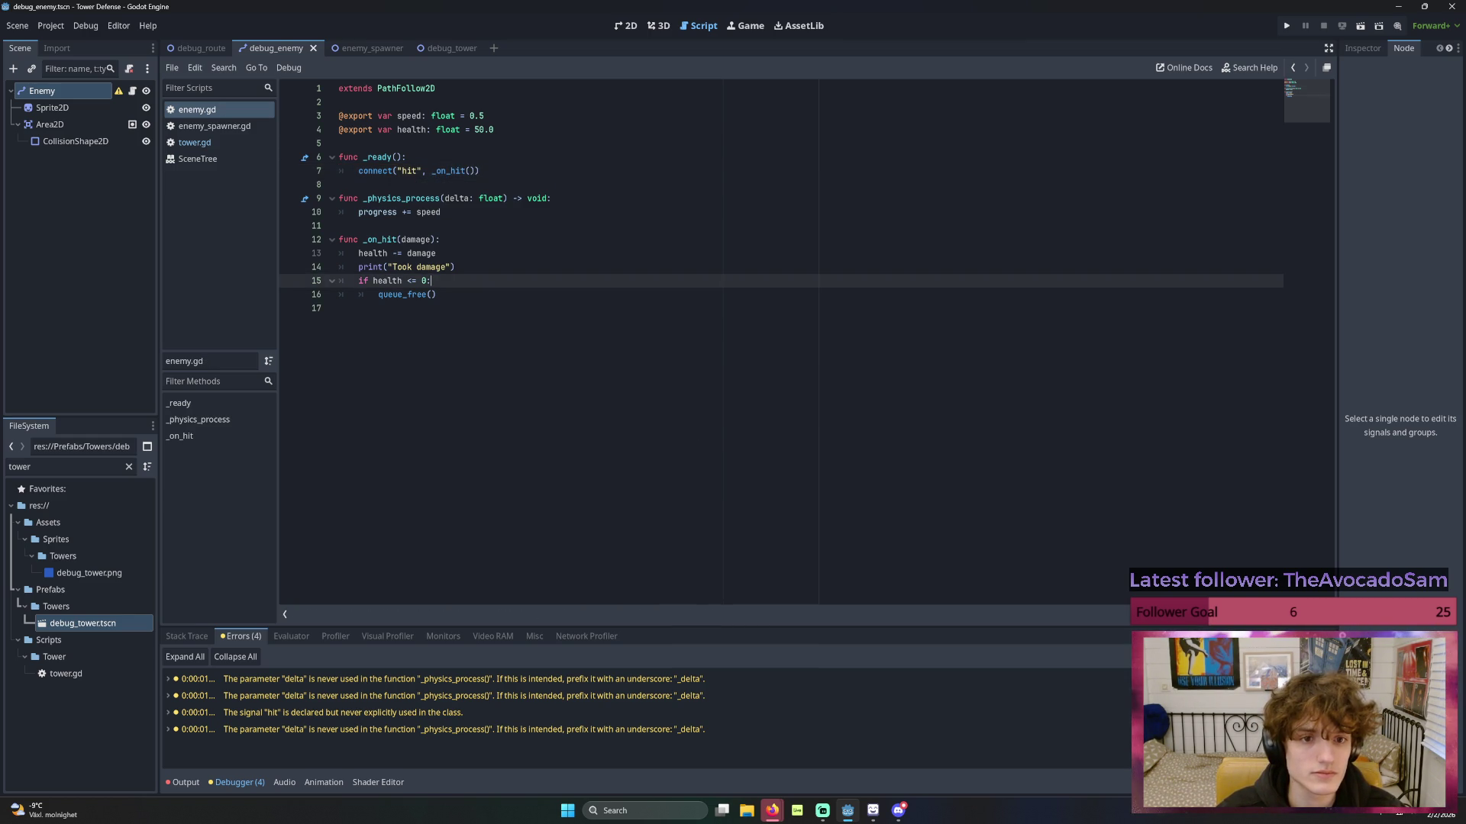
text(e)
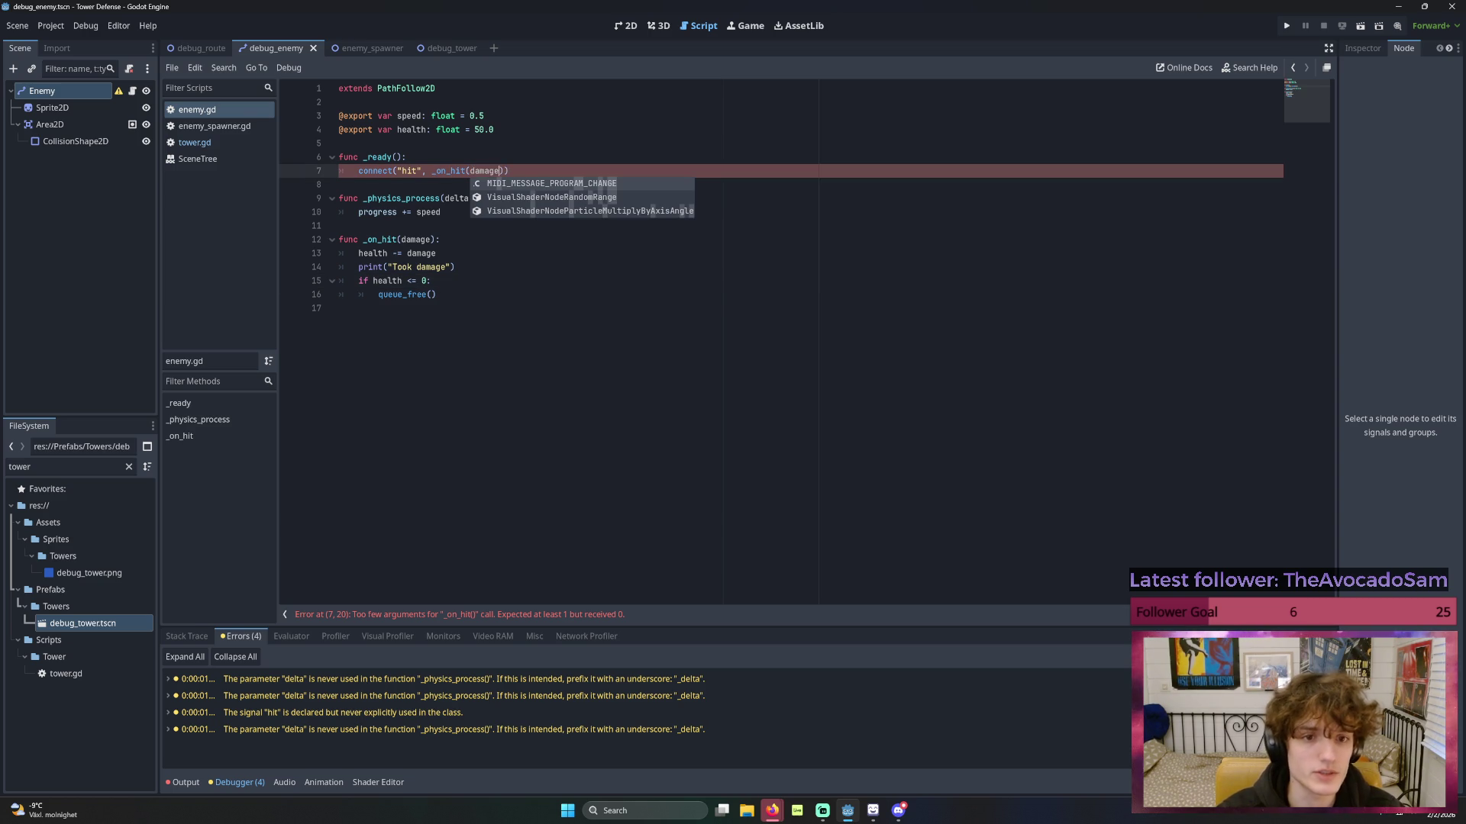
key(ctrl+BackSpace)
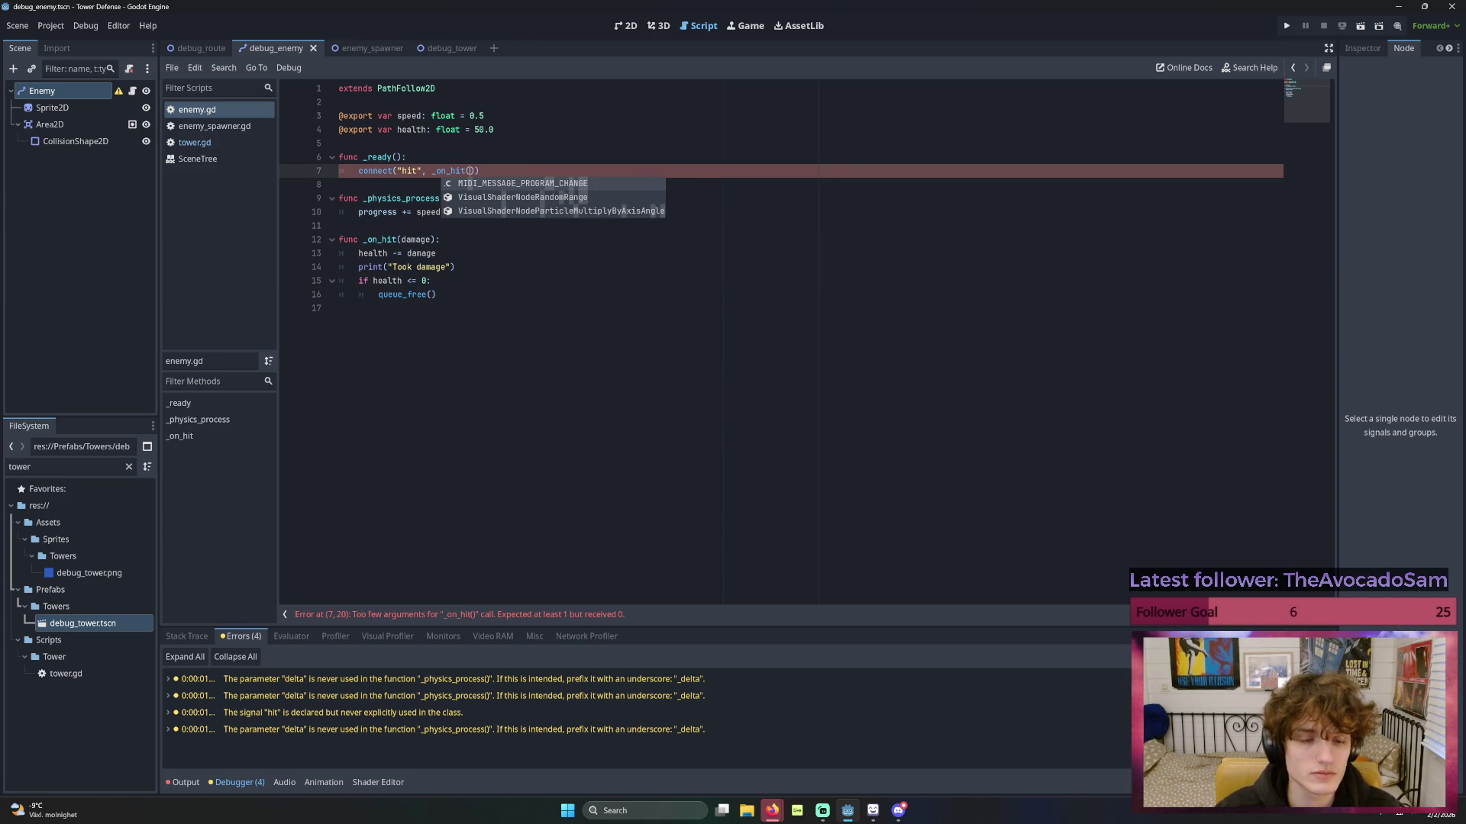
key(Escape)
text(nt)
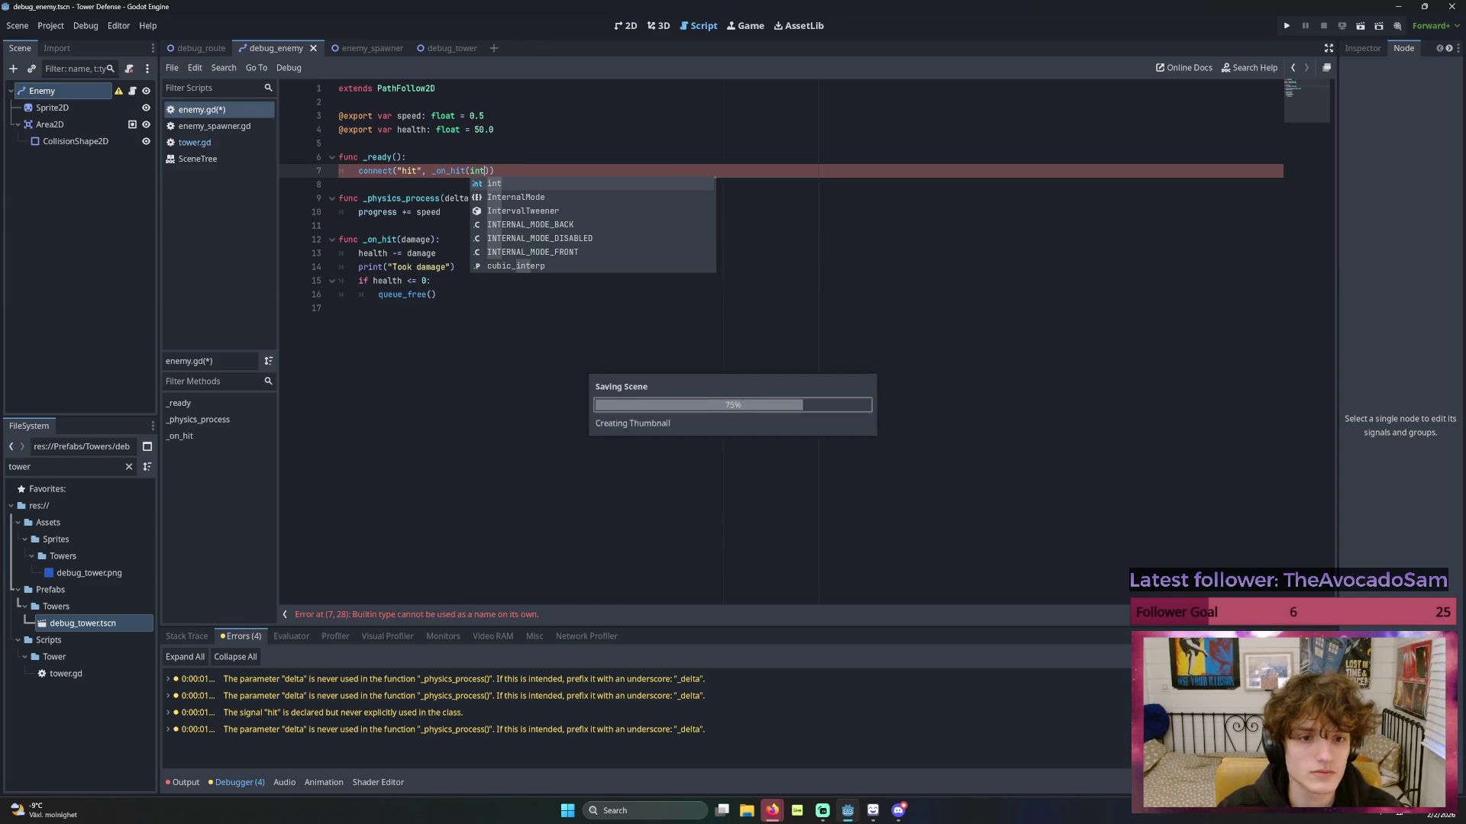
key(BackSpace)
key(BackSpace)
key(BackSpace)
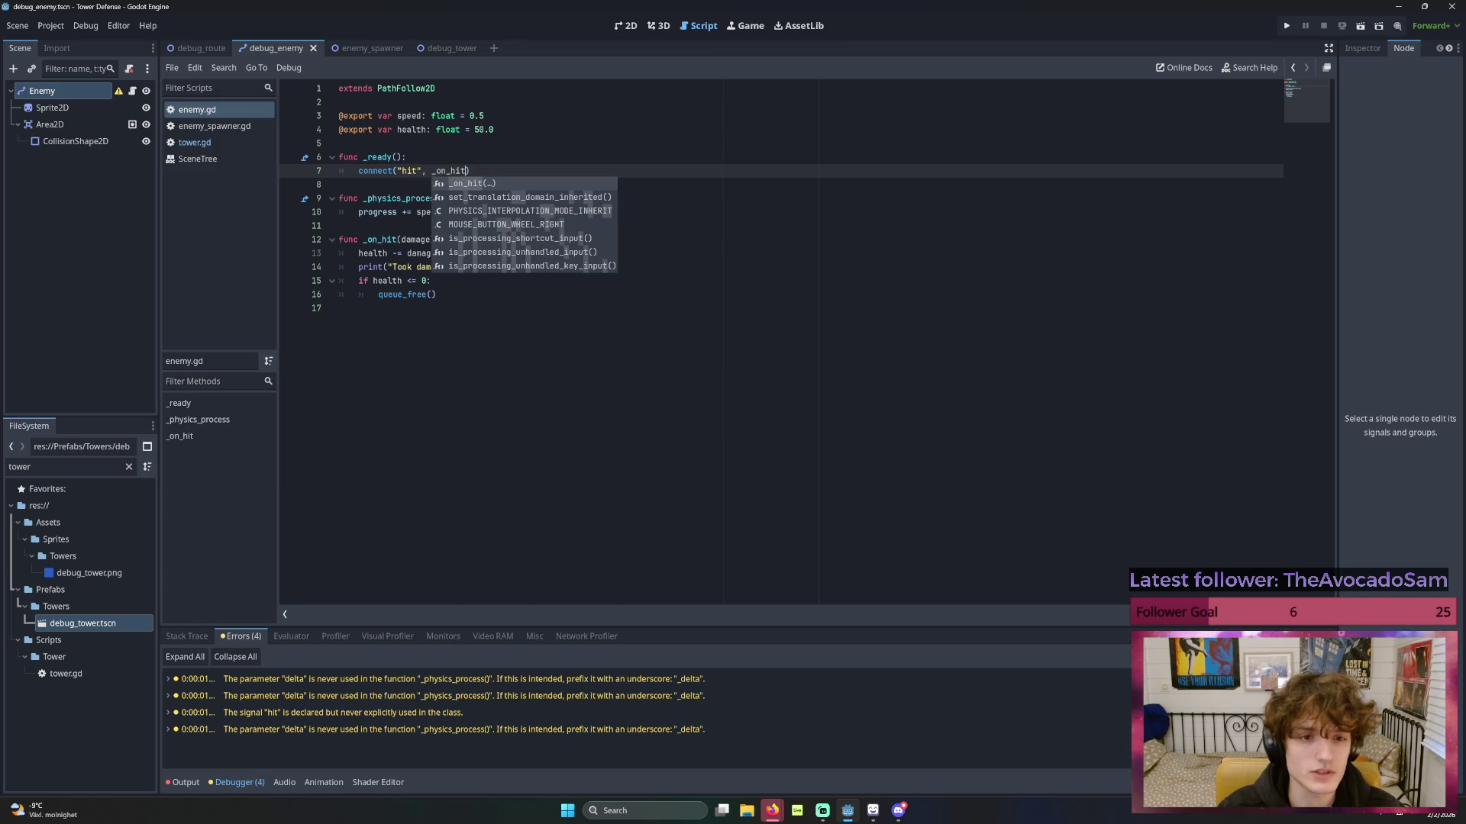
click(339, 309)
key(F5)
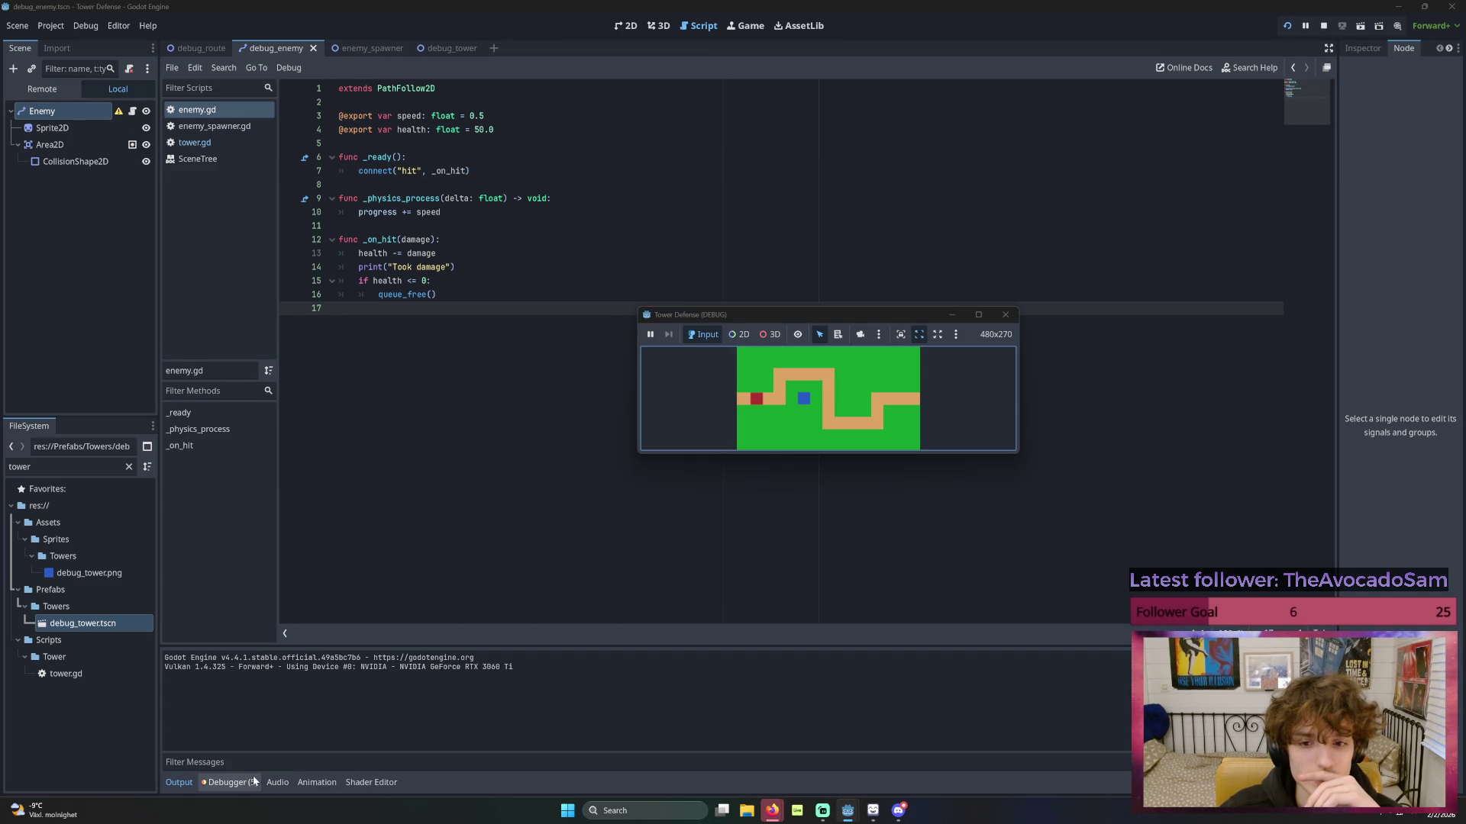
Open the debugger's Errors list and jump to the enemy.gd:7 nonexistent 'hit' signal error
click(229, 782)
click(229, 782)
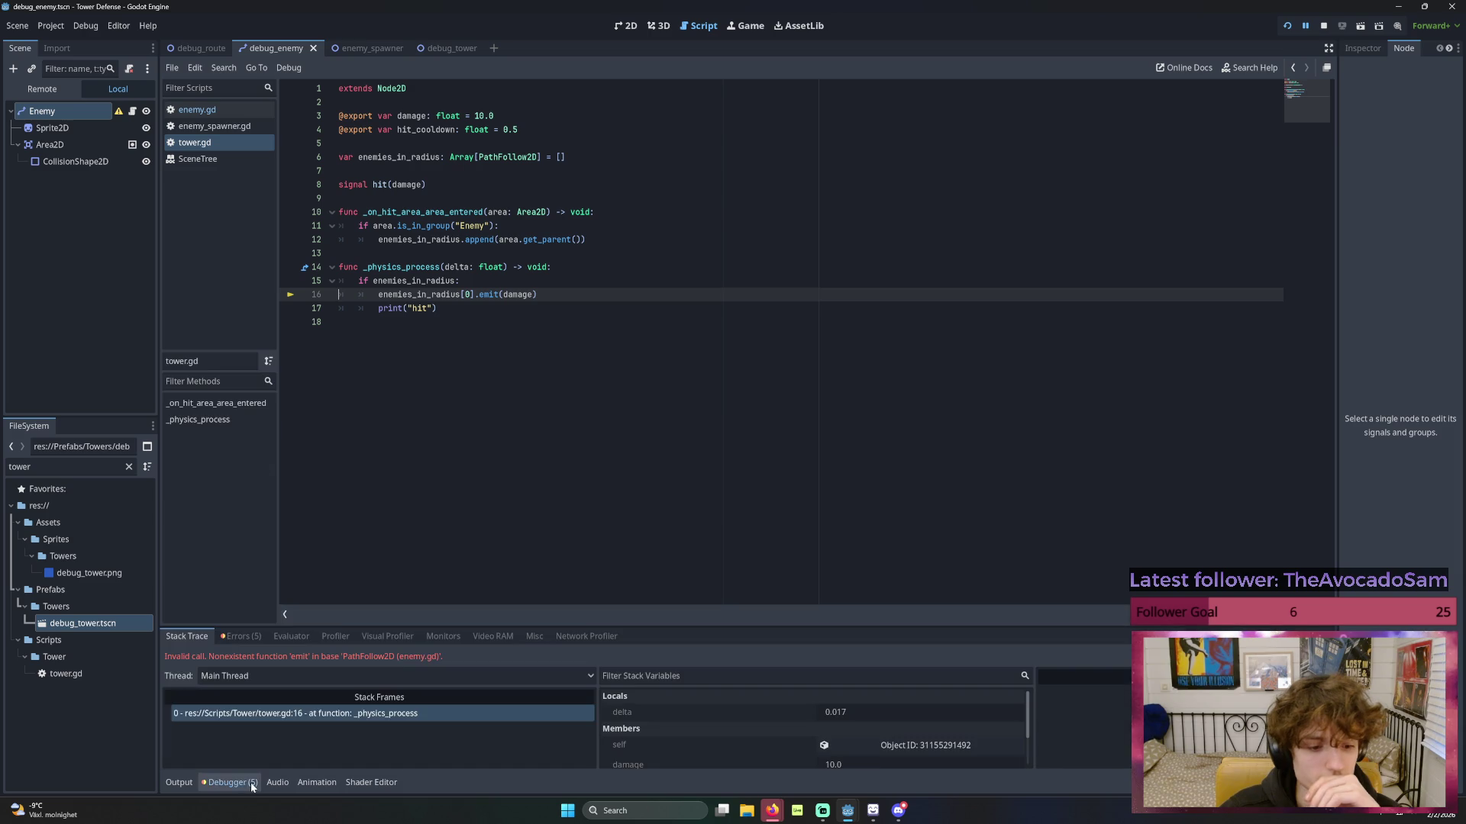
click(241, 636)
double_click(303, 740)
click(436, 295)
click(339, 309)
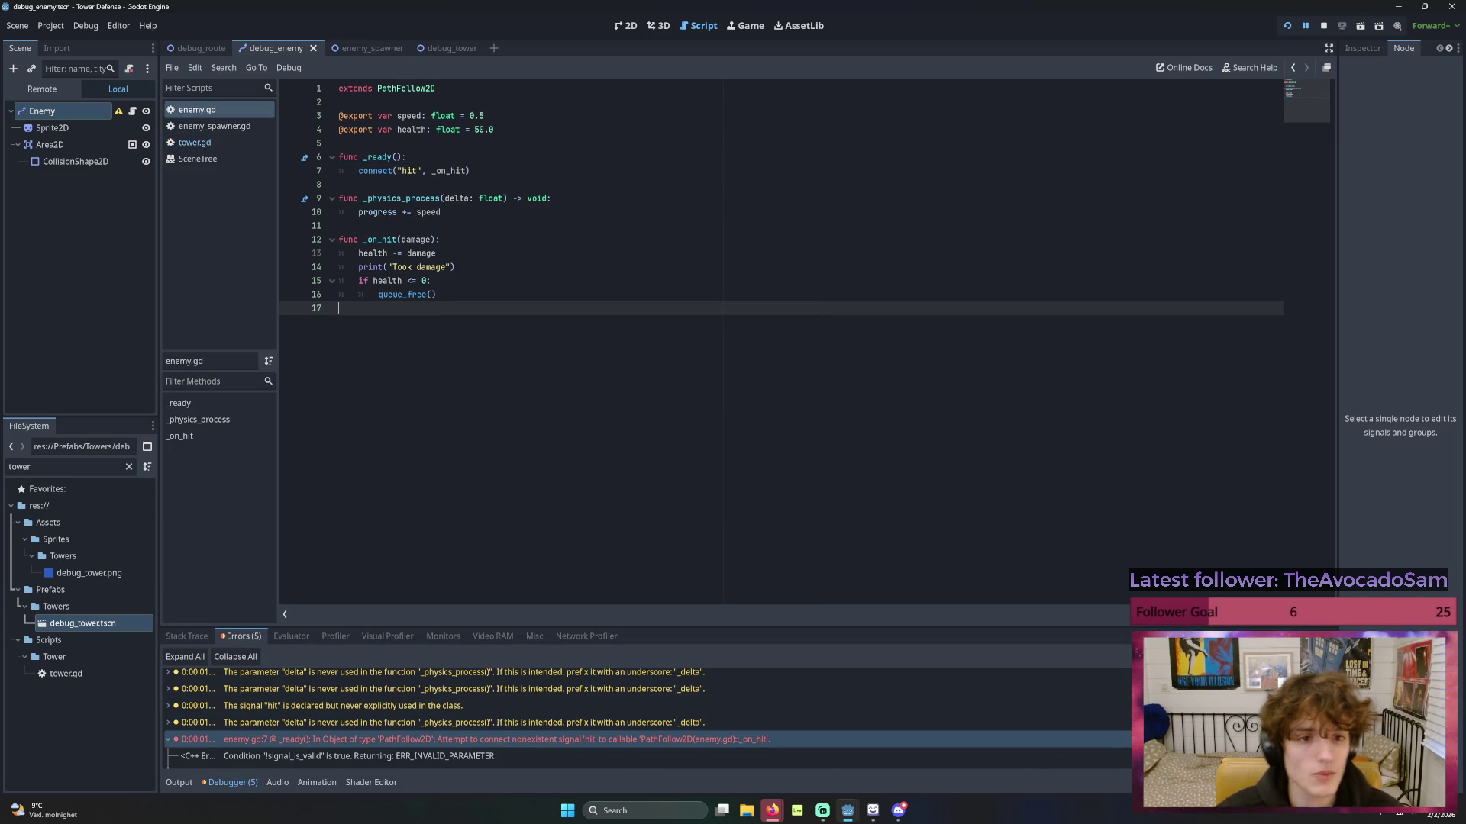
click(431, 746)
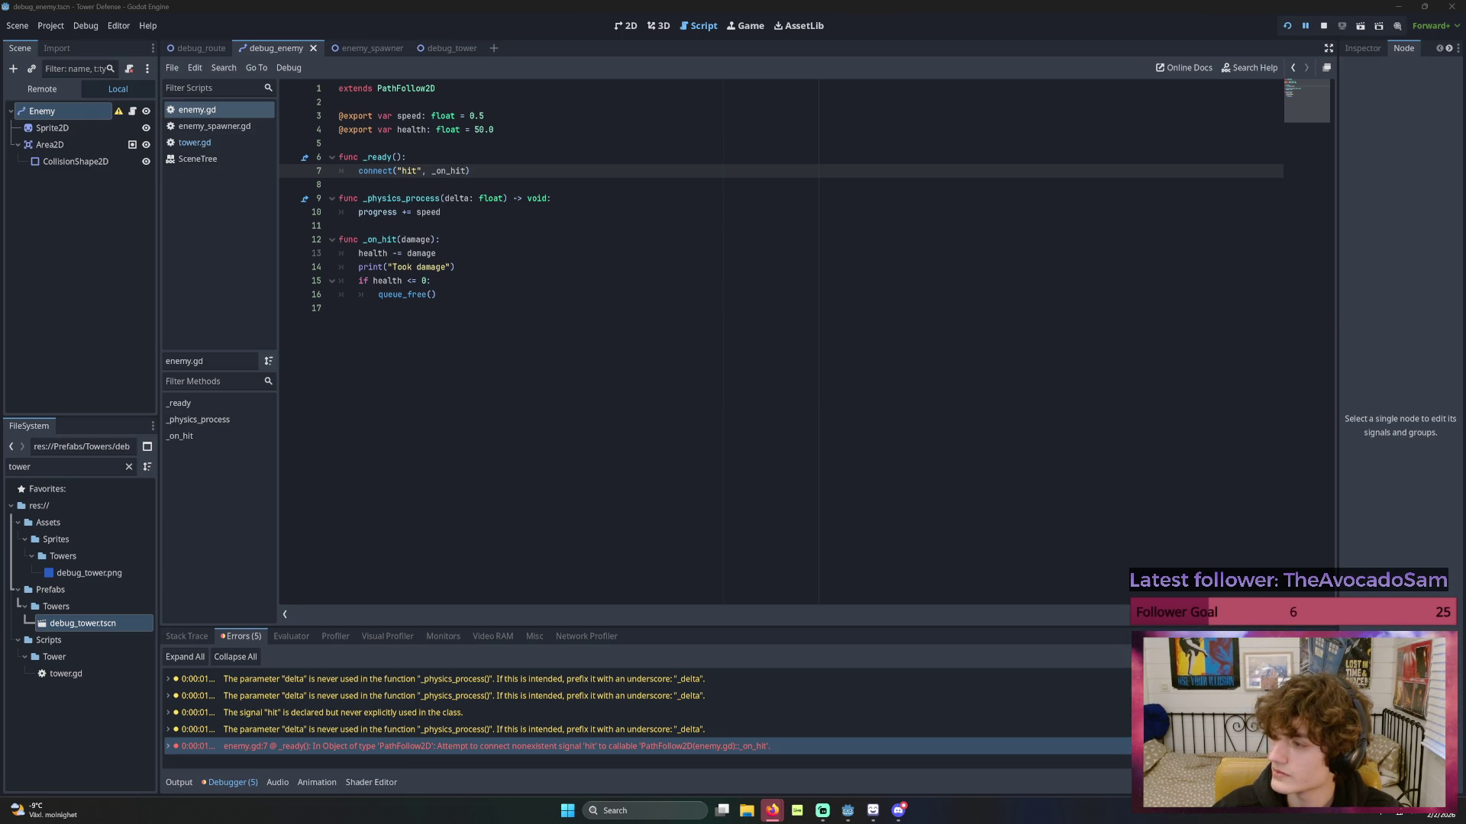
key(ctrl+a)
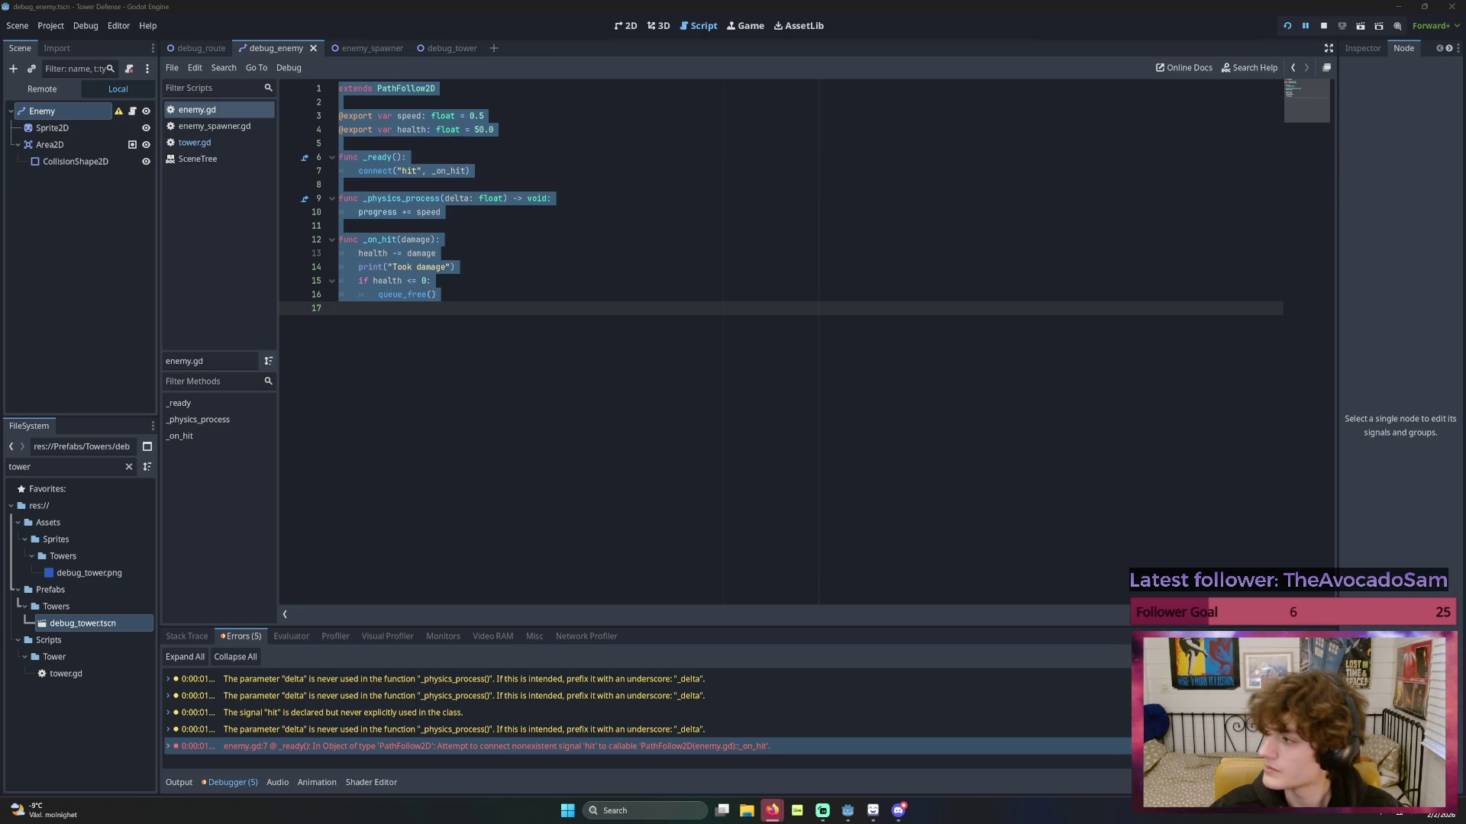
key(Right)
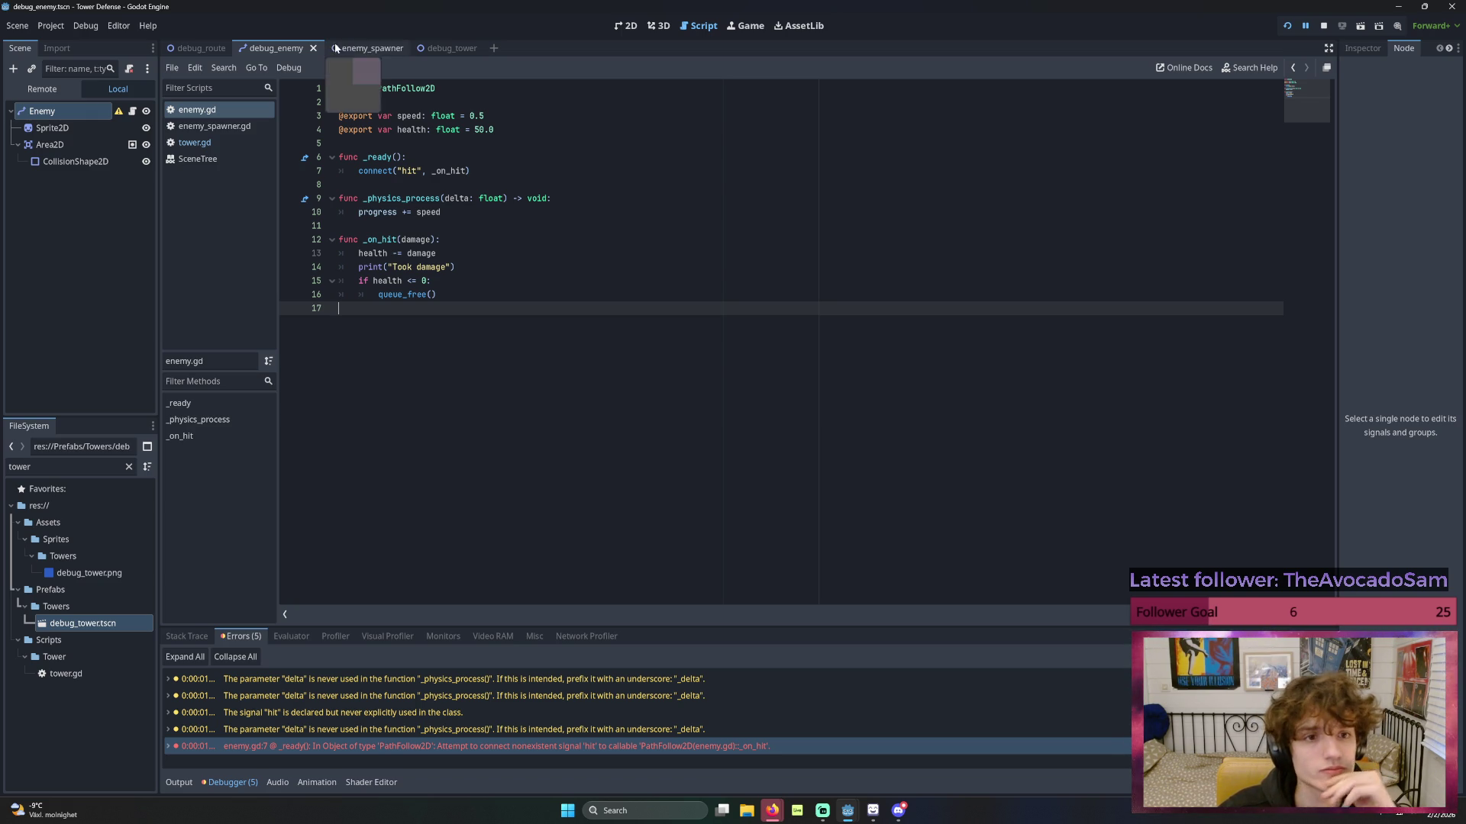
Copy 'signal hit(damage)' from tower.gd and paste it into enemy.gd line 6
click(229, 126)
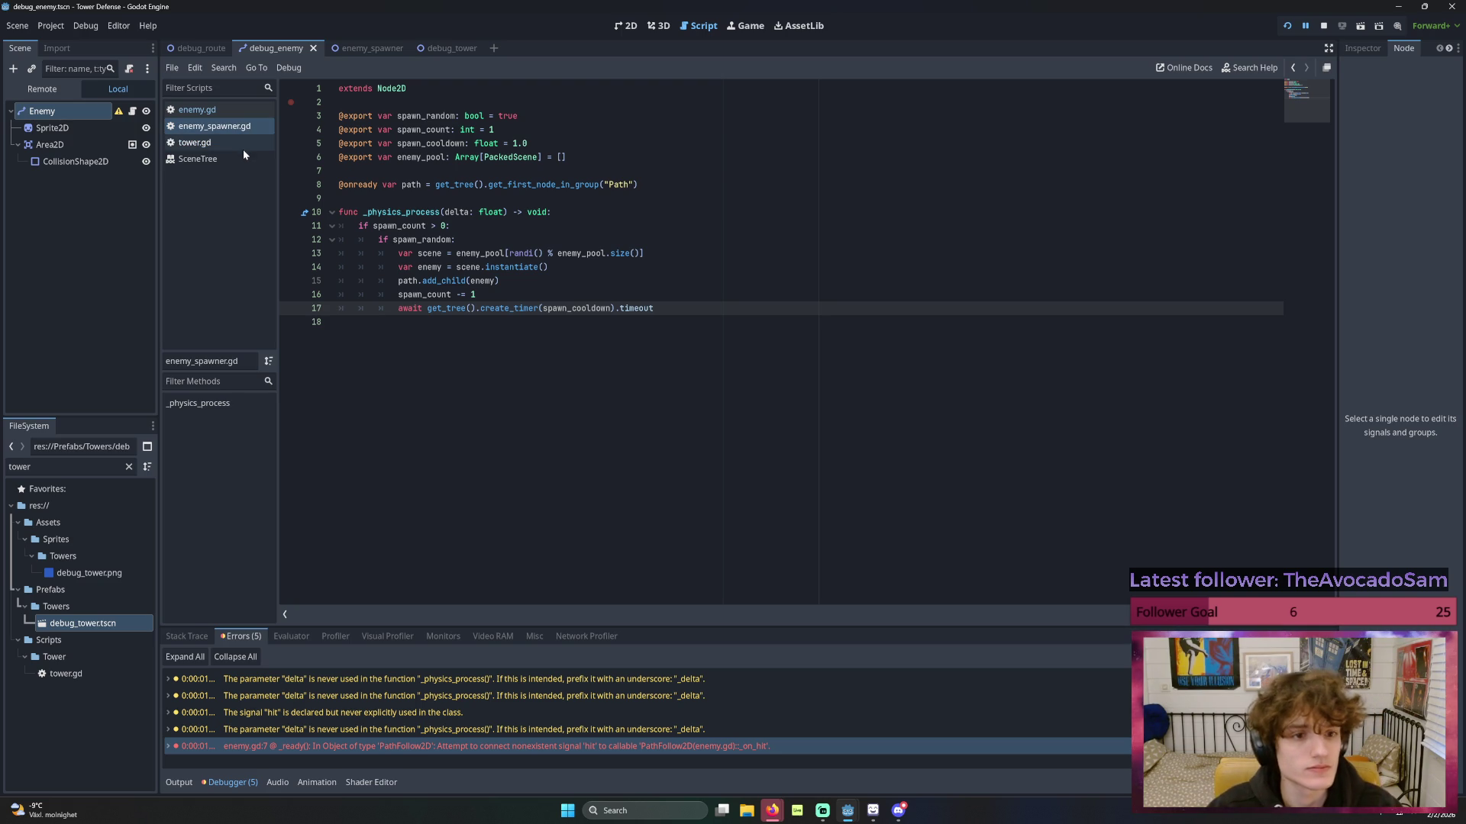
click(229, 143)
key(Up)
key(Up)
key(Up)
key(Down)
key(shift+Down)
key(ctrl+c)
click(197, 109)
click(489, 129)
key(Down)
key(Return)
key(Return)
key(Up)
key(ctrl+v)
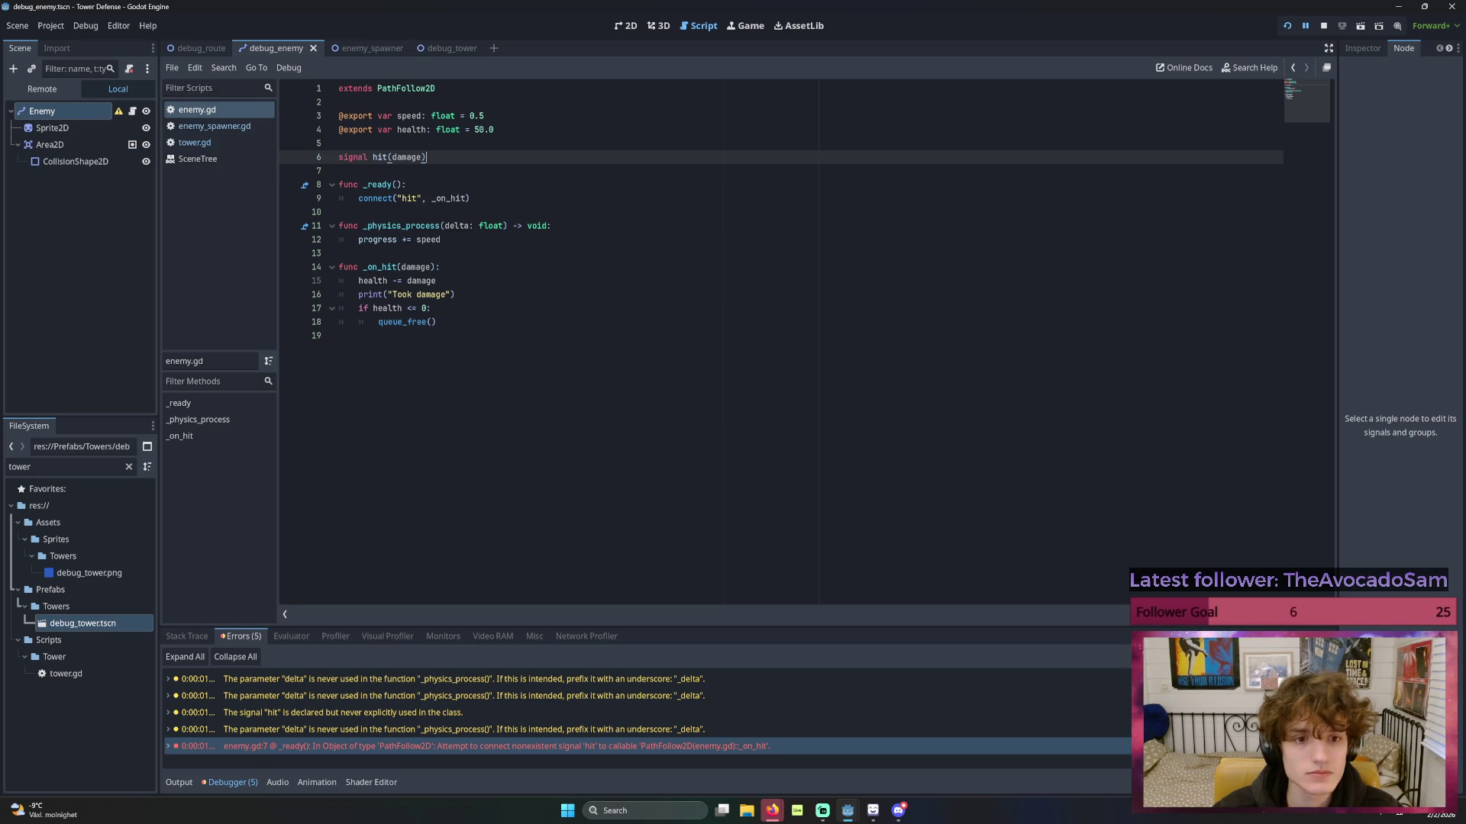
Change the connect call to use Callable(self, "_on_hit"), save, and rerun
double_click(448, 199)
text(Callable)
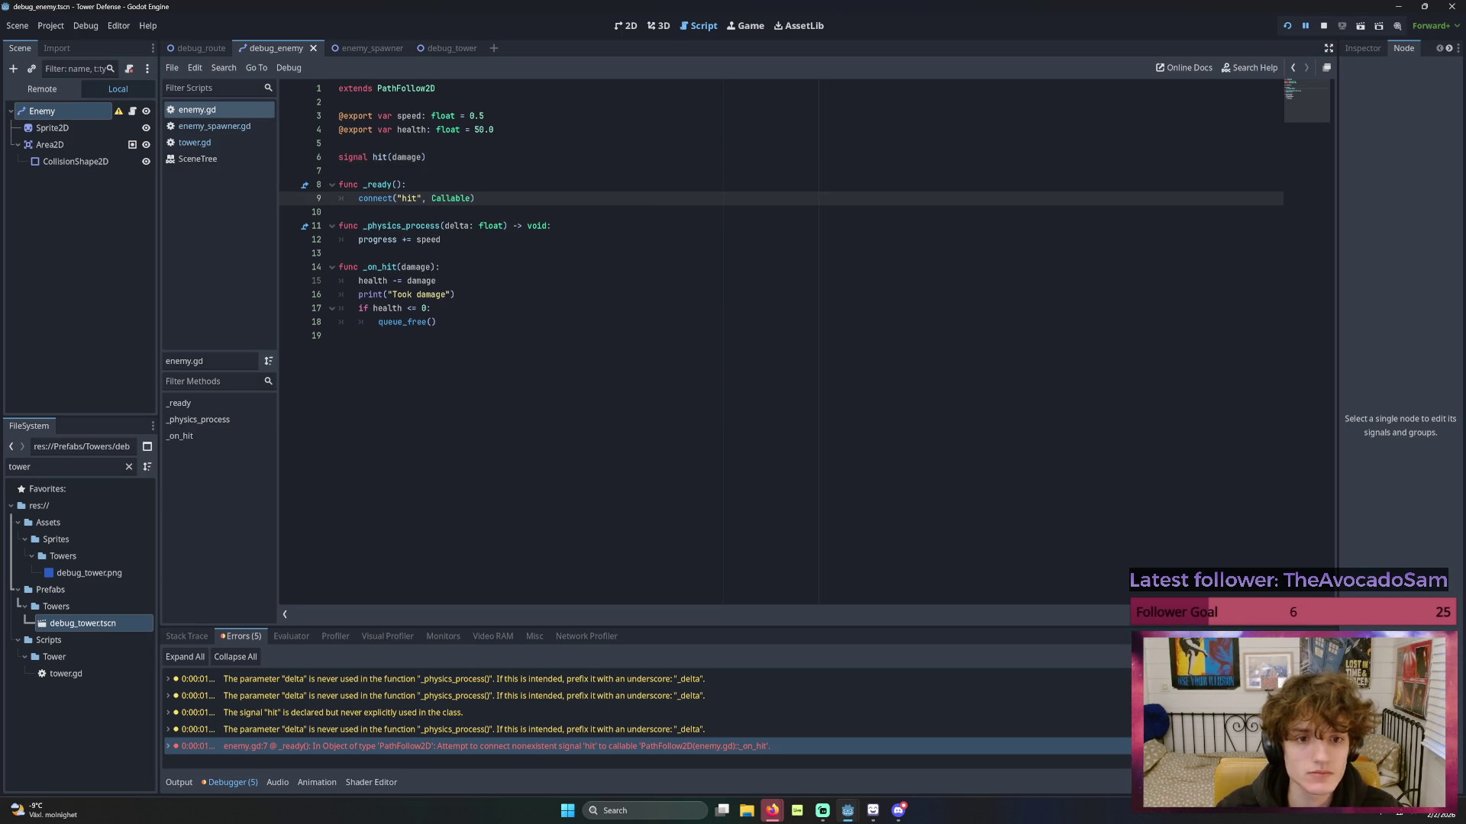
text((self, ")
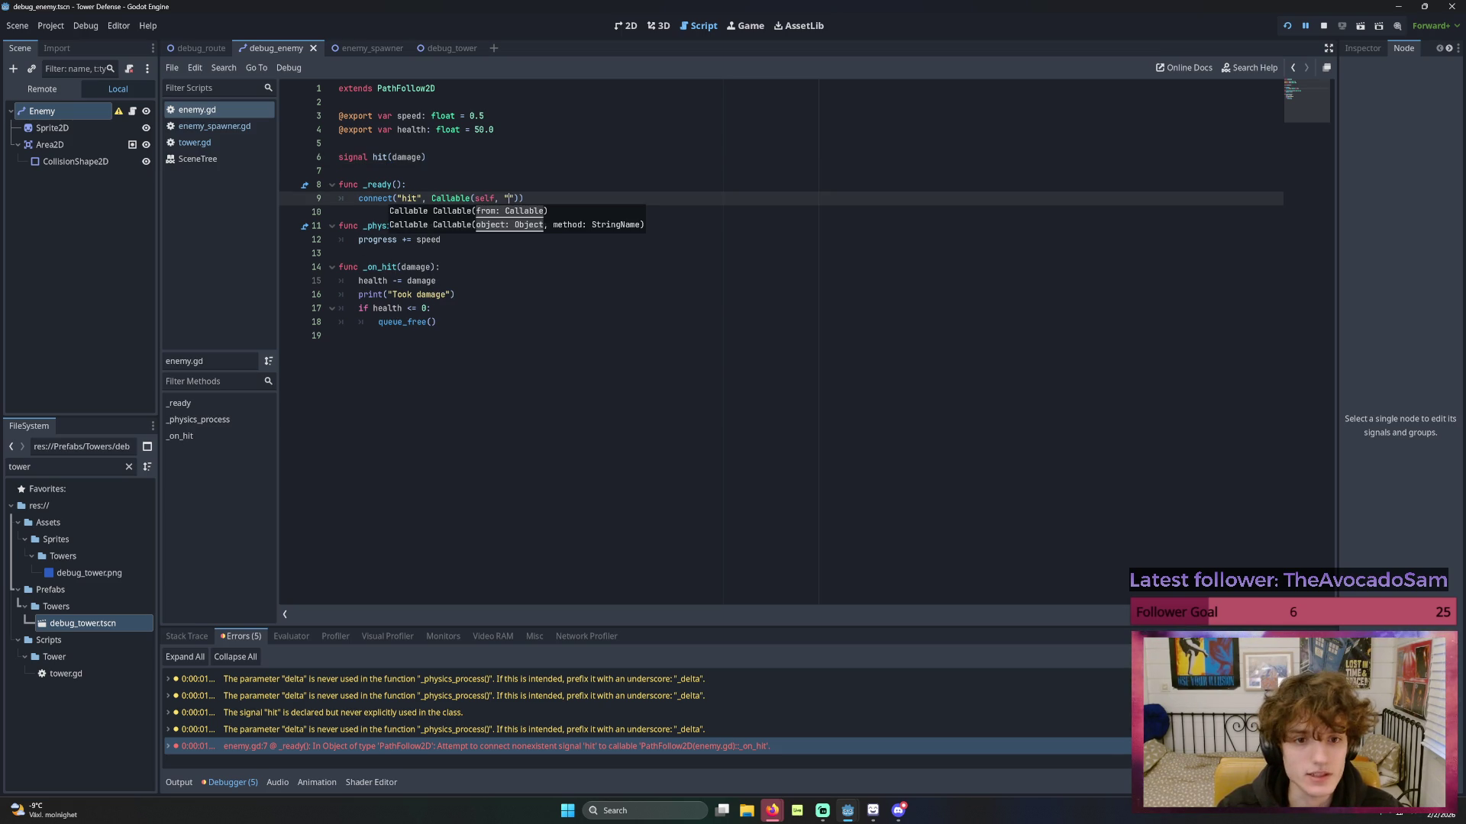
text(_on_hit)
key(ctrl+s)
click(440, 267)
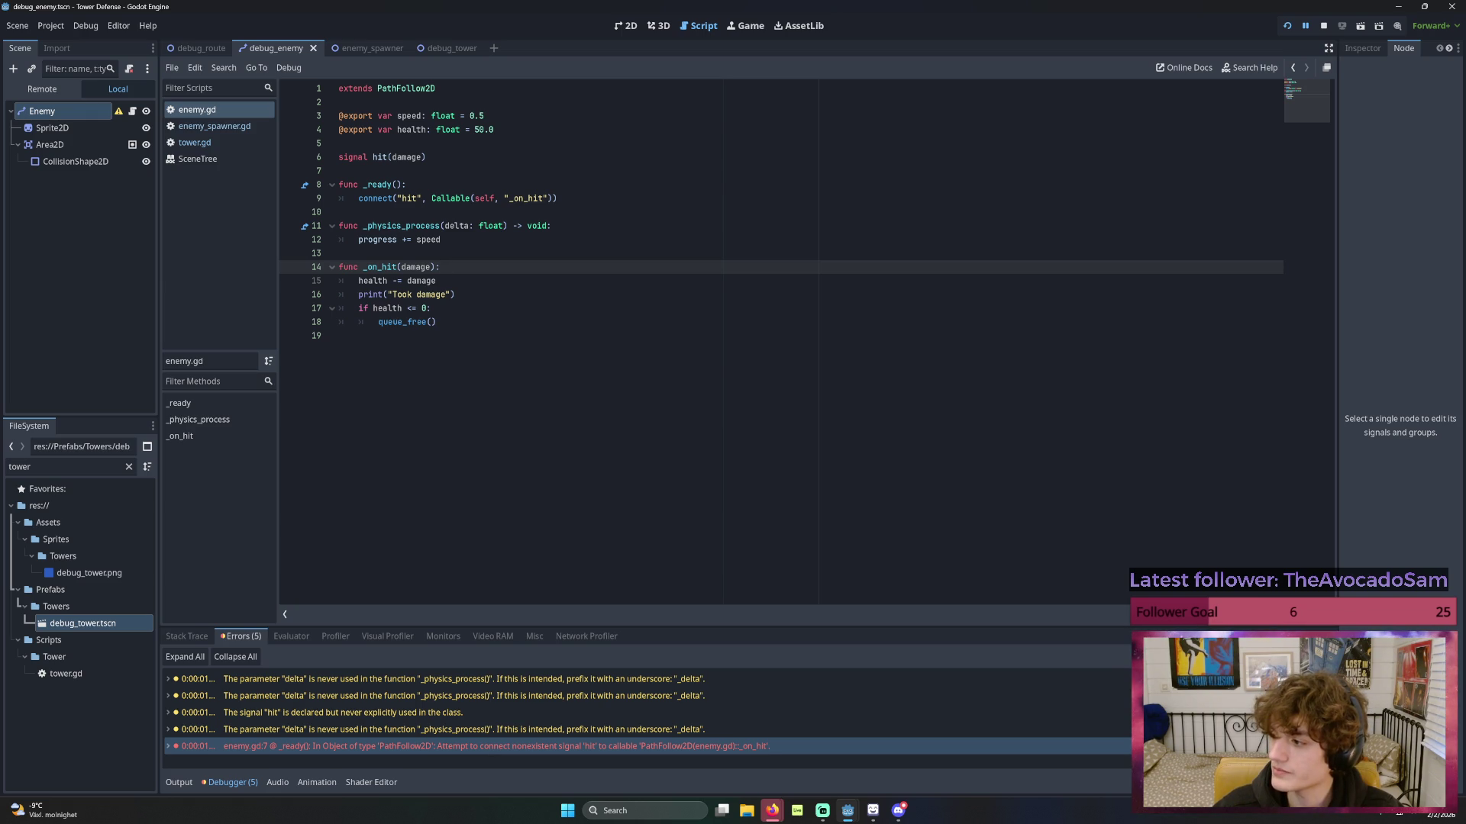
click(339, 252)
key(ctrl+s)
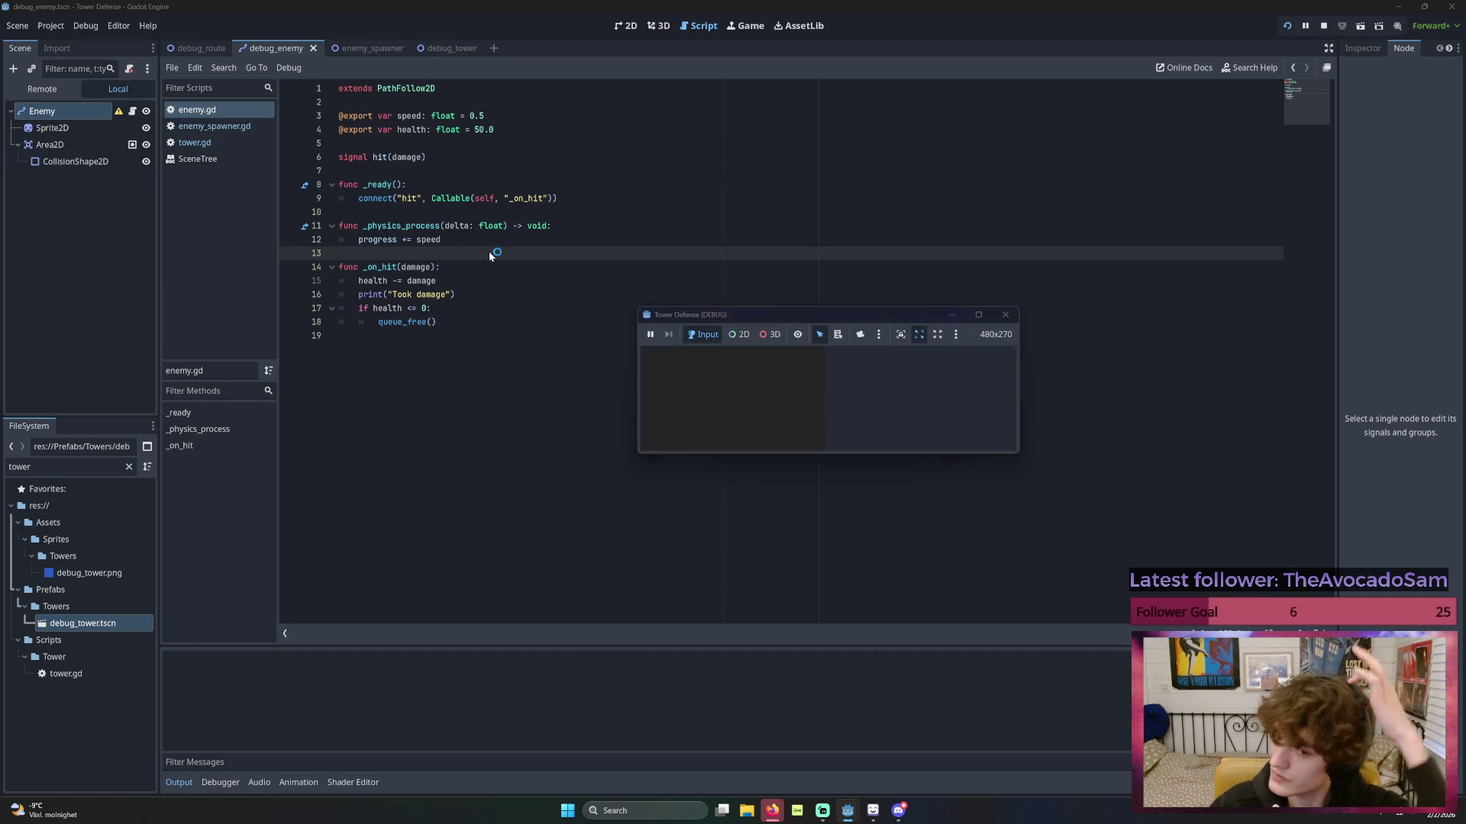
Change the tower's emit call to emit("hit", damage) and relaunch the game
click(222, 142)
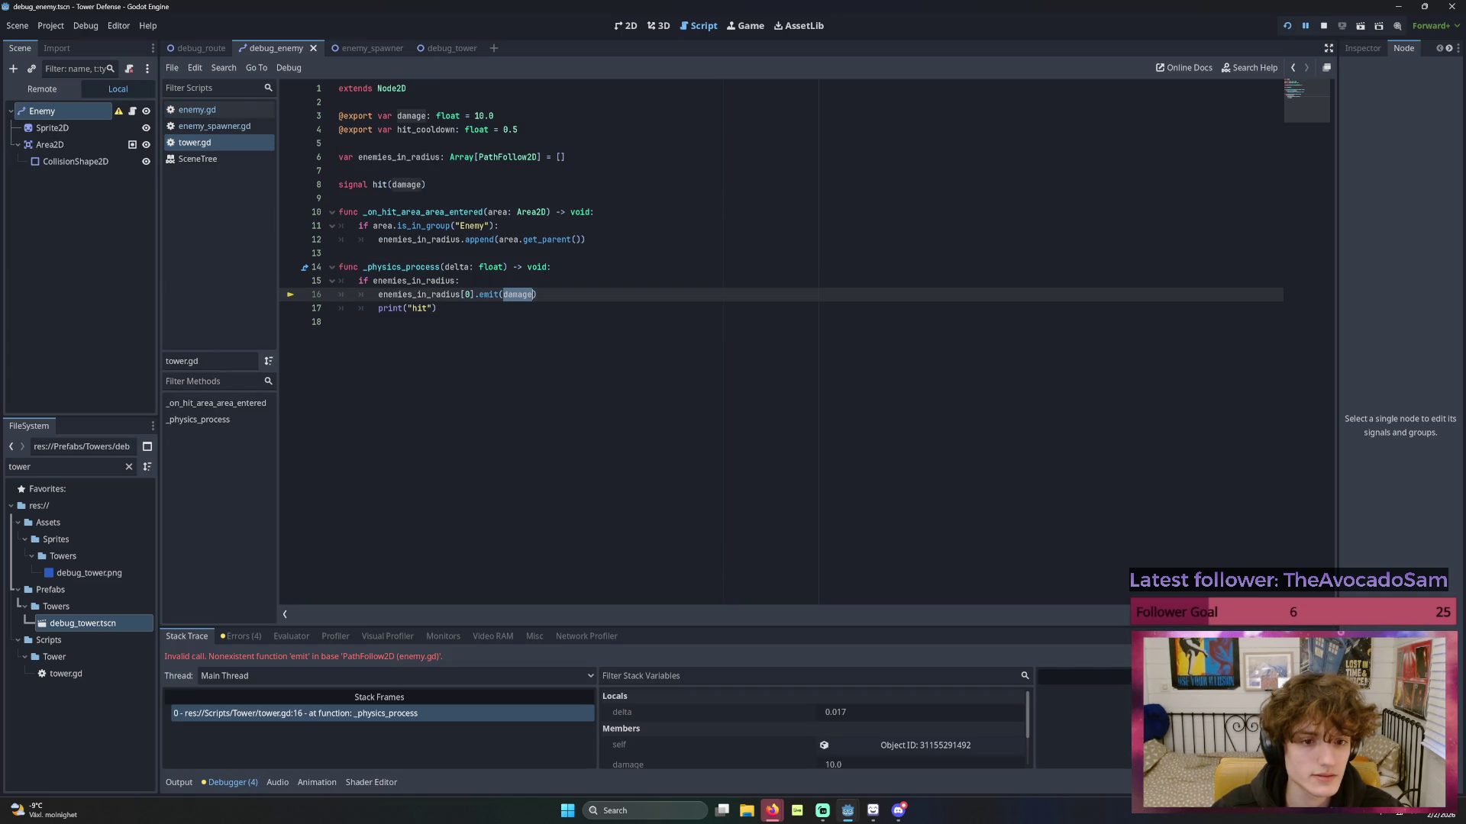
text("hit")
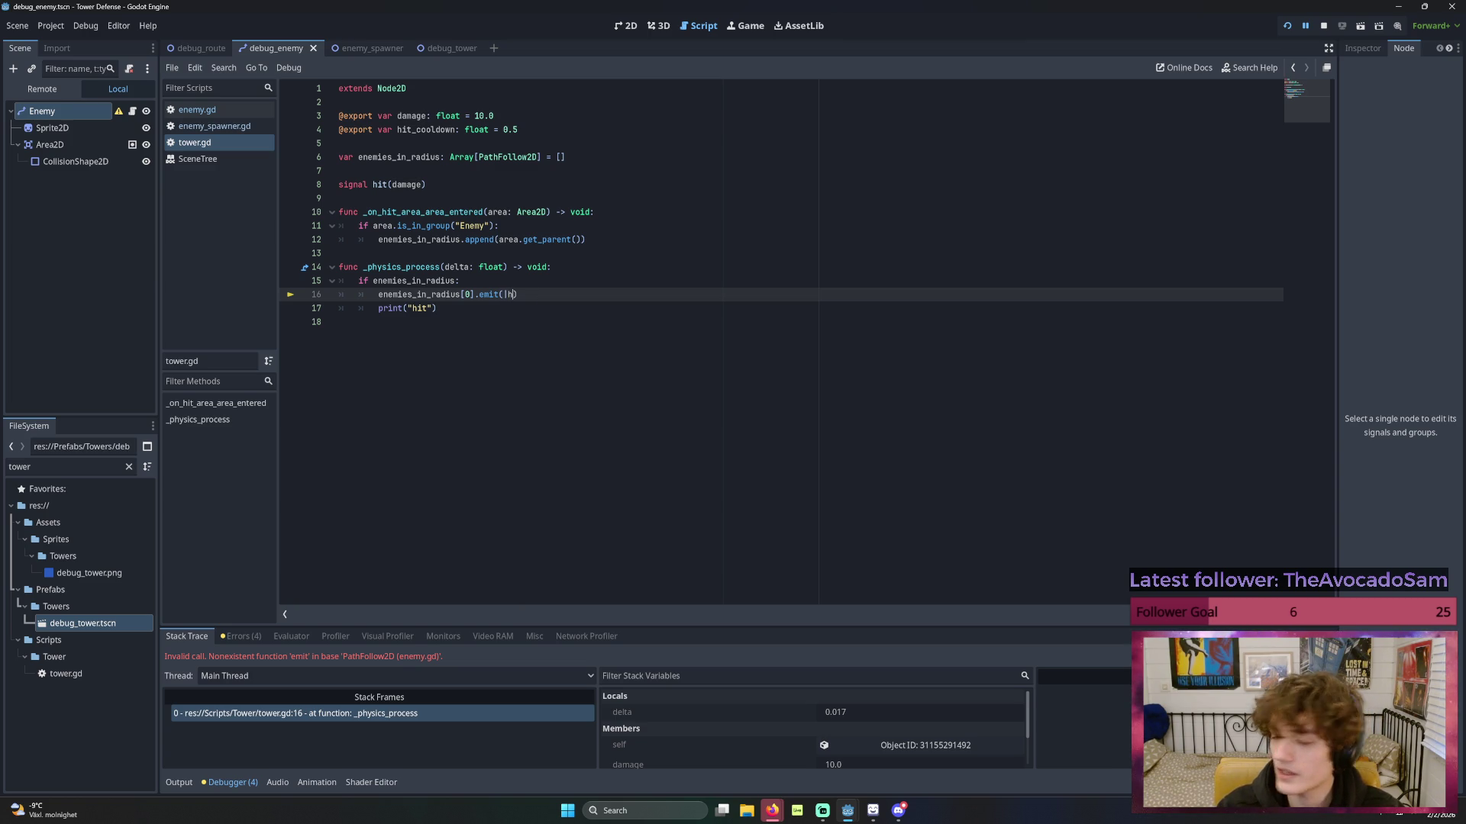
key(BackSpace)
key(BackSpace)
key(BackSpace)
text("hit")
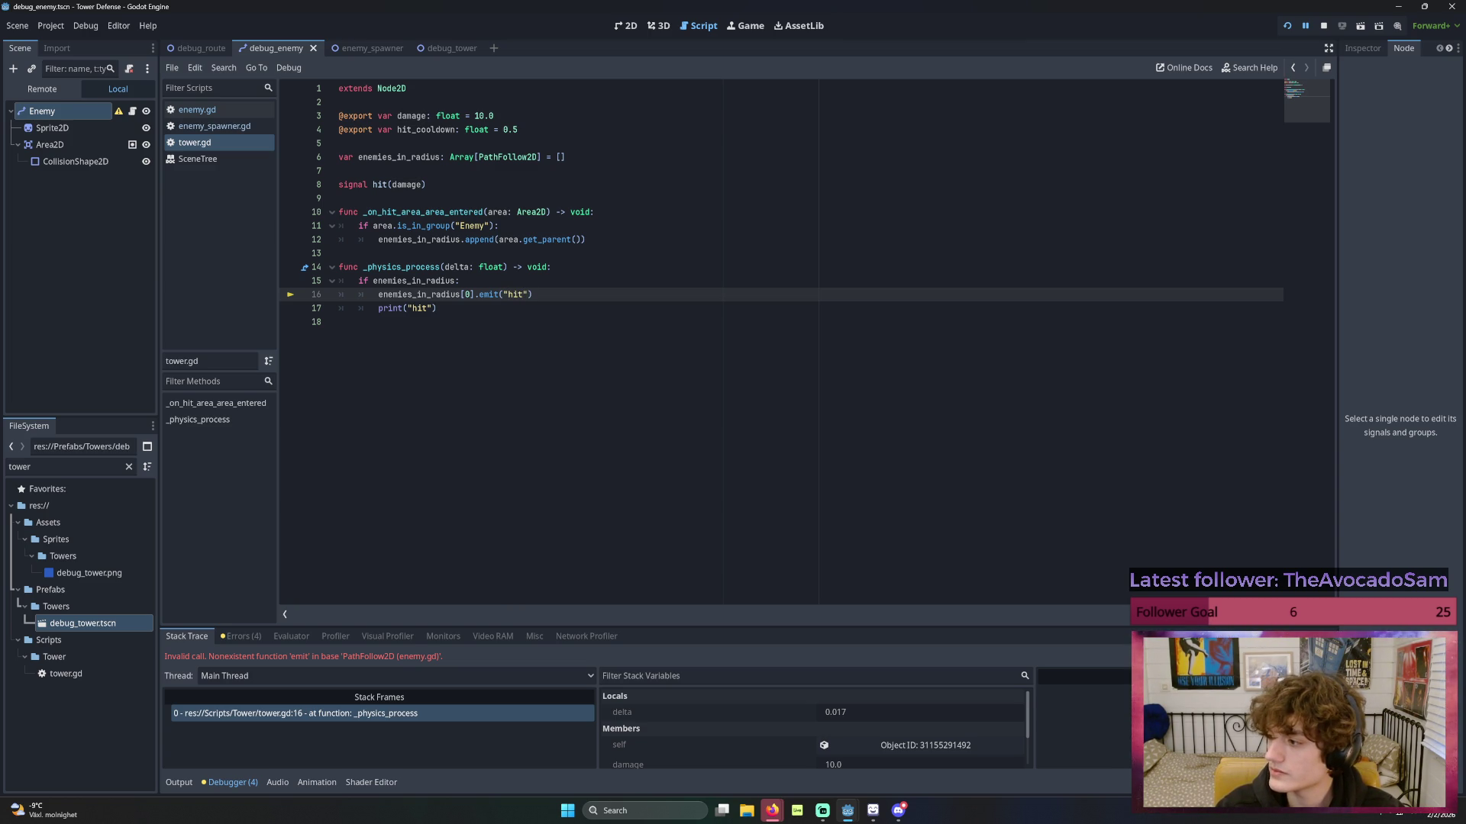
text(, damage)
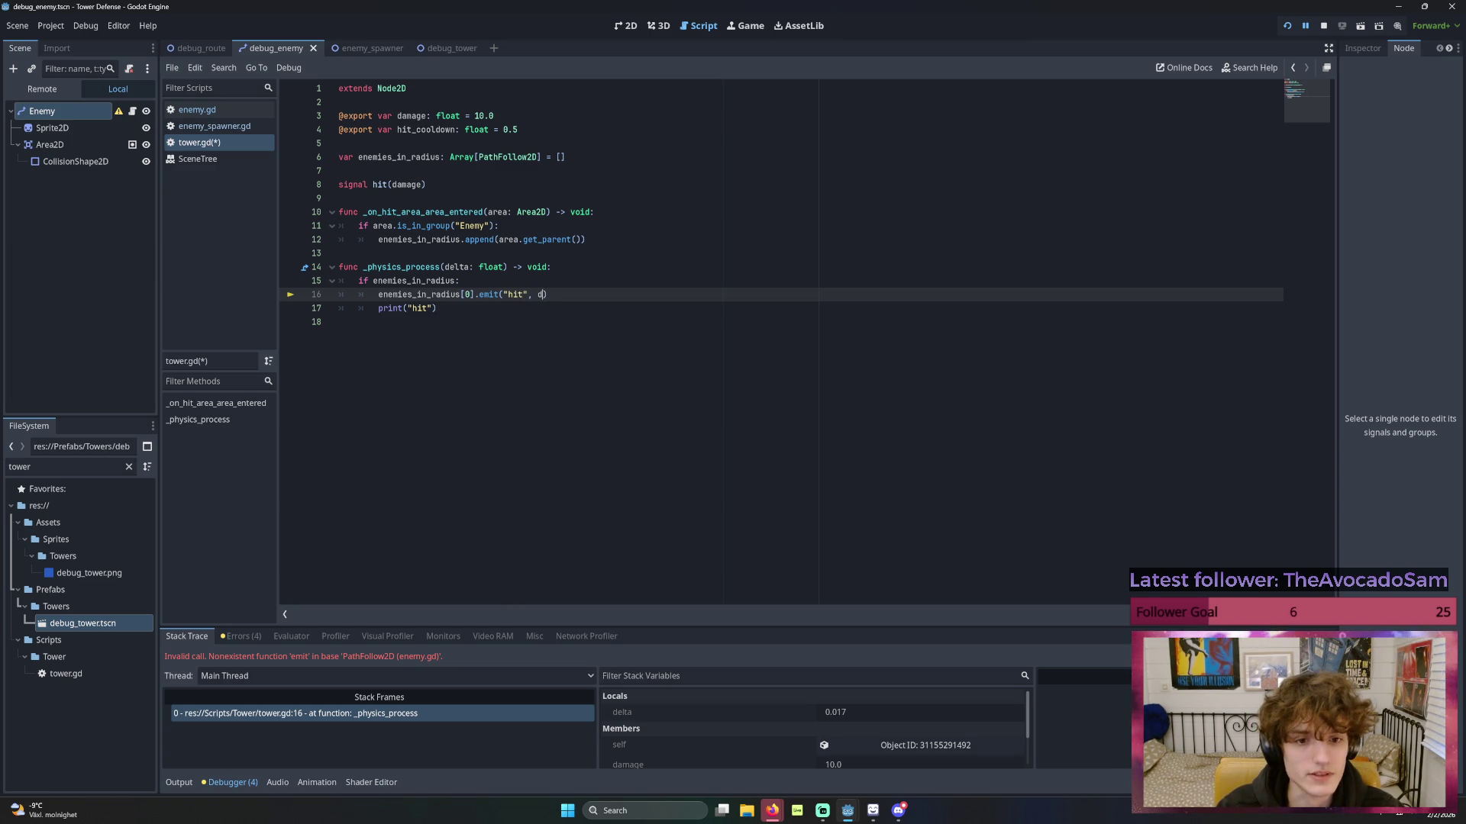
key(F5)
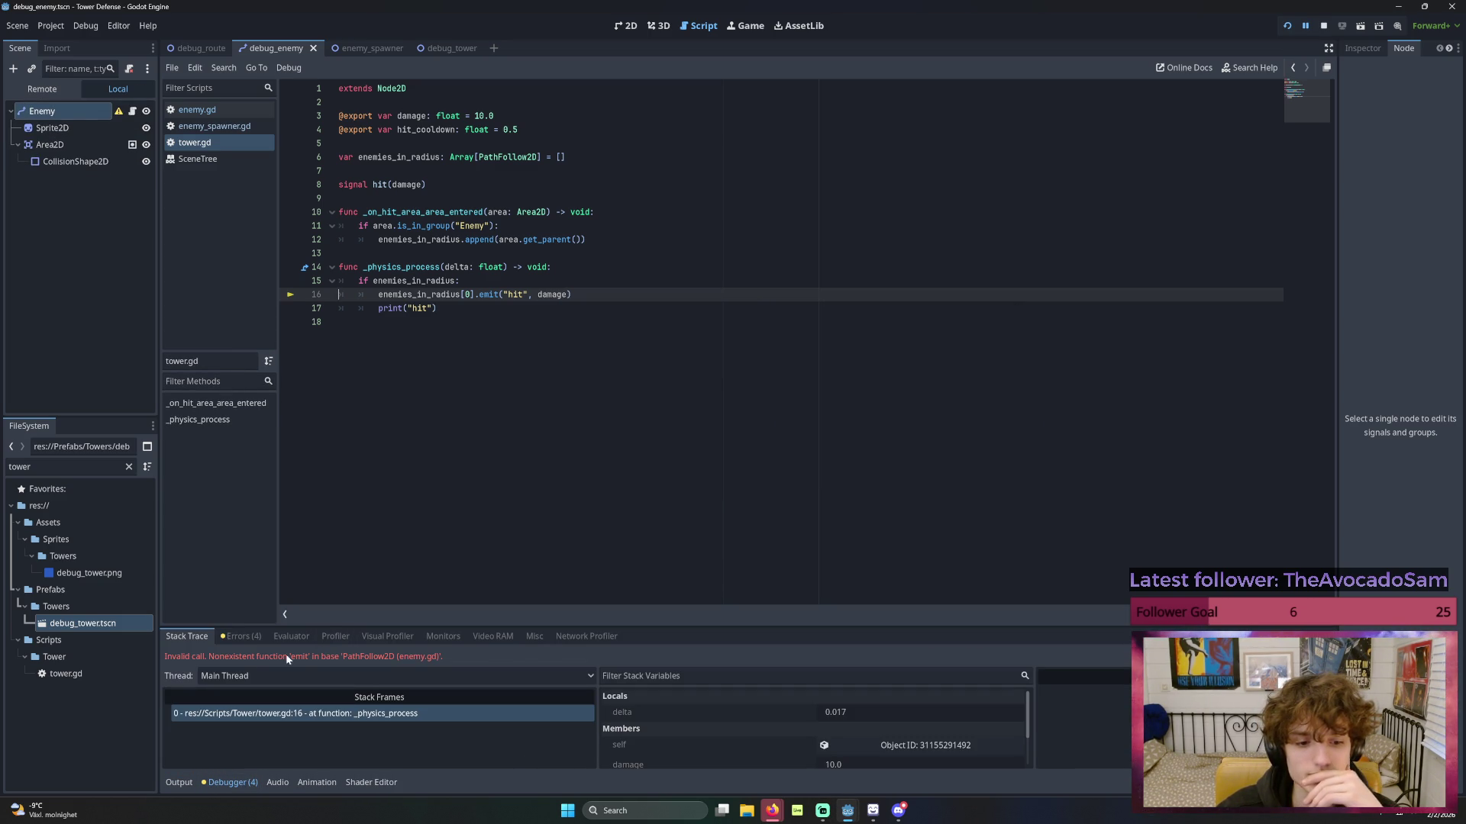
Review the errors, return to the stack trace, and enlarge the debugger panel
click(234, 638)
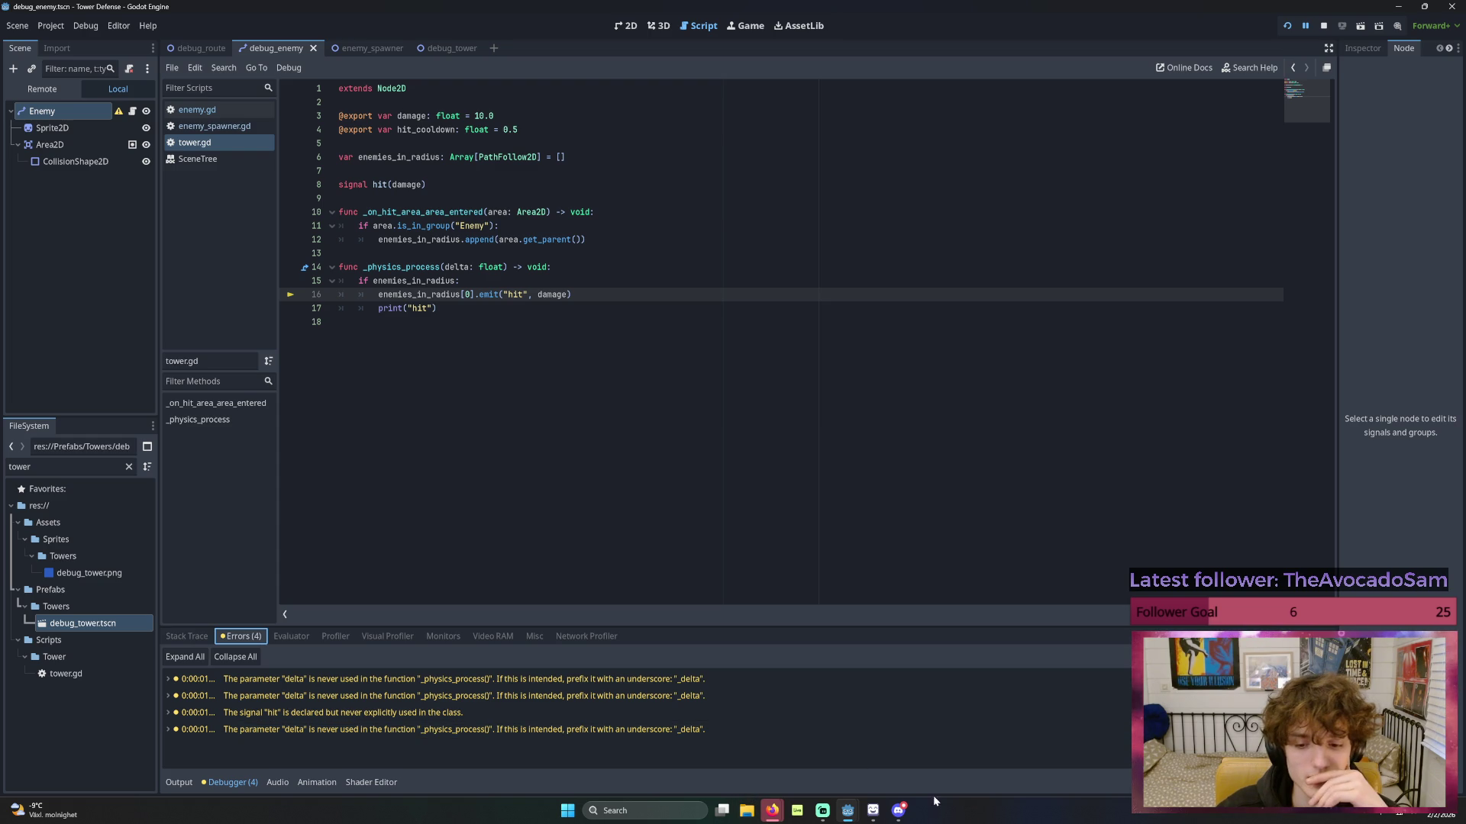
click(908, 759)
click(207, 634)
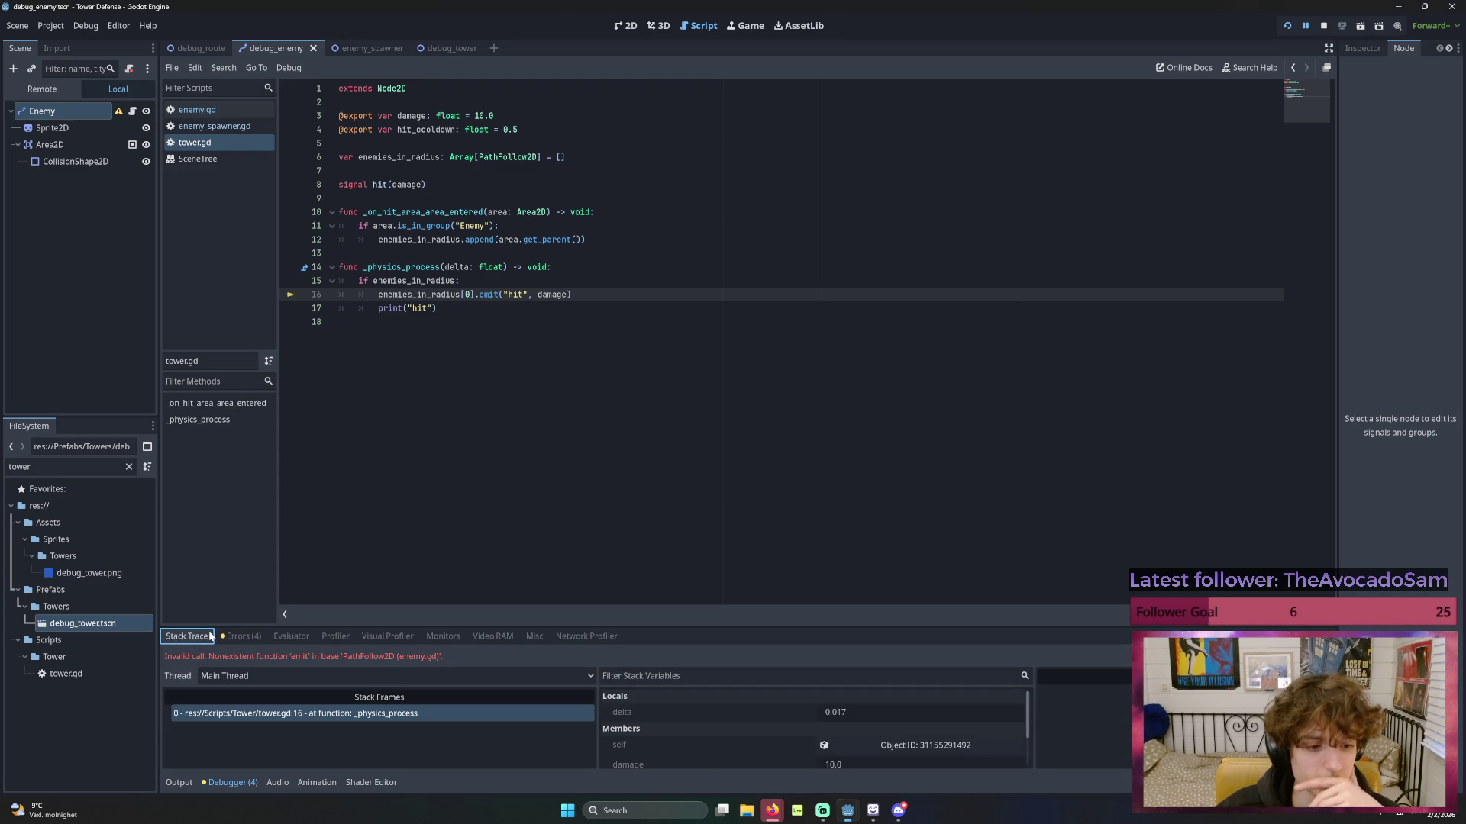
drag(334, 625, 339, 528)
mouse_move(427, 298)
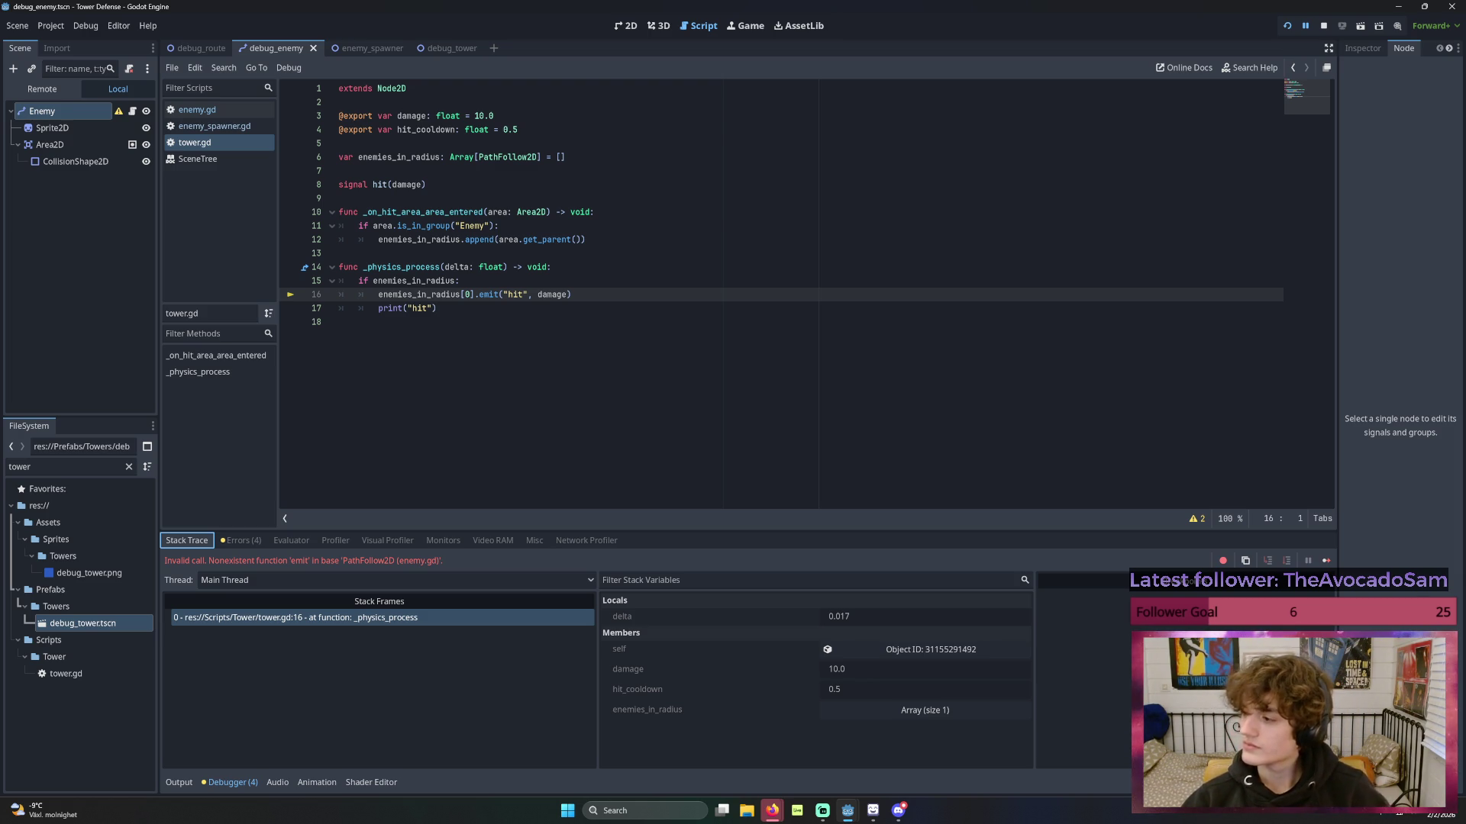
Append .size() > 0 to the tower's enemies_in_radius range check, then review enemy.gd
click(459, 281)
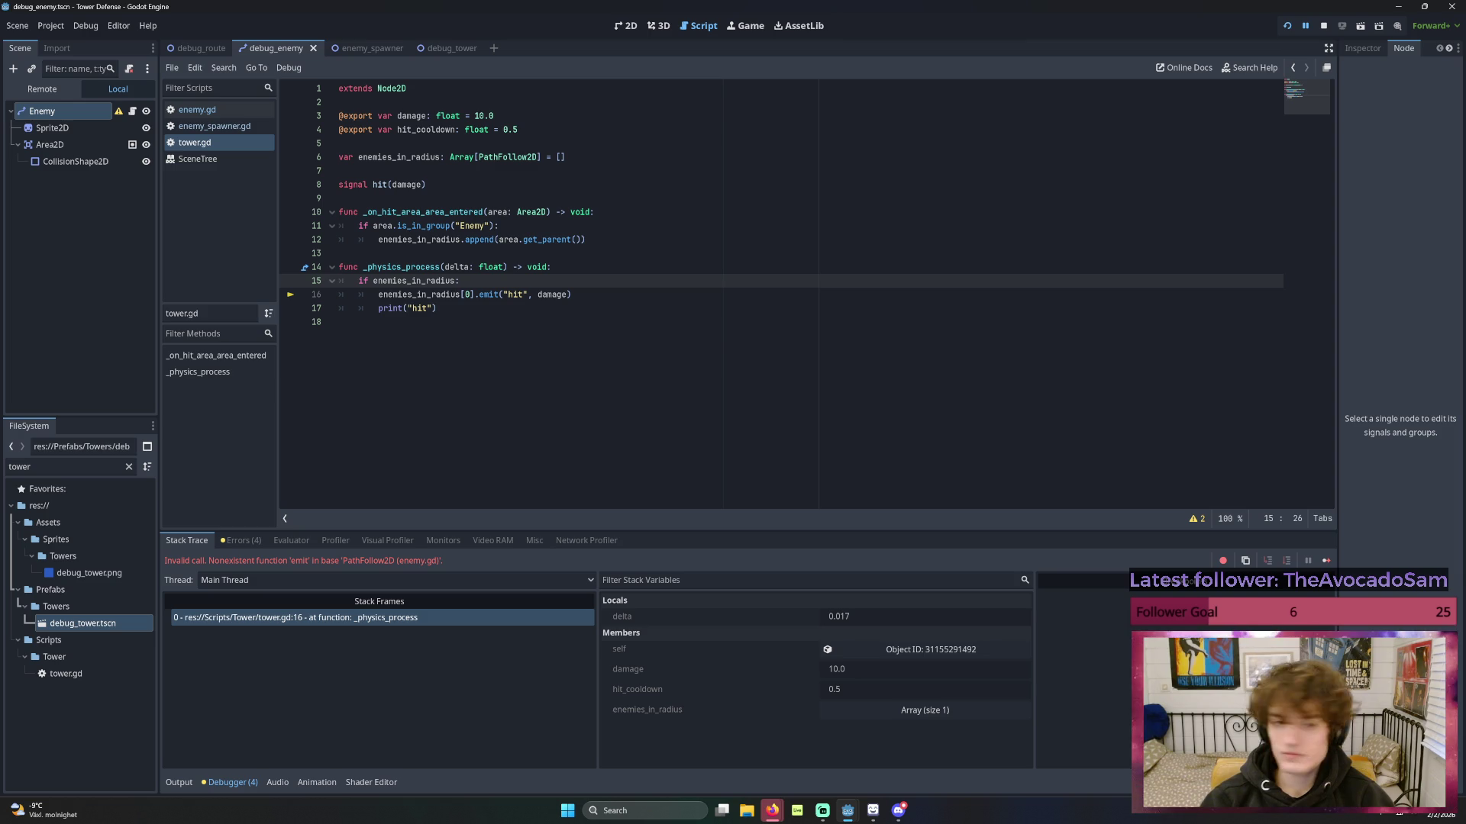
text(.size())
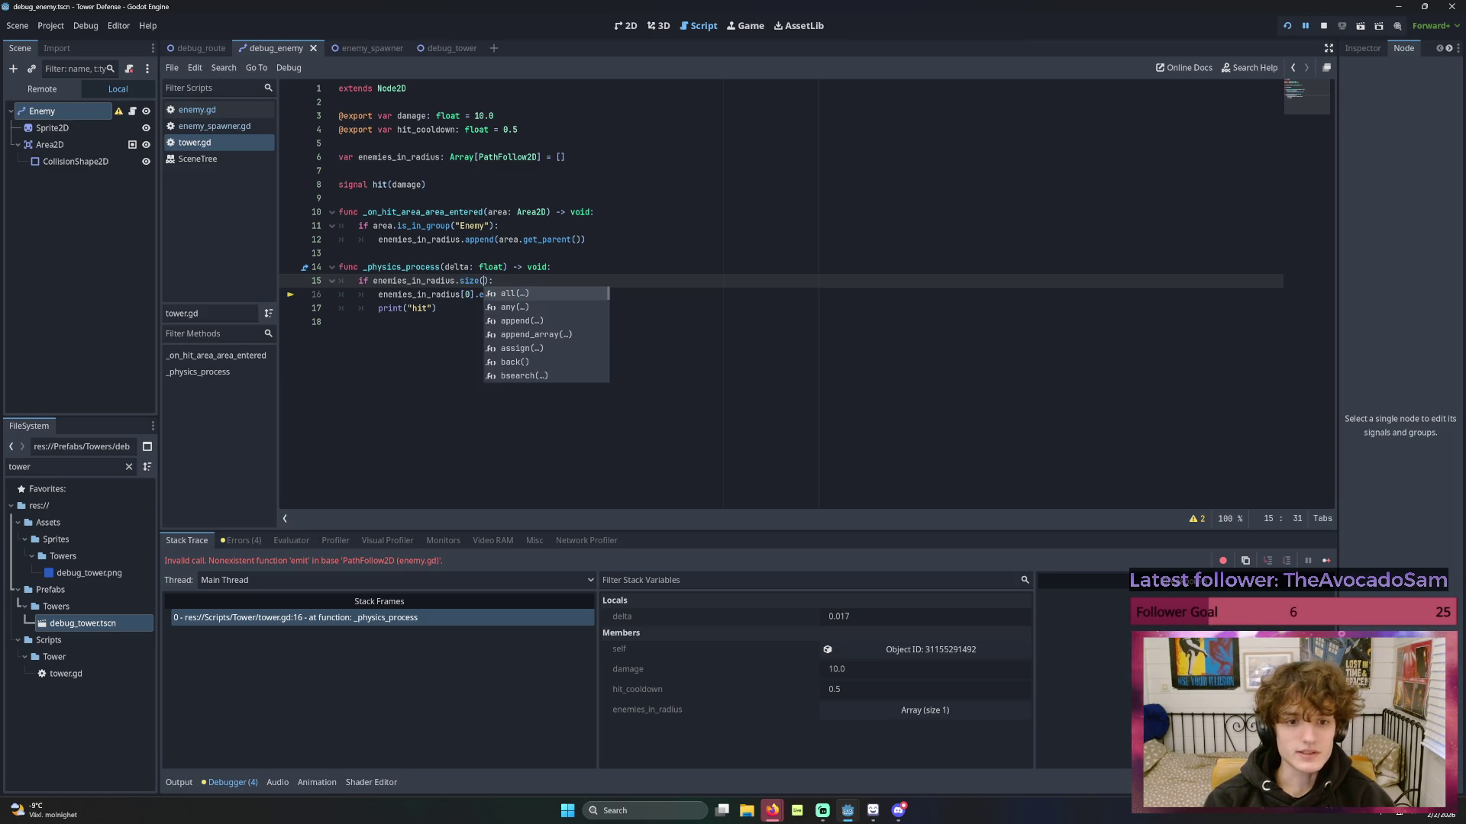
text( > 0)
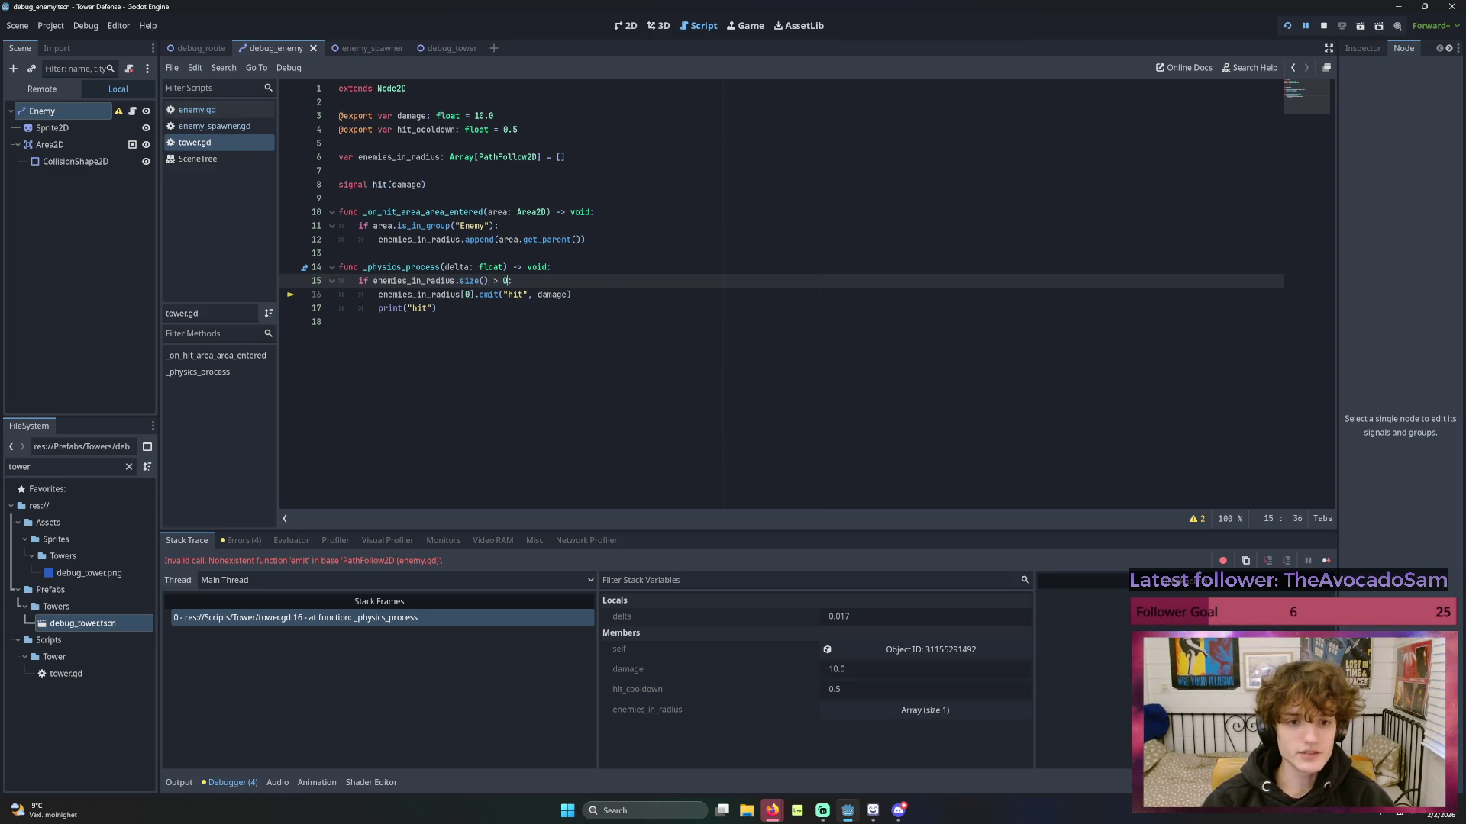
key(Return)
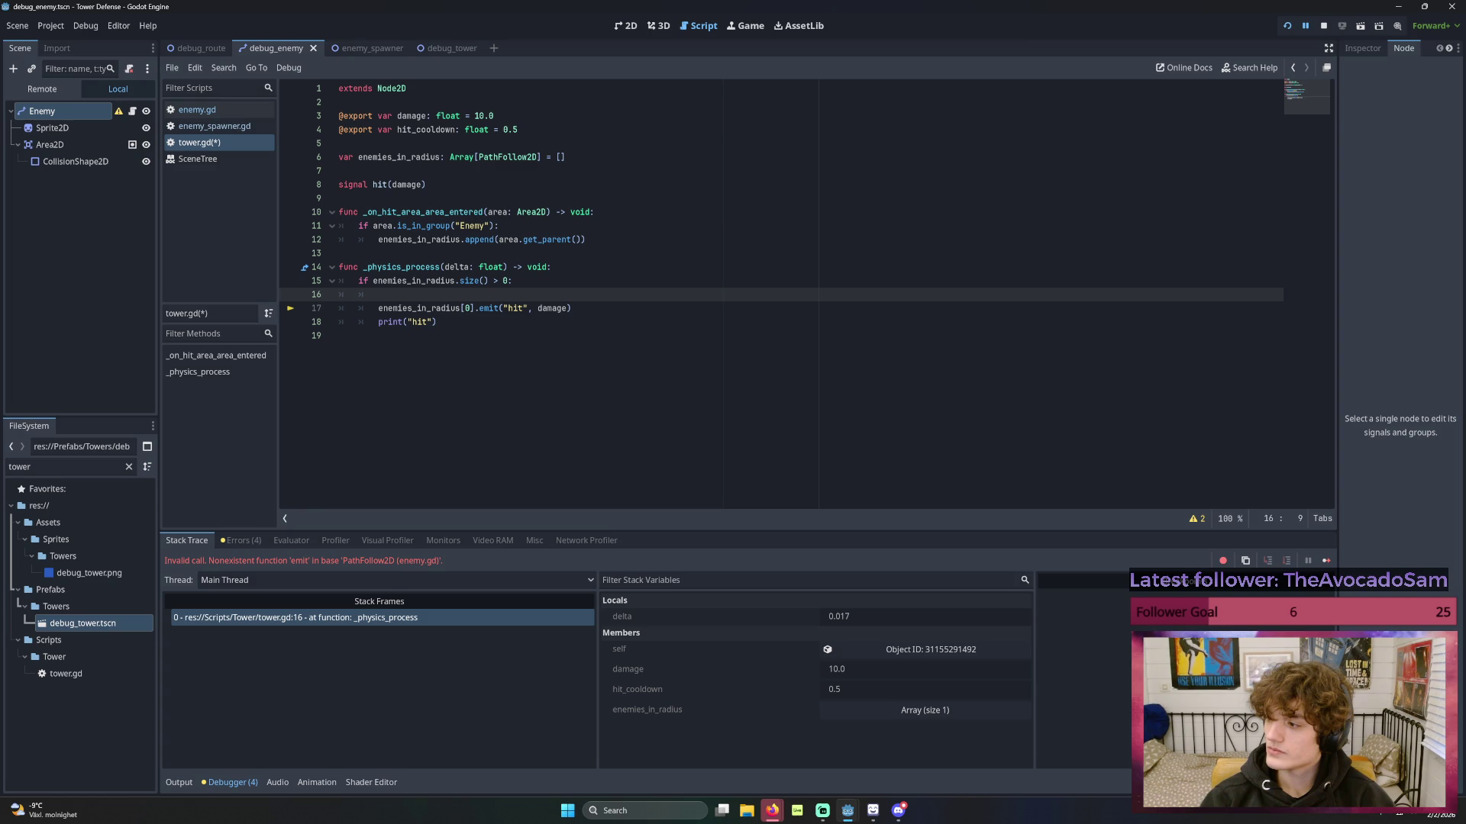
key(ctrl+z)
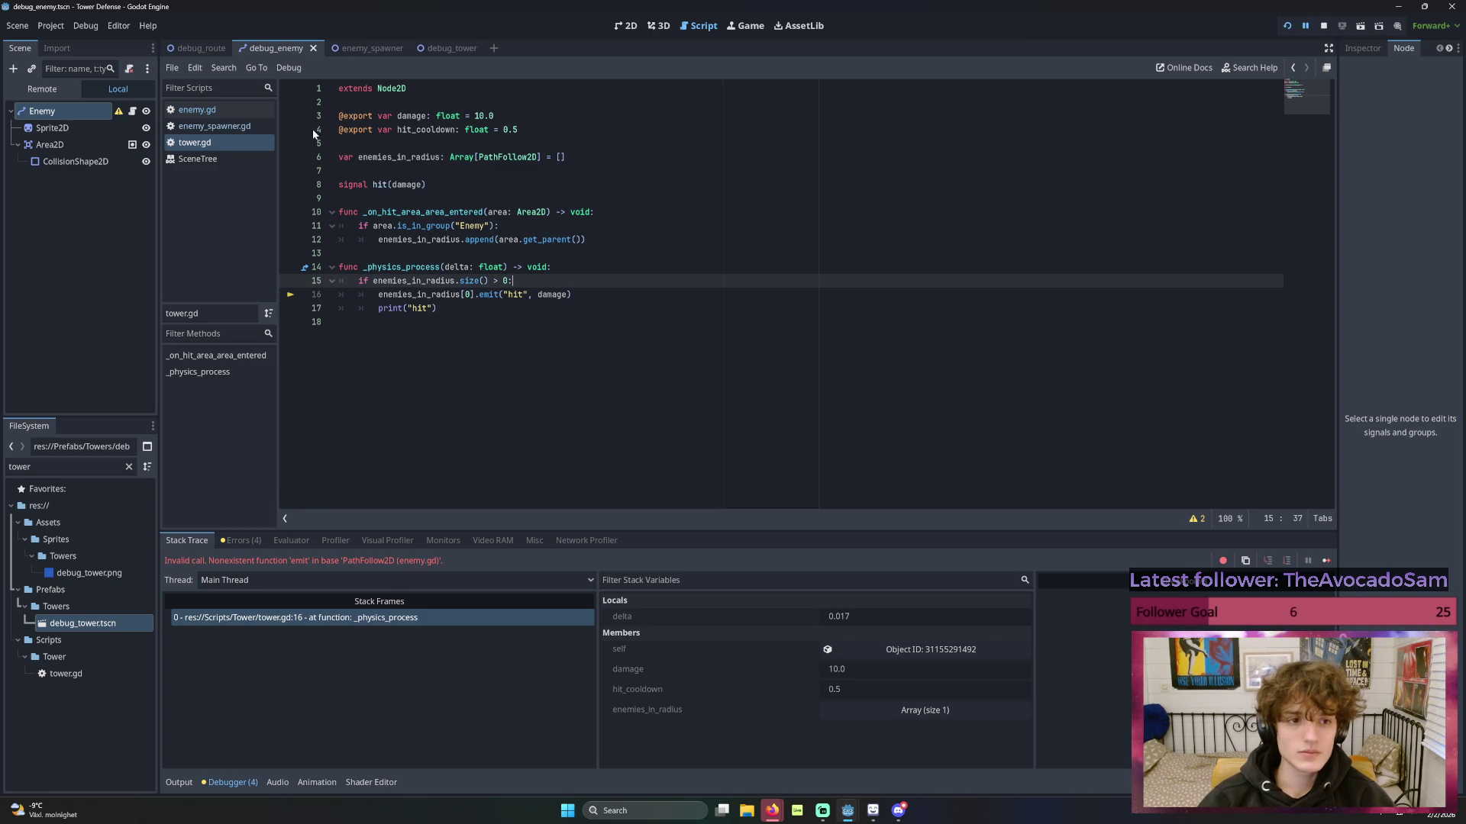
click(178, 111)
click(339, 212)
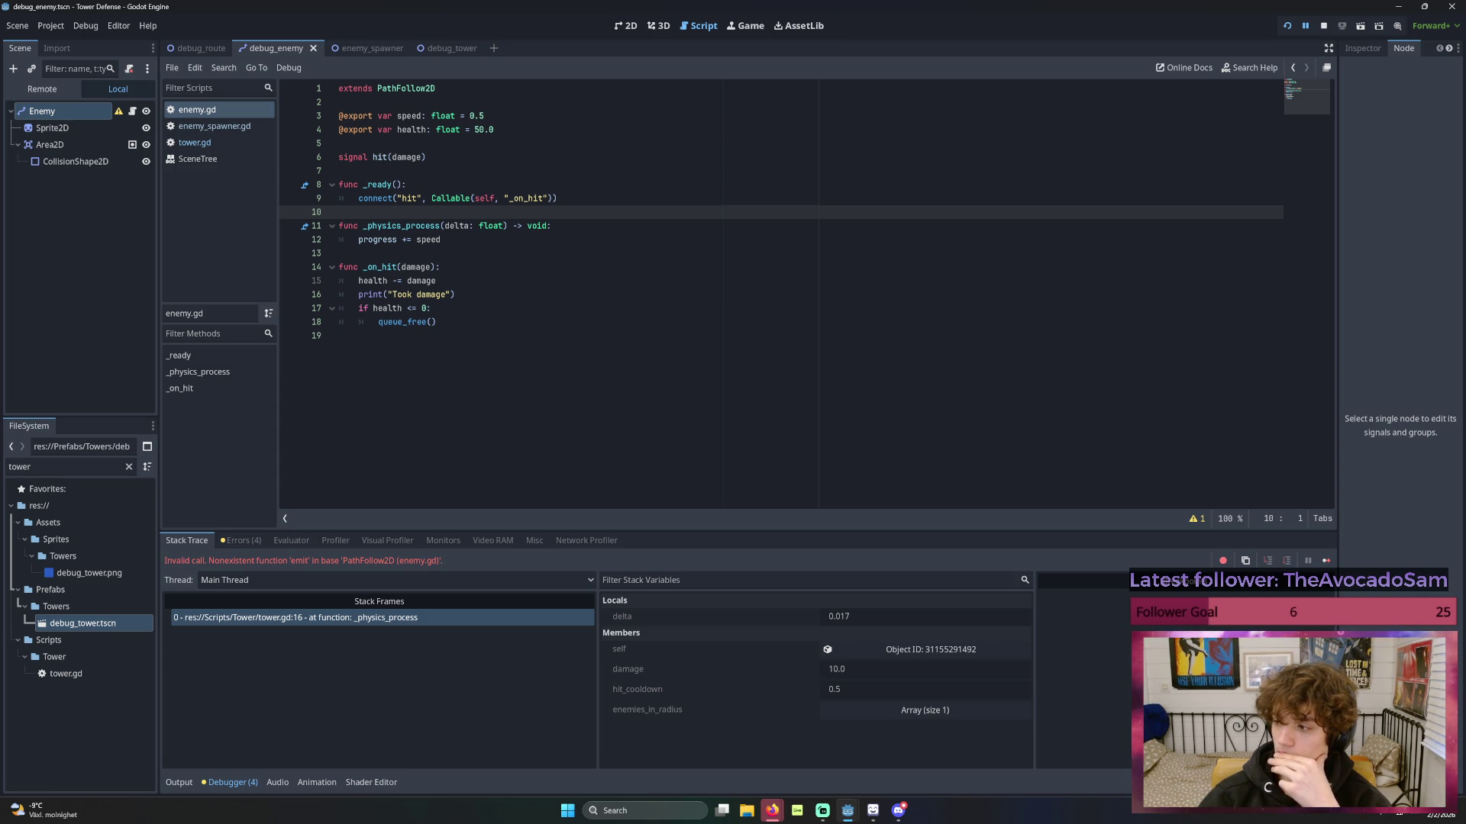
Back in tower.gd, begin a new line declaring var enemy = enemies_in_radius[0]
click(194, 142)
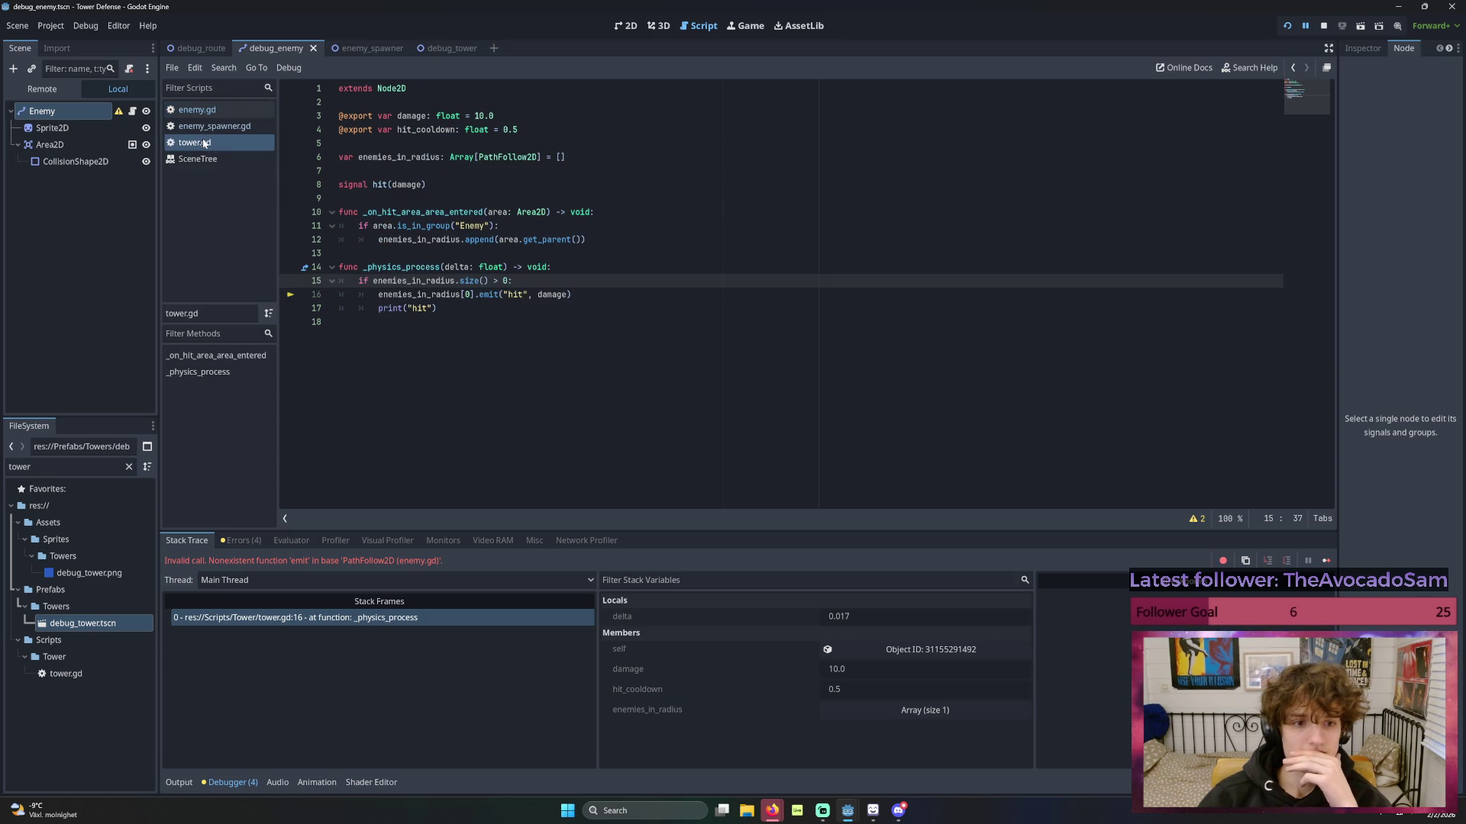
key(Return)
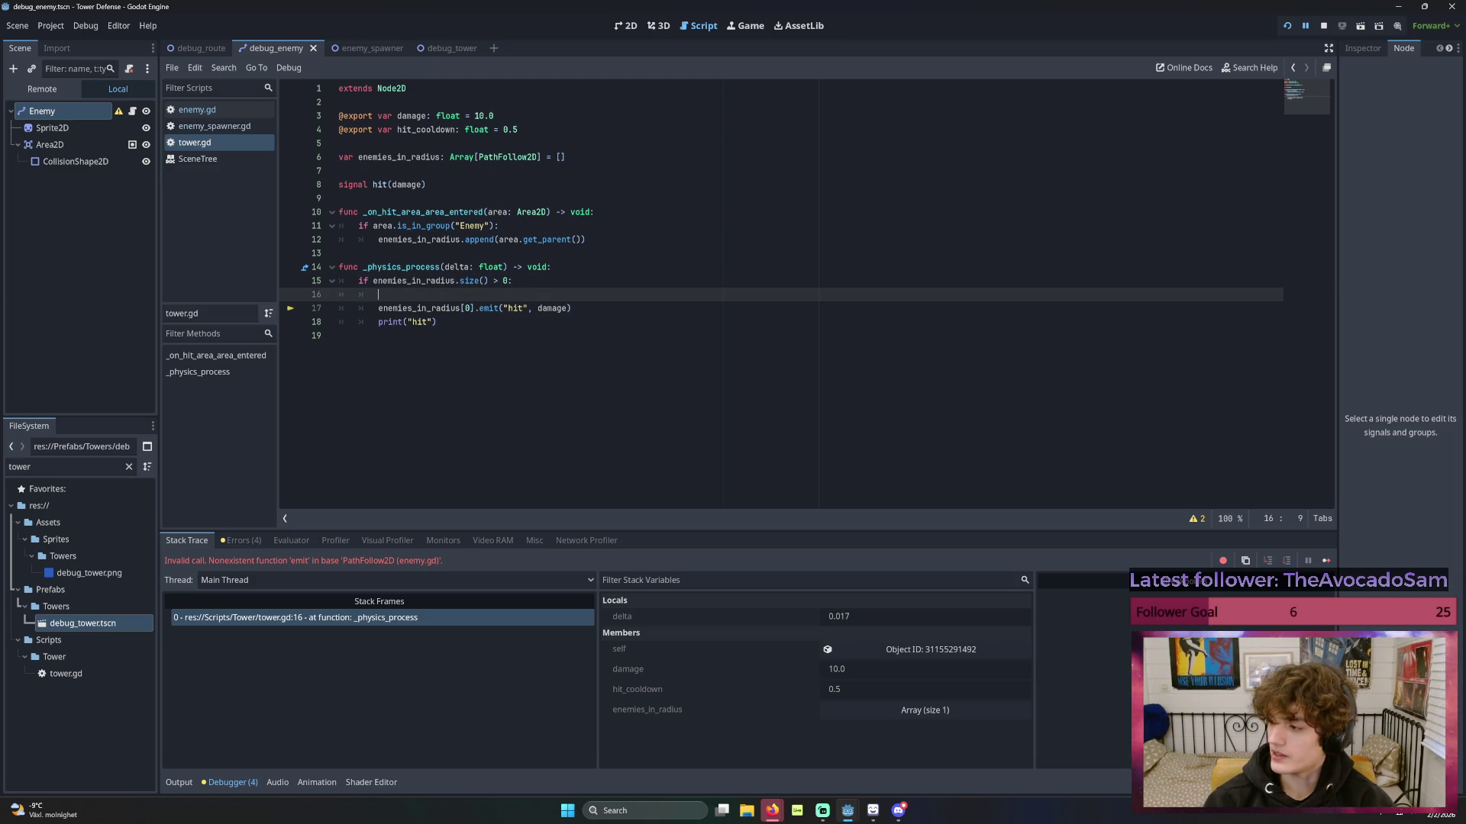
text(var enemyt)
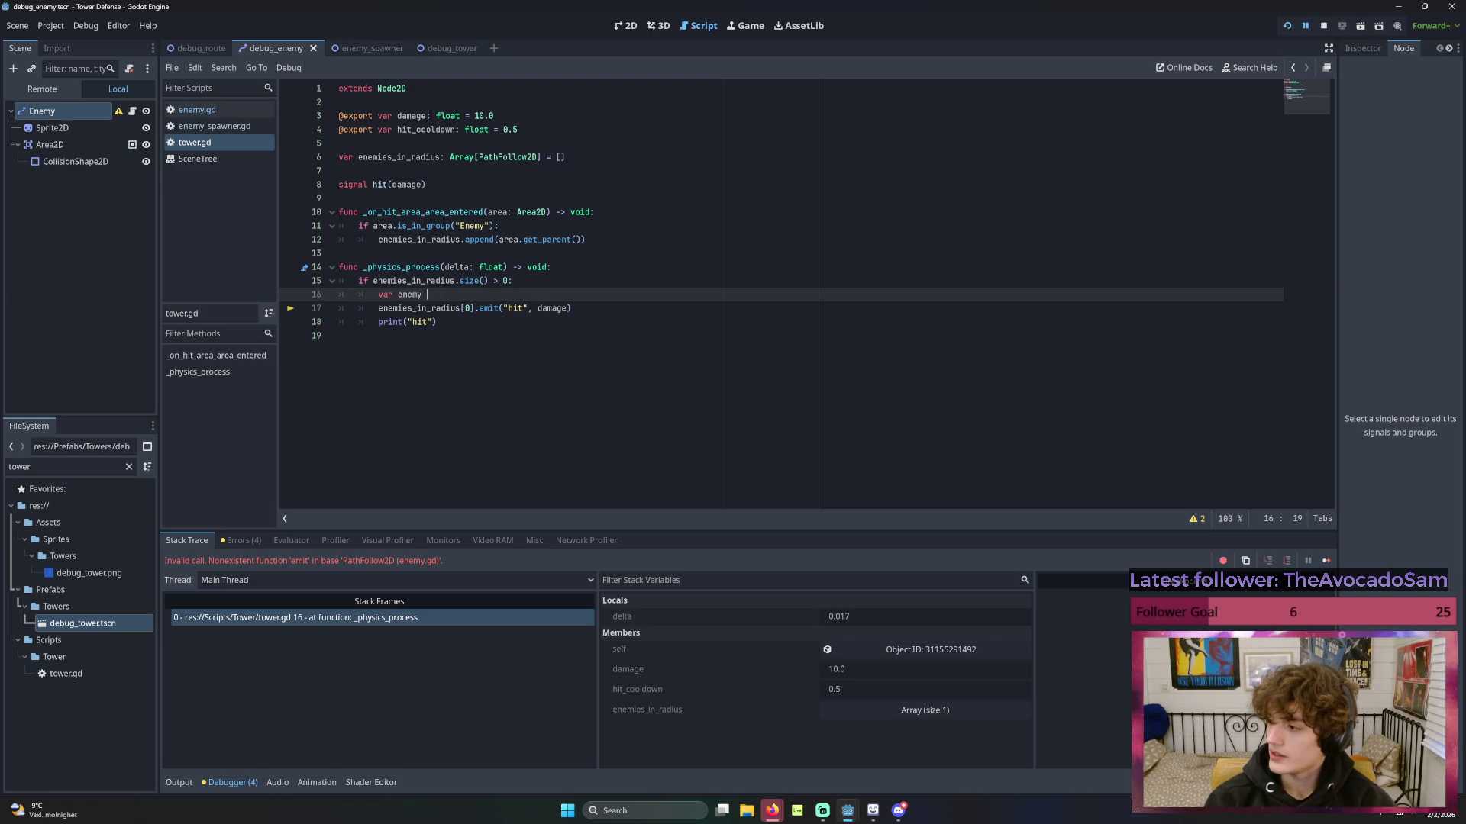
text(= enemies_in_radius[0)
Replace enemies_in_radius[0] with enemy in the emit call and rerun with F6
key(Down)
key(Right)
key(Right)
key(ctrl+BackSpace)
key(ctrl+BackSpace)
key(ctrl+BackSpace)
text(enemy)
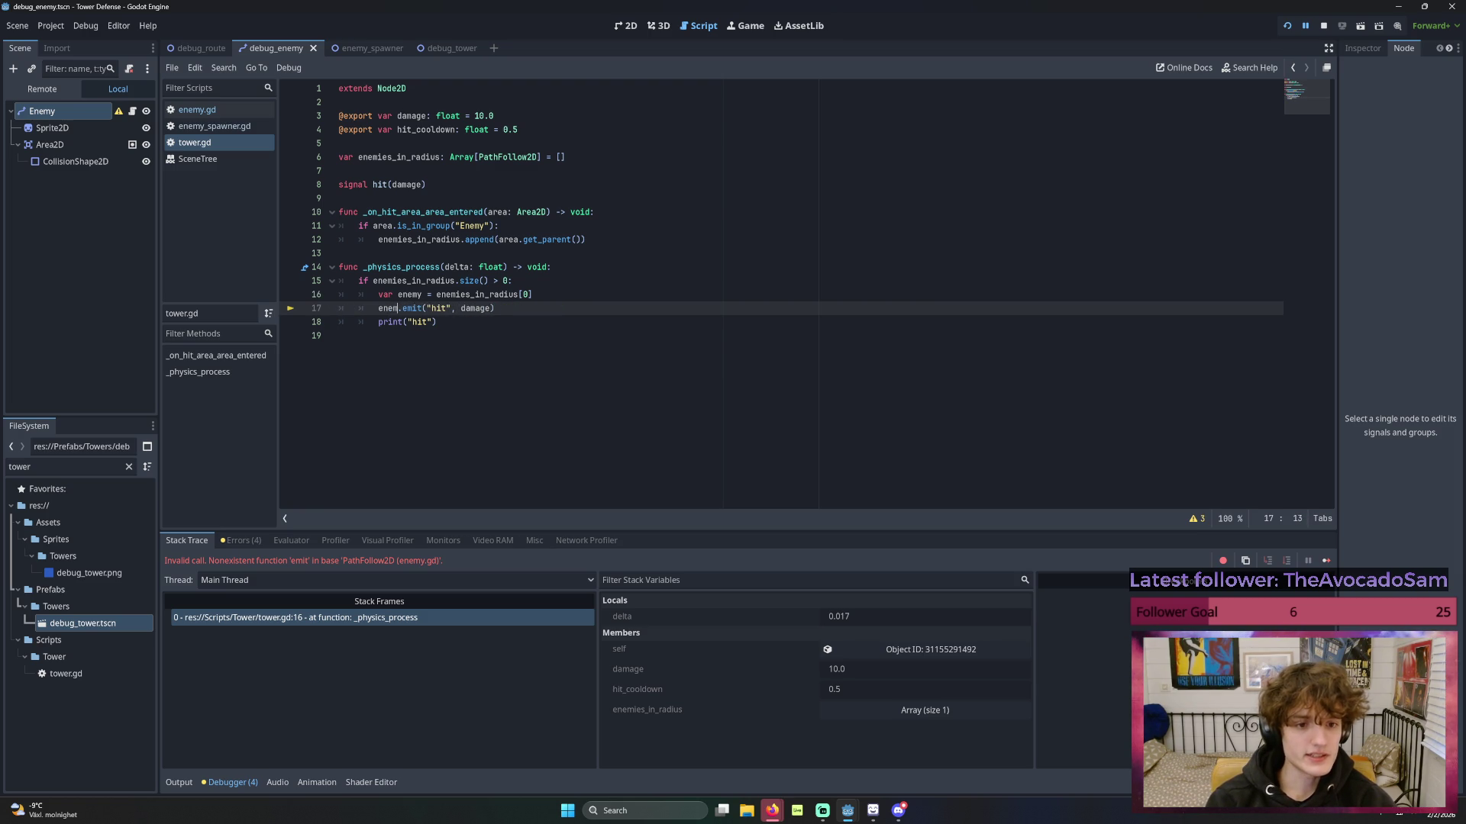
key(F6)
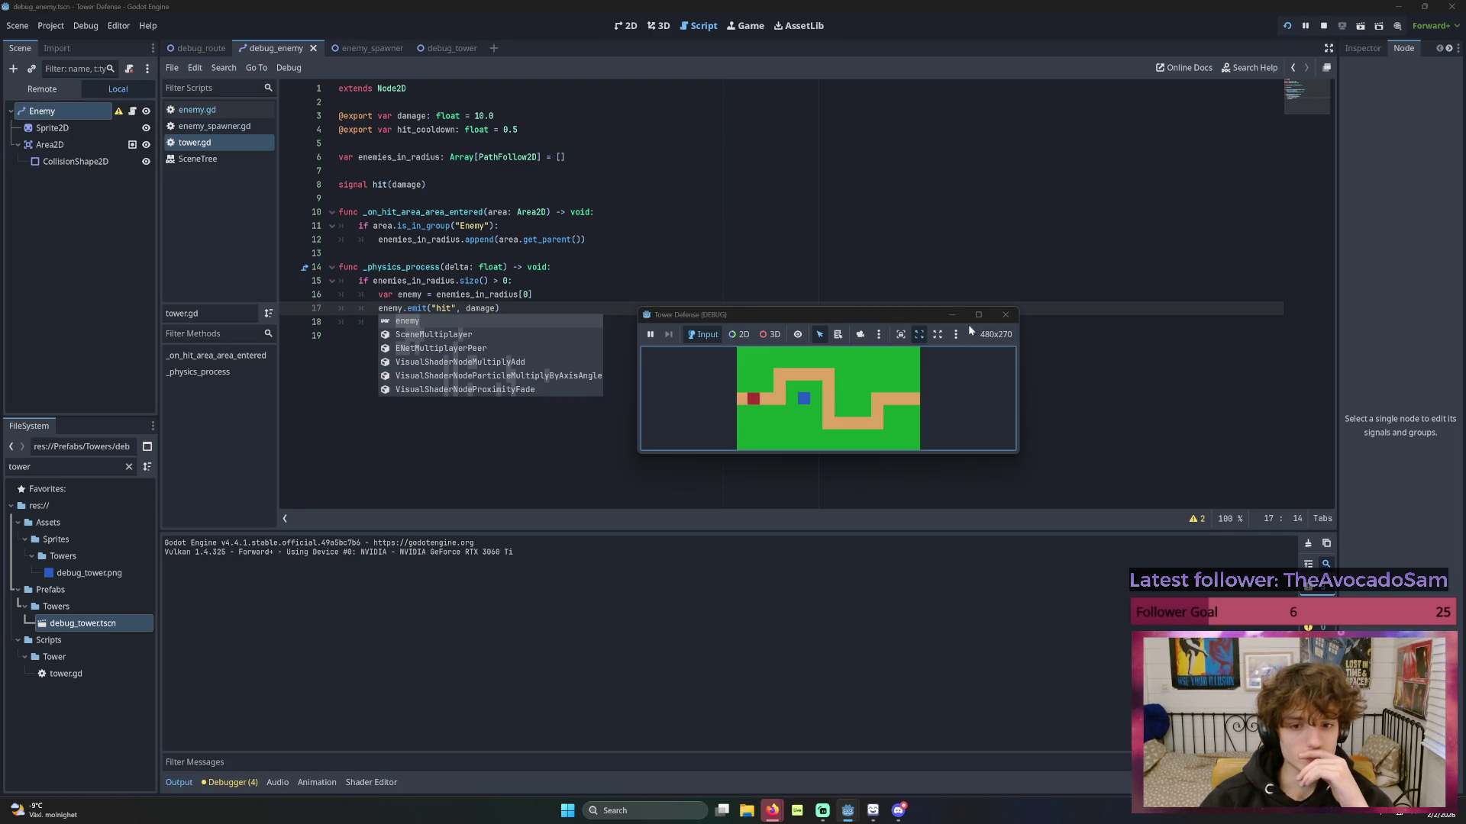
Insert a new blank line above the emit call
click(500, 308)
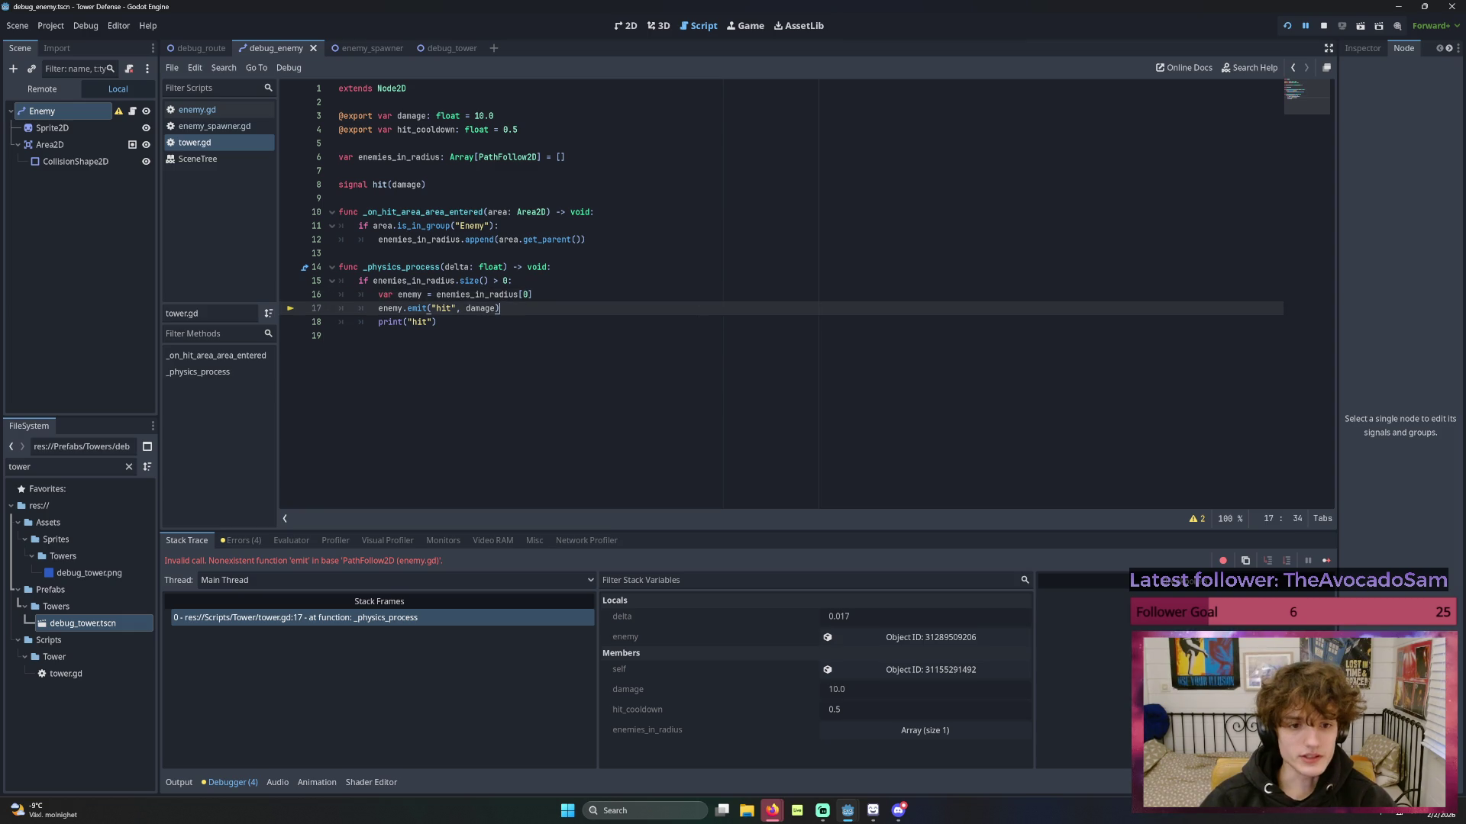
click(407, 308)
key(ctrl+shift+Return)
Write the condition if enemy.is_connected("hit", enemy, "_on_hit"): above the emit line
text(if )
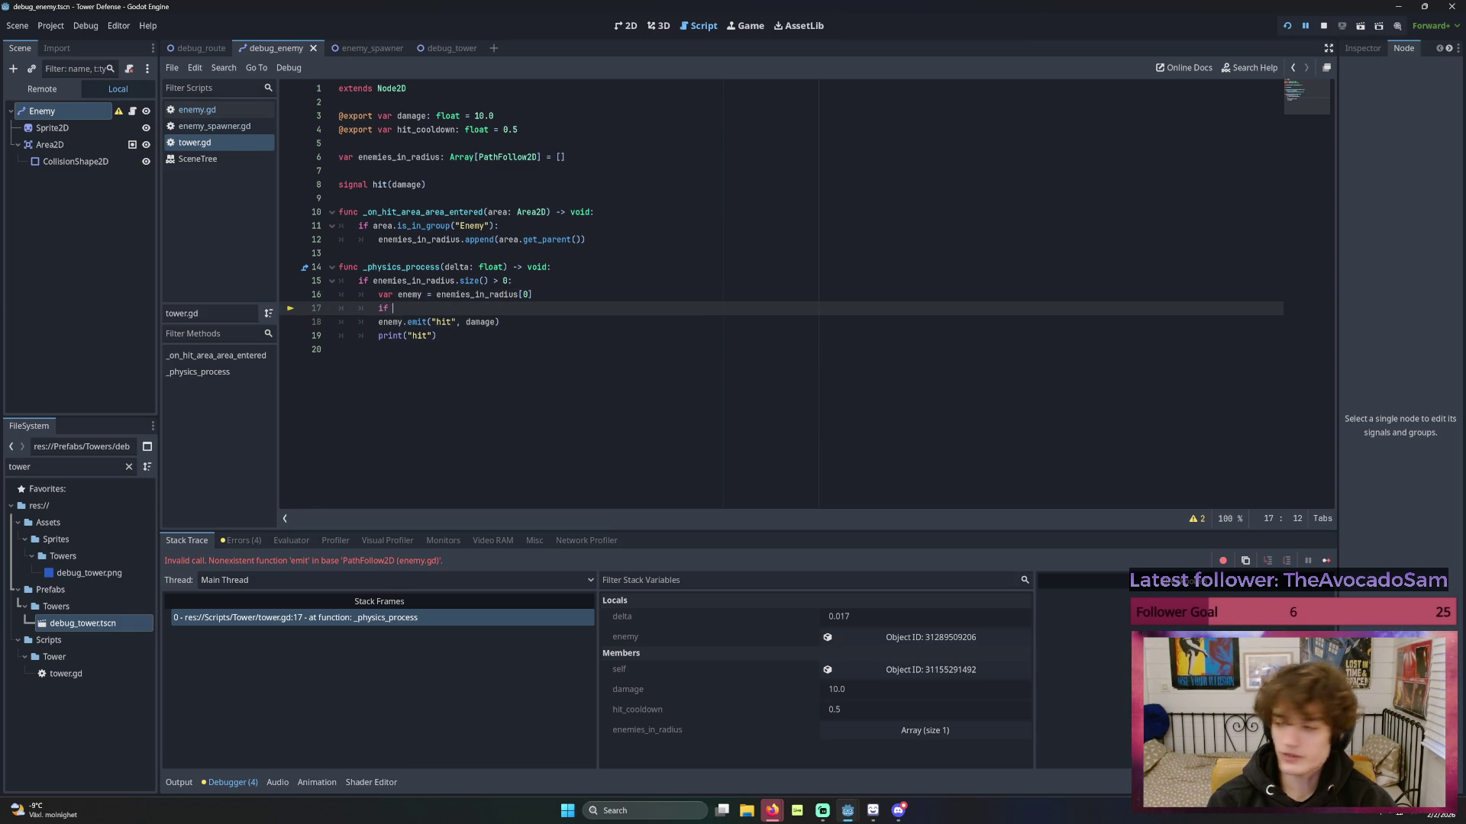
text(enemy)
key(BackSpace)
text(.is_connecte)
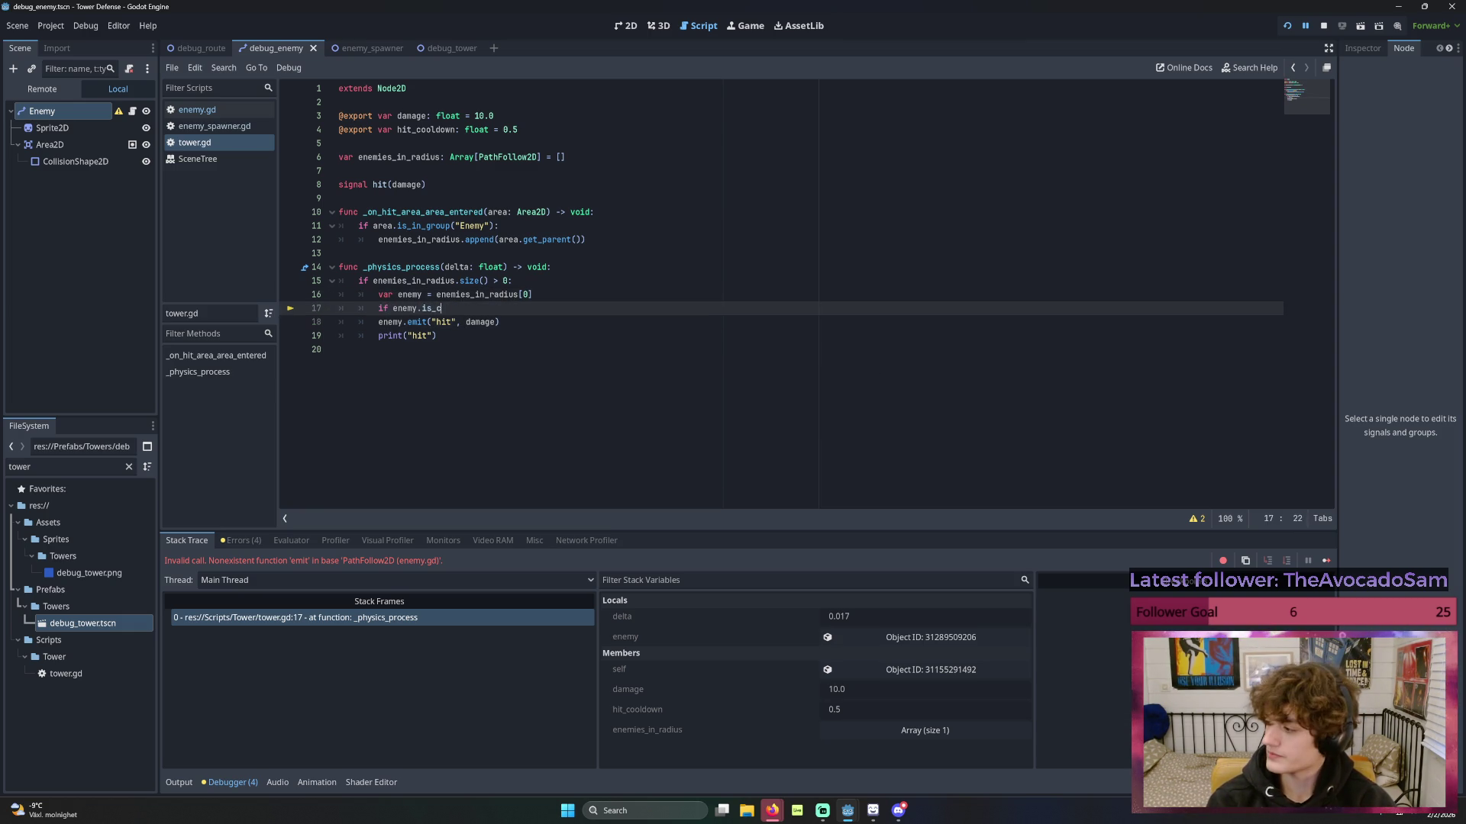
text(d("hit)
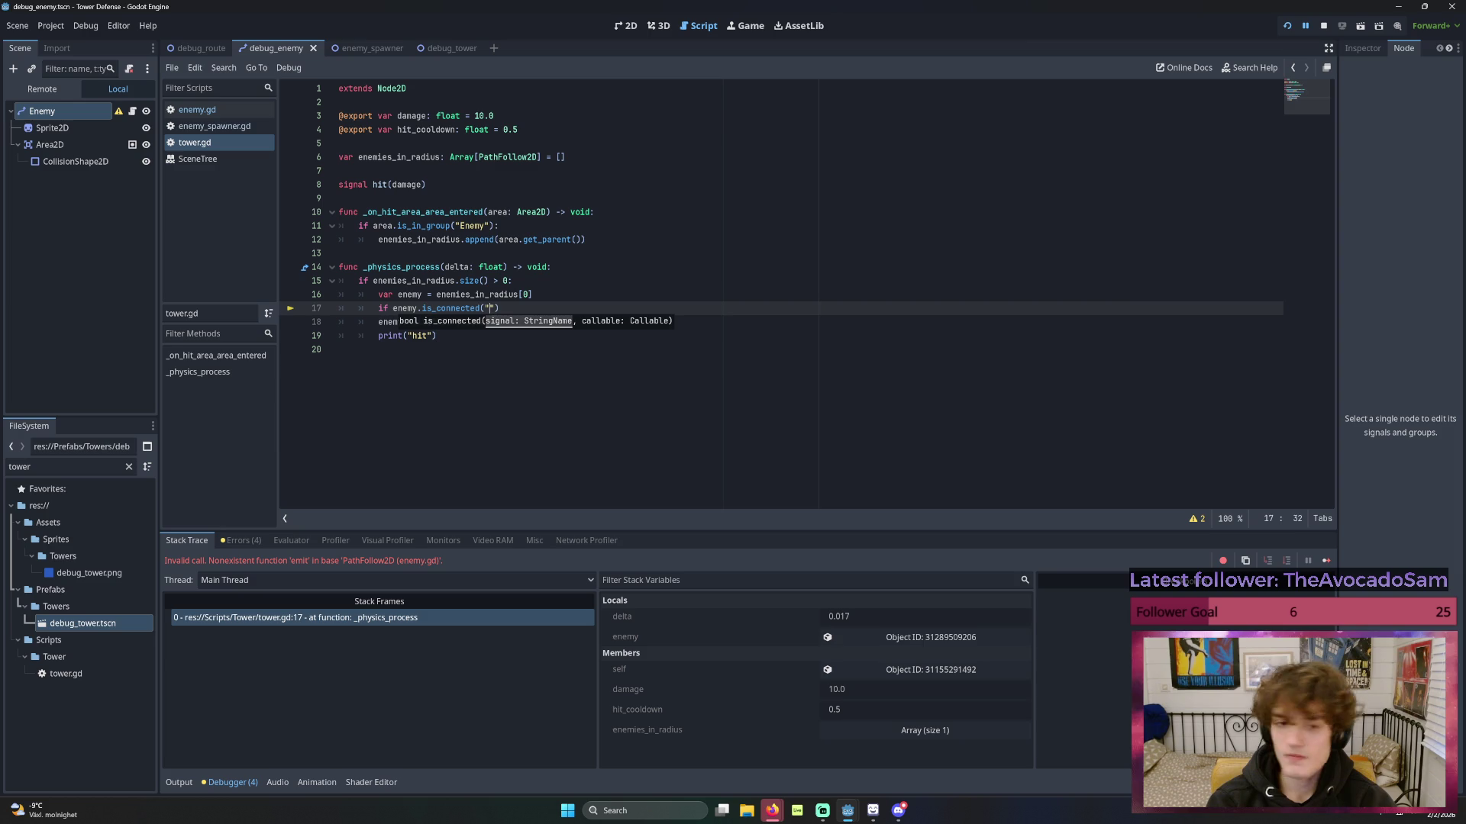
text(", enemy)
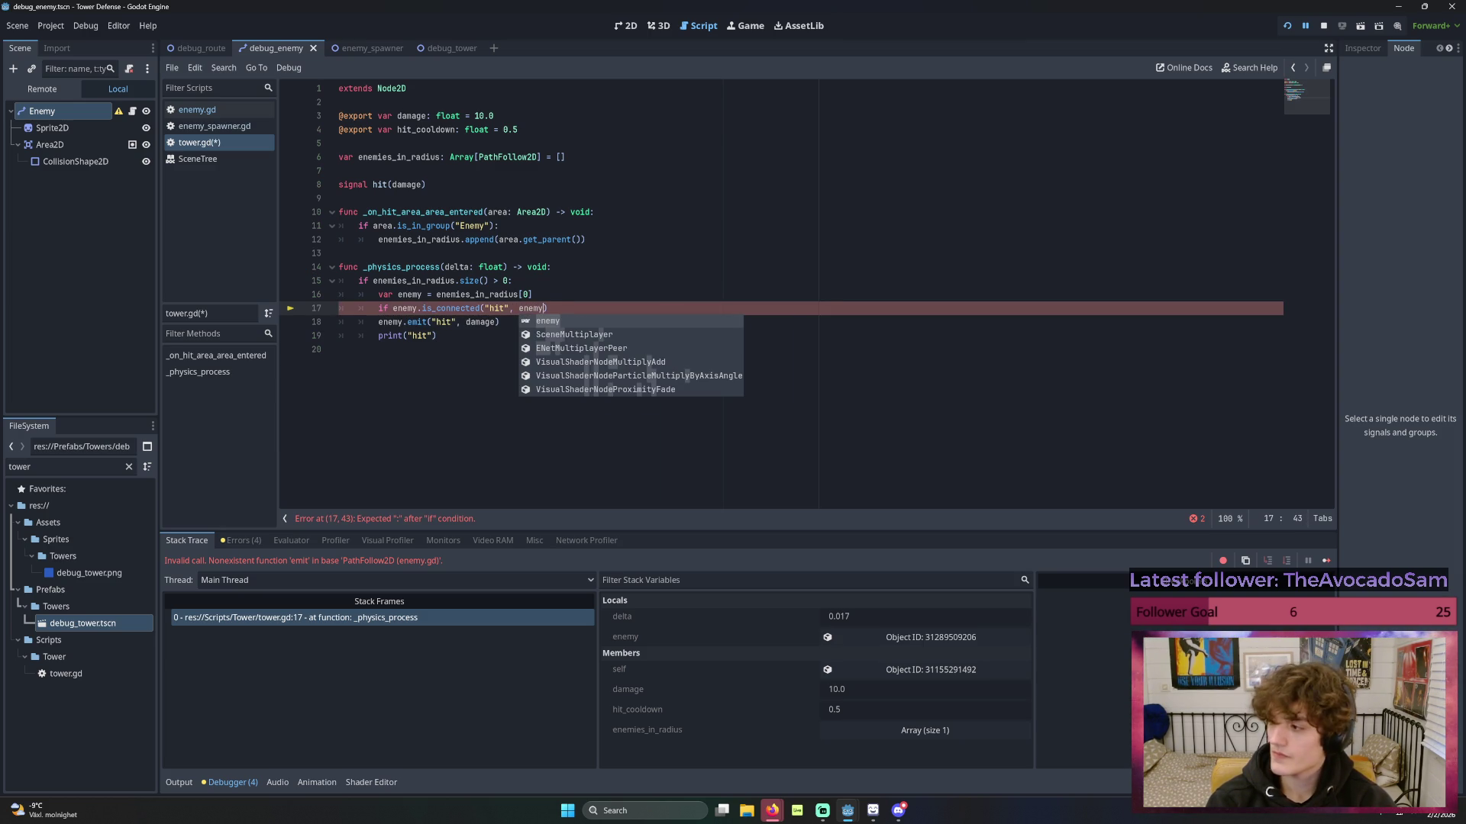
text(, "_on_h)
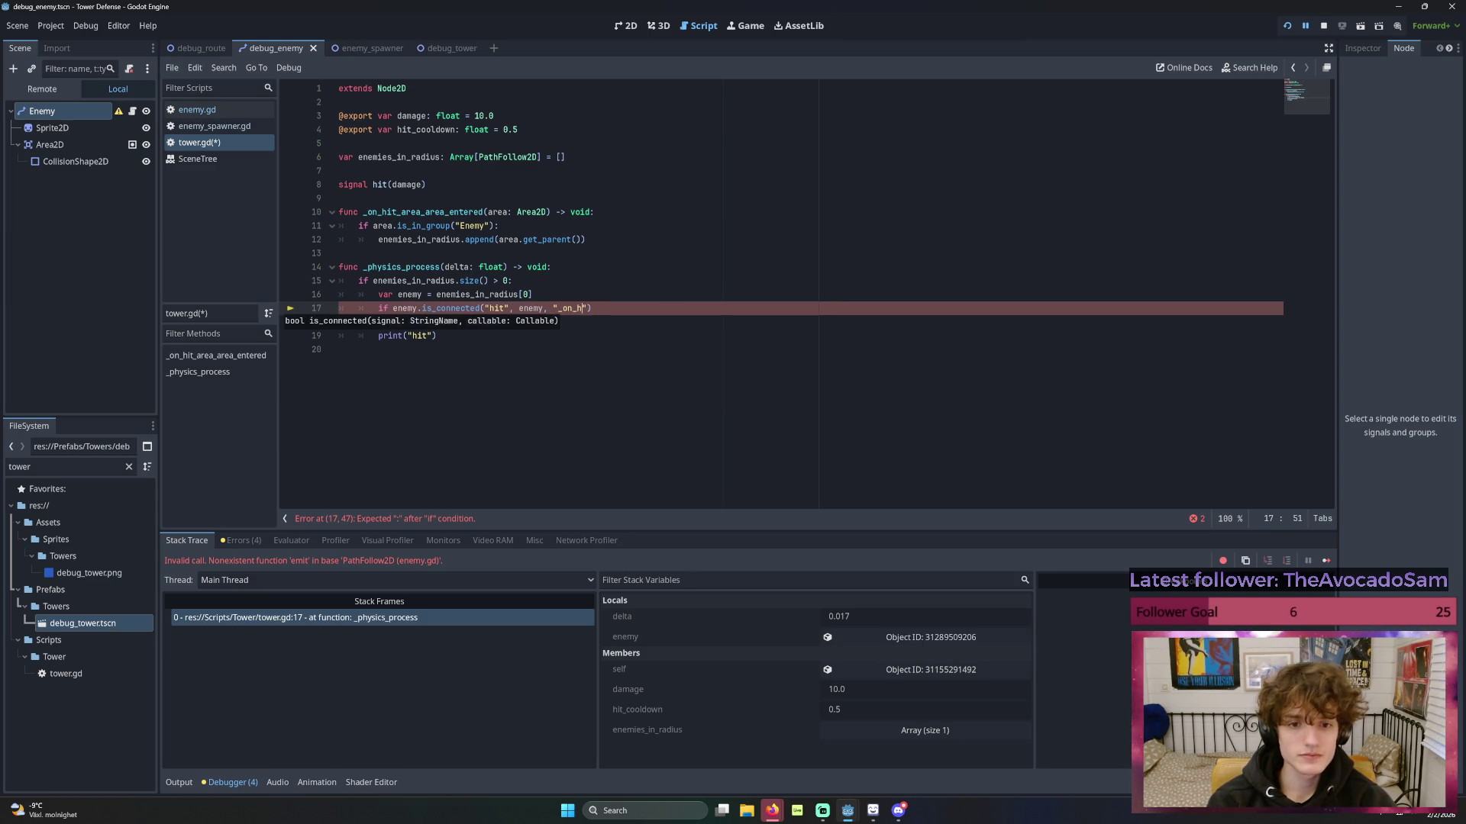
text(it)
key(ctrl+s)
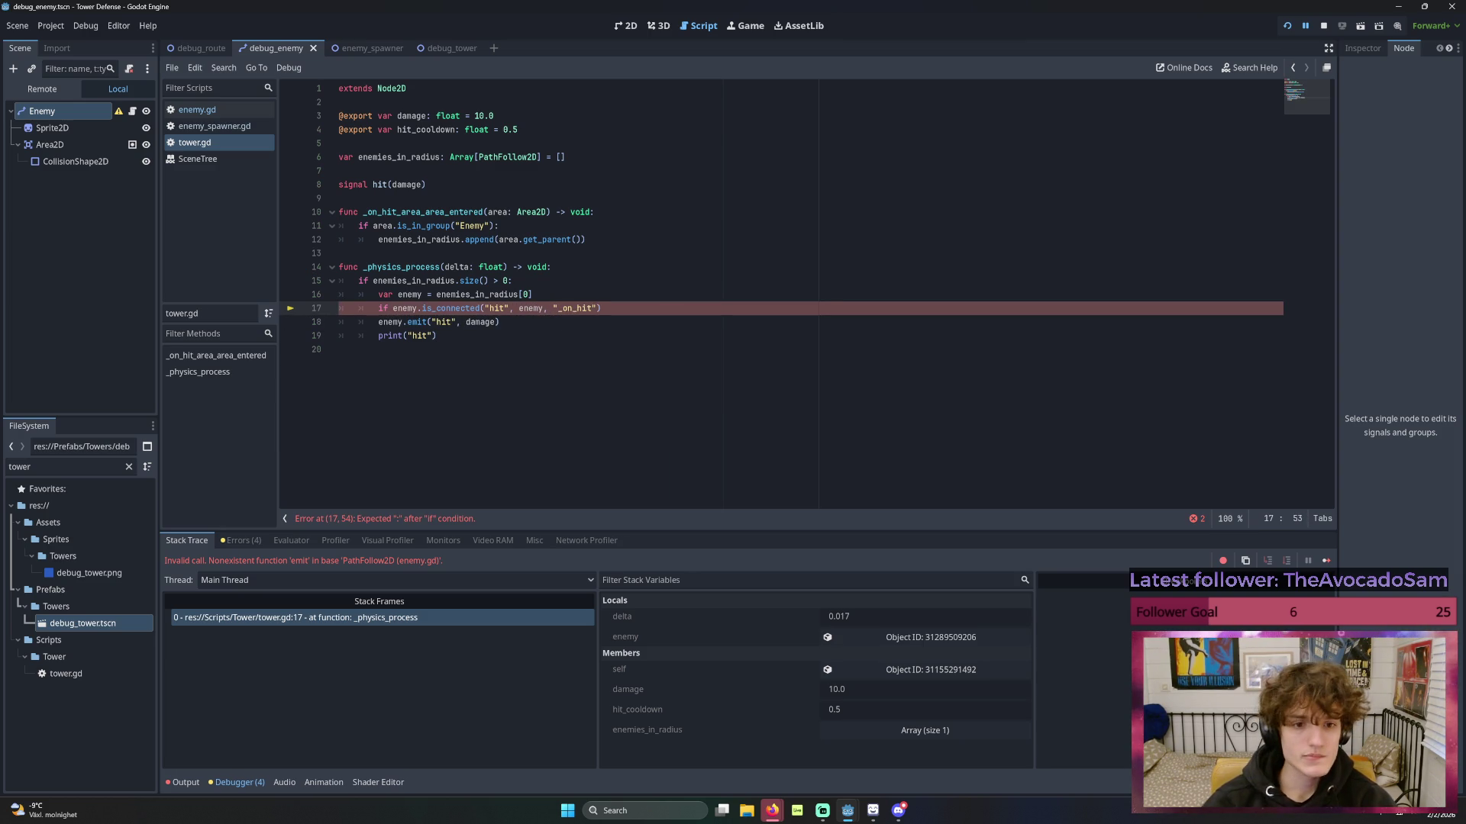
mouse_move(467, 309)
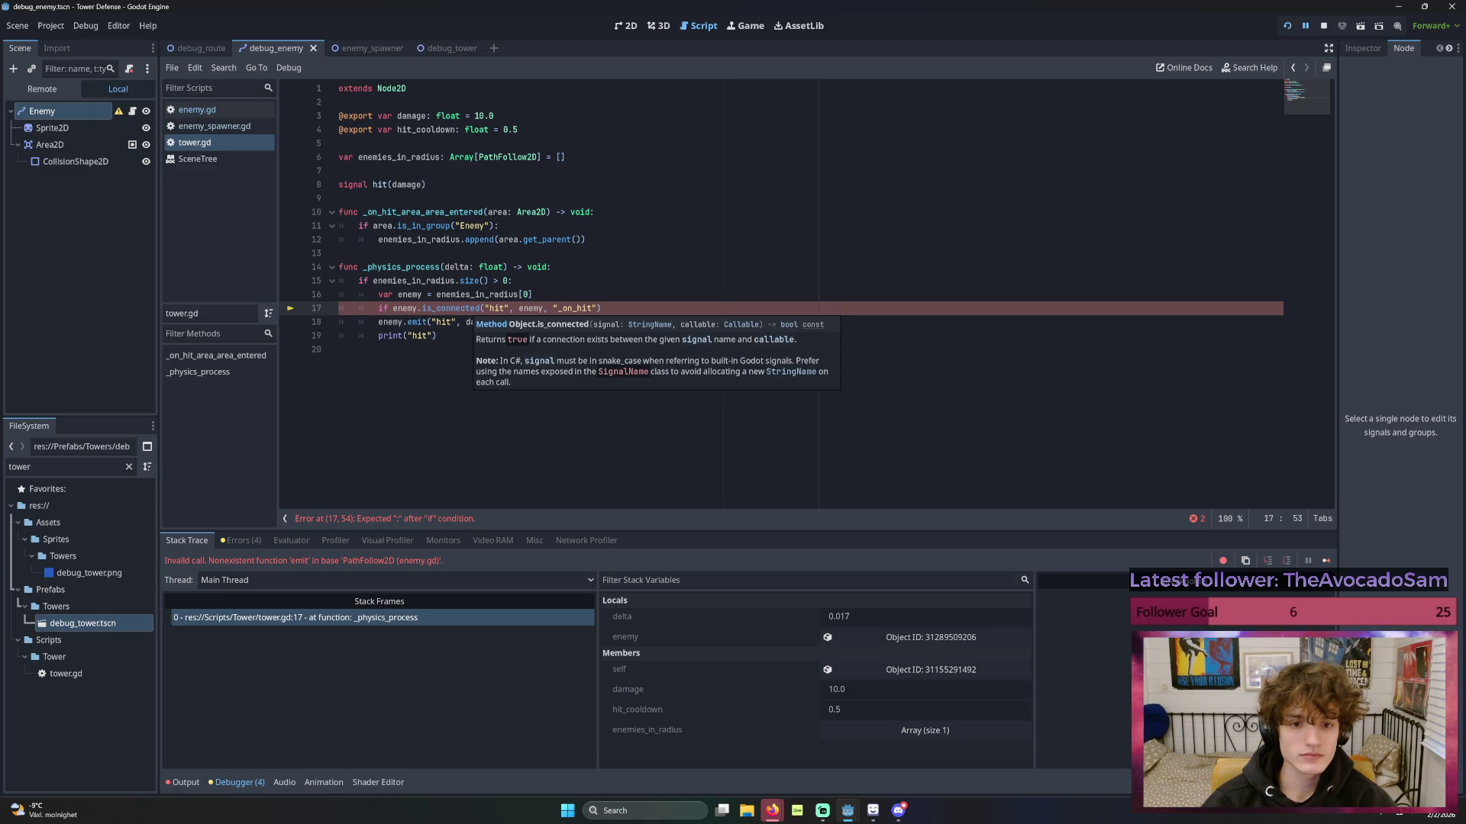
key(End)
text(:)
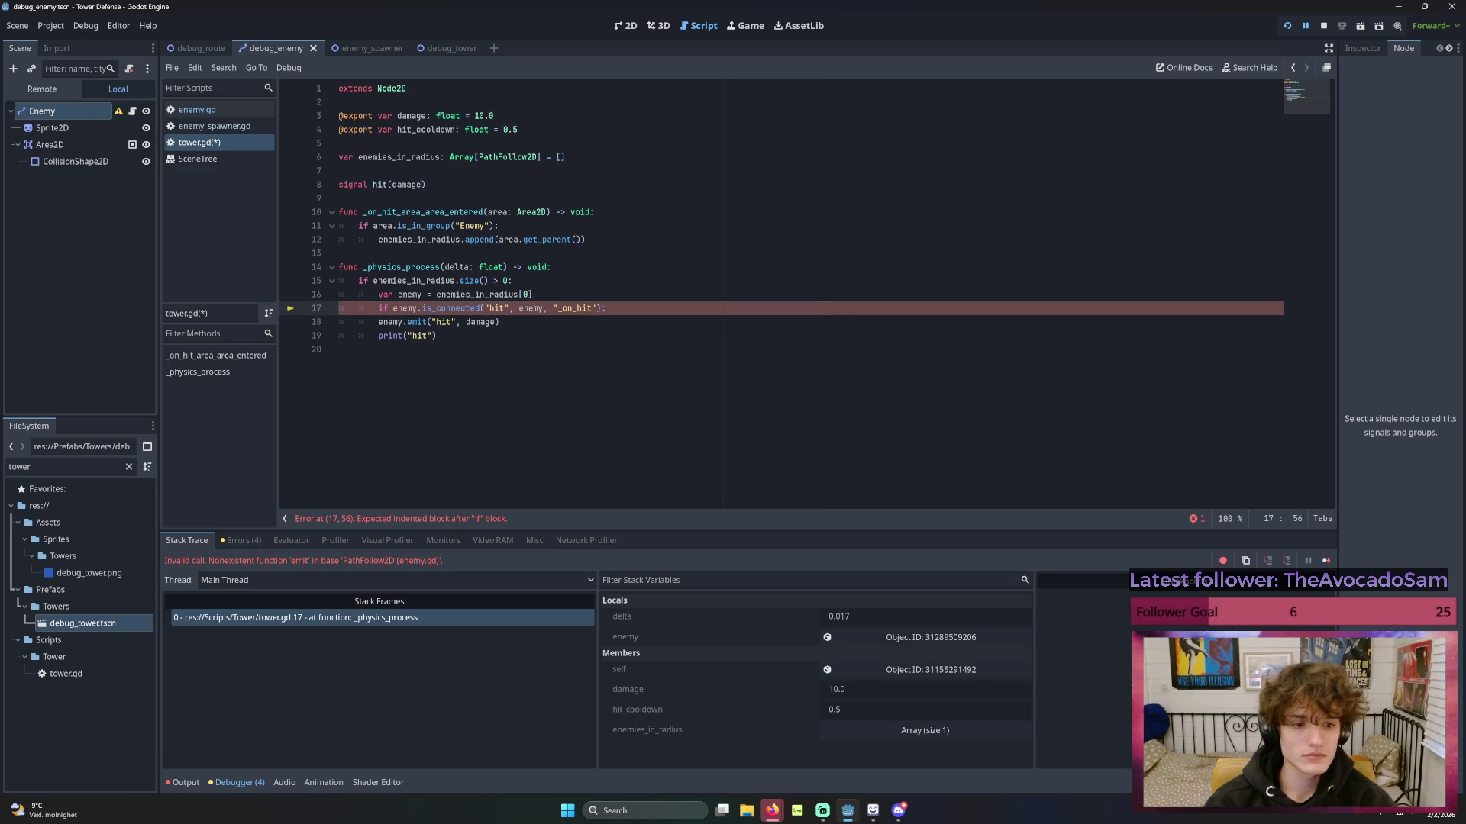
Indent the emit and print lines under the new condition and save tower.gd
key(Down)
key(Down)
key(shift+Up)
key(shift+Home)
key(Tab)
click(458, 349)
key(ctrl+s)
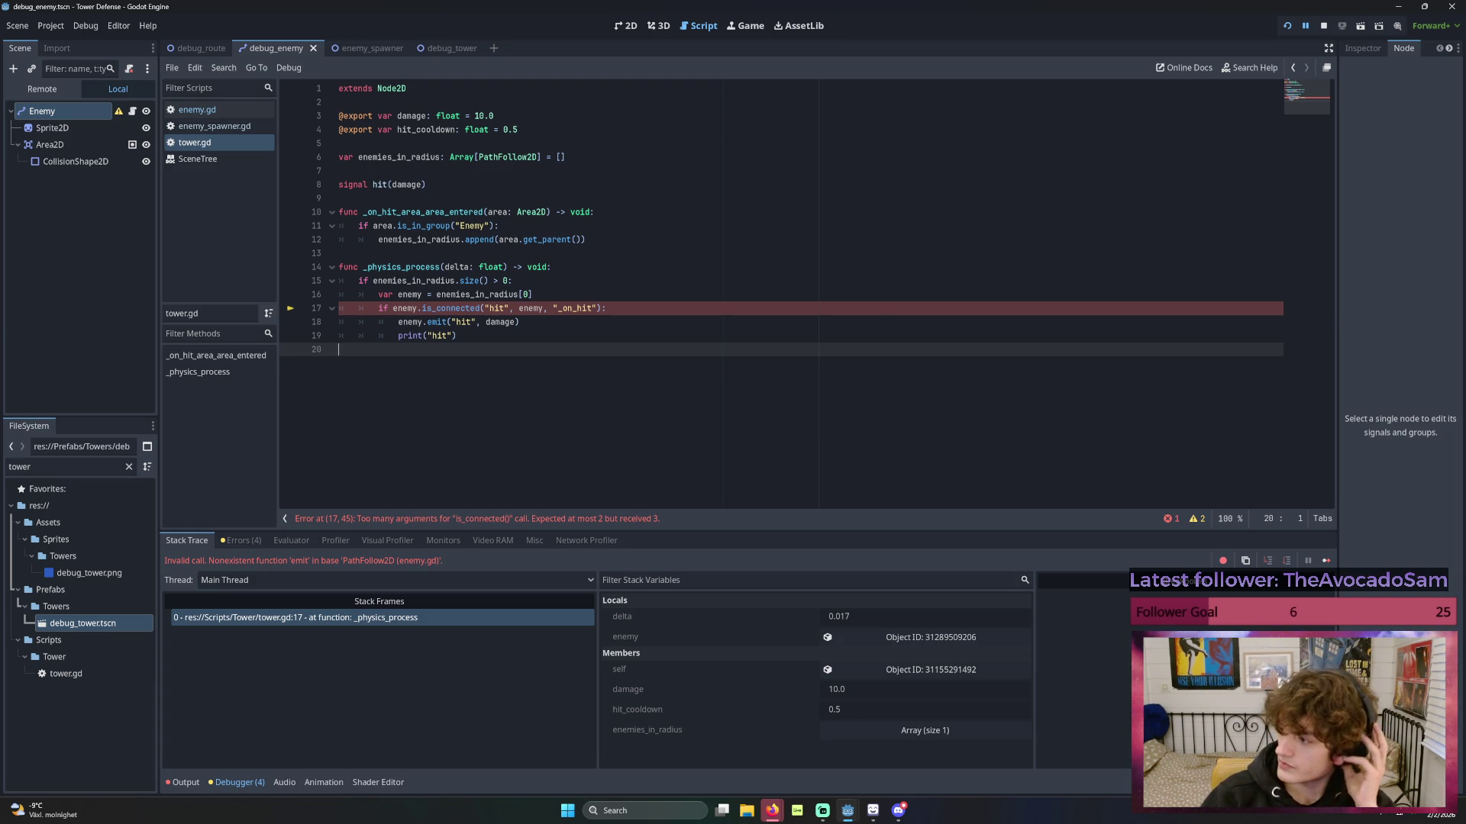
Rewrite the check as is_connected("hit", Callable(enemy, "_on_hit")) and run with F5
click(520, 308)
double_click(527, 309)
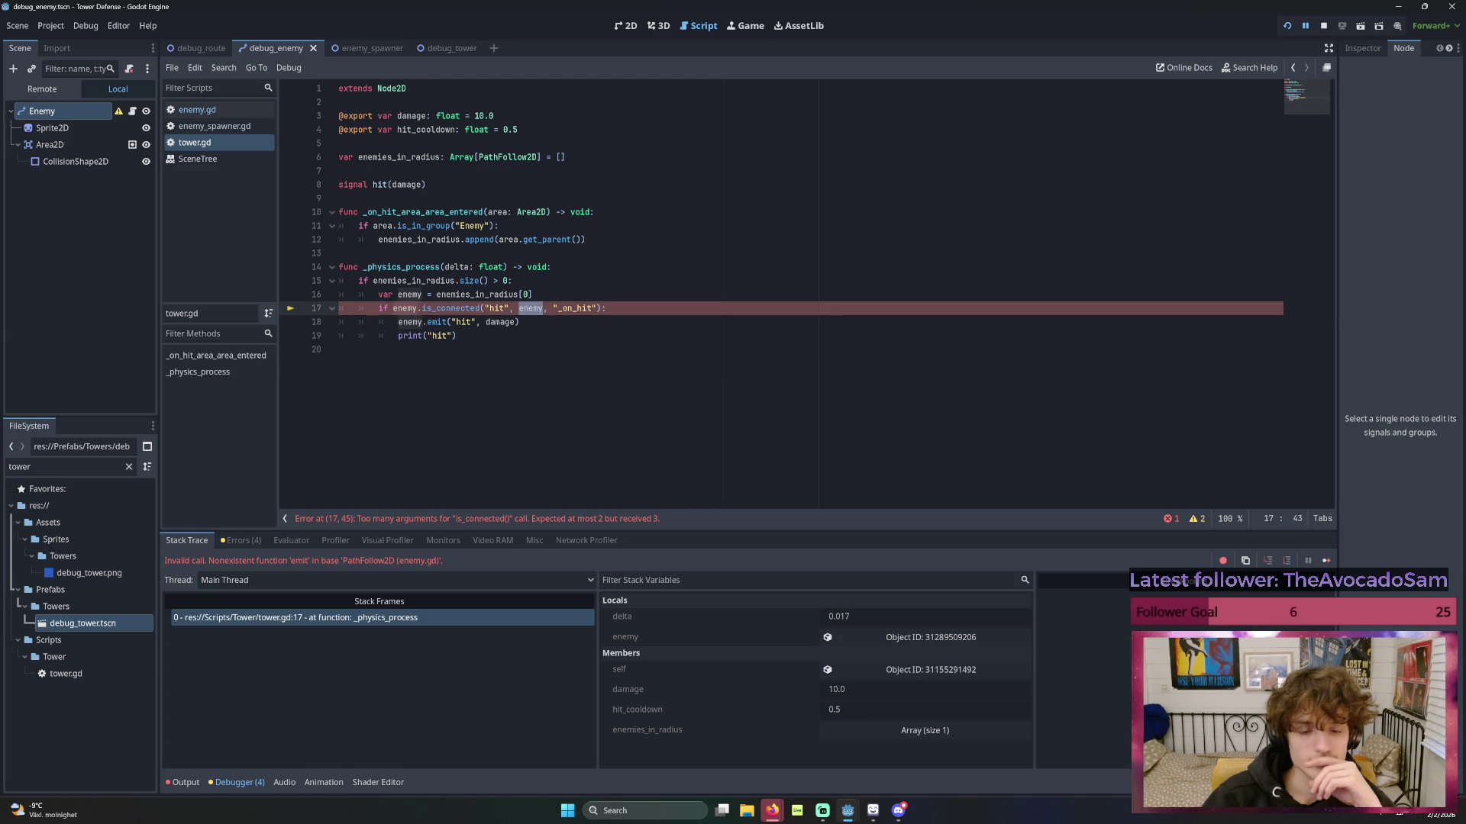
click(465, 308)
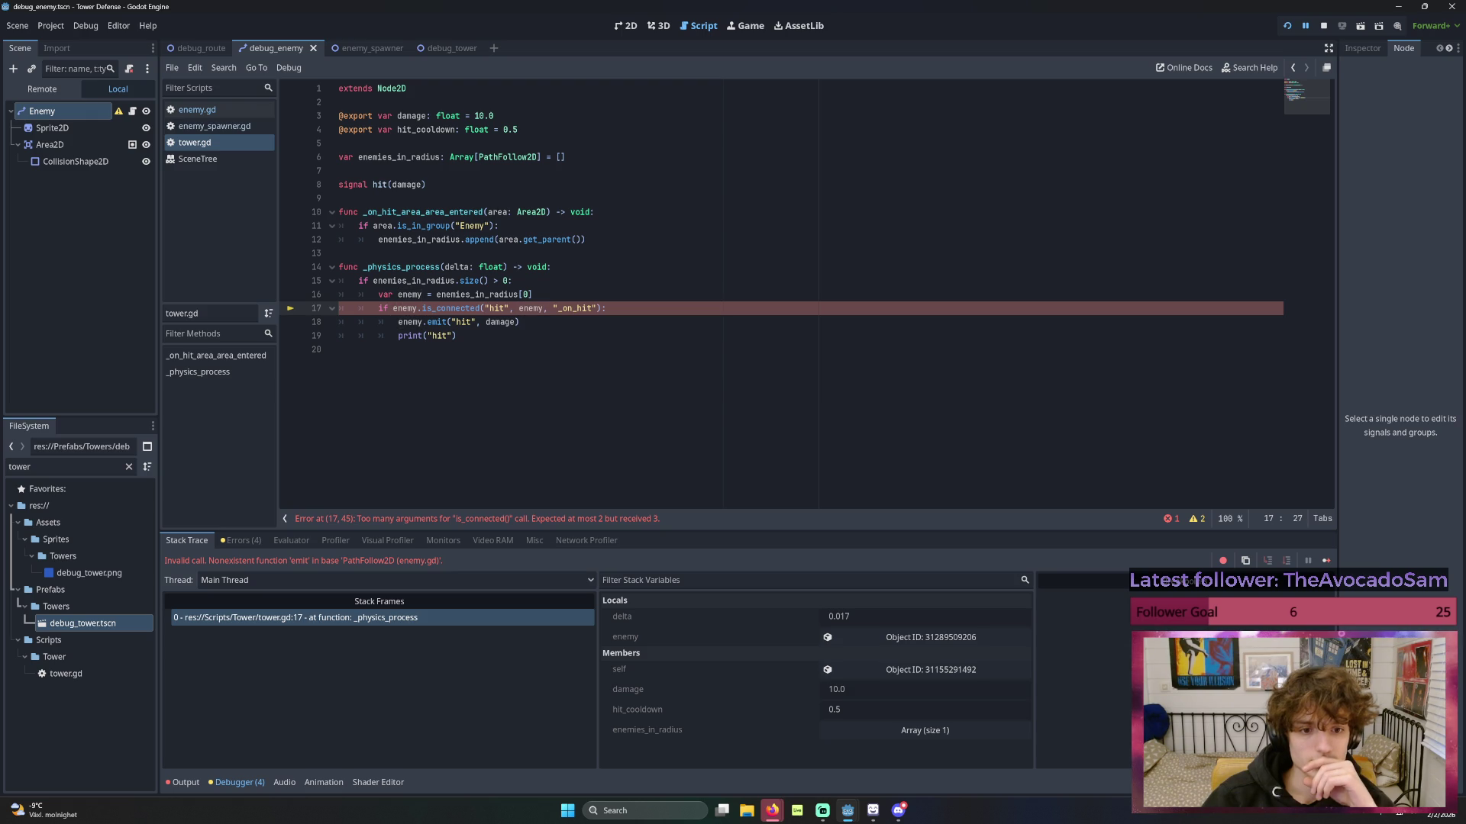
mouse_move(465, 309)
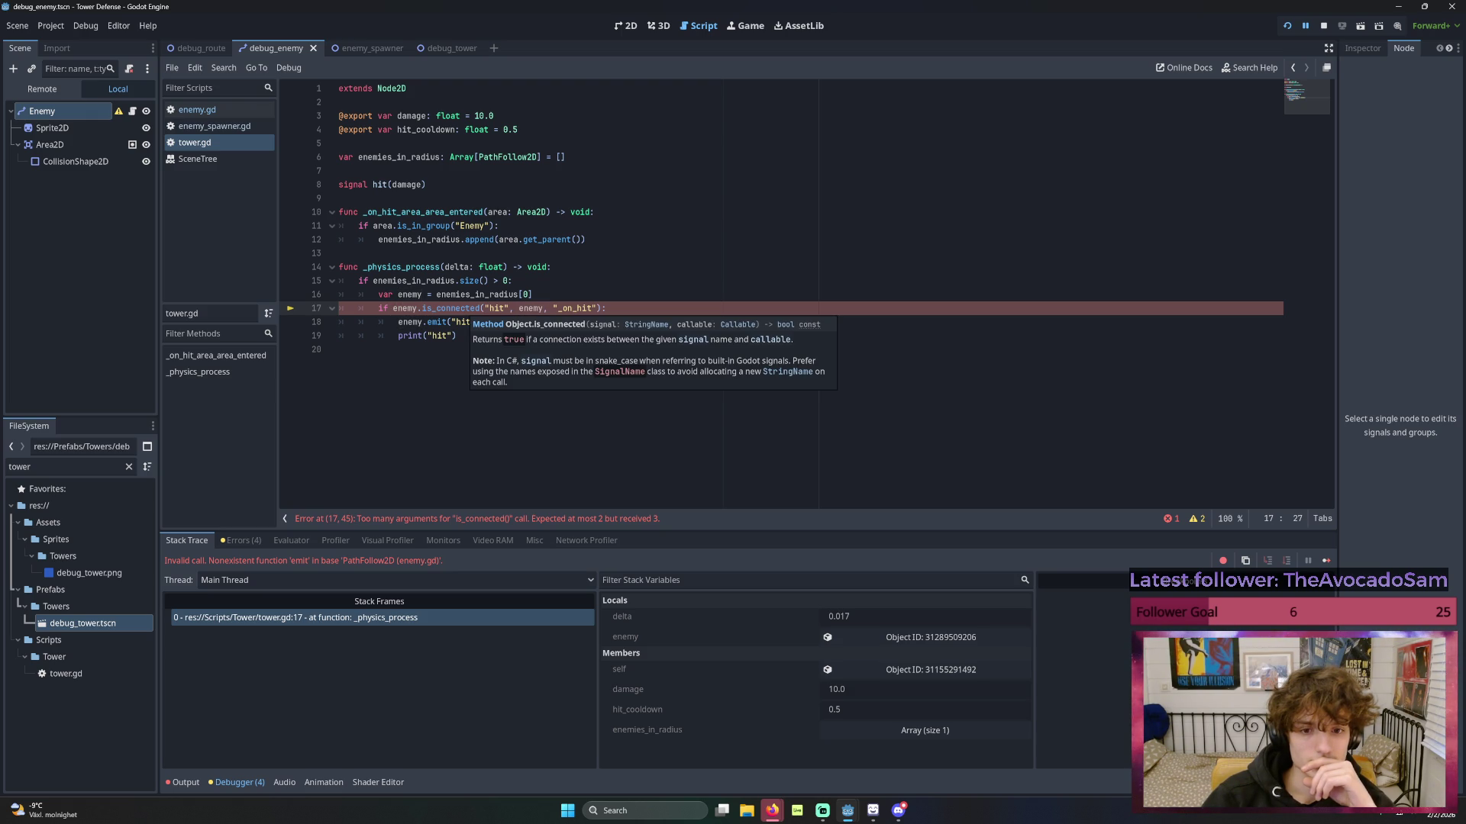
double_click(532, 308)
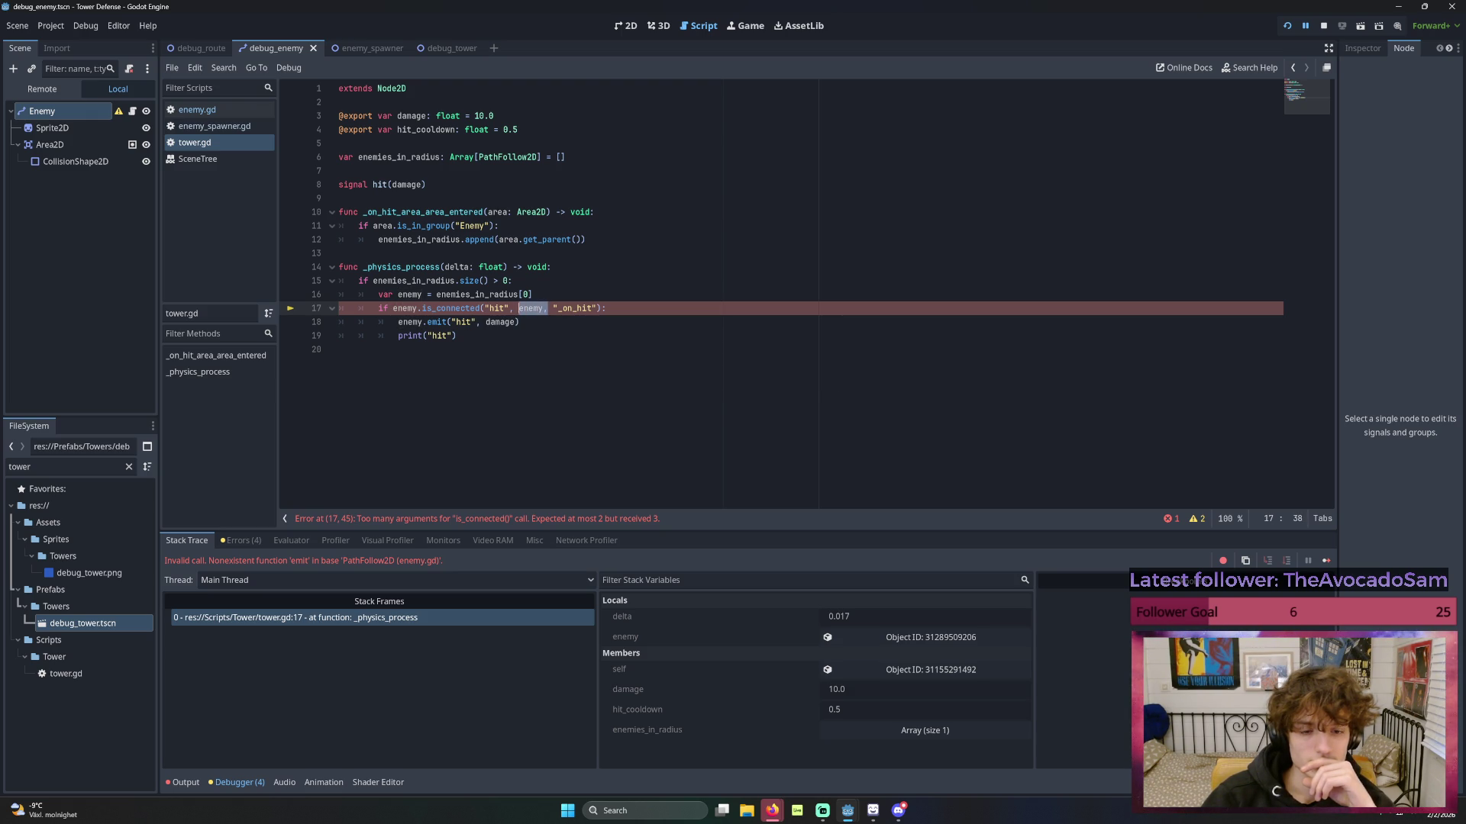
key(Left)
text(Callab)
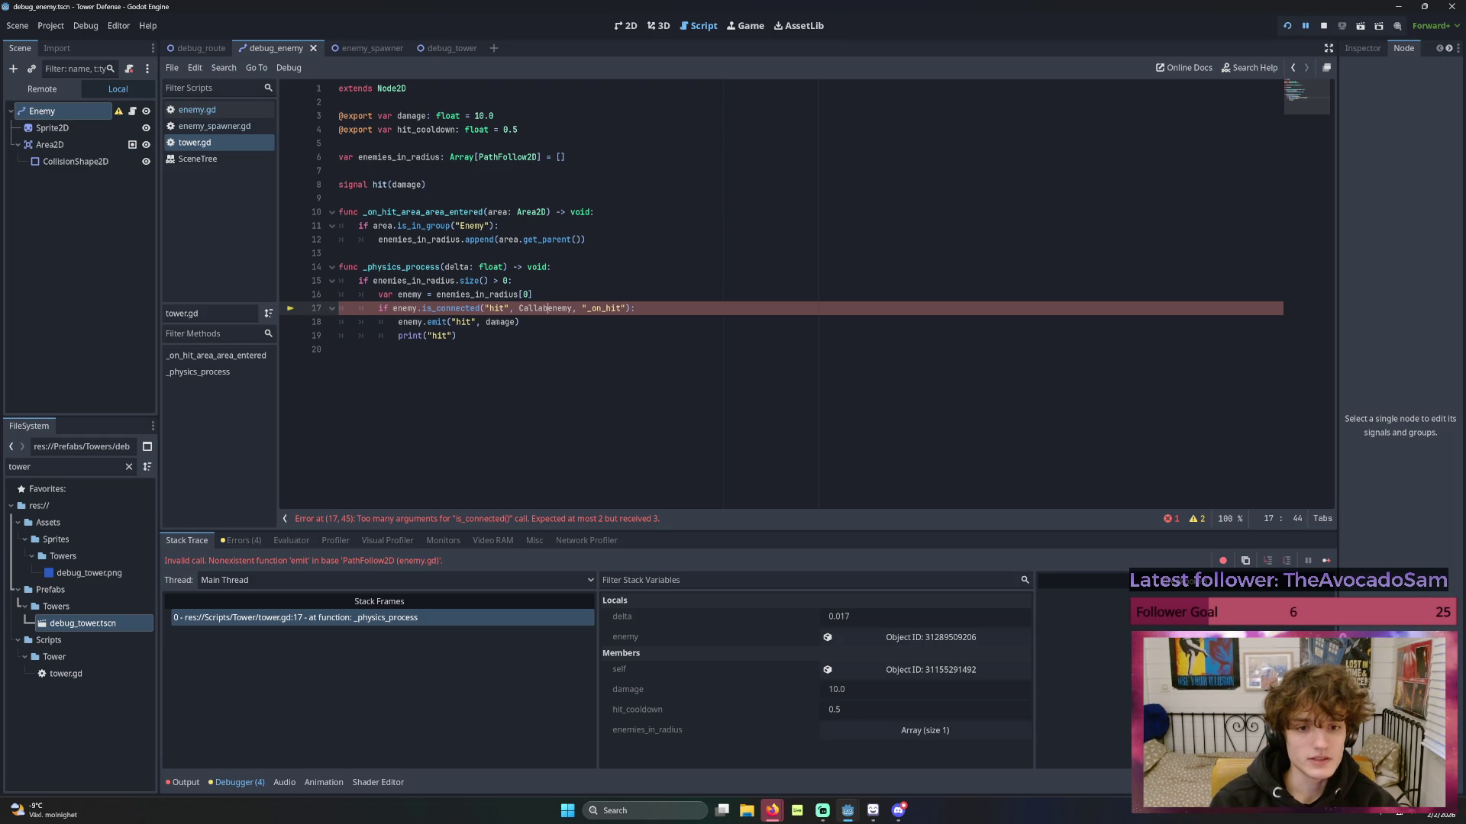
text(le)
key(Tab)
text(enemy)
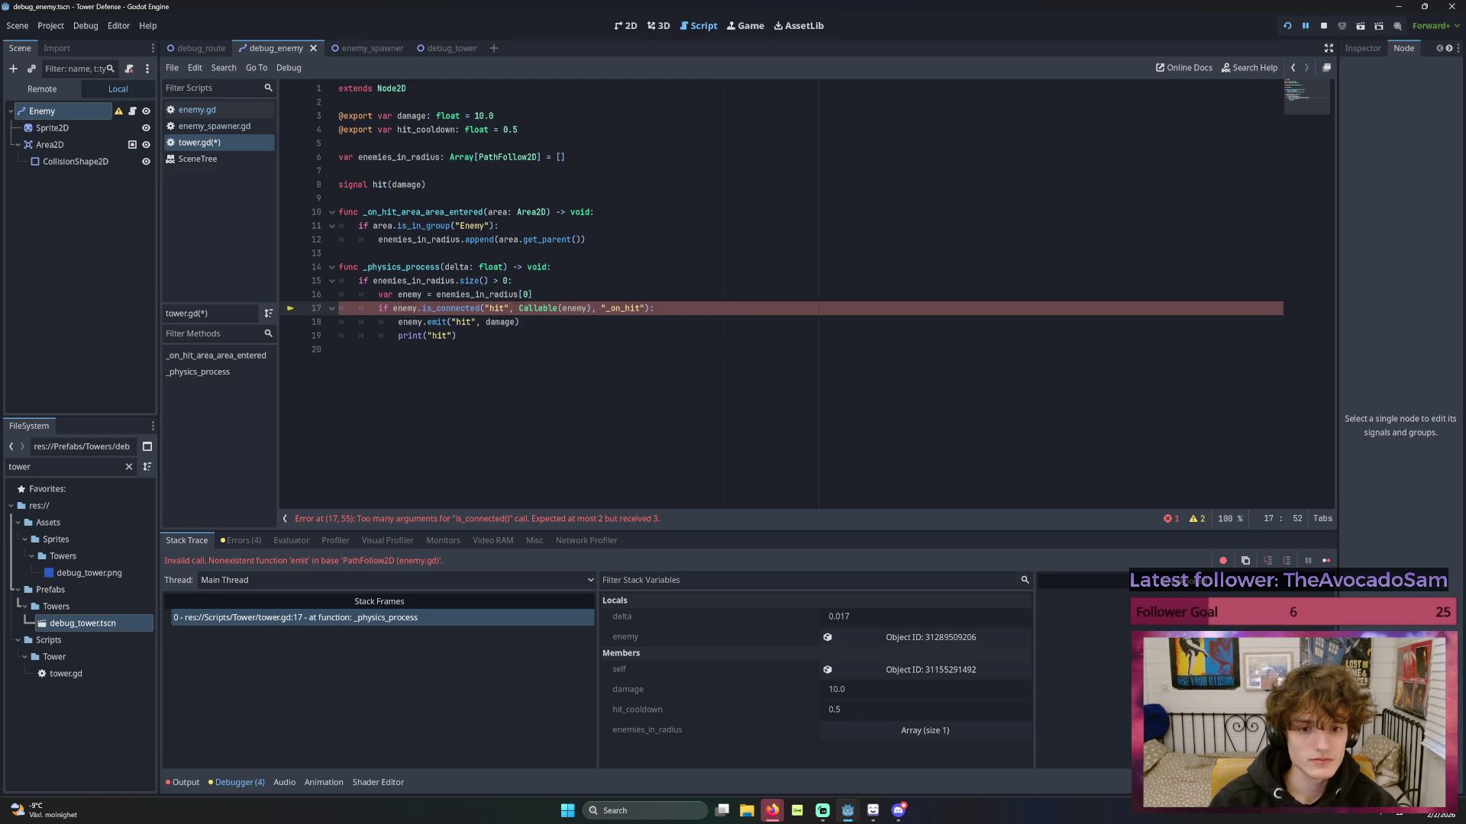
key(Delete)
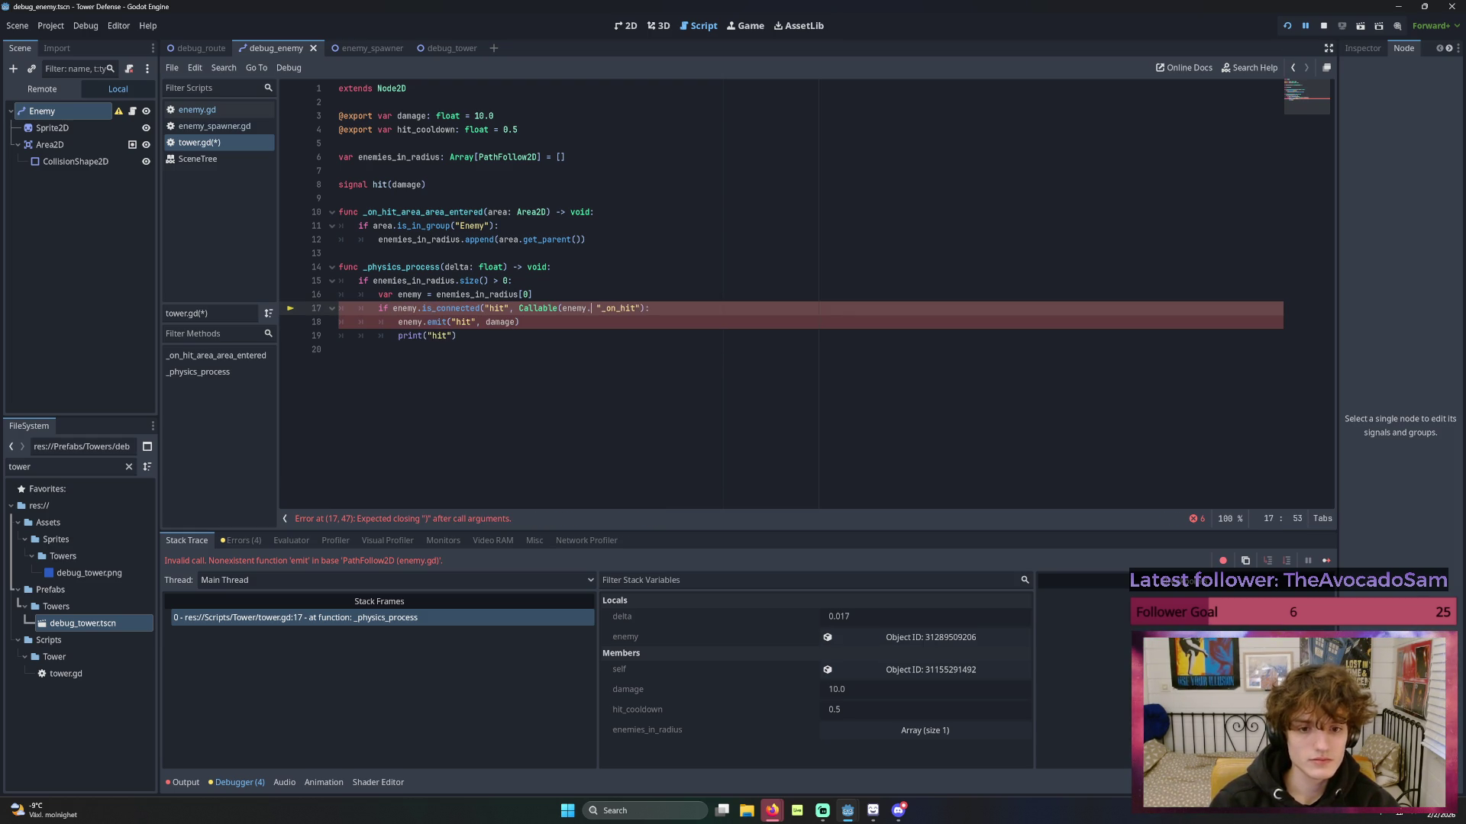
text(,)
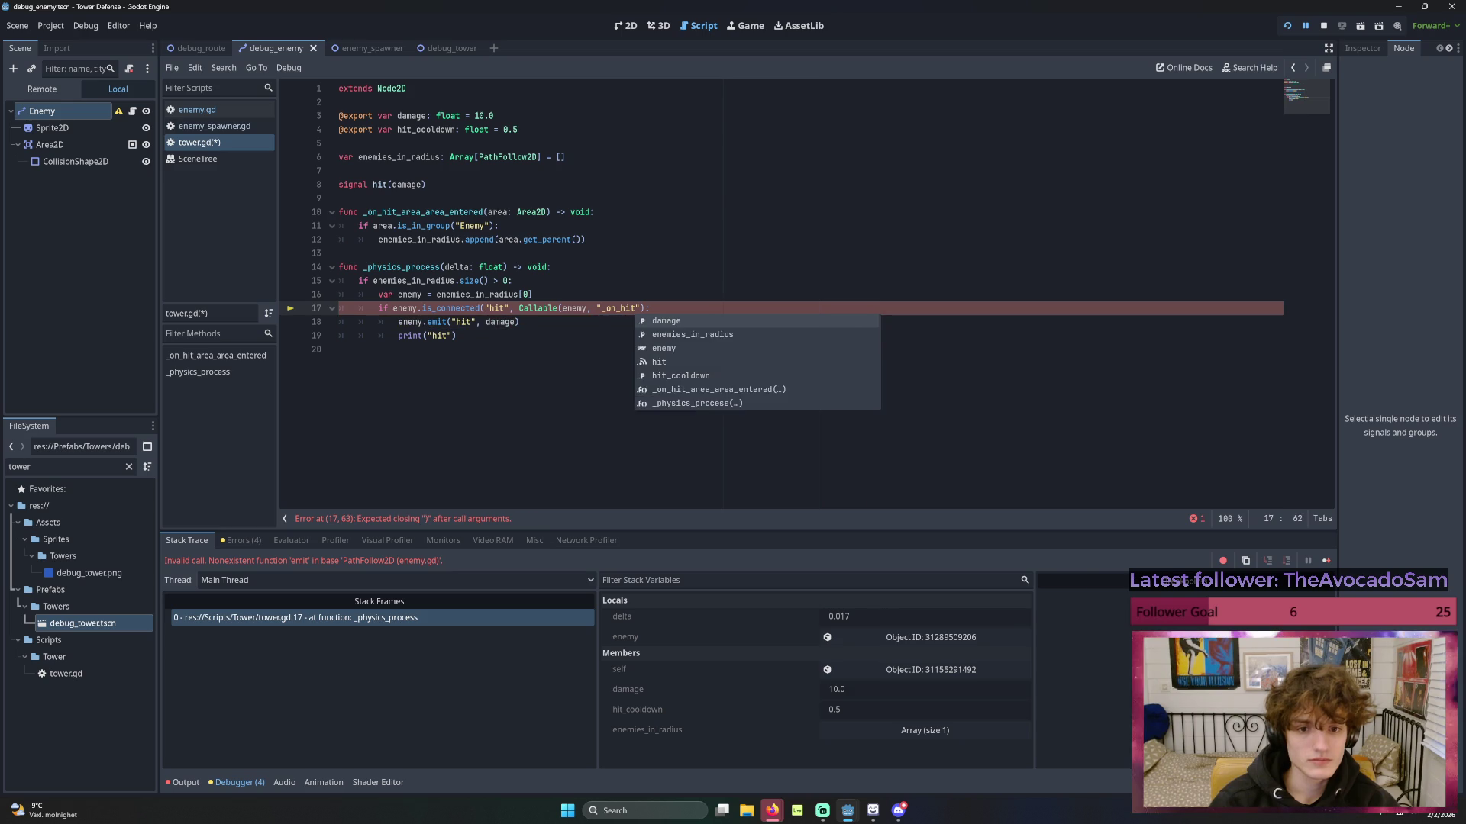
click(644, 307)
text())
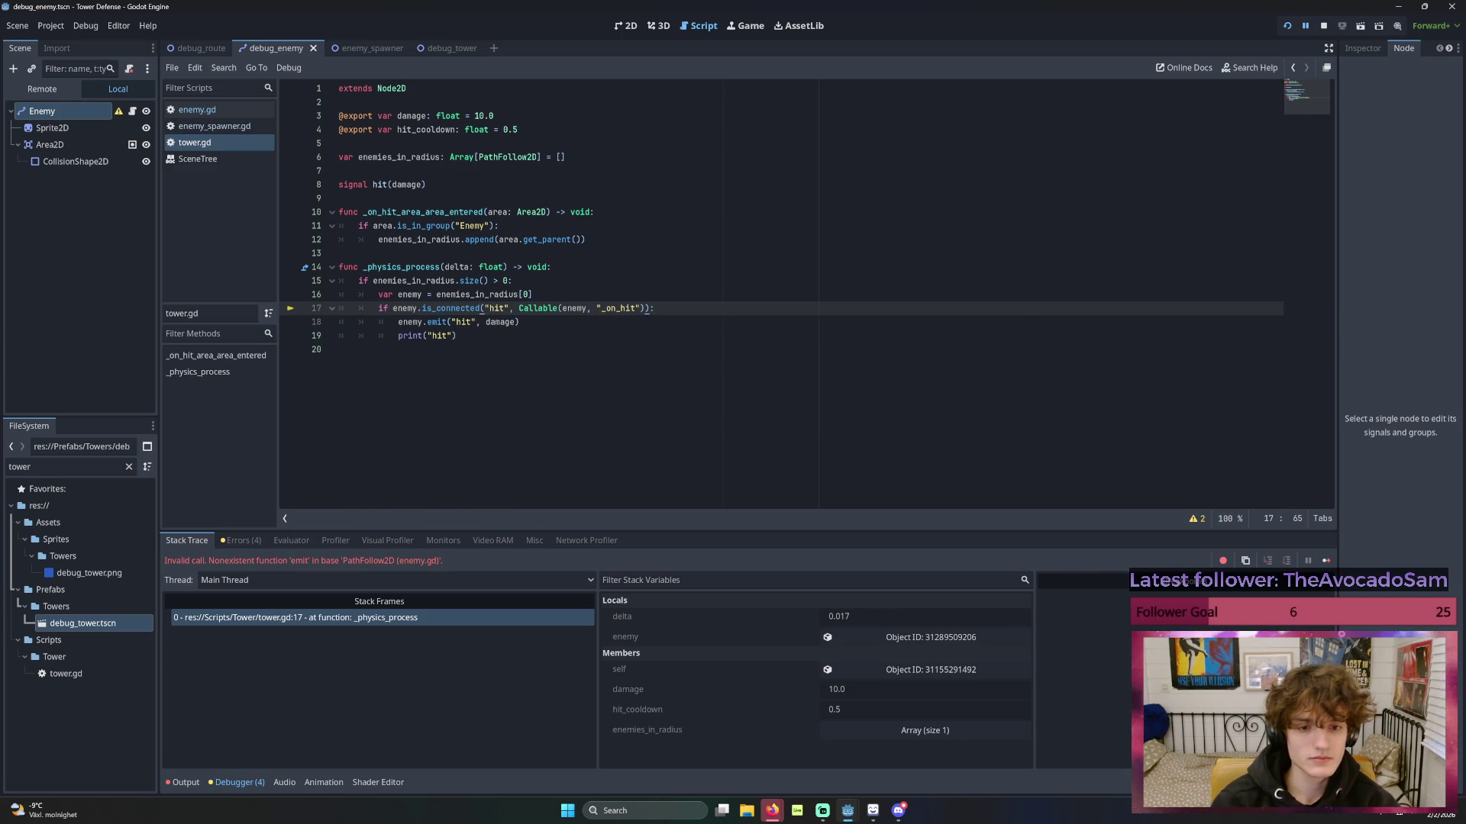
key(F5)
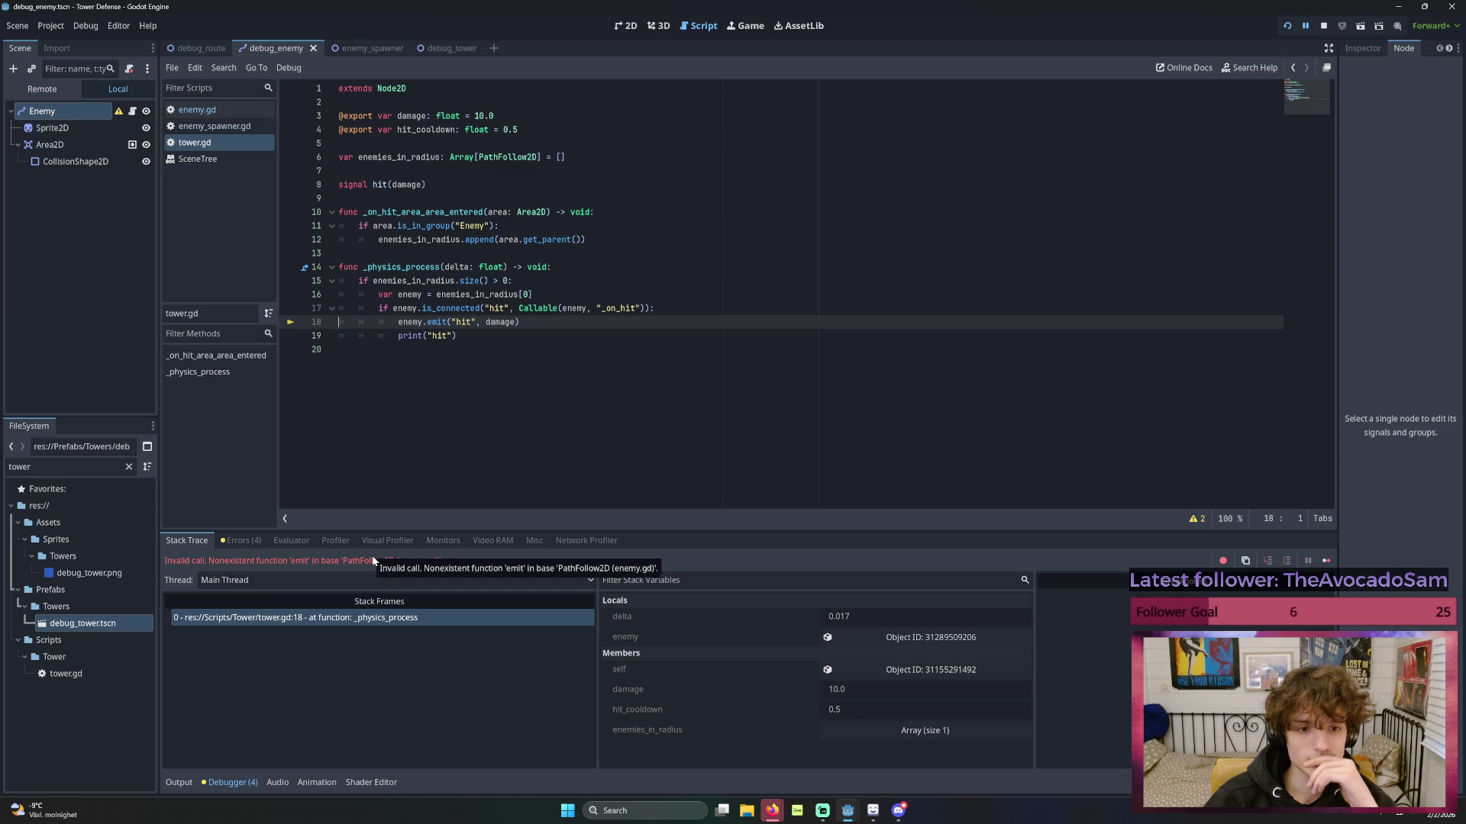
Delete the is_connected check line from tower.gd
click(457, 336)
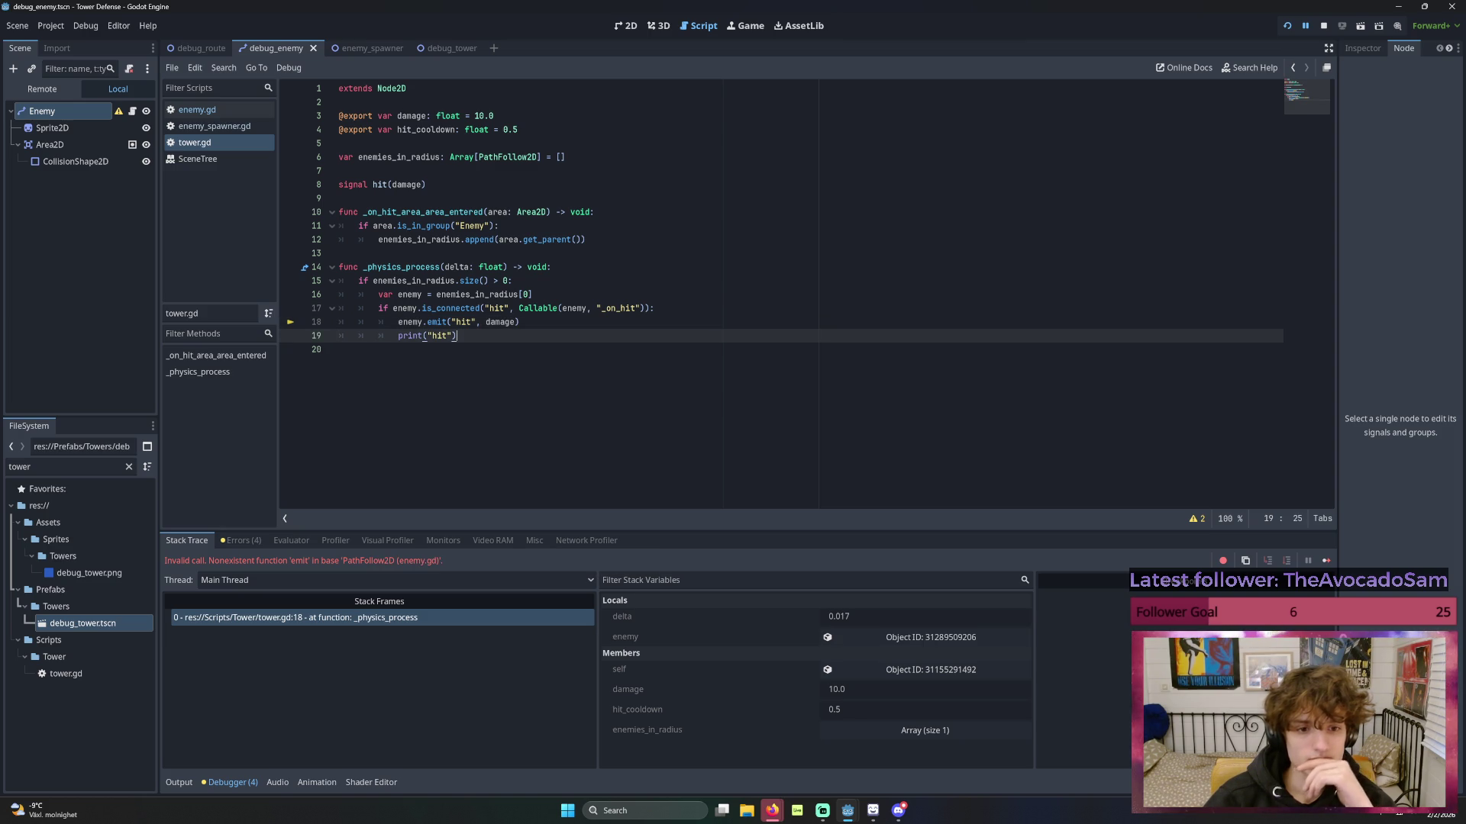
click(451, 322)
click(592, 308)
text(t))
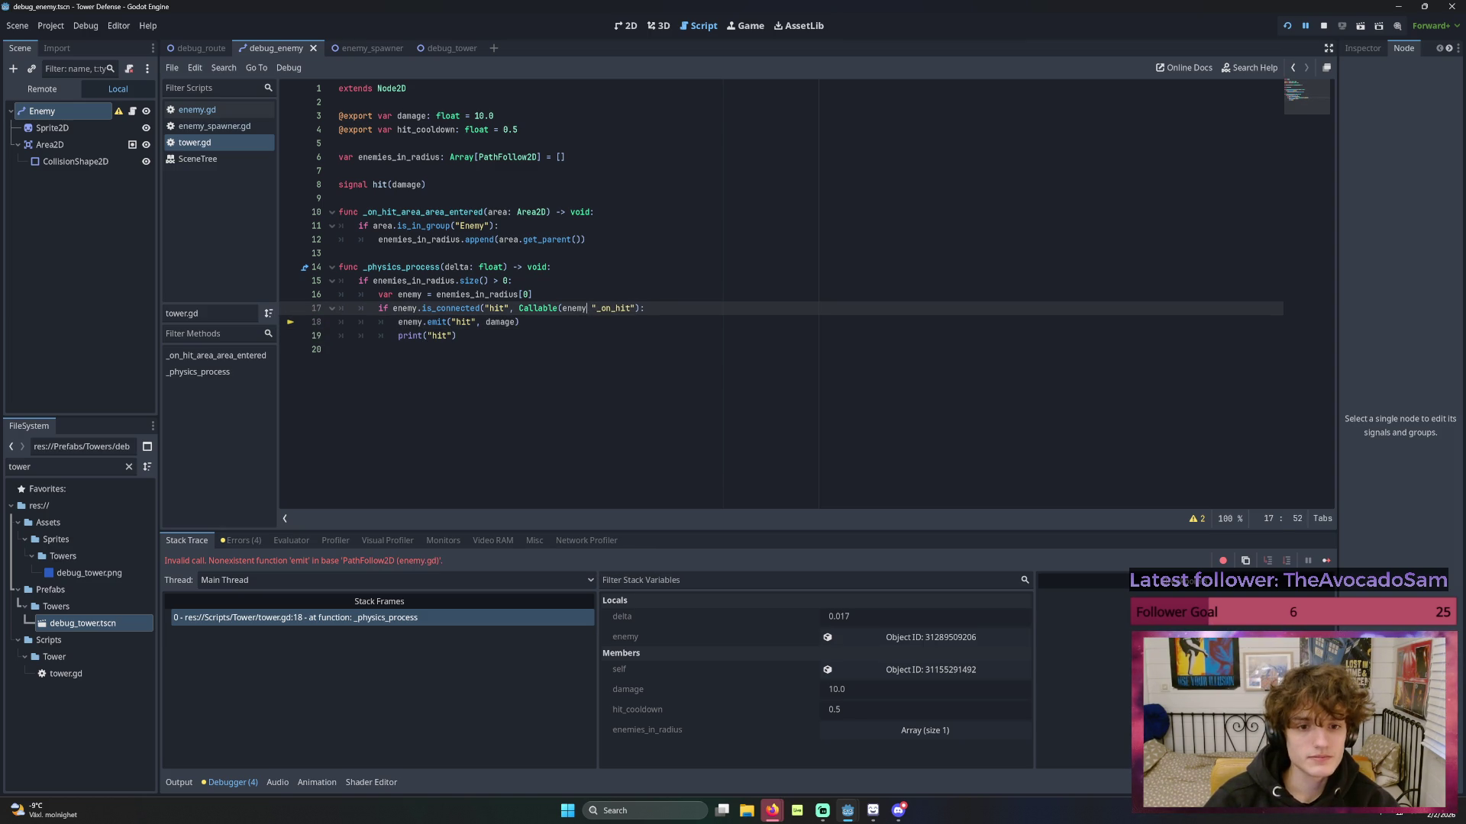
key(Home)
key(Home)
key(shift+Down)
key(ctrl+c)
key(BackSpace)
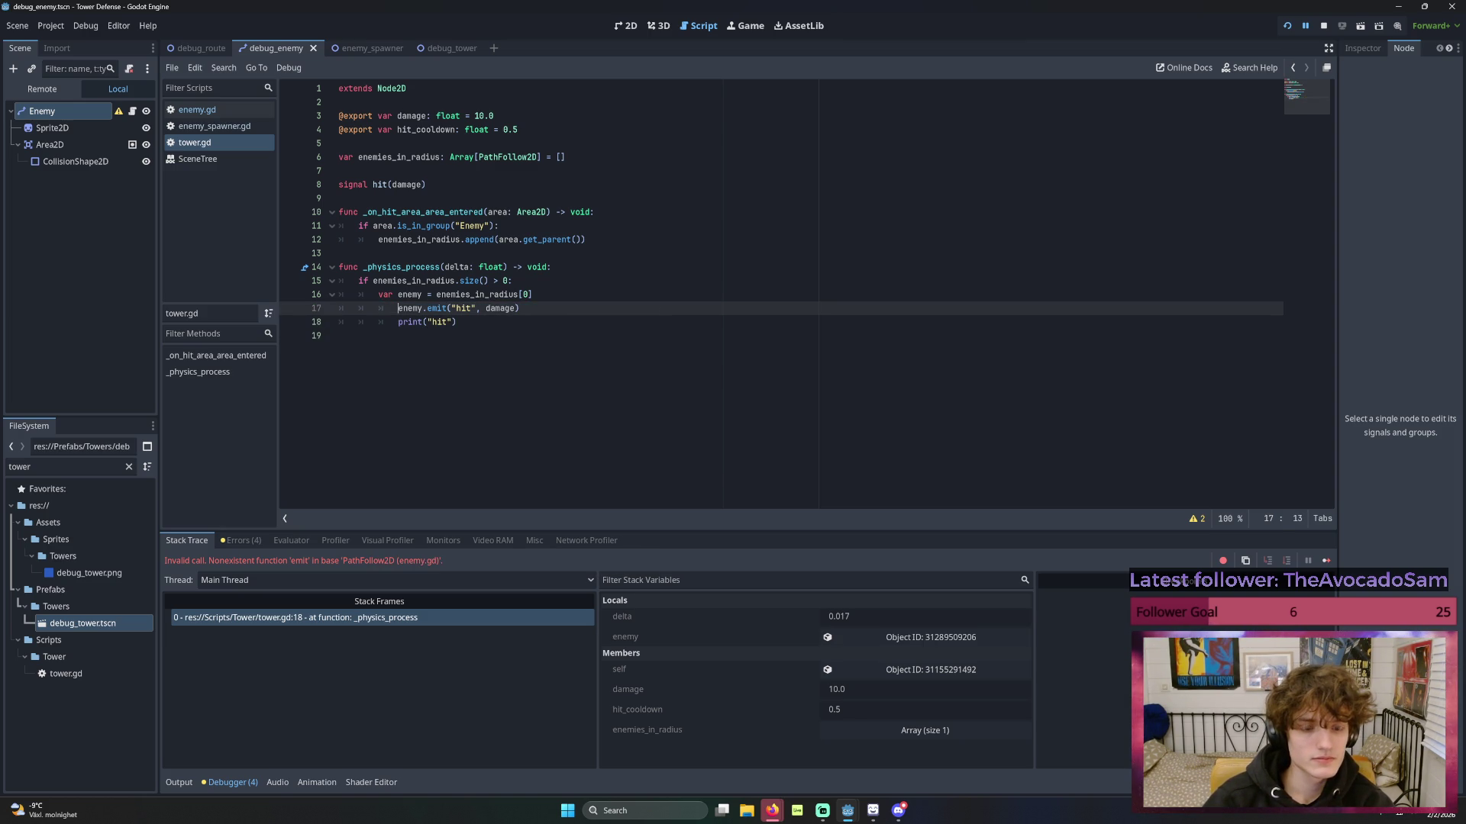
Unindent the emit and print lines, switch to enemy.emit_signal("hit", damage), and run with F5
key(shift+Tab)
key(Down)
key(shift+Tab)
key(Up)
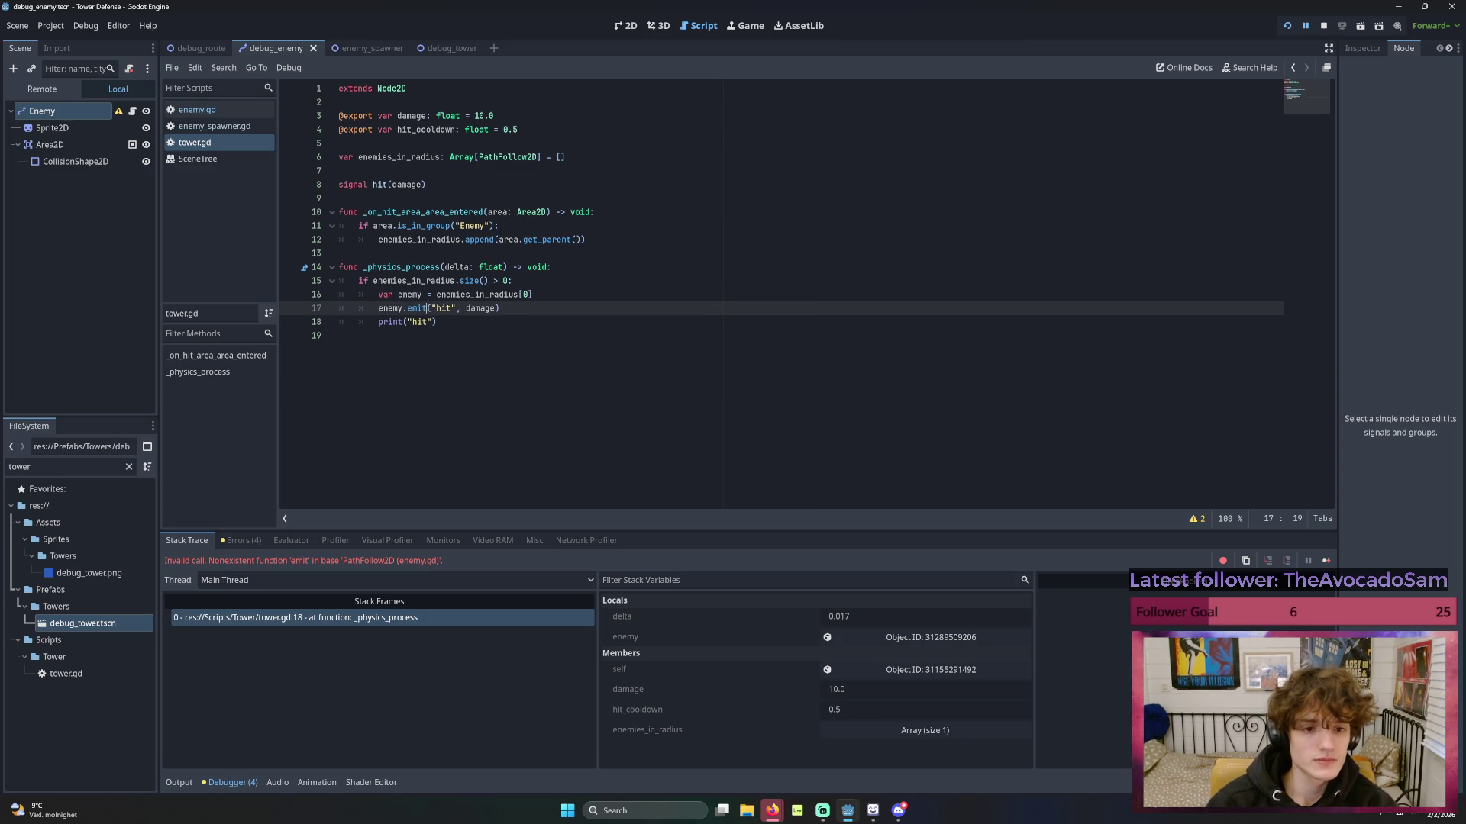
text(_signal)
key(Return)
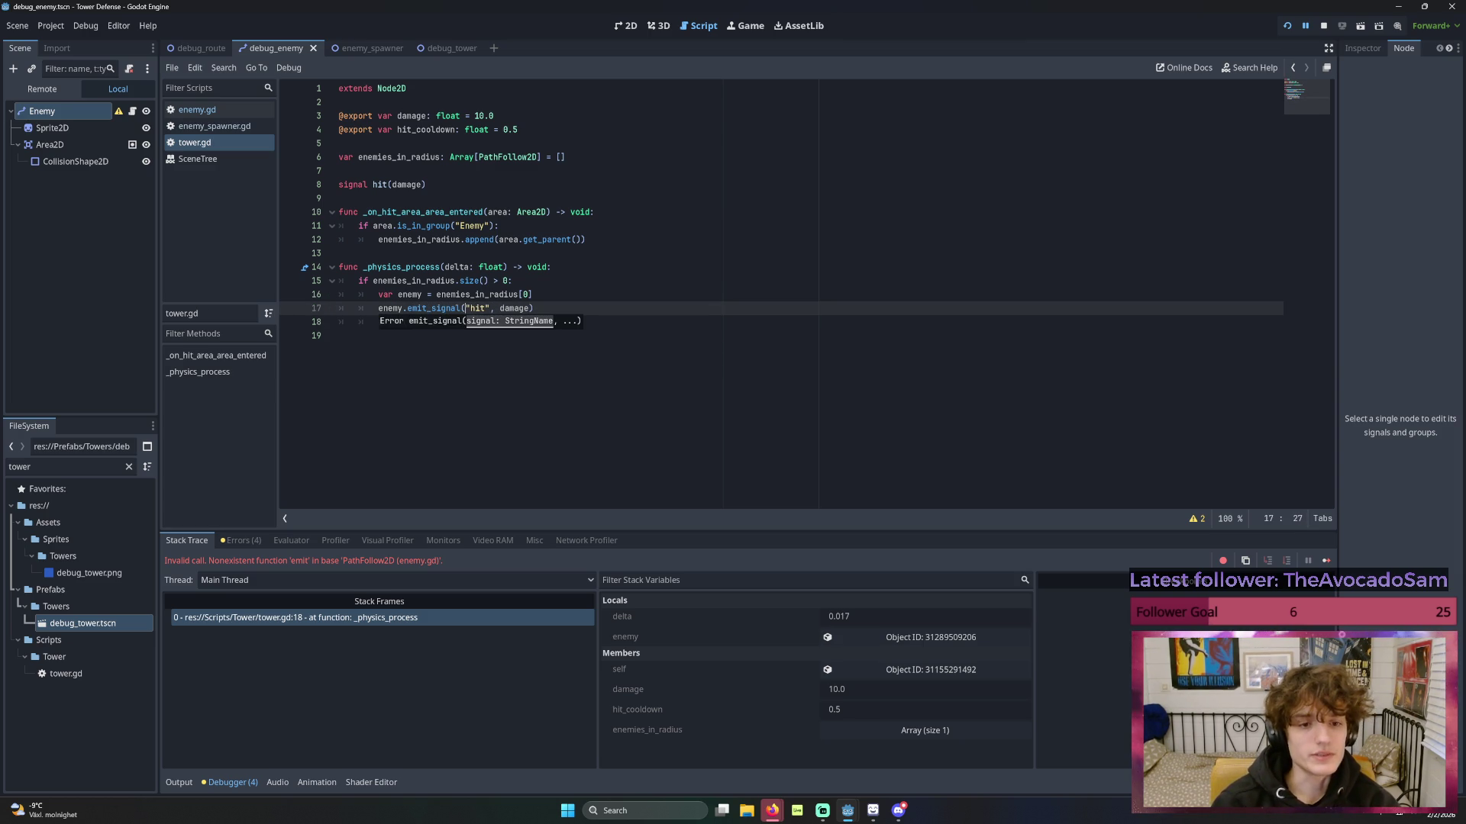
key(F5)
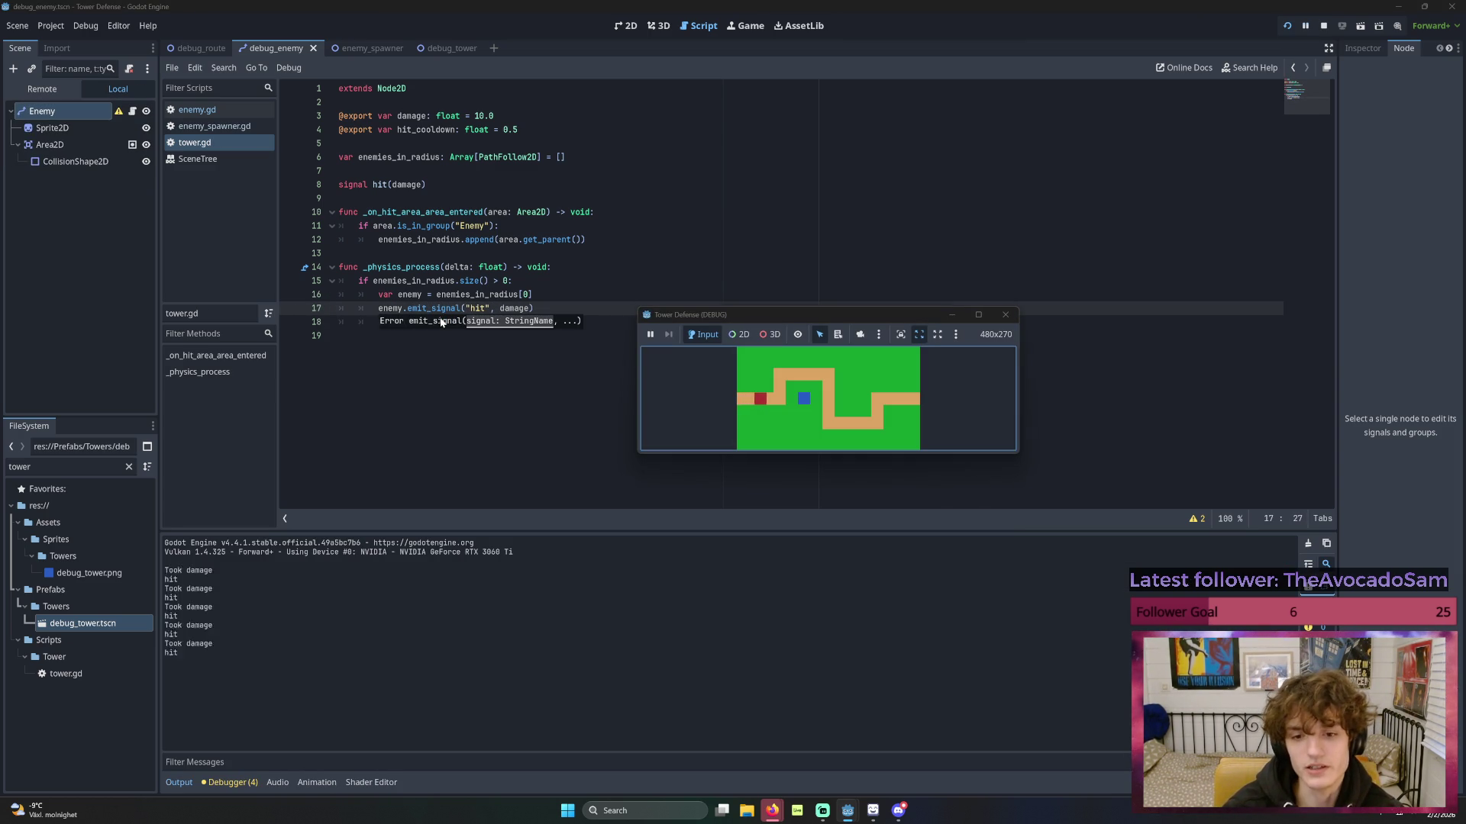
click(339, 336)
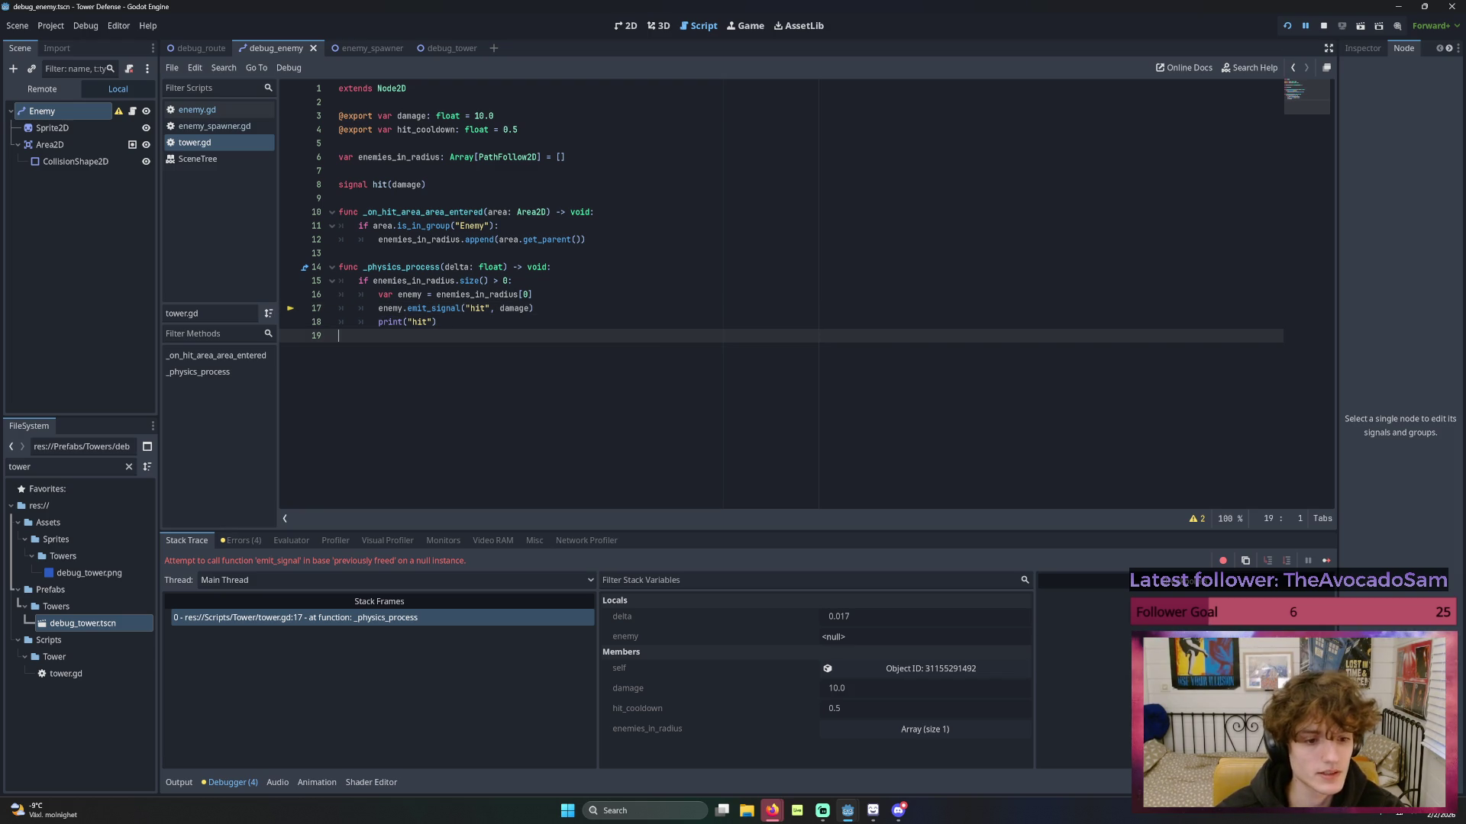
Restore the is_connected check around the hit emit, change emit to emit_signal, and run
click(532, 294)
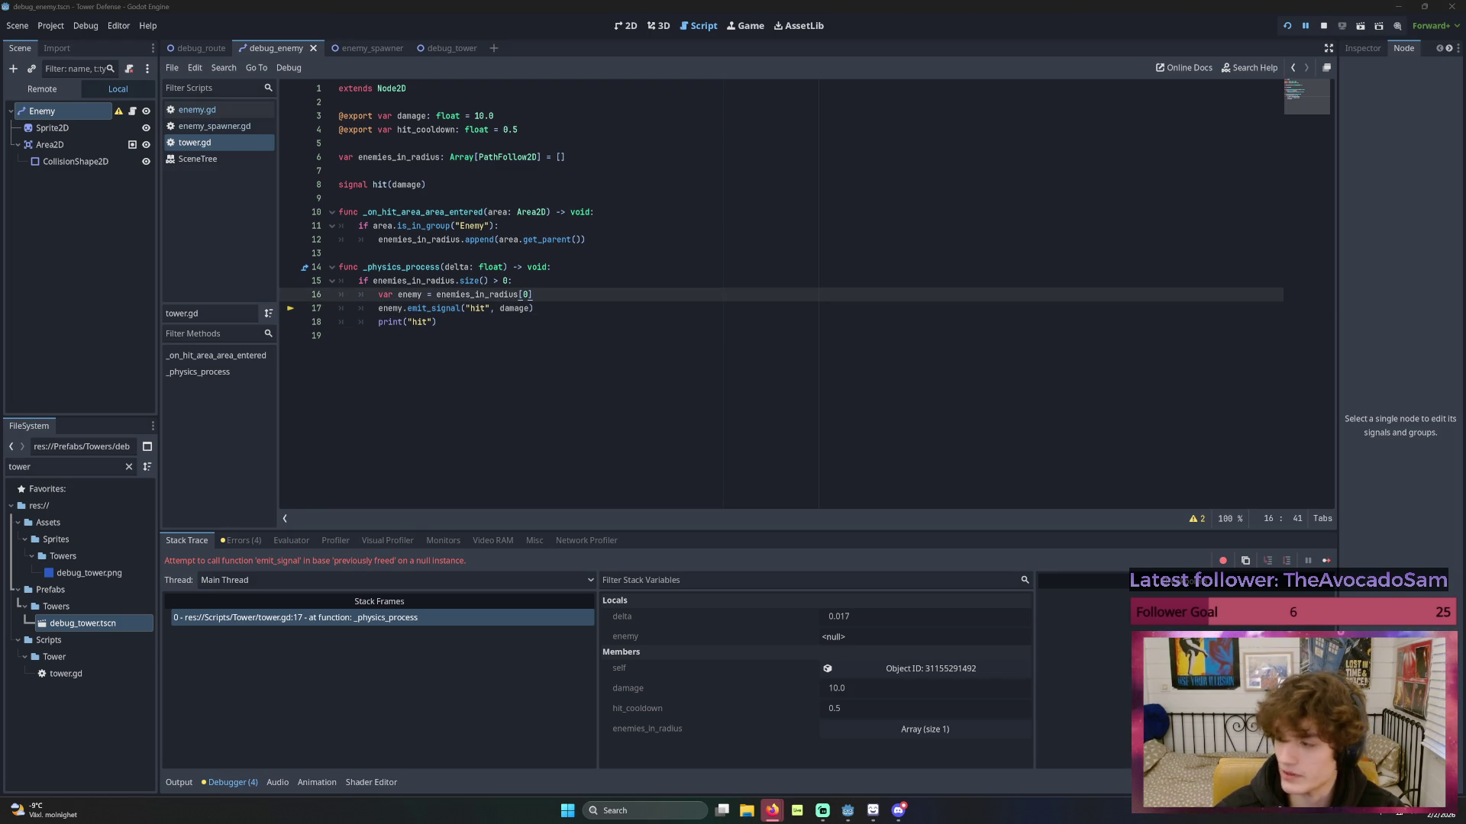
key(ctrl+v)
click(447, 321)
text(_signal)
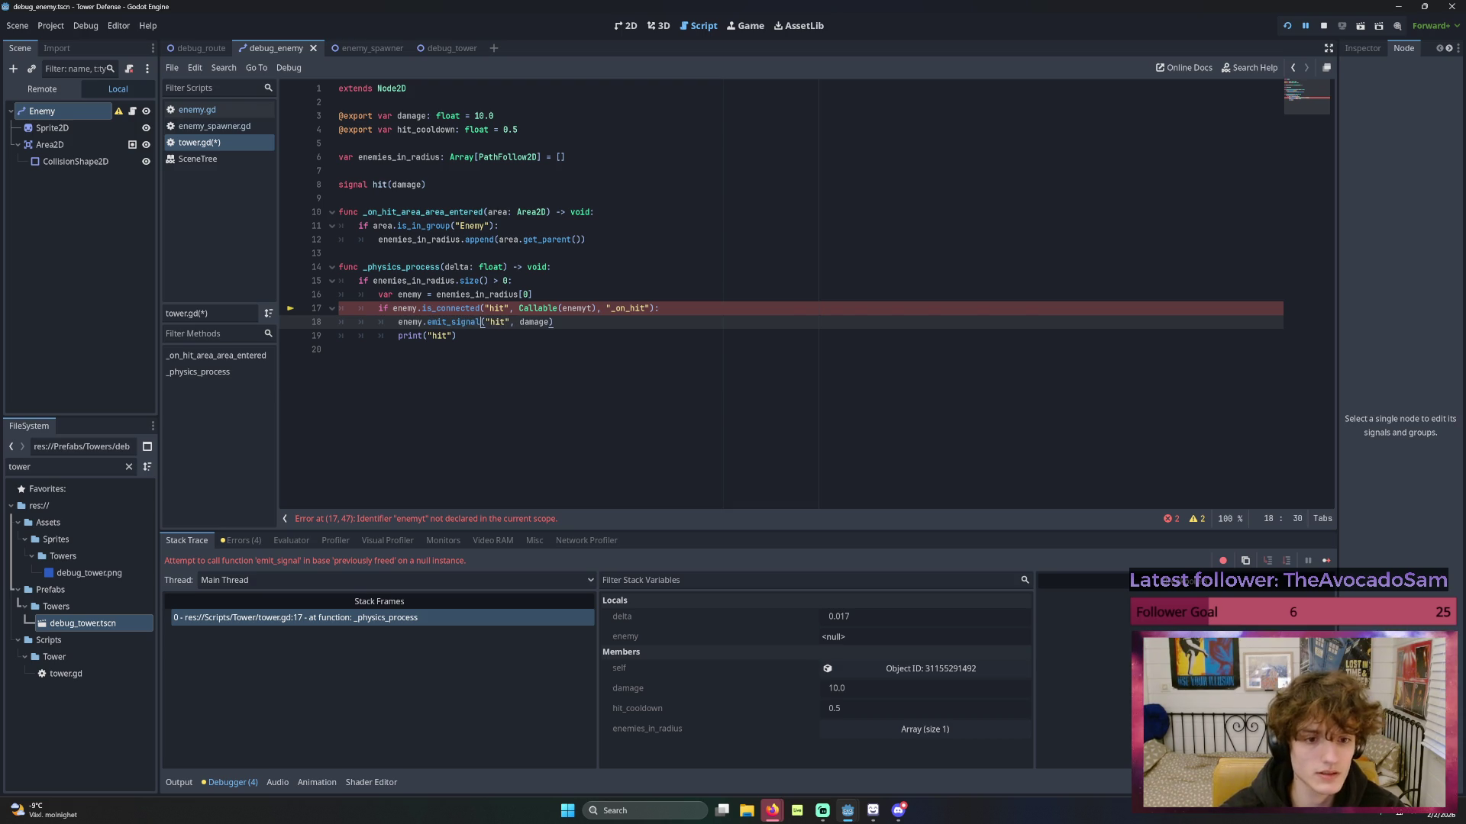
key(F5)
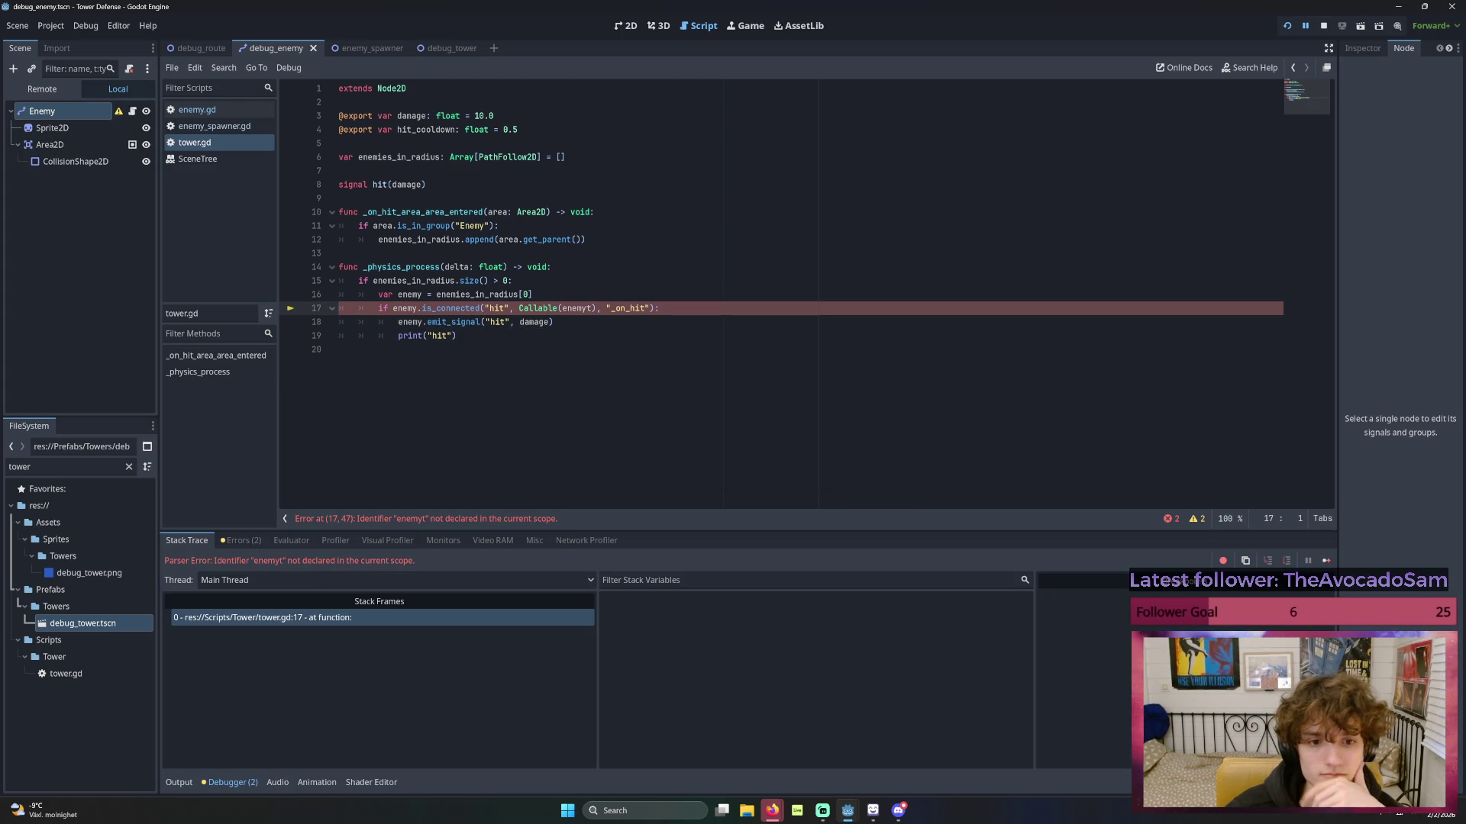
Remove the stray 't)' on line 17, add the missing closing parenthesis, and rerun
click(339, 349)
click(594, 308)
key(BackSpace)
key(BackSpace)
click(635, 308)
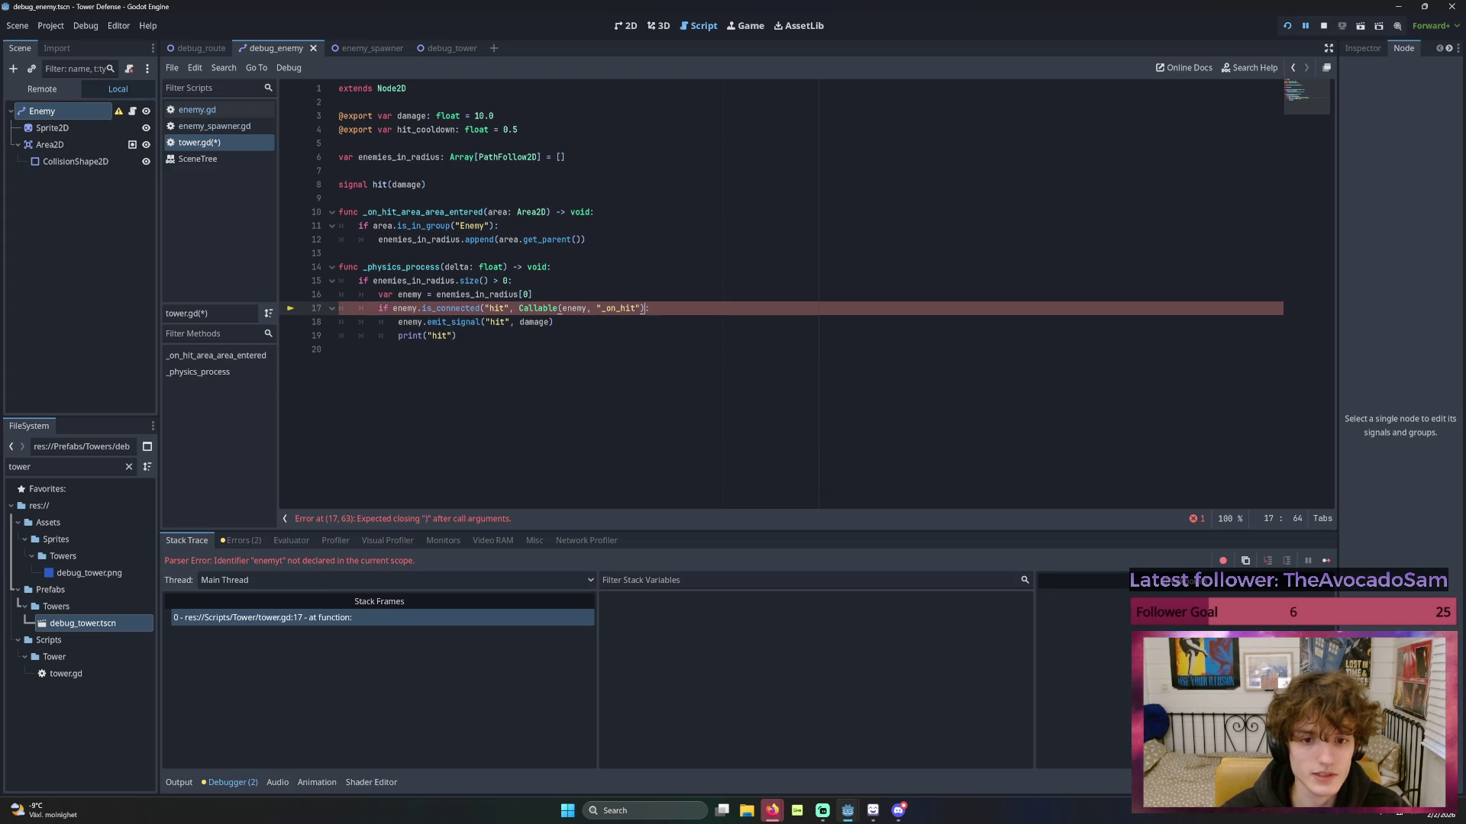
text())
key(F5)
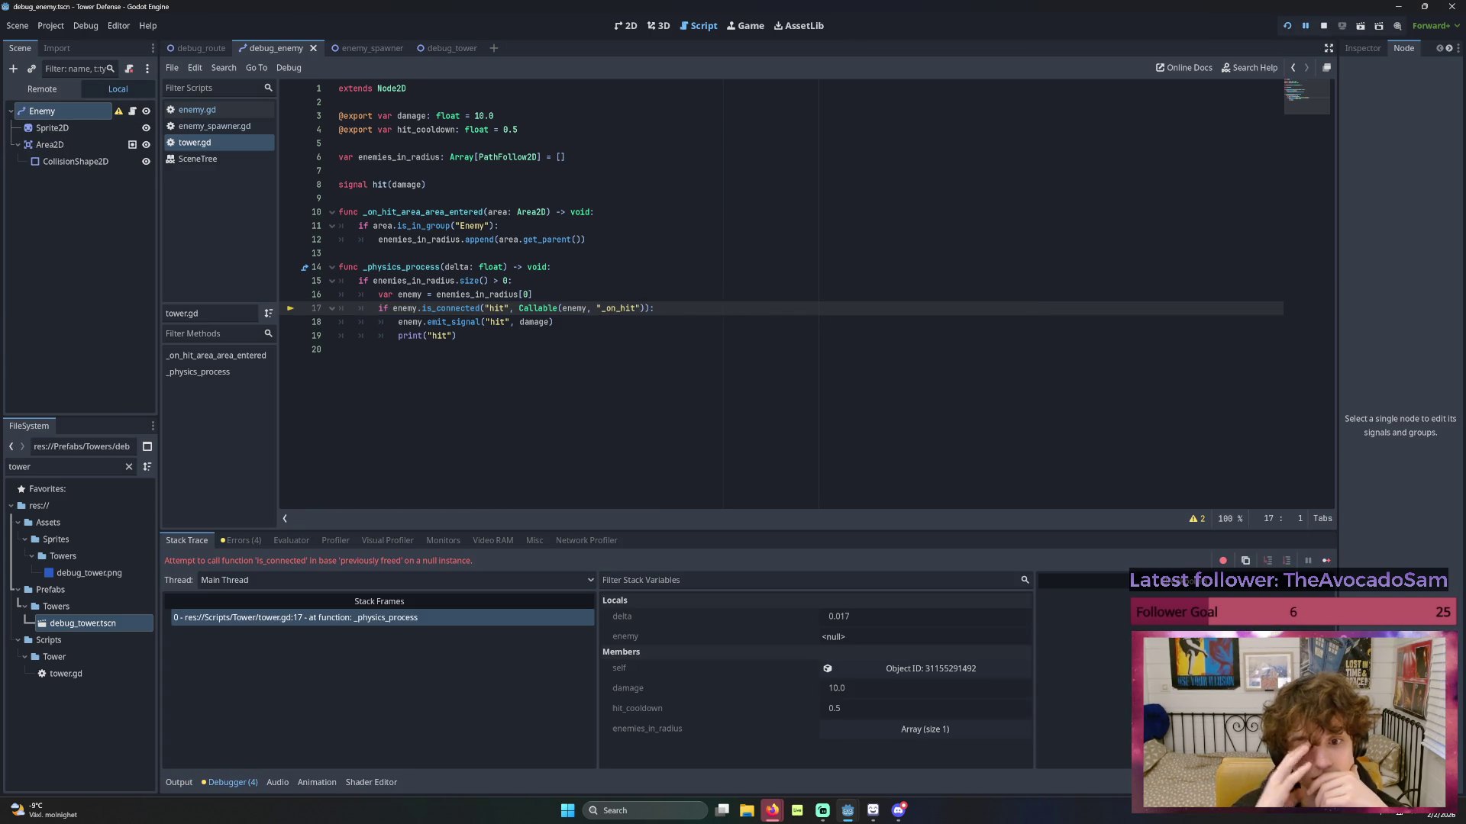
click(456, 336)
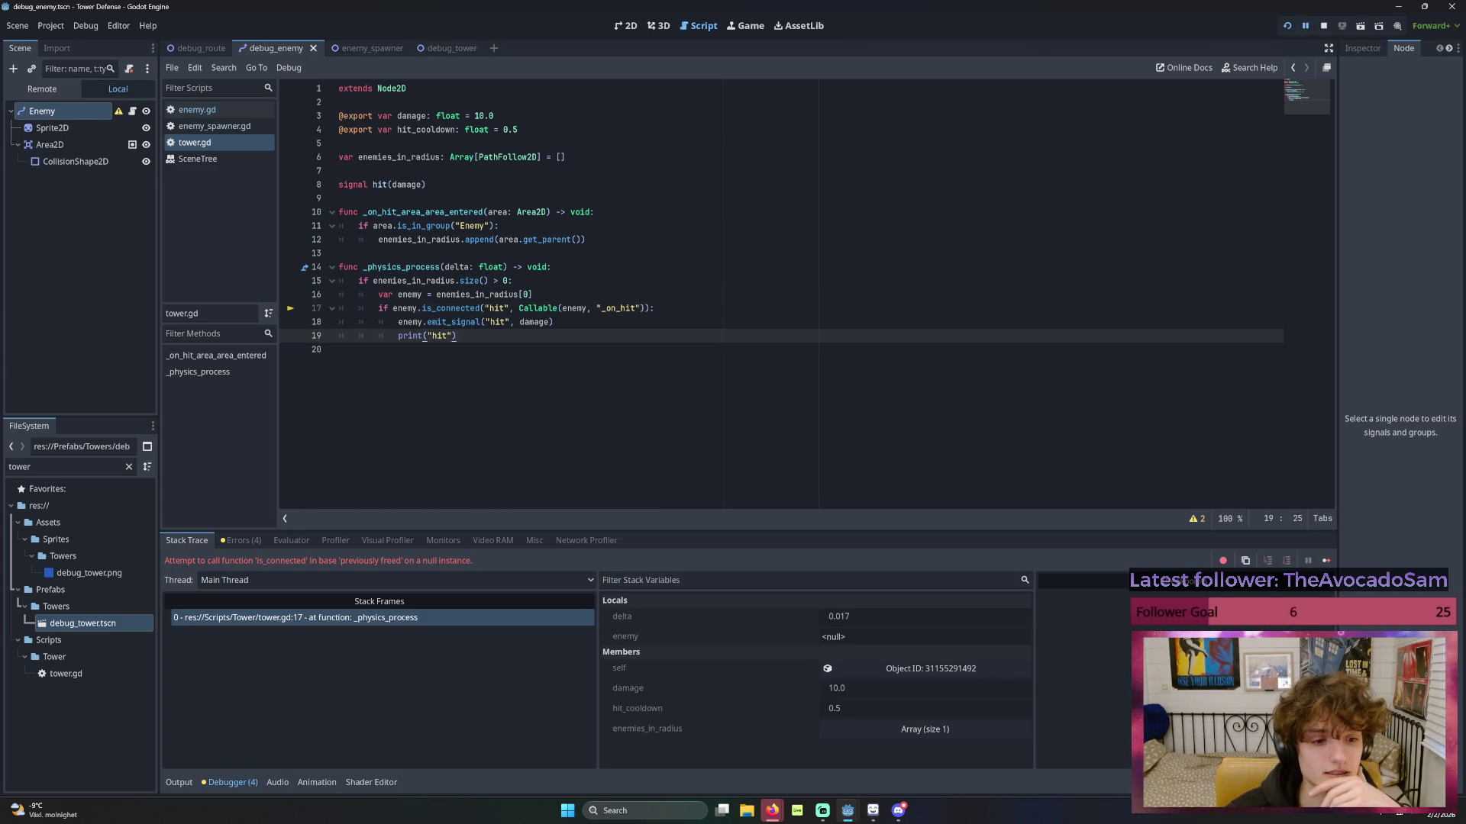
Remove the empty trailing lines at the end of tower.gd
key(Down)
key(Up)
key(Down)
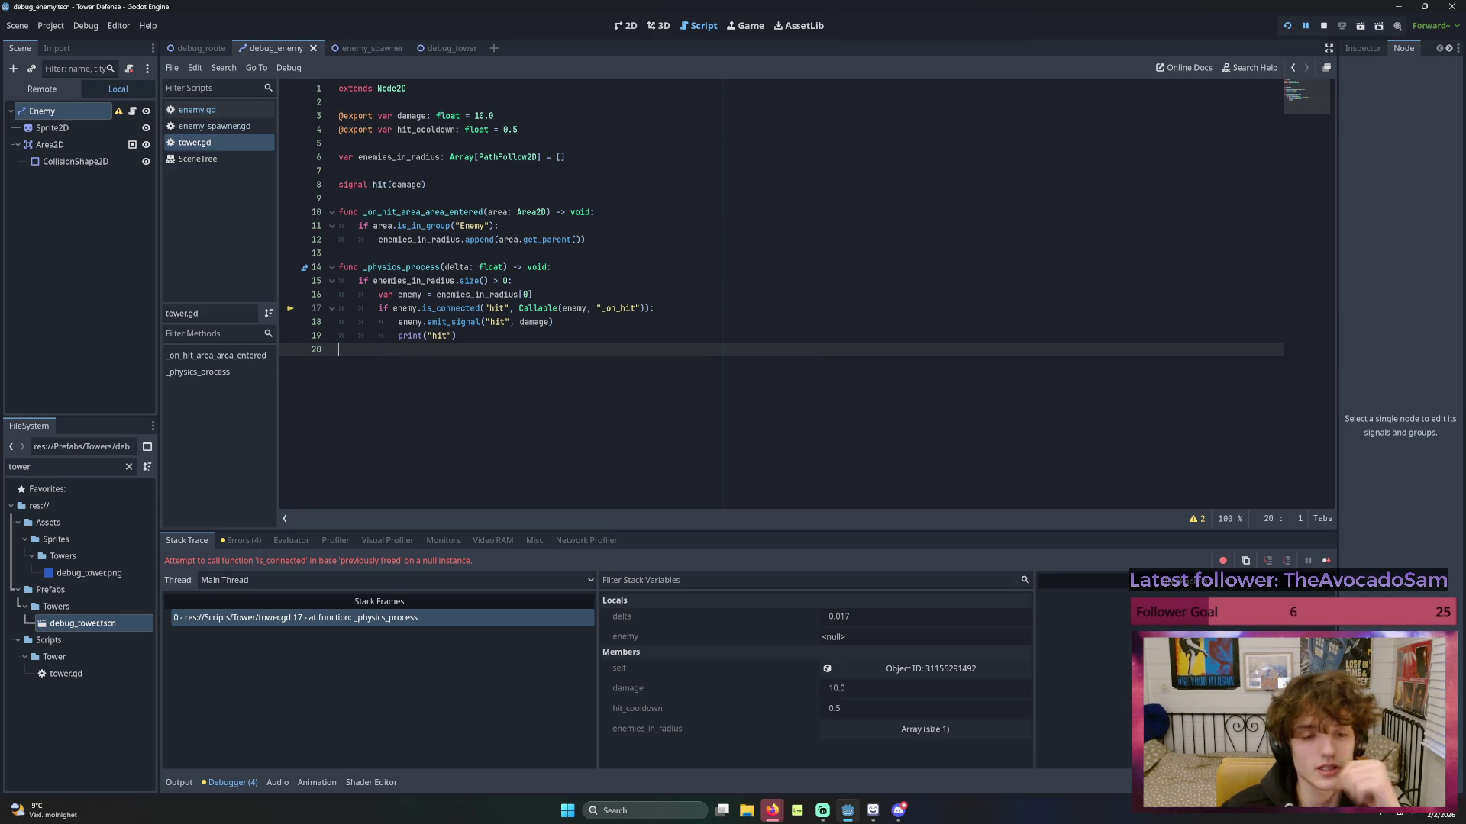
key(BackSpace)
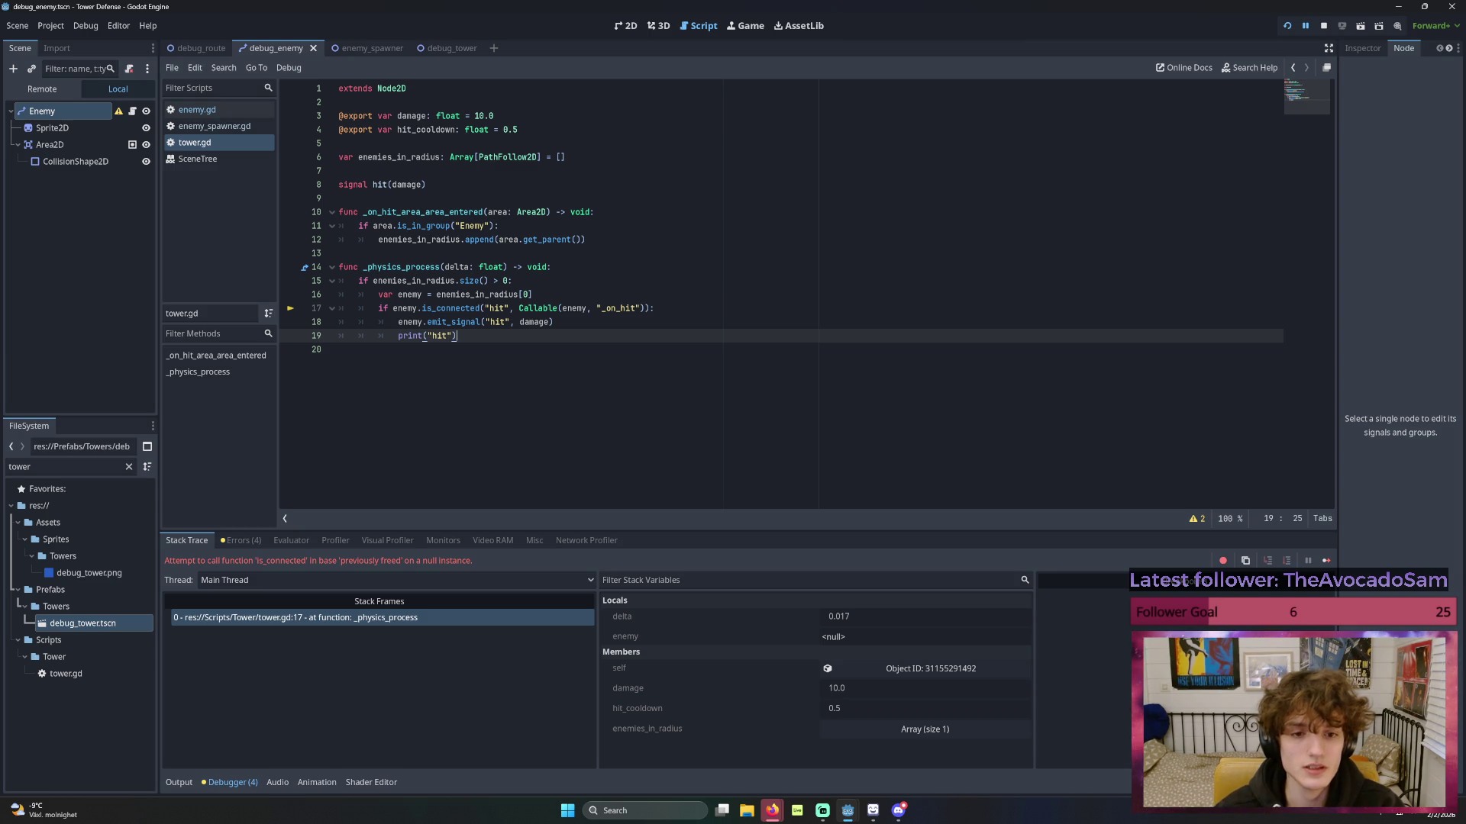
click(555, 321)
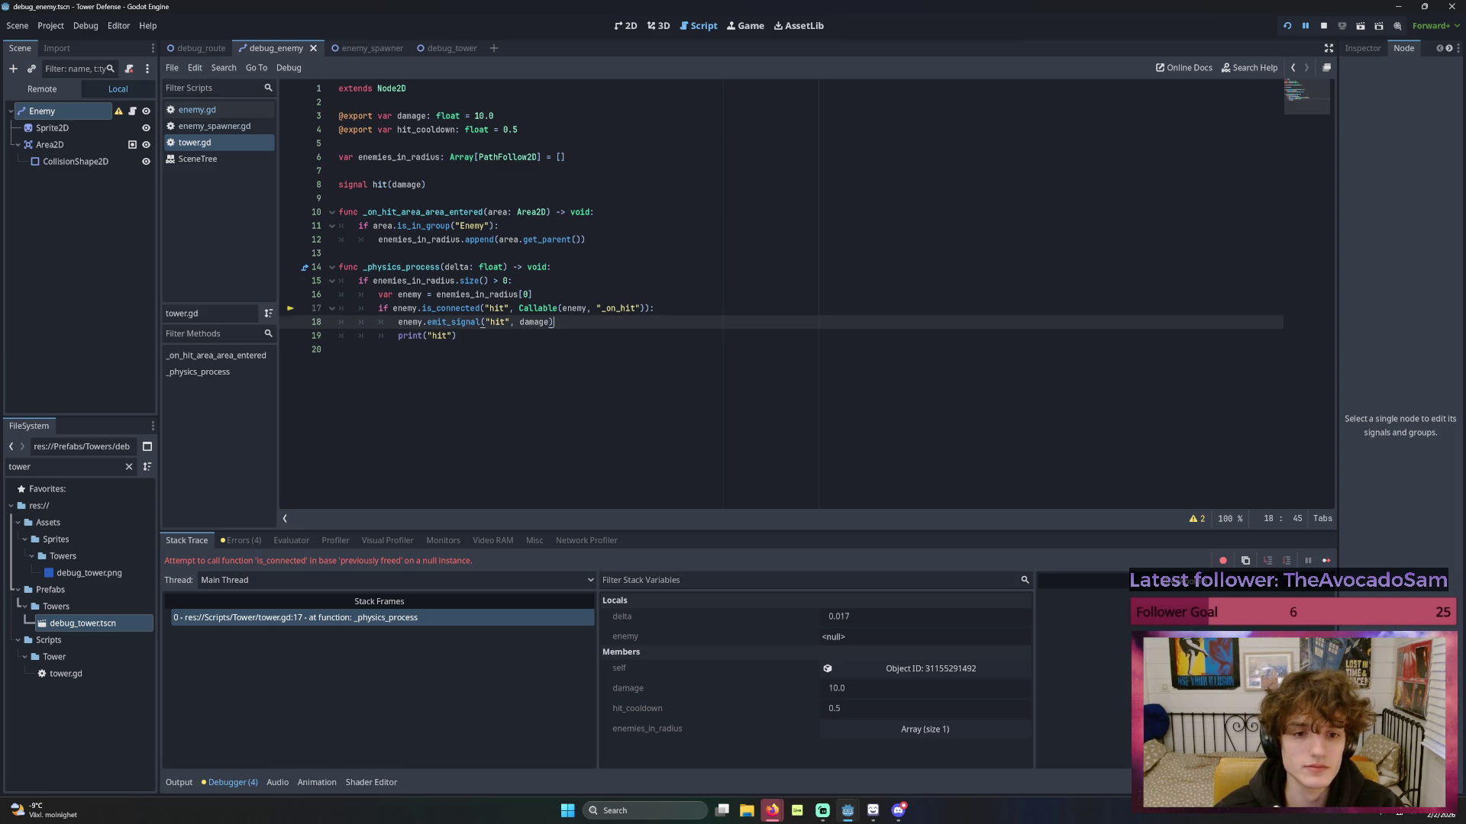
click(457, 336)
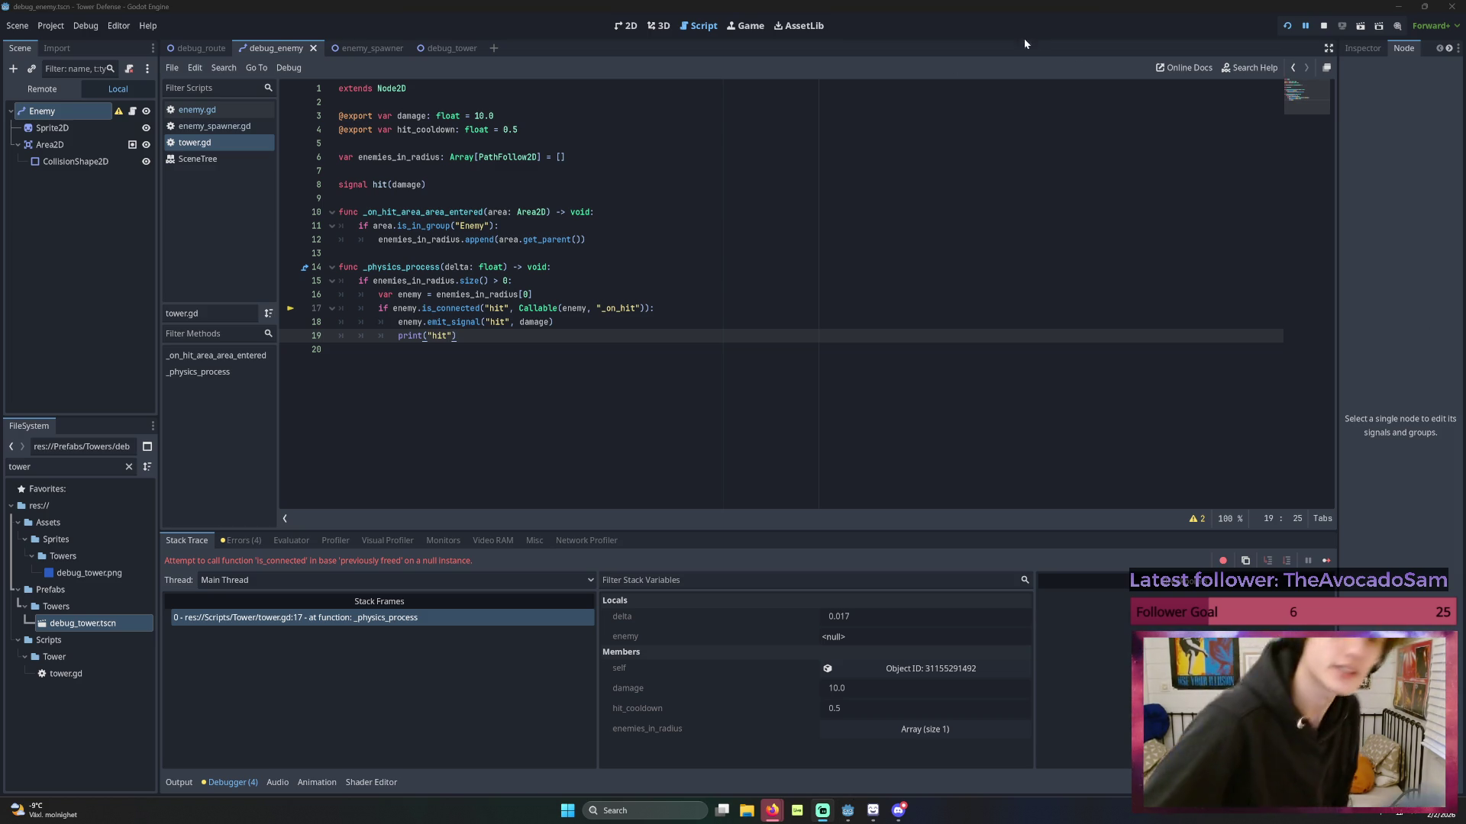
click(338, 349)
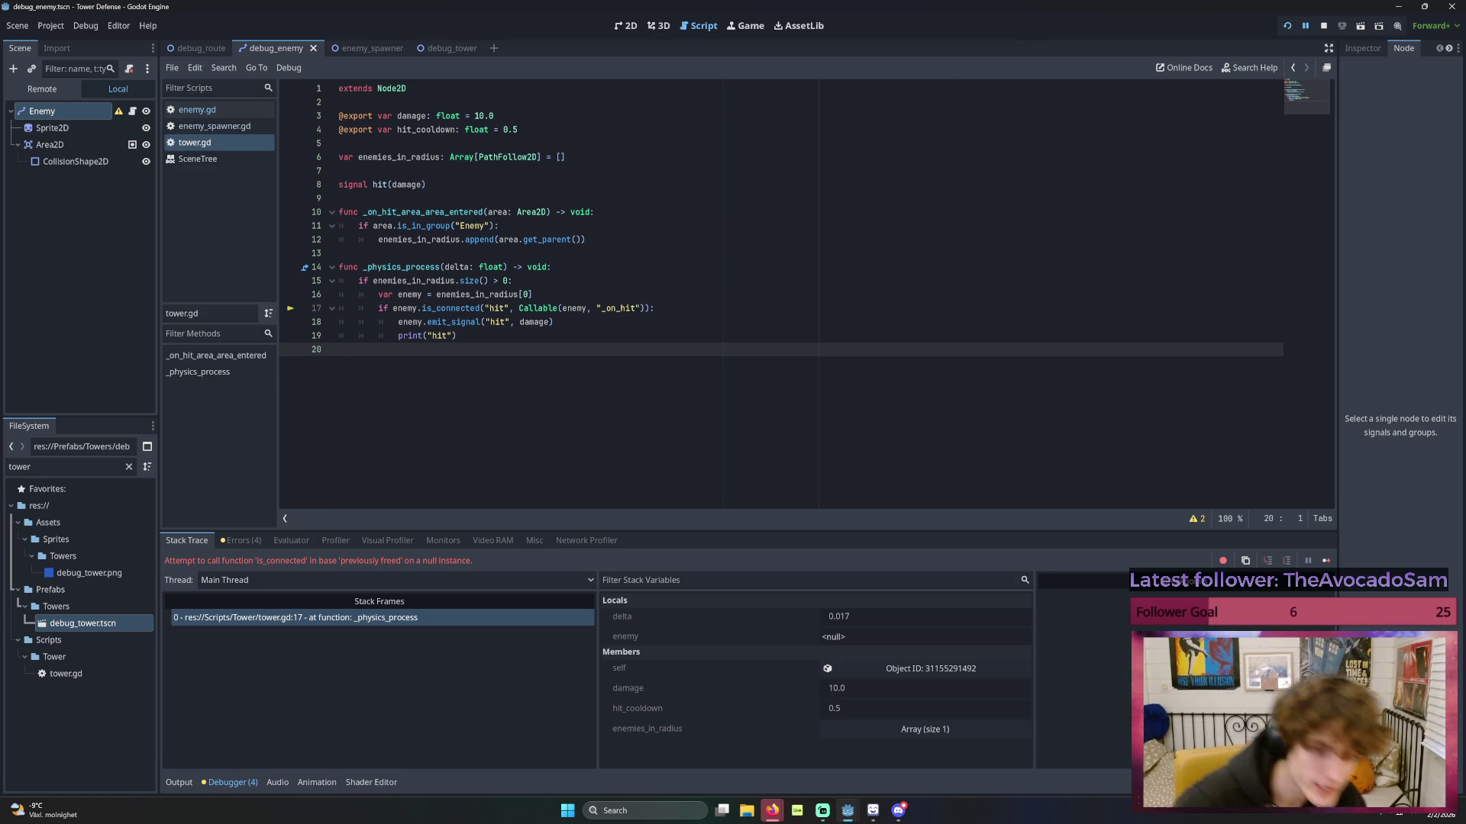
key(BackSpace)
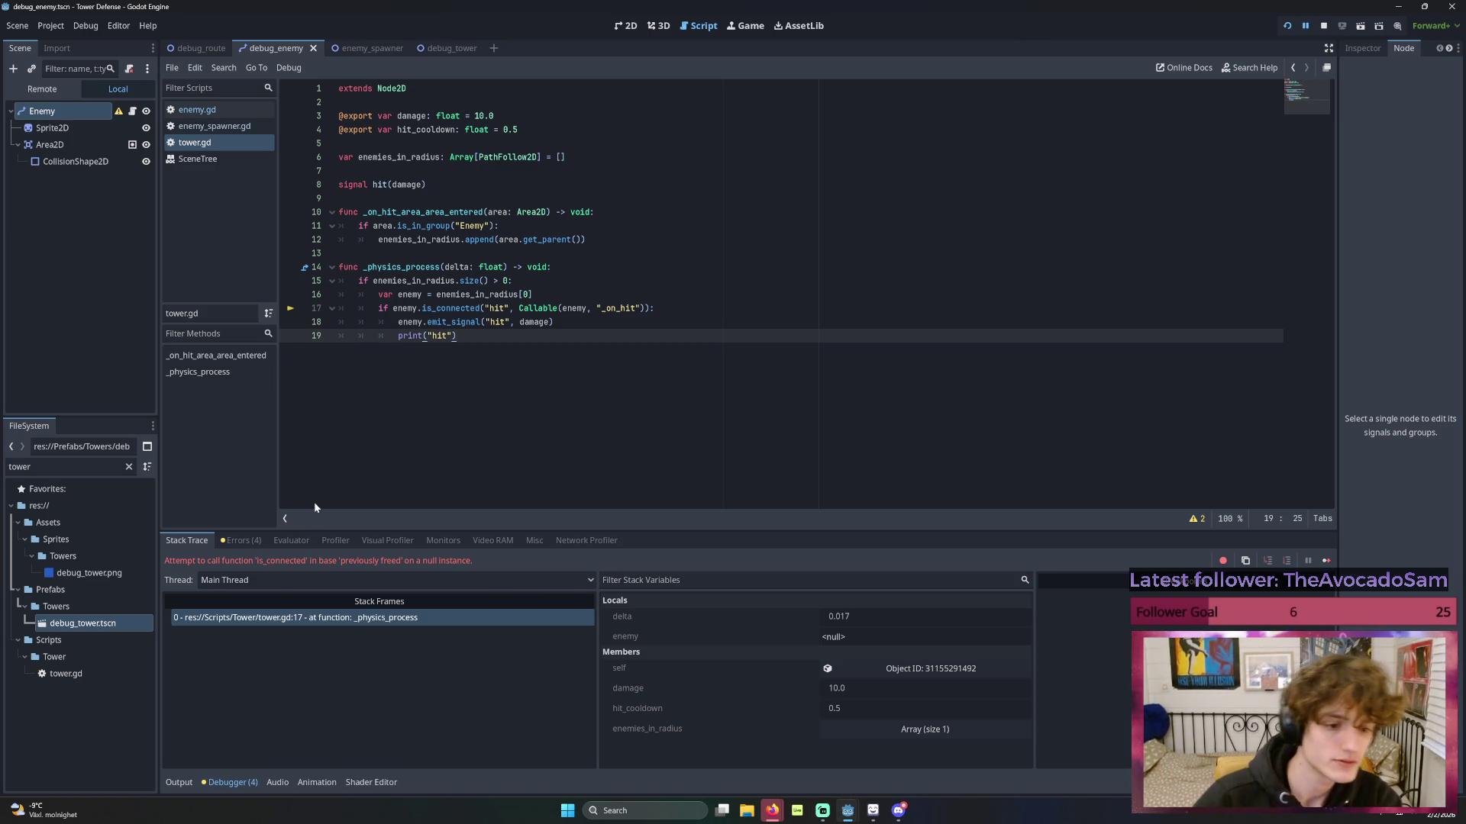
Review the debugger's errors list, then view enemy.gd and enemy_spawner.gd
click(241, 540)
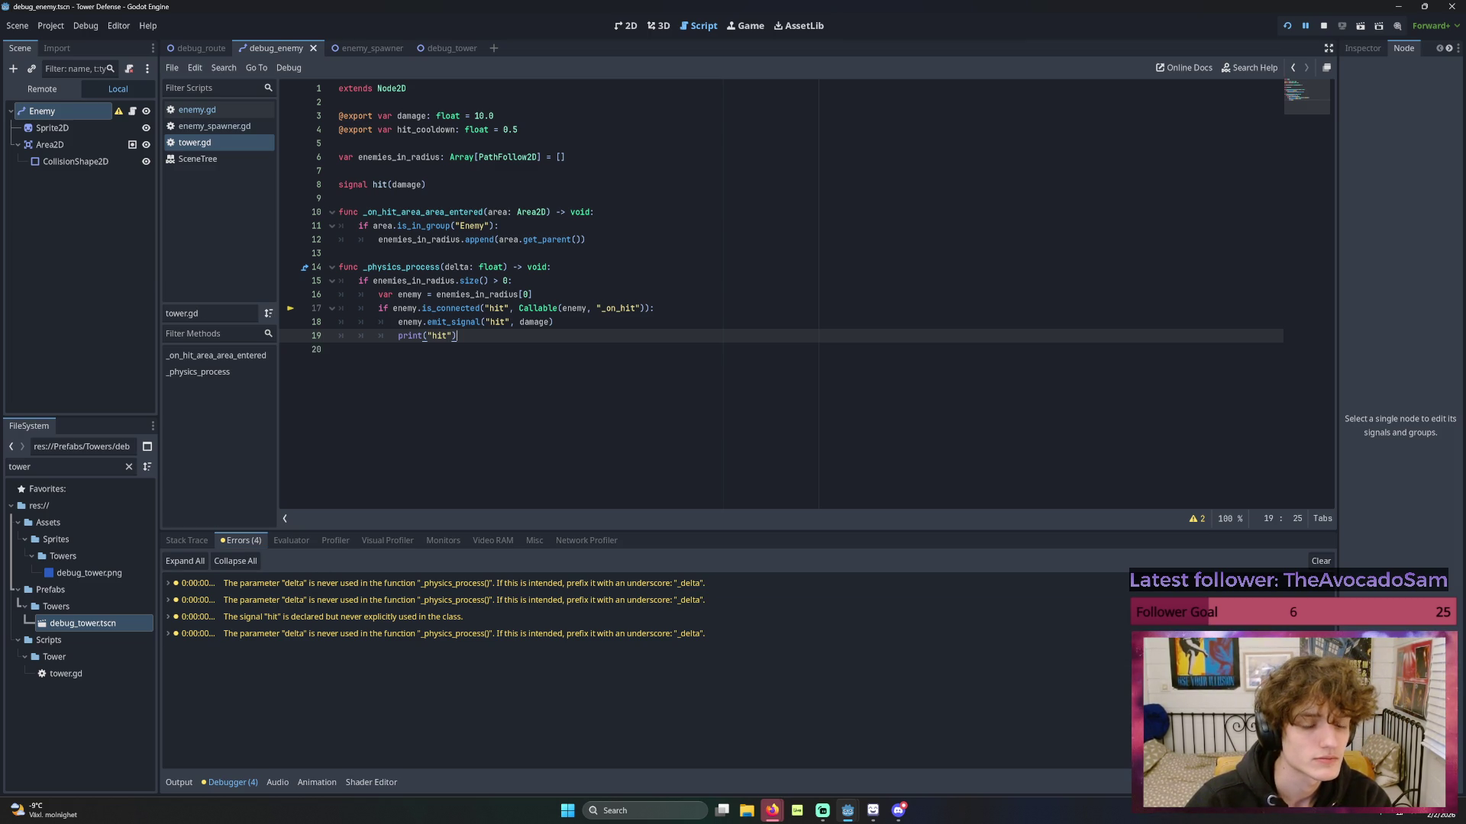
click(235, 107)
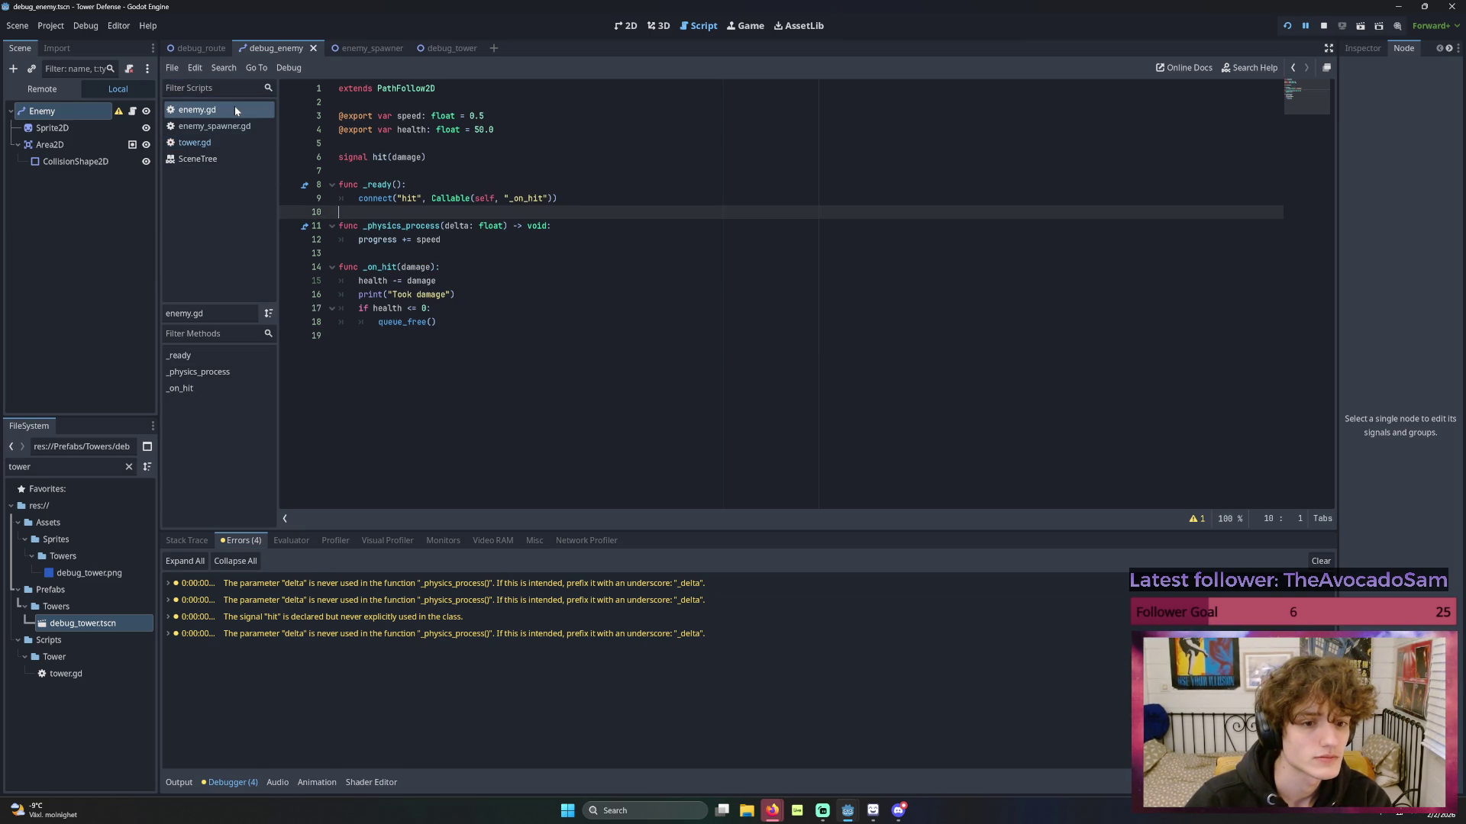
click(233, 126)
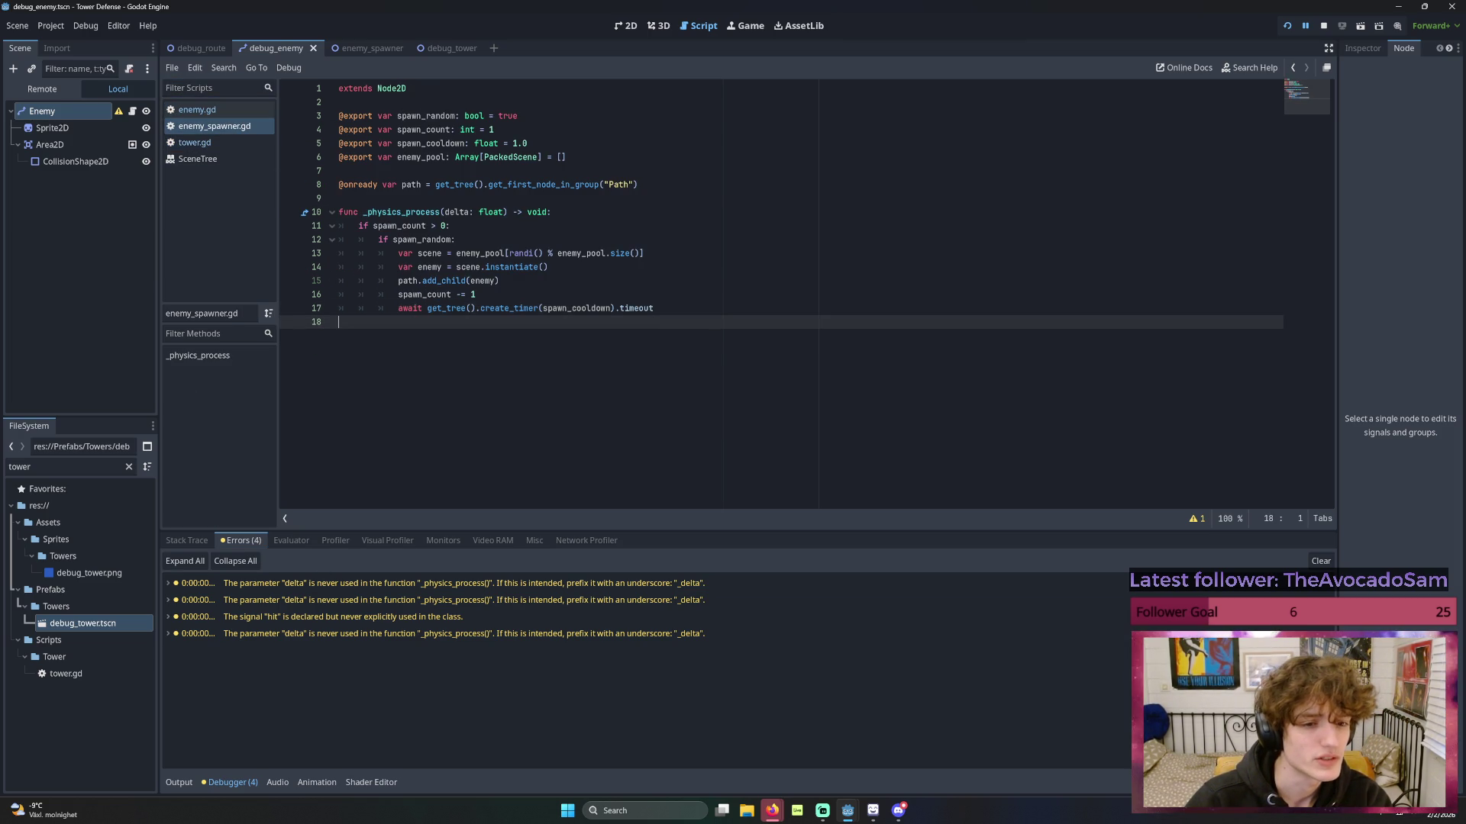
Paste the spawner's await create_timer line into tower.gd, using hit_cooldown as the duration
click(216, 142)
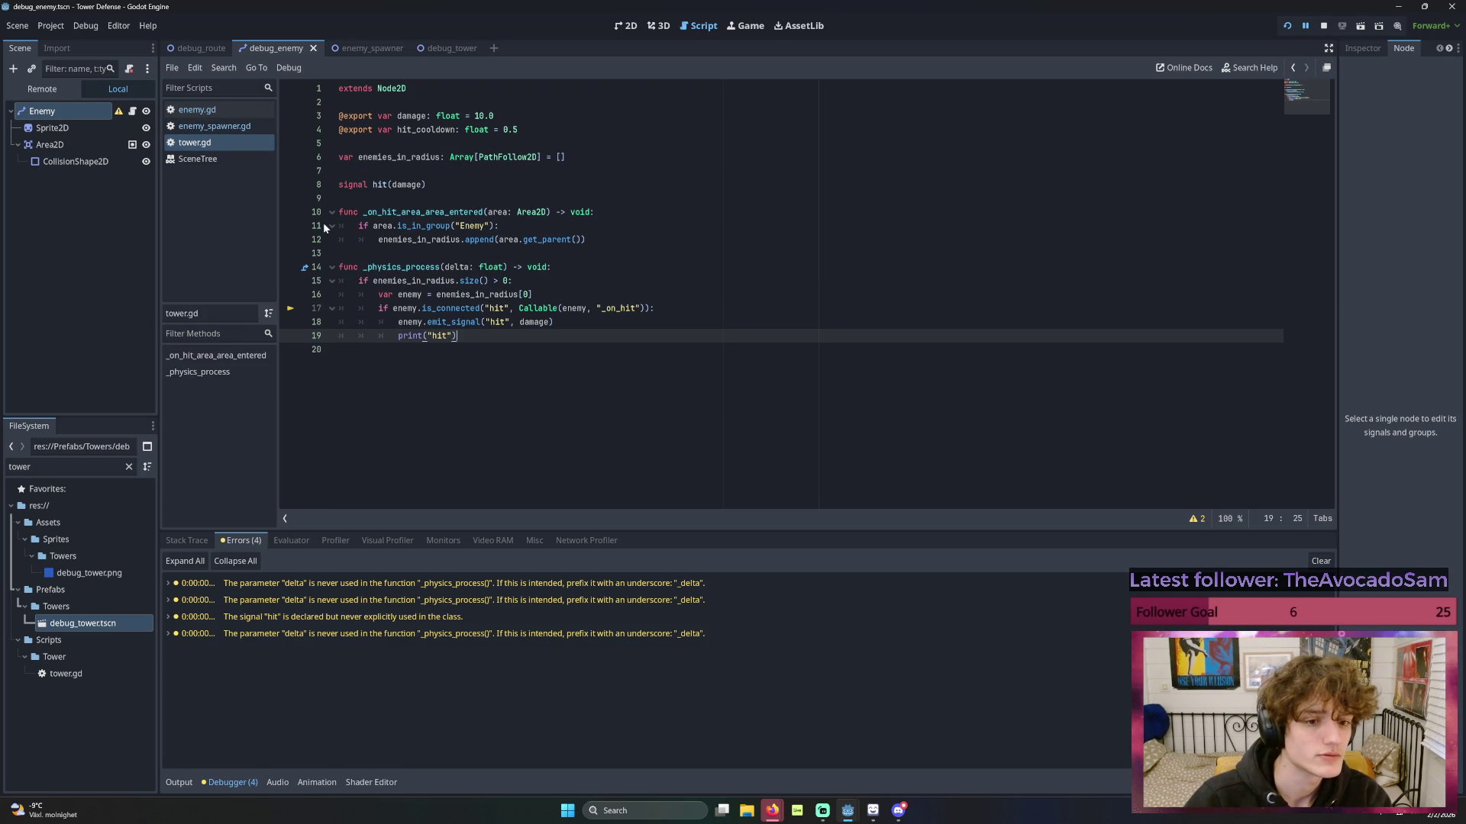
key(Down)
key(Down)
text(await get_tree().create_timer(spawn_cooldown).timeout)
click(678, 348)
key(shift+Tab)
key(shift+Tab)
key(shift+Tab)
key(ctrl+Right)
double_click(578, 349)
text(hi)
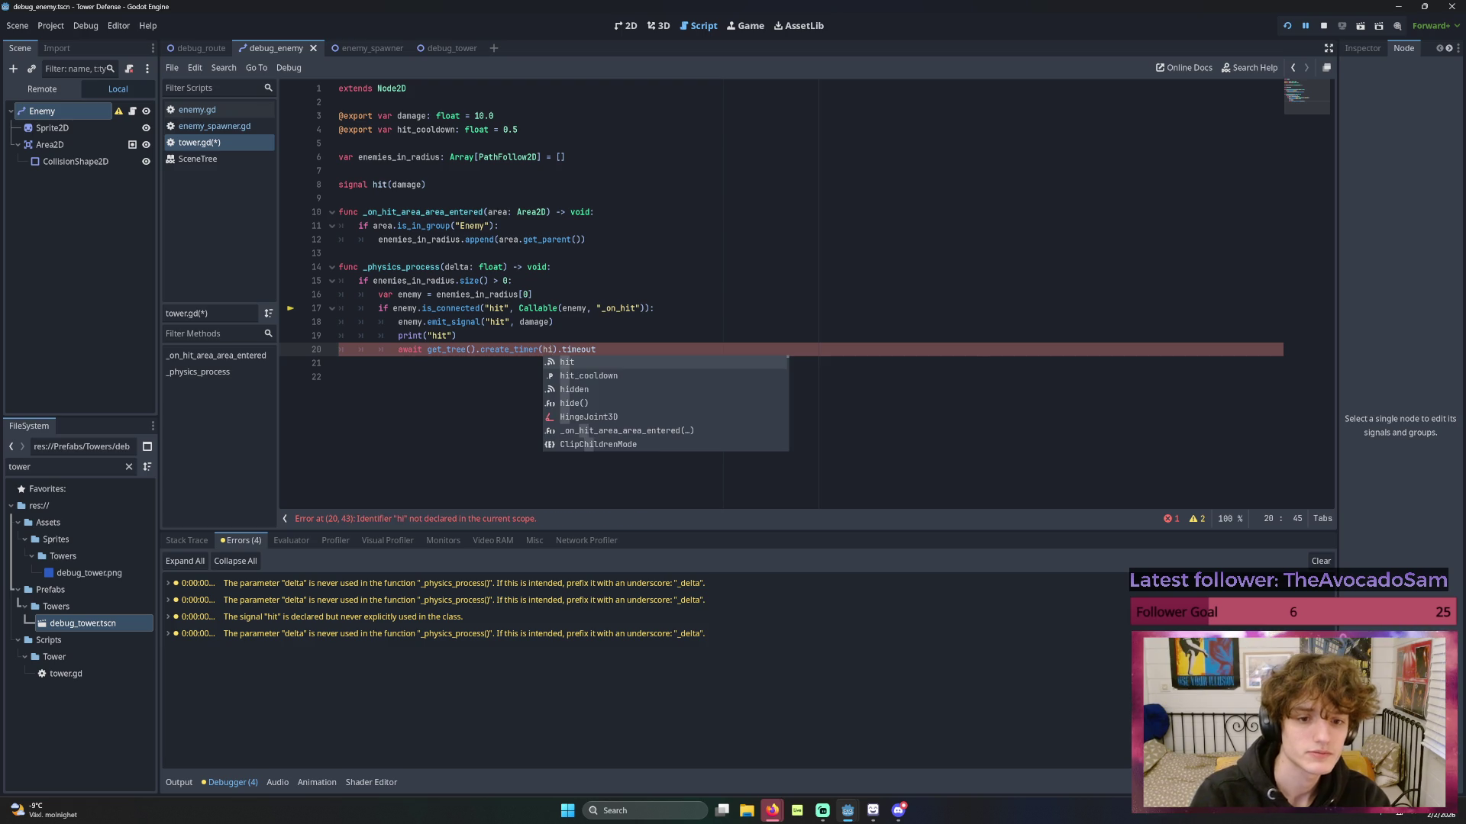
key(Return)
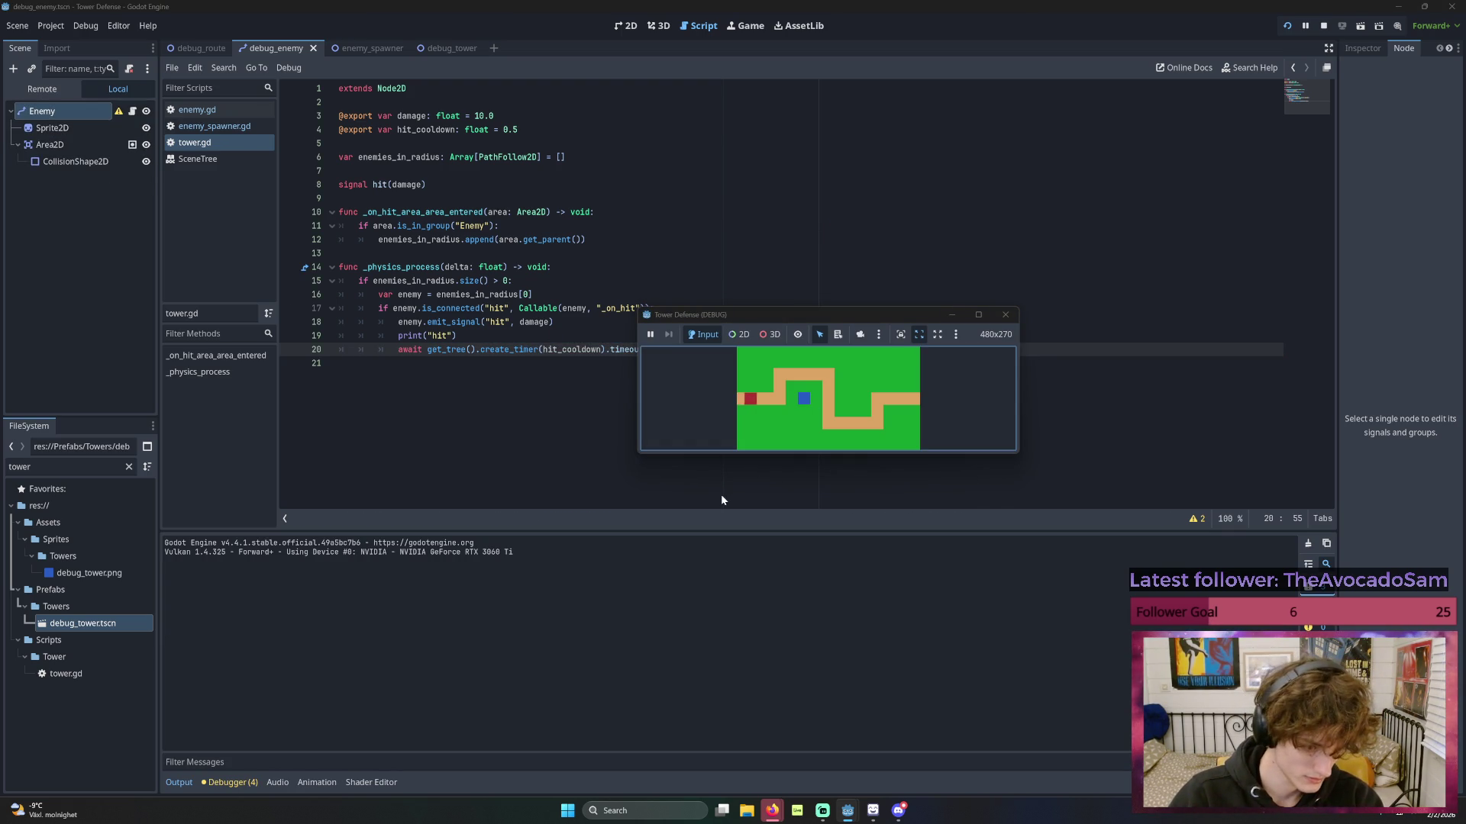
Change hit_cooldown from 0.5 to 2.0 and run the game
click(339, 362)
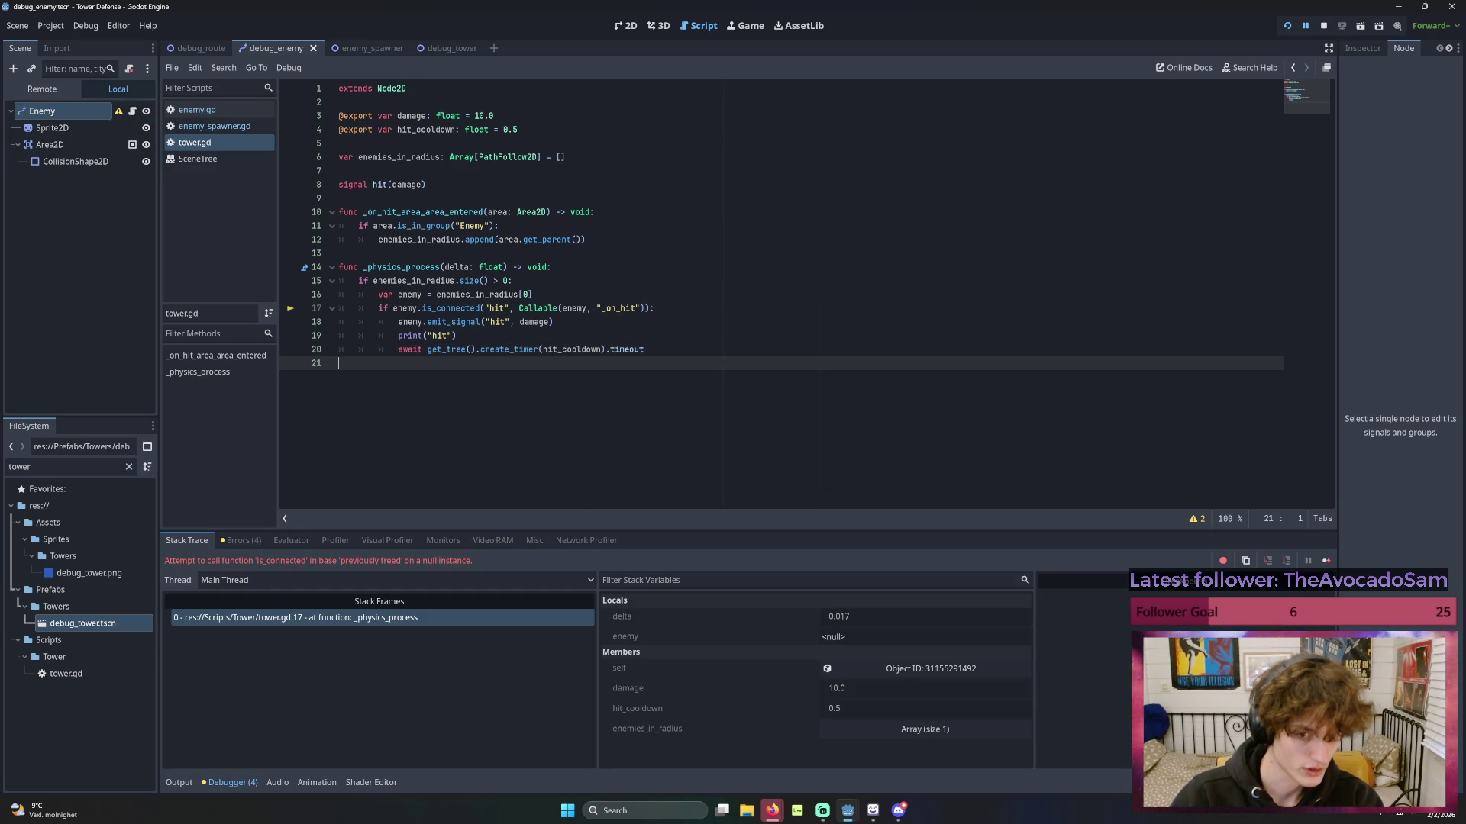
click(517, 129)
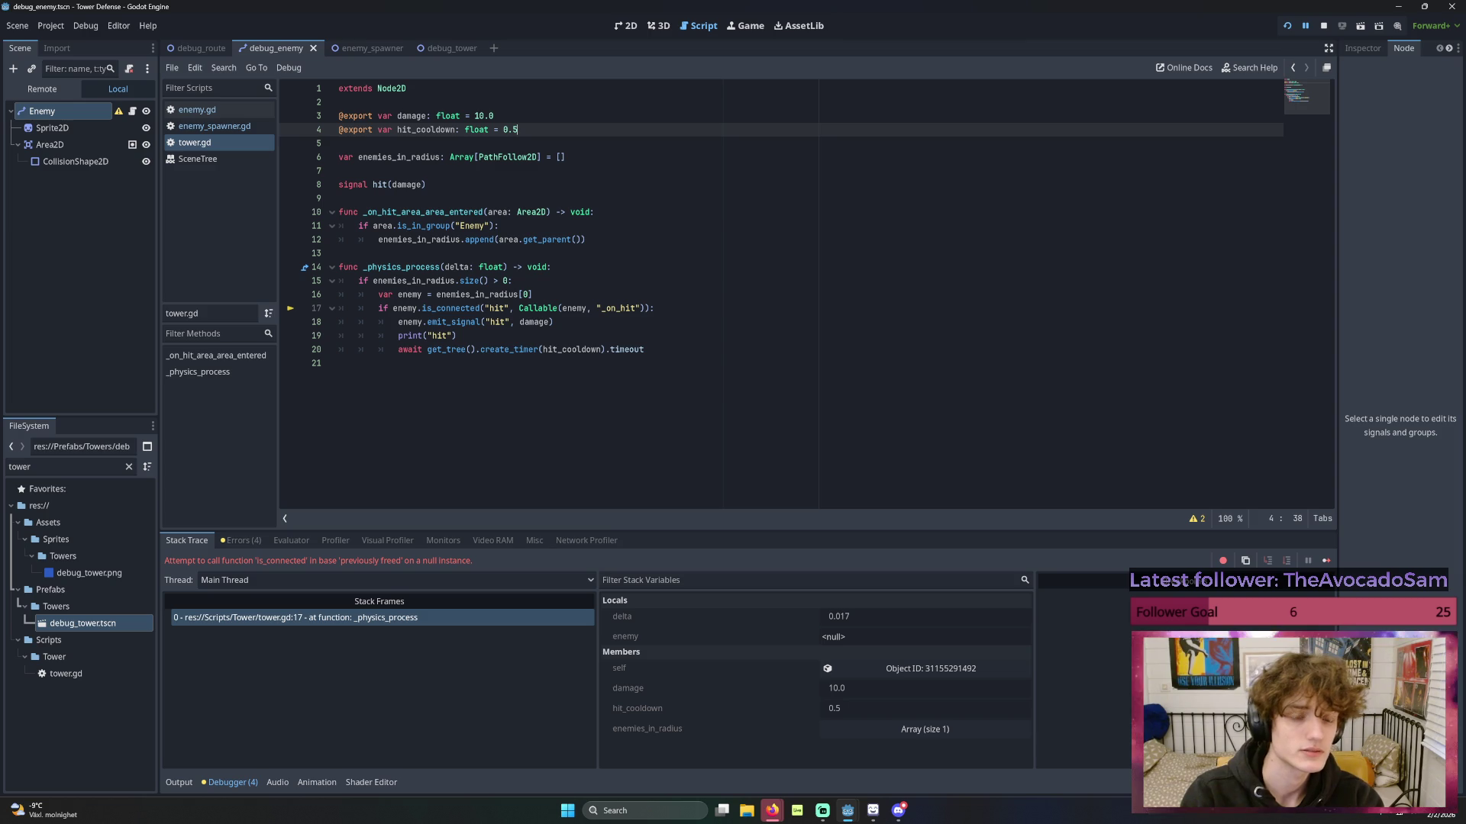
mouse_move(516, 128)
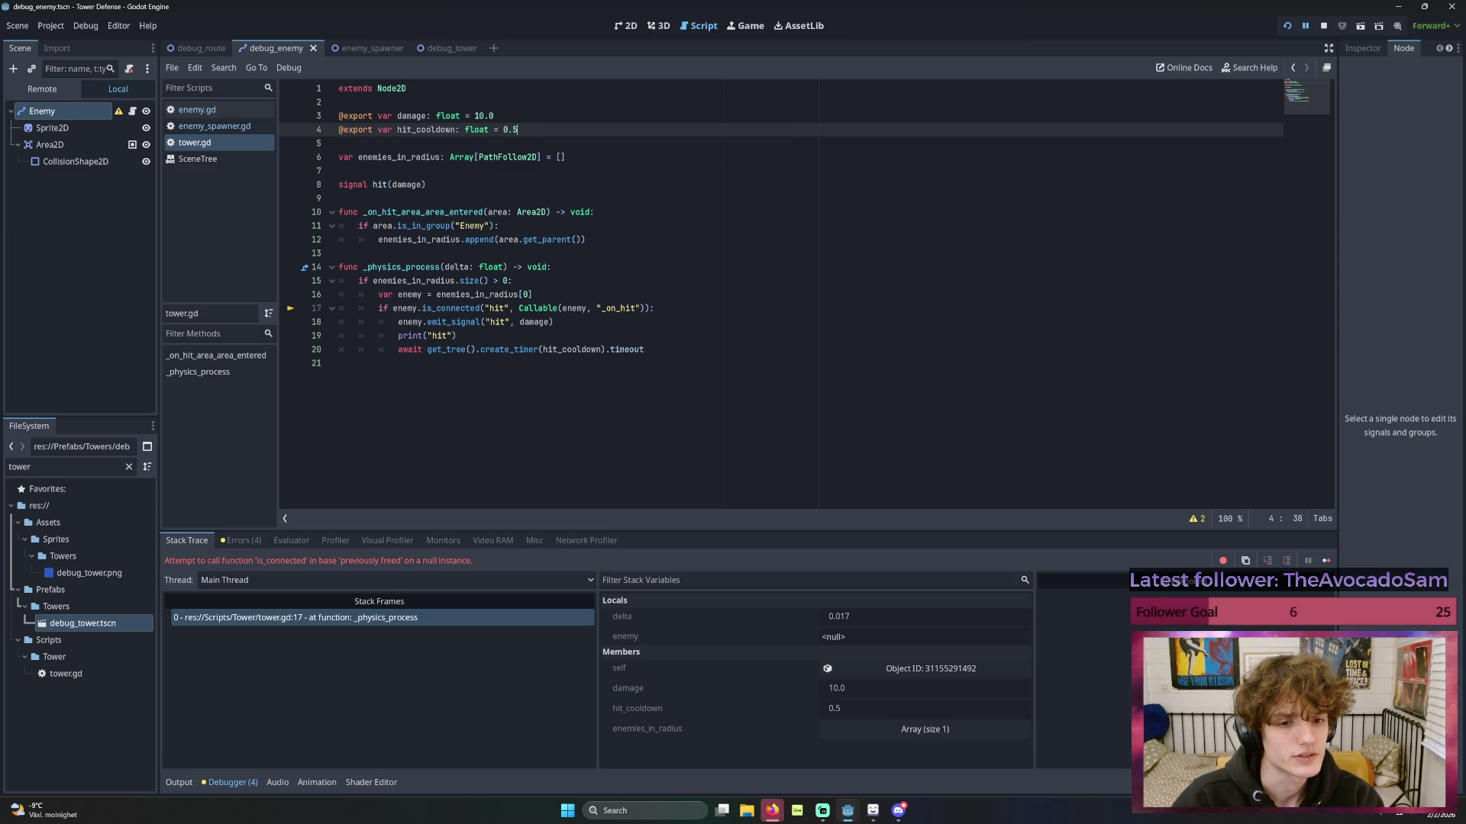
key(BackSpace)
key(BackSpace)
key(BackSpace)
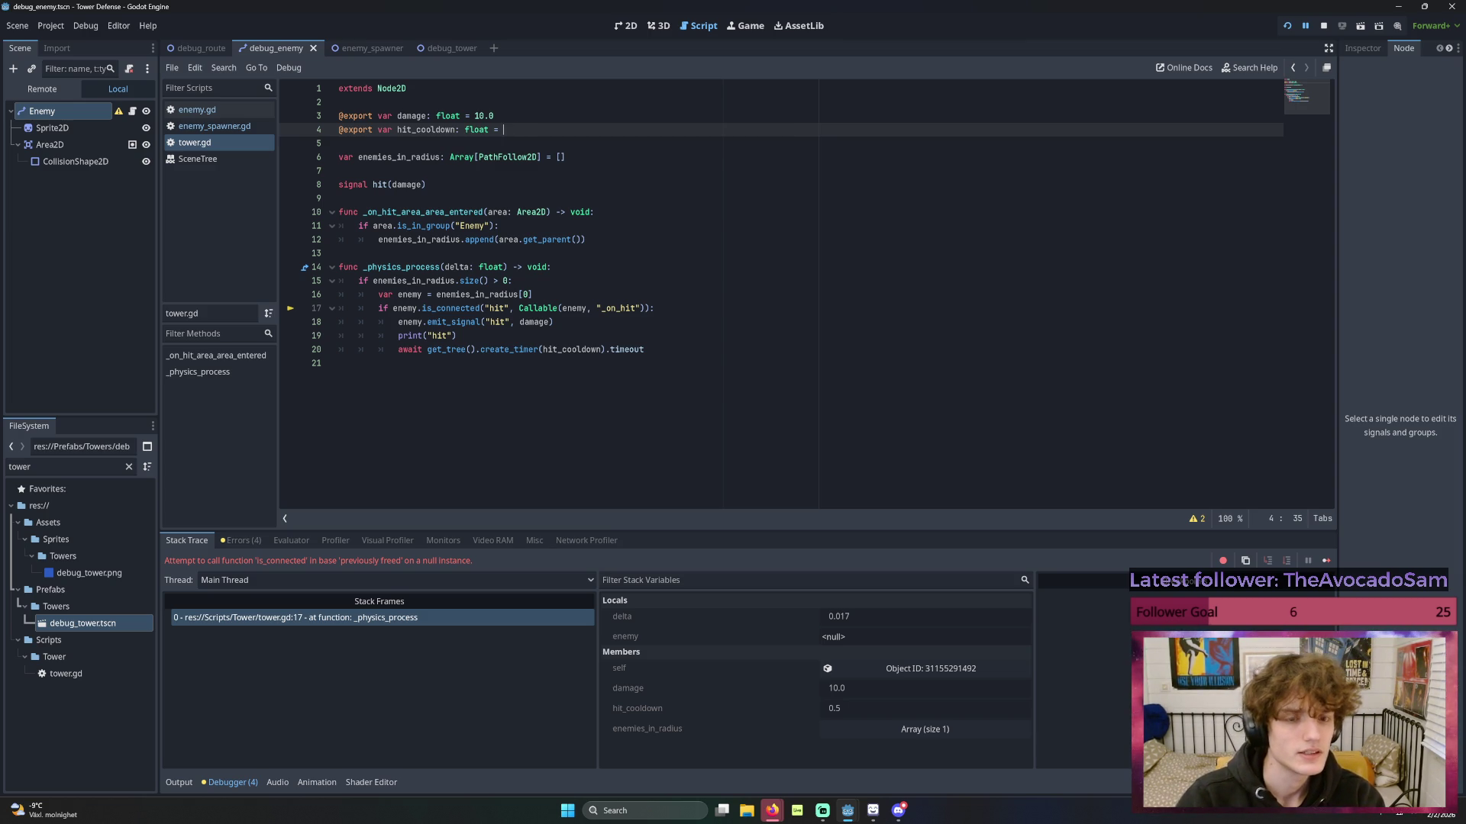
text(2.0)
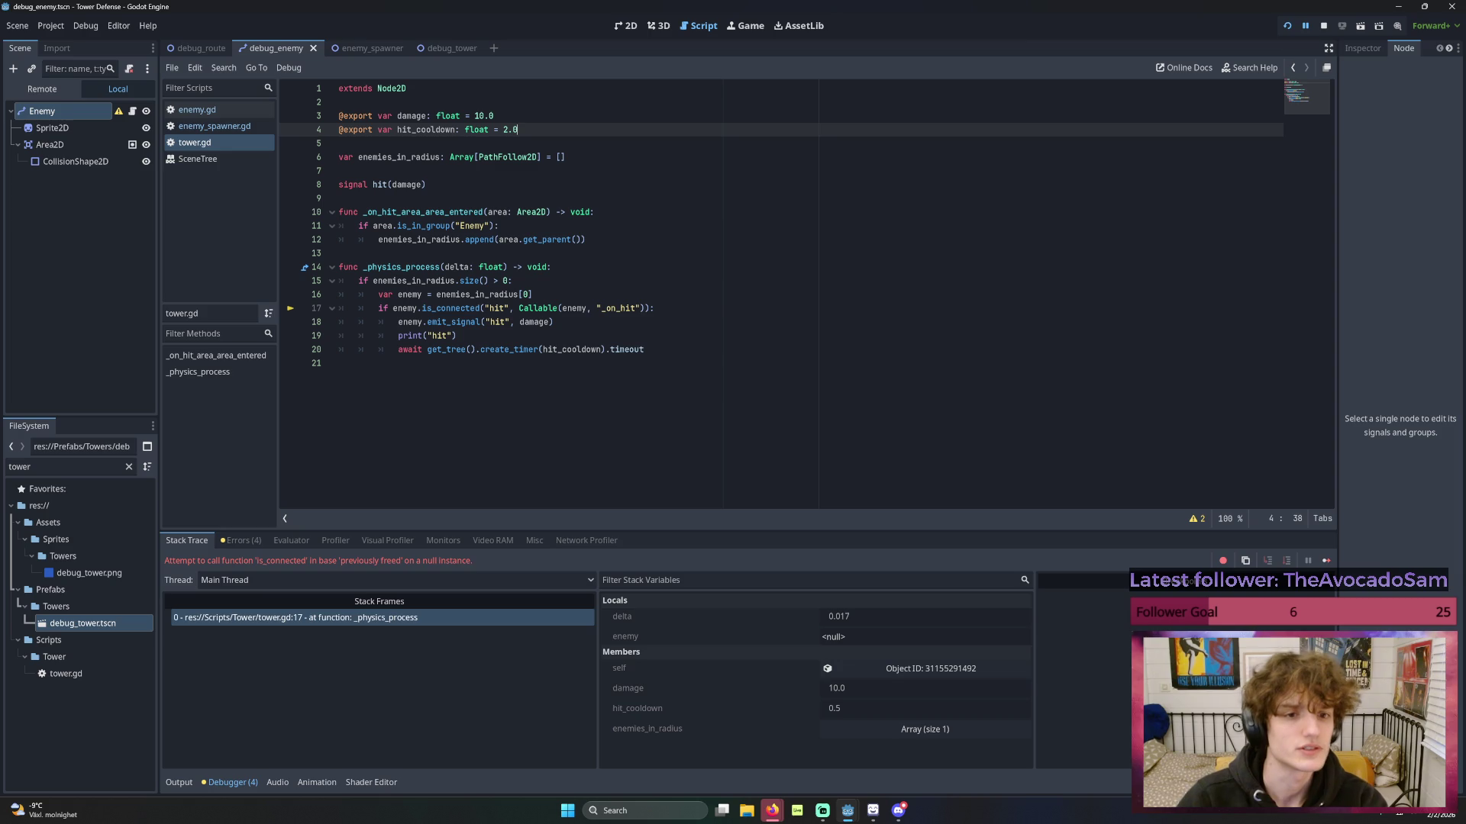
key(F5)
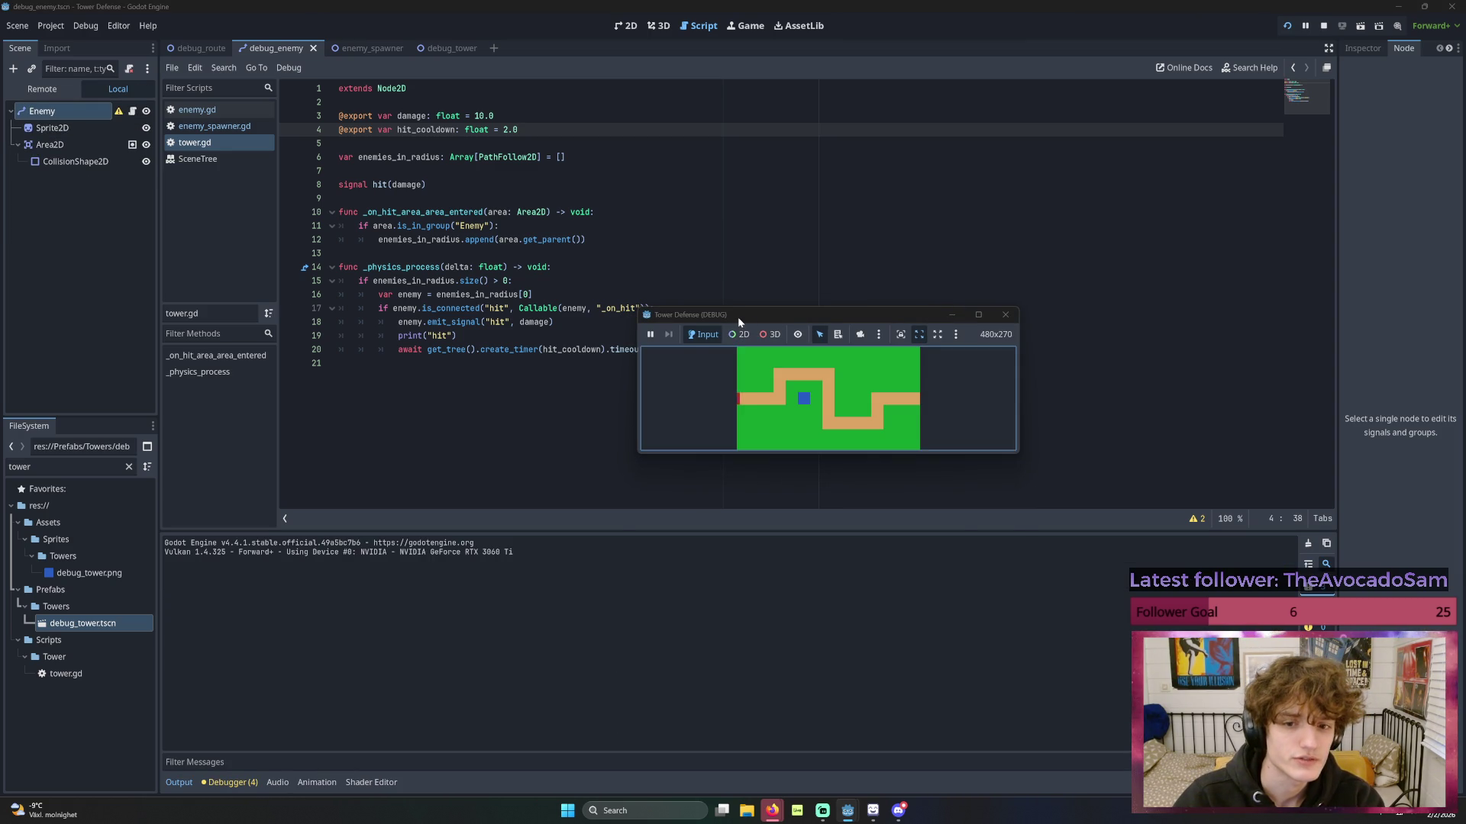
drag(737, 318, 724, 304)
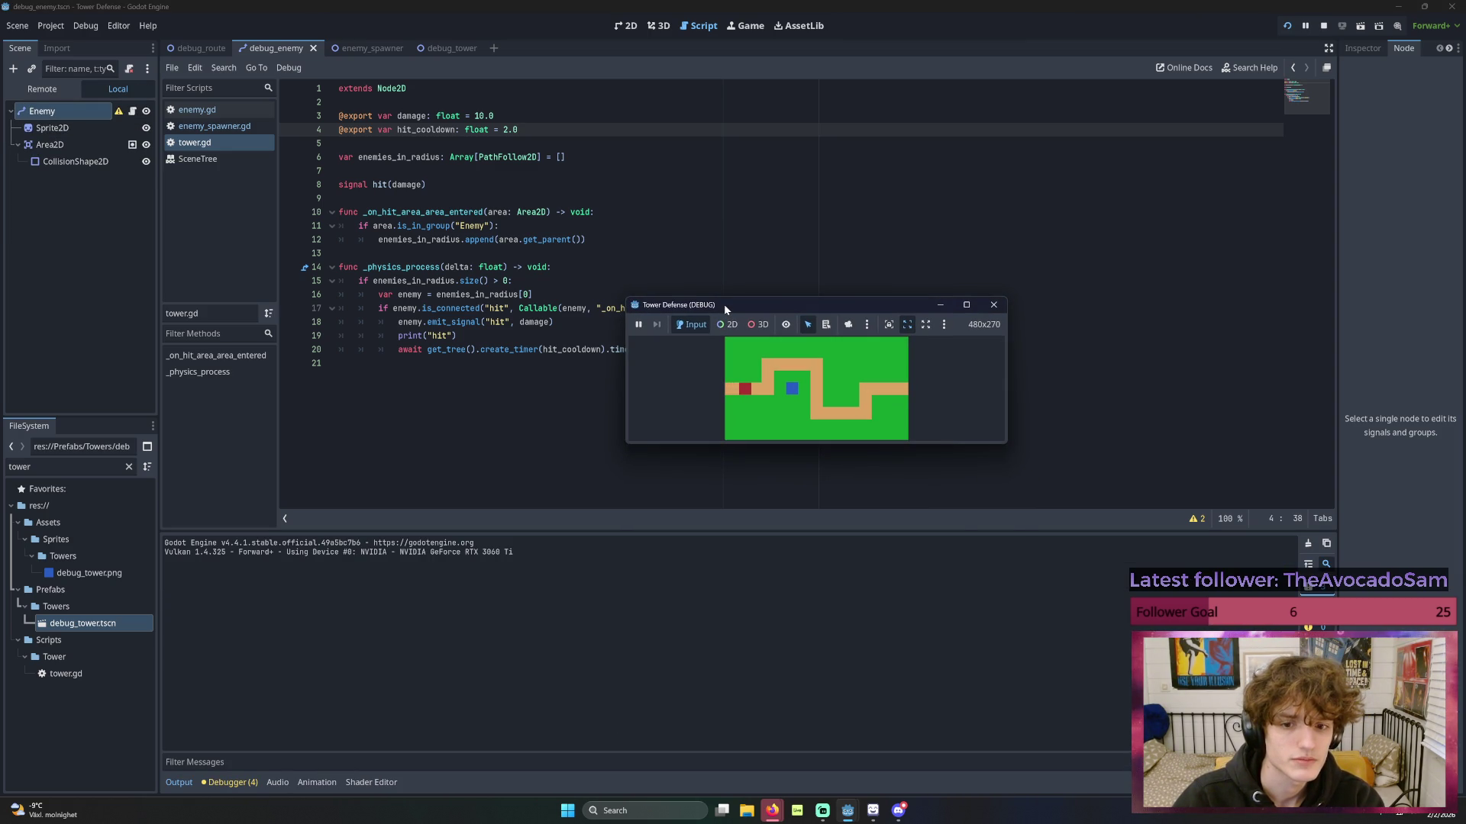
Set spawn_count in enemy_spawner.gd from 1 to 2 and run the game again
click(644, 349)
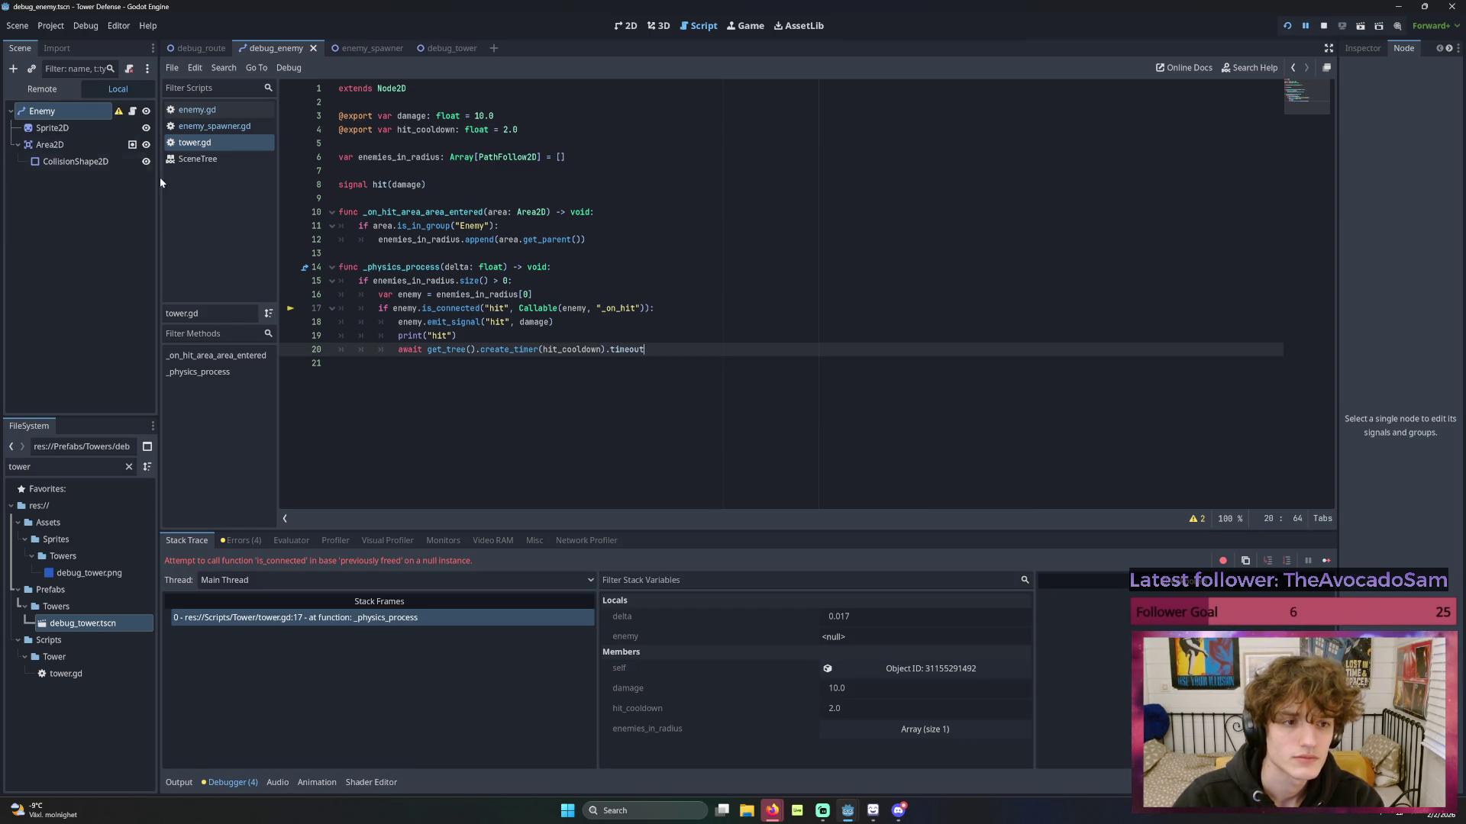
click(215, 126)
key(Down)
click(196, 109)
click(214, 126)
click(229, 144)
click(218, 128)
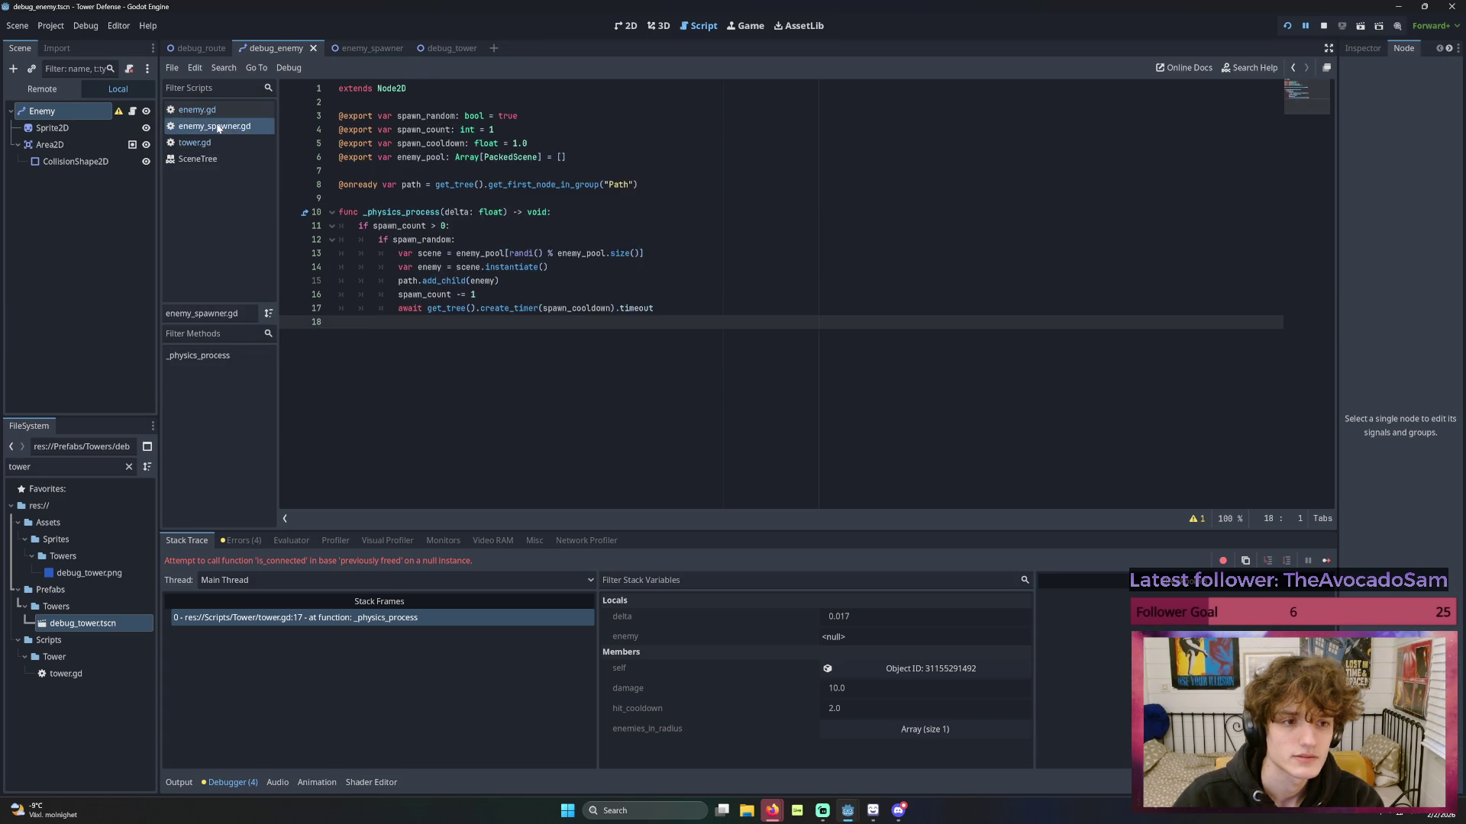
click(196, 109)
click(214, 126)
click(484, 116)
click(495, 129)
key(BackSpace)
text(2)
key(F5)
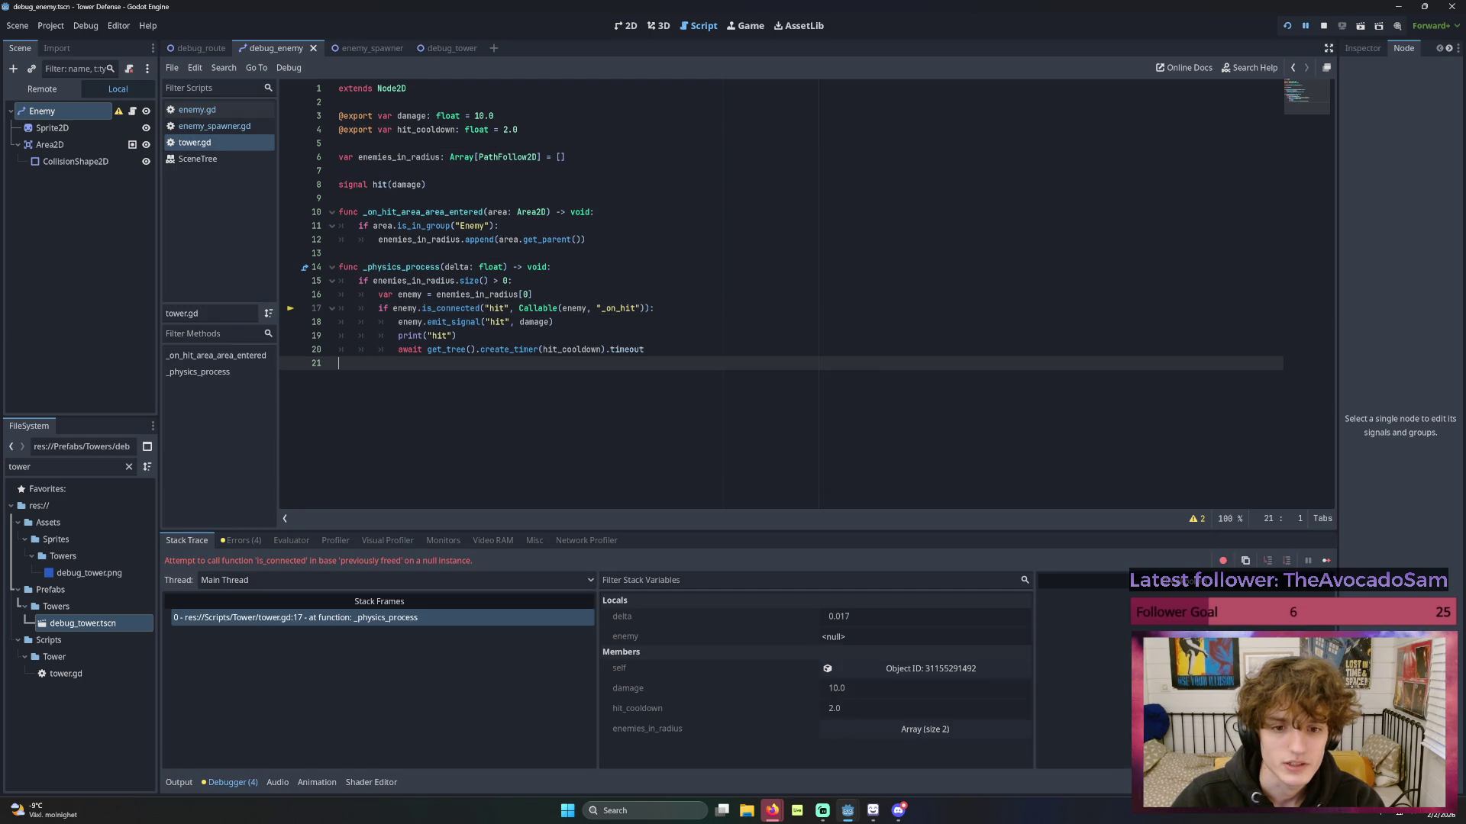
click(512, 129)
Exaggerate the cooldowns (hit_cooldown 2000, spawn_cooldown 1000) and run the game
key(BackSpace)
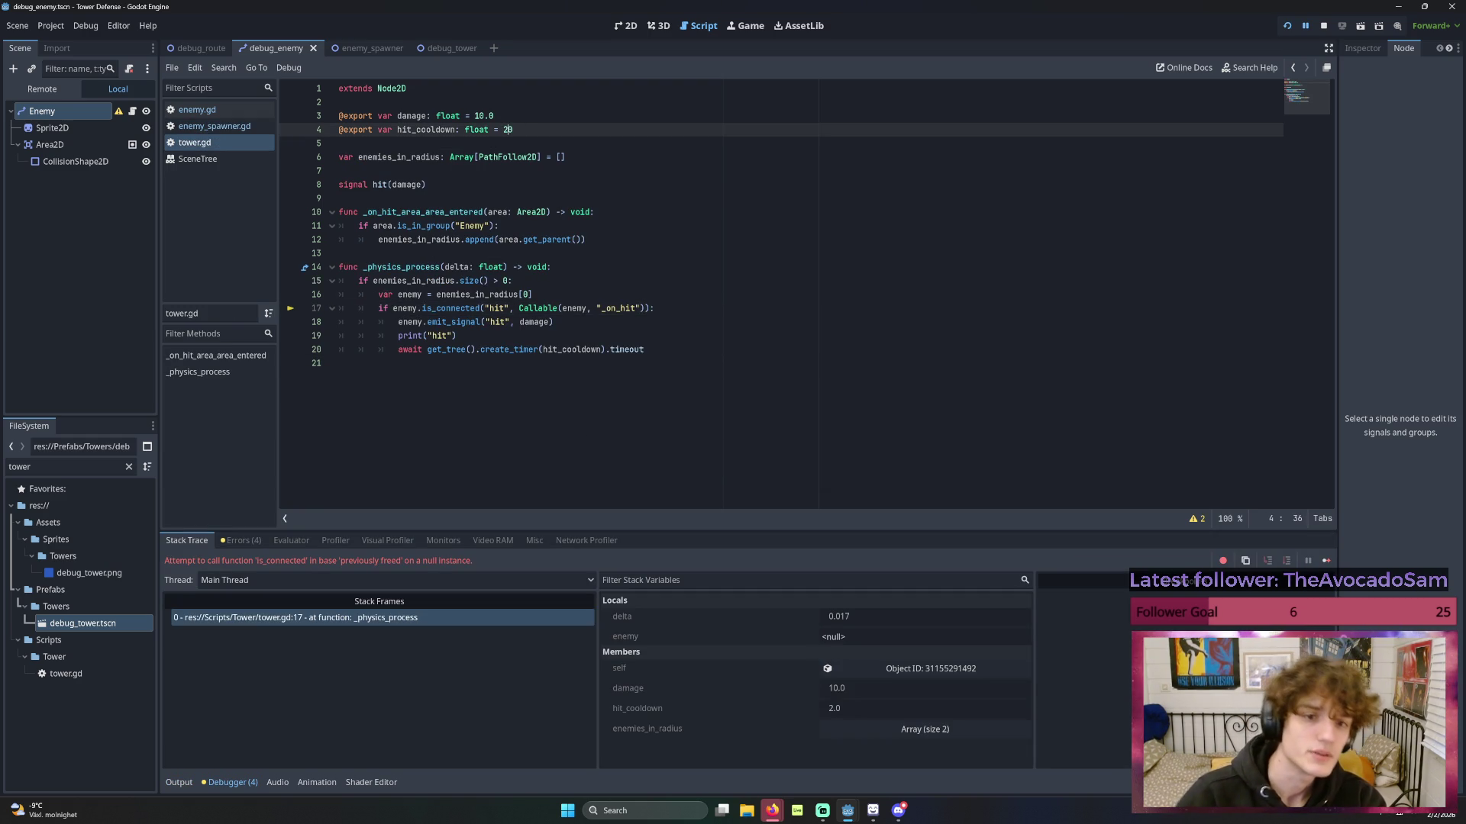
click(215, 126)
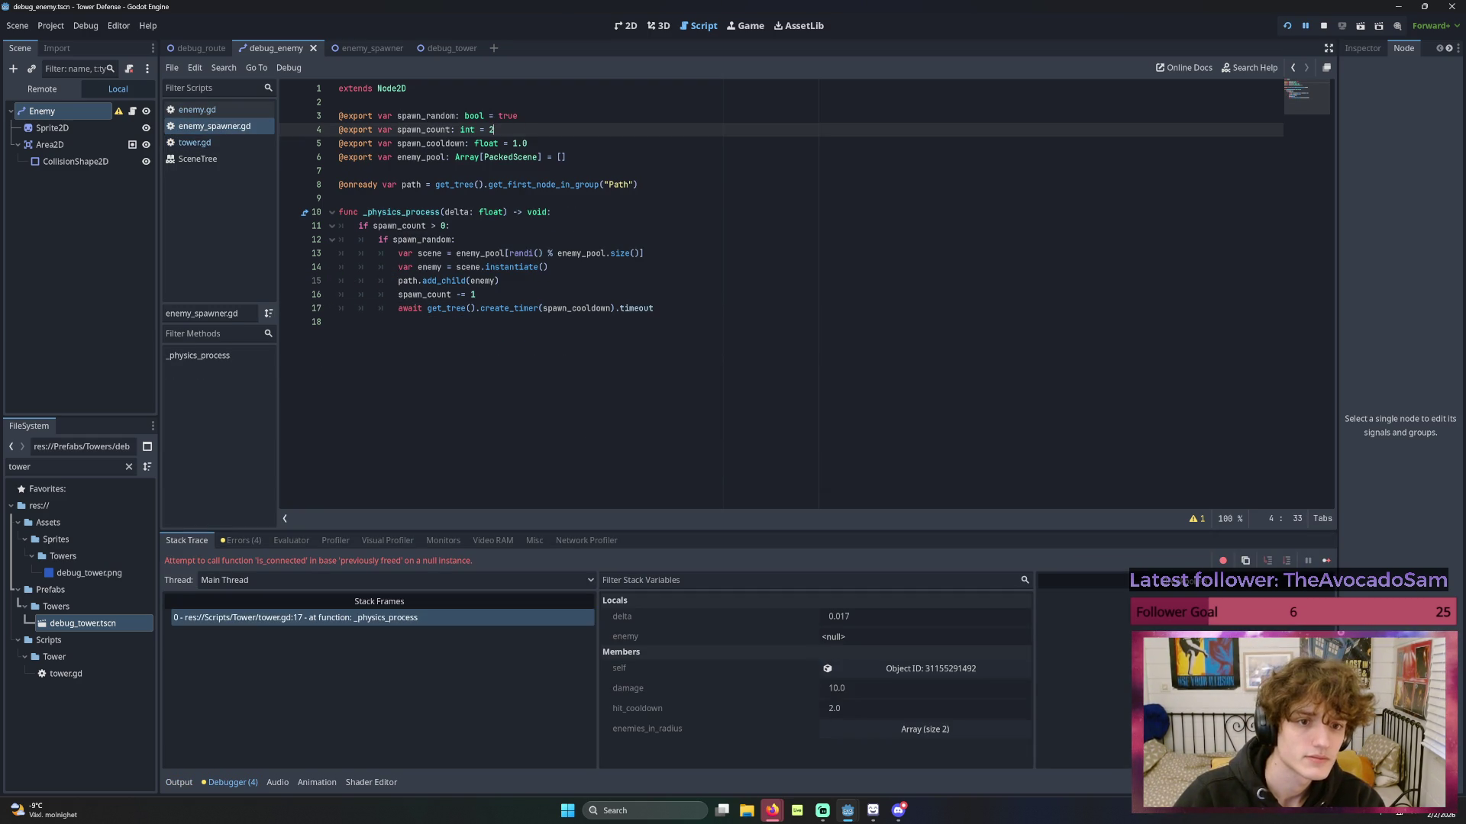
click(528, 143)
key(BackSpace)
key(BackSpace)
text(000)
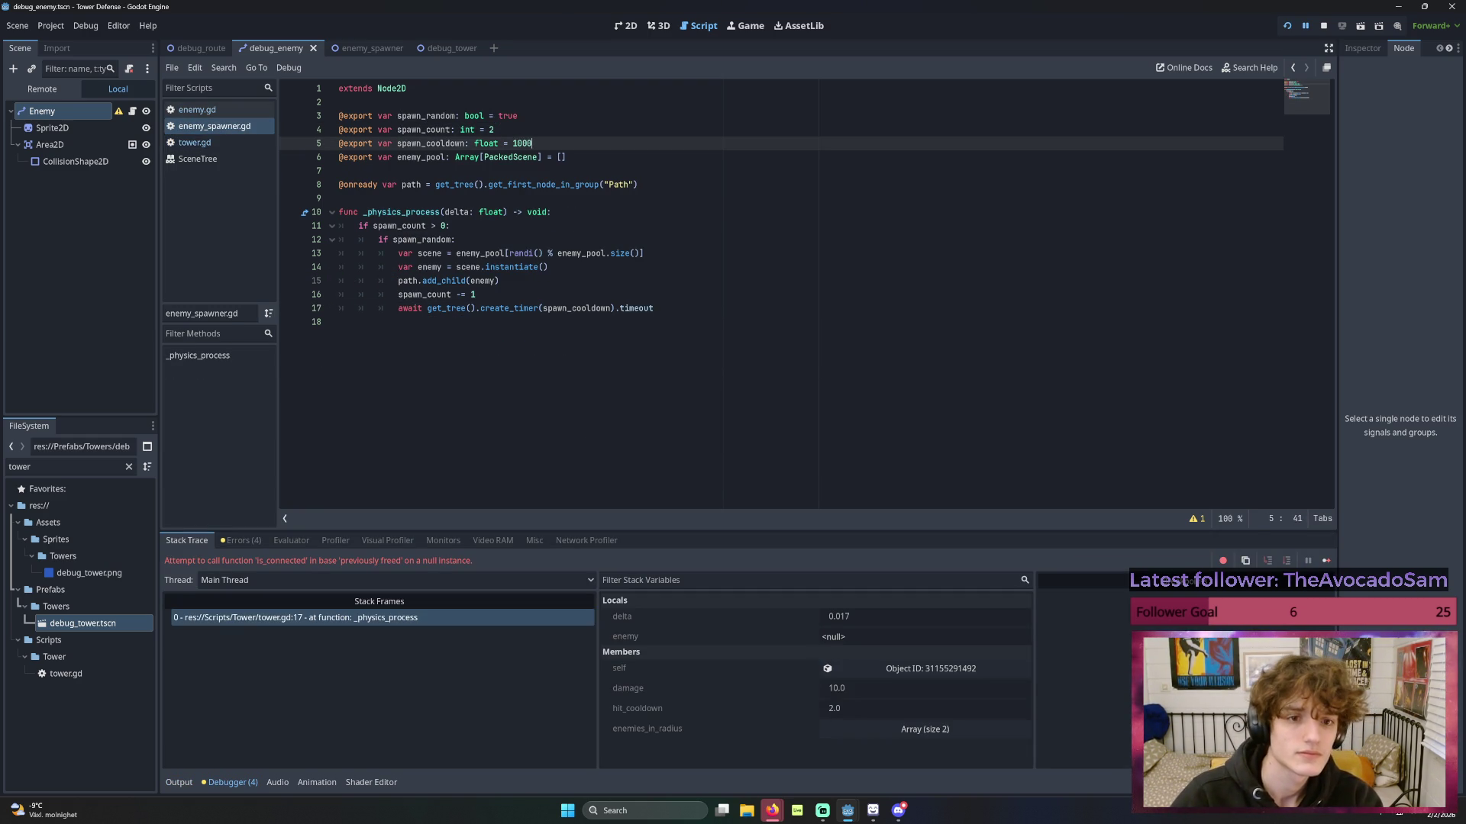
key(F5)
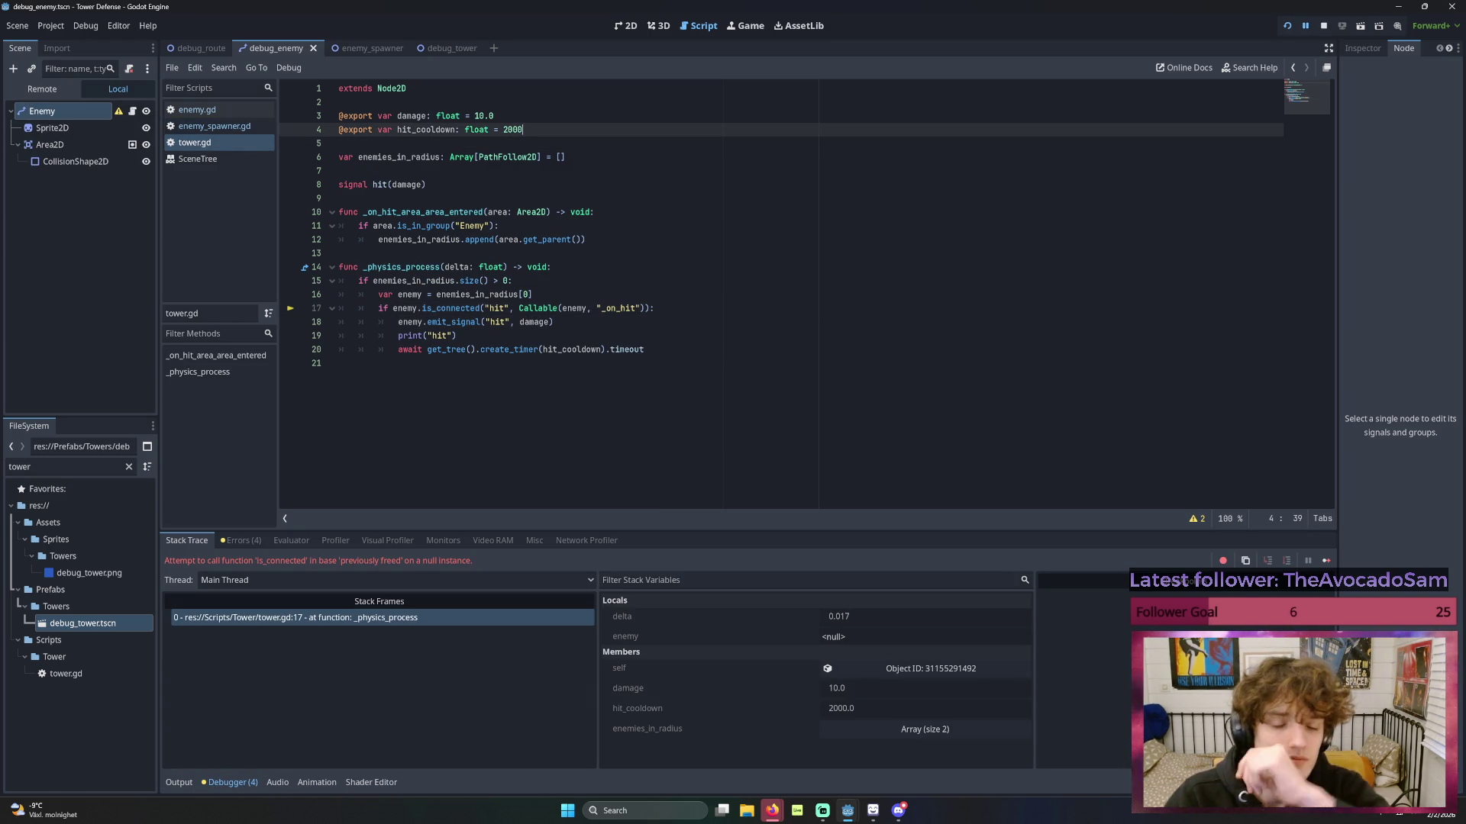
Set tower.gd's hit_cooldown back to 2.0
mouse_move(572, 350)
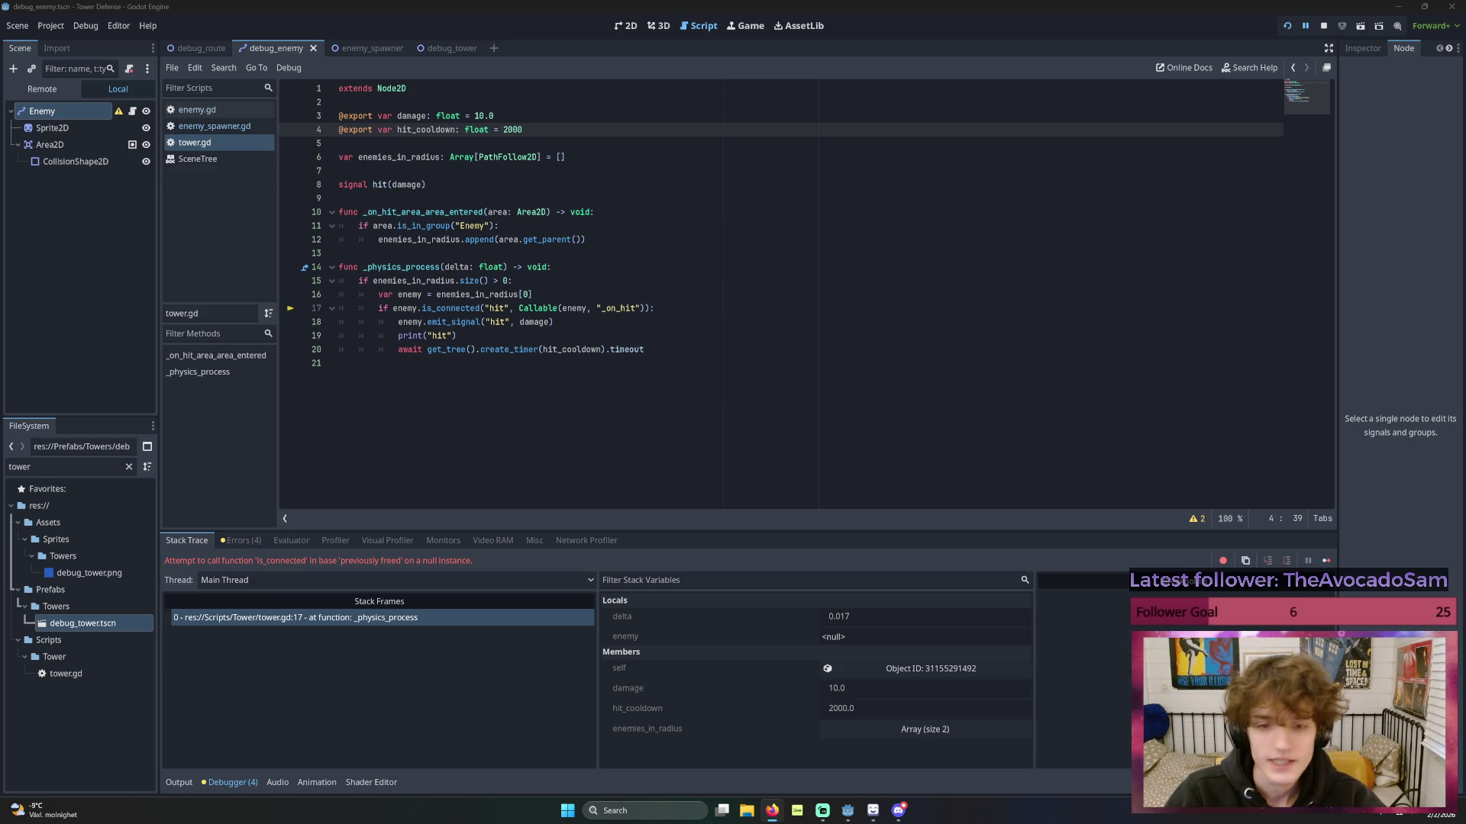
click(573, 350)
click(340, 363)
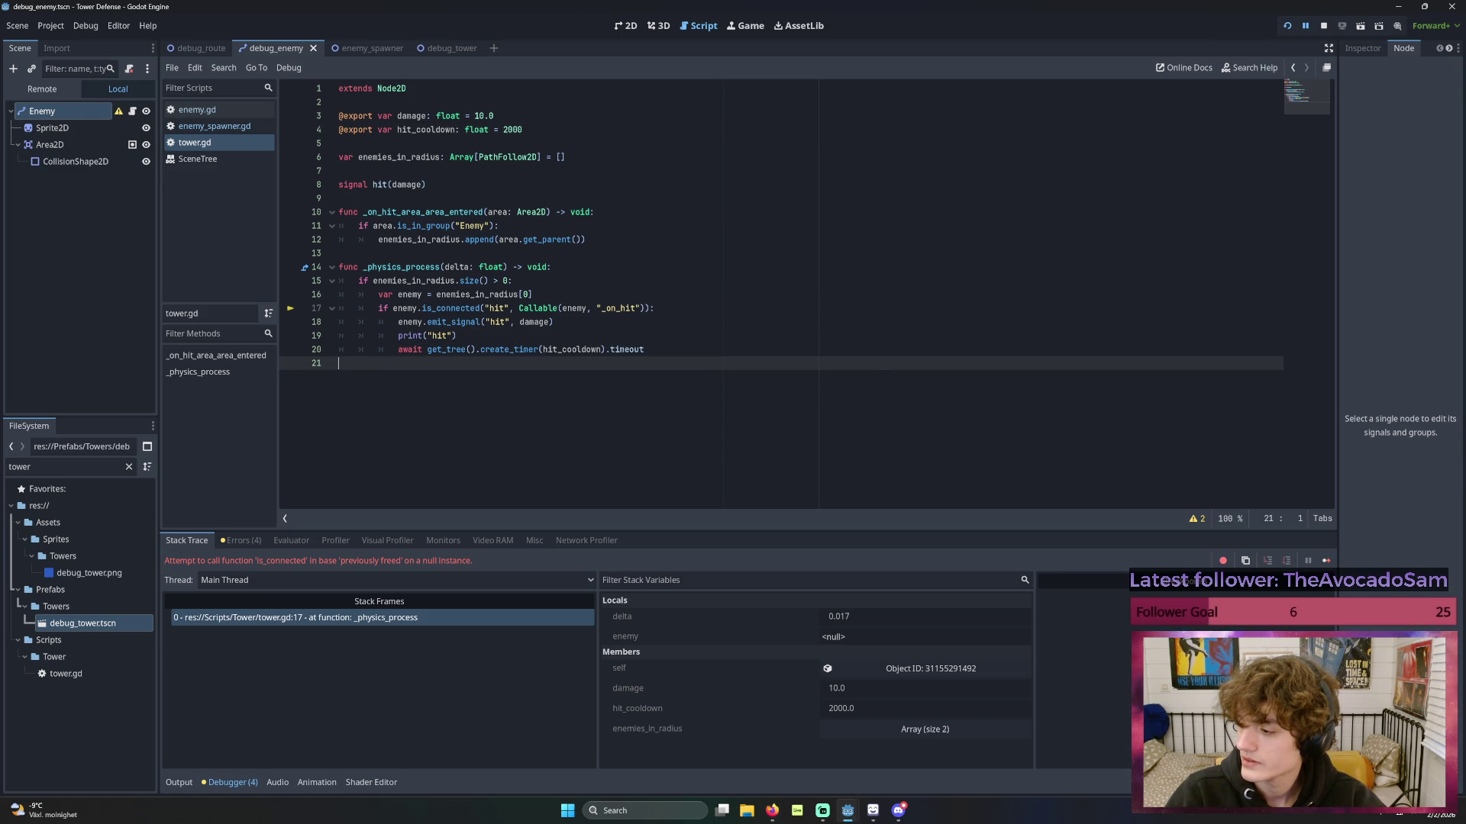
double_click(571, 350)
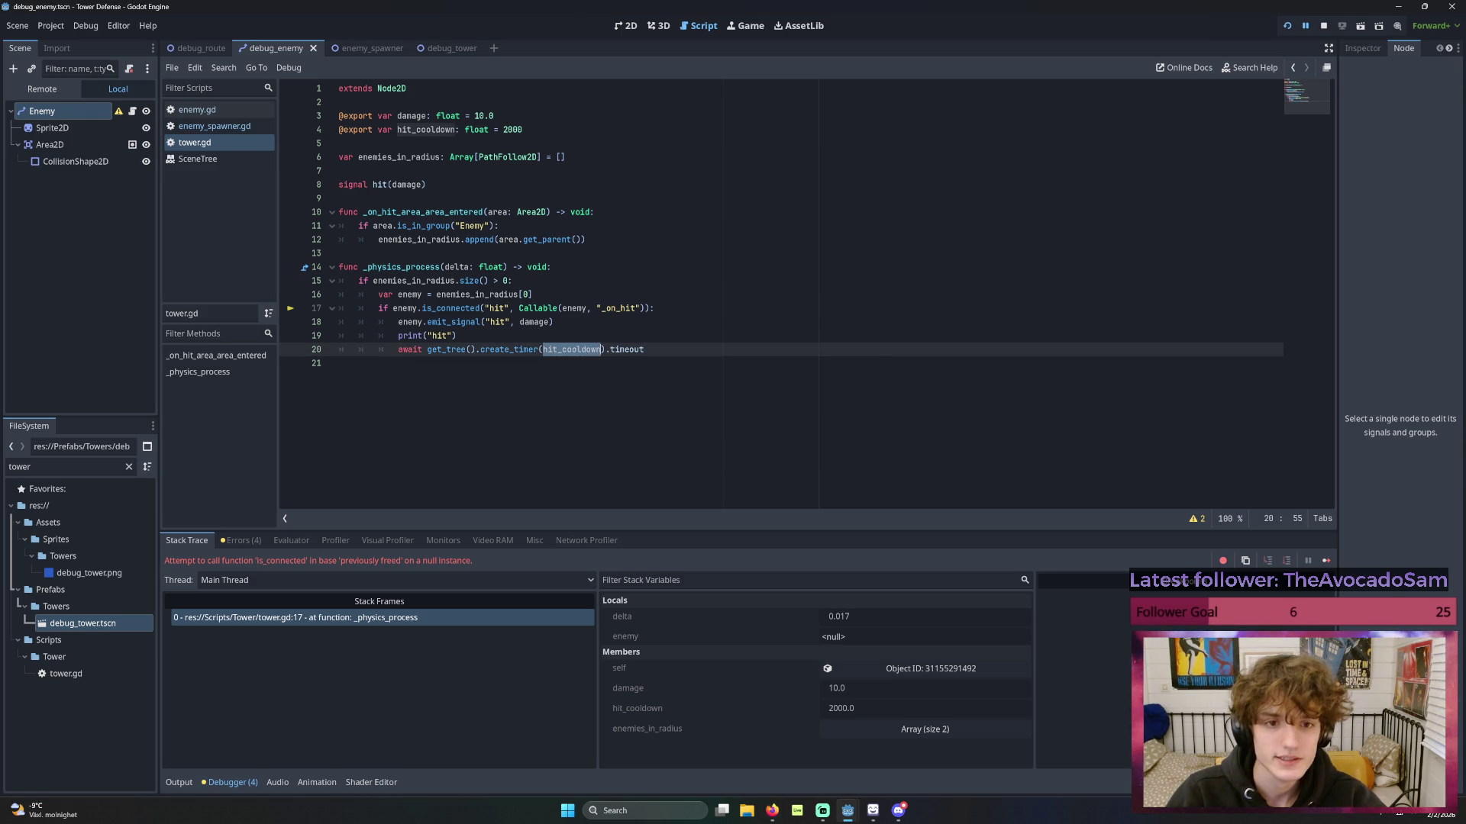
double_click(509, 129)
text(2.0)
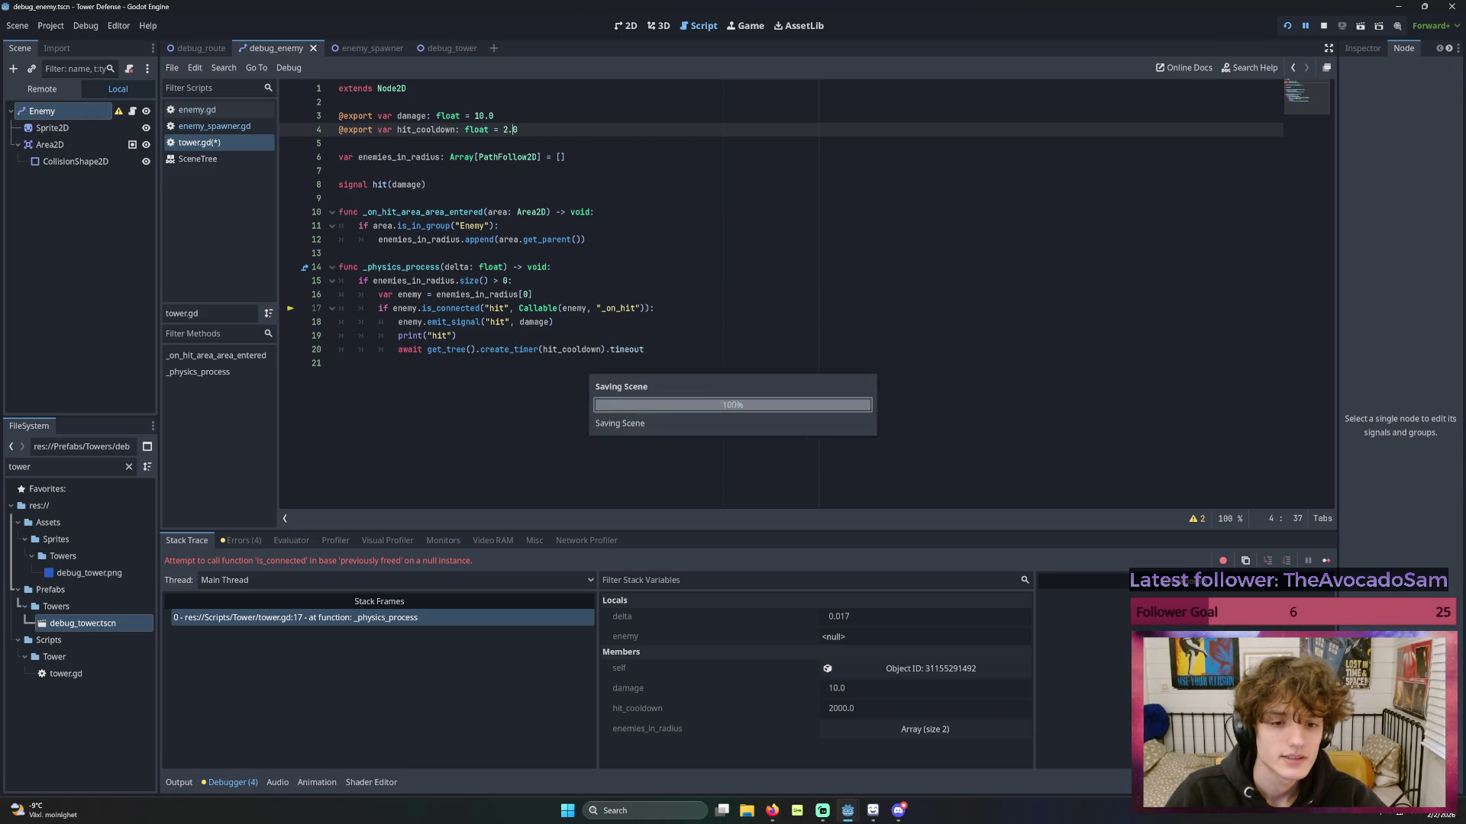
click(210, 126)
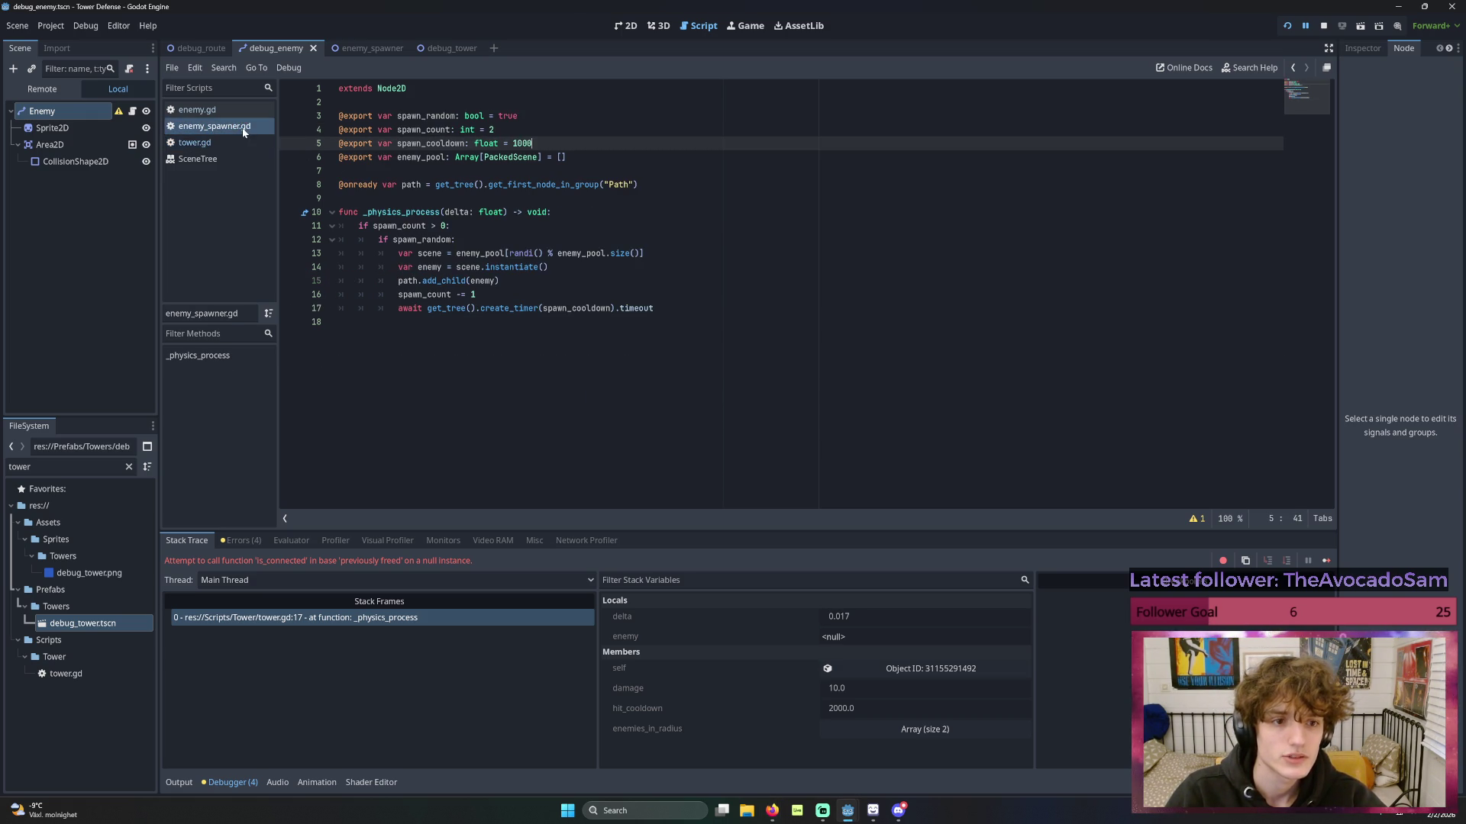
Set spawn_cooldown back to 1.0 and save the spawner script
text(.0)
key(ctrl+s)
click(203, 110)
click(229, 126)
Review enemy.gd's hit connection and tower.gd's first-enemy line
click(202, 110)
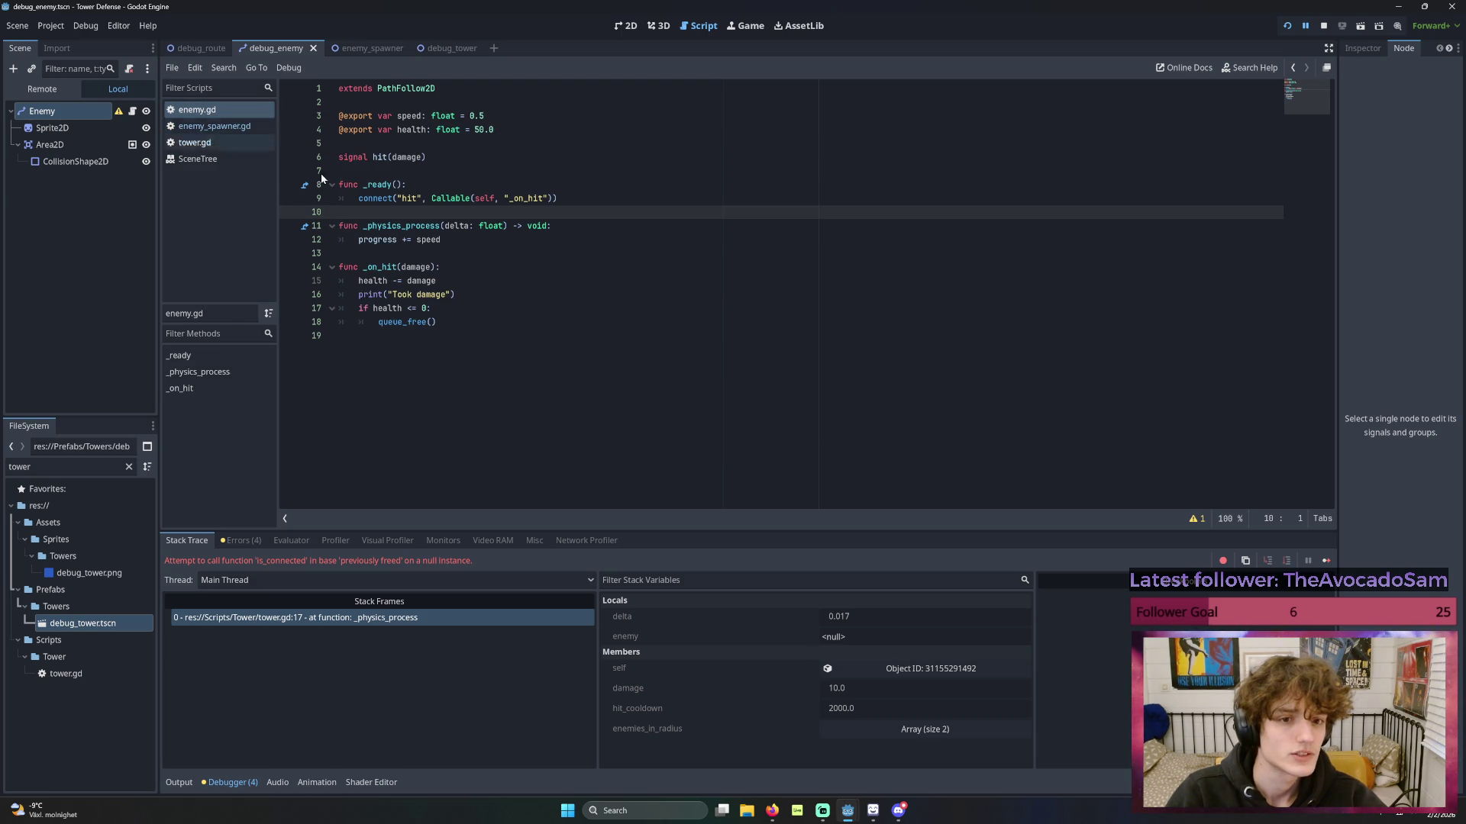
click(400, 198)
click(183, 127)
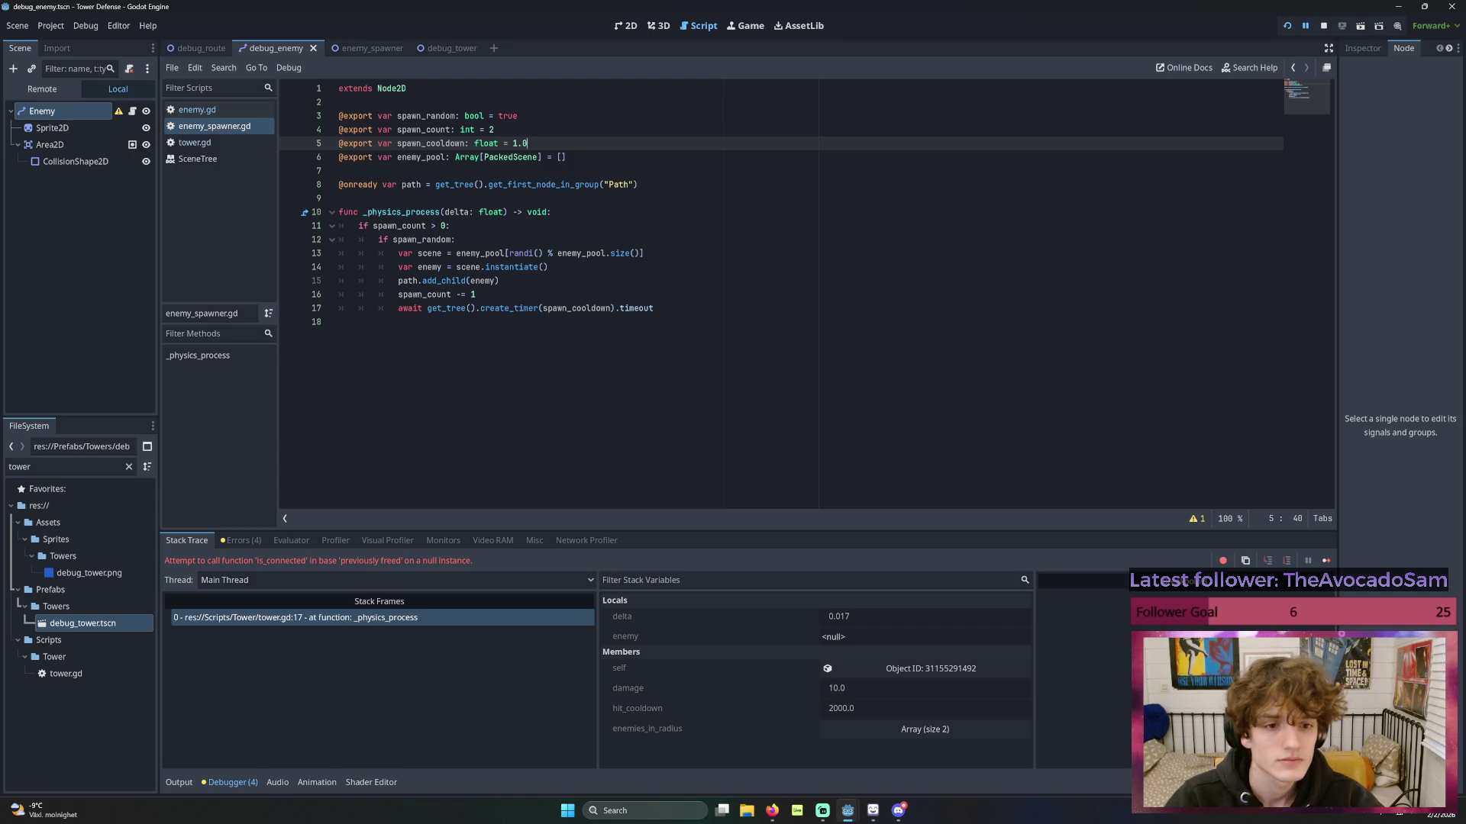
click(339, 321)
click(223, 141)
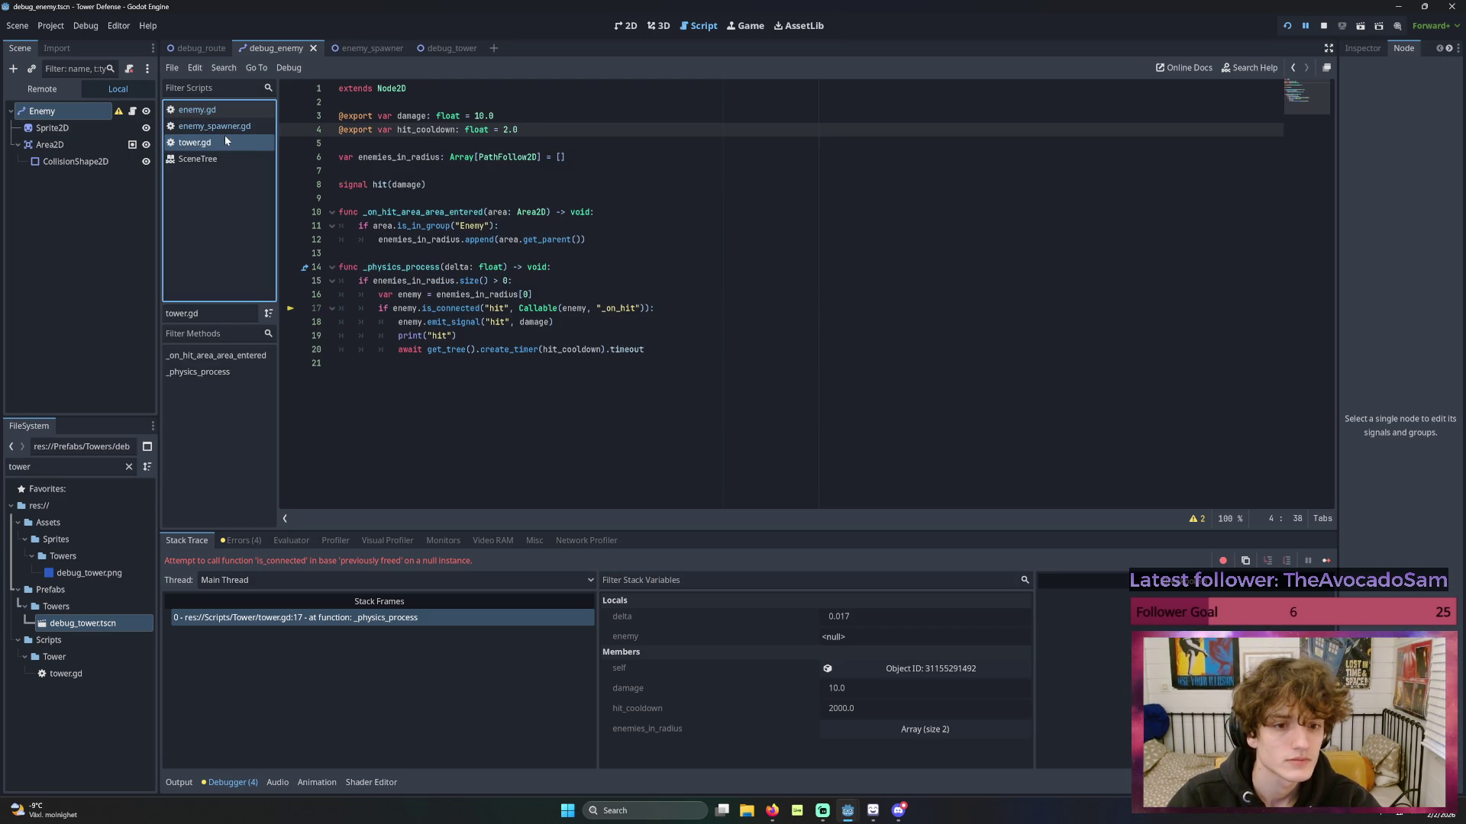
click(549, 295)
click(251, 125)
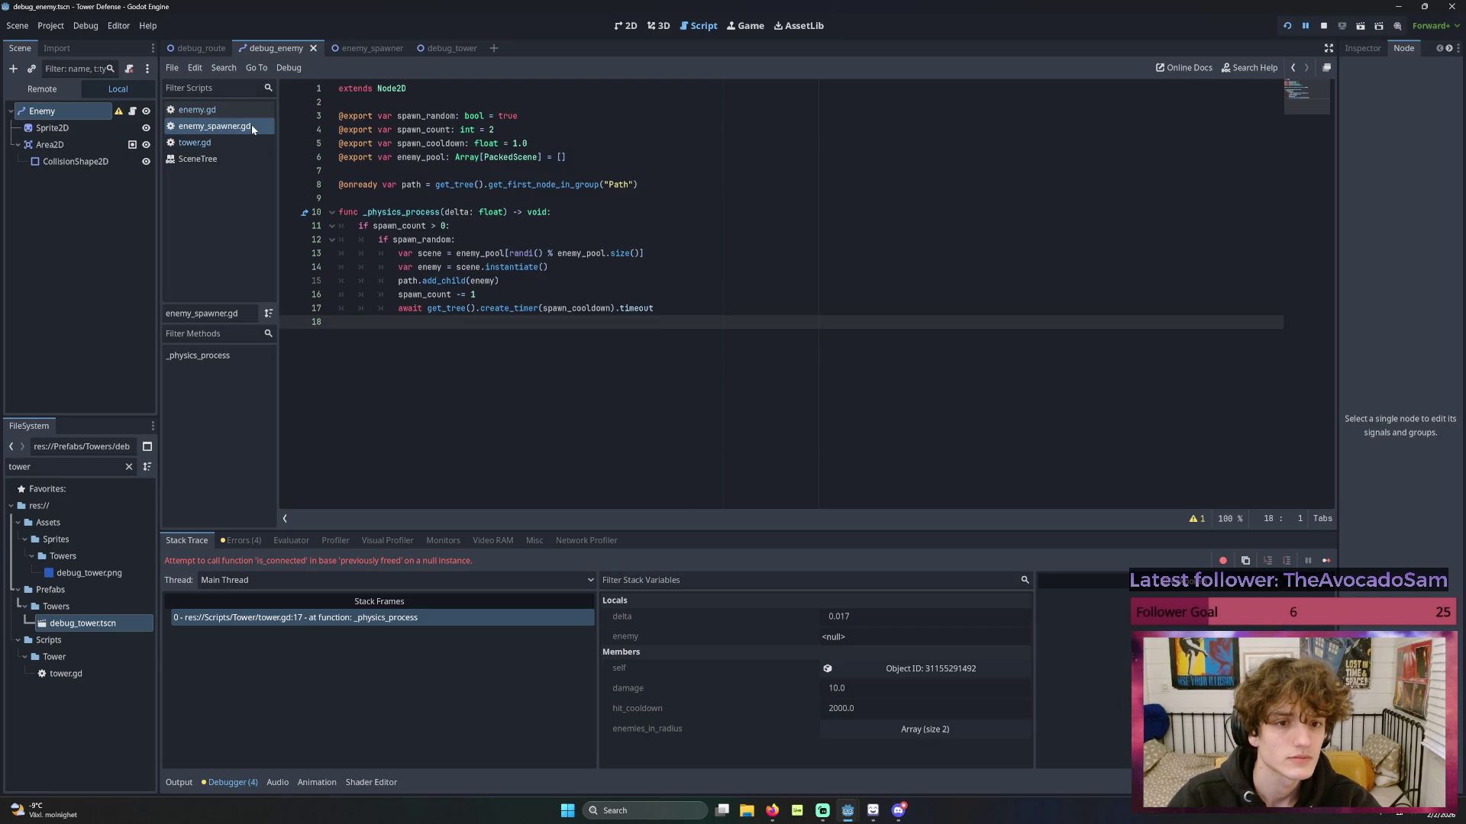
Test-run with spawn_count 10, then delete the 10 to return to 2
click(494, 130)
key(BackSpace)
text(10)
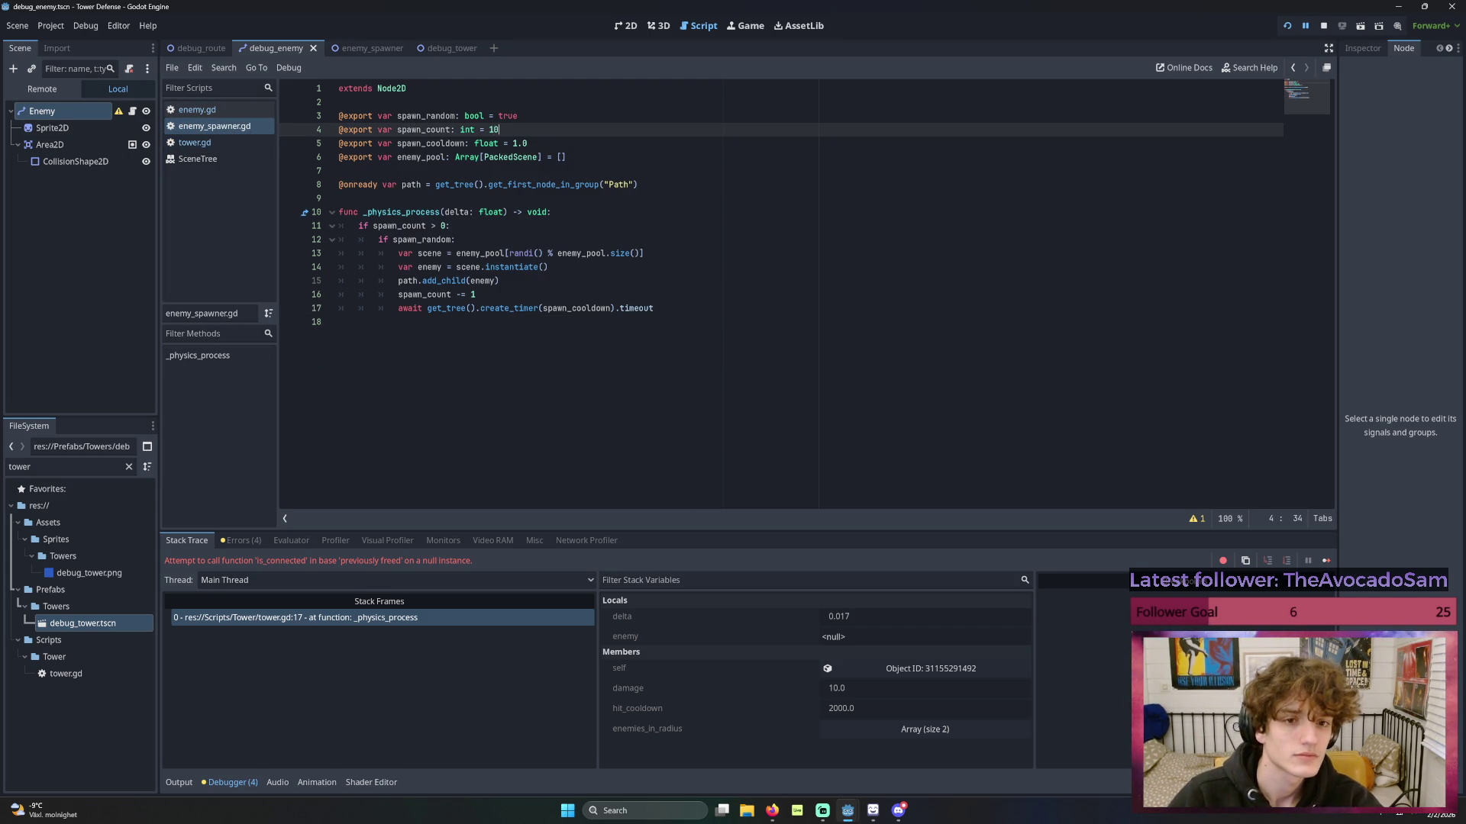
key(F5)
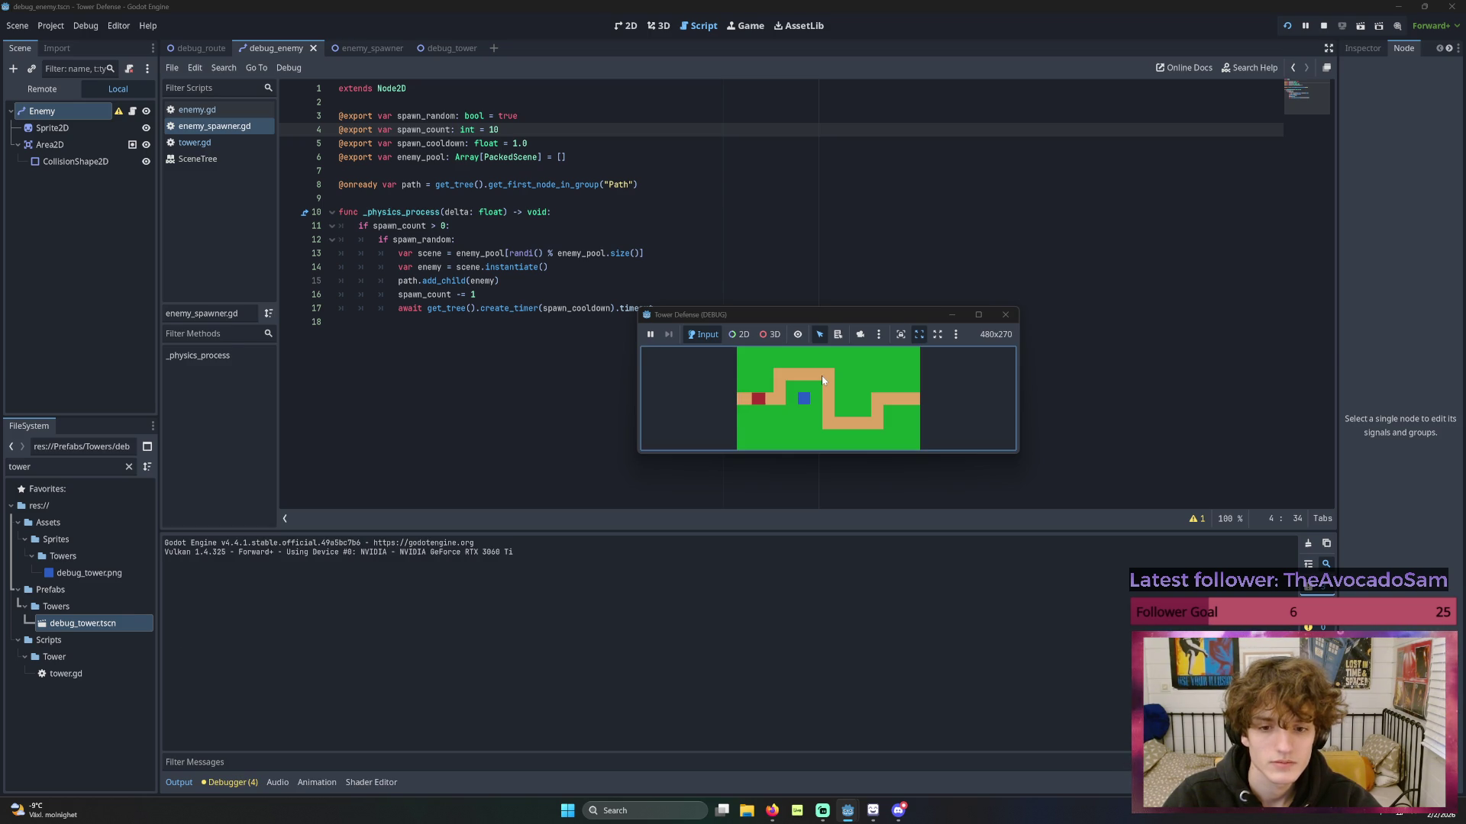
click(215, 126)
key(BackSpace)
key(BackSpace)
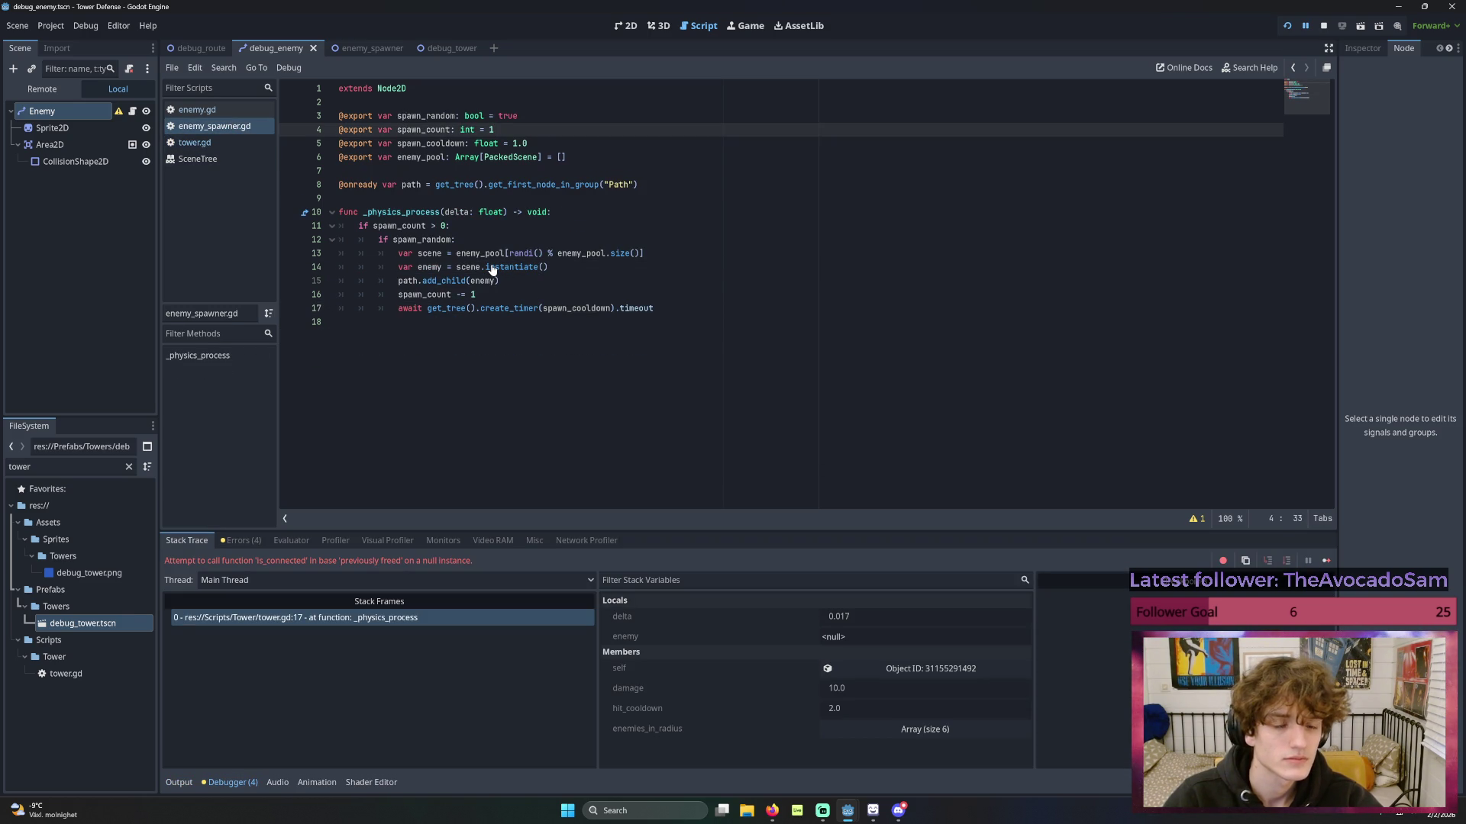
click(241, 144)
click(237, 124)
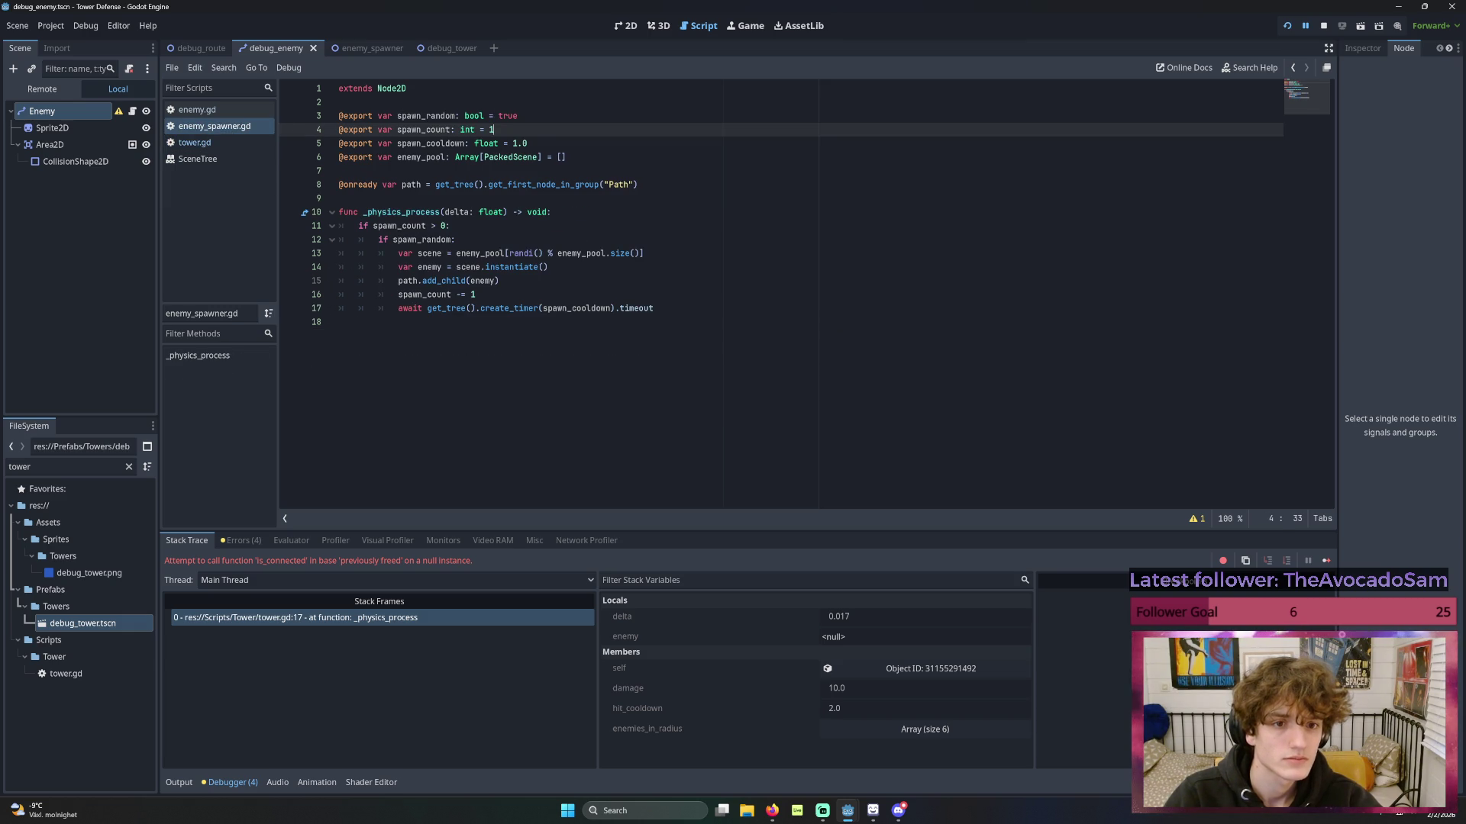
Unindent the cooldown await line out of the hit check in tower.gd and run
click(194, 143)
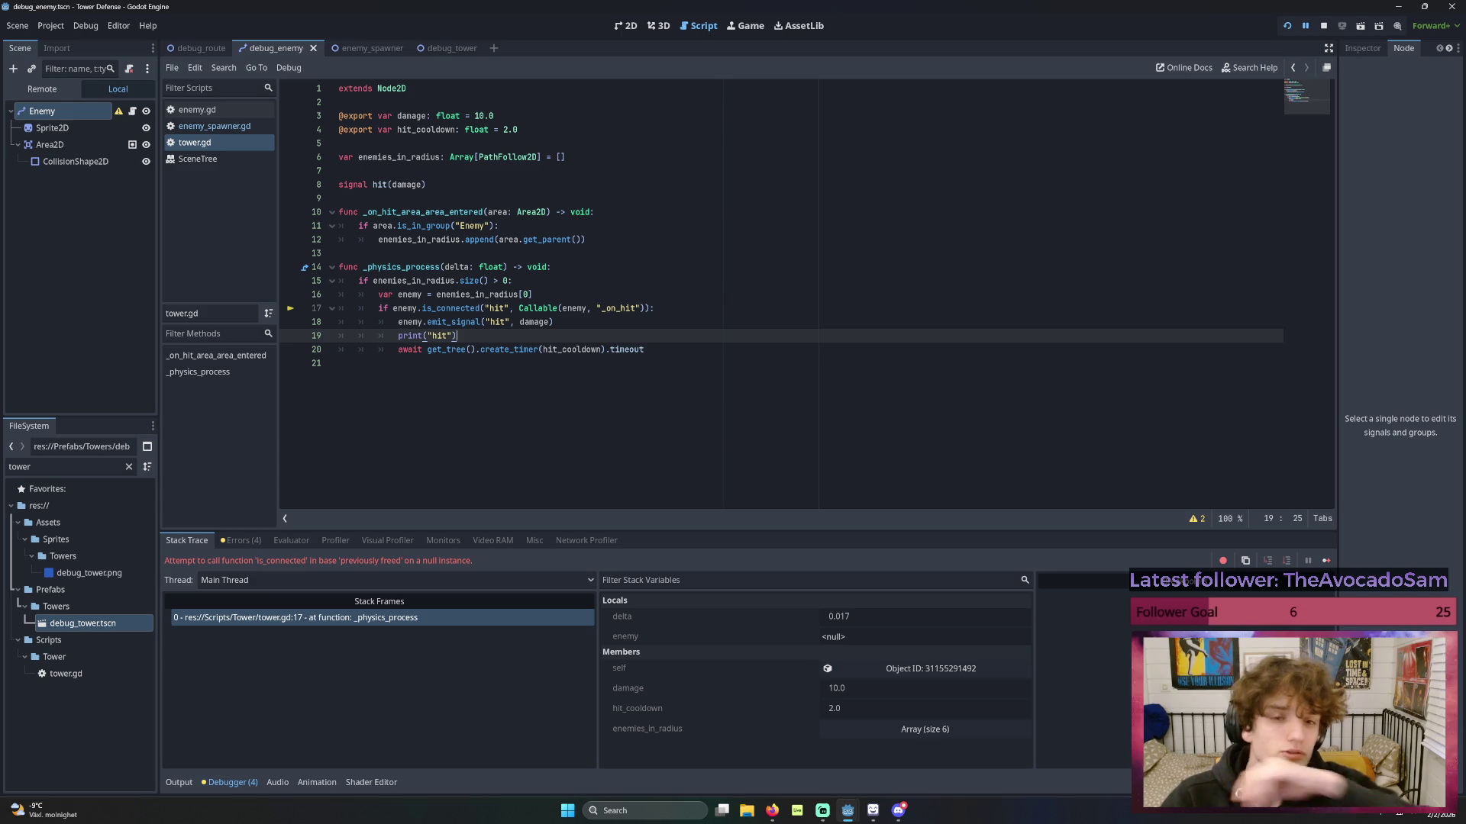
key(Up)
key(Up)
key(Down)
key(Down)
key(Down)
key(Home)
key(F5)
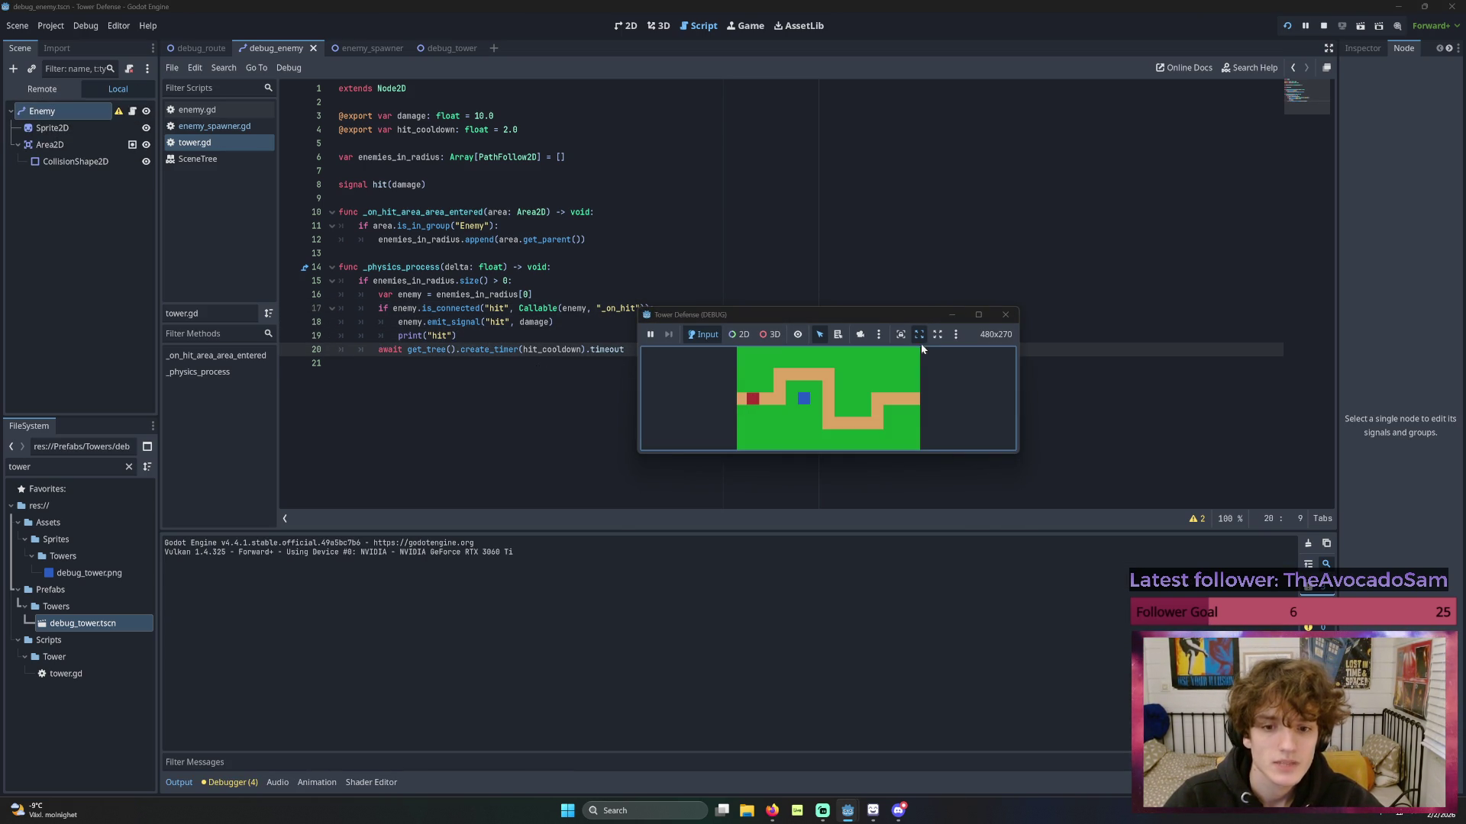
click(624, 349)
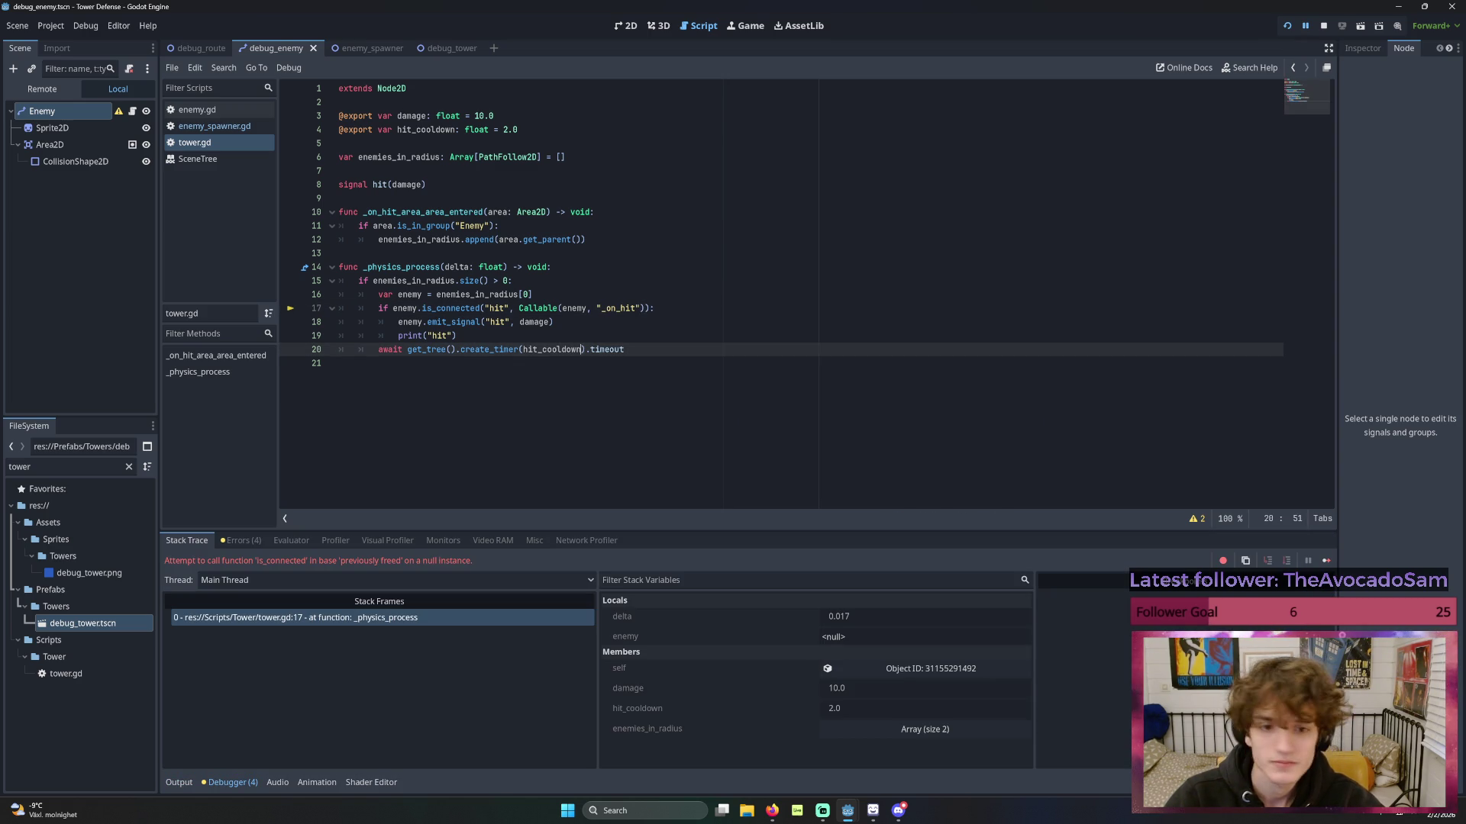
Store the create_timer(hit_cooldown) result in 'var timer' on line 20
key(ctrl+a)
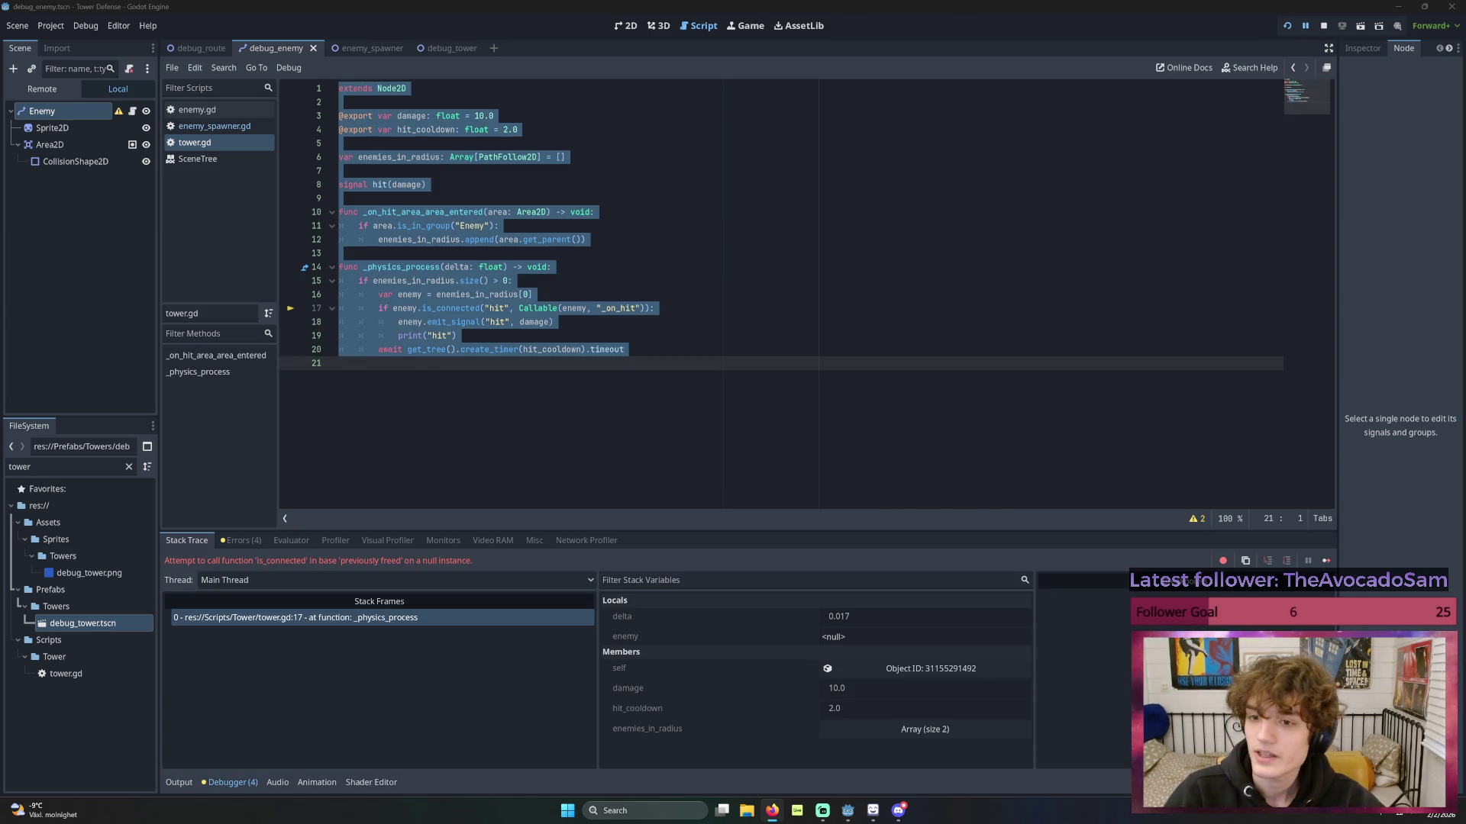
key(Escape)
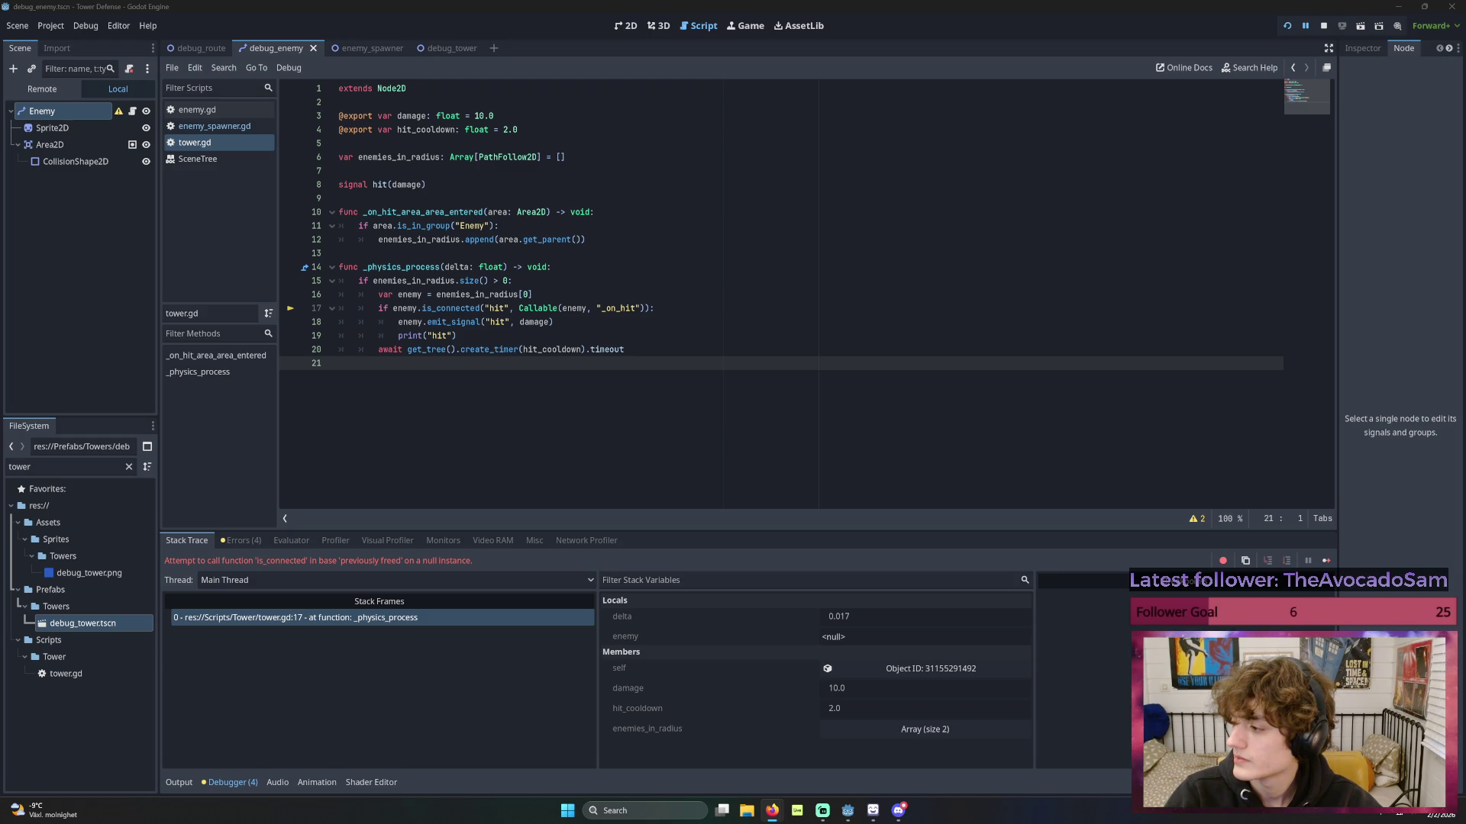
key(alt+Tab)
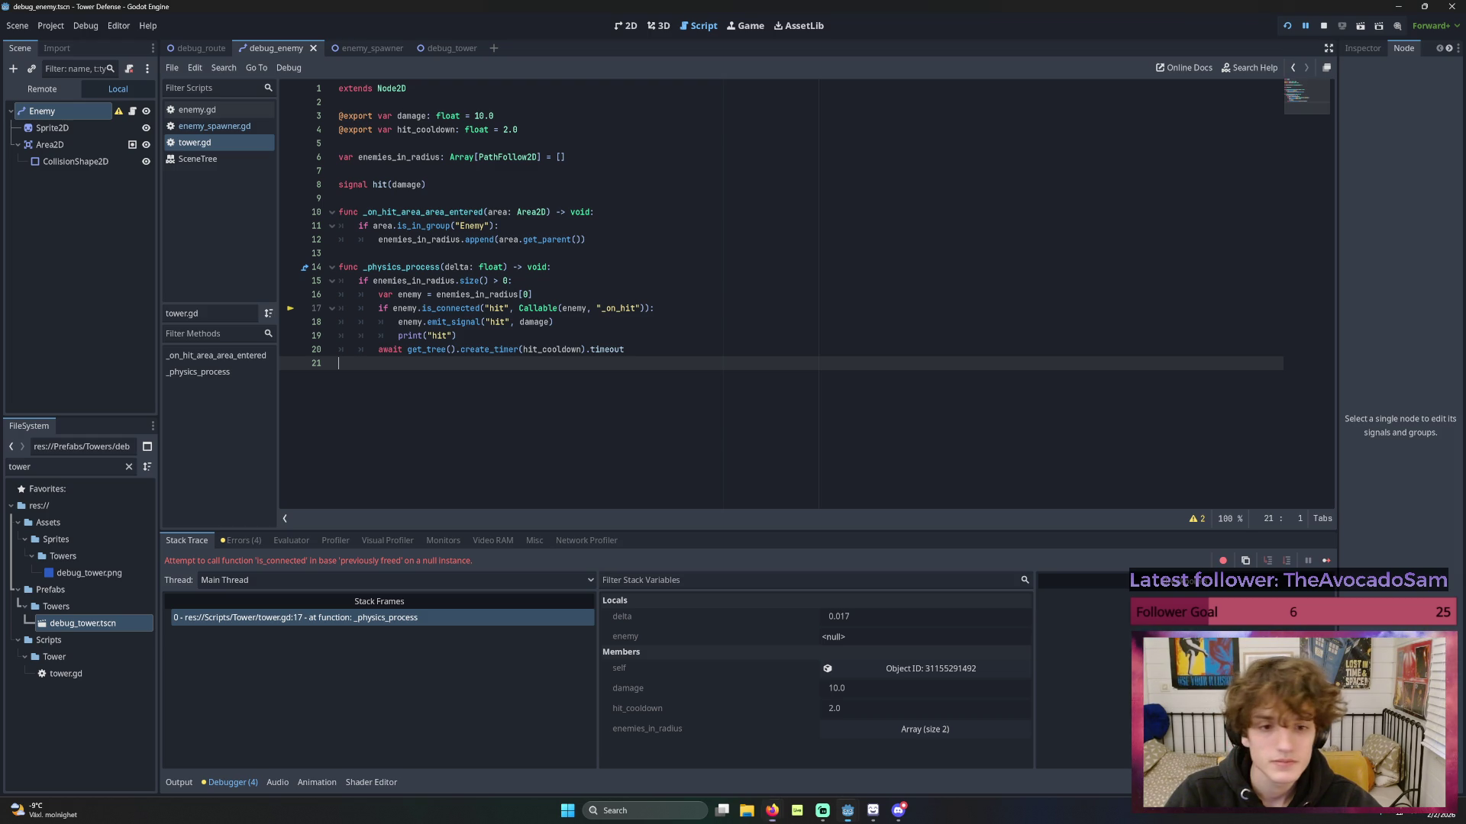
key(Up)
text(var timer)
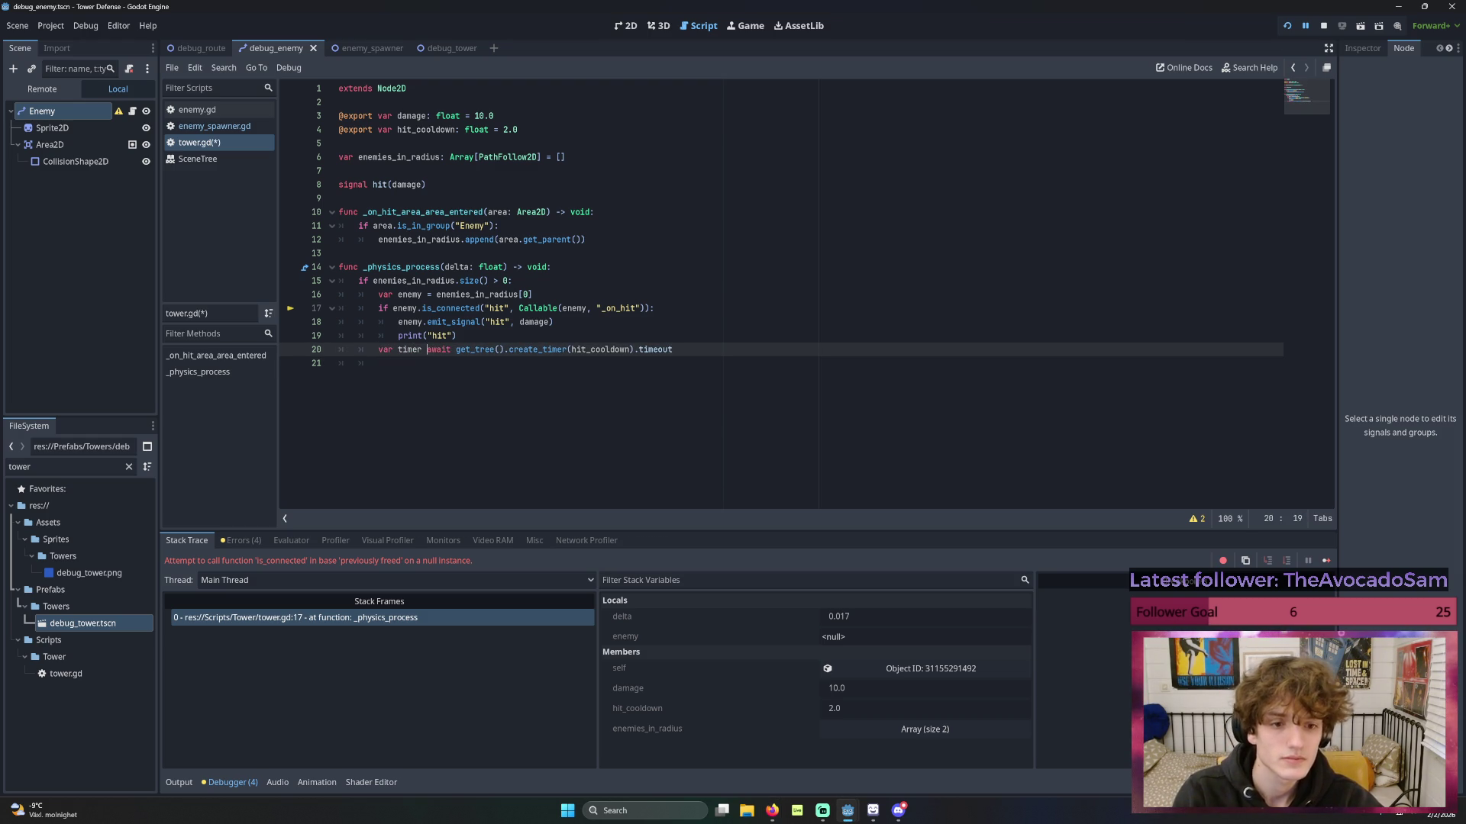
text( =)
key(ctrl+Delete)
key(Escape)
Add 'await timer.timeout' below, fixing the 'awaitt' typo, then save and run
key(Down)
text(awaitt timer.ti)
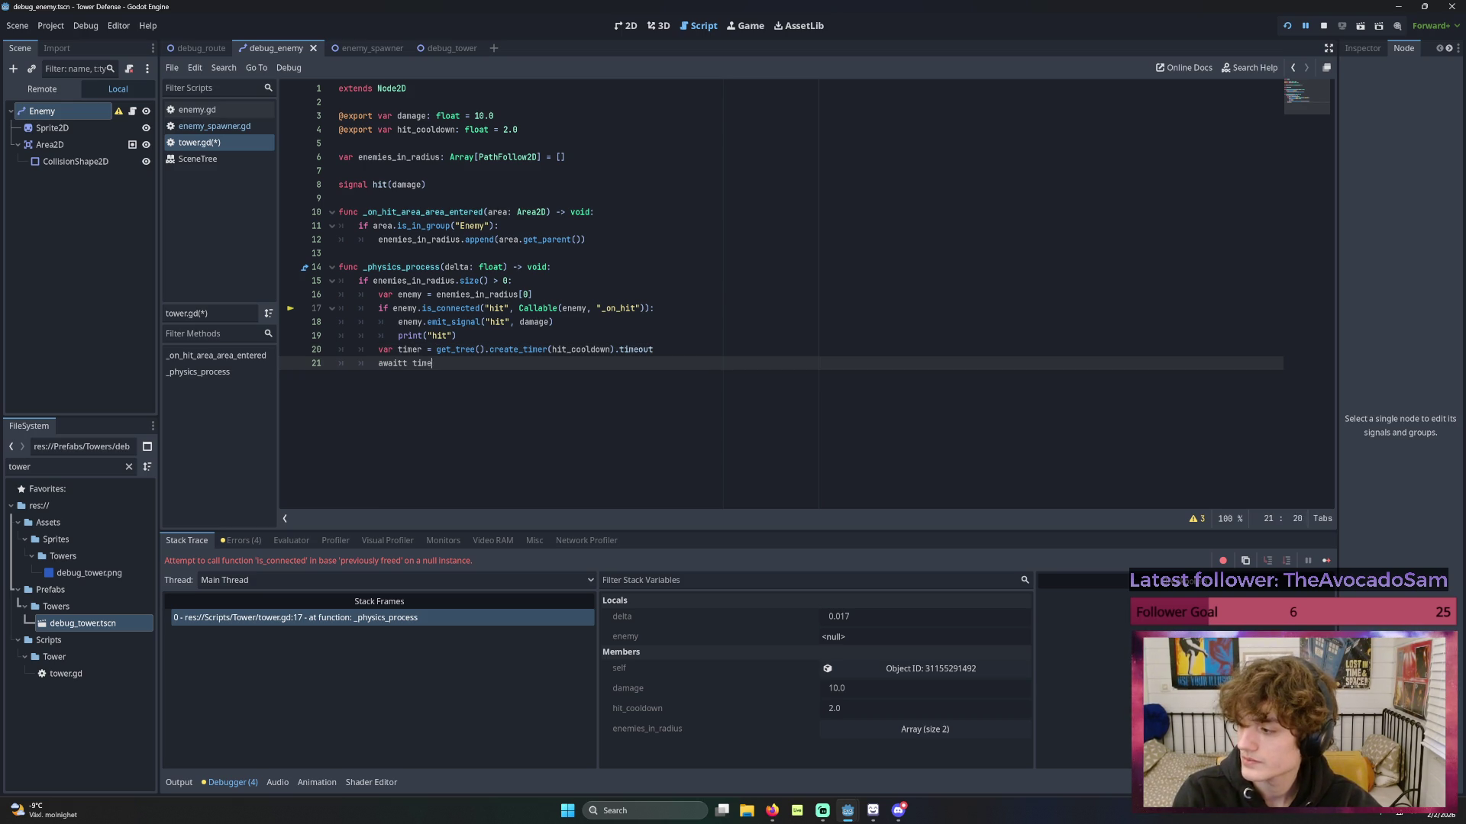
text(meout)
key(ctrl+s)
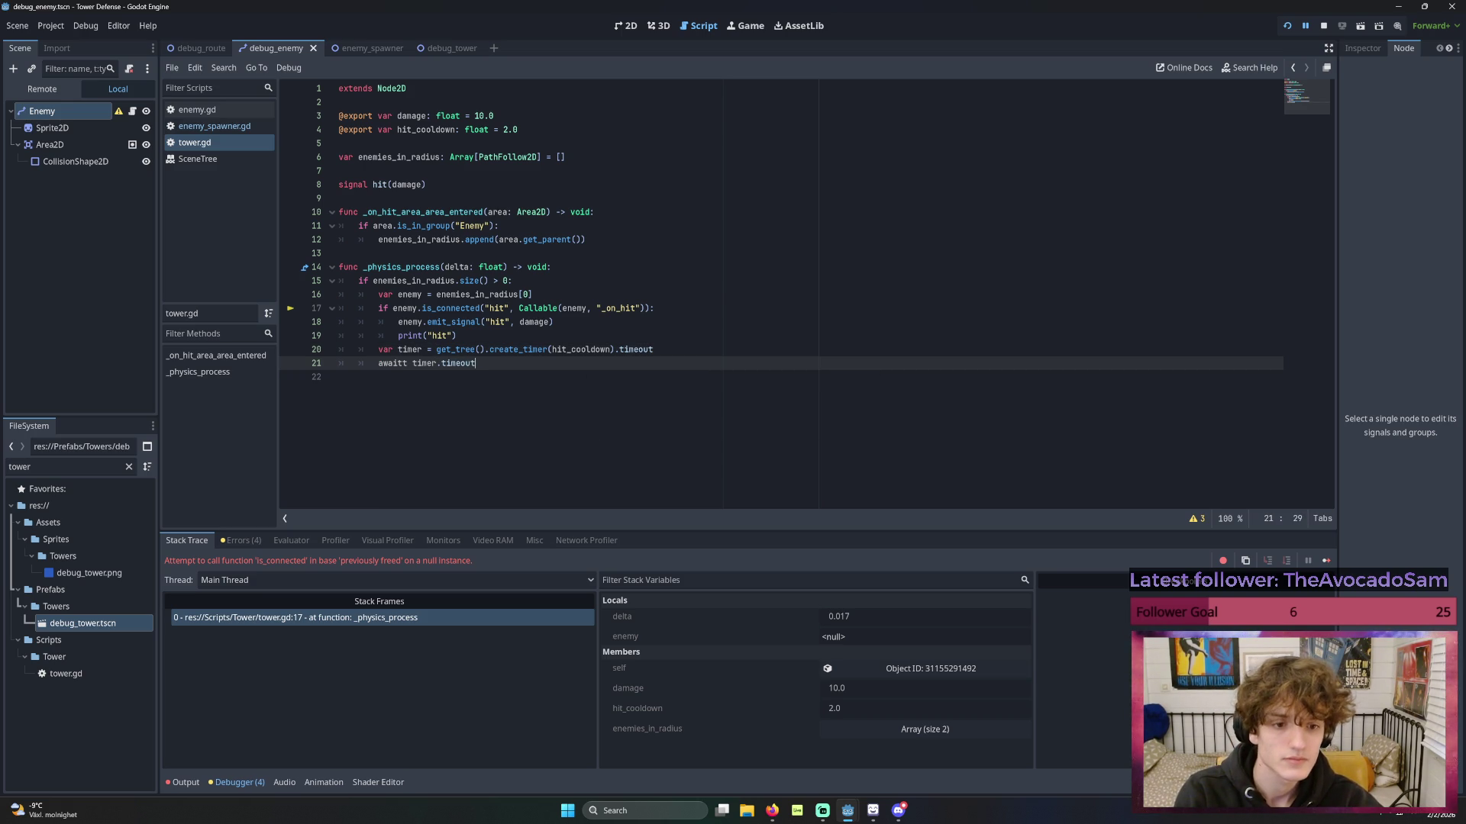
click(407, 362)
key(BackSpace)
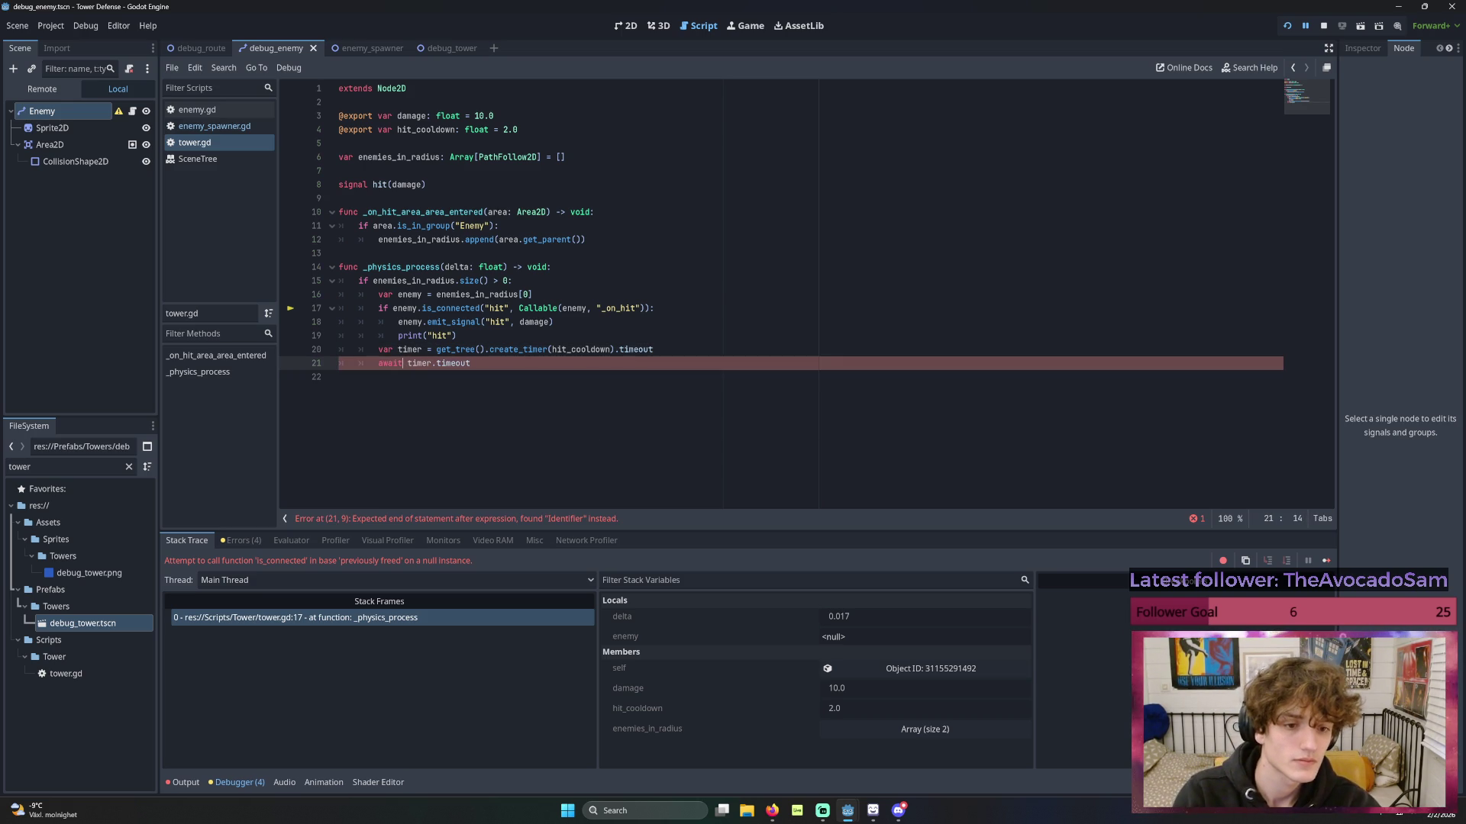
key(F5)
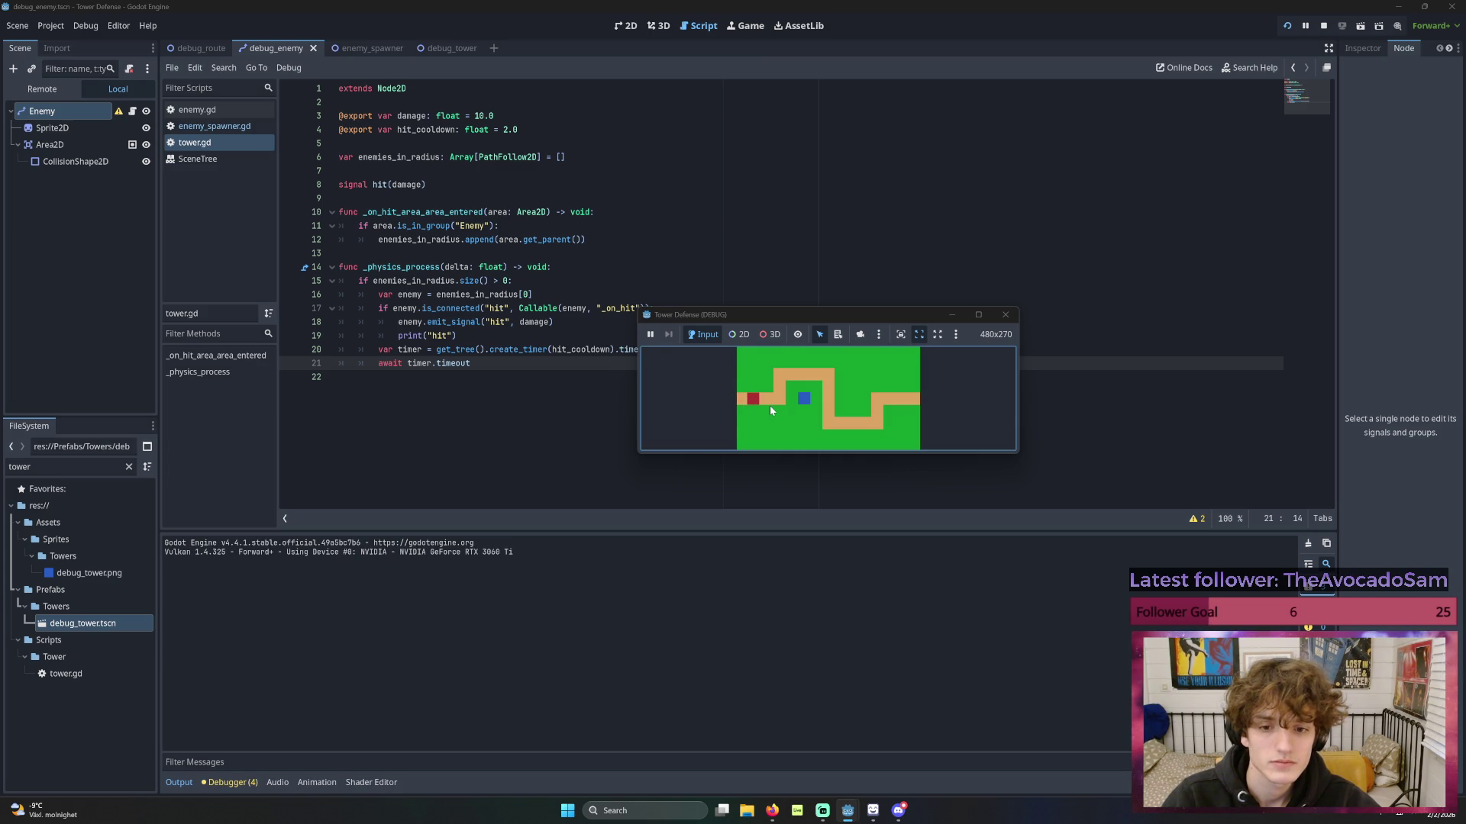
Remove .timeout from the line 20 timer declaration and rerun the game
click(339, 377)
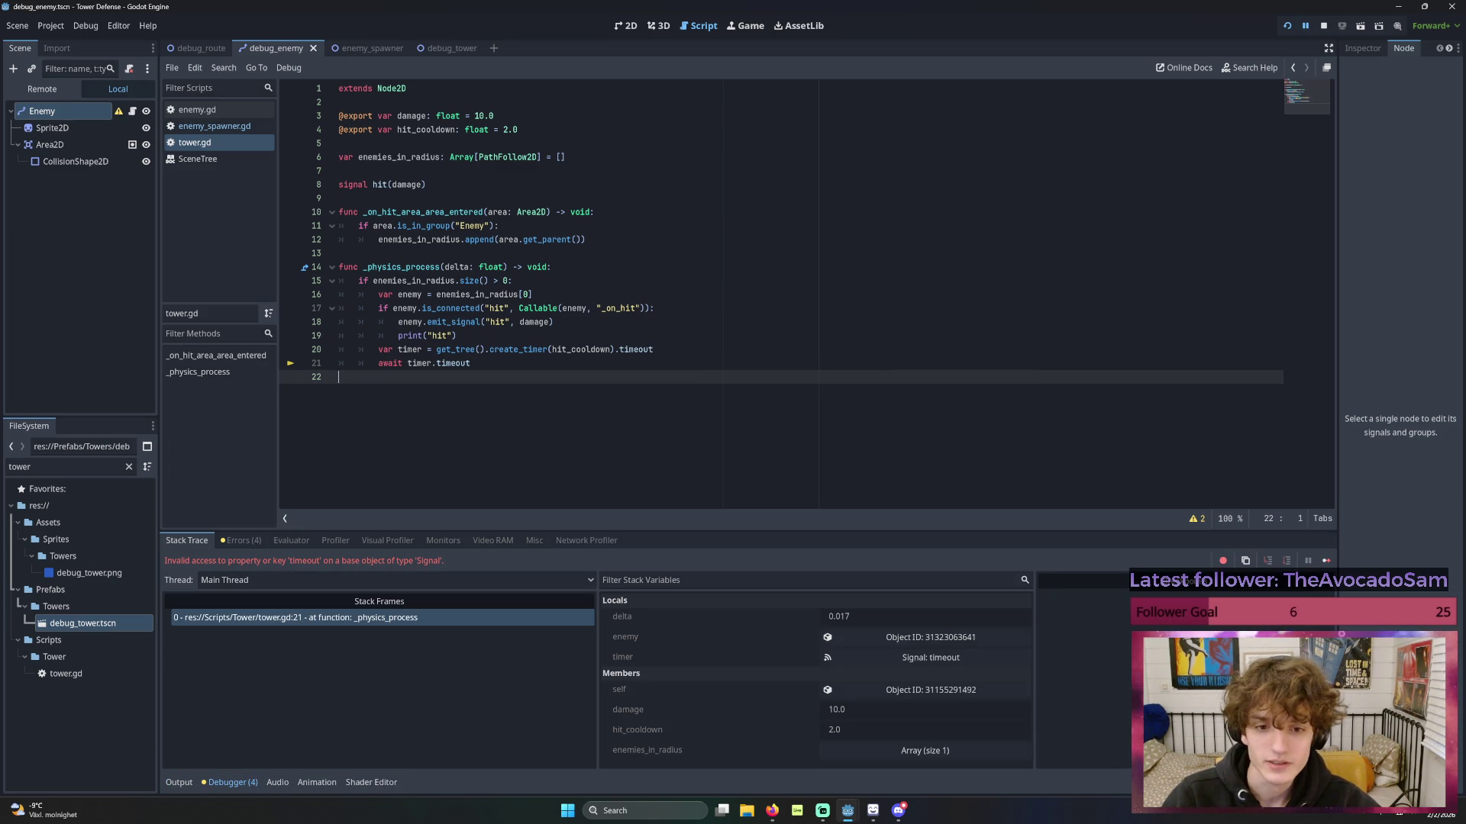
double_click(637, 349)
key(BackSpace)
key(BackSpace)
key(F5)
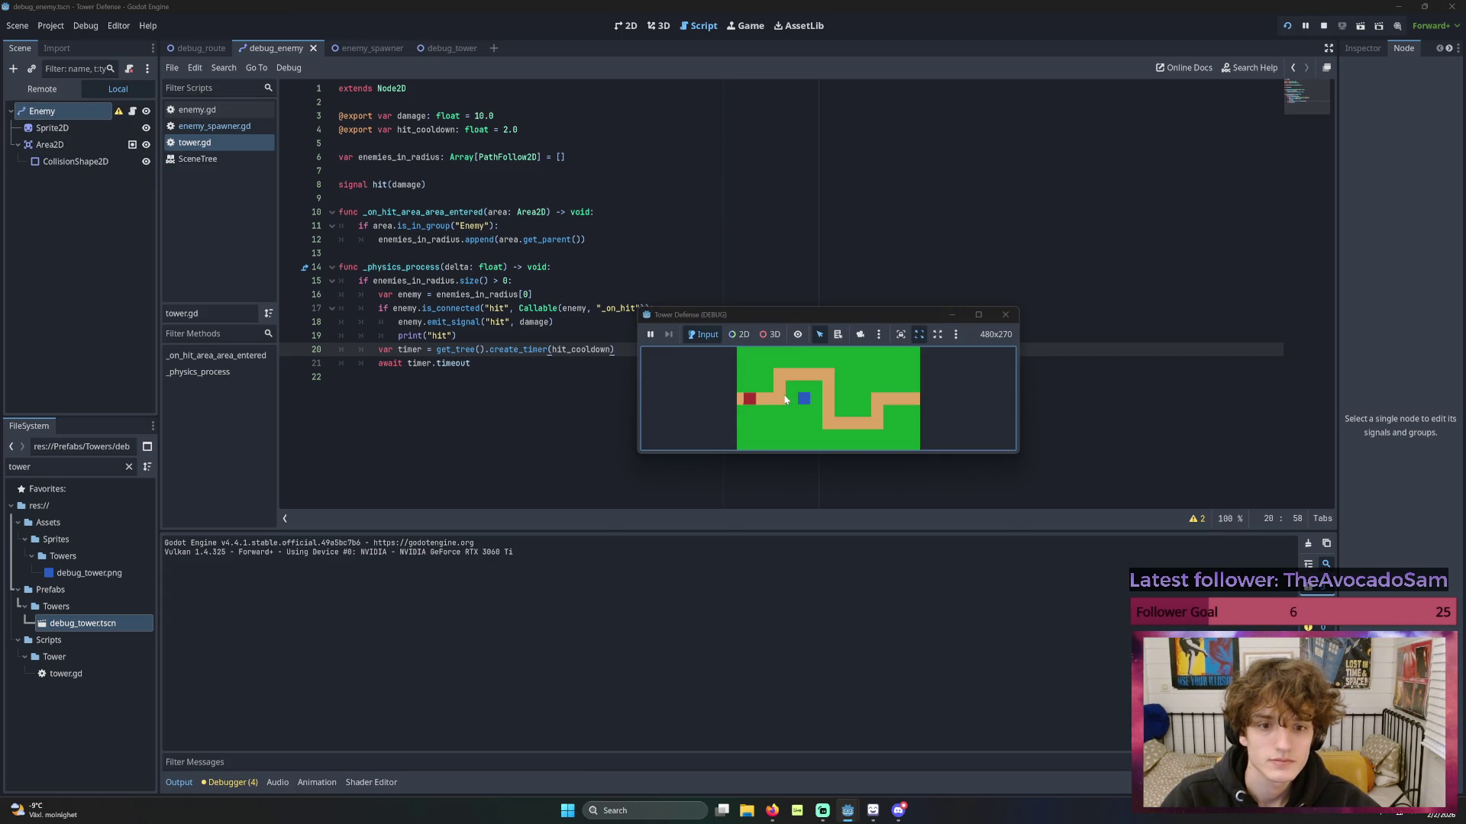
click(588, 377)
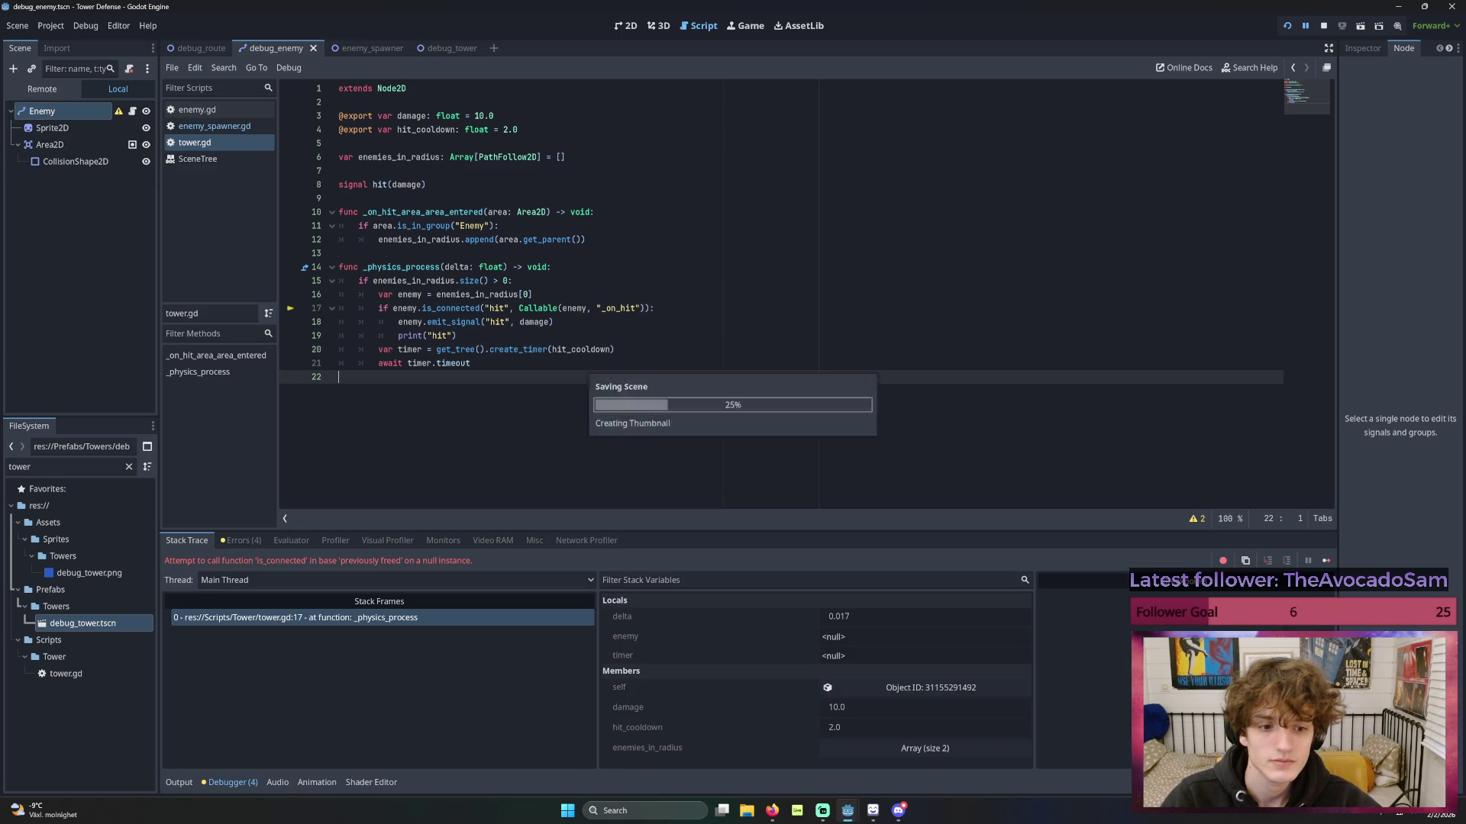
Copy the debugger error and declare 'var can_hit = true' below enemies_in_radius
click(1245, 560)
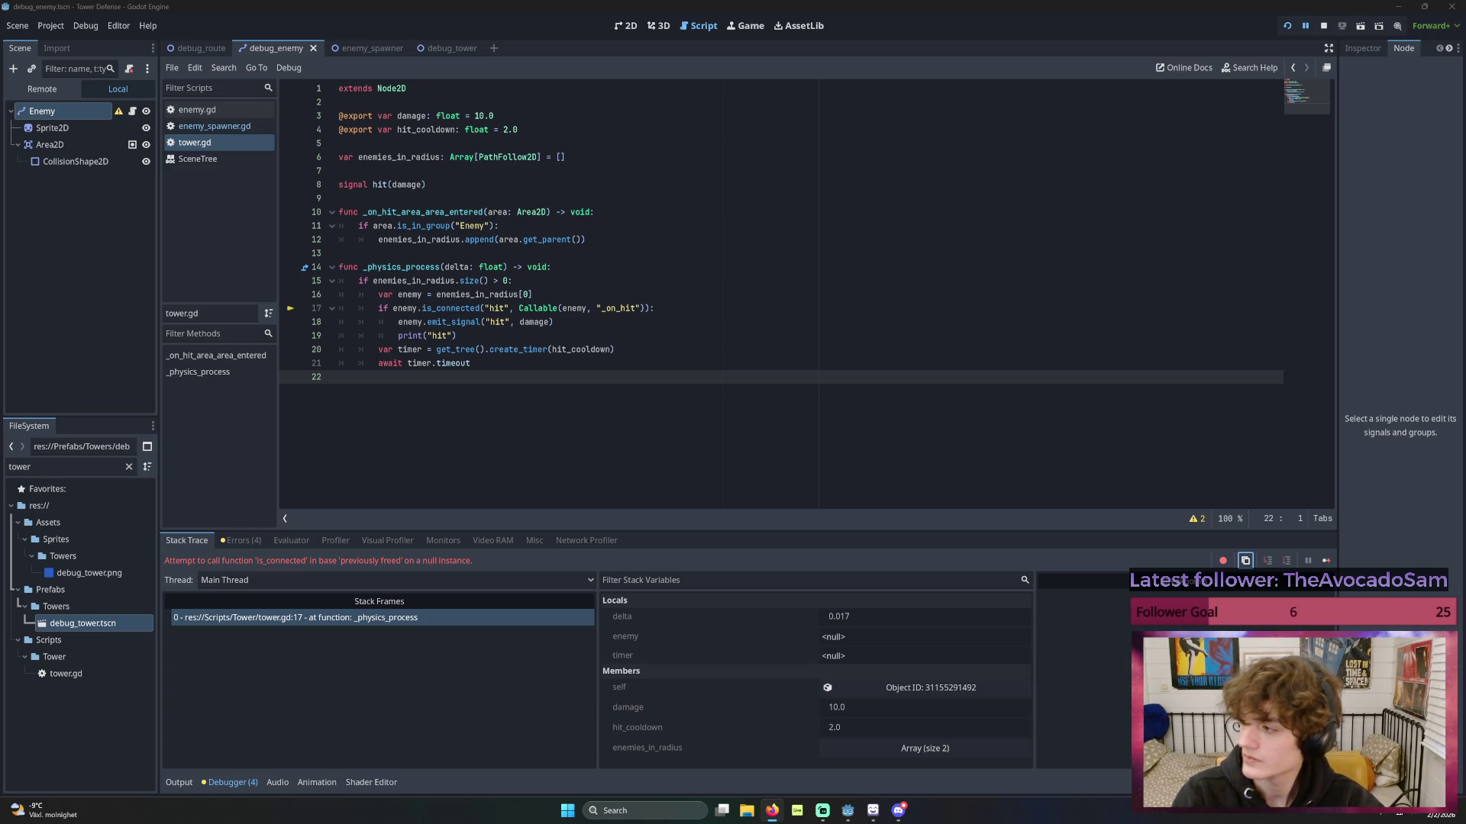
click(339, 143)
text(v)
key(BackSpace)
key(Down)
key(Down)
key(Return)
key(Up)
text(vsa)
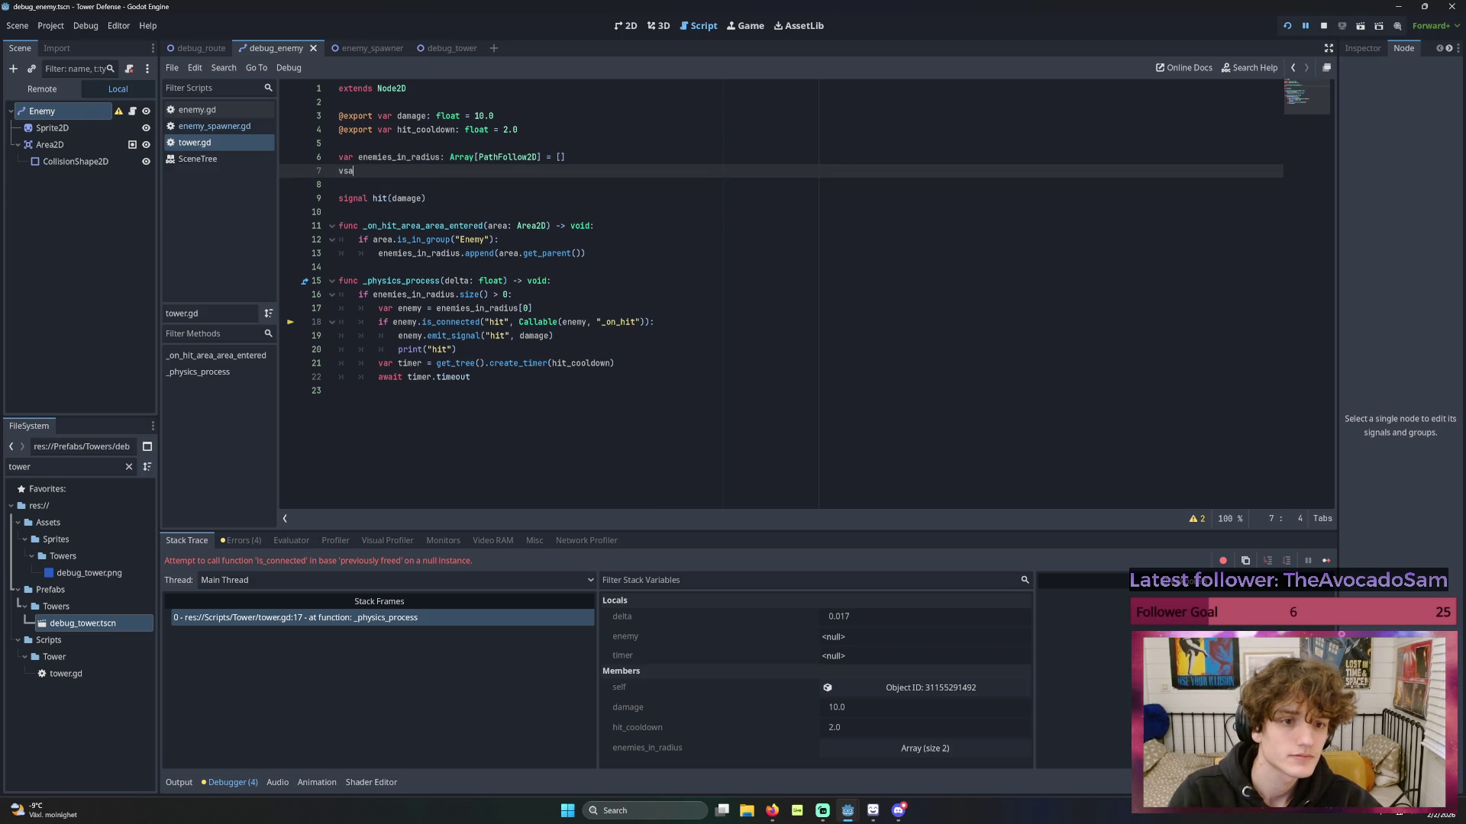
key(BackSpace)
key(BackSpace)
text(ar can_hit = true)
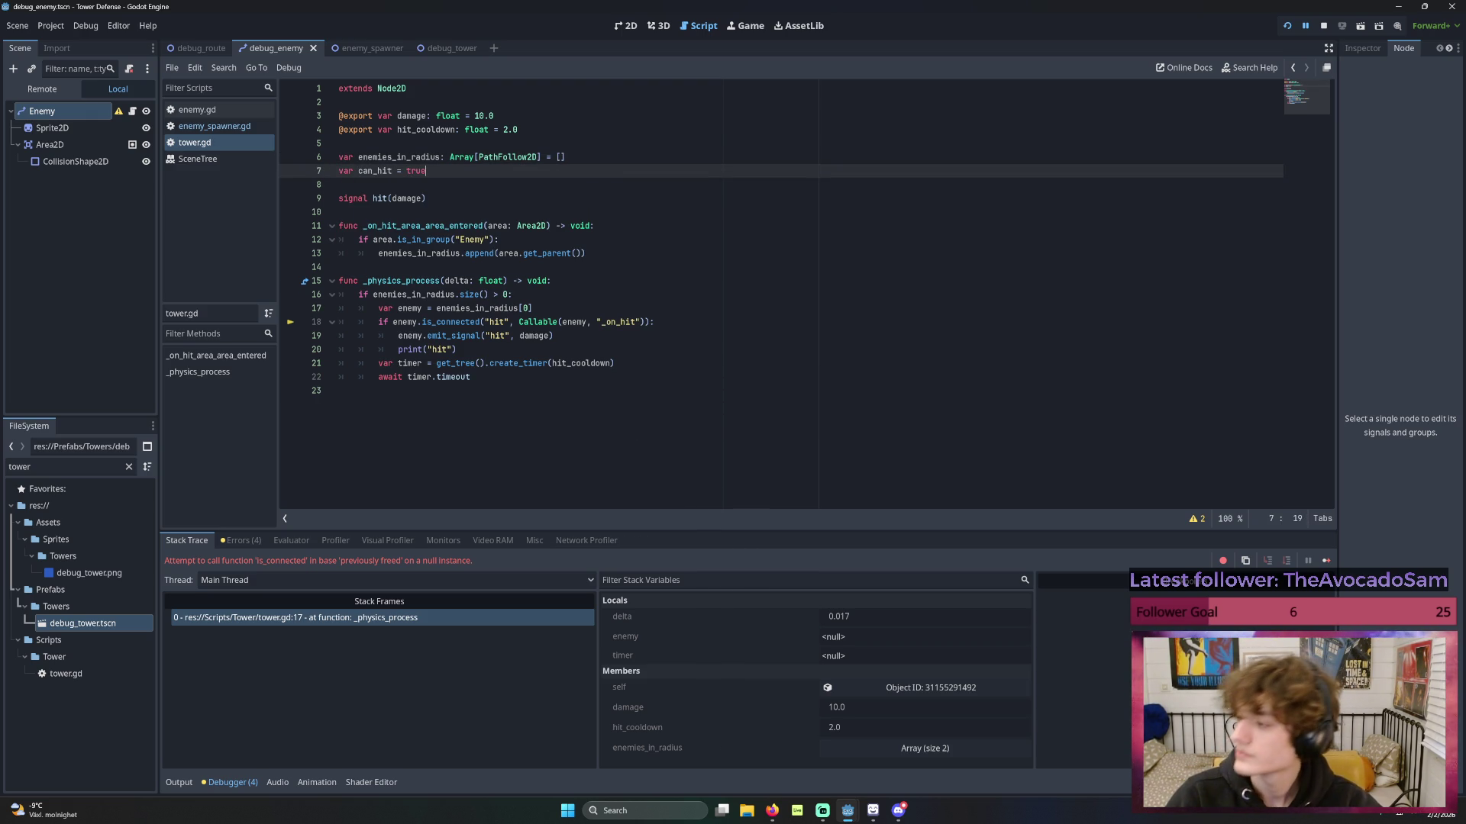
Add 'and can_hit' to the hit if-condition and begin a line inside its block
click(512, 294)
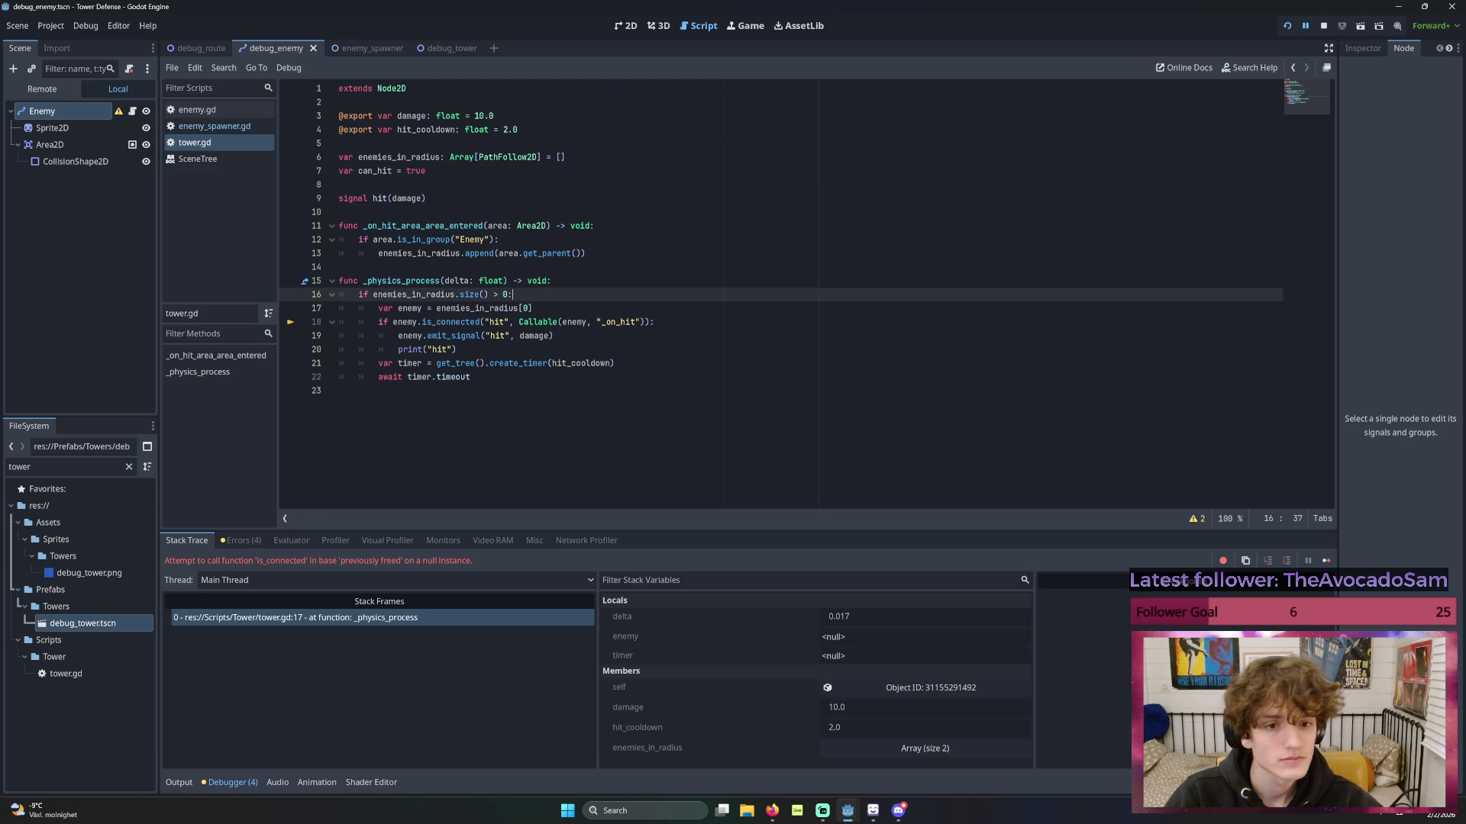
text(and can_hi)
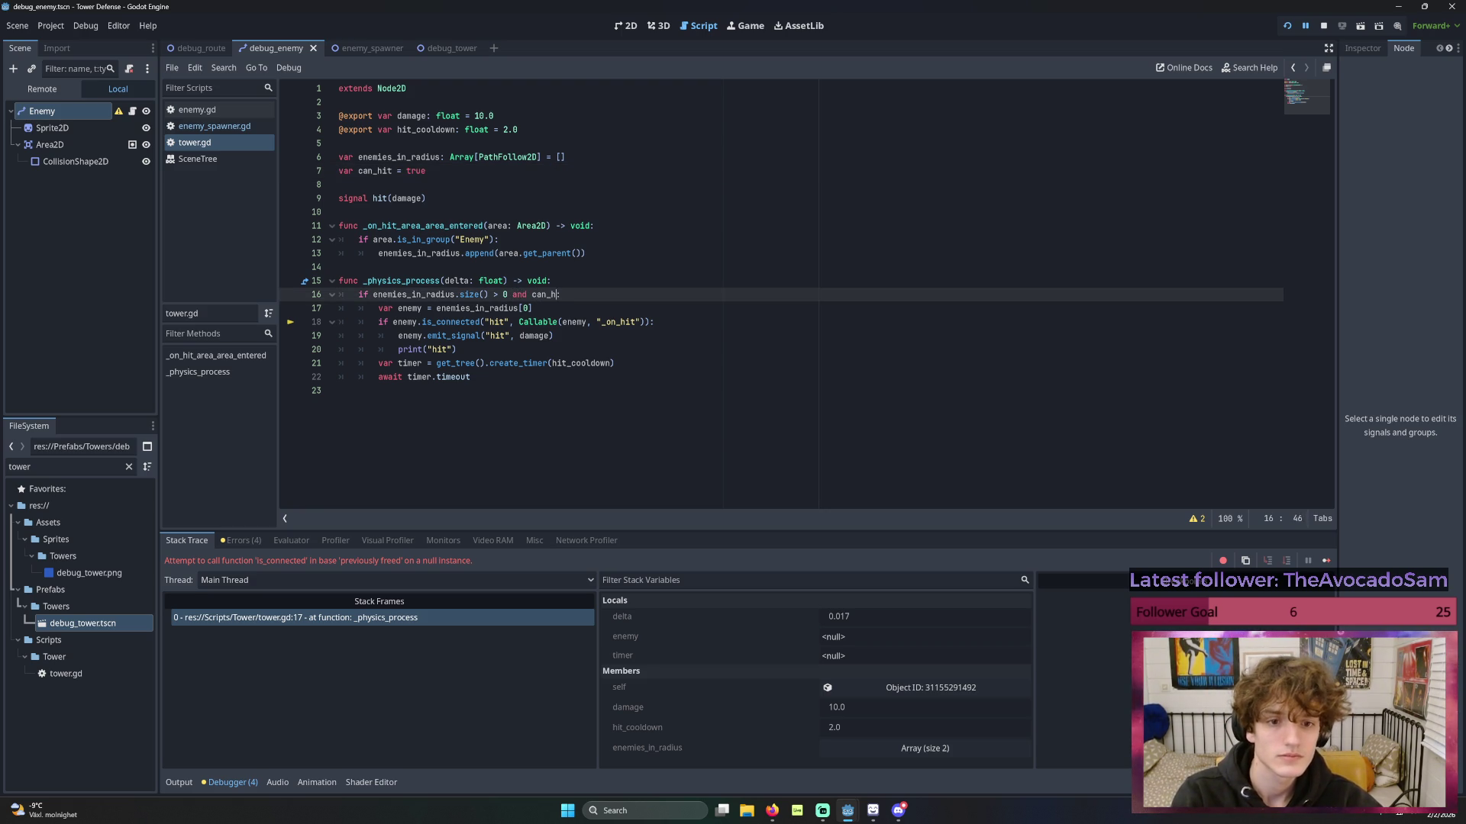
text(t:)
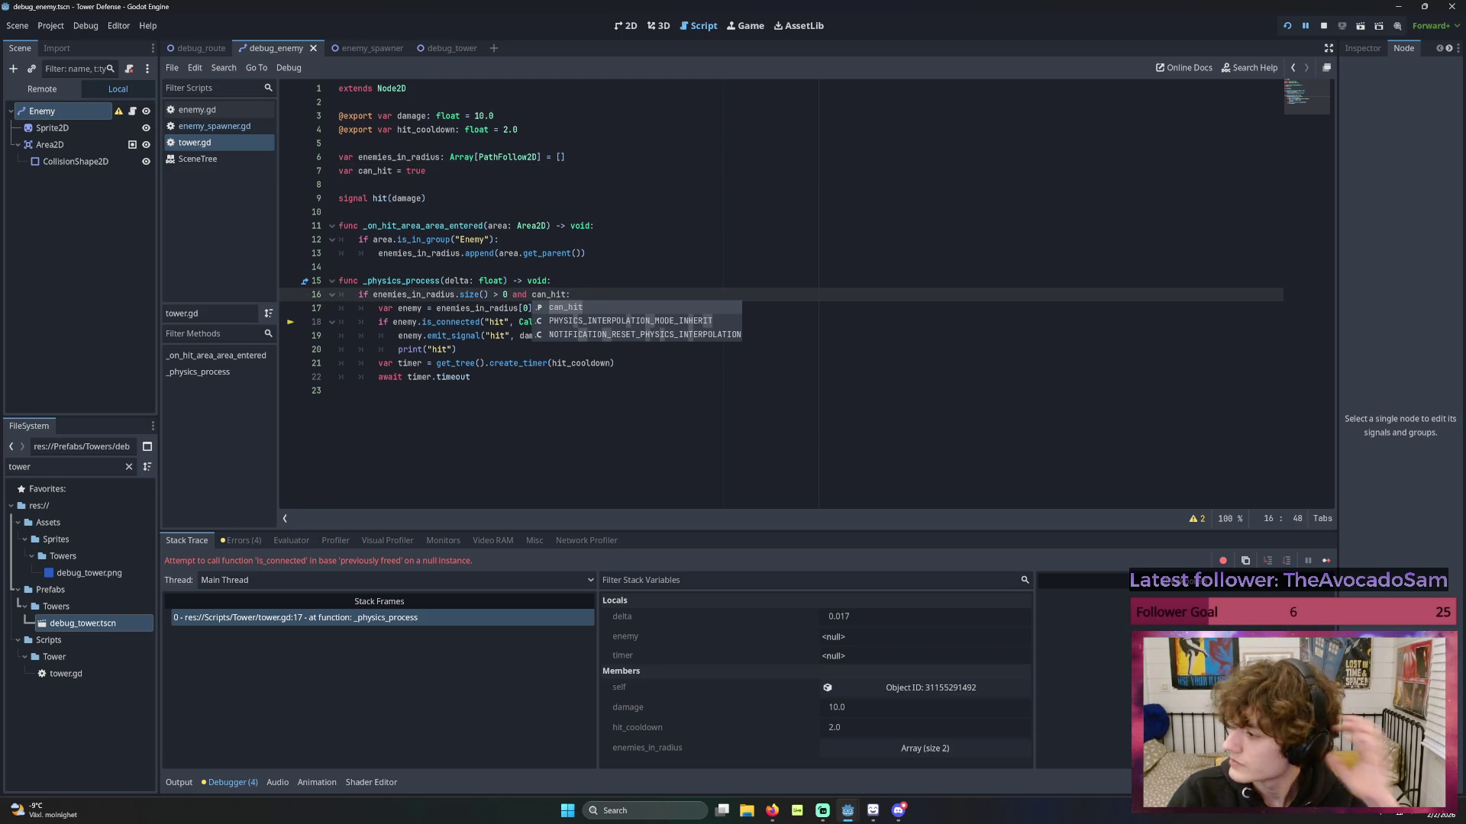
key(End)
key(Return)
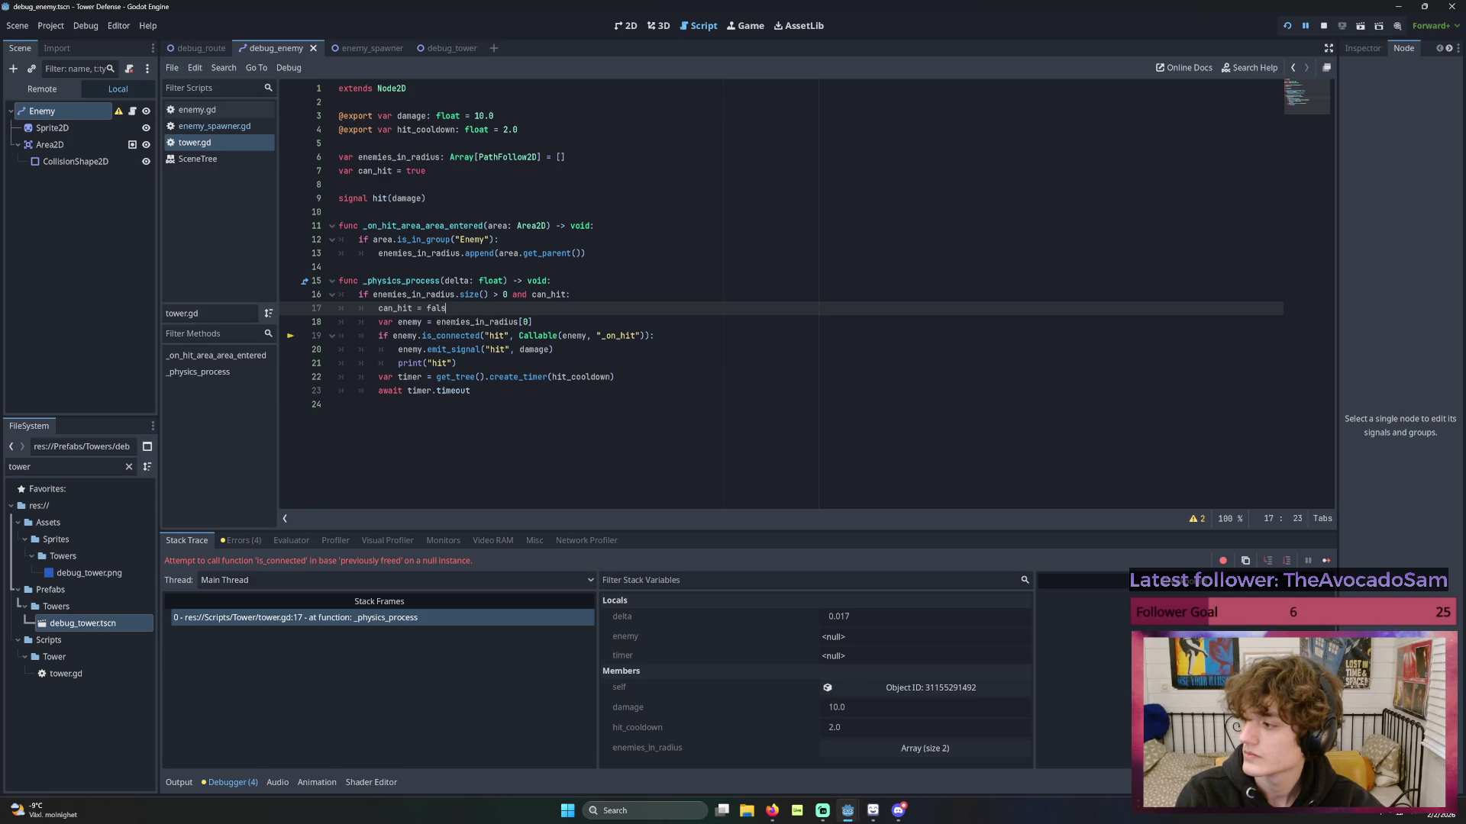
text(e)
Set can_hit to true after the cooldown await and run the game
click(358, 404)
key(Tab)
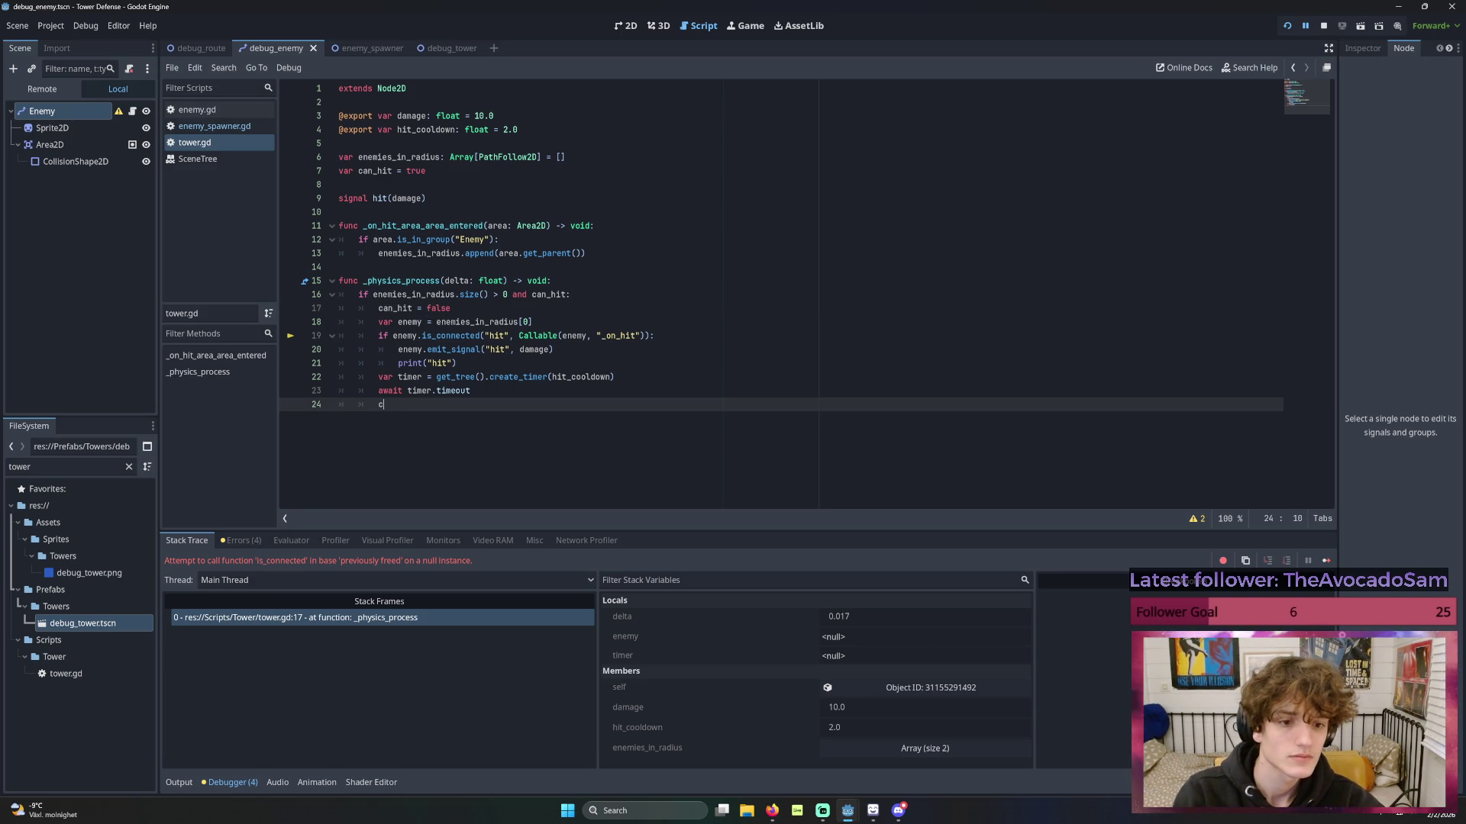
text(hhi)
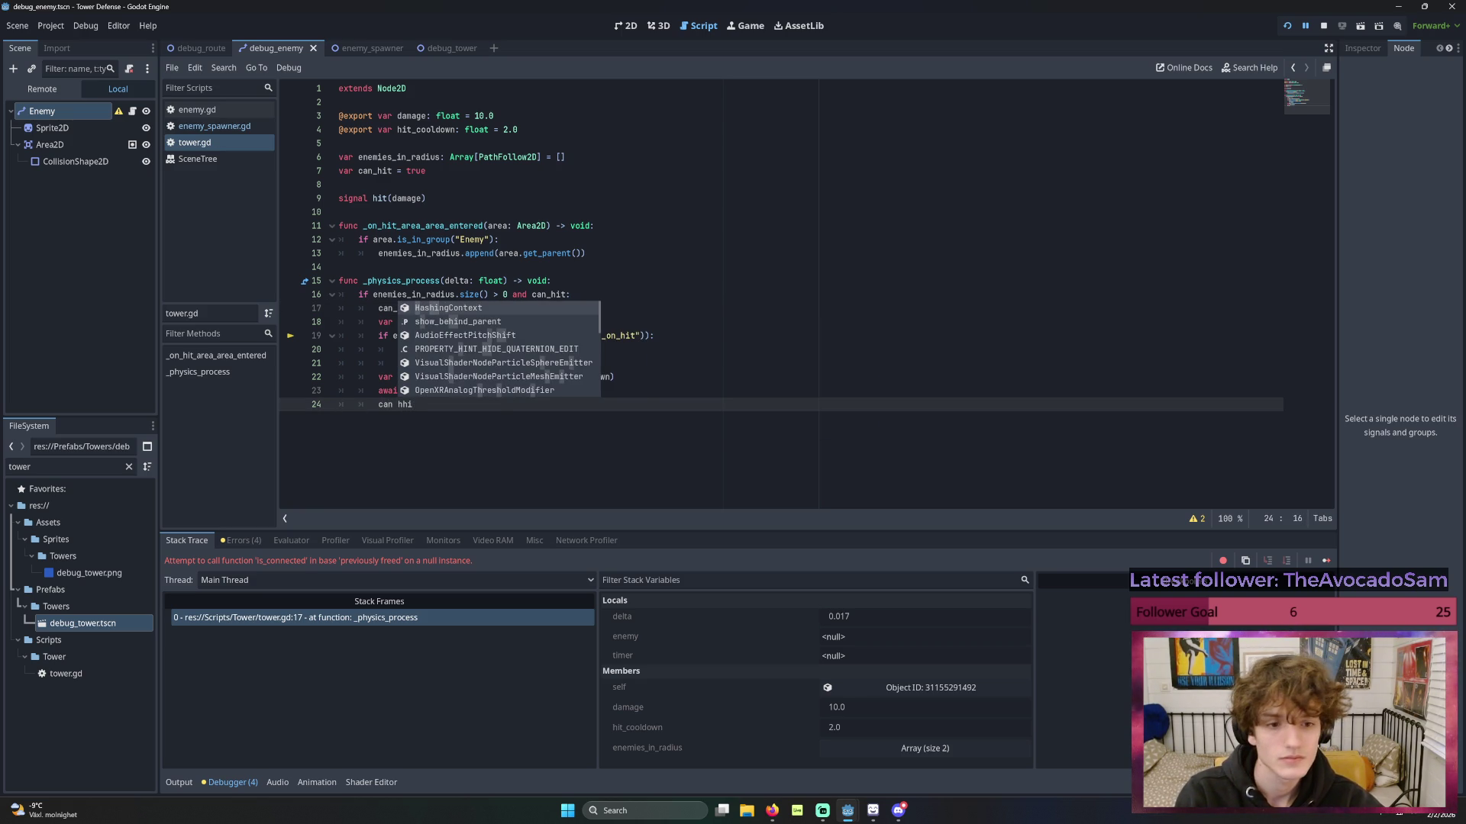
key(BackSpace)
key(BackSpace)
key(BackSpace)
text(_hit = true)
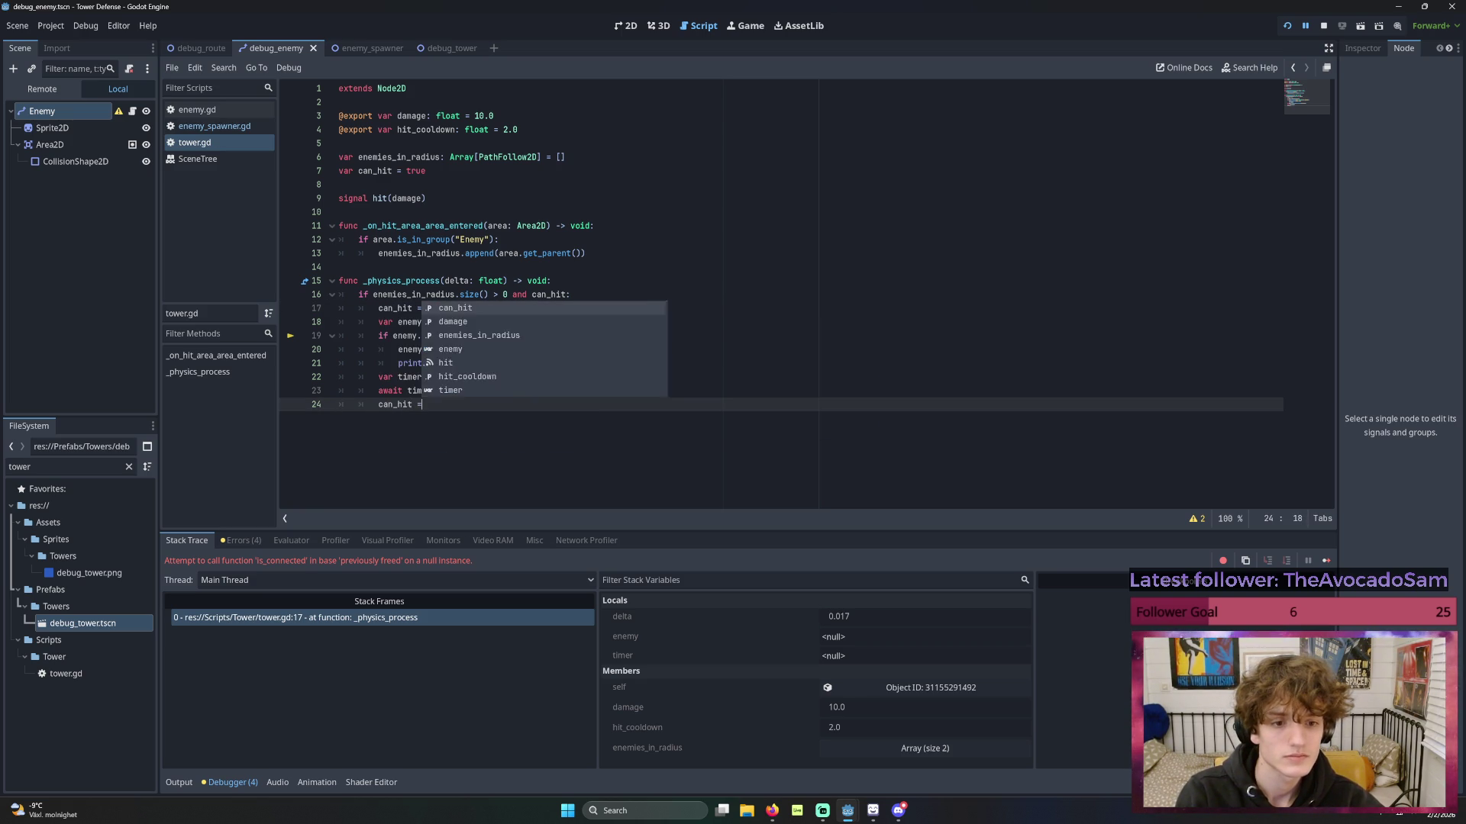
key(F5)
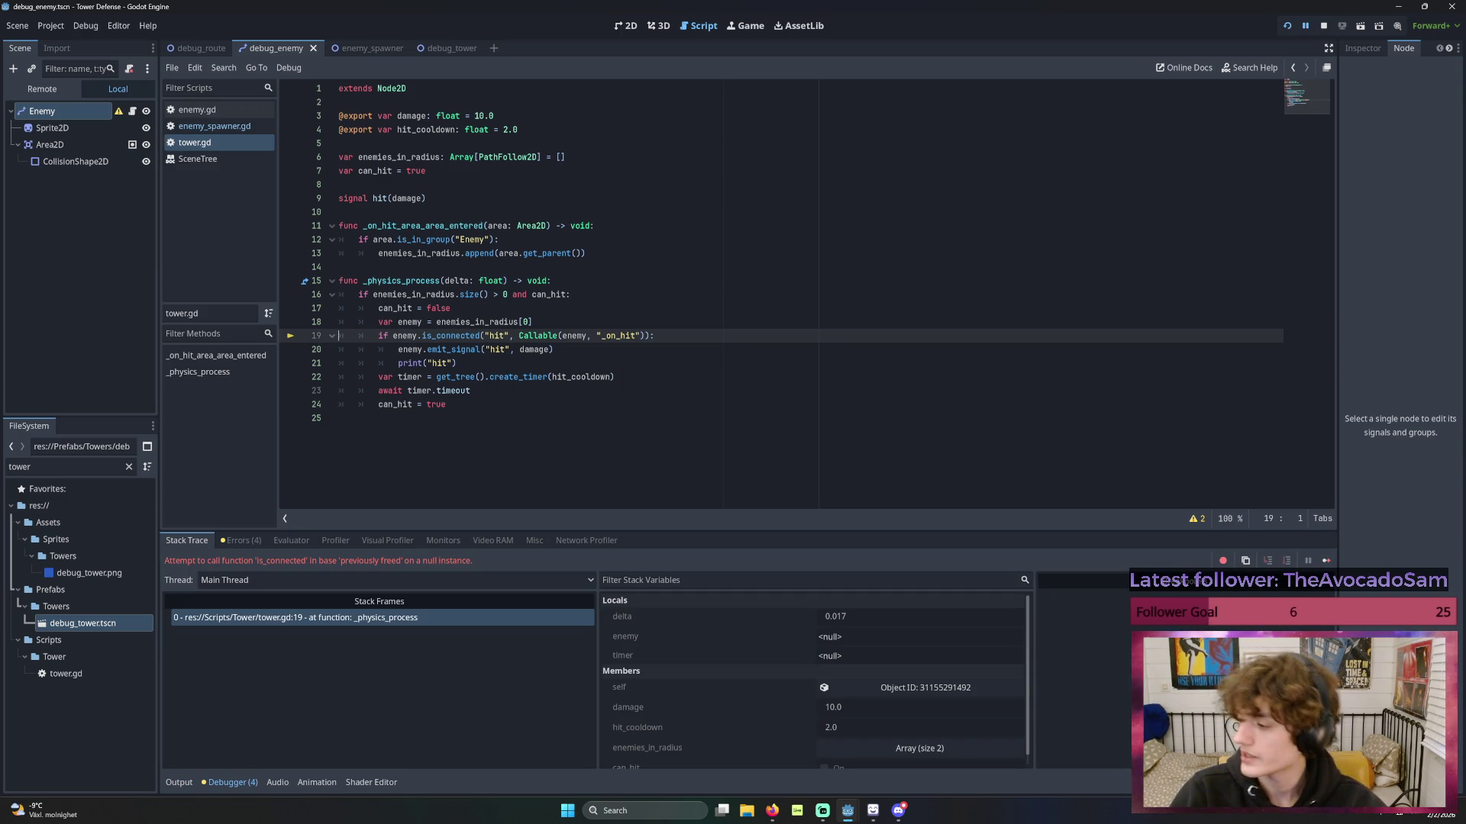
key(alt+Tab)
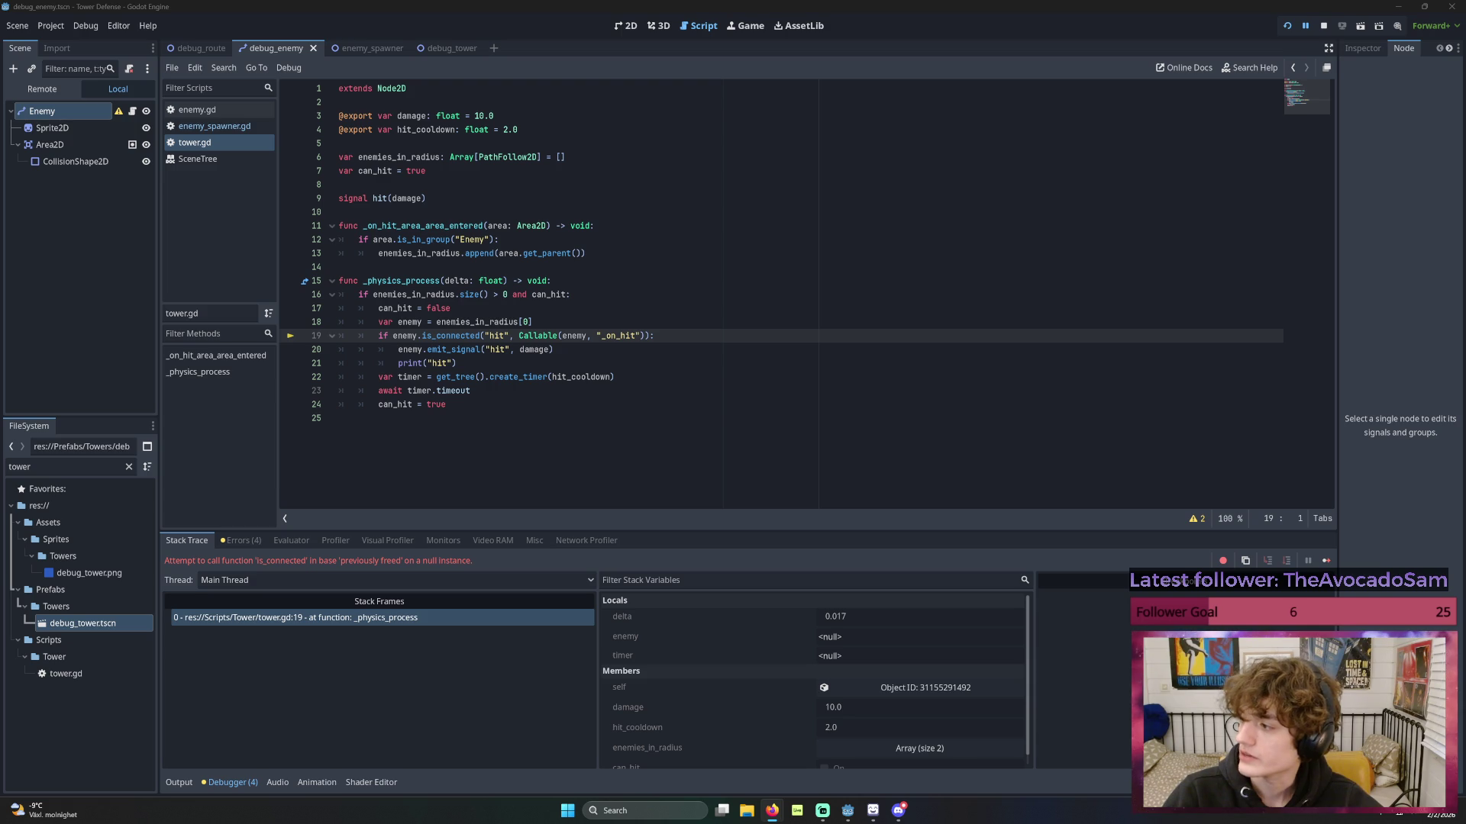
key(Up)
key(Up)
key(Up)
Insert 'enemies_in_radius = enemies_in_radius.filter(func(e): return is_instance_valid(e))' at the top of _physics_process and fix its indentation
key(BackSpace)
key(Return)
key(ctrl+v)
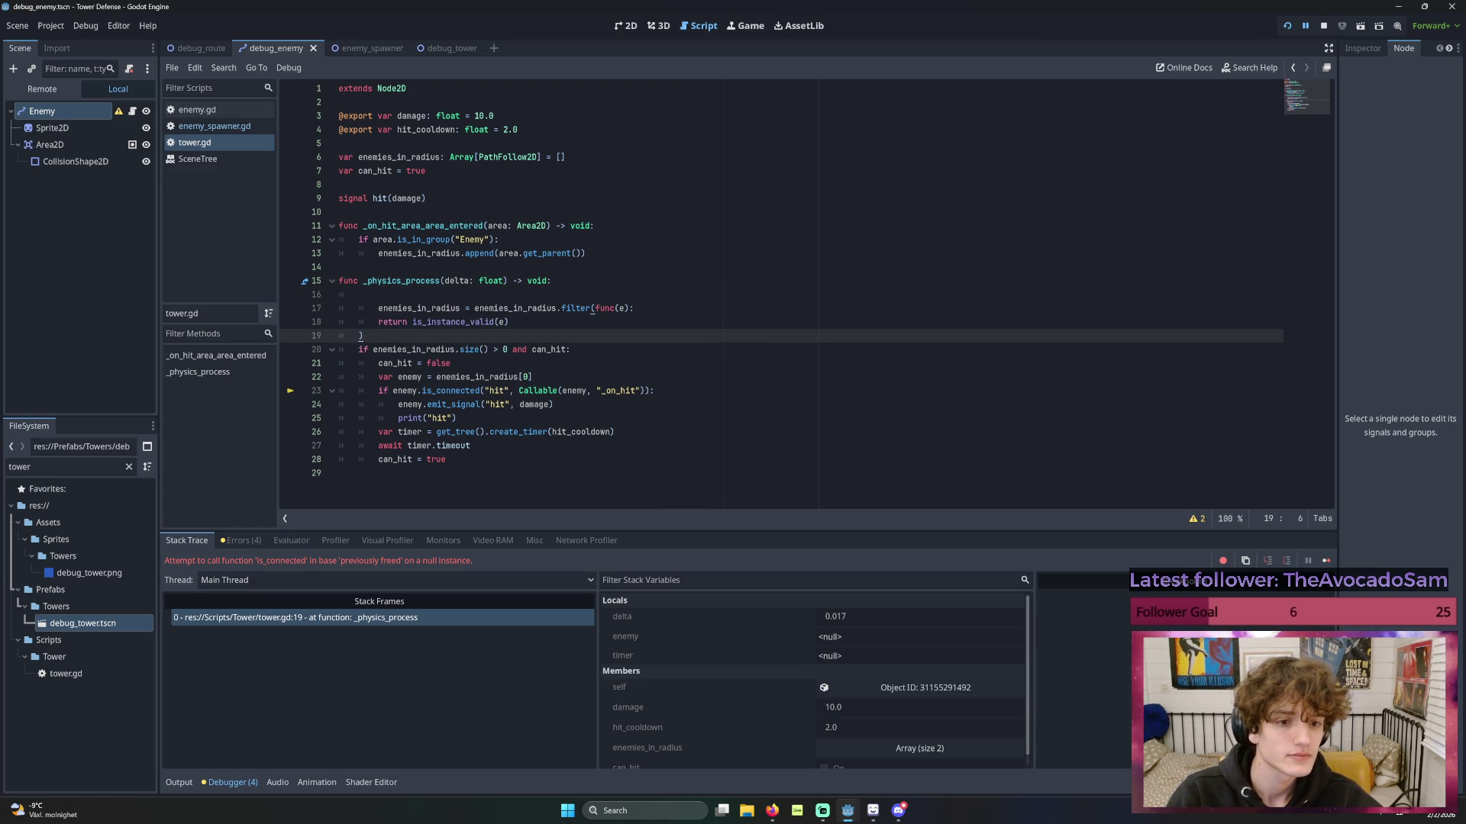
key(Return)
key(Up)
key(Up)
key(Up)
key(shift+Tab)
key(Up)
key(BackSpace)
Run the game to confirm repeated Took damage and hit lines, then stop it
key(F5)
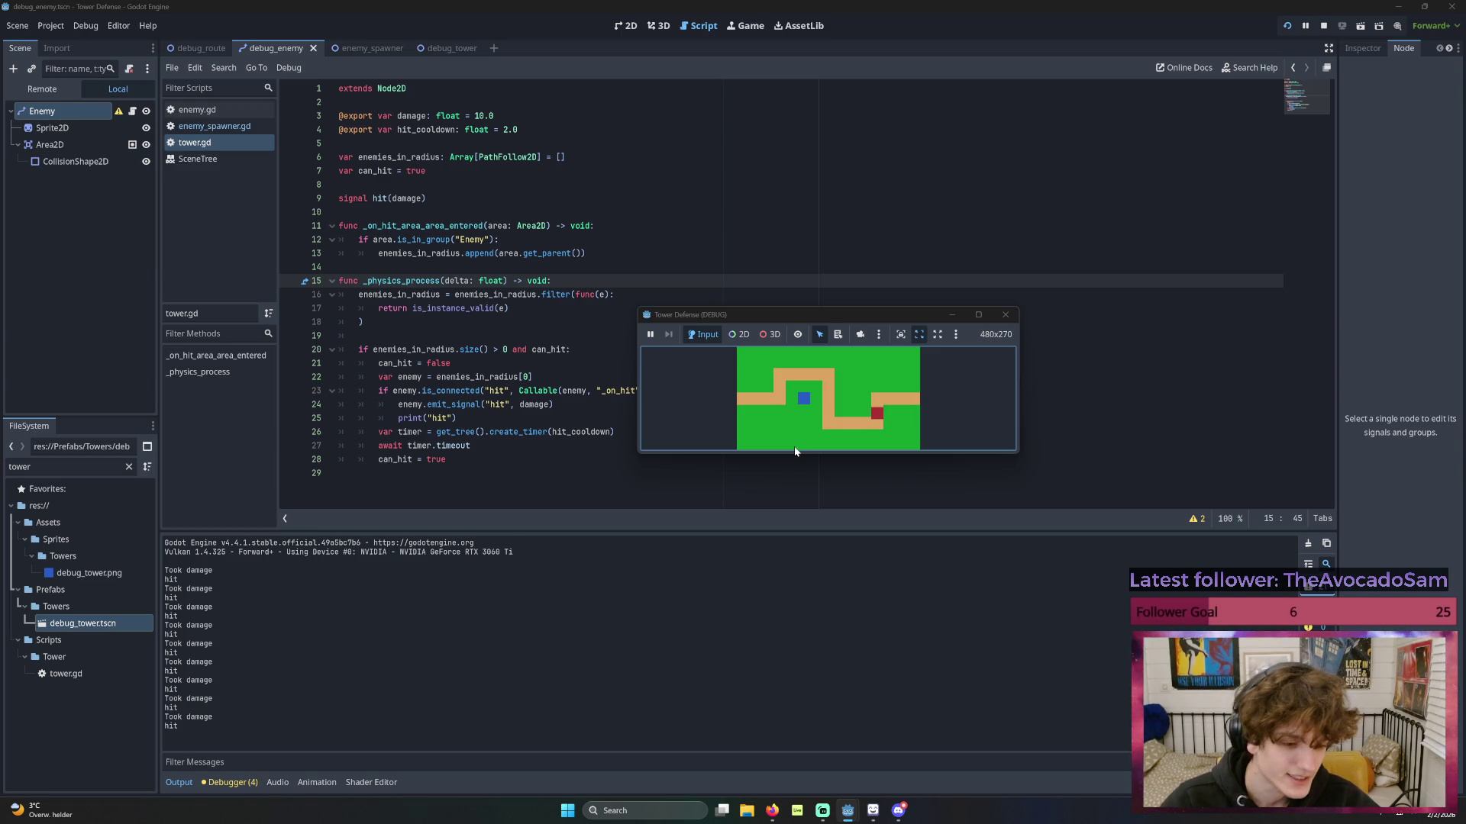
click(1005, 314)
click(996, 335)
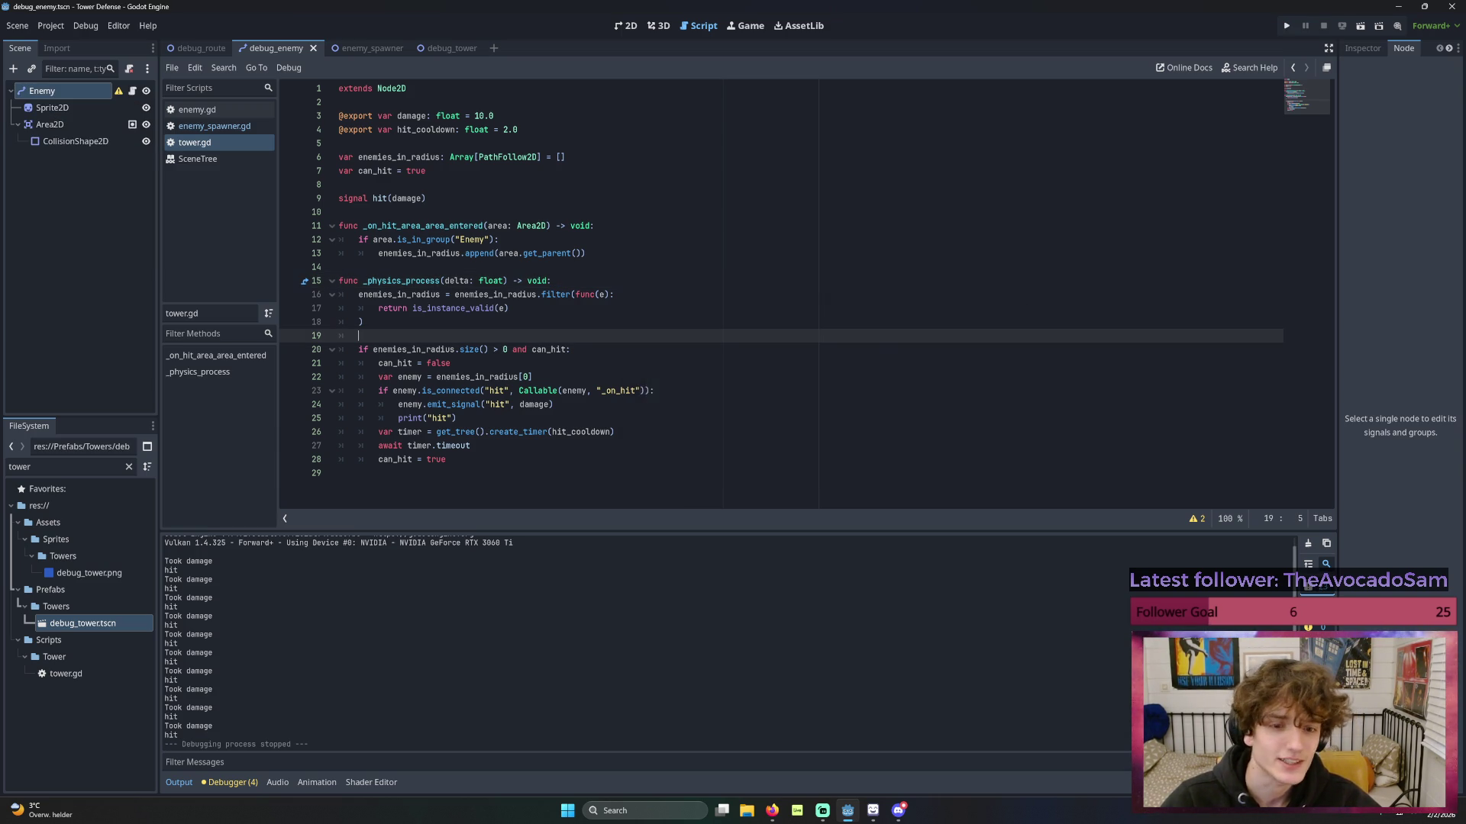
In the debug_tower scene, connect the Hit Area's area_exited signal to tower.gd
click(80, 122)
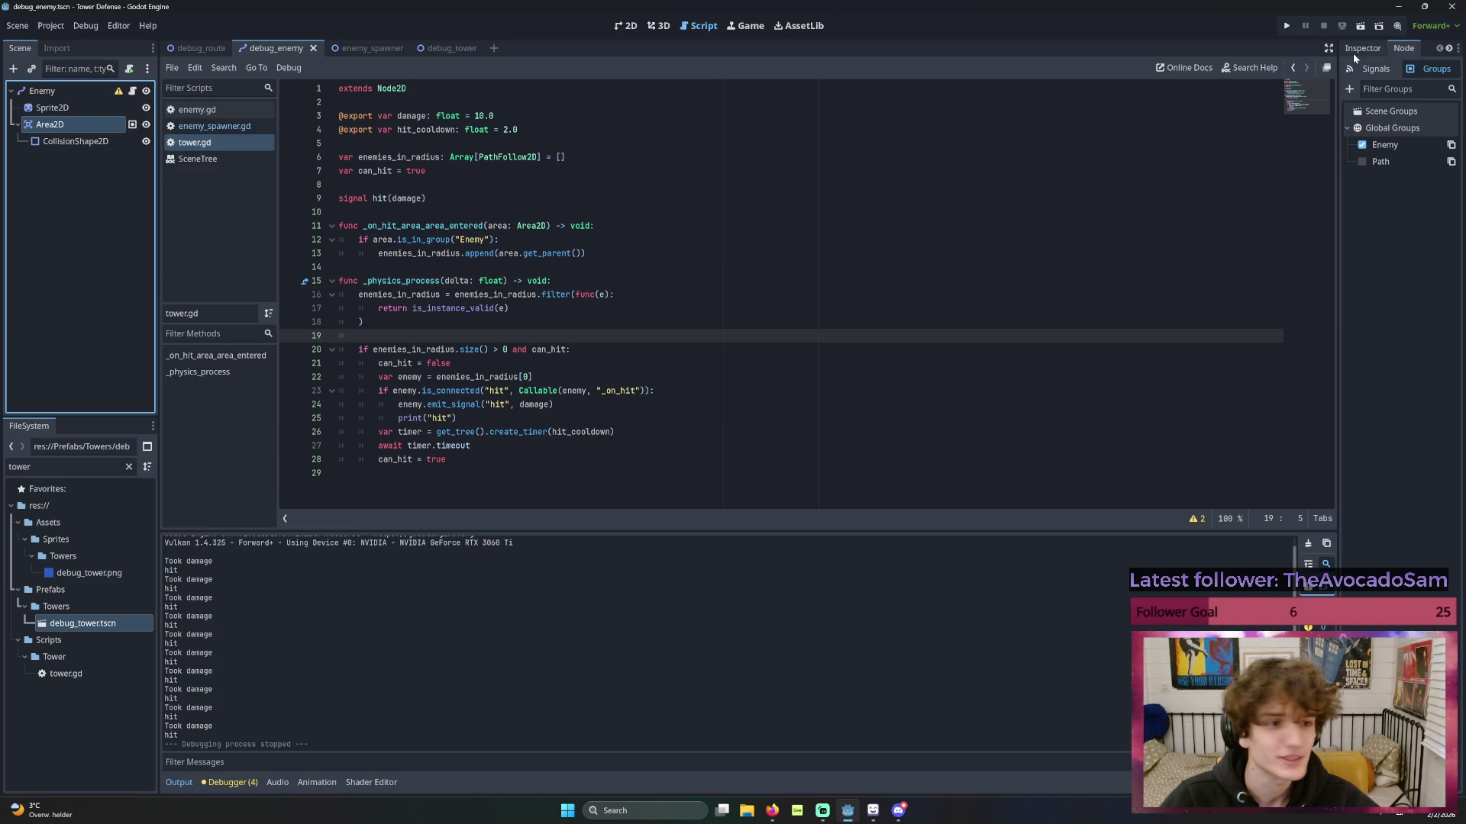
click(439, 48)
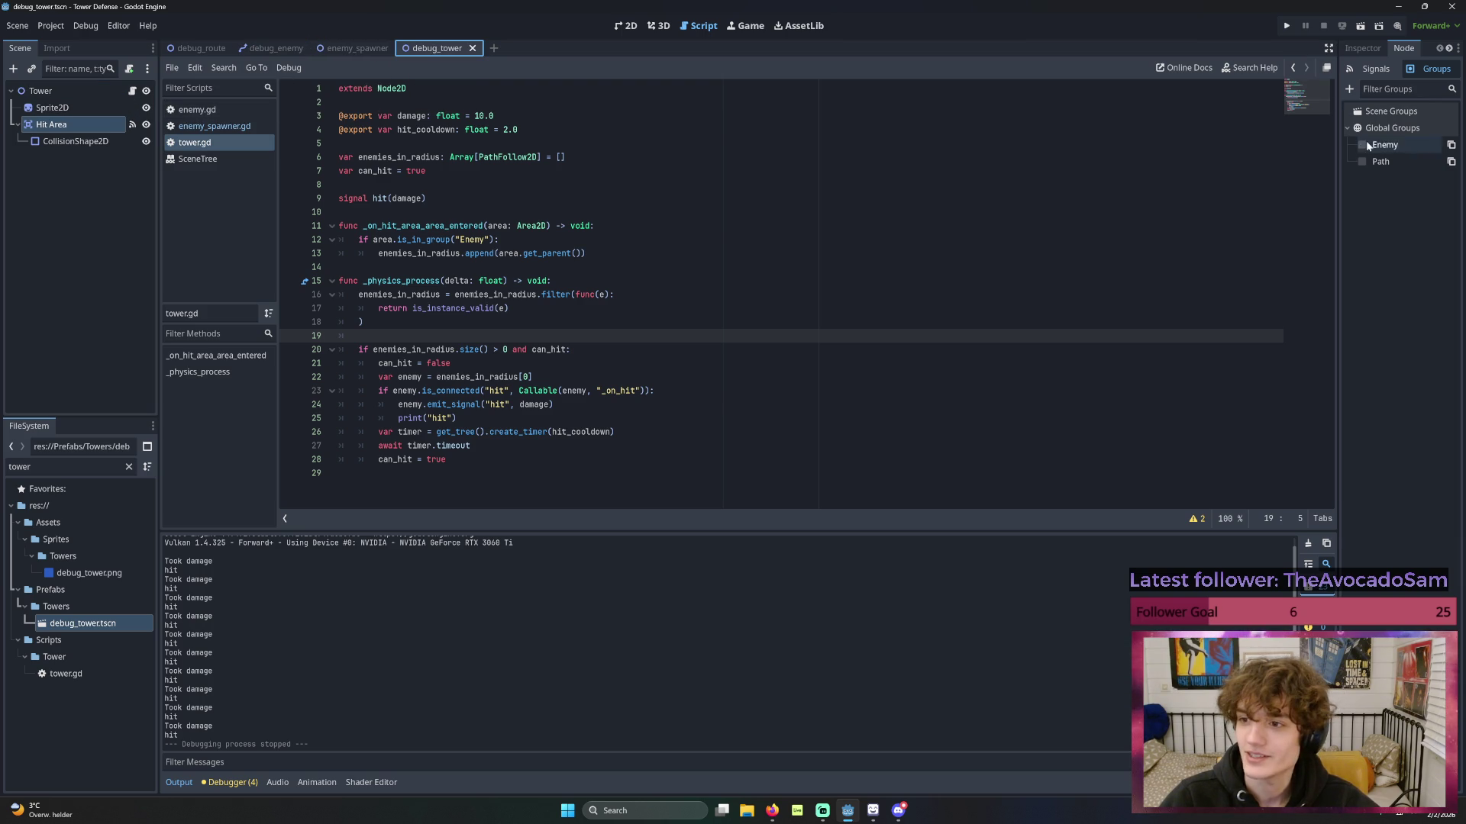
drag(1339, 145, 1212, 145)
click(1280, 68)
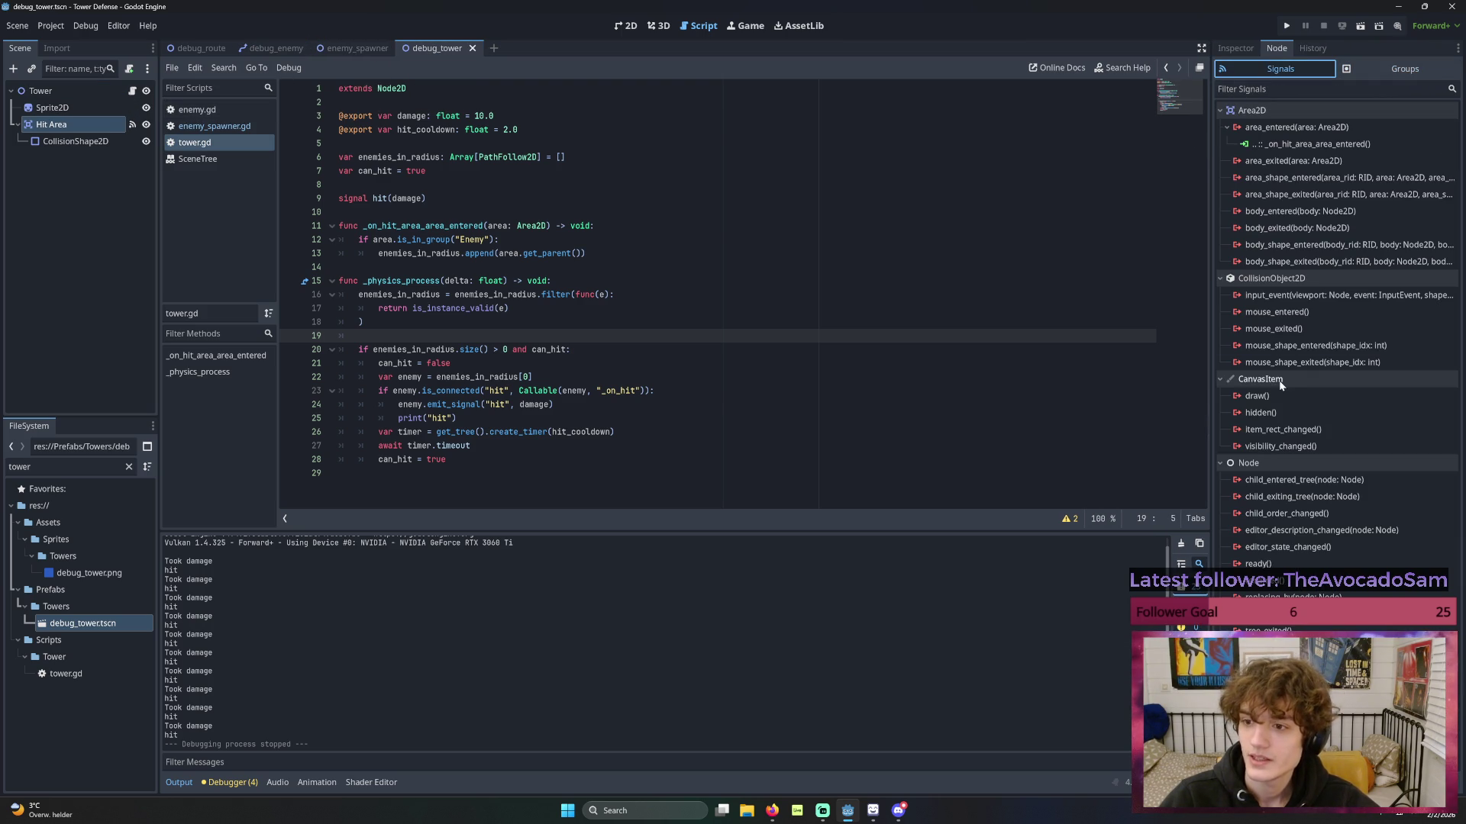
double_click(1368, 196)
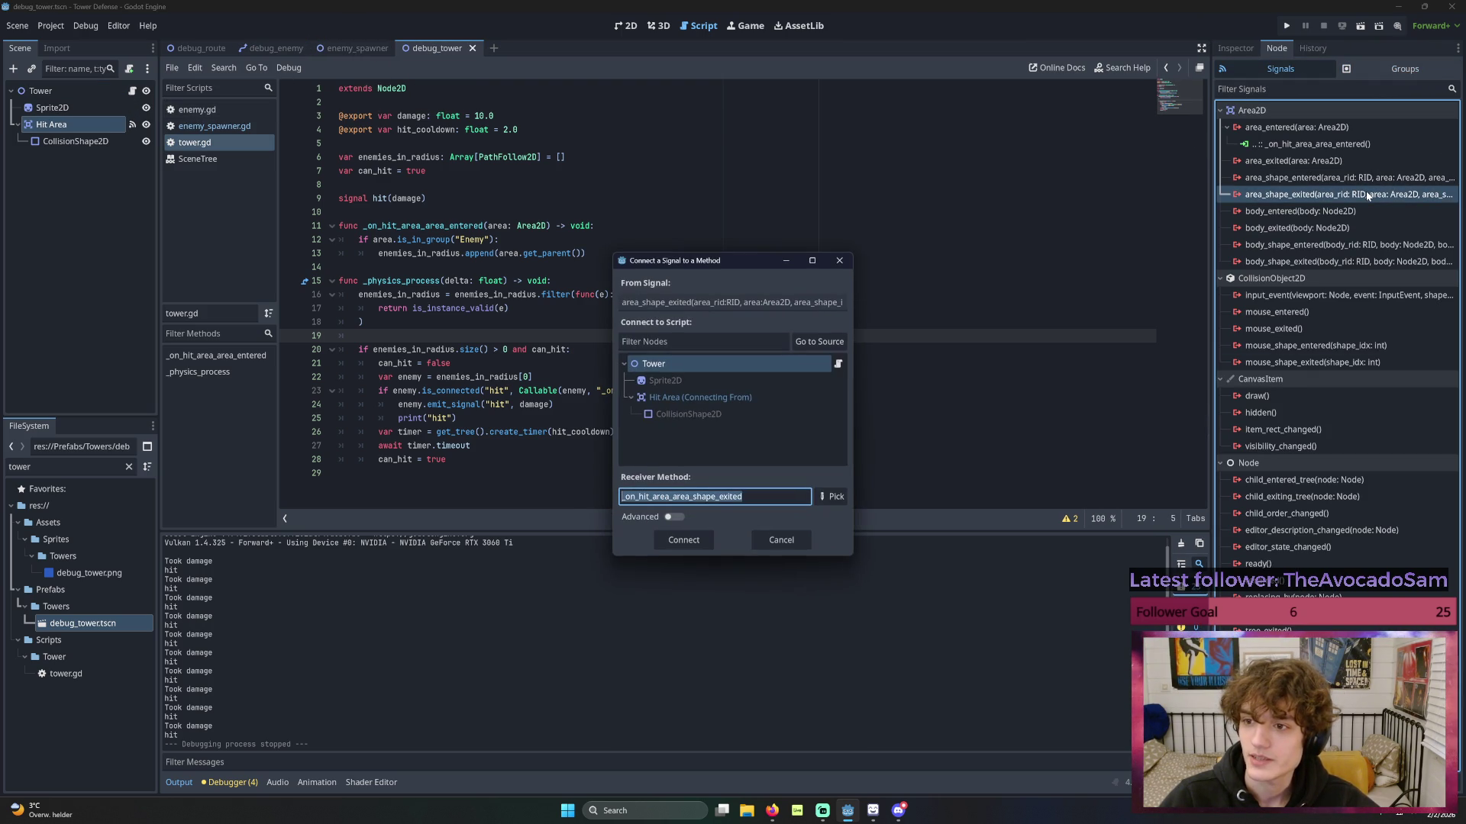
key(Escape)
double_click(1298, 161)
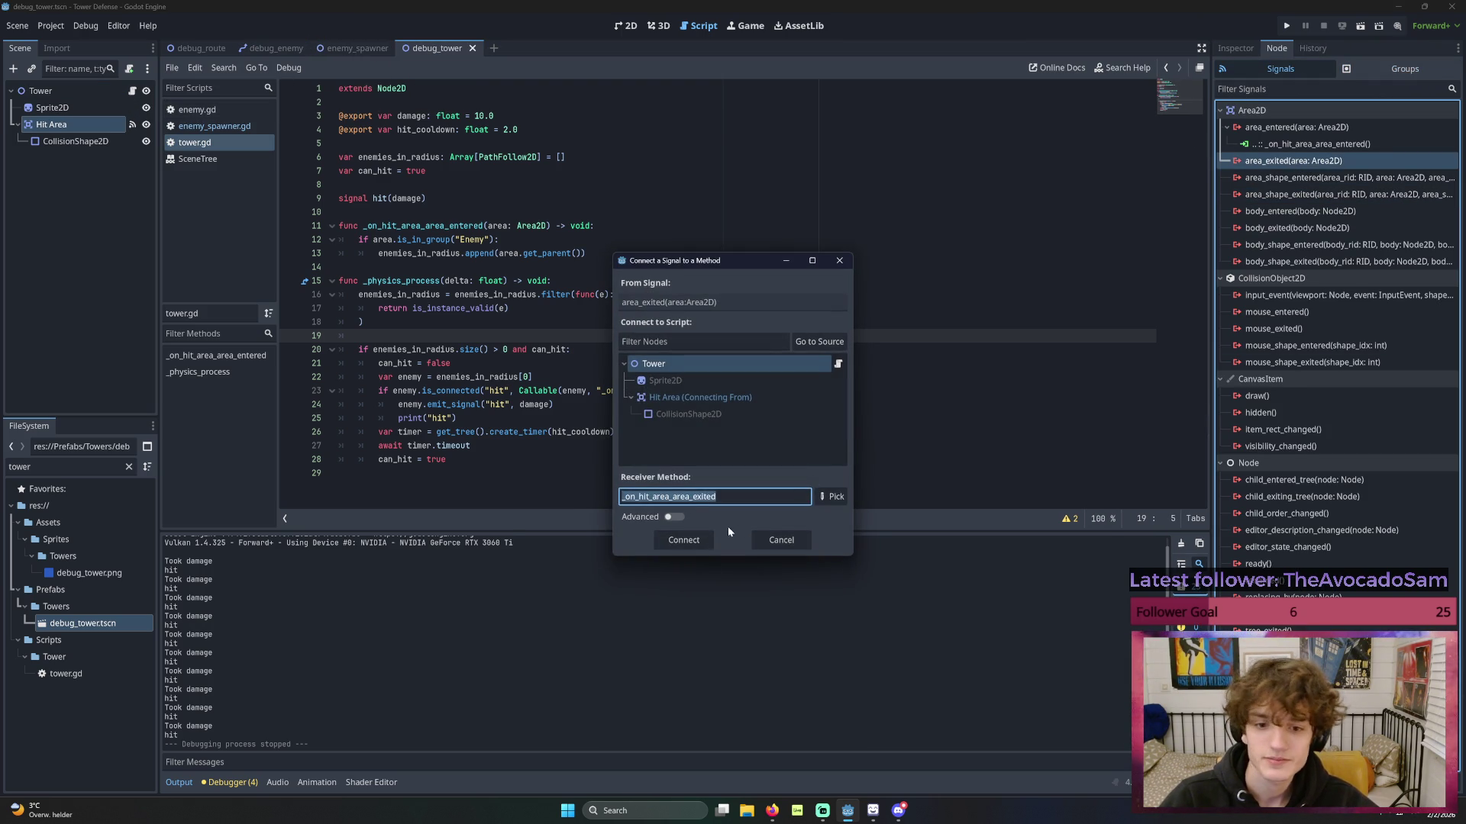
click(698, 536)
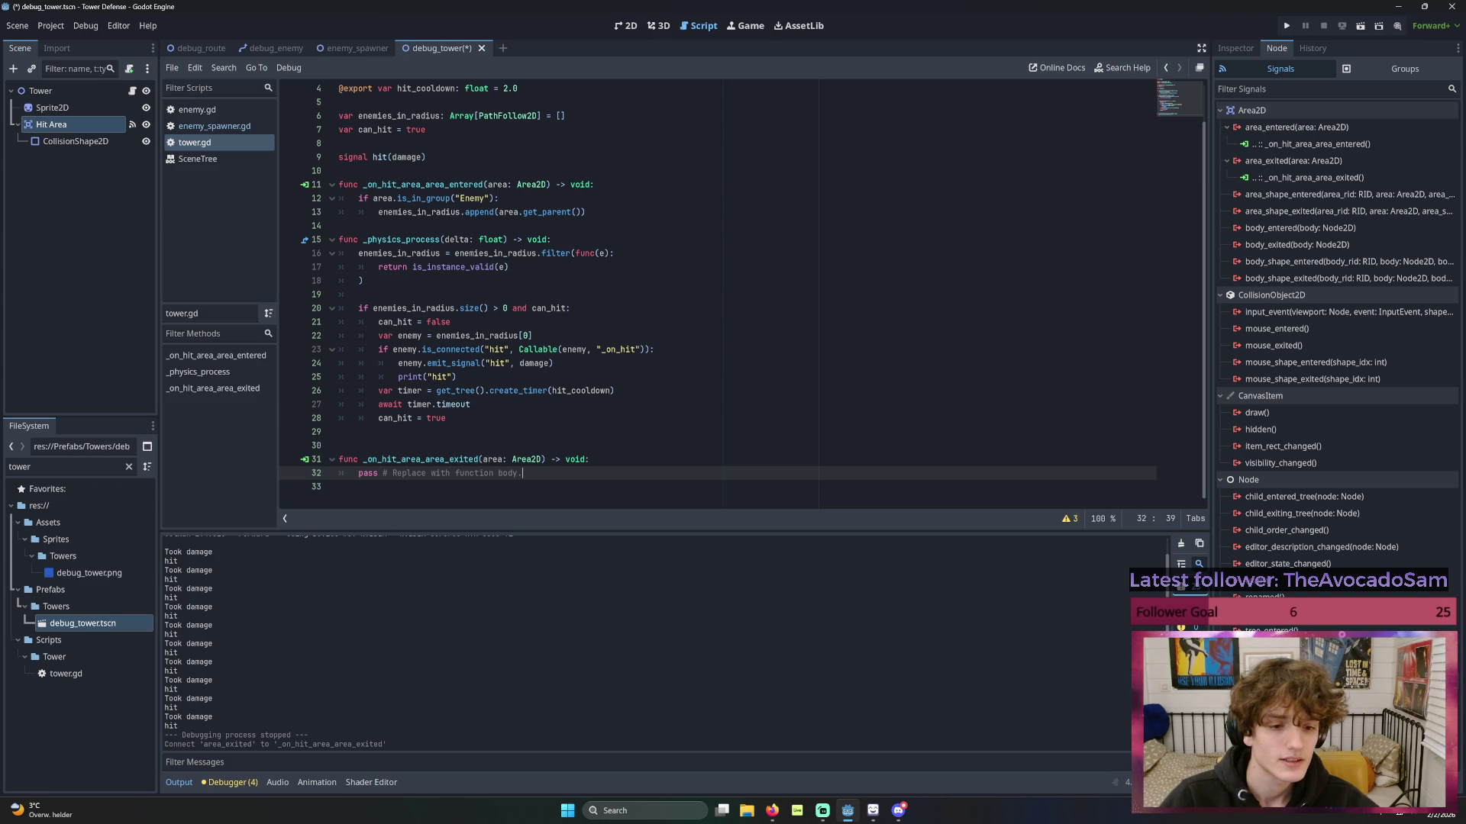
Replace pass with code erasing the exiting enemy from enemies_in_radius, then run the game
key(shift+Home)
key(shift+Home)
key(BackSpace)
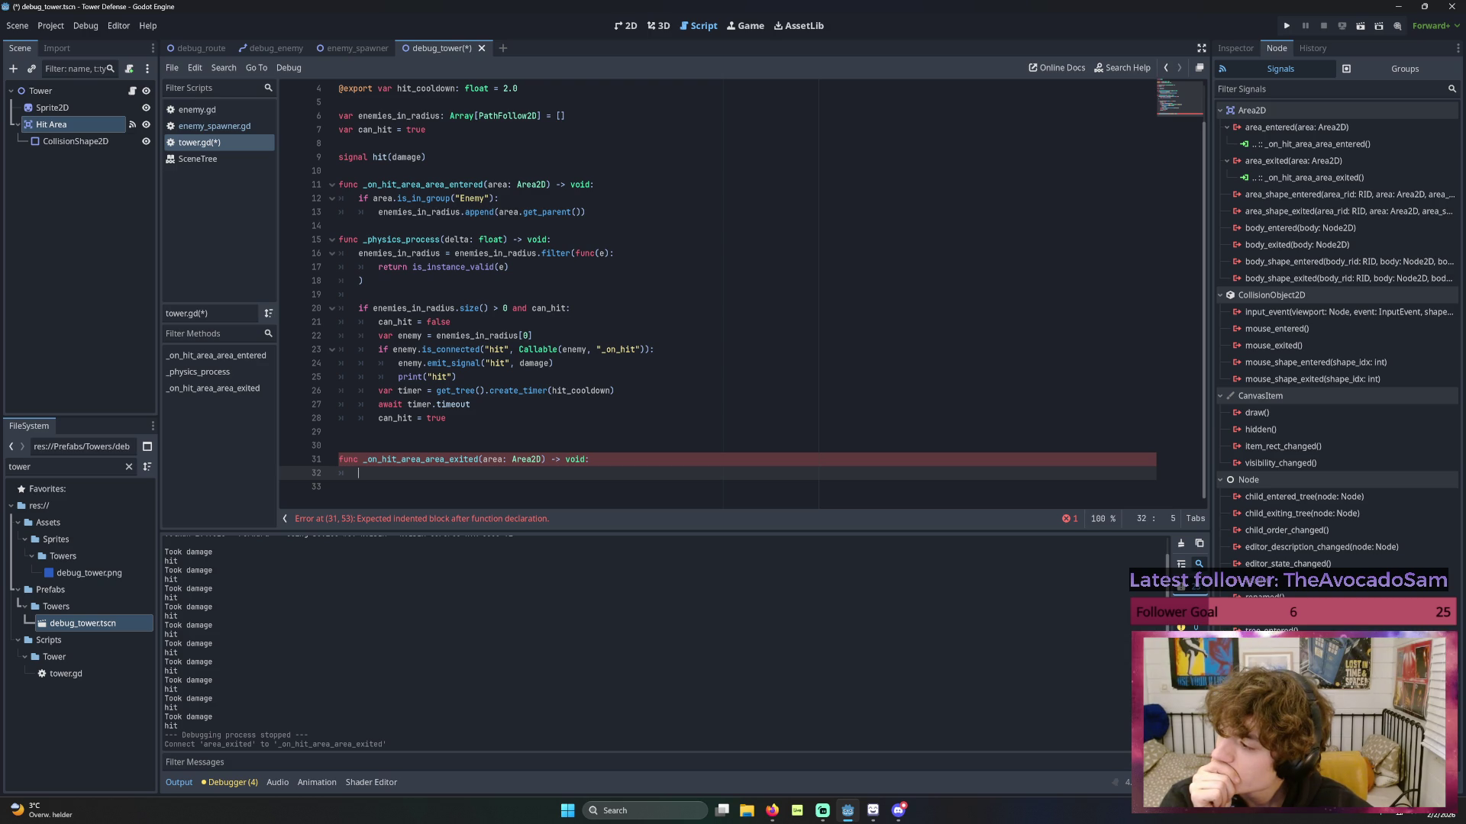
key(ctrl+a)
click(339, 445)
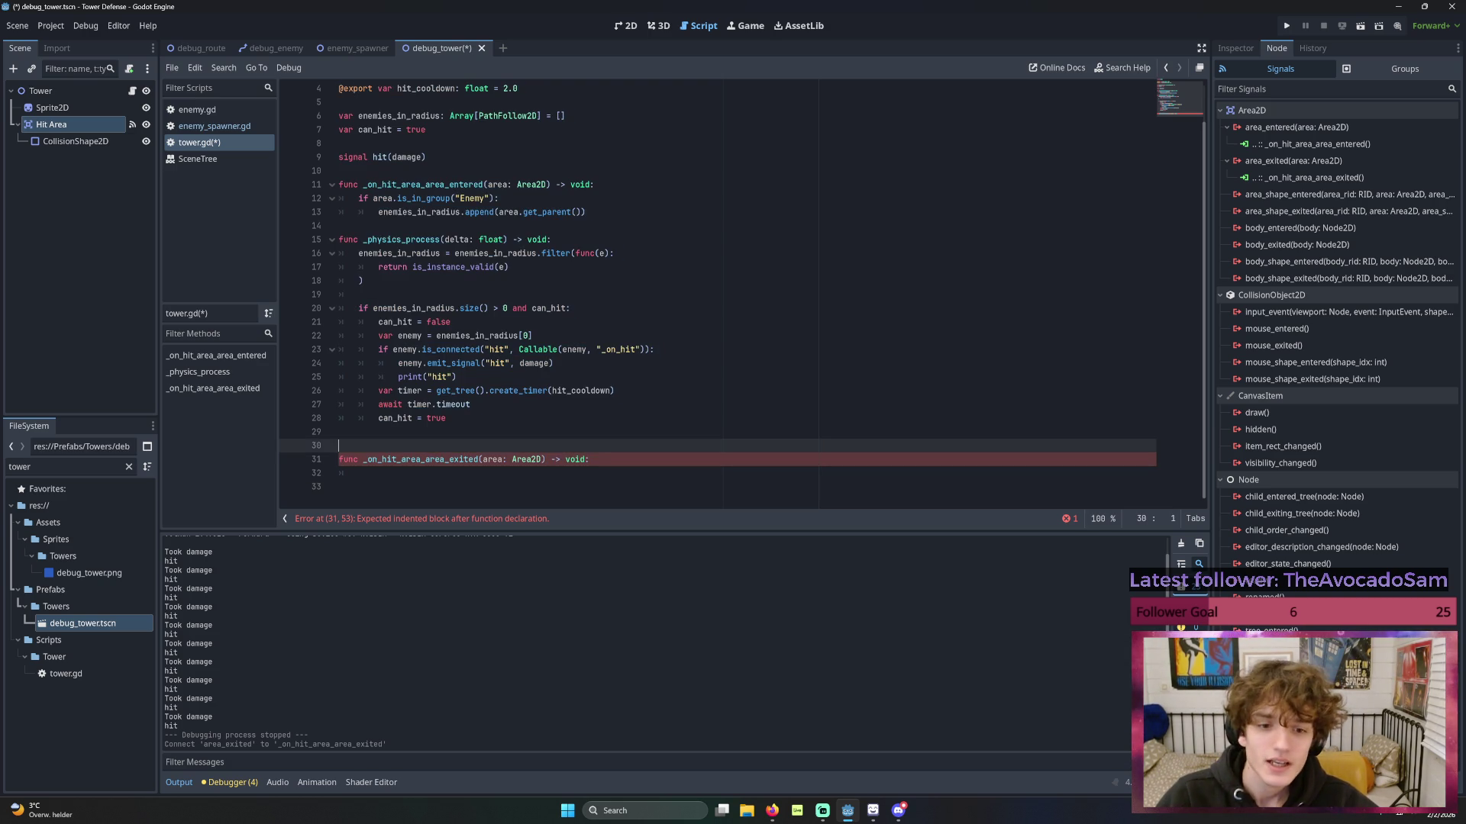
key(alt+Tab)
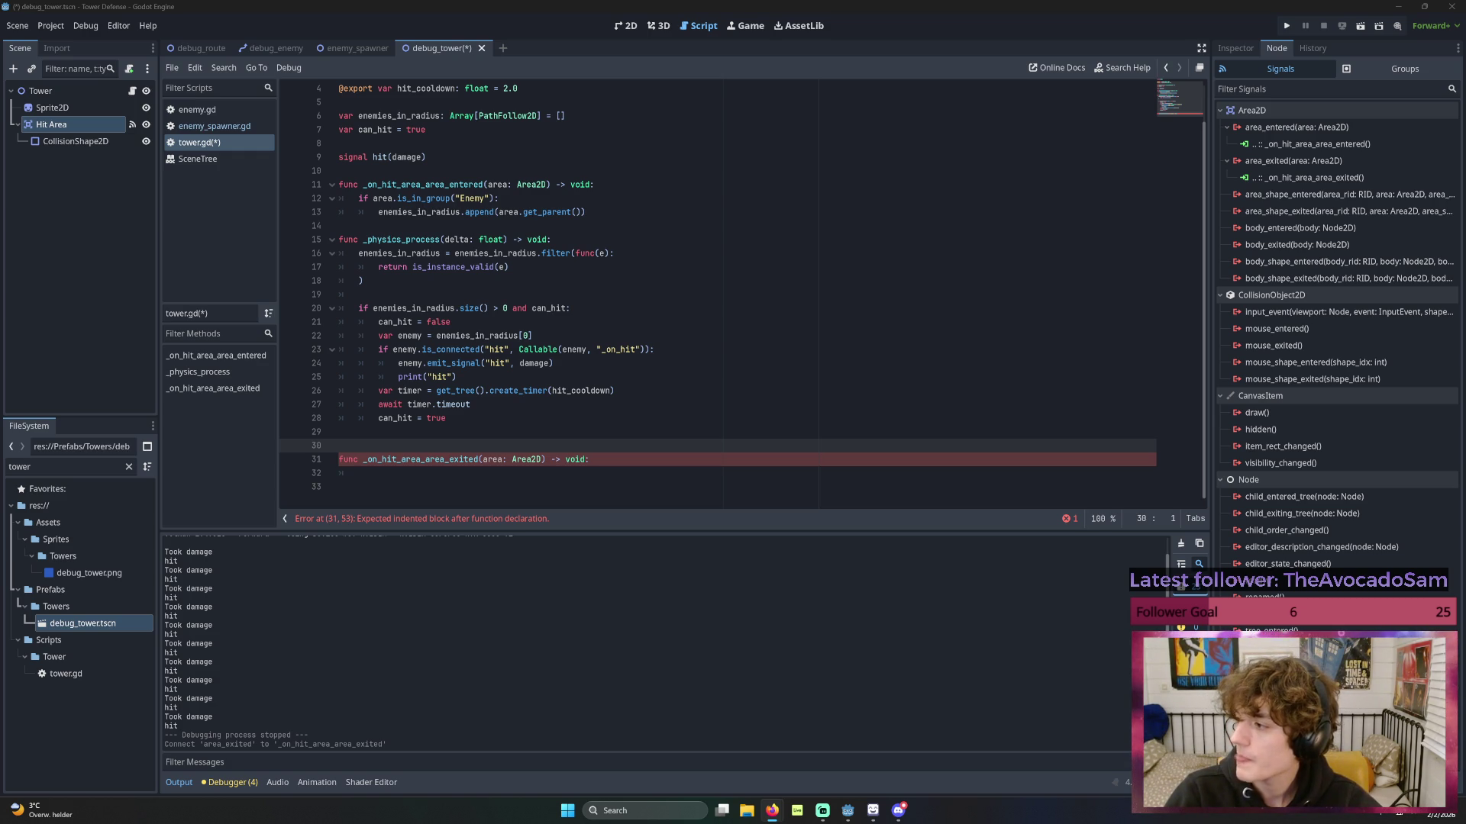
click(341, 499)
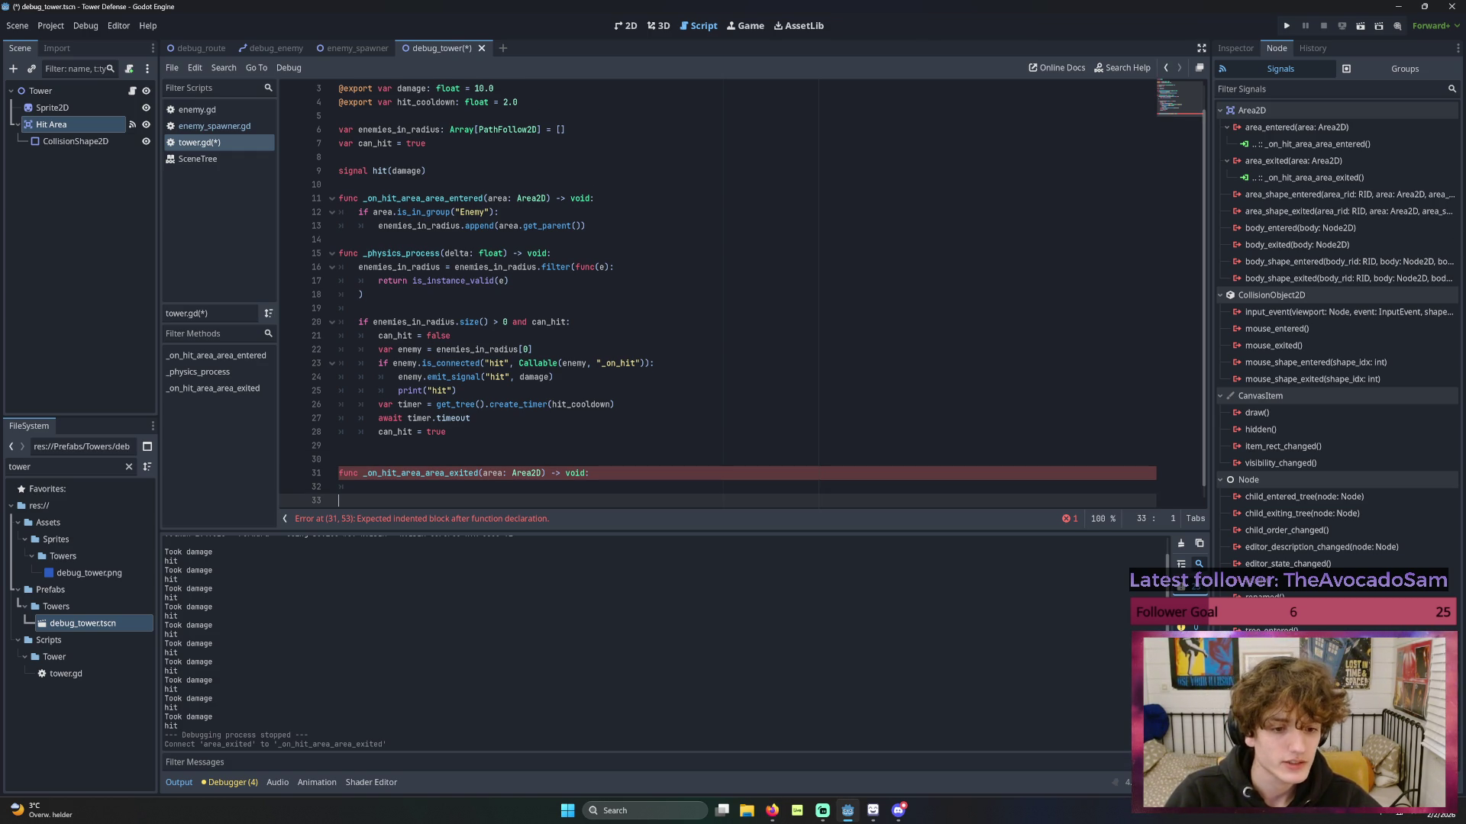
text(if area.is_in_group("Enemy"): 		var enemy = area.get_parent() 		enemies_in_radius.erase(enemy))
click(417, 473)
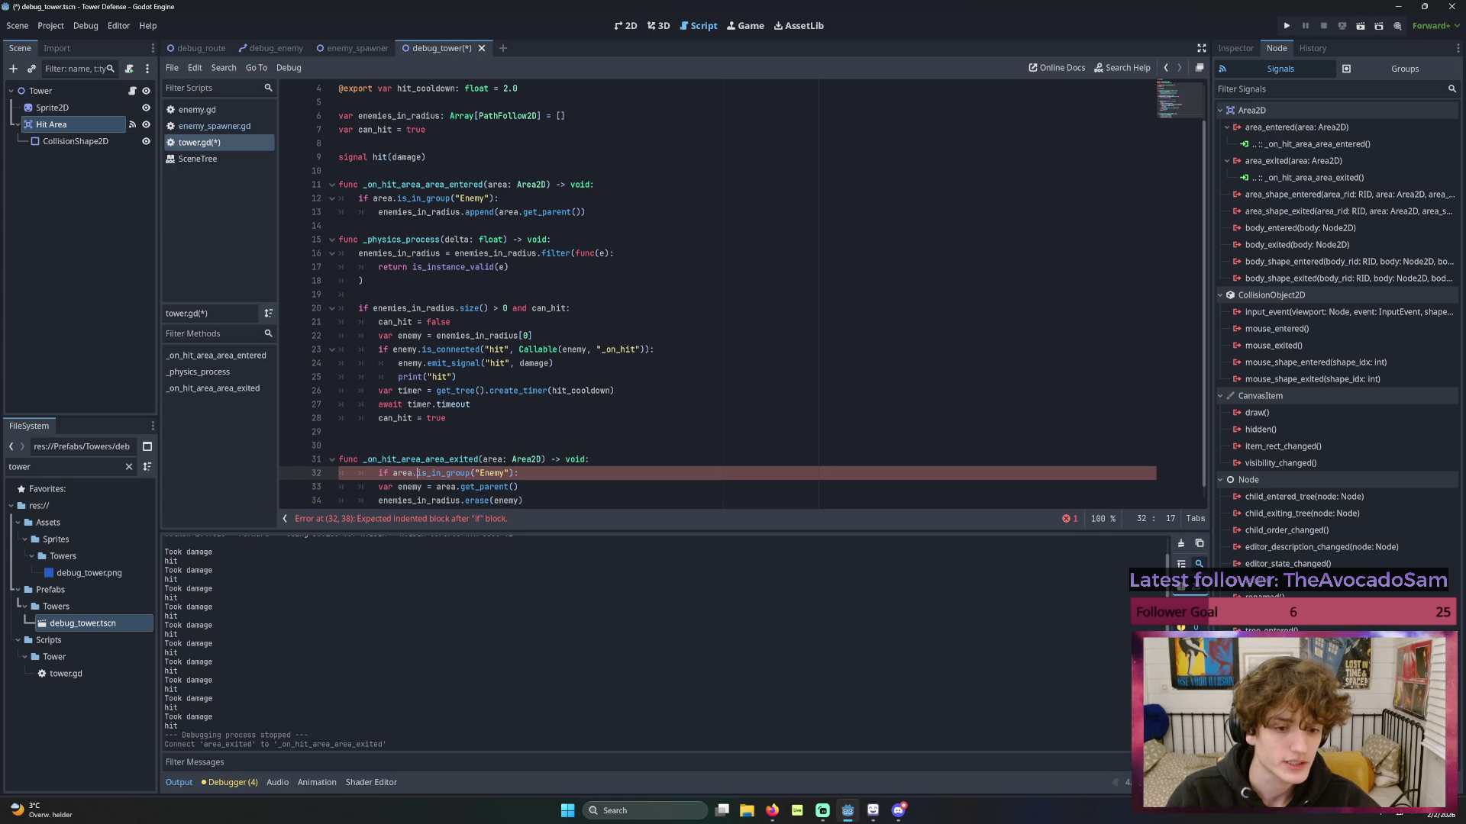
key(BackSpace)
key(F5)
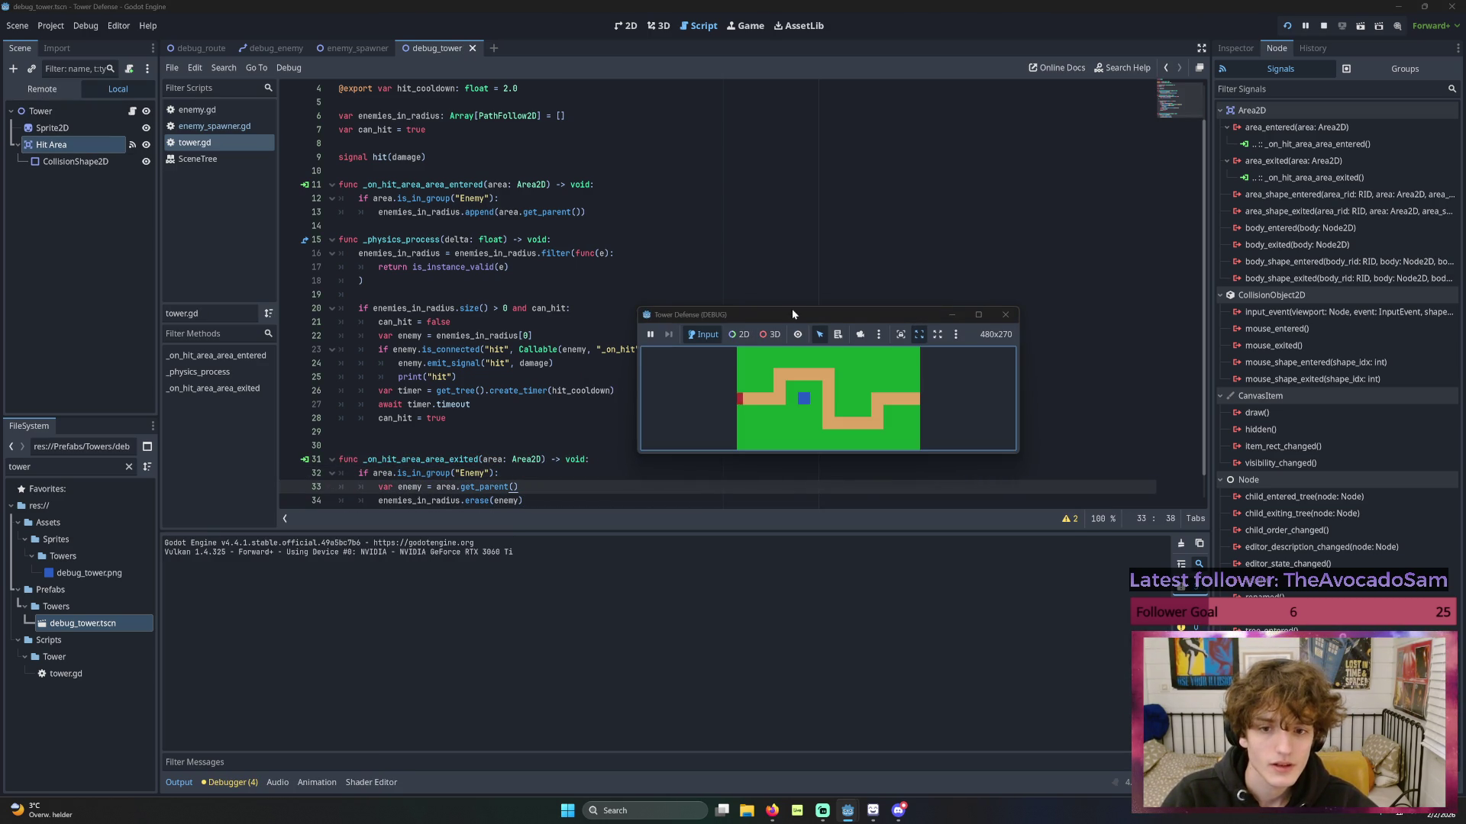
click(357, 48)
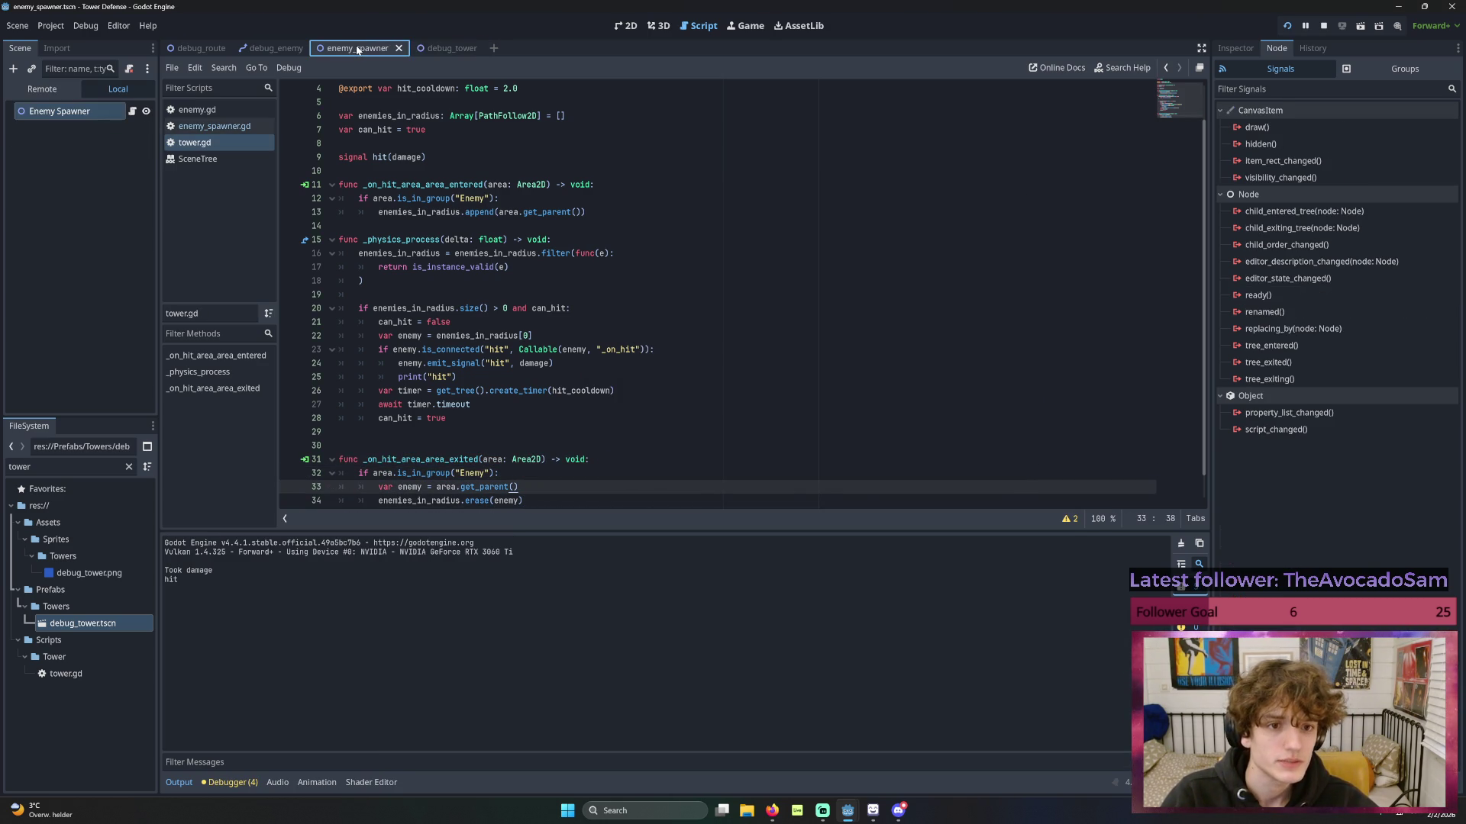
Open the enemy_spawner.gd script via the debug_enemy scene
click(271, 48)
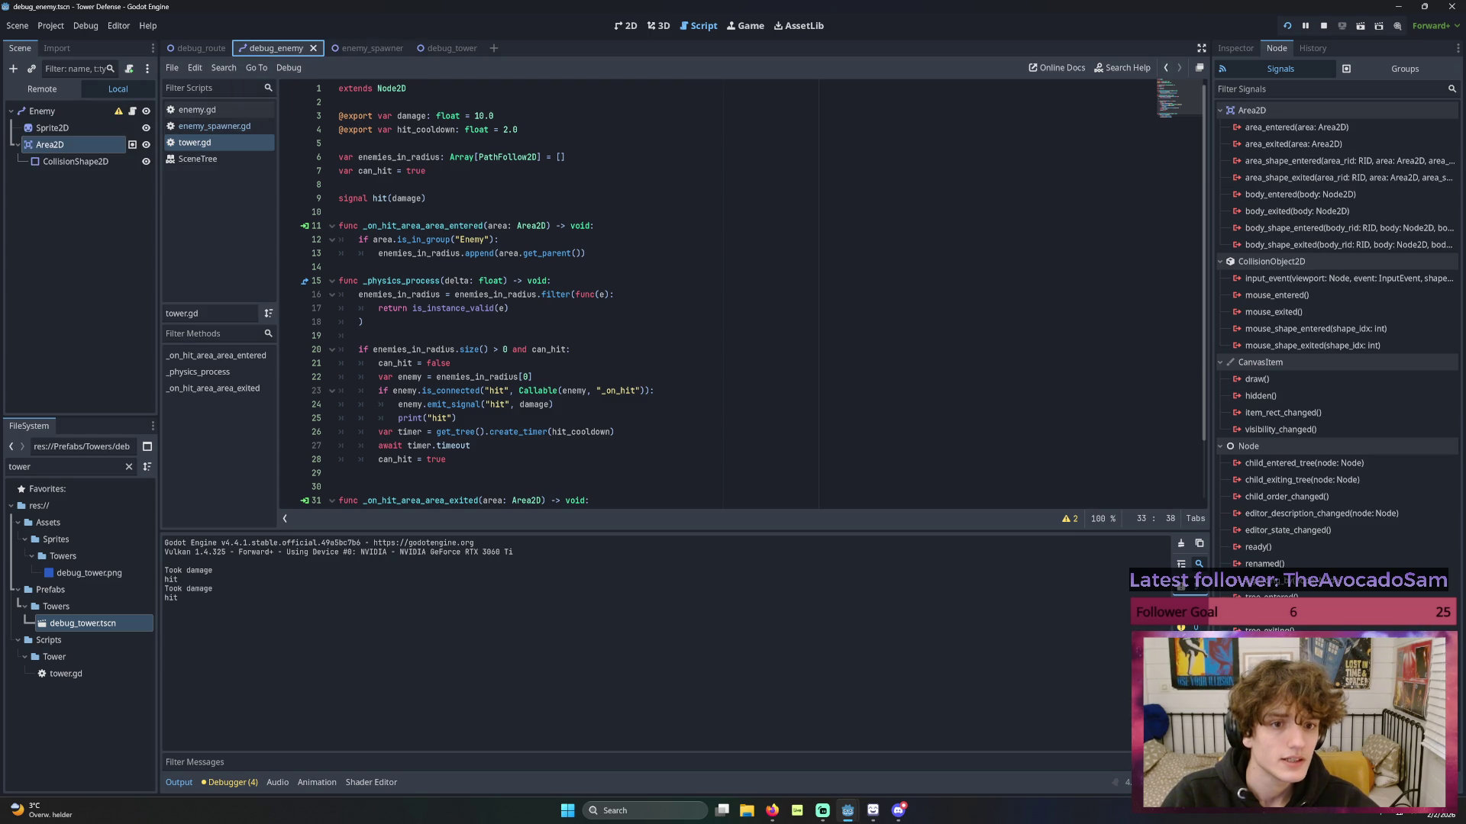
click(339, 143)
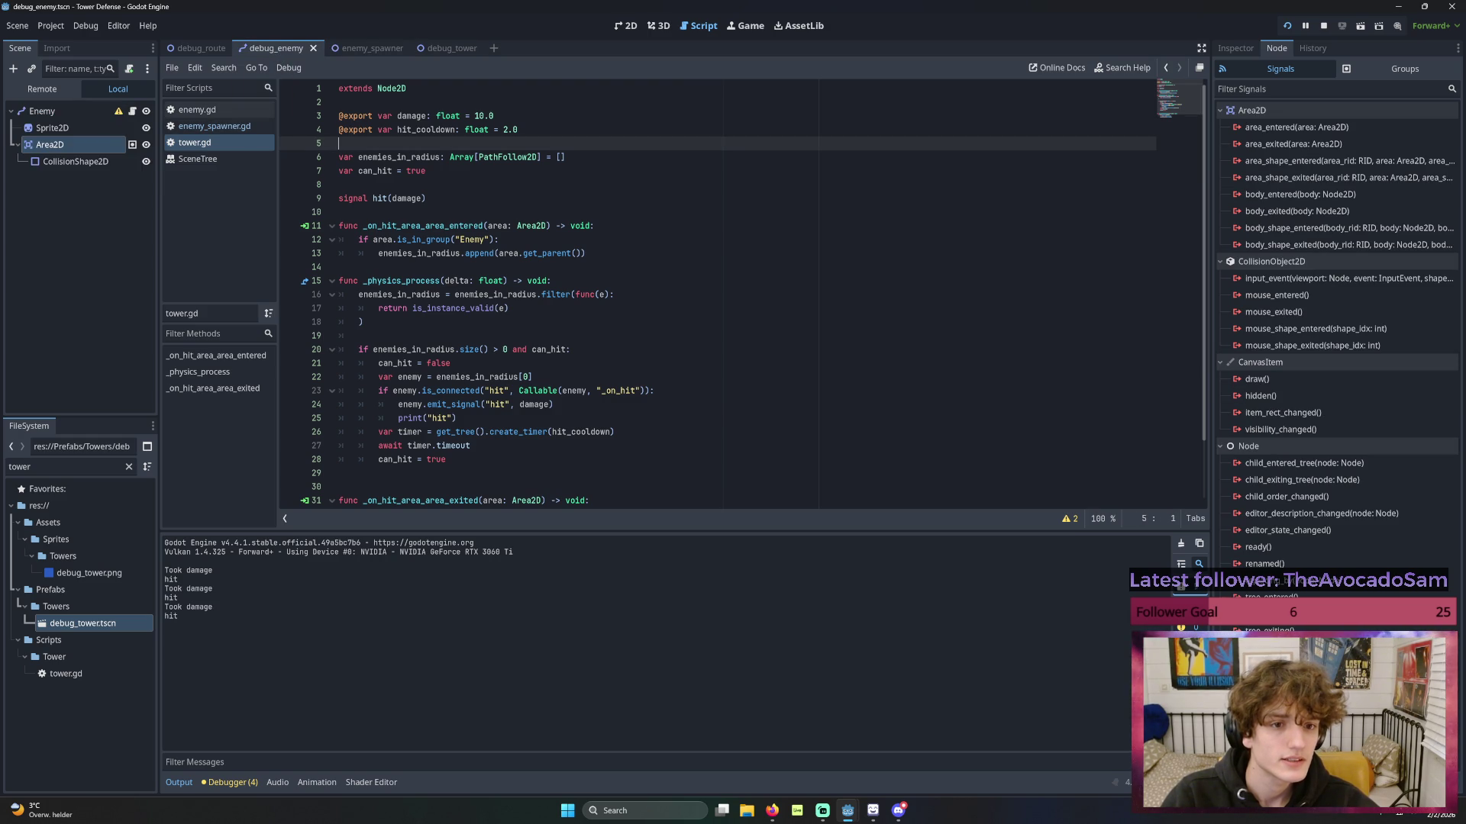
click(197, 109)
click(488, 116)
click(496, 129)
click(214, 126)
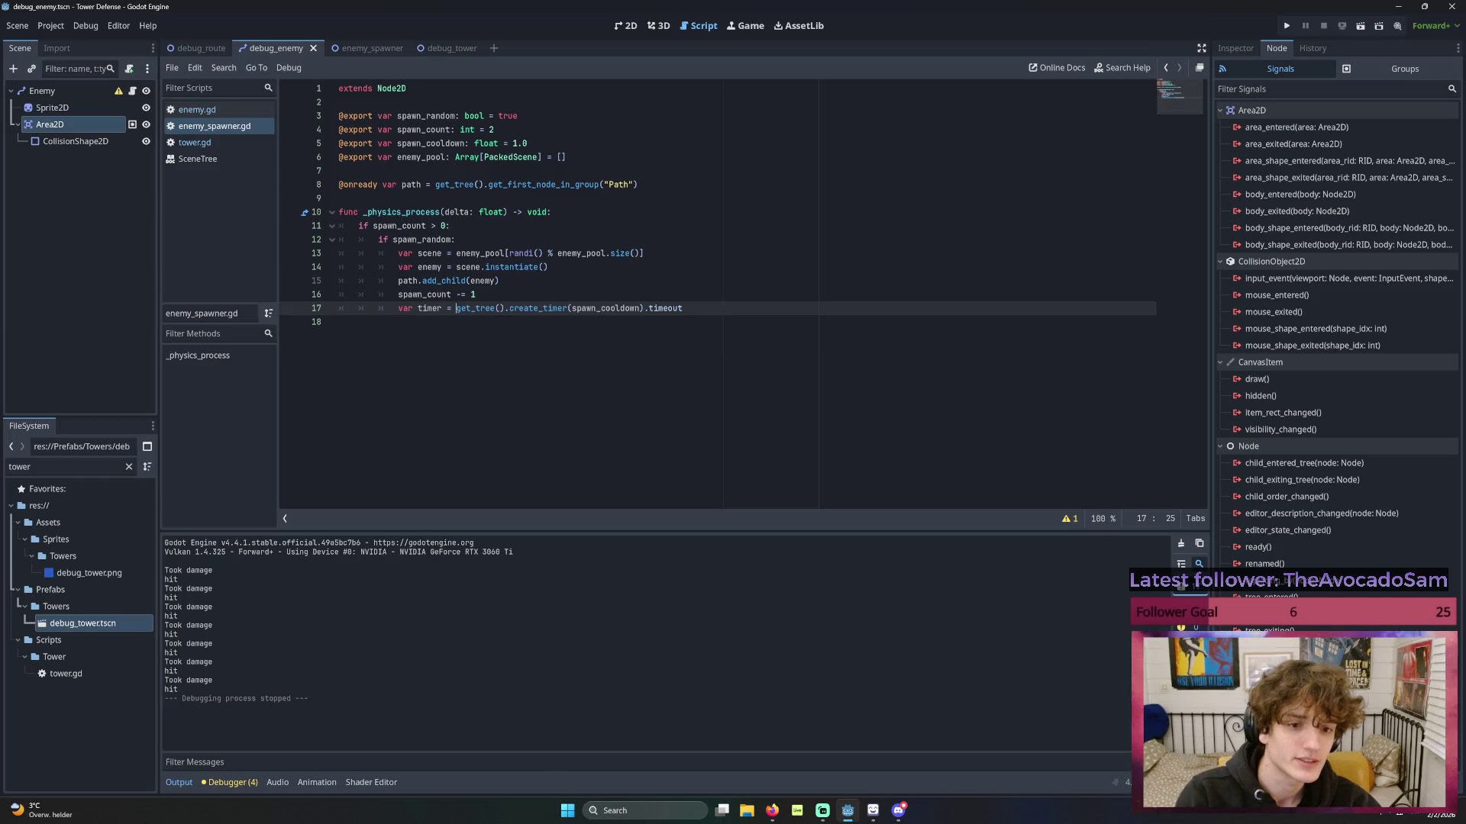
After spawning, await timer.timeout then set can_spawn = true; require 'and can_spawn' in the spawn condition
key(BackSpace)
key(BackSpace)
key(BackSpace)
key(Return)
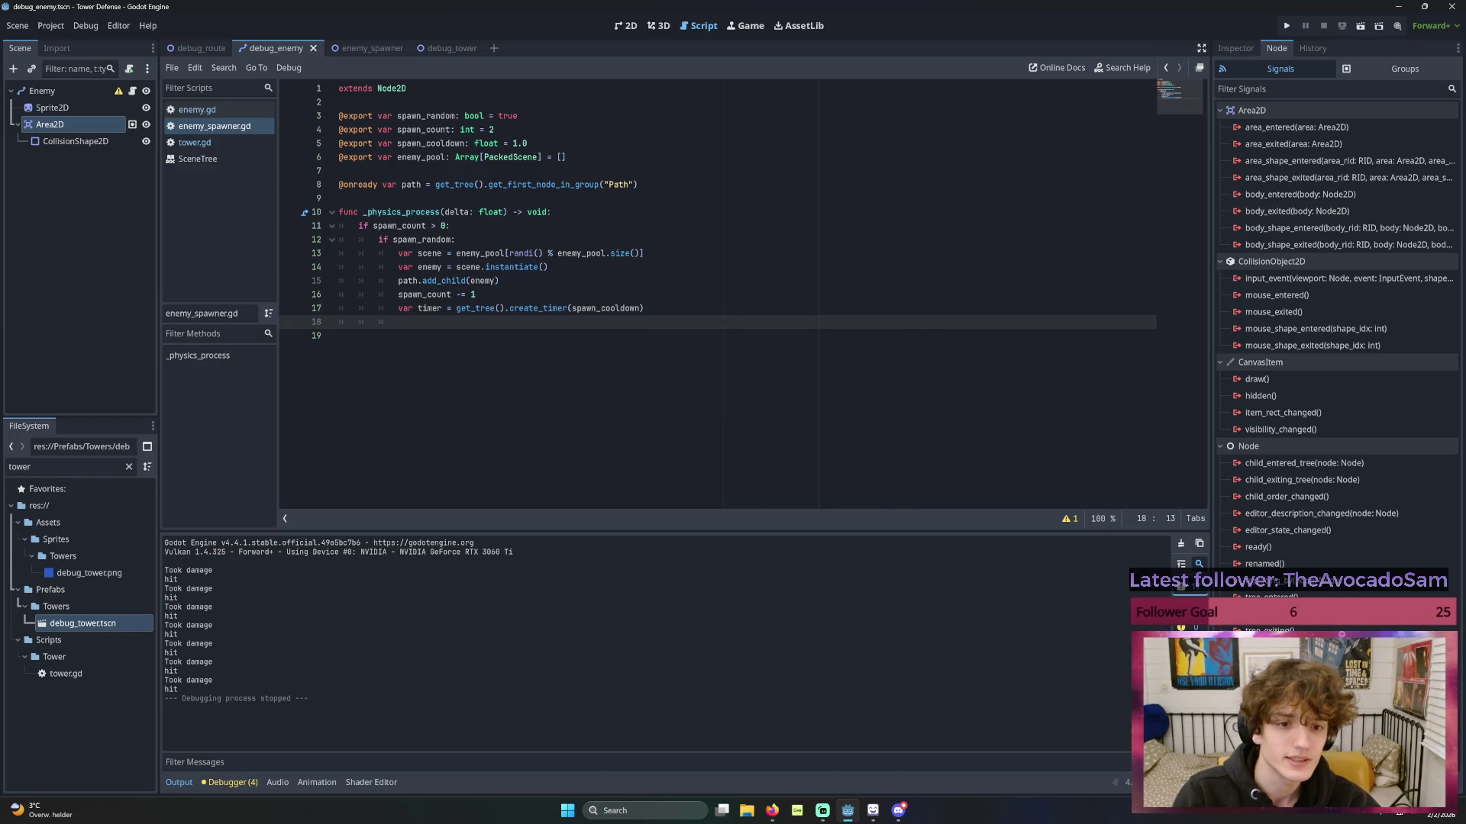
text(await timer)
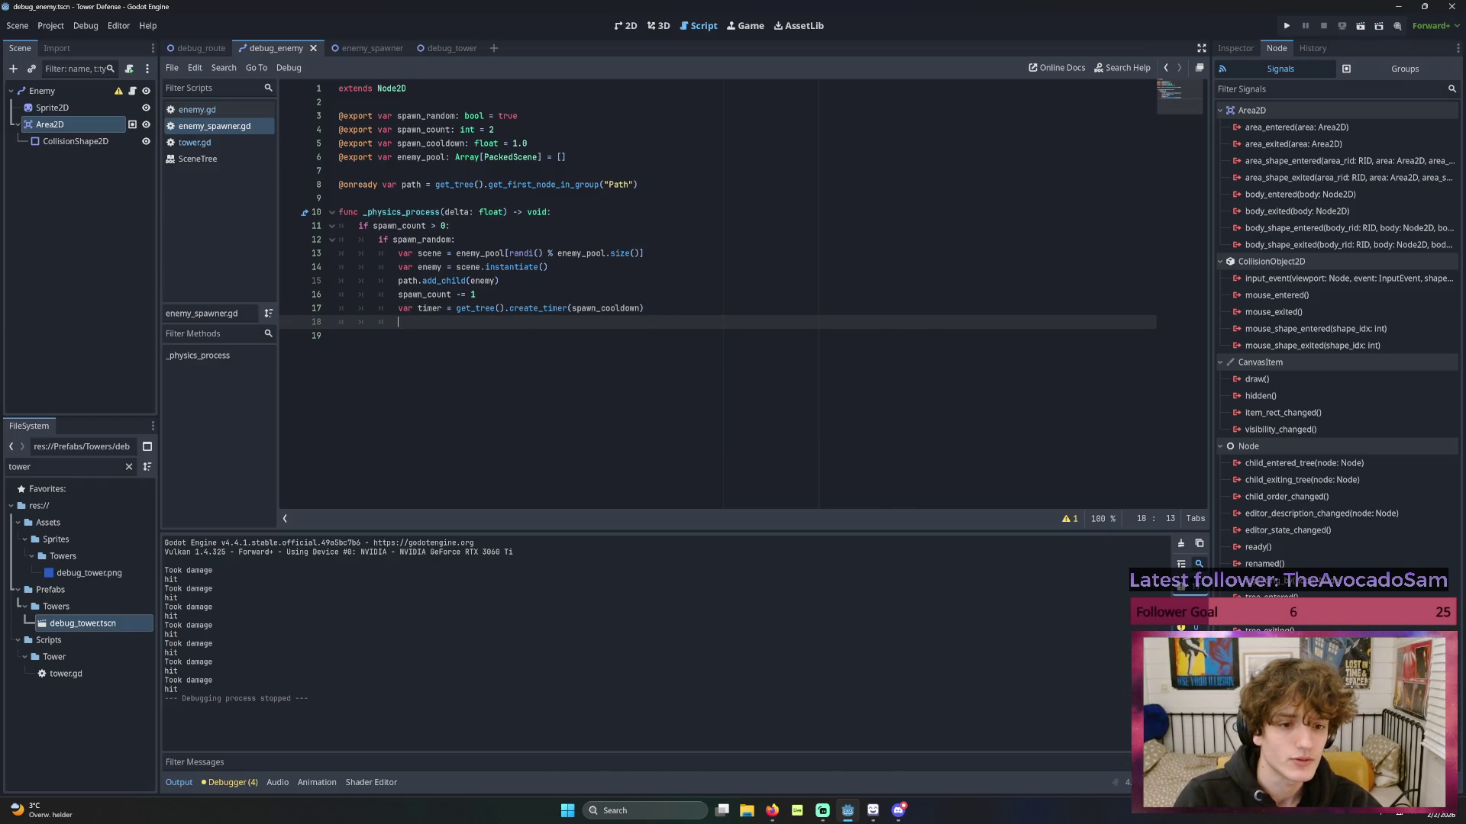
text(.tim)
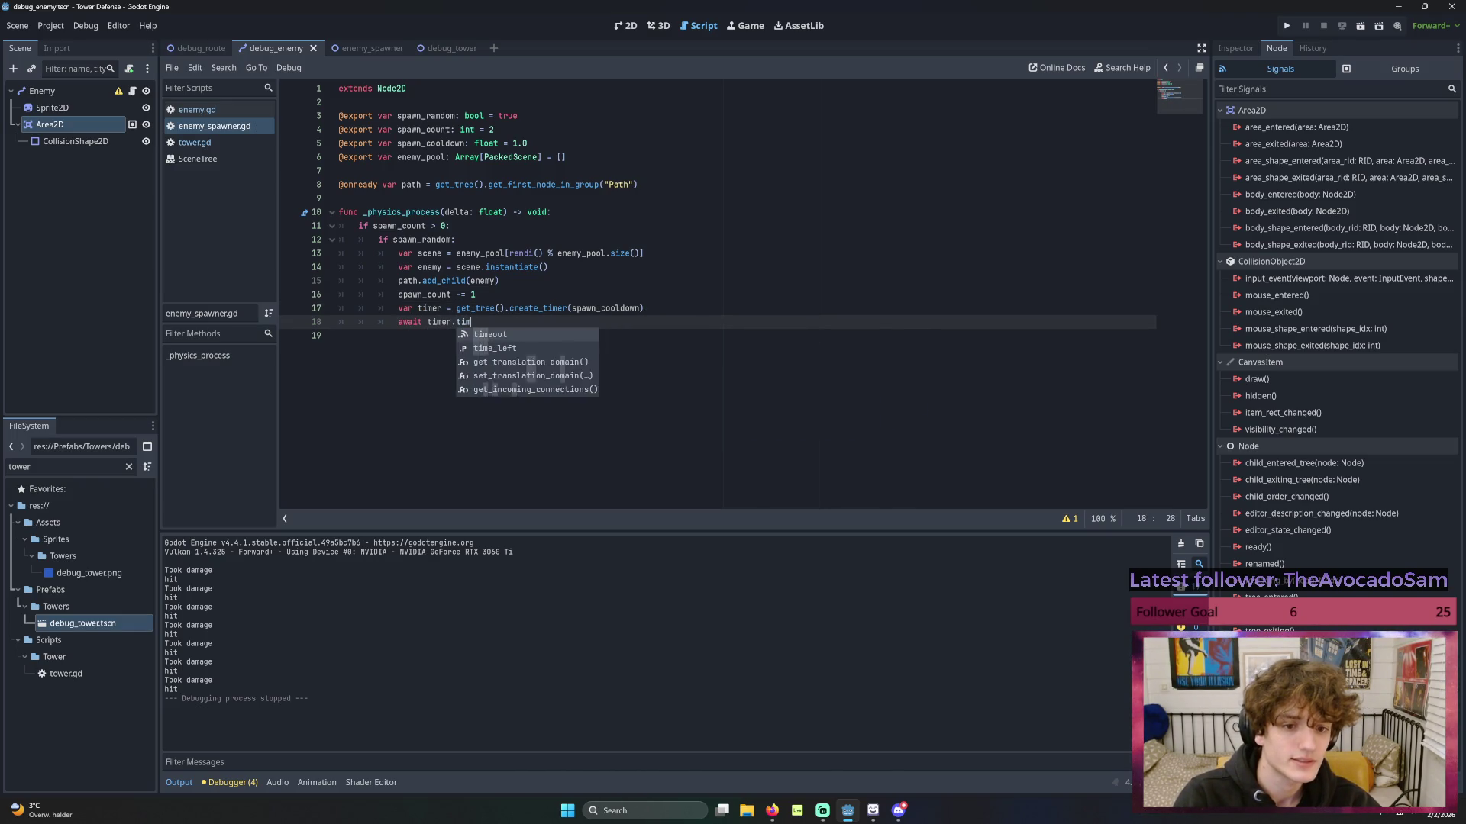
key(Return)
key(Return)
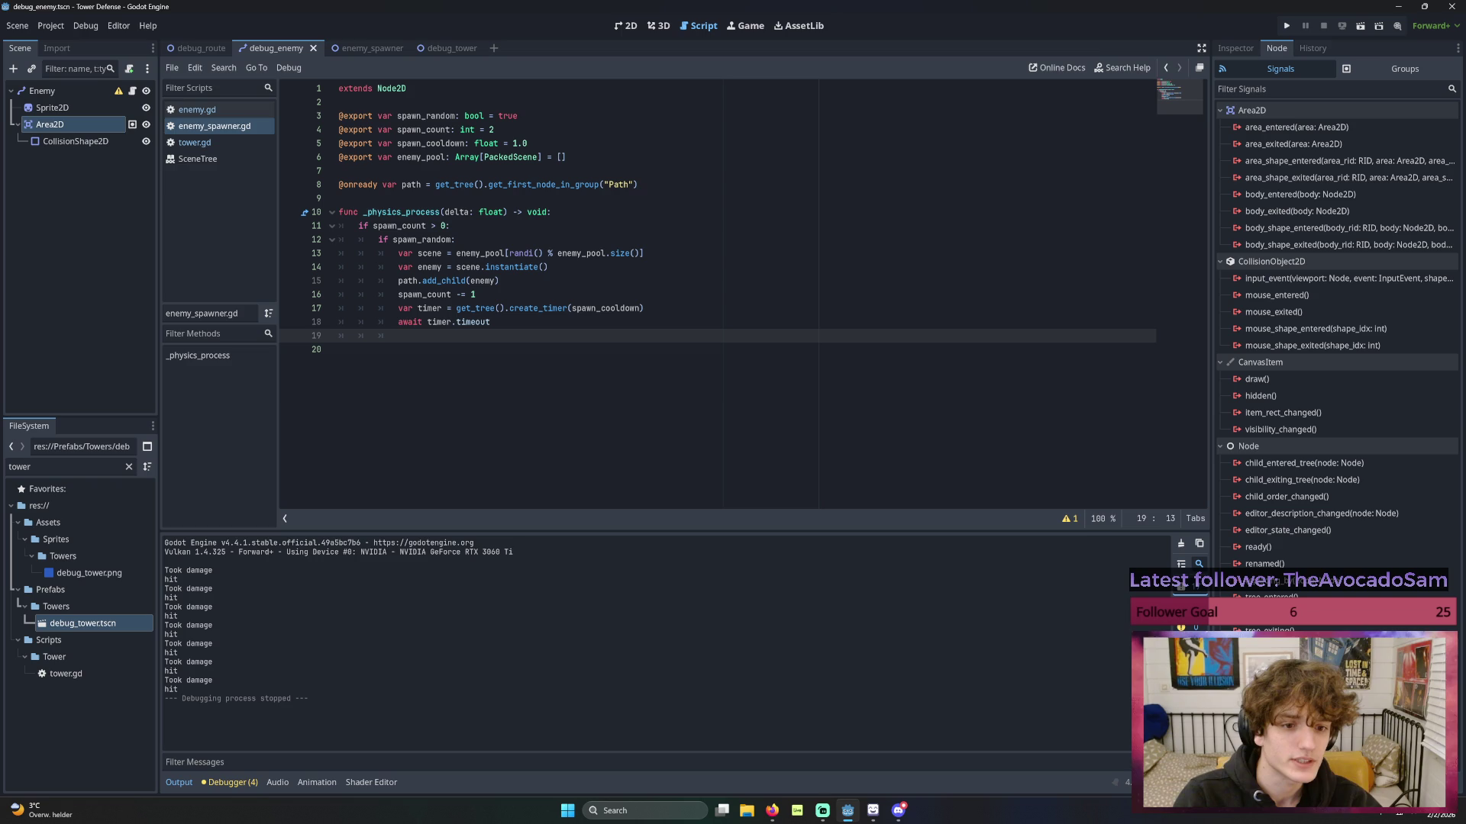
text(an_spawn = true)
key(ctrl+s)
key(Up)
key(Up)
key(Up)
text(and can_spawn:)
key(Up)
key(Up)
Declare var can_spawn: bool = true, set can_spawn = false when spawning, and run the game
key(Return)
key(Up)
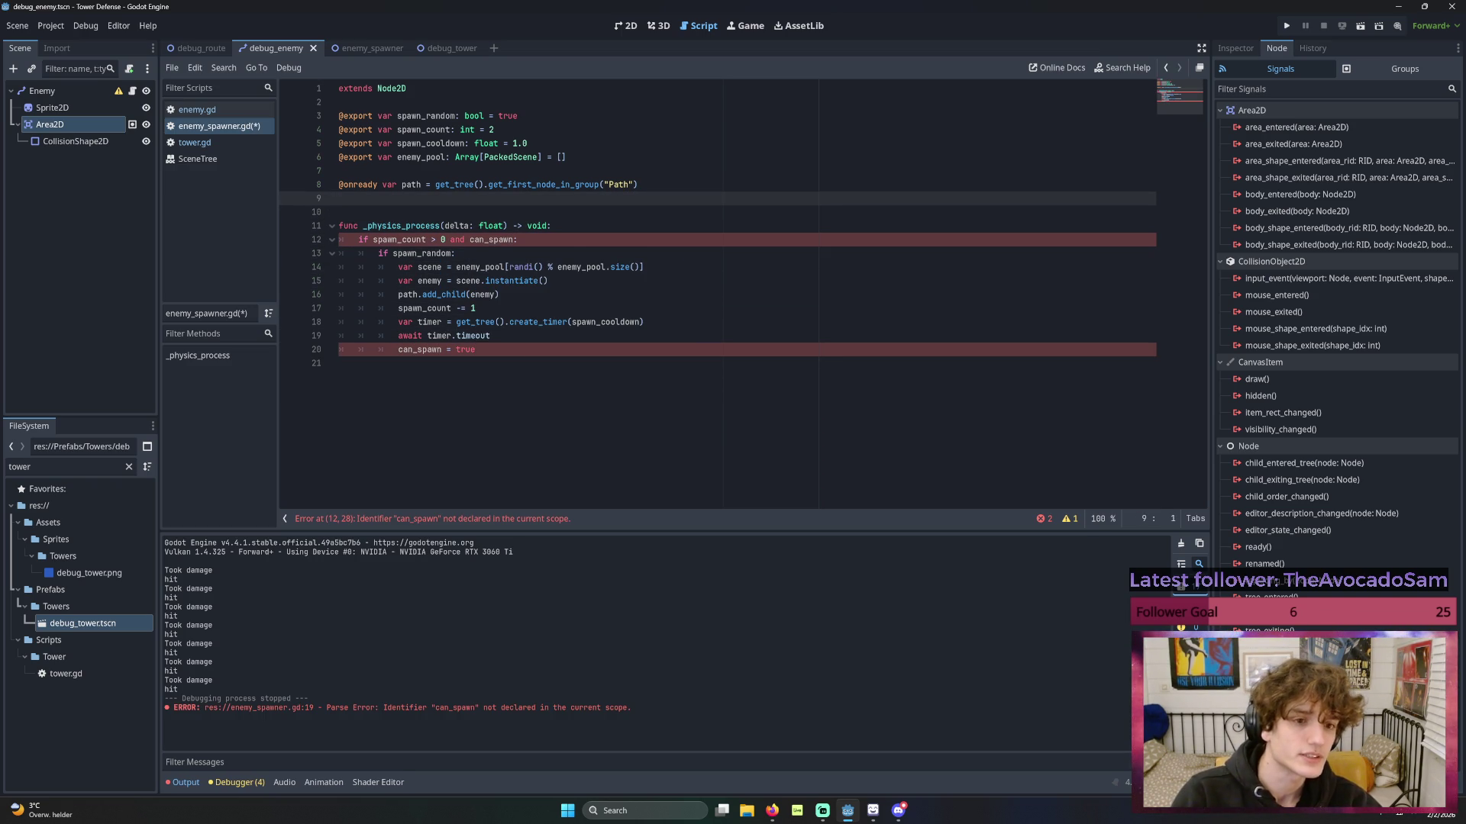
key(Return)
text(var can_s)
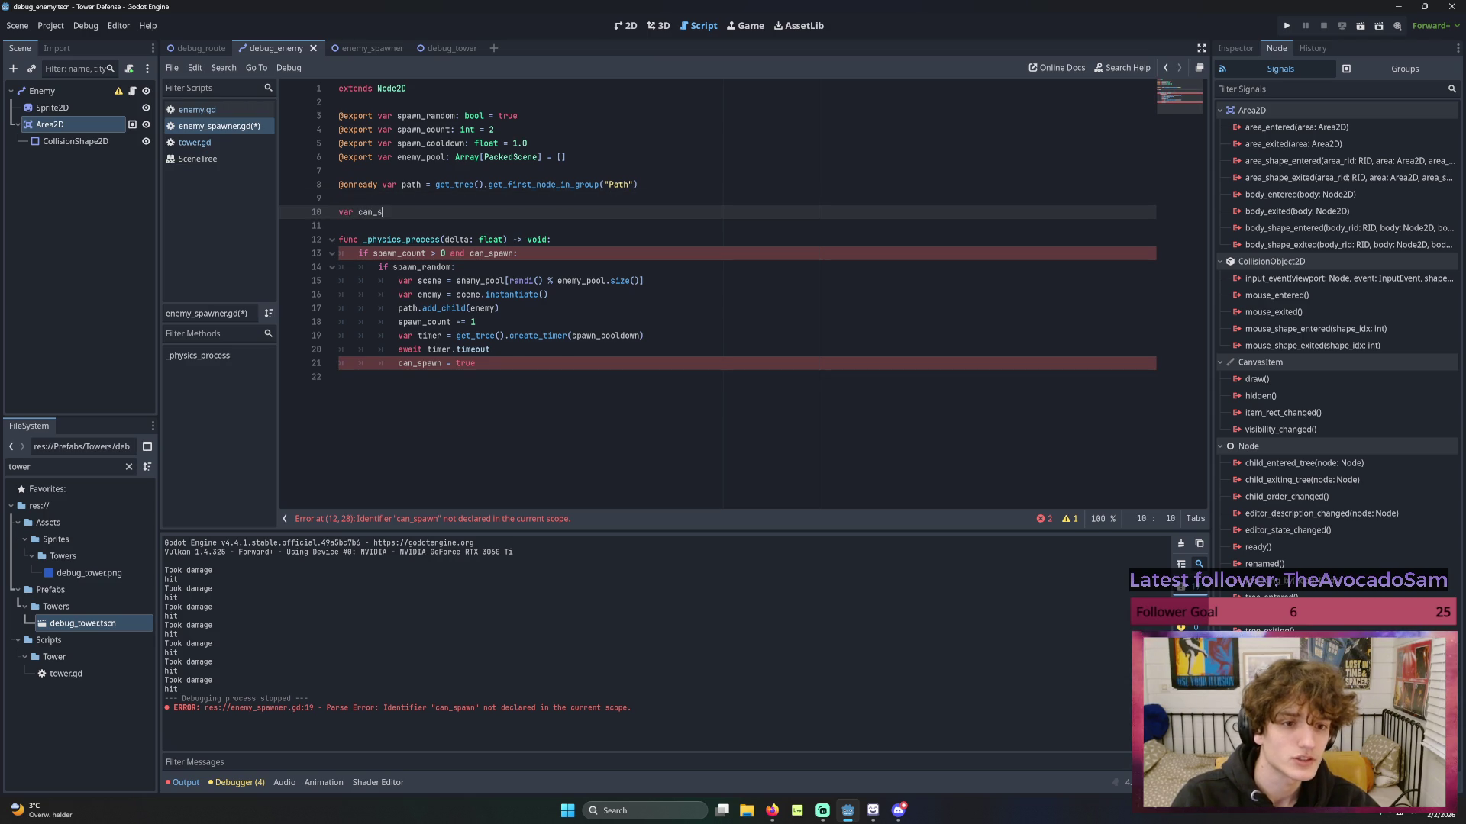
text(pawn: bool = true)
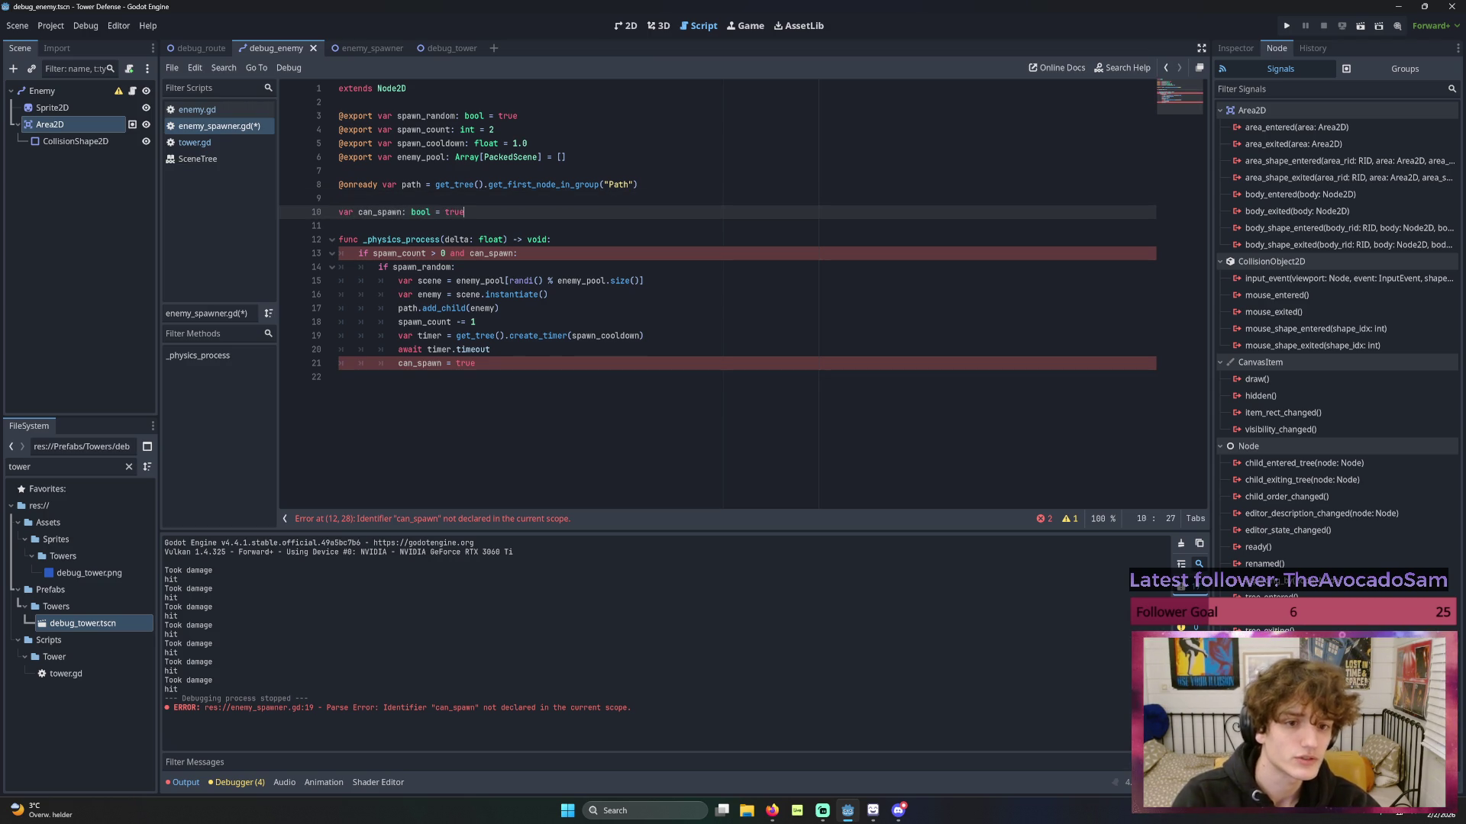
key(Down)
key(Down)
key(Down)
key(End)
key(Return)
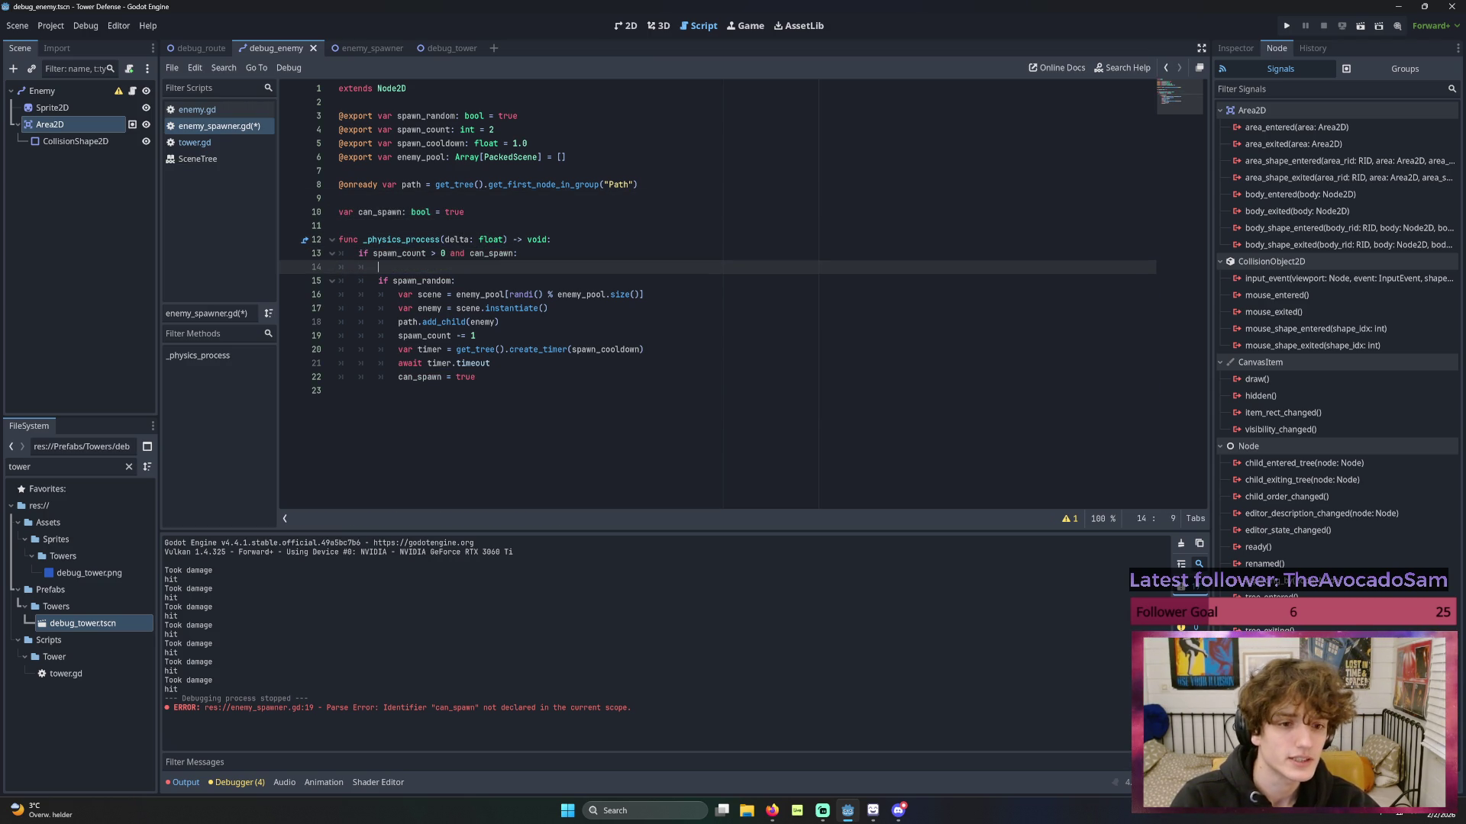
text(an_spawn = false)
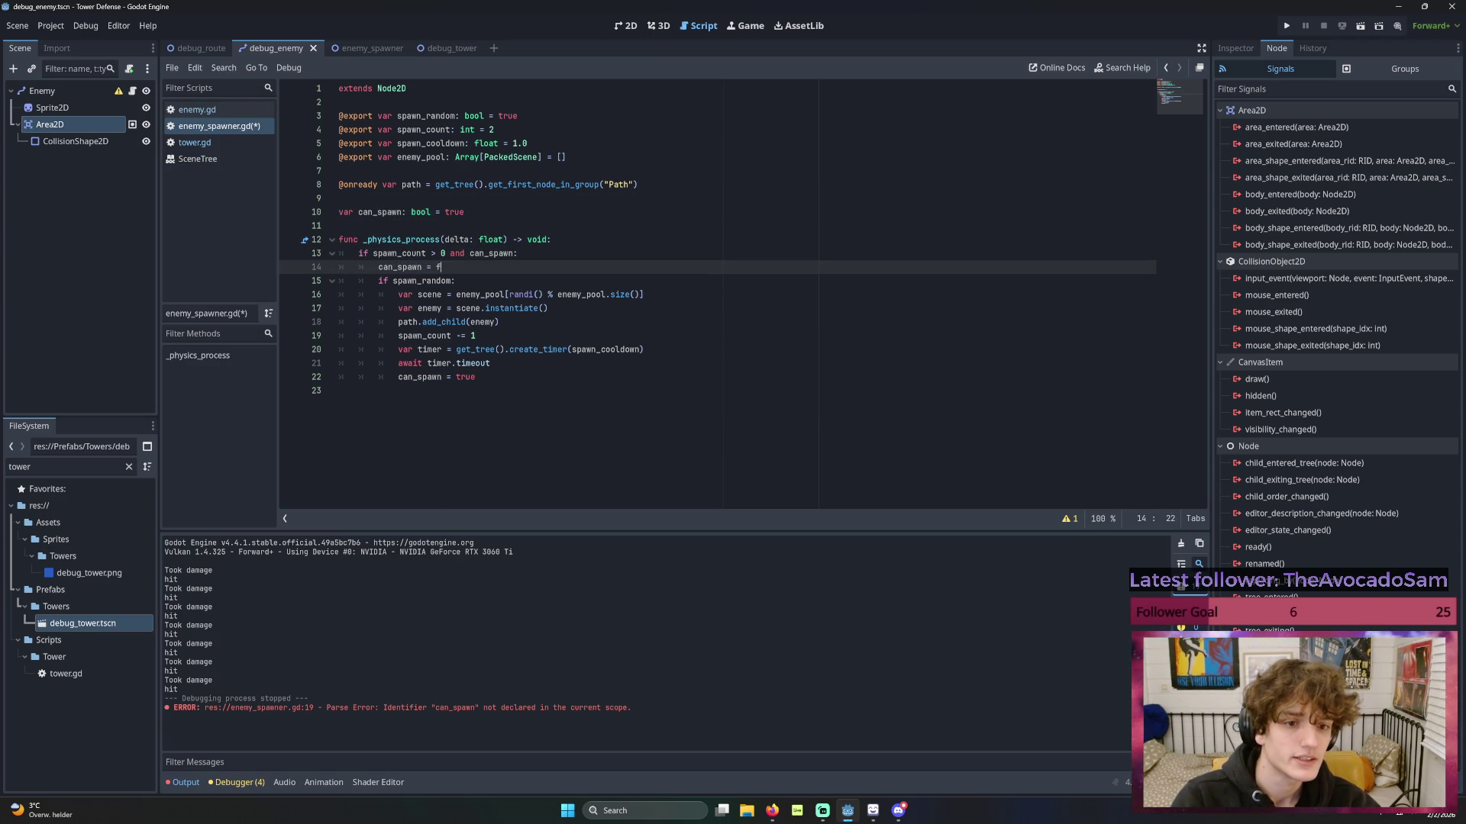
key(F5)
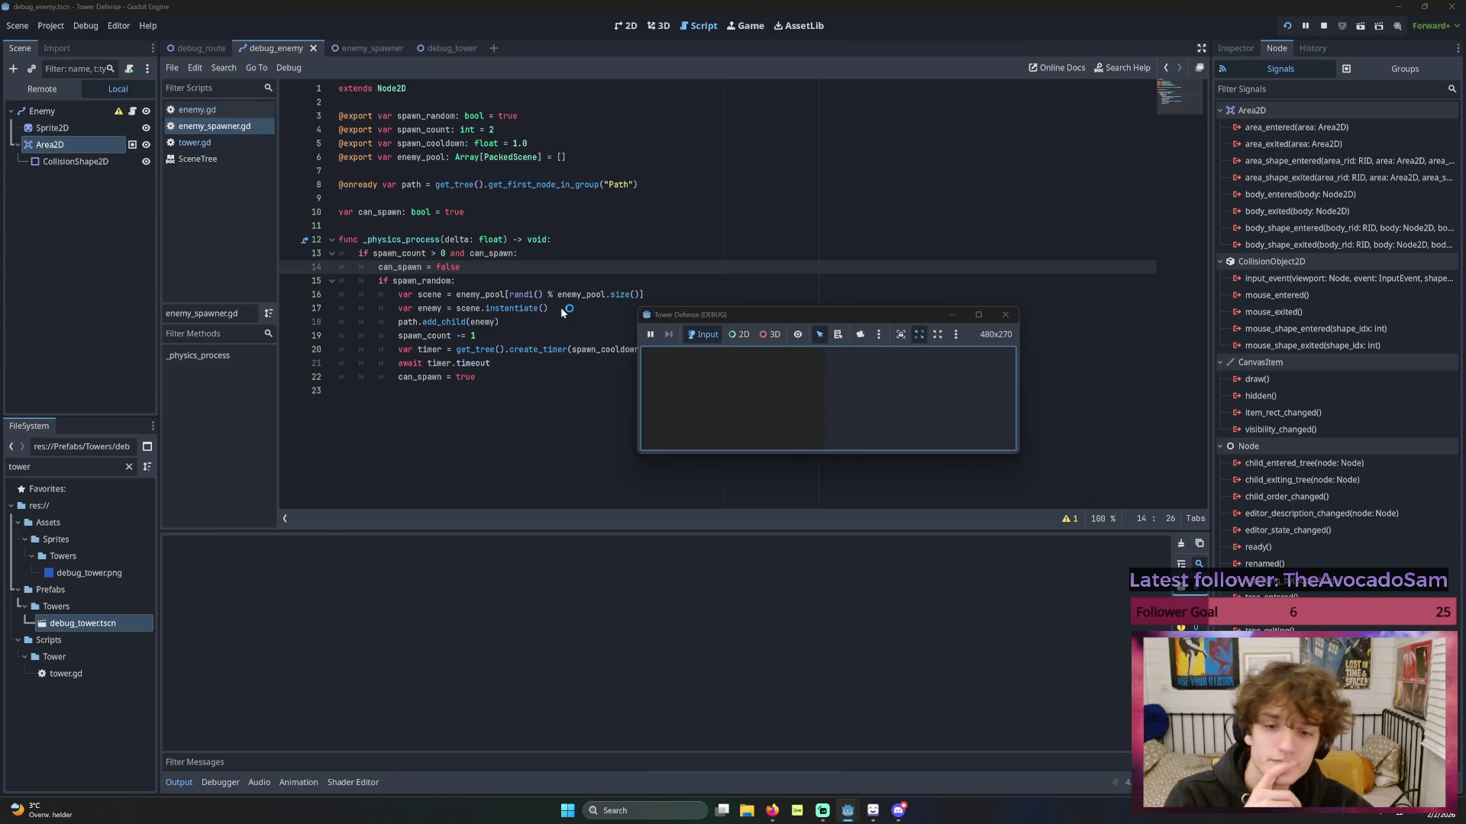